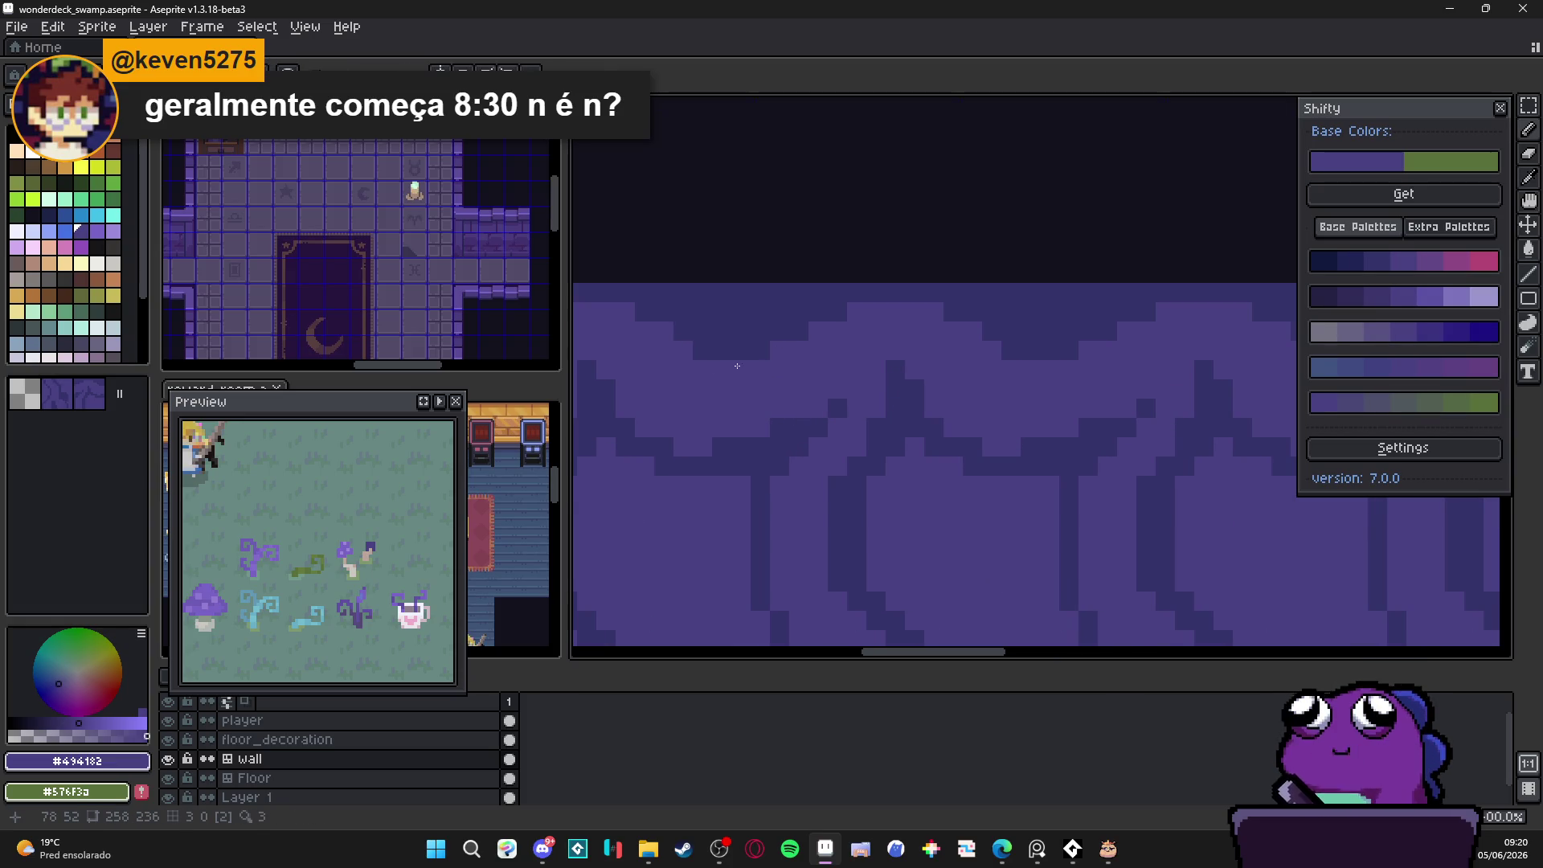
Step: Retouch swoop-line pixels, alternating #35346b and #494182, and lighten a dark stretch to #494182
{"action": "scroll", "coordinate": [779, 361], "scroll_direction": "down", "scroll_amount": 2}
{"action": "scroll", "coordinate": [819, 367], "scroll_direction": "up", "scroll_amount": 2}
{"action": "left_click", "coordinate": [827, 391]}
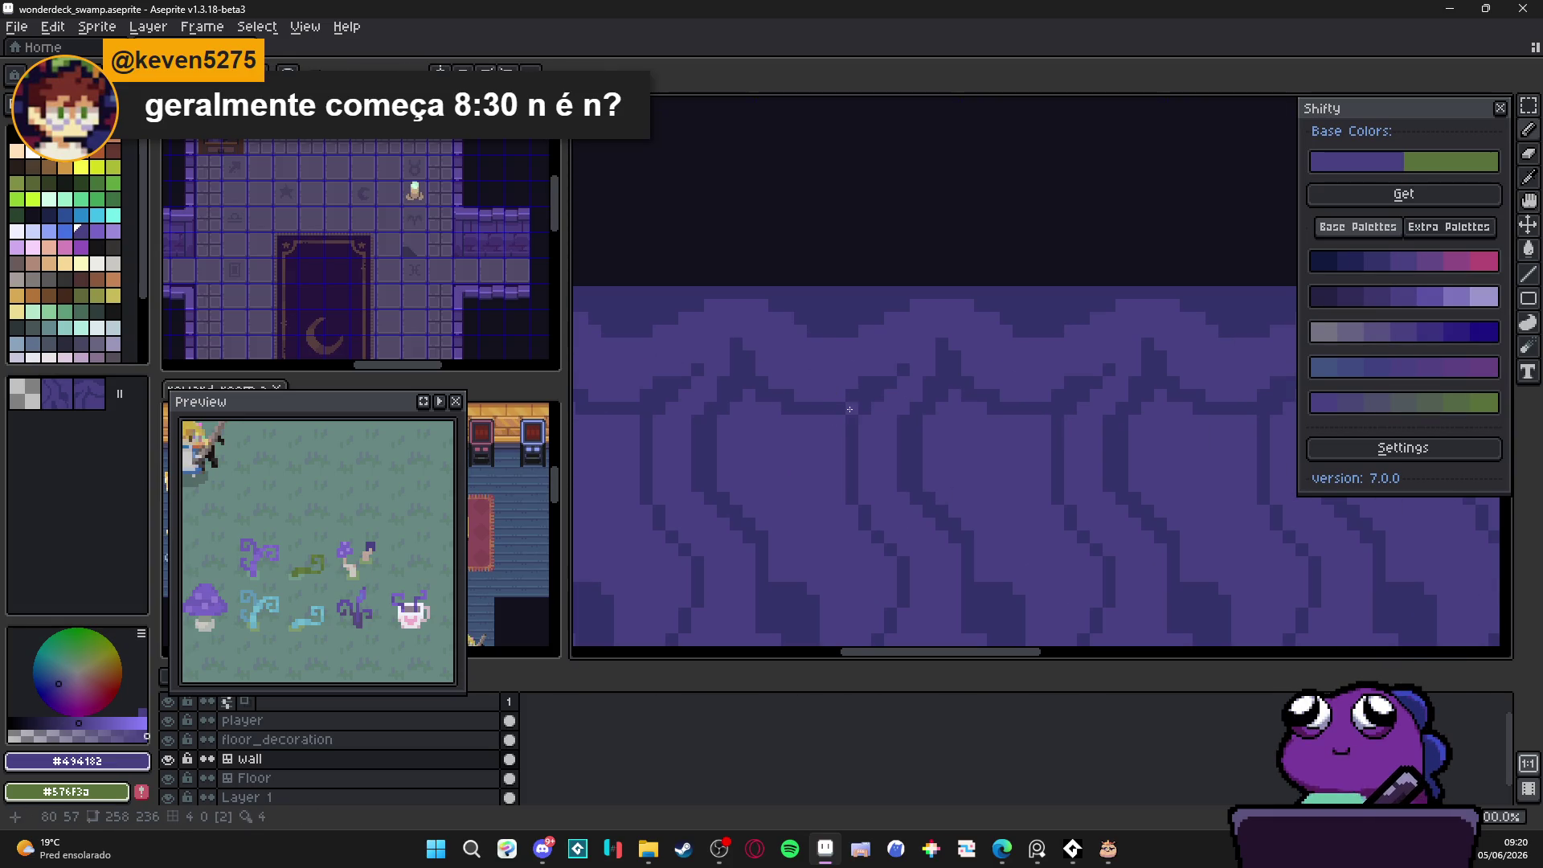
{"action": "left_click", "coordinate": [804, 411], "text": "alt"}
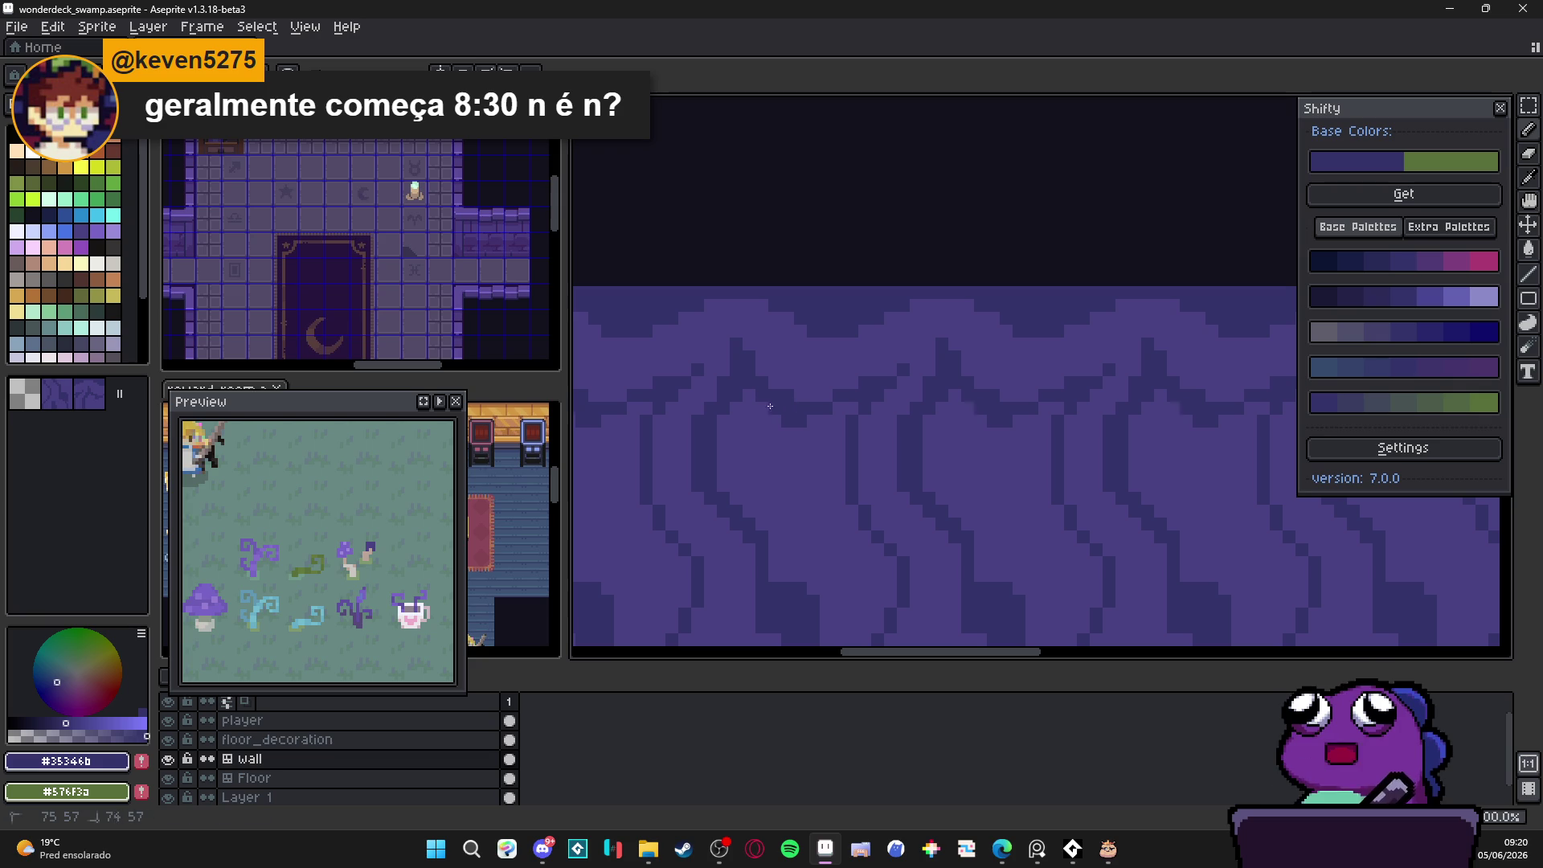
{"action": "left_click", "coordinate": [827, 400], "text": "alt"}
{"action": "left_click", "coordinate": [835, 403], "text": "alt"}
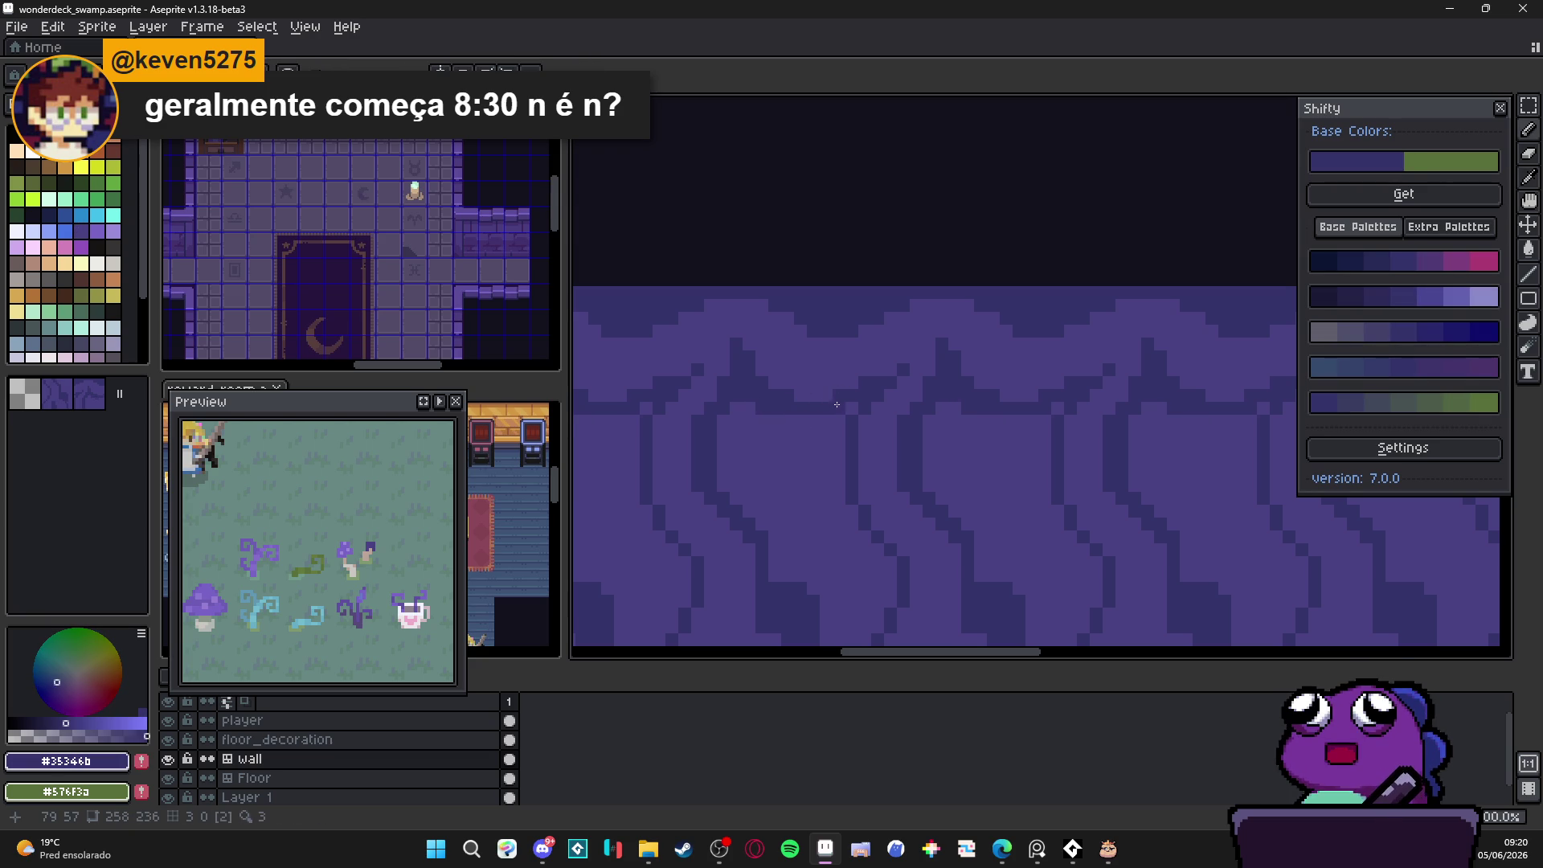
{"action": "left_click", "coordinate": [808, 394], "text": "alt"}
{"action": "left_click_drag", "start_coordinate": [756, 371], "coordinate": [740, 342]}
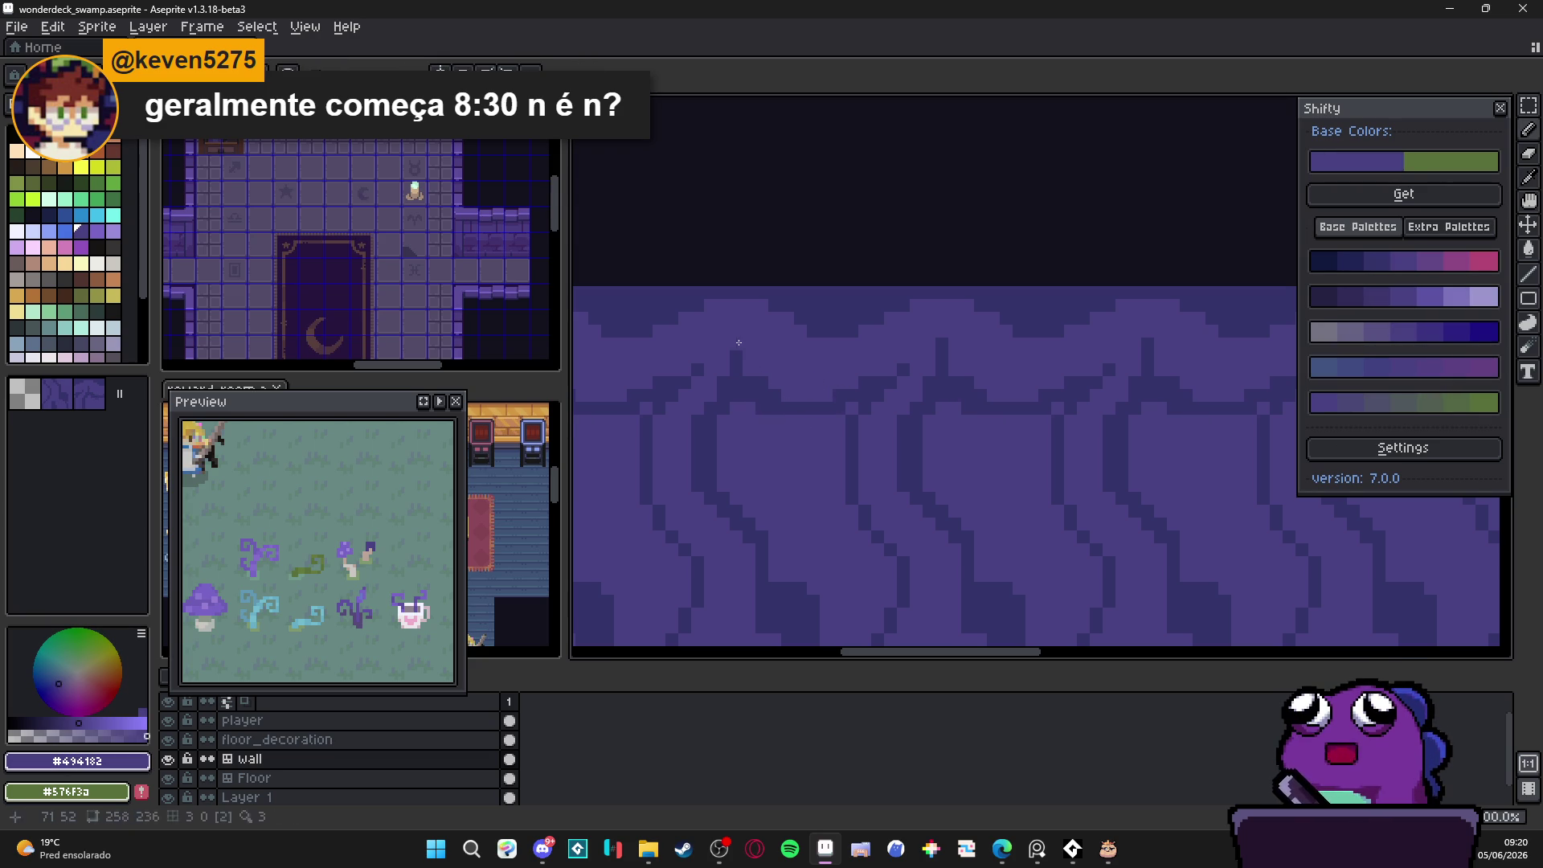
{"action": "left_click", "coordinate": [738, 370], "text": "alt"}
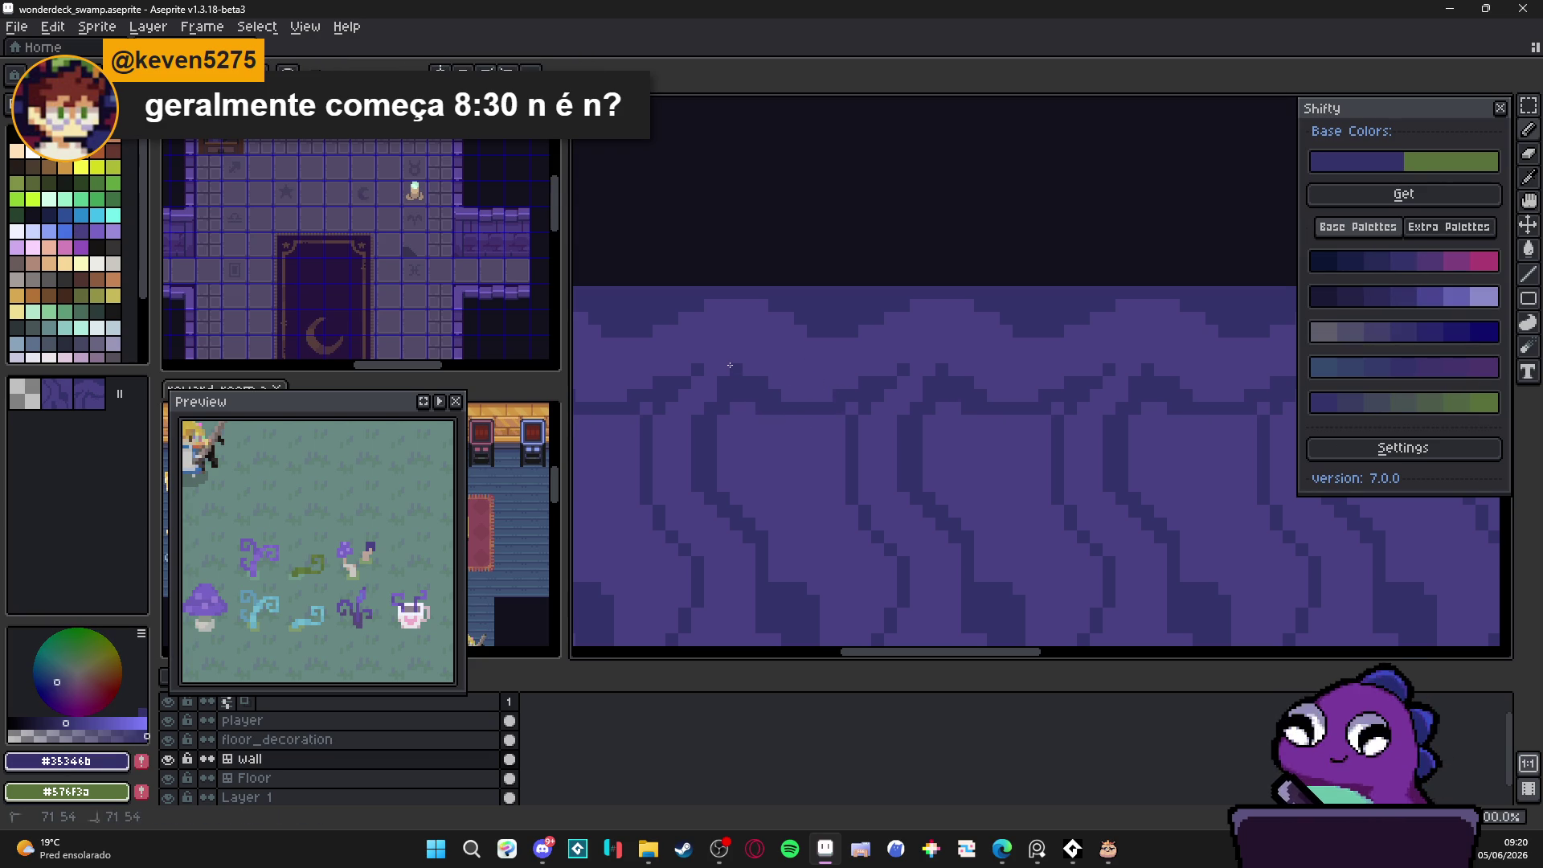
Step: Lighten one swoop pixel to #494182 and extend a dark swoop line downward in #35346b
{"action": "scroll", "coordinate": [745, 351], "scroll_direction": "down", "scroll_amount": 1}
{"action": "scroll", "coordinate": [776, 365], "scroll_direction": "up", "scroll_amount": 1}
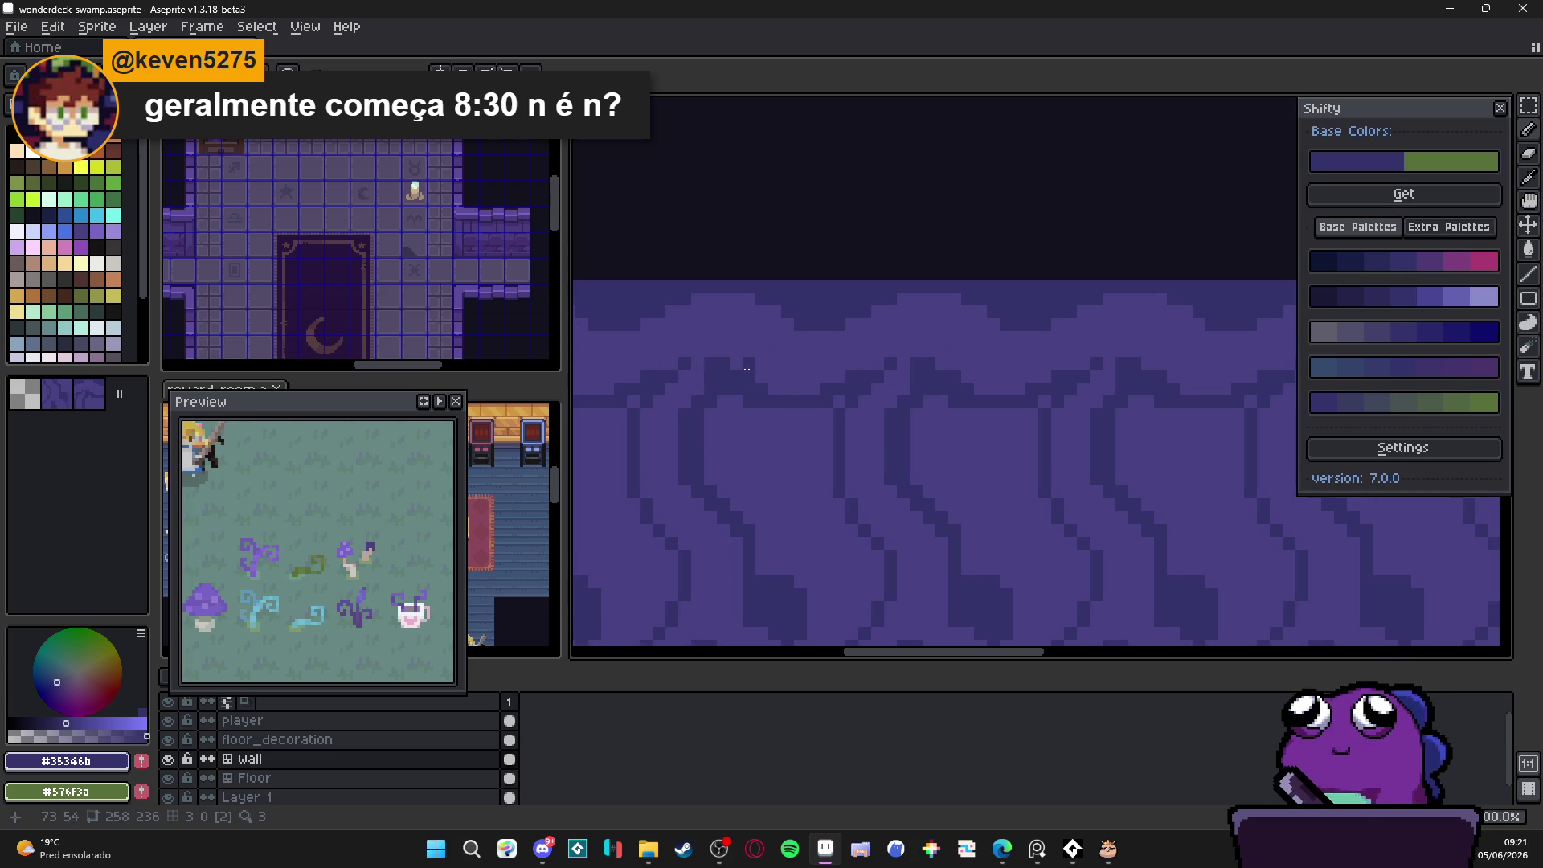
{"action": "left_click", "coordinate": [779, 314], "text": "alt"}
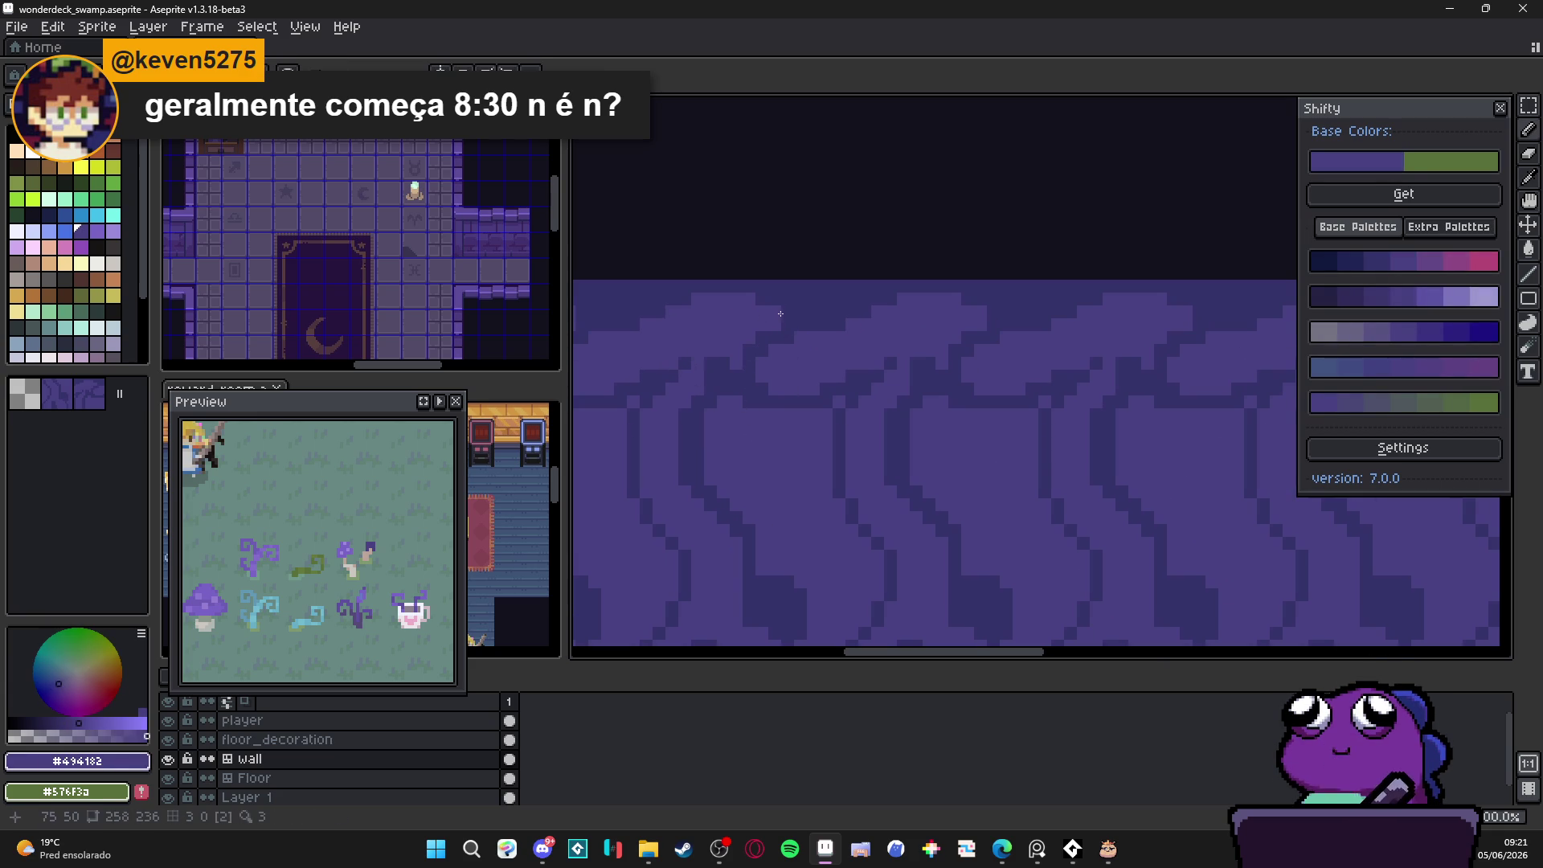
{"action": "left_click", "coordinate": [769, 303]}
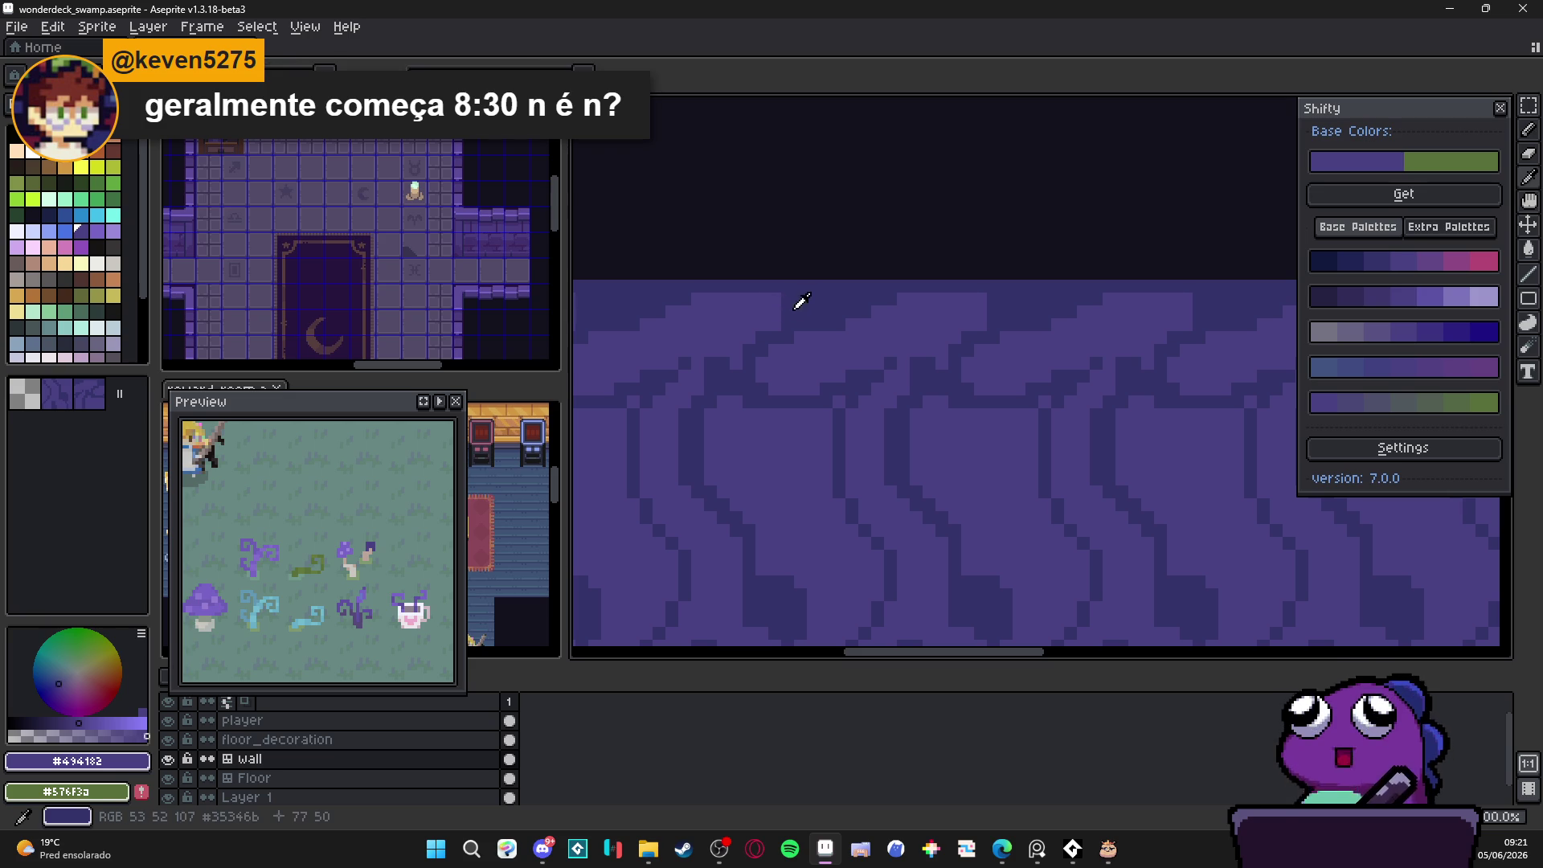
{"action": "left_click", "coordinate": [788, 294], "text": "alt"}
{"action": "scroll", "coordinate": [803, 309], "scroll_direction": "down", "scroll_amount": 1}
{"action": "scroll", "coordinate": [821, 320], "scroll_direction": "up", "scroll_amount": 1}
{"action": "left_click_drag", "start_coordinate": [803, 332], "coordinate": [803, 361]}
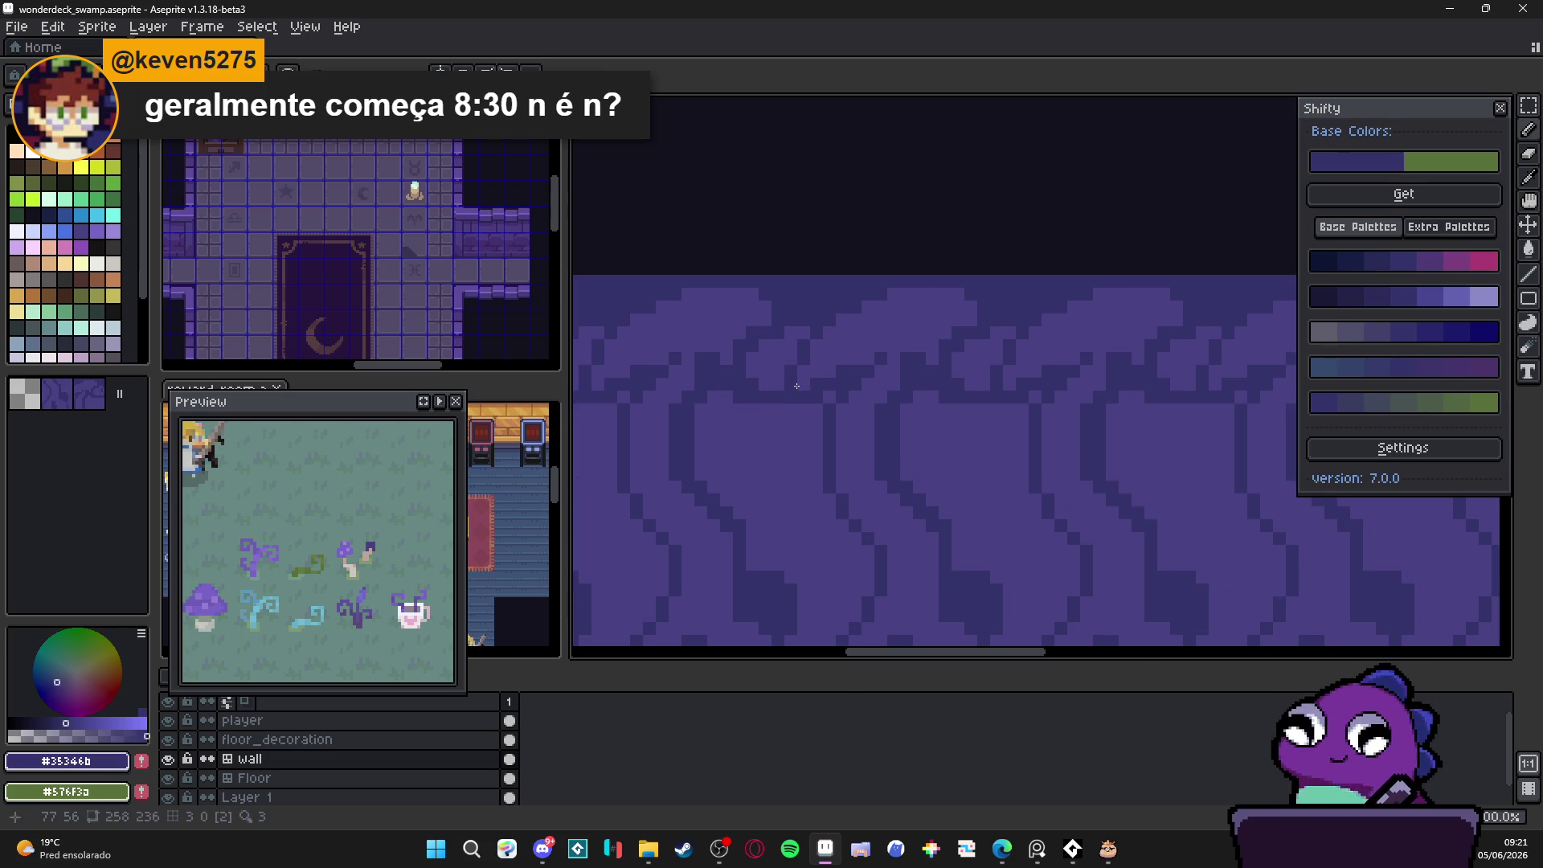
{"action": "left_click", "coordinate": [784, 334], "text": "alt"}
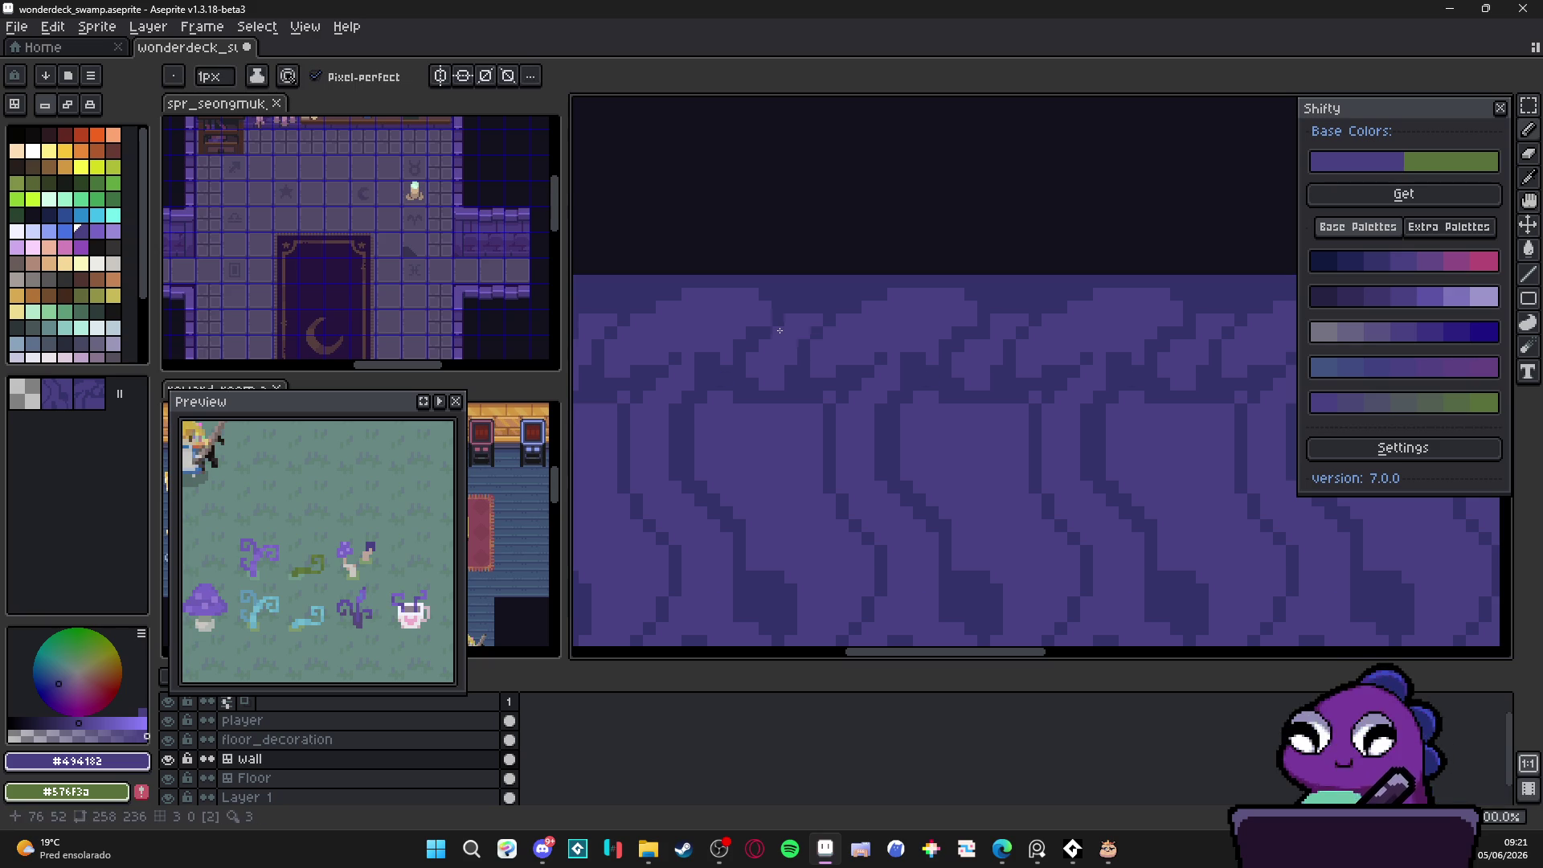
Step: Sample #35346b and #494182 from the wall and paint a stroke across it
{"action": "scroll", "coordinate": [781, 351], "scroll_direction": "down", "scroll_amount": 1}
{"action": "scroll", "coordinate": [802, 358], "scroll_direction": "down", "scroll_amount": 1}
{"action": "scroll", "coordinate": [803, 357], "scroll_direction": "up", "scroll_amount": 3}
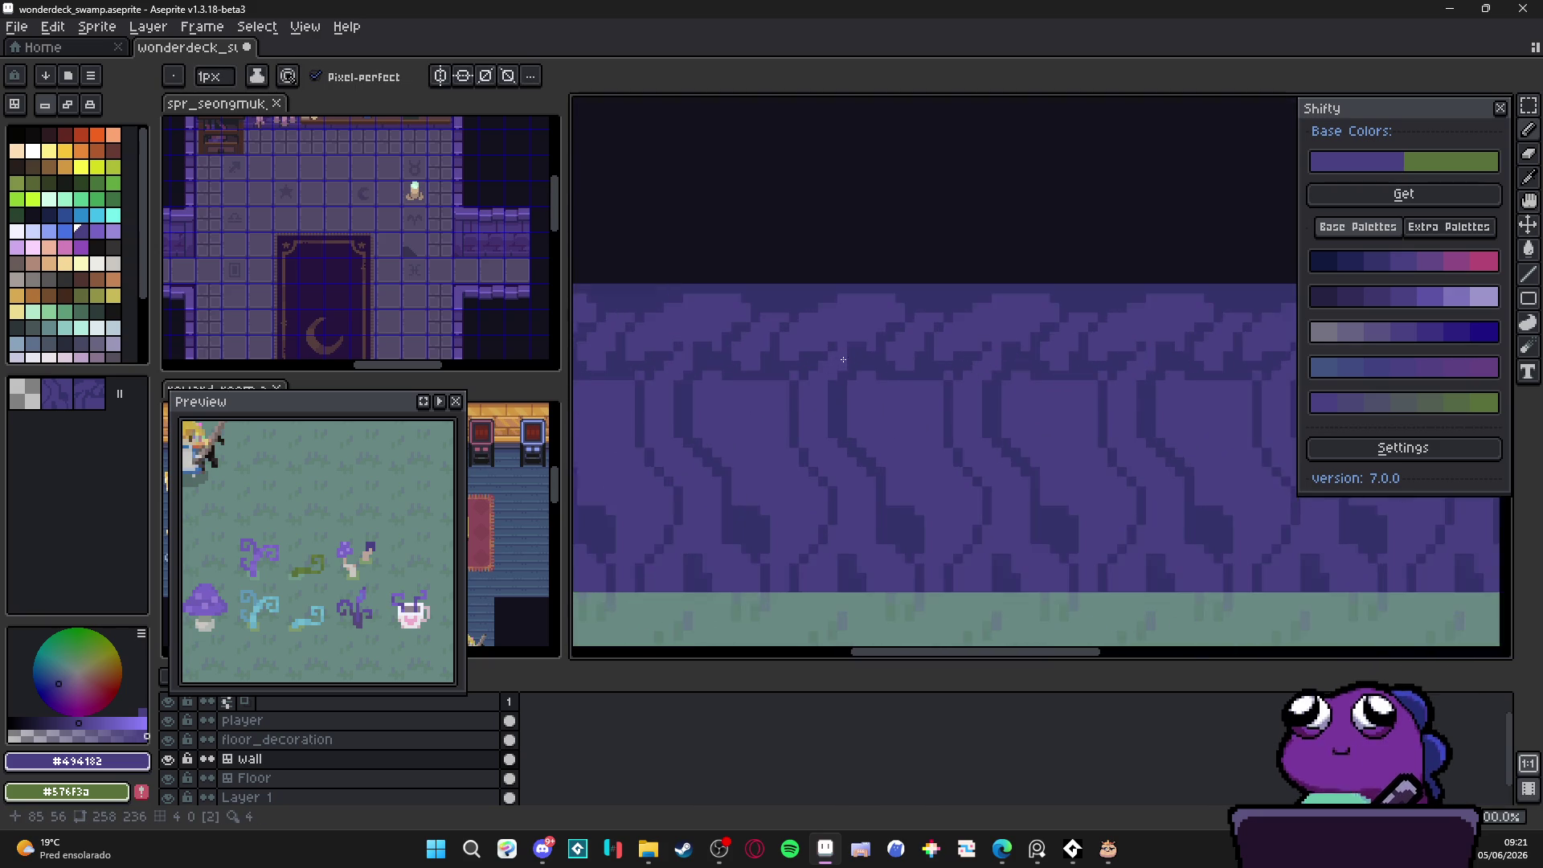
{"action": "key", "text": "alt"}
{"action": "key", "text": "alt"}
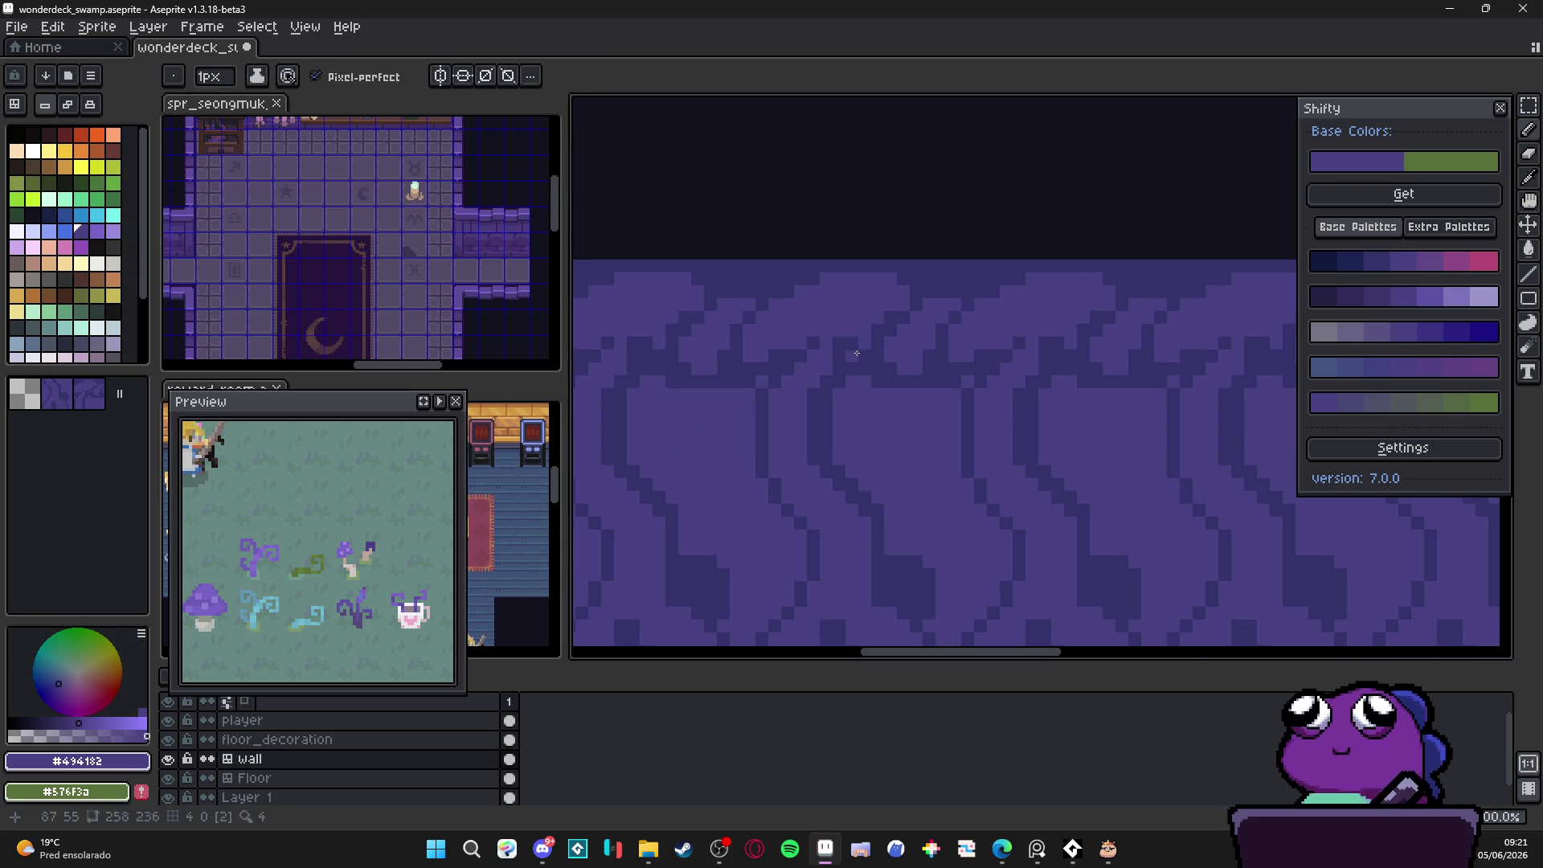
{"action": "scroll", "coordinate": [861, 352], "scroll_direction": "up", "scroll_amount": 1}
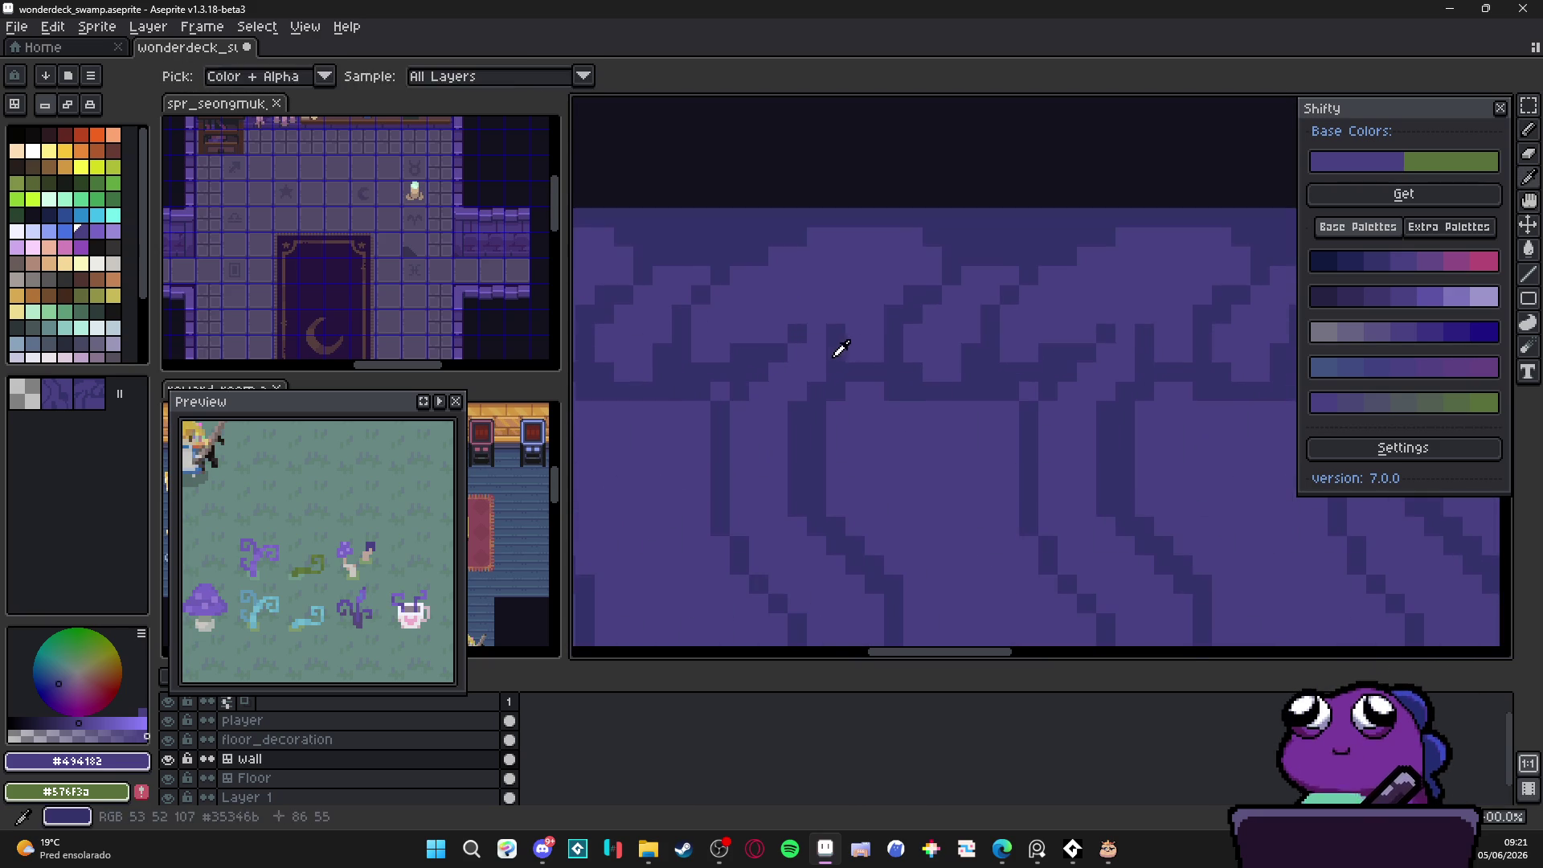
{"action": "left_click", "coordinate": [858, 357], "text": "alt"}
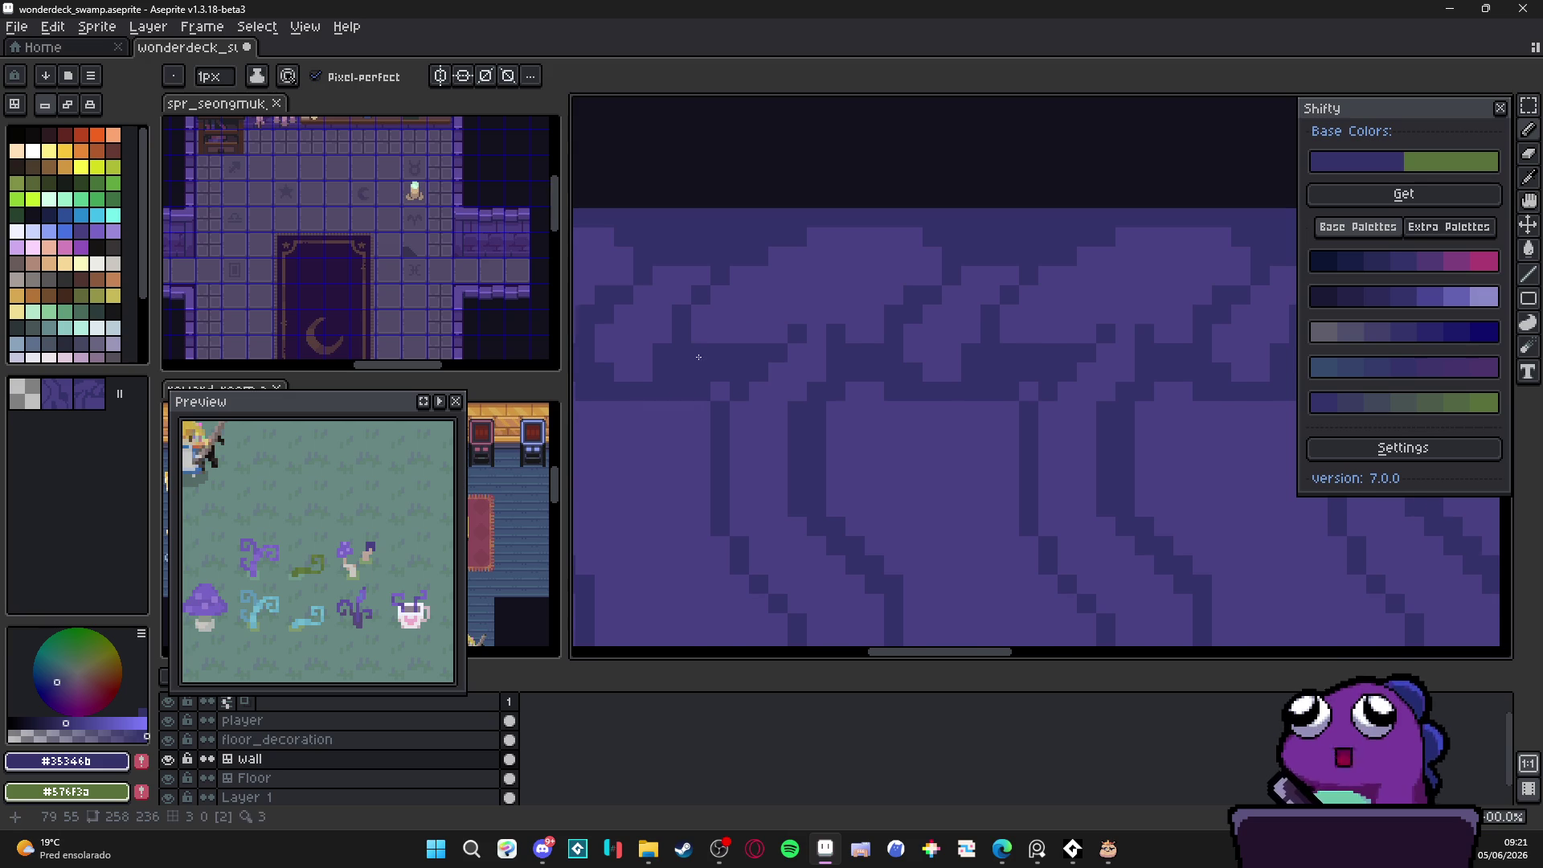
{"action": "scroll", "coordinate": [720, 361], "scroll_direction": "down", "scroll_amount": 1}
{"action": "left_click", "coordinate": [726, 337], "text": "alt"}
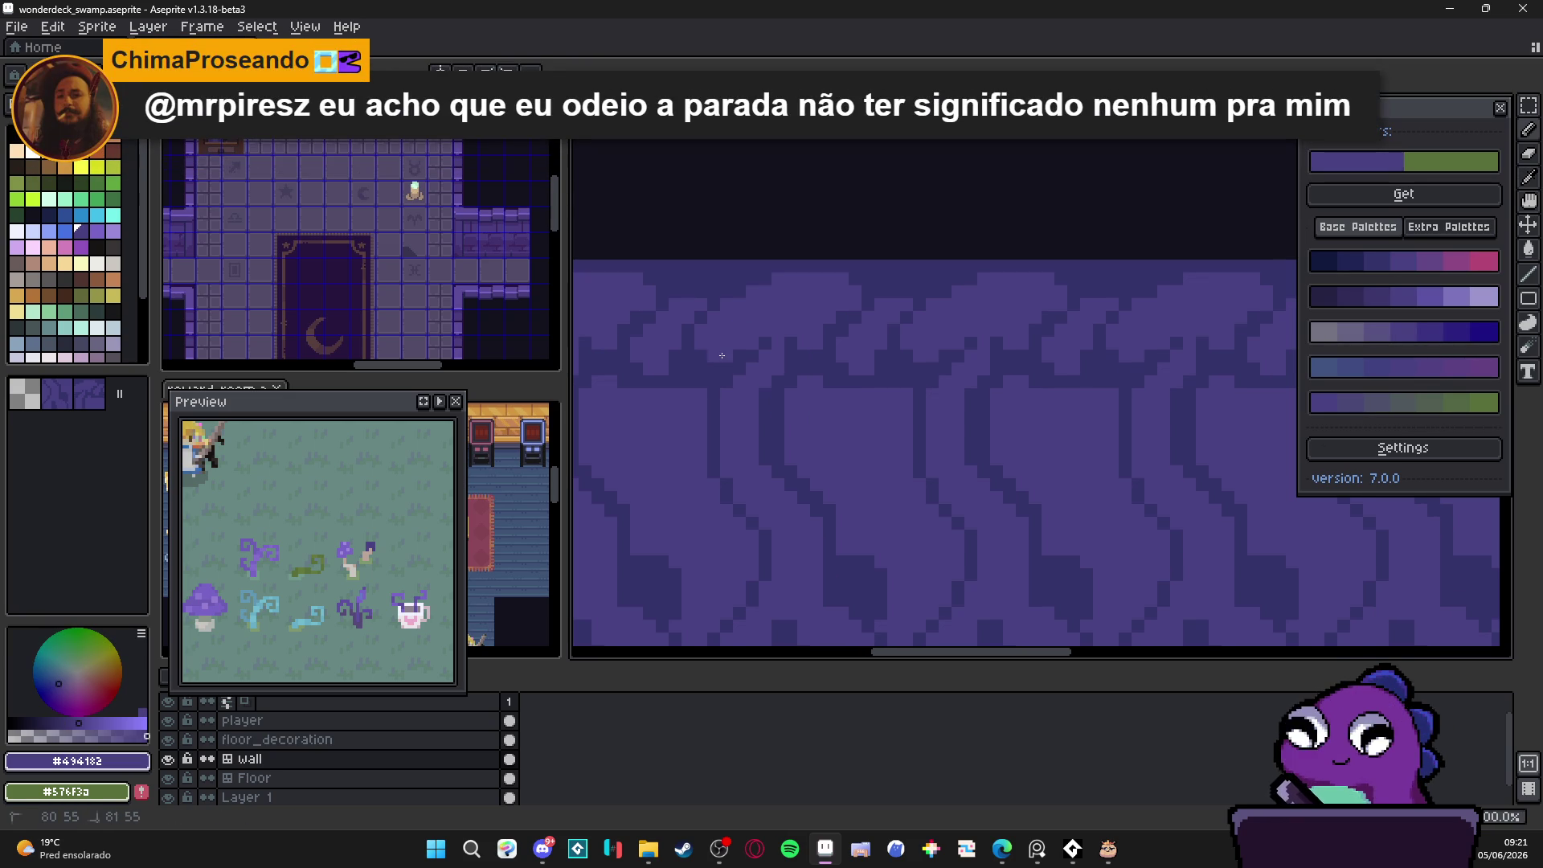
{"action": "scroll", "coordinate": [705, 362], "scroll_direction": "down", "scroll_amount": 1}
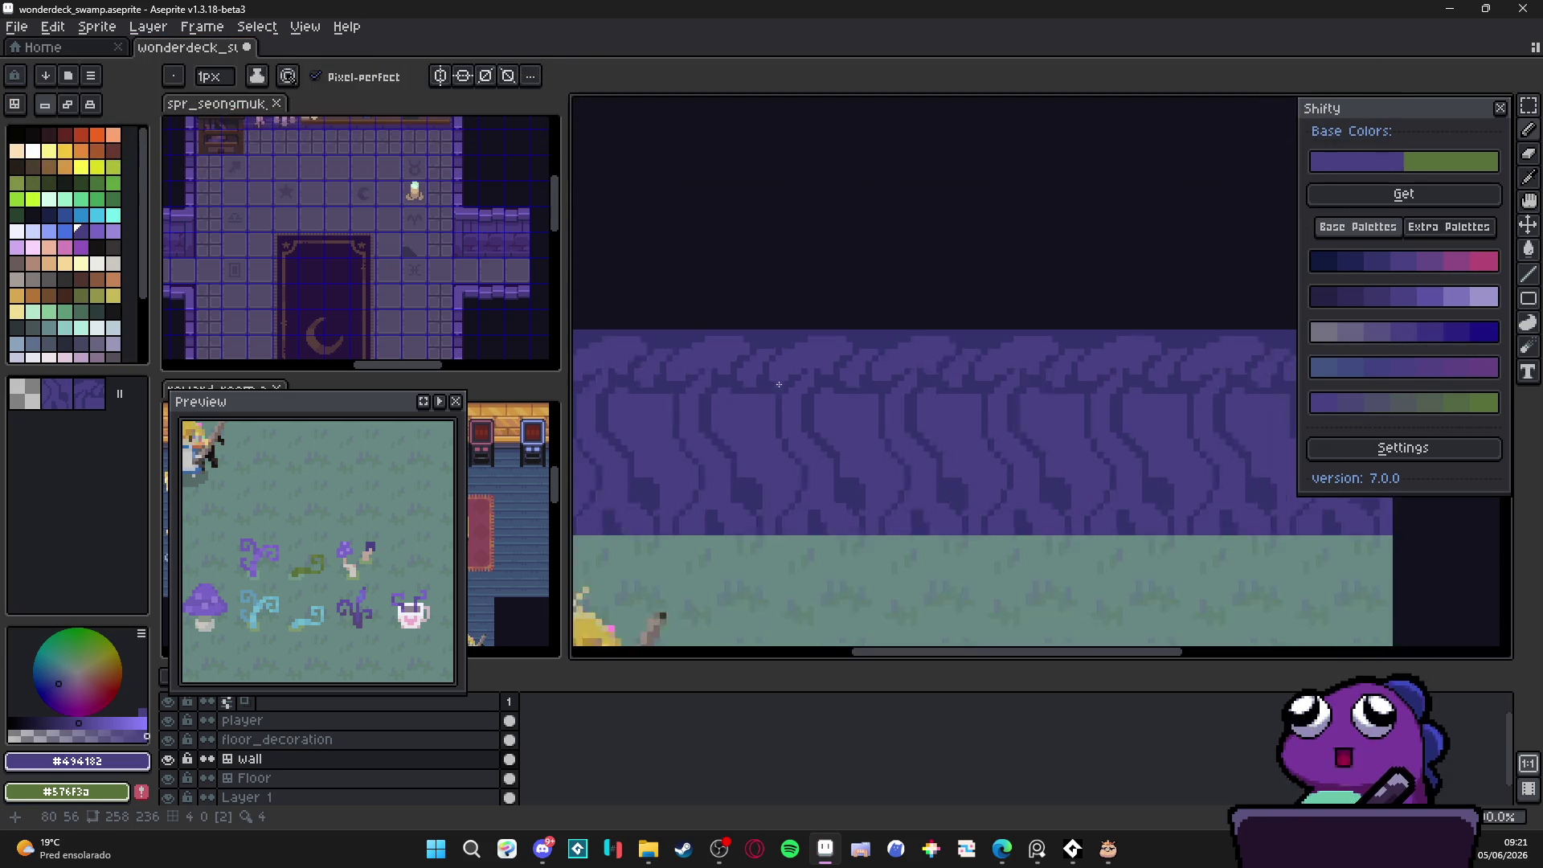
{"action": "scroll", "coordinate": [740, 402], "scroll_direction": "up", "scroll_amount": 1}
{"action": "left_click_drag", "start_coordinate": [740, 402], "coordinate": [888, 432]}
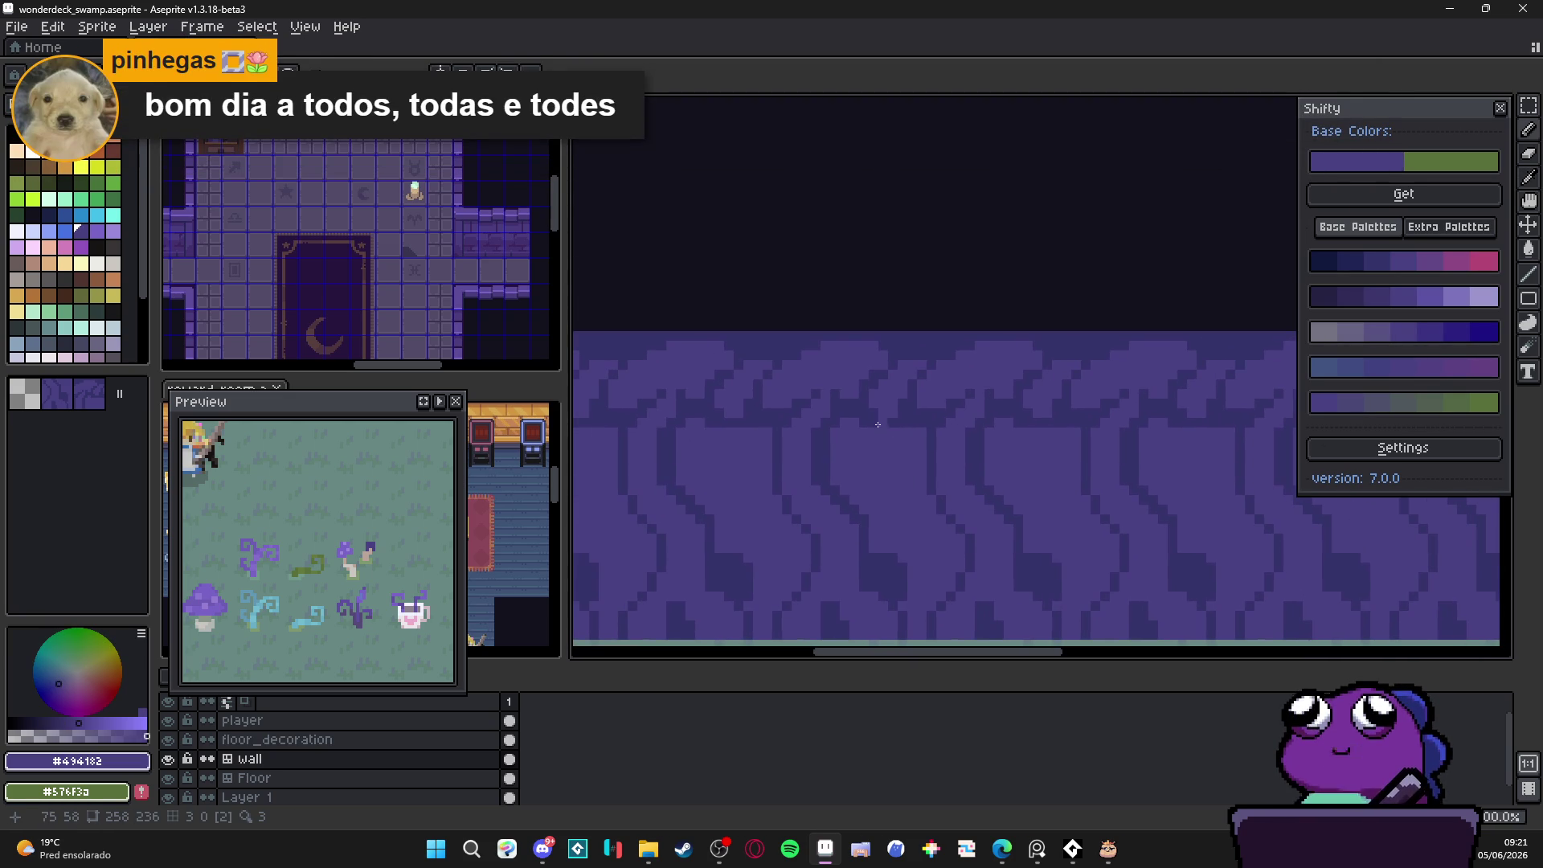
Step: Resample the darker wall purple #35346b from the canvas
{"action": "scroll", "coordinate": [795, 401], "scroll_direction": "left", "scroll_amount": 2}
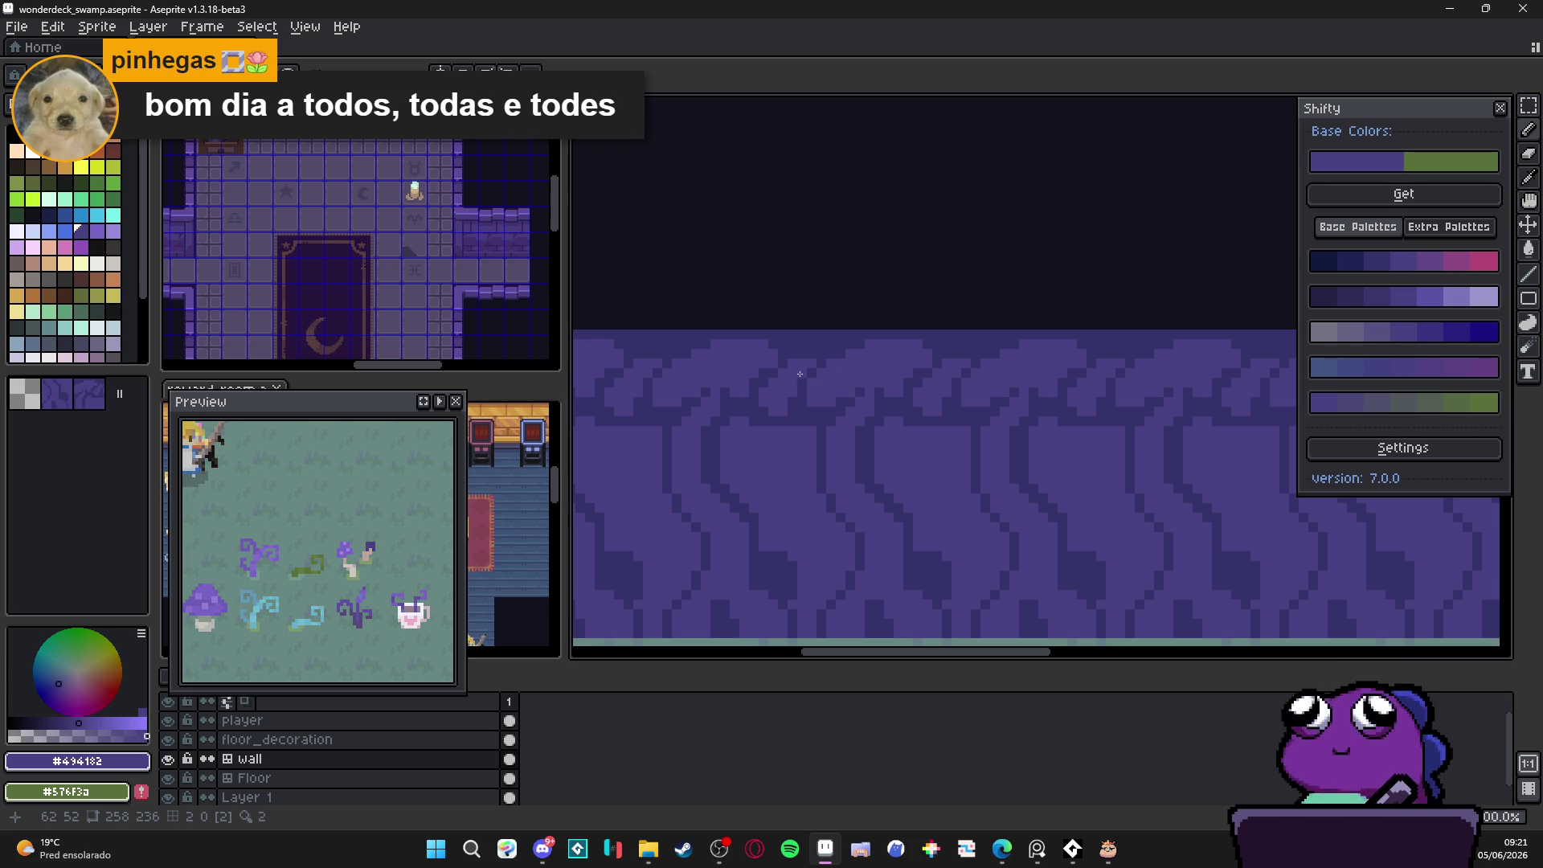
{"action": "scroll", "coordinate": [801, 375], "scroll_direction": "up", "scroll_amount": 1}
{"action": "left_click", "coordinate": [803, 350], "text": "alt"}
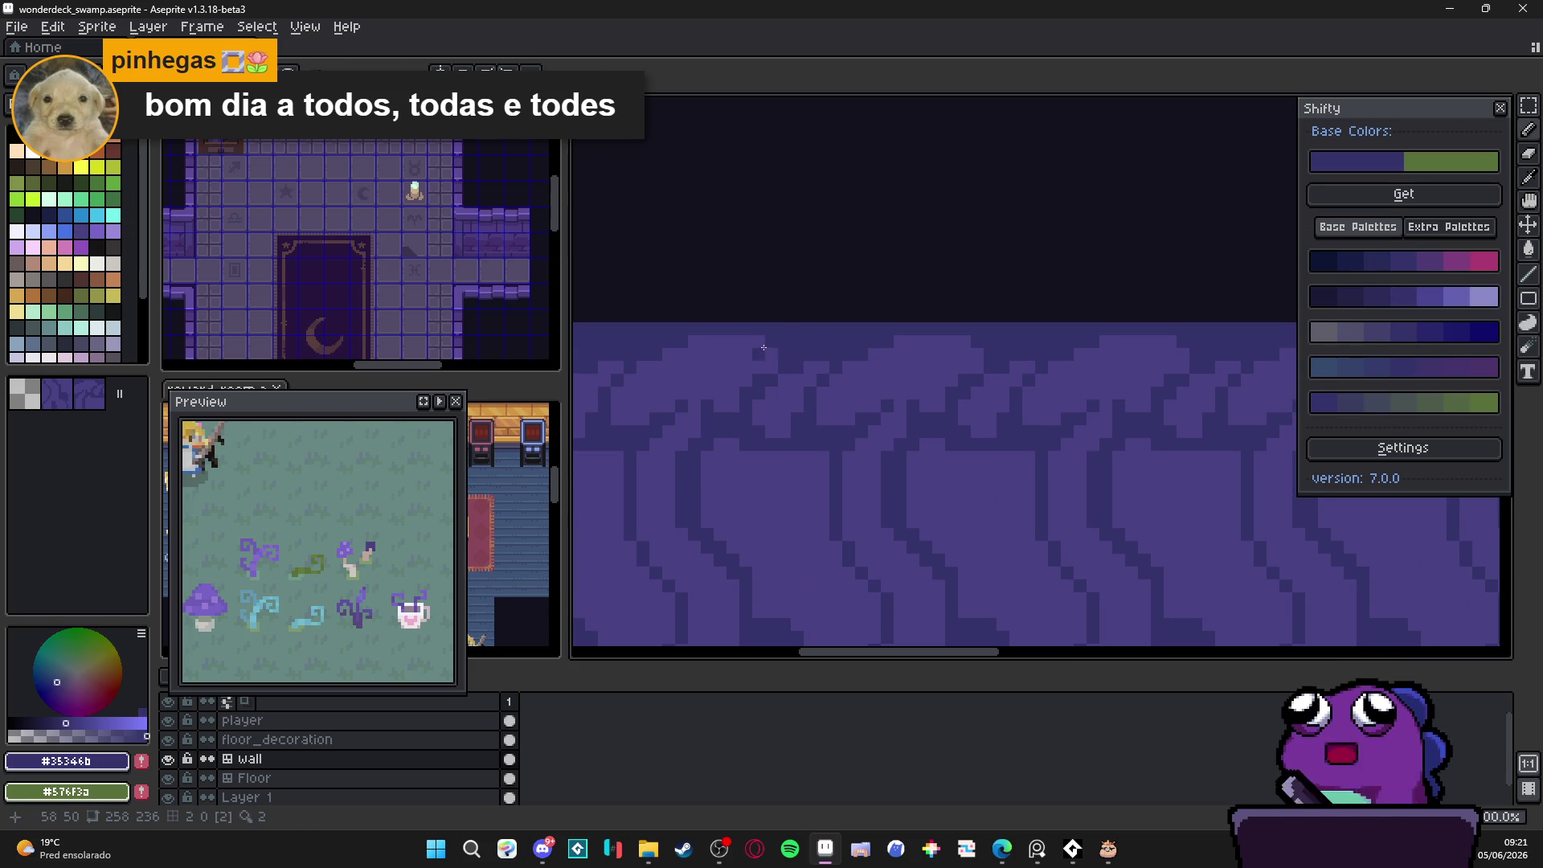
{"action": "scroll", "coordinate": [755, 343], "scroll_direction": "down", "scroll_amount": 2}
{"action": "scroll", "coordinate": [751, 403], "scroll_direction": "up", "scroll_amount": 1}
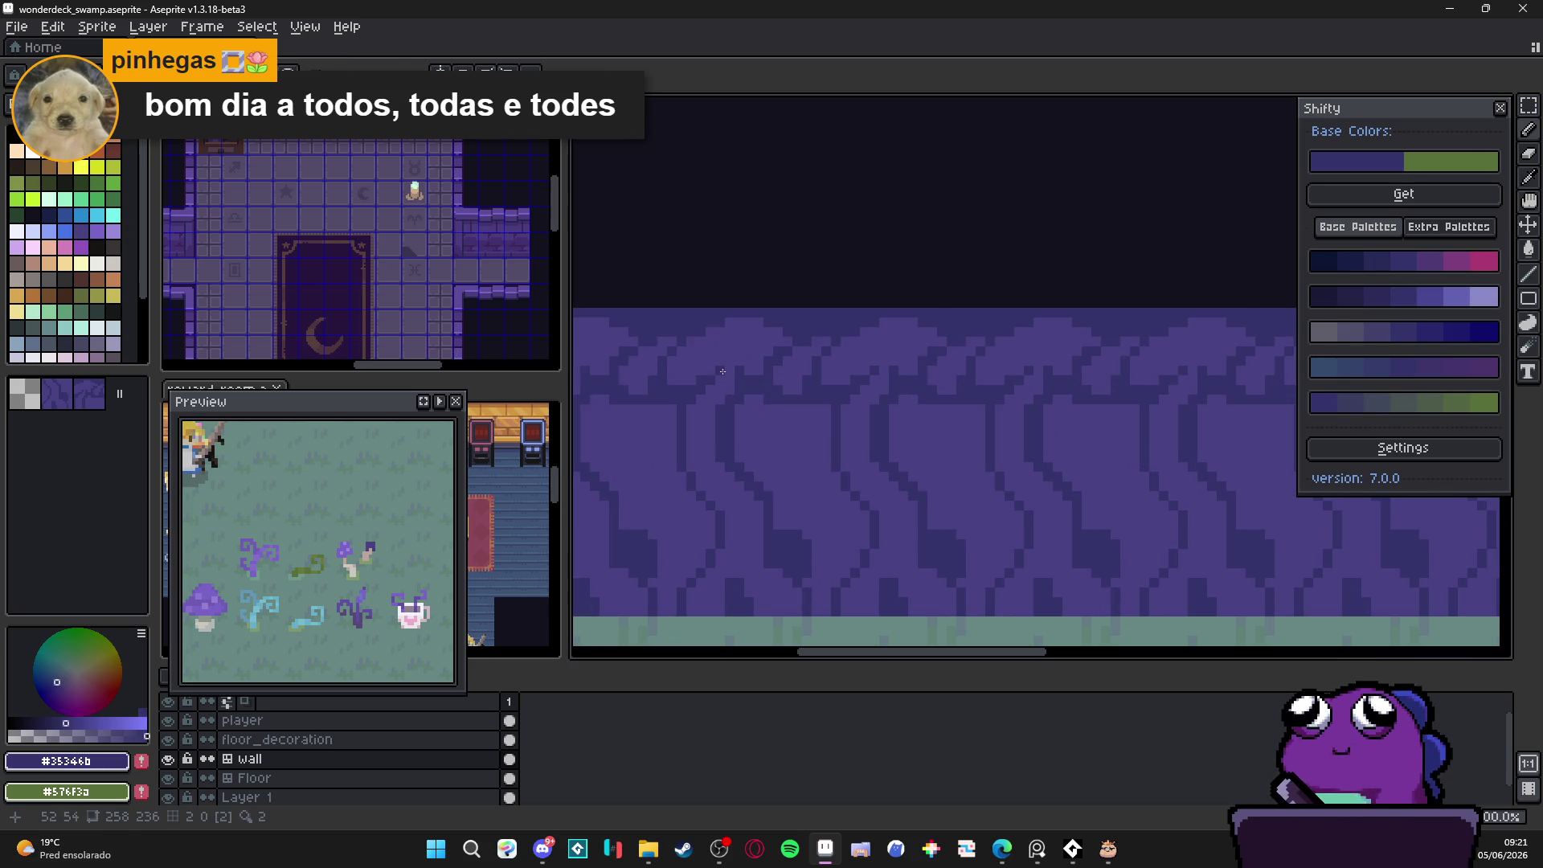
{"action": "scroll", "coordinate": [725, 386], "scroll_direction": "up", "scroll_amount": 2}
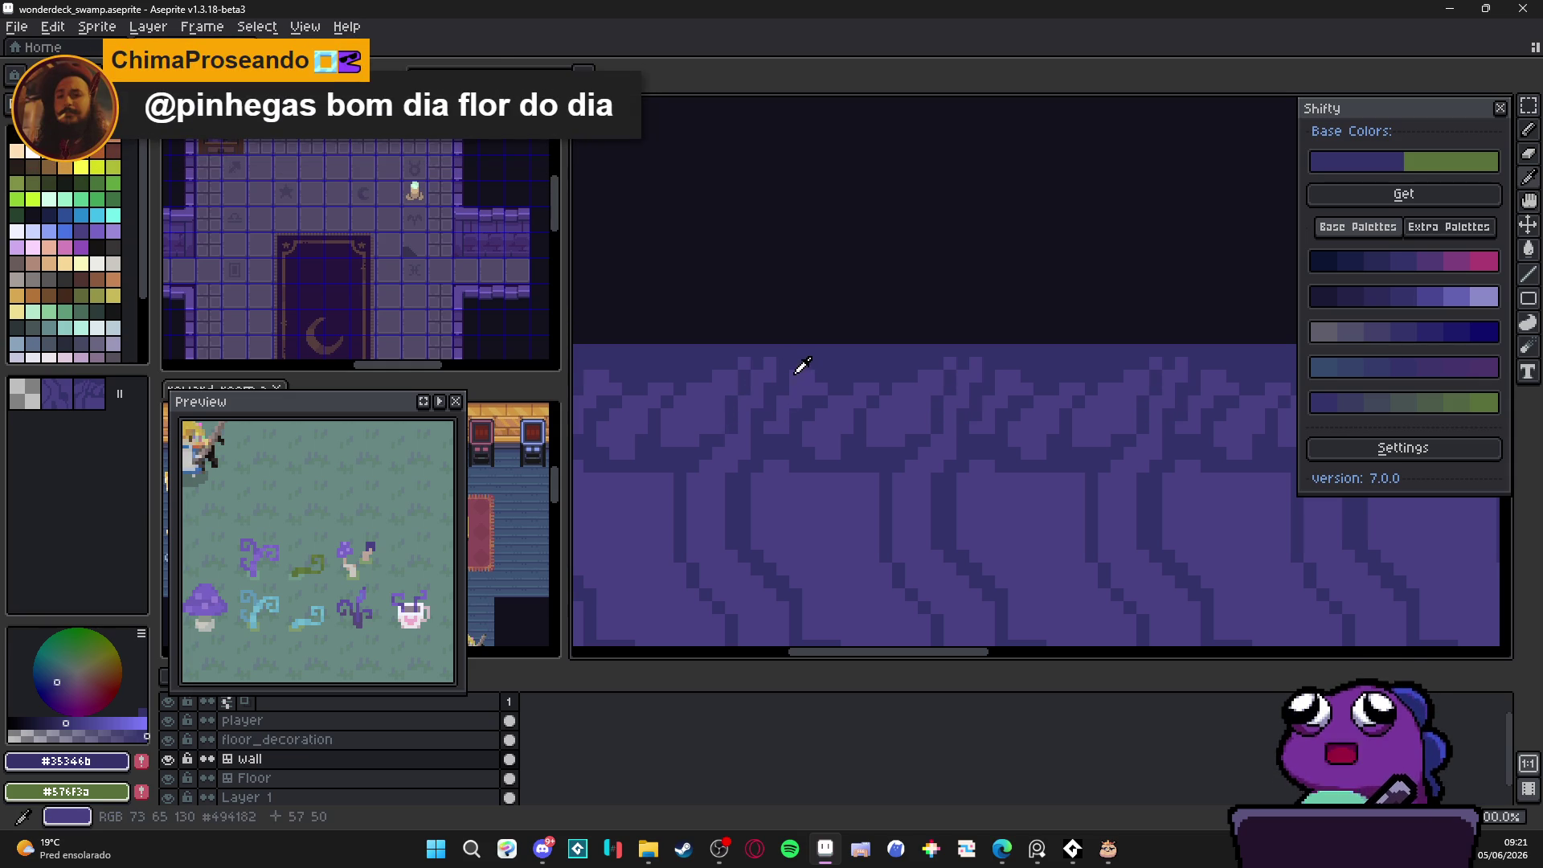
Step: Undo the last pencil stroke and dot a near-black #14121d pixel onto the wall's top edge
{"action": "key", "text": "ctrl+z"}
{"action": "scroll", "coordinate": [850, 426], "scroll_direction": "up", "scroll_amount": 3}
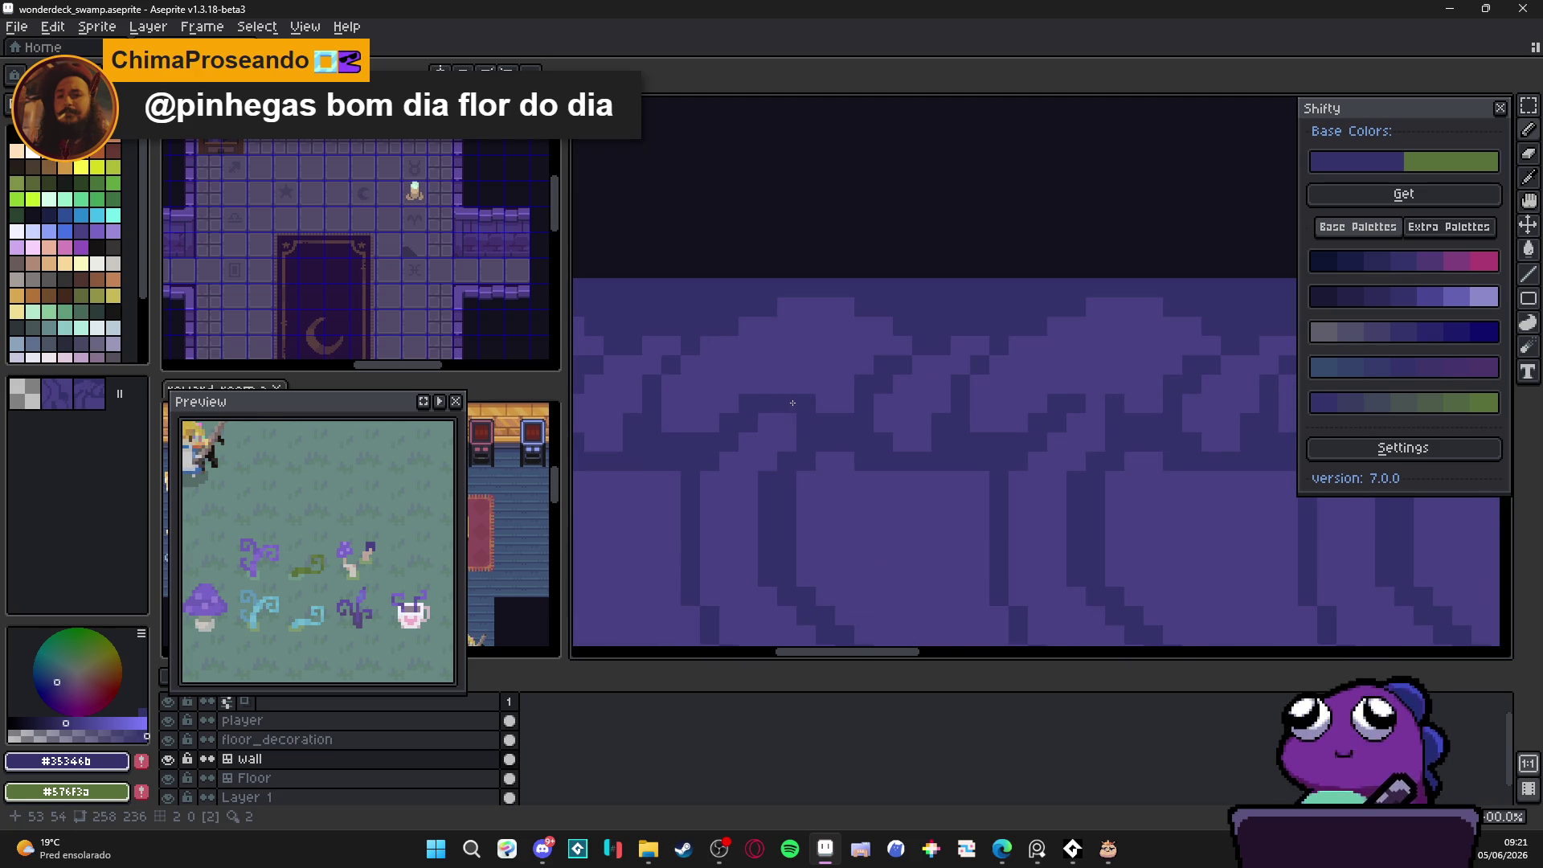
{"action": "scroll", "coordinate": [773, 401], "scroll_direction": "down", "scroll_amount": 3}
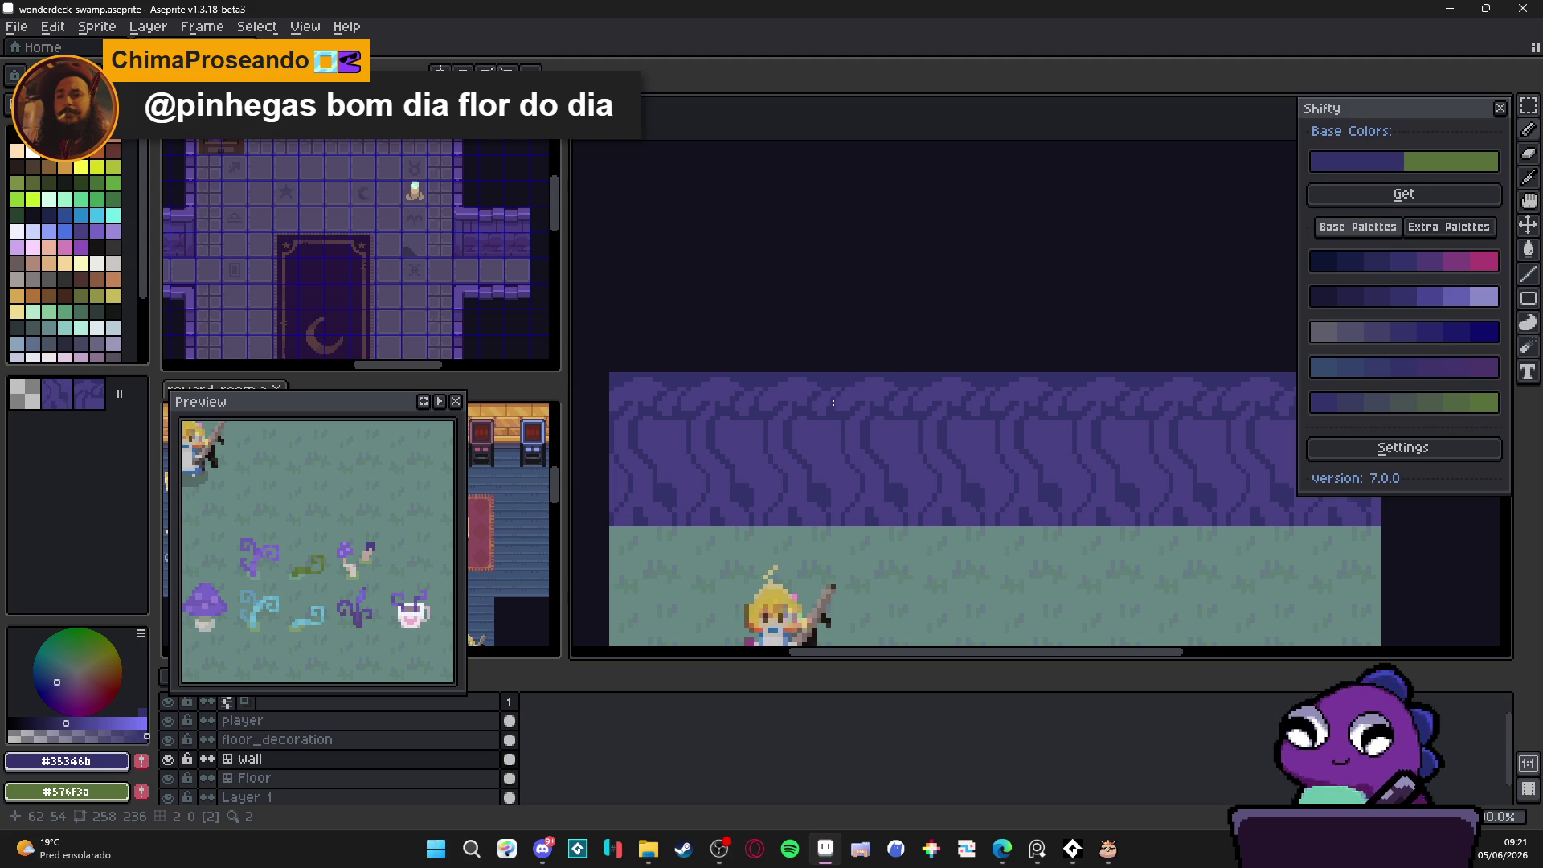
{"action": "scroll", "coordinate": [834, 402], "scroll_direction": "up", "scroll_amount": 2}
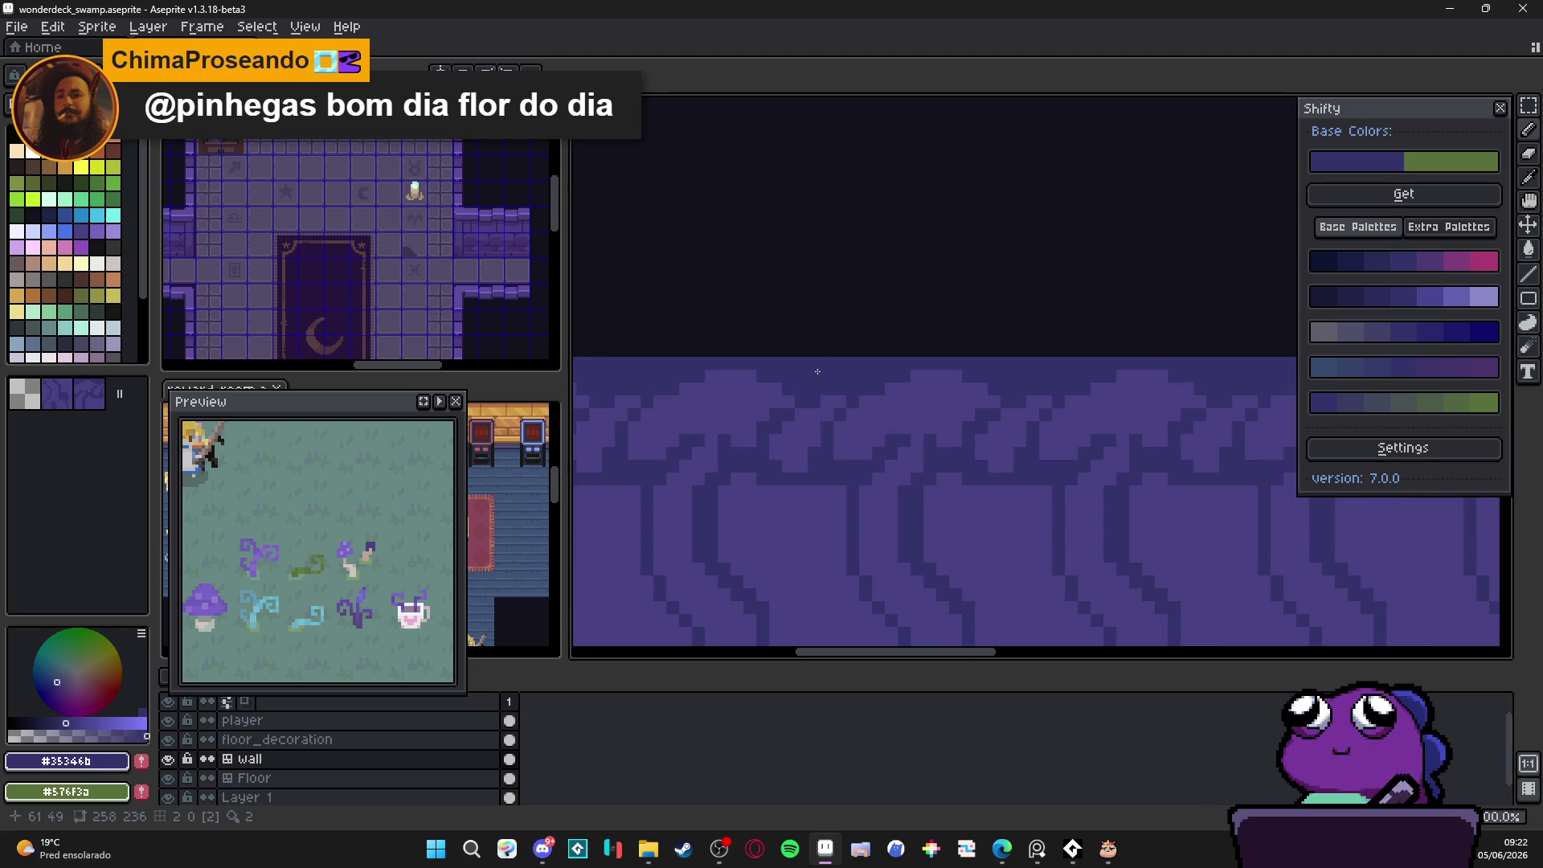
{"action": "left_click", "coordinate": [835, 323], "text": "alt"}
Step: Carve several near-black notches along the wall's top edge to make it bumpy
{"action": "left_click_drag", "start_coordinate": [815, 363], "coordinate": [852, 363]}
{"action": "left_click", "coordinate": [800, 364]}
{"action": "left_click", "coordinate": [827, 376]}
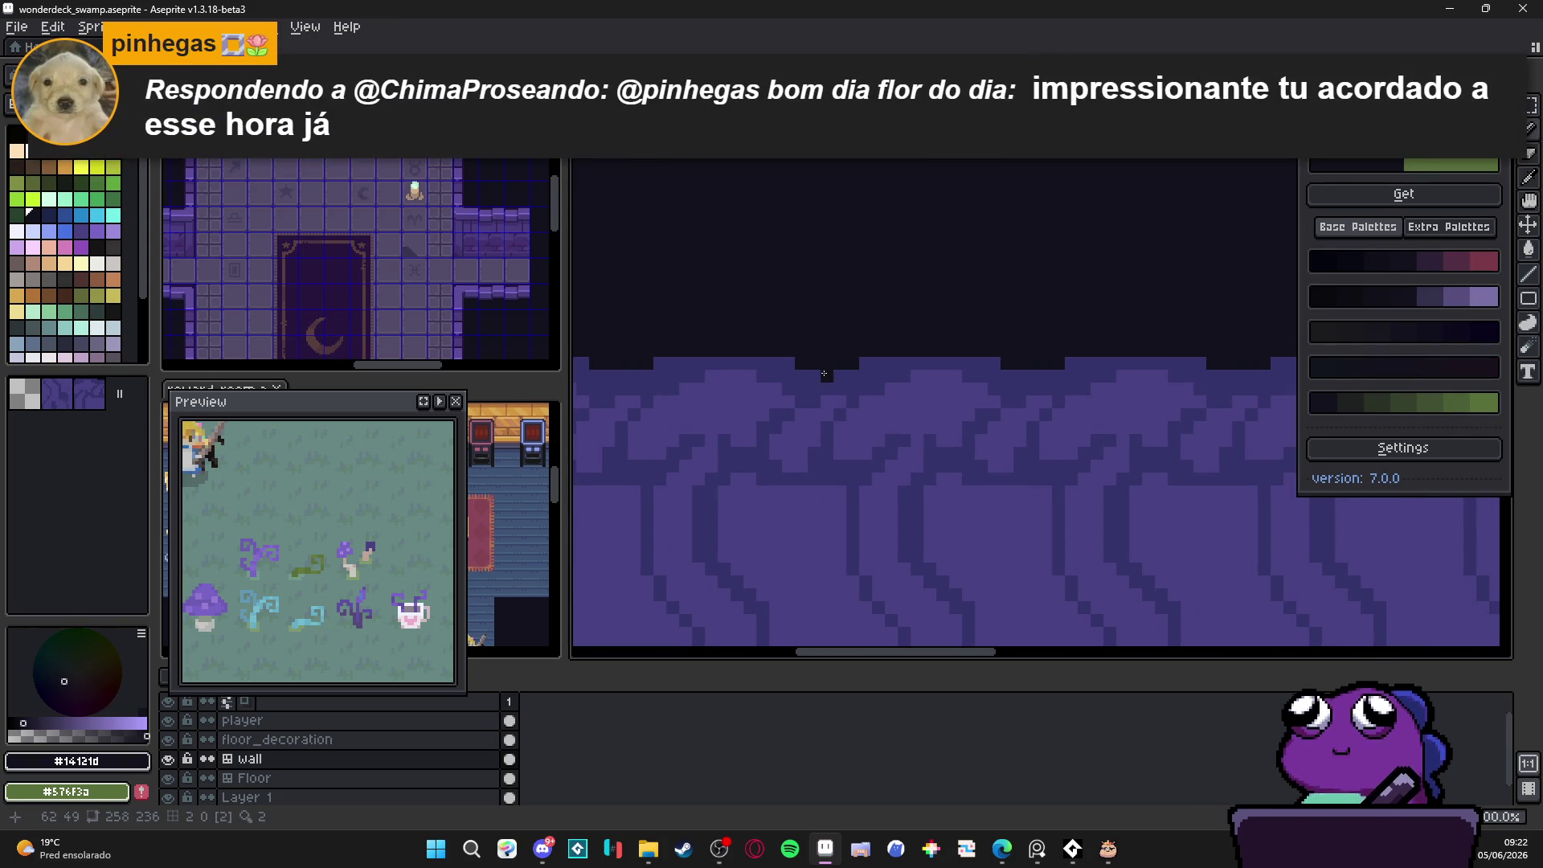
{"action": "left_click", "coordinate": [814, 375]}
{"action": "left_click", "coordinate": [835, 376]}
{"action": "left_click", "coordinate": [861, 364]}
{"action": "left_click", "coordinate": [875, 364]}
{"action": "left_click", "coordinate": [850, 375]}
{"action": "left_click", "coordinate": [788, 371]}
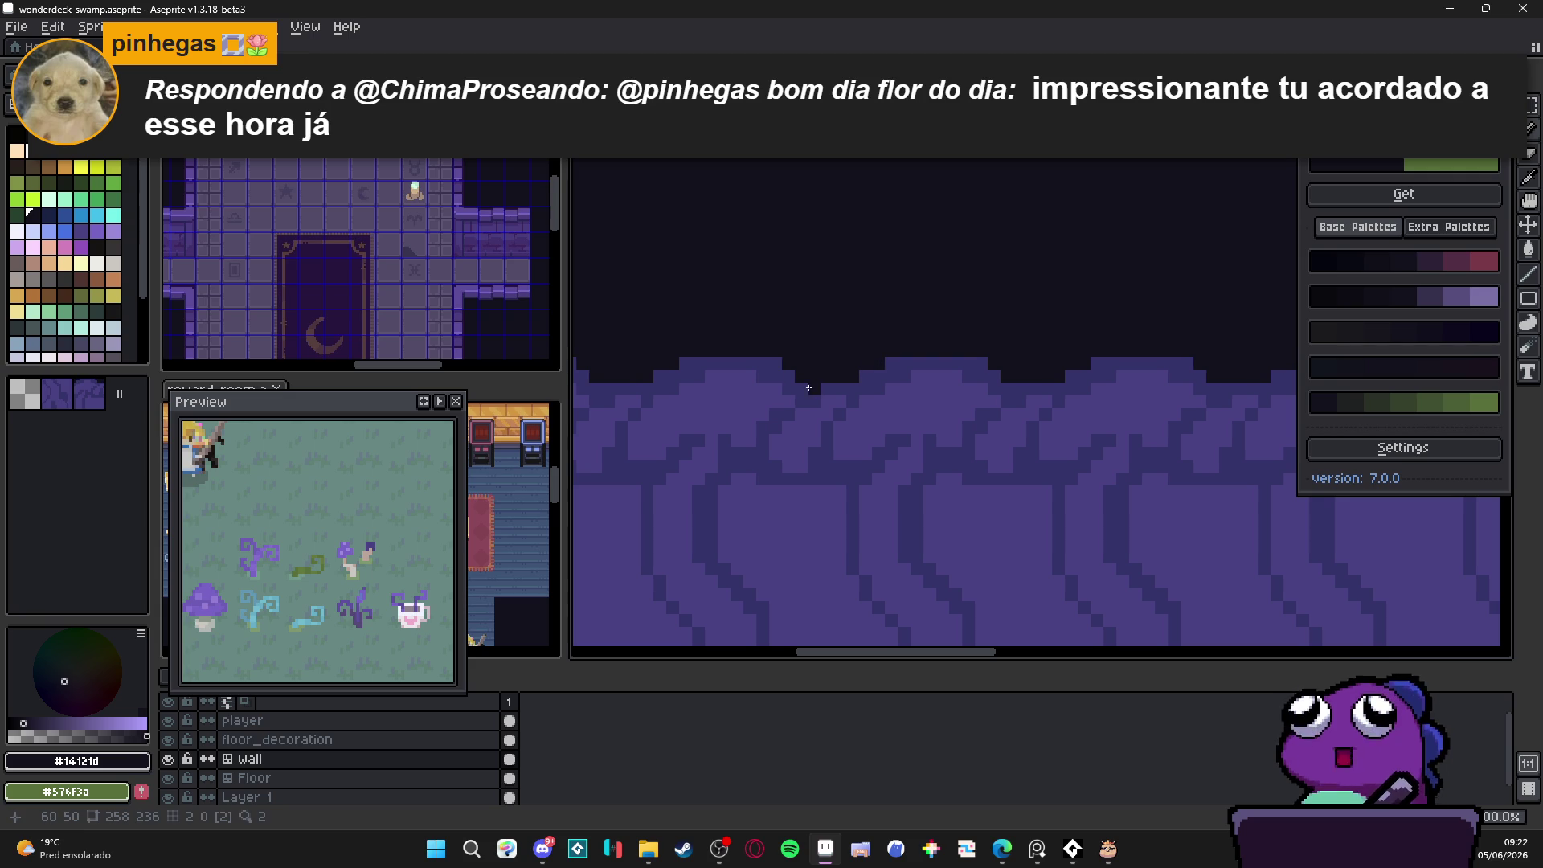
{"action": "scroll", "coordinate": [811, 403], "scroll_direction": "down", "scroll_amount": 3}
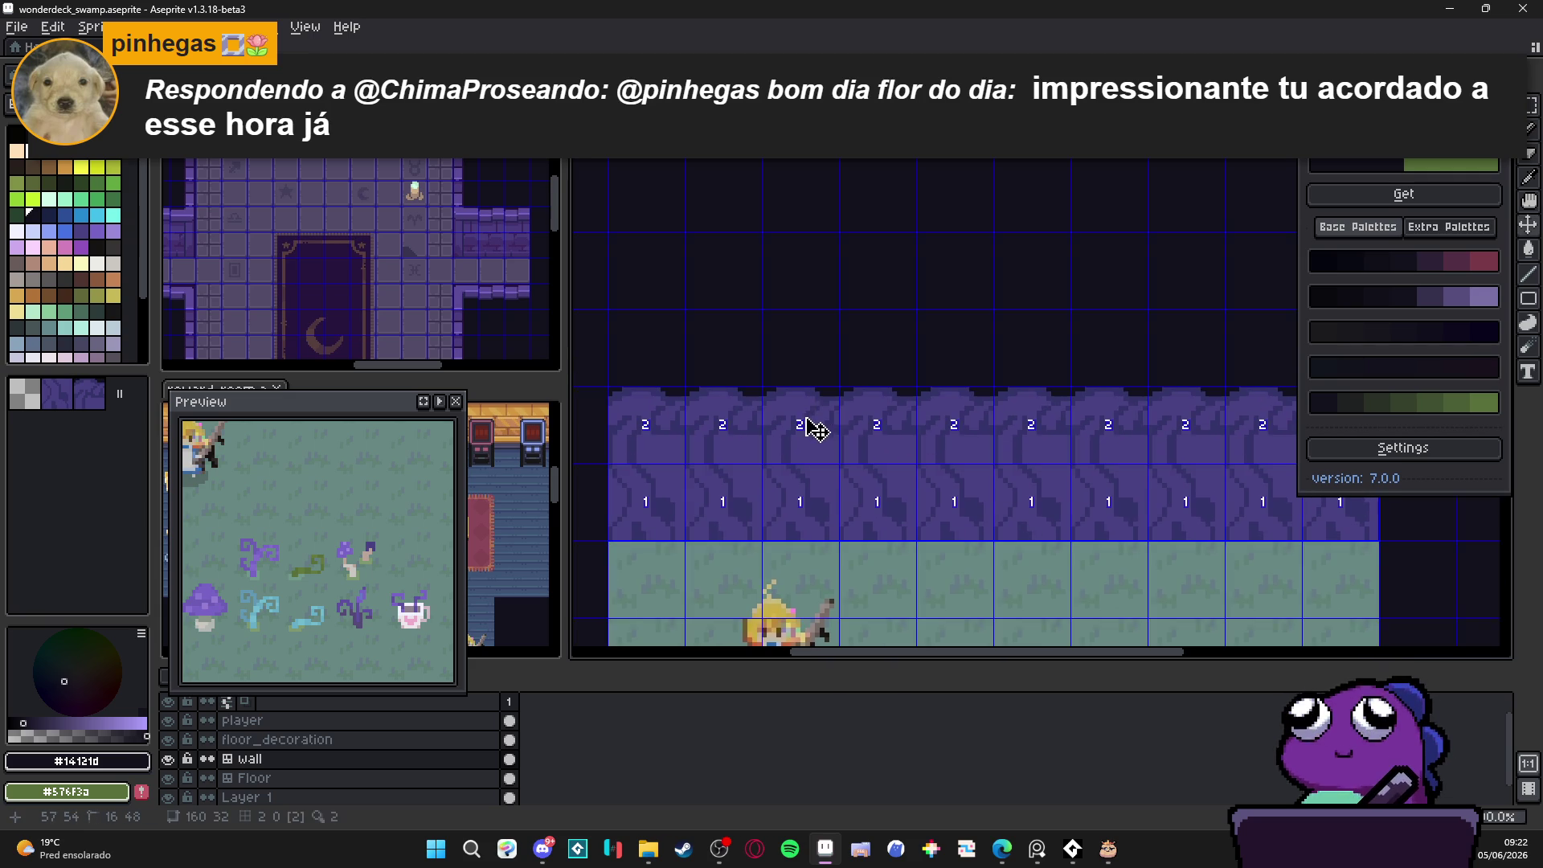
{"action": "scroll", "coordinate": [823, 388], "scroll_direction": "up", "scroll_amount": 2}
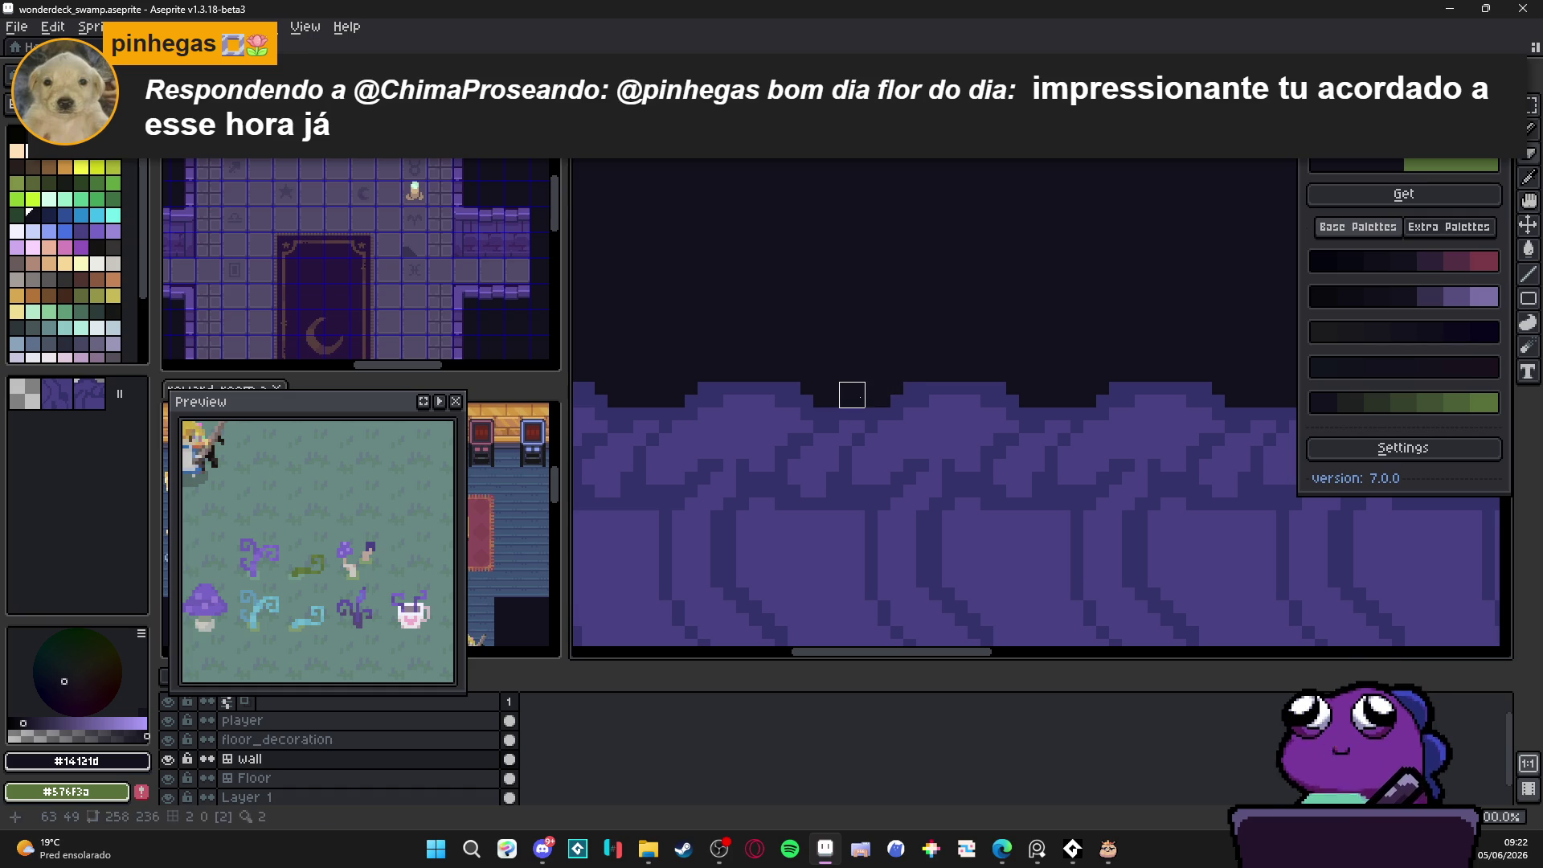
{"action": "left_click", "coordinate": [818, 414]}
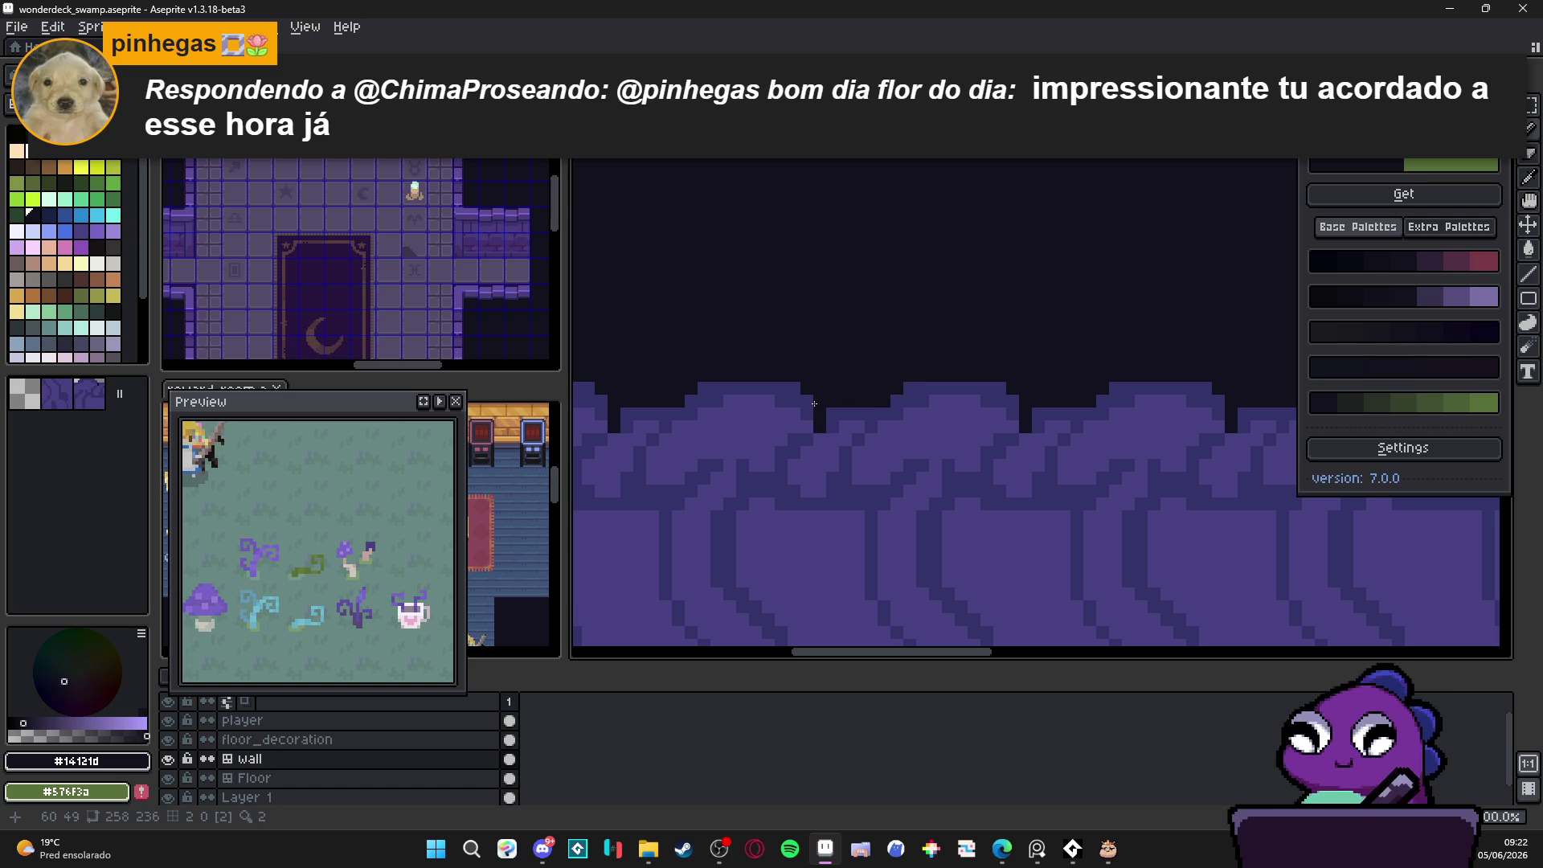
Step: Sample the dark wall purple #35346b from the swoop lines as the drawing colour
{"action": "scroll", "coordinate": [803, 419], "scroll_direction": "left", "scroll_amount": 2}
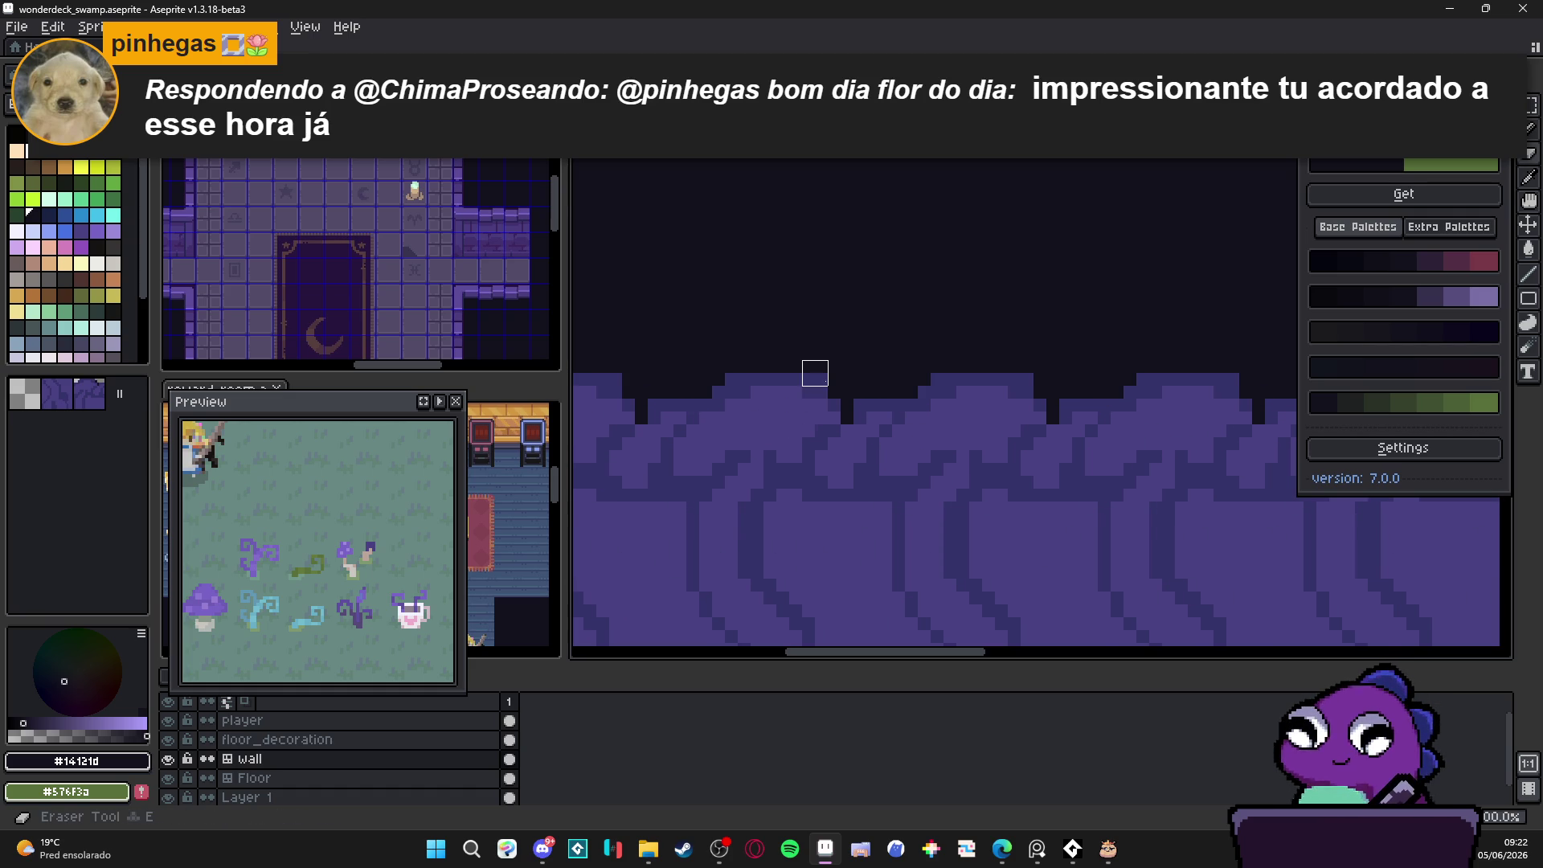
{"action": "scroll", "coordinate": [813, 376], "scroll_direction": "down", "scroll_amount": 1}
{"action": "left_click", "coordinate": [810, 386], "text": "alt"}
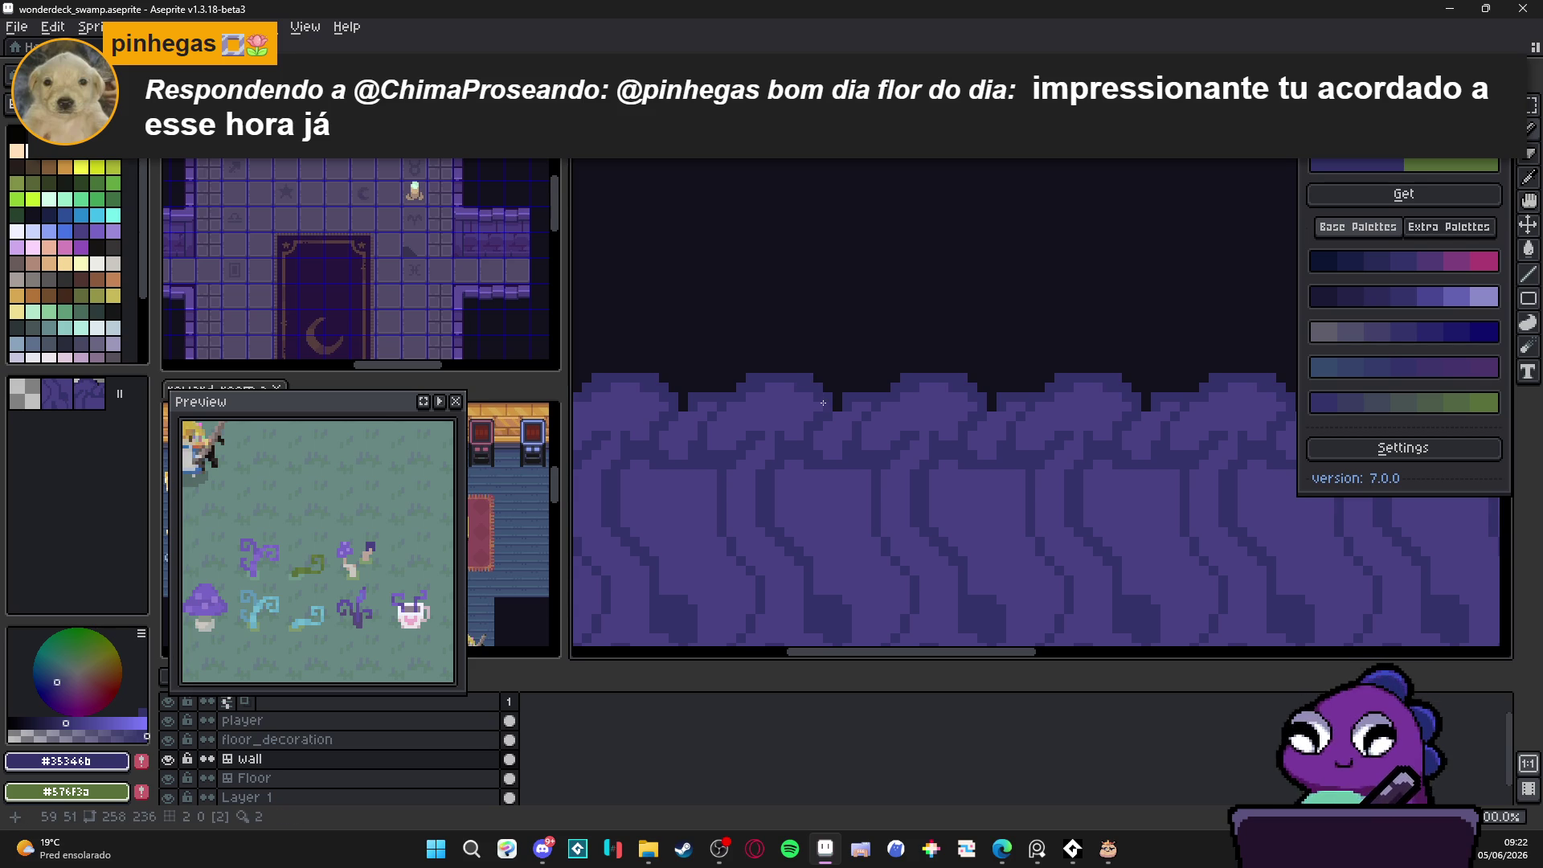
{"action": "scroll", "coordinate": [956, 402], "scroll_direction": "down", "scroll_amount": 1}
{"action": "scroll", "coordinate": [956, 402], "scroll_direction": "up", "scroll_amount": 1}
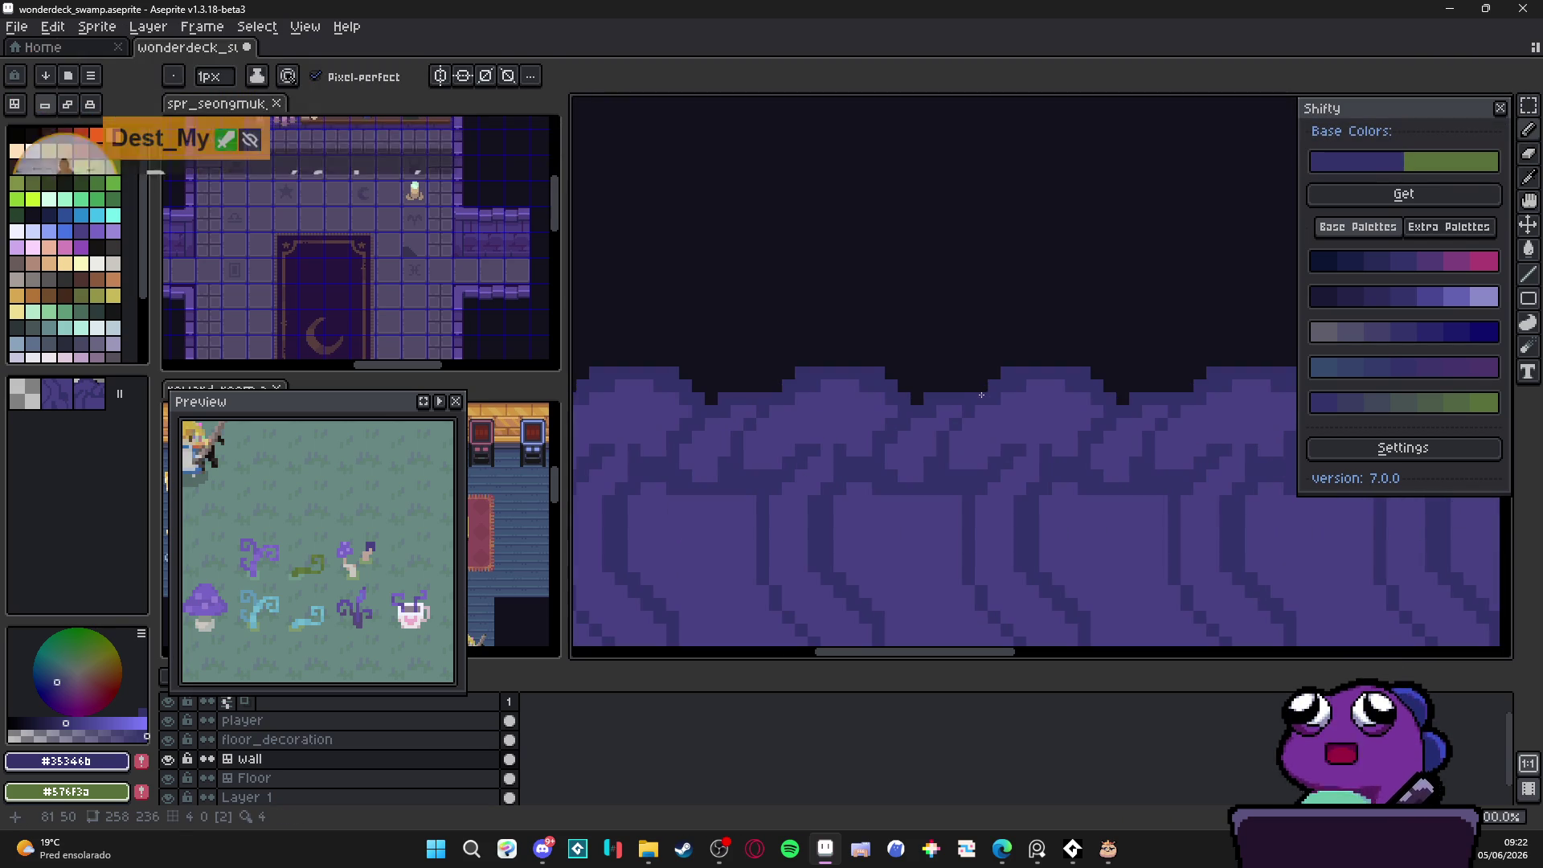
Step: Zoom in on the wall, select palette index 55, and sample #35346b
{"action": "scroll", "coordinate": [940, 397], "scroll_direction": "down", "scroll_amount": 1}
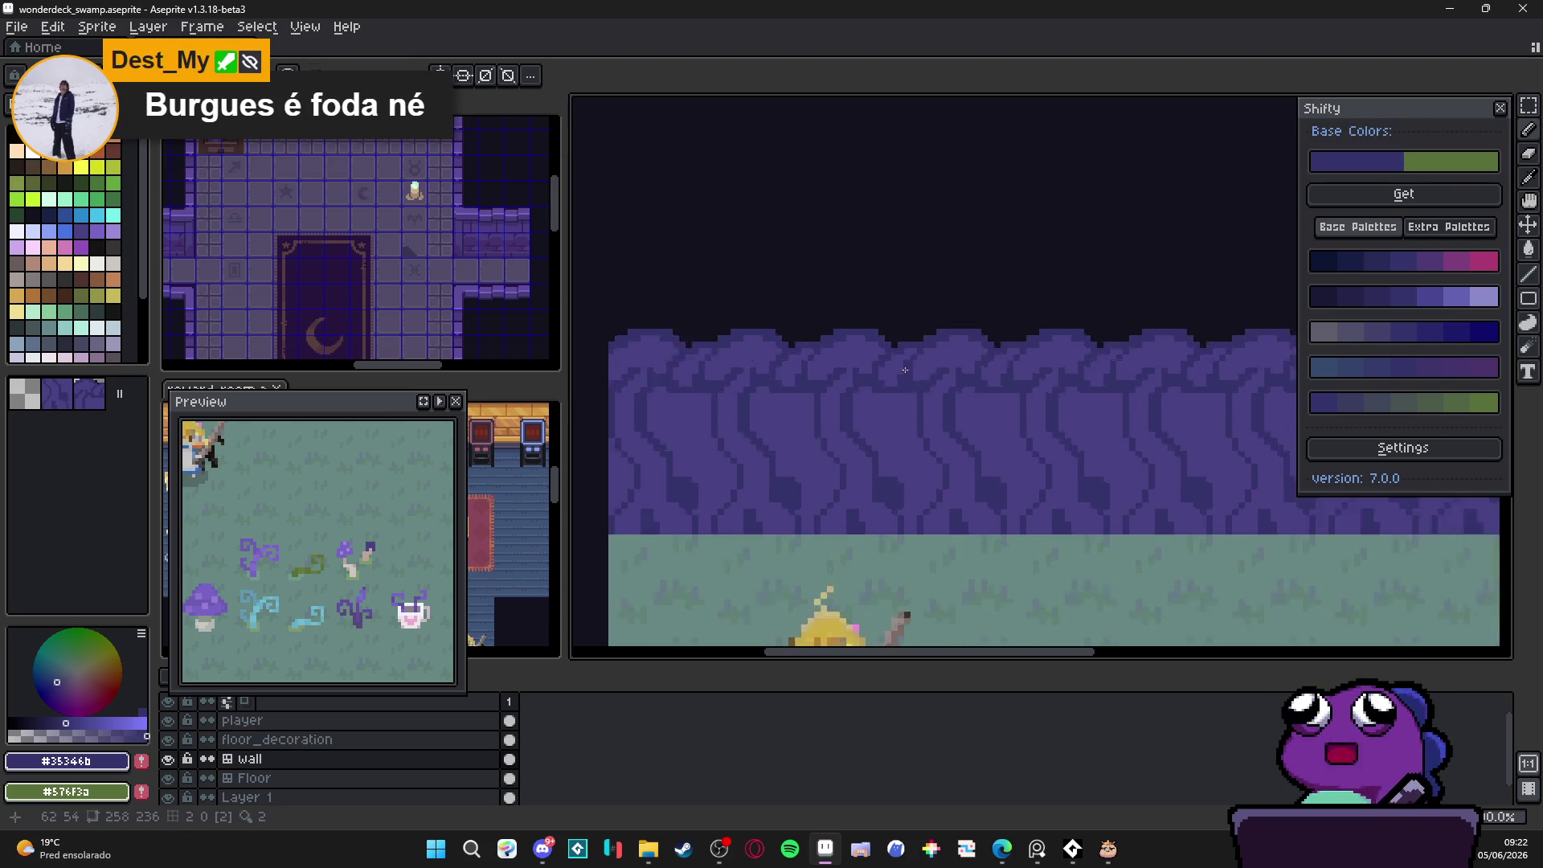
{"action": "scroll", "coordinate": [920, 387], "scroll_direction": "up", "scroll_amount": 1}
{"action": "key", "text": "i"}
{"action": "key", "text": "alt"}
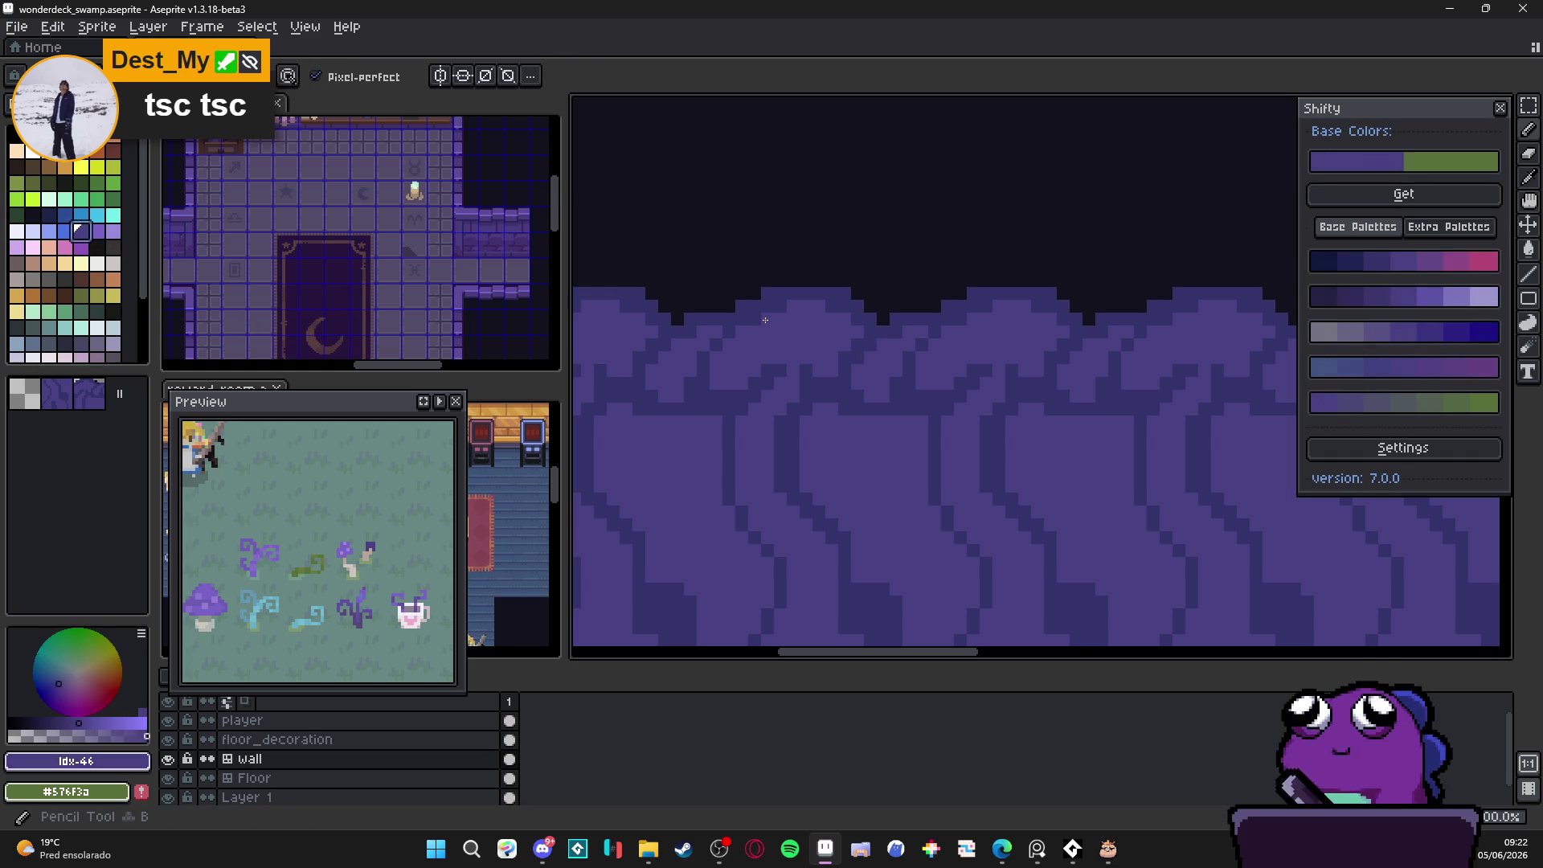
{"action": "key", "text": "plus"}
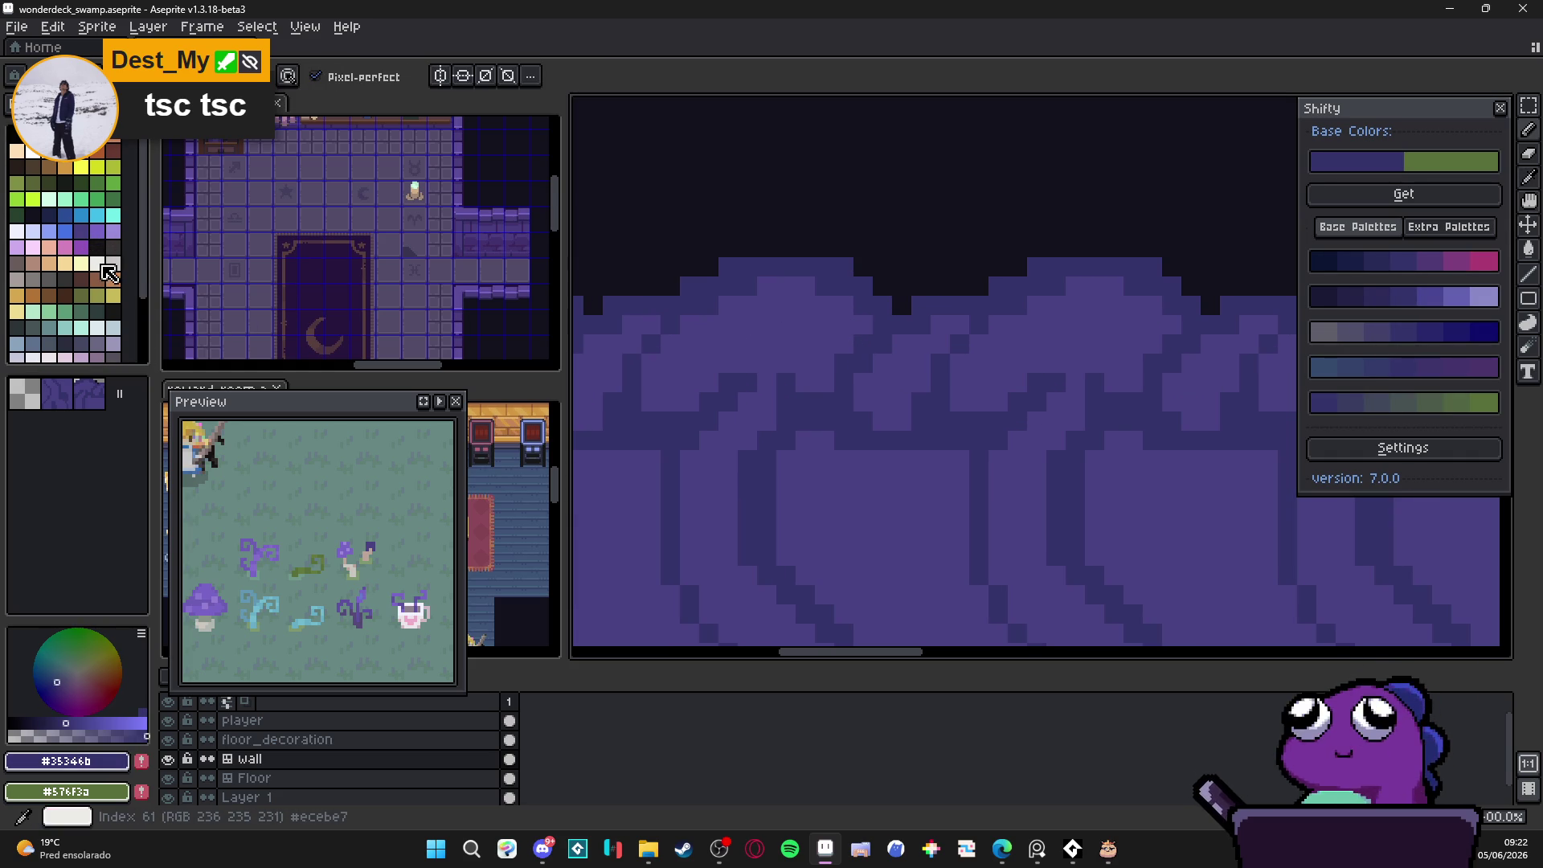
{"action": "left_click", "coordinate": [113, 248]}
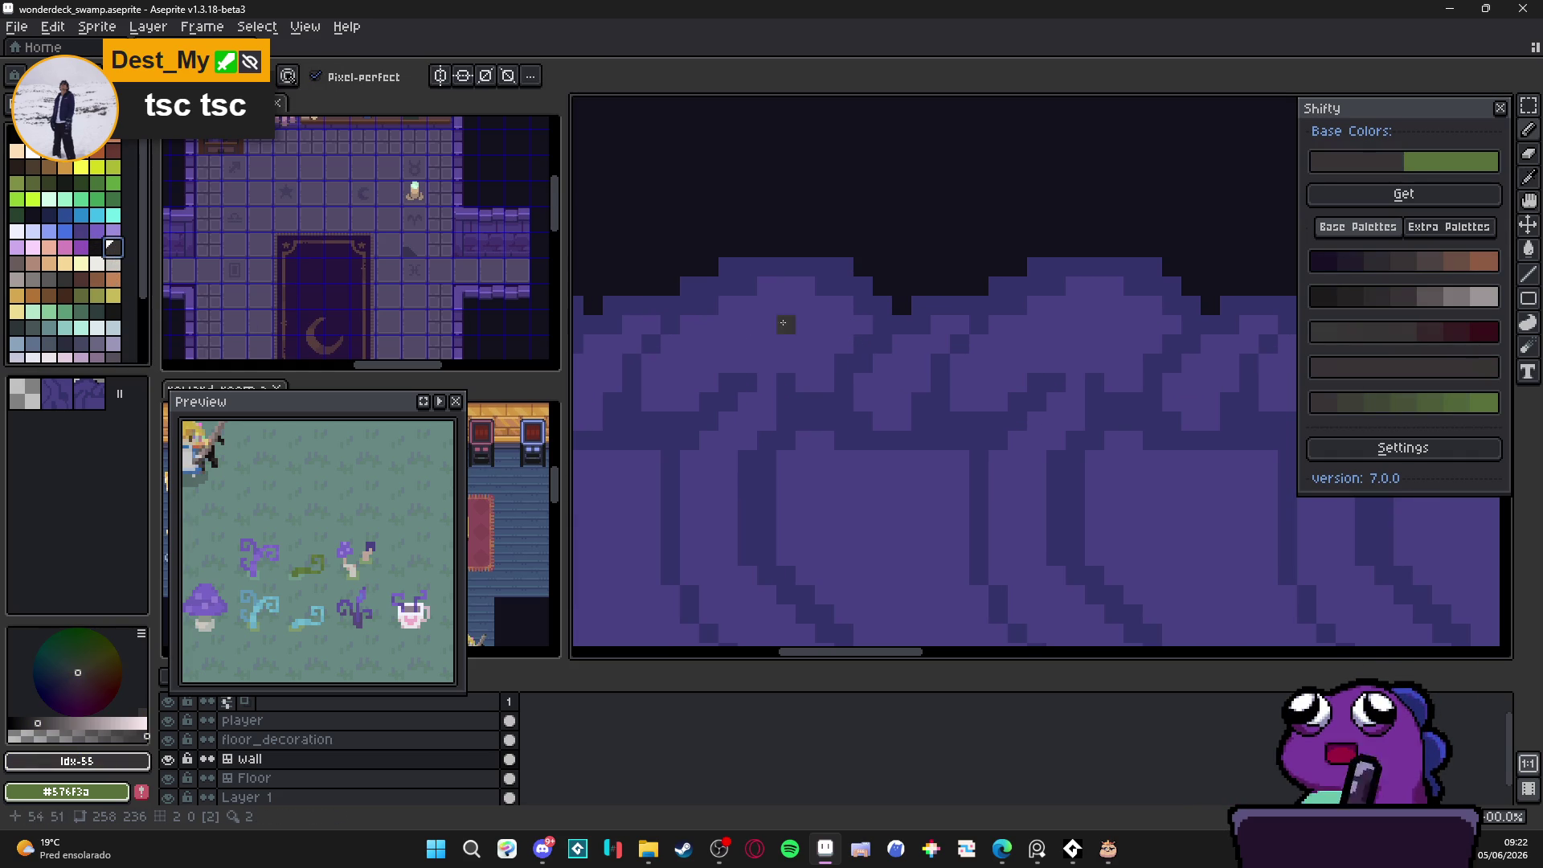
{"action": "left_click", "coordinate": [855, 346], "text": "alt"}
Step: Pick a dark navy colour and draw a diagonal swoop across the upper wall
{"action": "scroll", "coordinate": [86, 297], "scroll_direction": "down", "scroll_amount": 3}
{"action": "scroll", "coordinate": [89, 306], "scroll_direction": "up", "scroll_amount": 3}
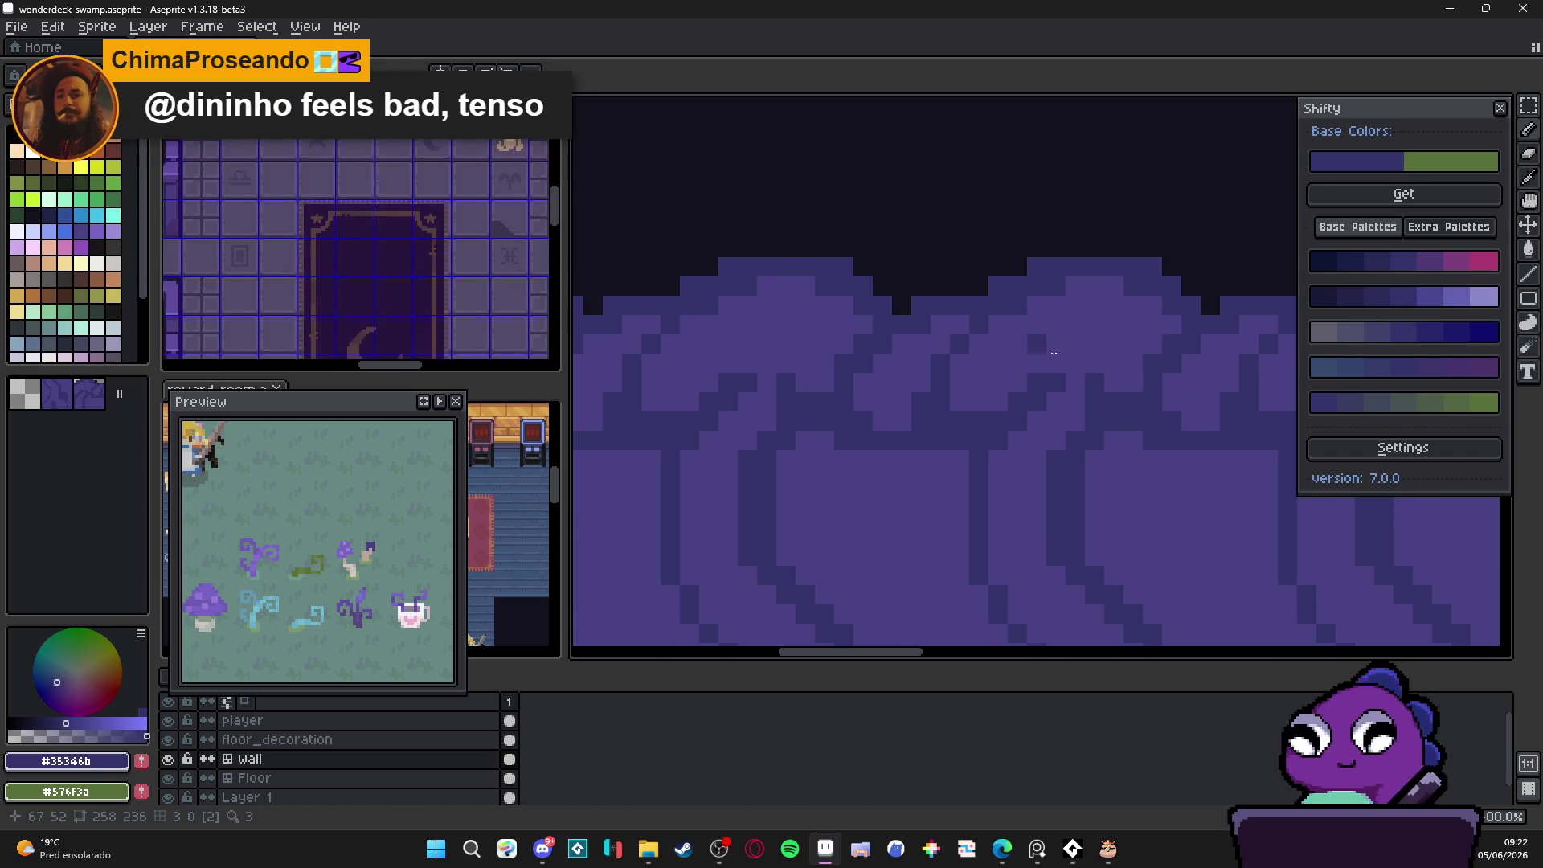
{"action": "left_click", "coordinate": [1336, 259]}
{"action": "mouse_move", "coordinate": [880, 346]}
{"action": "left_mouse_down"}
{"action": "mouse_move", "coordinate": [856, 365]}
{"action": "mouse_move", "coordinate": [841, 426]}
{"action": "mouse_move", "coordinate": [804, 421]}
{"action": "mouse_move", "coordinate": [882, 441]}
{"action": "mouse_move", "coordinate": [939, 426]}
{"action": "mouse_move", "coordinate": [937, 441]}
{"action": "mouse_move", "coordinate": [960, 441]}
{"action": "mouse_move", "coordinate": [1035, 402]}
{"action": "mouse_move", "coordinate": [940, 362]}
{"action": "mouse_move", "coordinate": [953, 354]}
{"action": "left_mouse_up"}
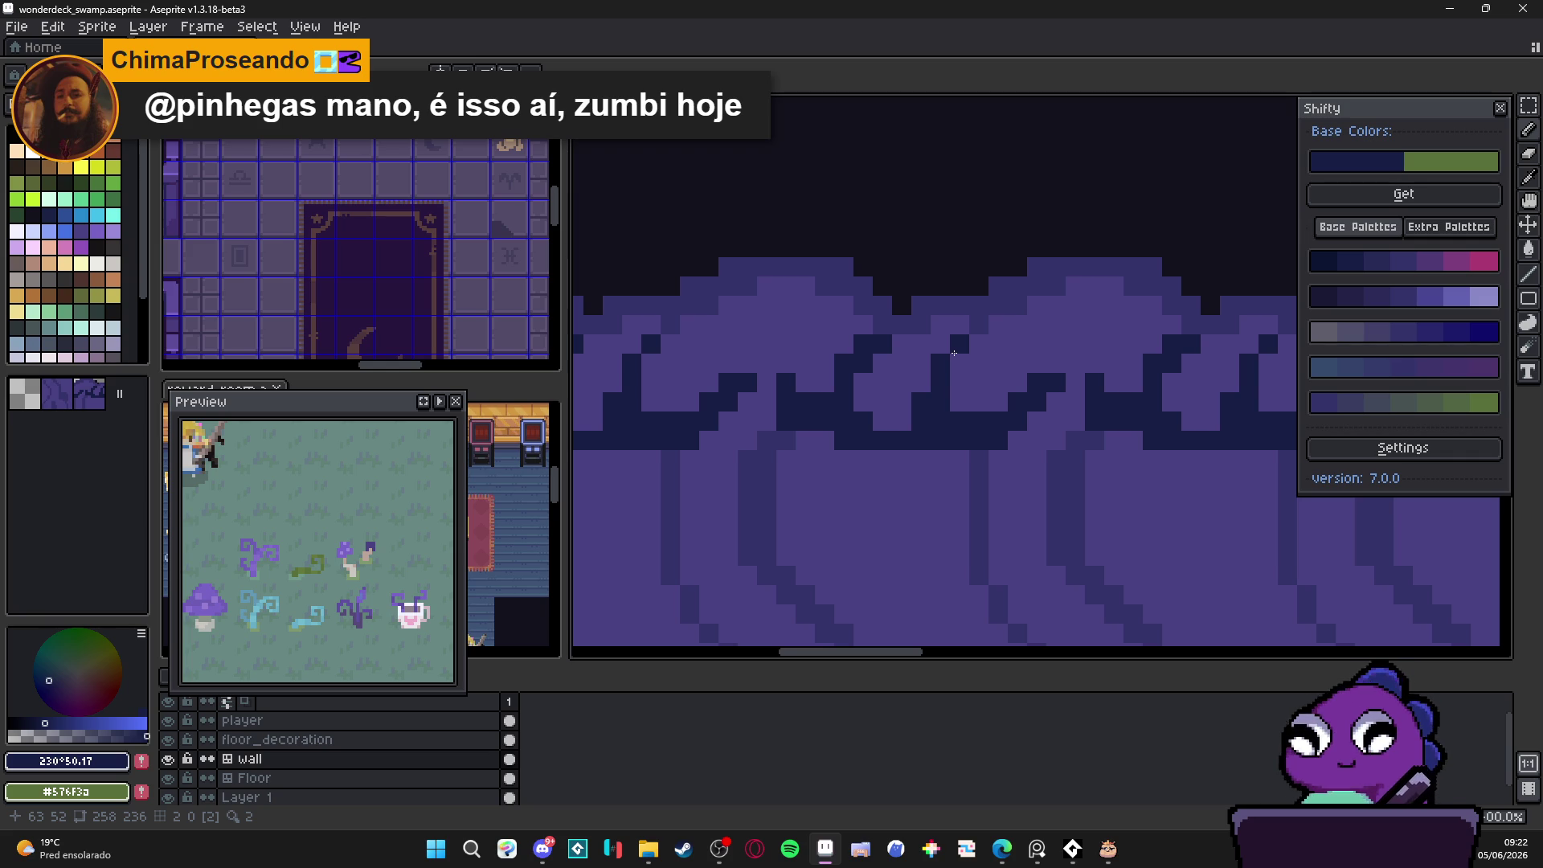
{"action": "scroll", "coordinate": [953, 354], "scroll_direction": "down", "scroll_amount": 4}
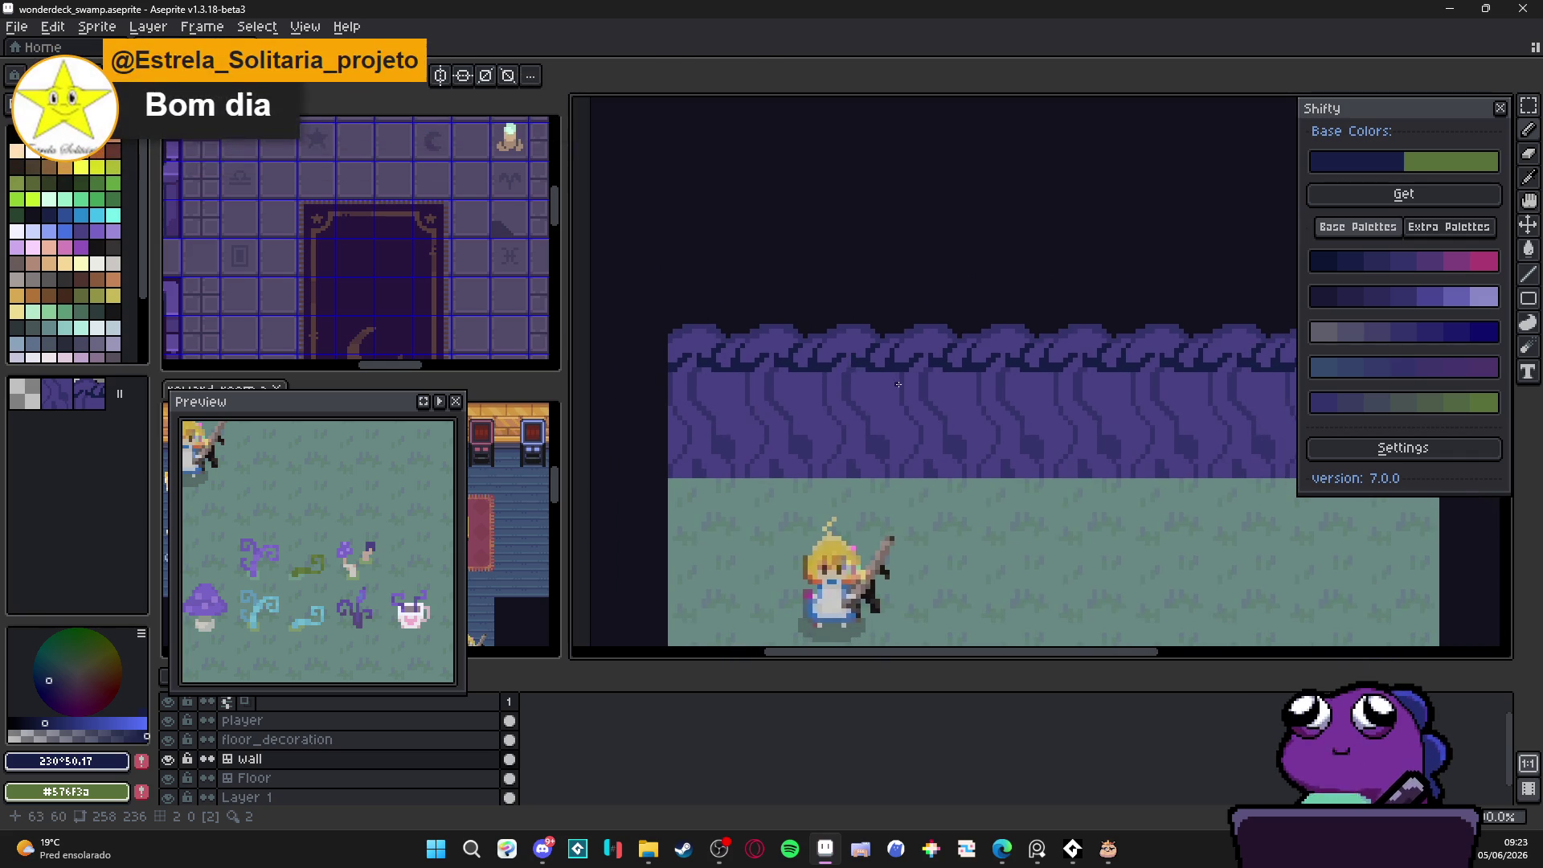
Step: Paint dark navy down the wall tile's vertical seams, then sample base purple #494182
{"action": "scroll", "coordinate": [854, 372], "scroll_direction": "up", "scroll_amount": 4}
{"action": "scroll", "coordinate": [854, 373], "scroll_direction": "up", "scroll_amount": 2}
{"action": "mouse_move", "coordinate": [832, 355]}
{"action": "left_mouse_down"}
{"action": "mouse_move", "coordinate": [812, 354]}
{"action": "mouse_move", "coordinate": [793, 474]}
{"action": "left_mouse_up"}
{"action": "mouse_move", "coordinate": [812, 402]}
{"action": "left_mouse_down"}
{"action": "mouse_move", "coordinate": [812, 484]}
{"action": "mouse_move", "coordinate": [832, 492]}
{"action": "mouse_move", "coordinate": [812, 485]}
{"action": "left_mouse_up"}
{"action": "scroll", "coordinate": [811, 482], "scroll_direction": "down", "scroll_amount": 3}
{"action": "scroll", "coordinate": [809, 479], "scroll_direction": "up", "scroll_amount": 3}
{"action": "scroll", "coordinate": [810, 482], "scroll_direction": "down", "scroll_amount": 4}
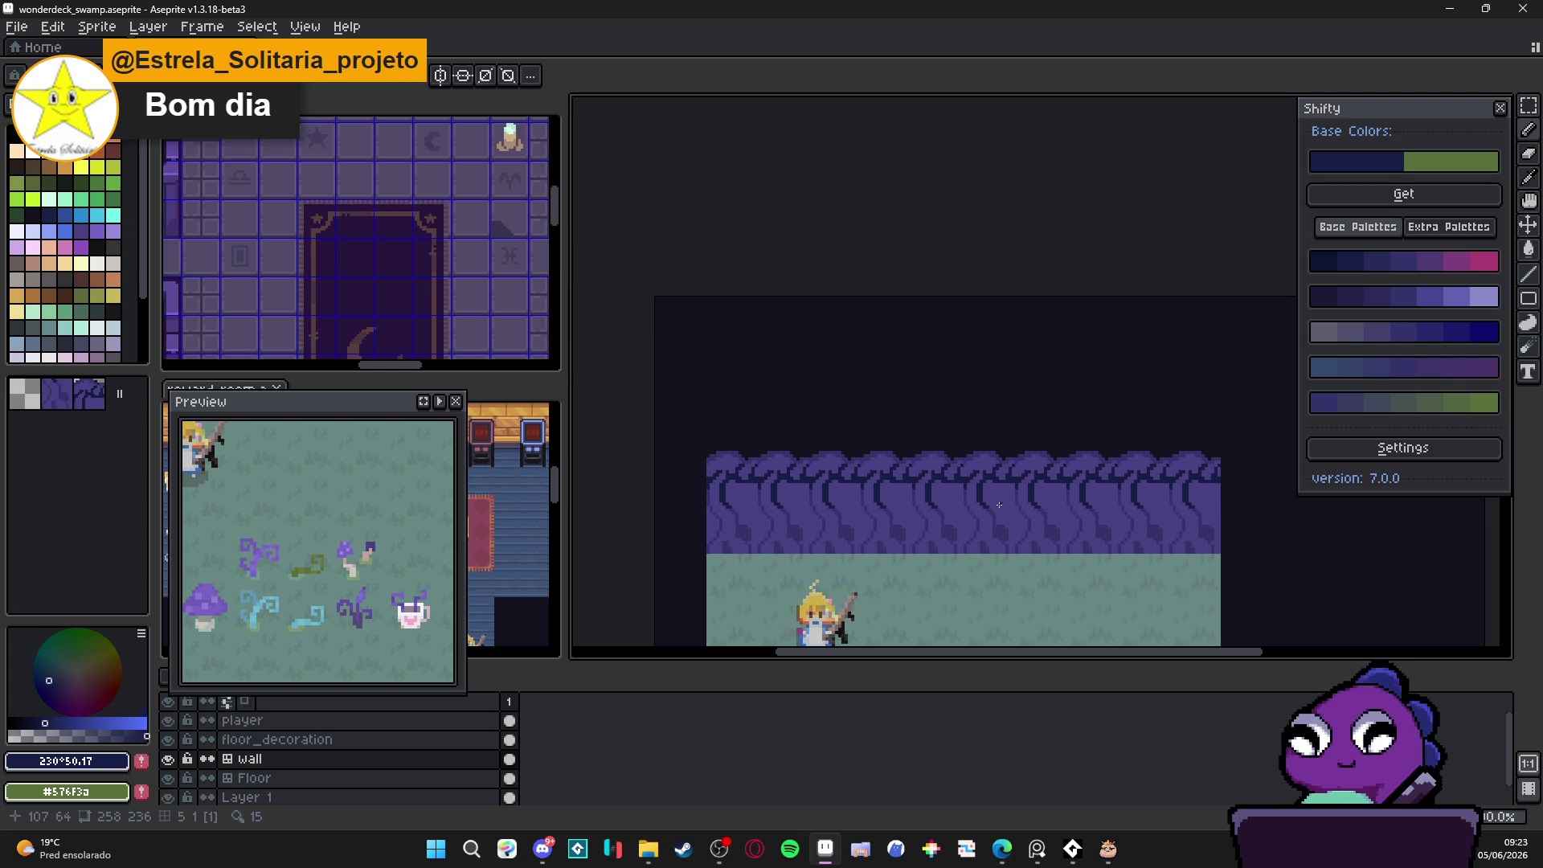
{"action": "scroll", "coordinate": [899, 528], "scroll_direction": "up", "scroll_amount": 2}
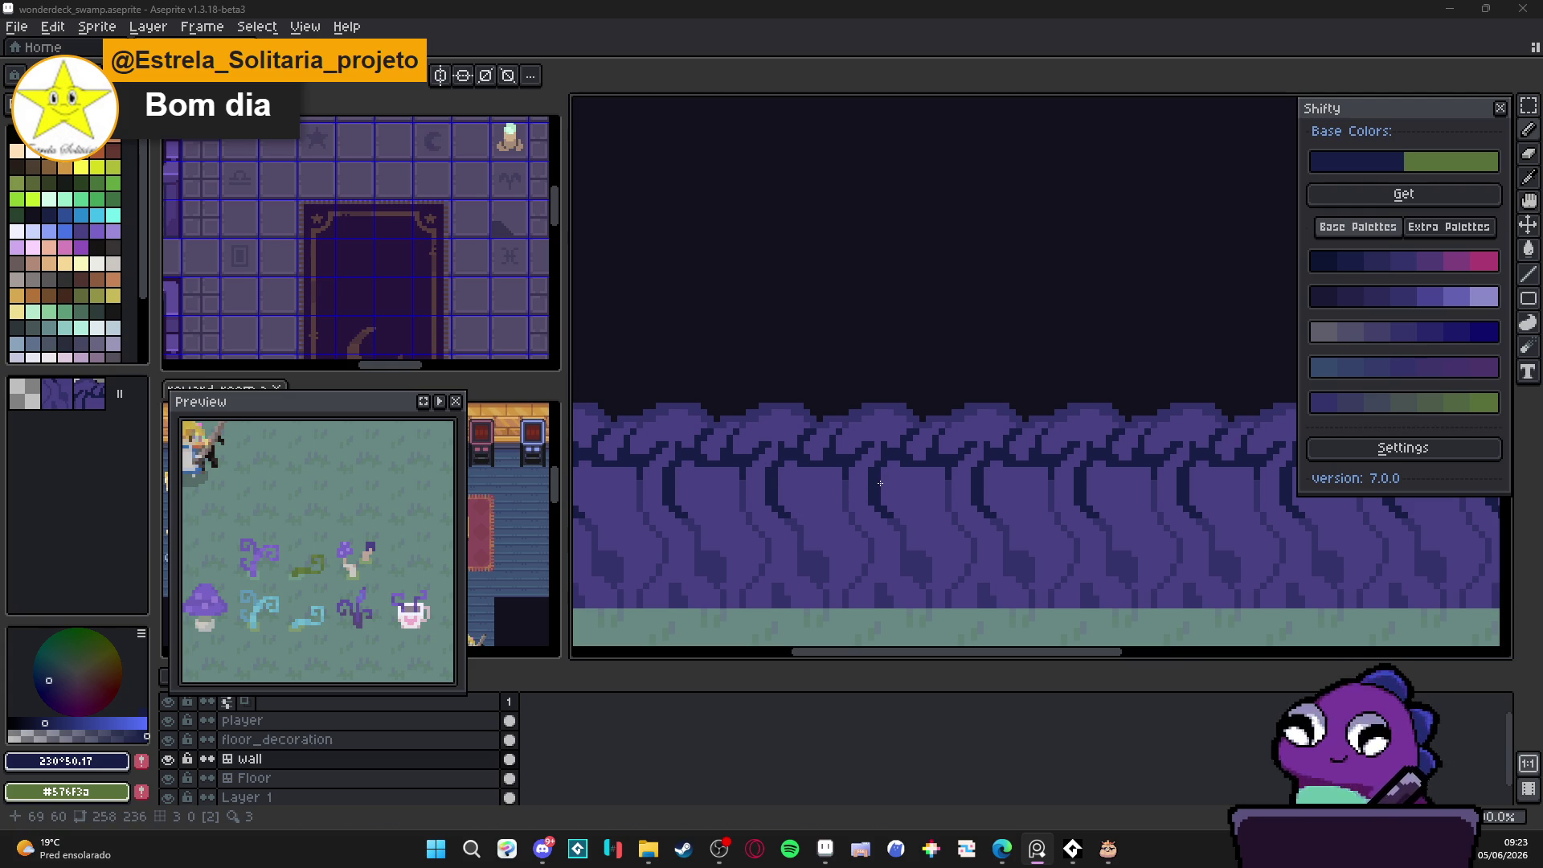
{"action": "left_click", "coordinate": [889, 490], "text": "alt"}
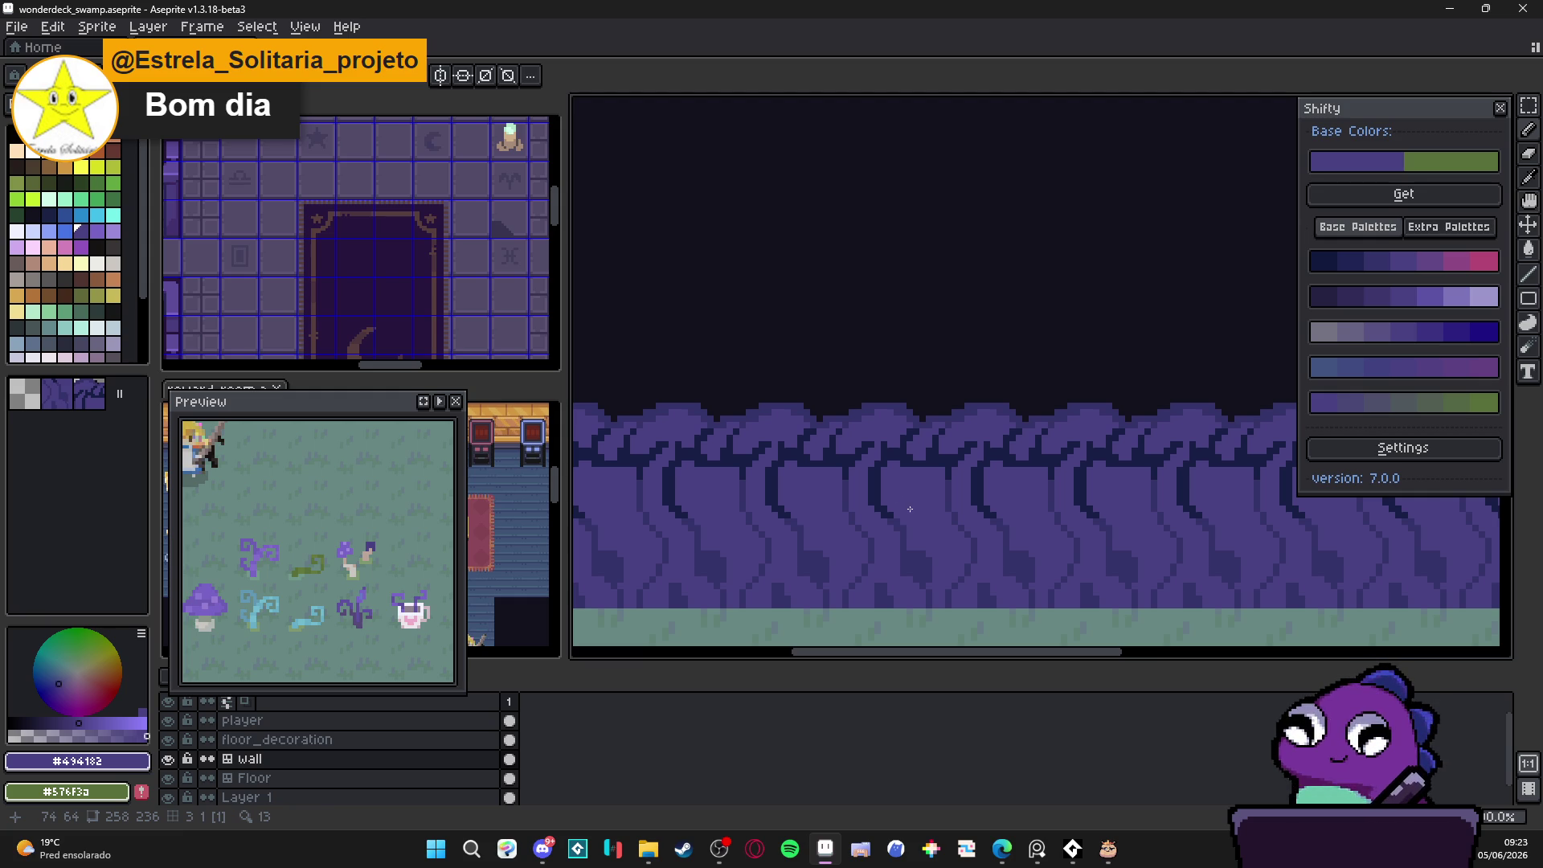
{"action": "scroll", "coordinate": [933, 510], "scroll_direction": "up", "scroll_amount": 2}
Step: Cover the dark curves and specks in the wall's lower body with base purple #494182
{"action": "mouse_move", "coordinate": [828, 423]}
{"action": "left_mouse_down"}
{"action": "mouse_move", "coordinate": [815, 470]}
{"action": "mouse_move", "coordinate": [762, 470]}
{"action": "mouse_move", "coordinate": [864, 556]}
{"action": "left_mouse_up"}
{"action": "scroll", "coordinate": [835, 483], "scroll_direction": "down", "scroll_amount": 3}
{"action": "mouse_move", "coordinate": [799, 290]}
{"action": "left_mouse_down"}
{"action": "mouse_move", "coordinate": [803, 336]}
{"action": "mouse_move", "coordinate": [923, 401]}
{"action": "mouse_move", "coordinate": [960, 449]}
{"action": "mouse_move", "coordinate": [964, 490]}
{"action": "mouse_move", "coordinate": [975, 480]}
{"action": "left_mouse_up"}
{"action": "mouse_move", "coordinate": [884, 458]}
{"action": "left_mouse_down"}
{"action": "mouse_move", "coordinate": [859, 490]}
{"action": "mouse_move", "coordinate": [795, 498]}
{"action": "left_mouse_up"}
{"action": "left_click_drag", "start_coordinate": [840, 394], "coordinate": [839, 438]}
{"action": "scroll", "coordinate": [835, 439], "scroll_direction": "down", "scroll_amount": 1}
{"action": "scroll", "coordinate": [836, 322], "scroll_direction": "up", "scroll_amount": 2}
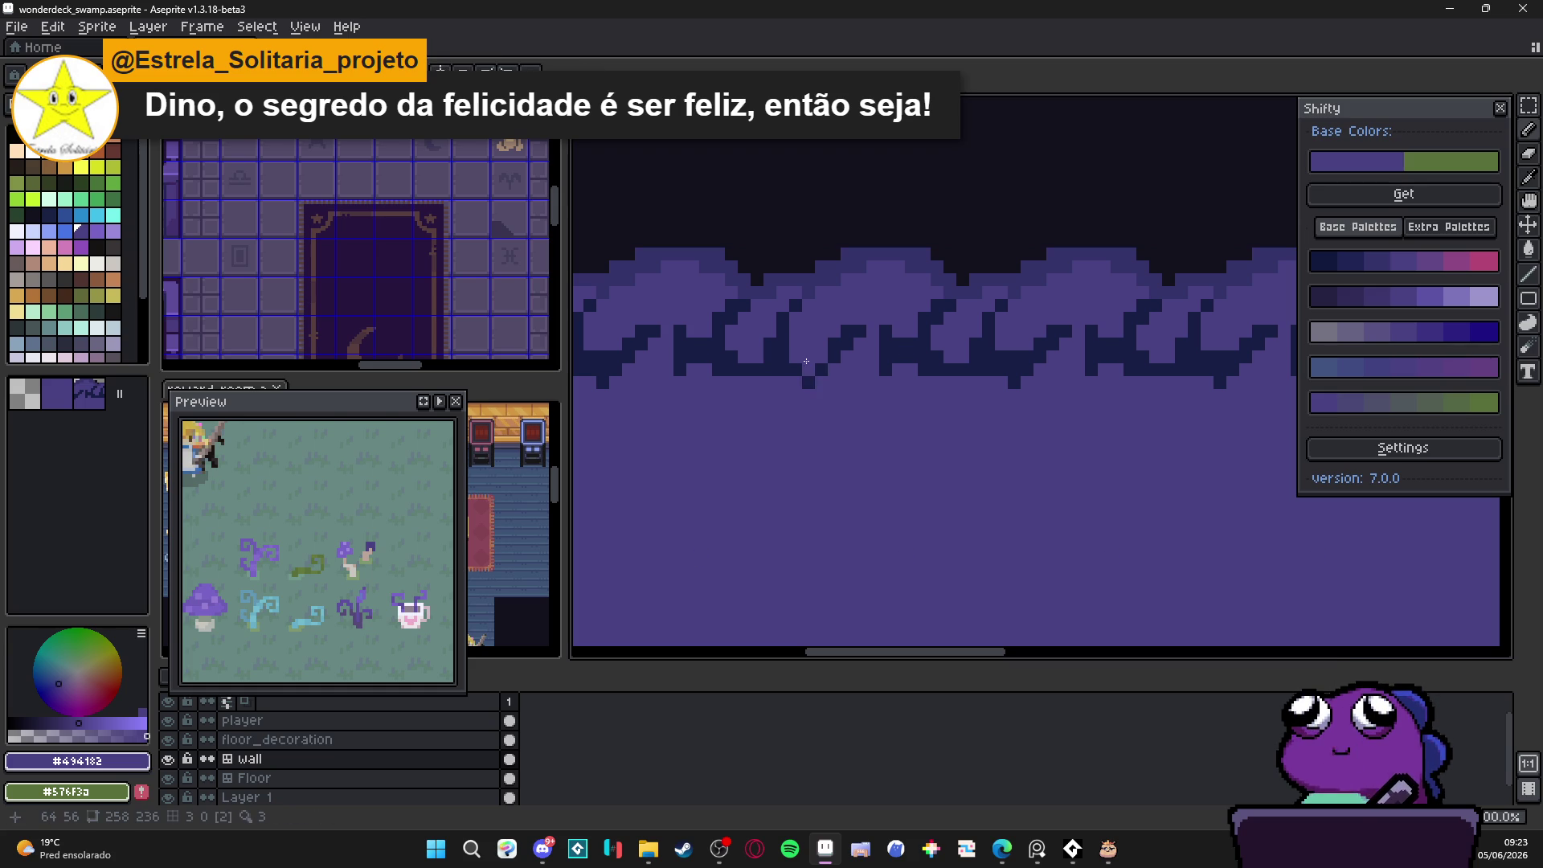
{"action": "mouse_move", "coordinate": [798, 367]}
{"action": "left_mouse_down"}
{"action": "mouse_move", "coordinate": [836, 361]}
{"action": "mouse_move", "coordinate": [859, 331]}
{"action": "mouse_move", "coordinate": [807, 383]}
{"action": "left_mouse_up"}
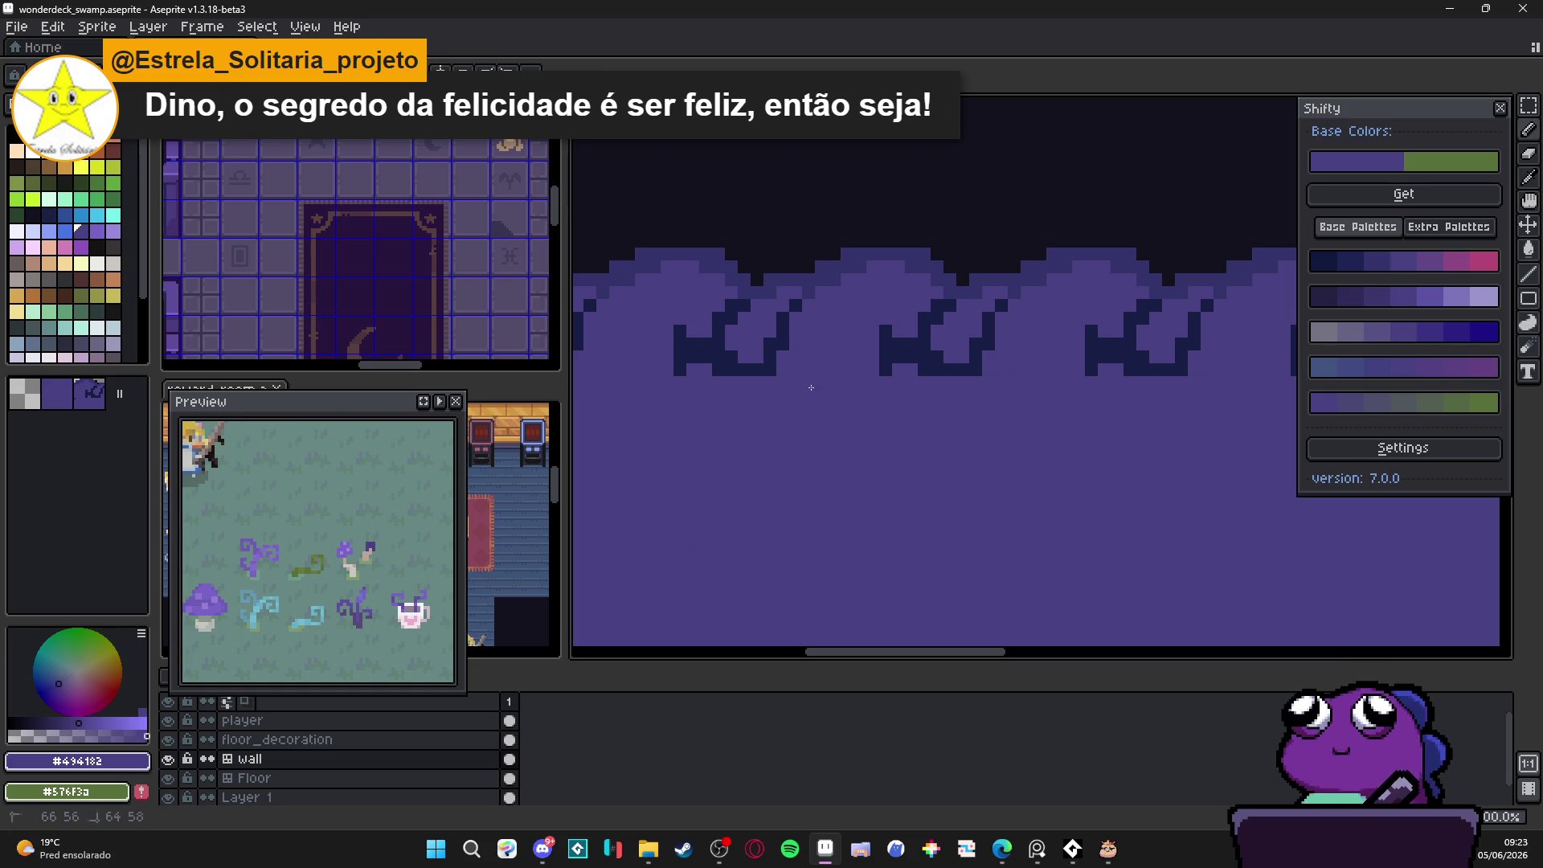
Step: Trim the dark shapes into low steps and paint the flag shapes over with wall purple
{"action": "mouse_move", "coordinate": [801, 306]}
{"action": "left_mouse_down"}
{"action": "mouse_move", "coordinate": [771, 354]}
{"action": "mouse_move", "coordinate": [723, 326]}
{"action": "mouse_move", "coordinate": [770, 346]}
{"action": "left_mouse_up"}
{"action": "mouse_move", "coordinate": [799, 386]}
{"action": "left_mouse_down"}
{"action": "mouse_move", "coordinate": [747, 375]}
{"action": "mouse_move", "coordinate": [794, 390]}
{"action": "left_mouse_up"}
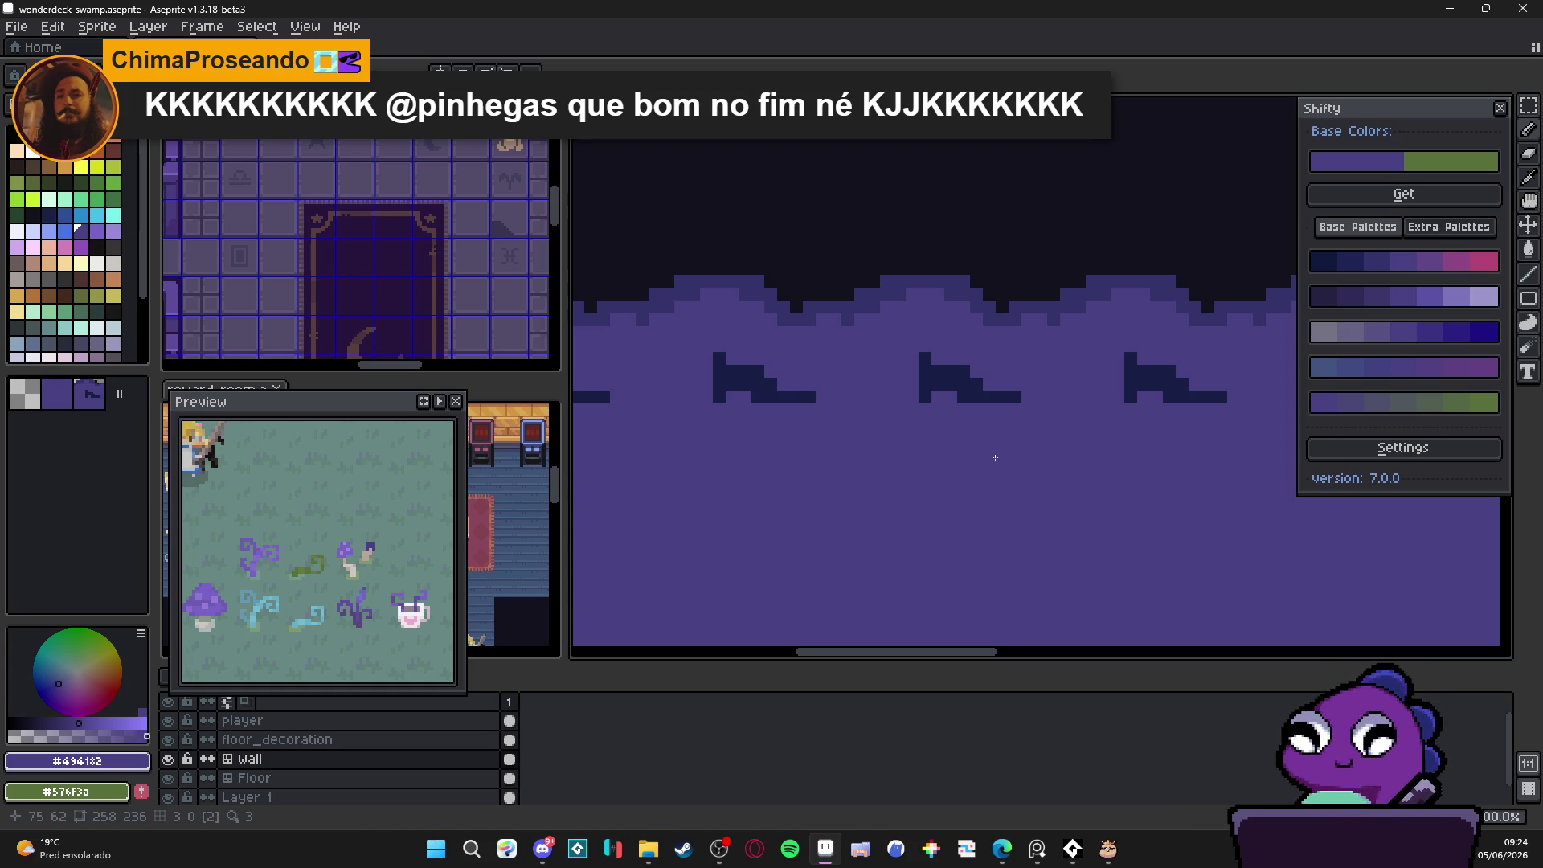
{"action": "scroll", "coordinate": [976, 469], "scroll_direction": "down", "scroll_amount": 2}
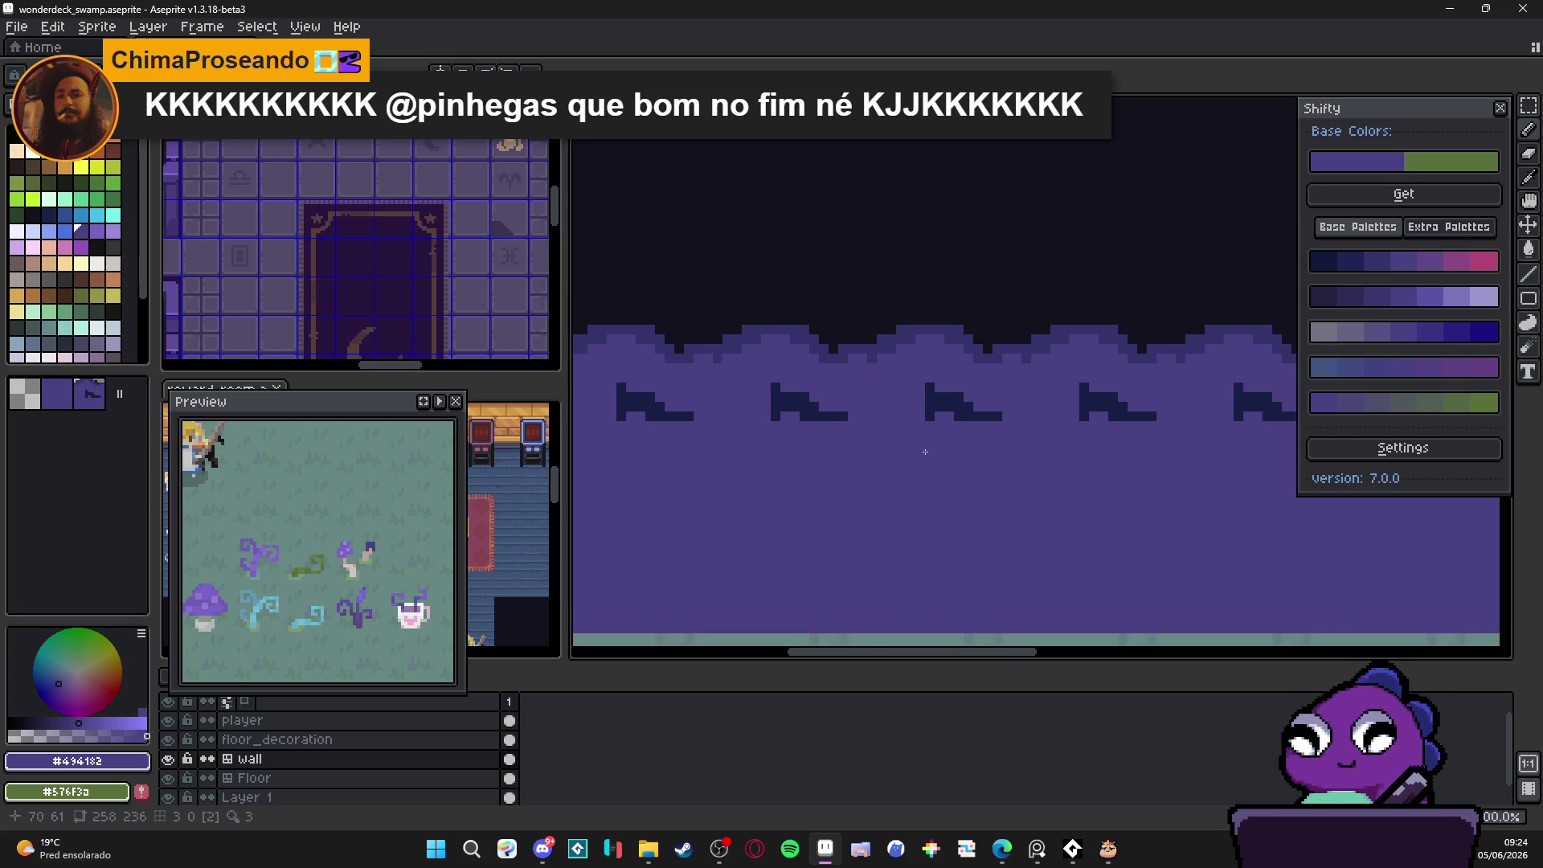
{"action": "scroll", "coordinate": [953, 404], "scroll_direction": "up", "scroll_amount": 1}
{"action": "mouse_move", "coordinate": [958, 412]}
{"action": "left_mouse_down"}
{"action": "mouse_move", "coordinate": [924, 399]}
{"action": "mouse_move", "coordinate": [976, 421]}
{"action": "mouse_move", "coordinate": [922, 423]}
{"action": "left_mouse_up"}
Step: Pick a new purple, turn the dots into darker horizontal dashes, and show the tile grid
{"action": "left_click", "coordinate": [990, 424], "text": "alt"}
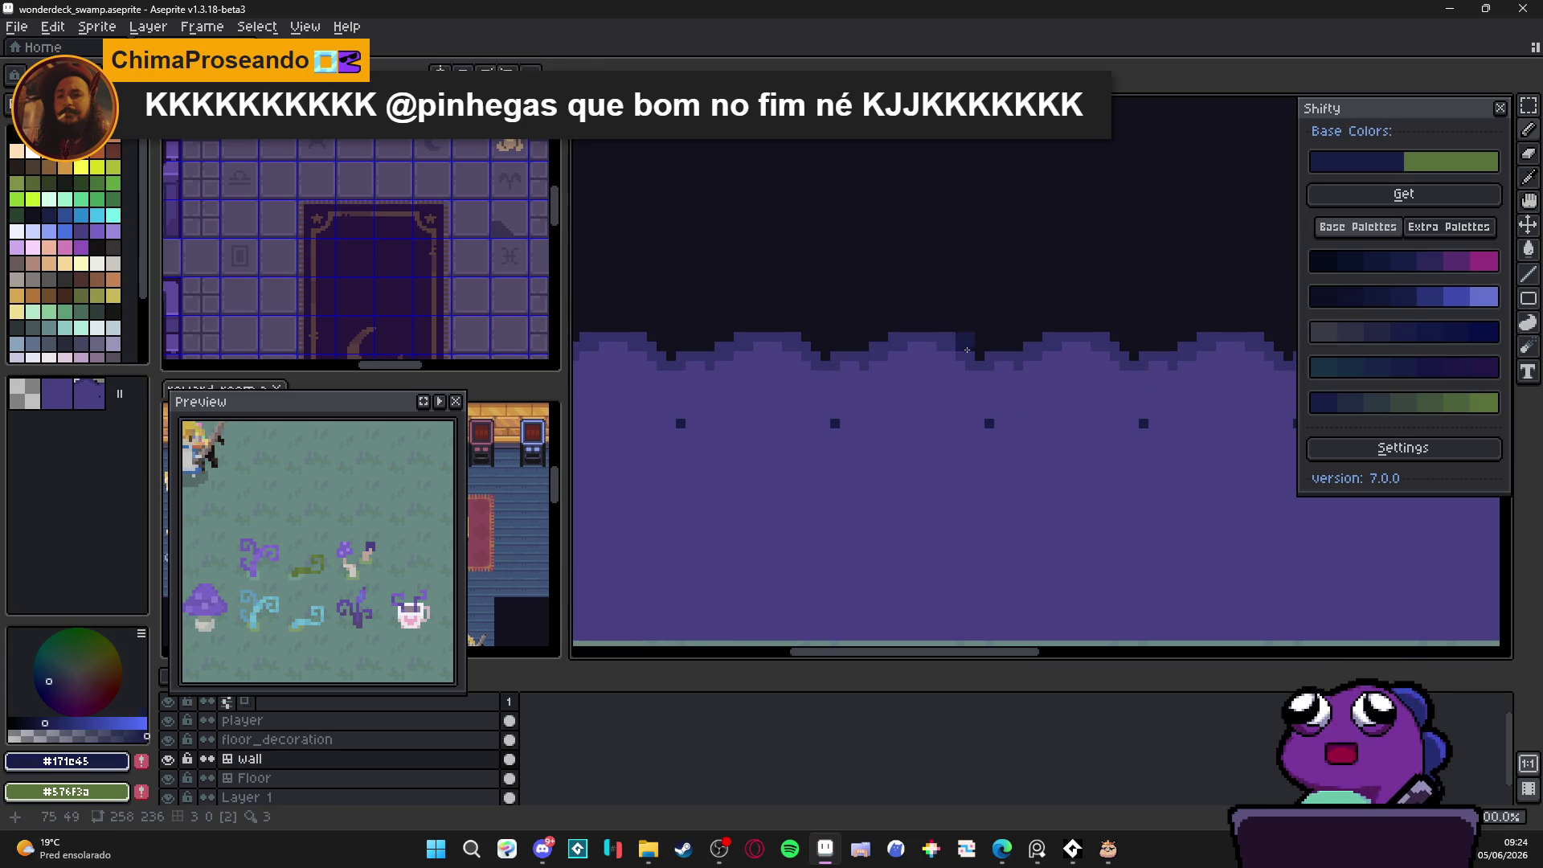
{"action": "left_click", "coordinate": [1370, 258]}
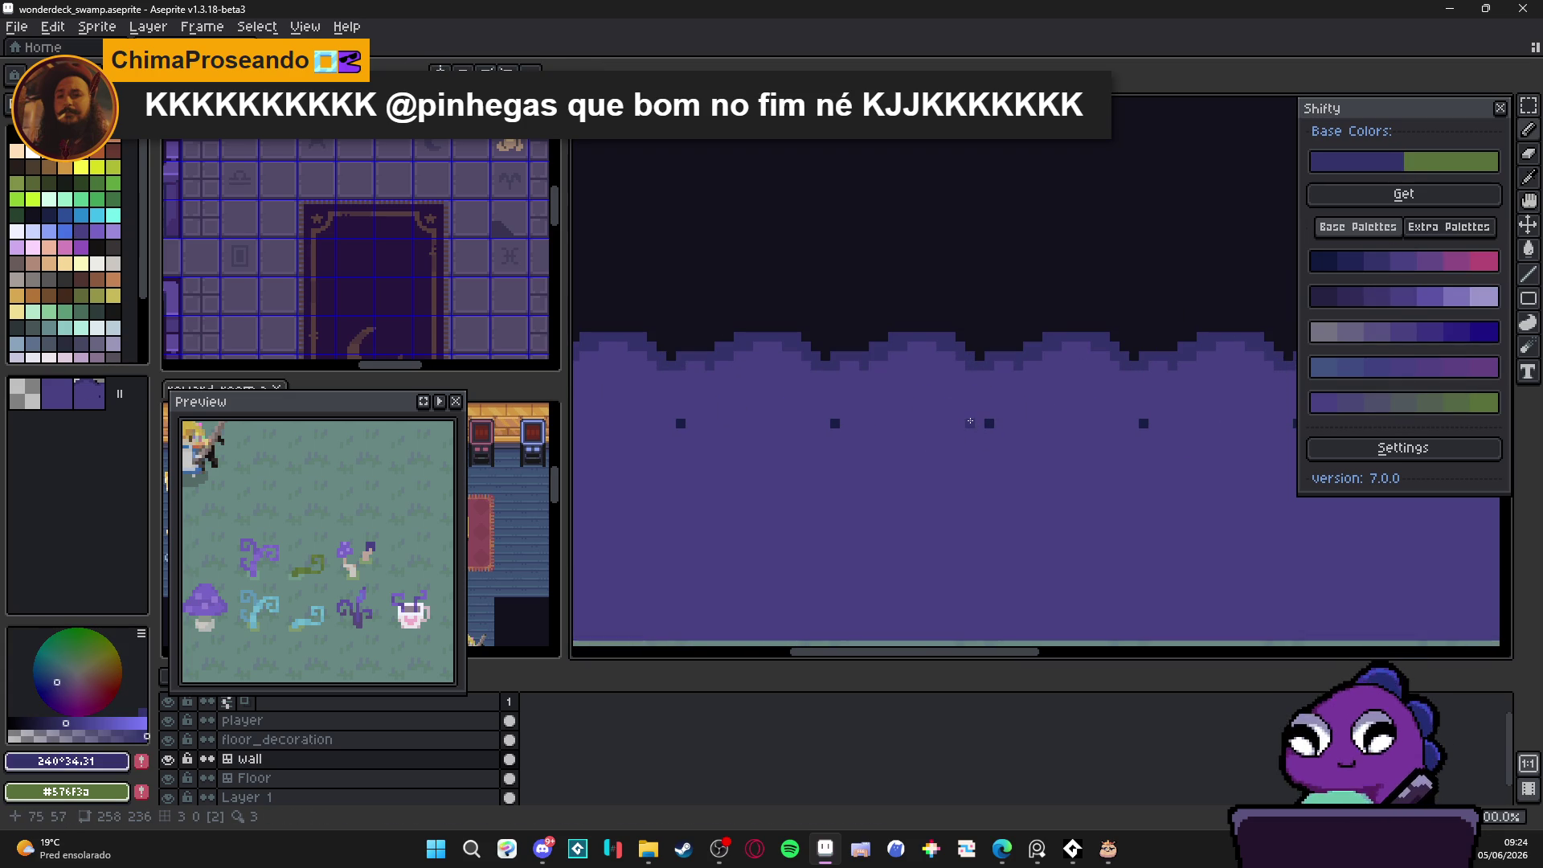
{"action": "scroll", "coordinate": [908, 425], "scroll_direction": "up", "scroll_amount": 1}
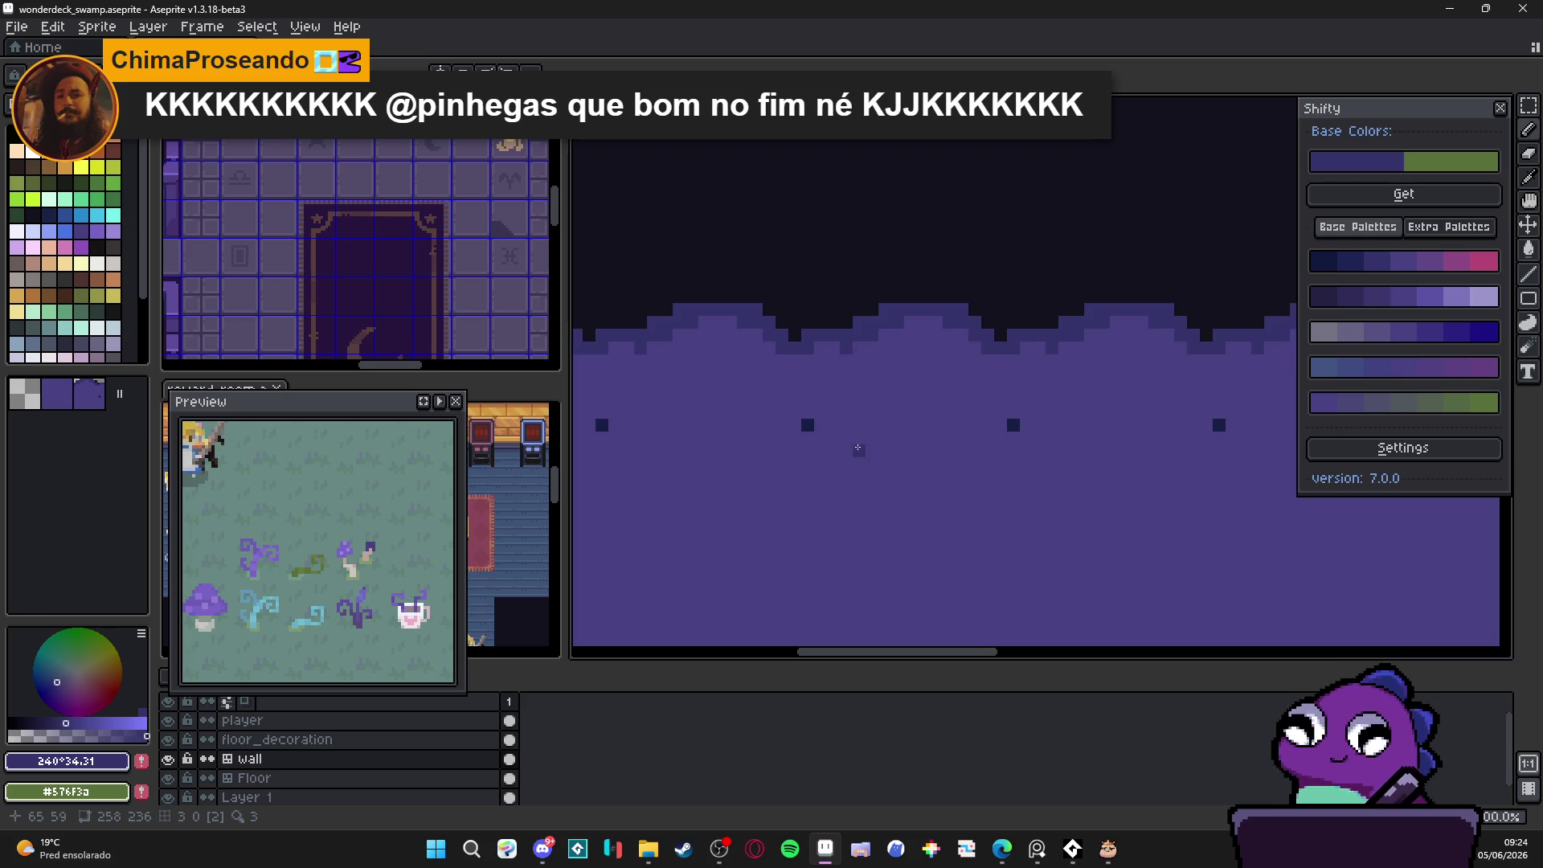
{"action": "left_click_drag", "start_coordinate": [782, 428], "coordinate": [799, 437]}
{"action": "left_click", "coordinate": [803, 438], "text": "alt"}
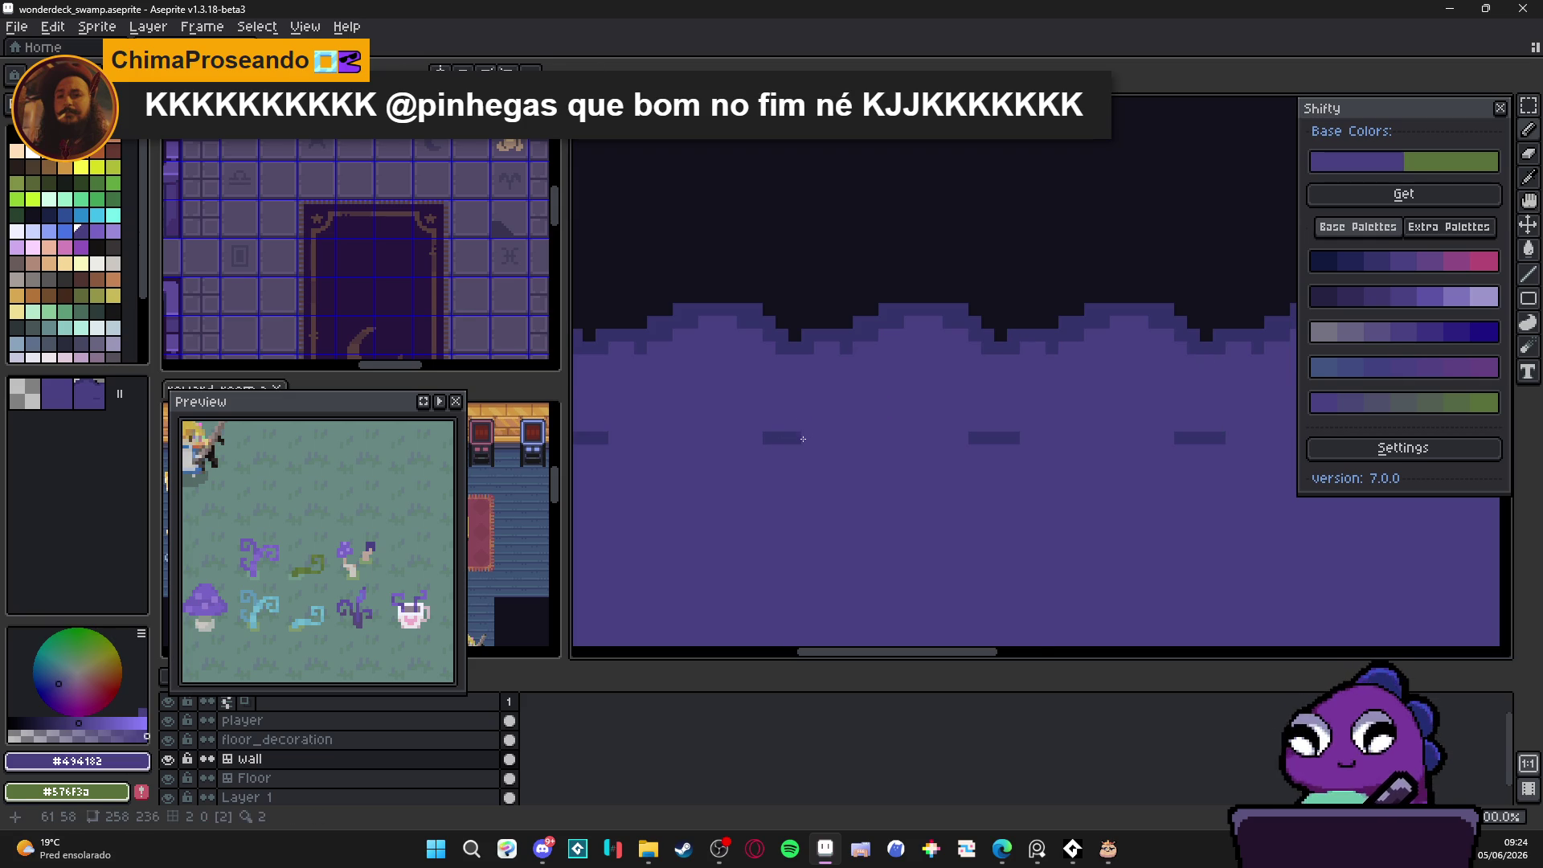
{"action": "scroll", "coordinate": [808, 450], "scroll_direction": "down", "scroll_amount": 1}
{"action": "key", "text": "Tab"}
{"action": "scroll", "coordinate": [799, 450], "scroll_direction": "up", "scroll_amount": 1}
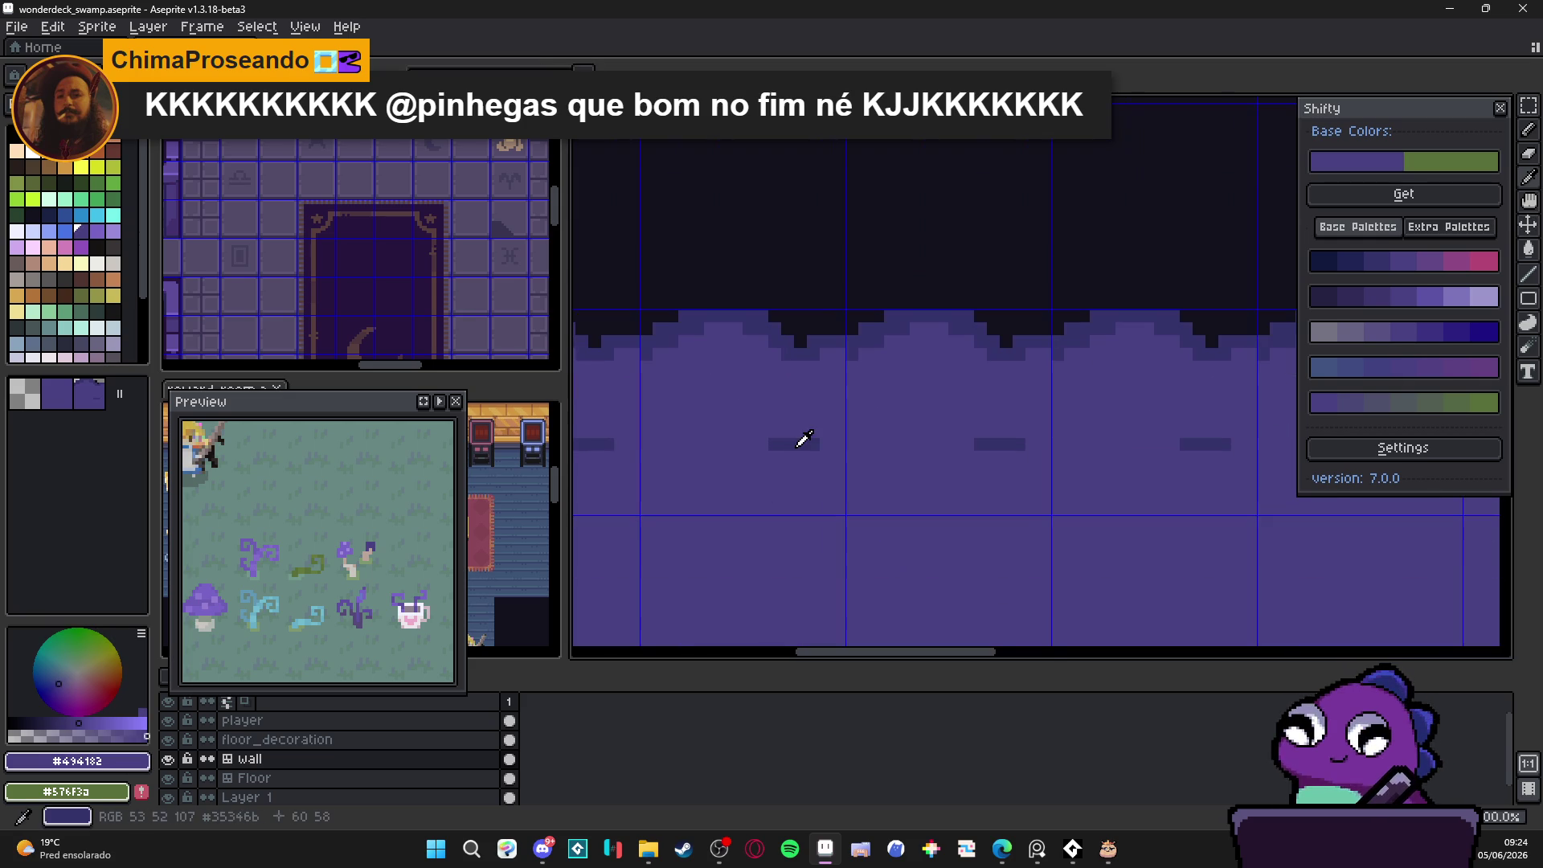
Step: Draw the #35346b wavy line: a rising diagonal, a flat bottom, and a straight row across tiles
{"action": "left_click", "coordinate": [804, 439], "text": "alt"}
{"action": "mouse_move", "coordinate": [808, 444]}
{"action": "left_mouse_down"}
{"action": "mouse_move", "coordinate": [892, 393]}
{"action": "mouse_move", "coordinate": [919, 400]}
{"action": "mouse_move", "coordinate": [964, 457]}
{"action": "left_mouse_up"}
{"action": "scroll", "coordinate": [966, 457], "scroll_direction": "down", "scroll_amount": 1}
{"action": "scroll", "coordinate": [967, 458], "scroll_direction": "up", "scroll_amount": 1}
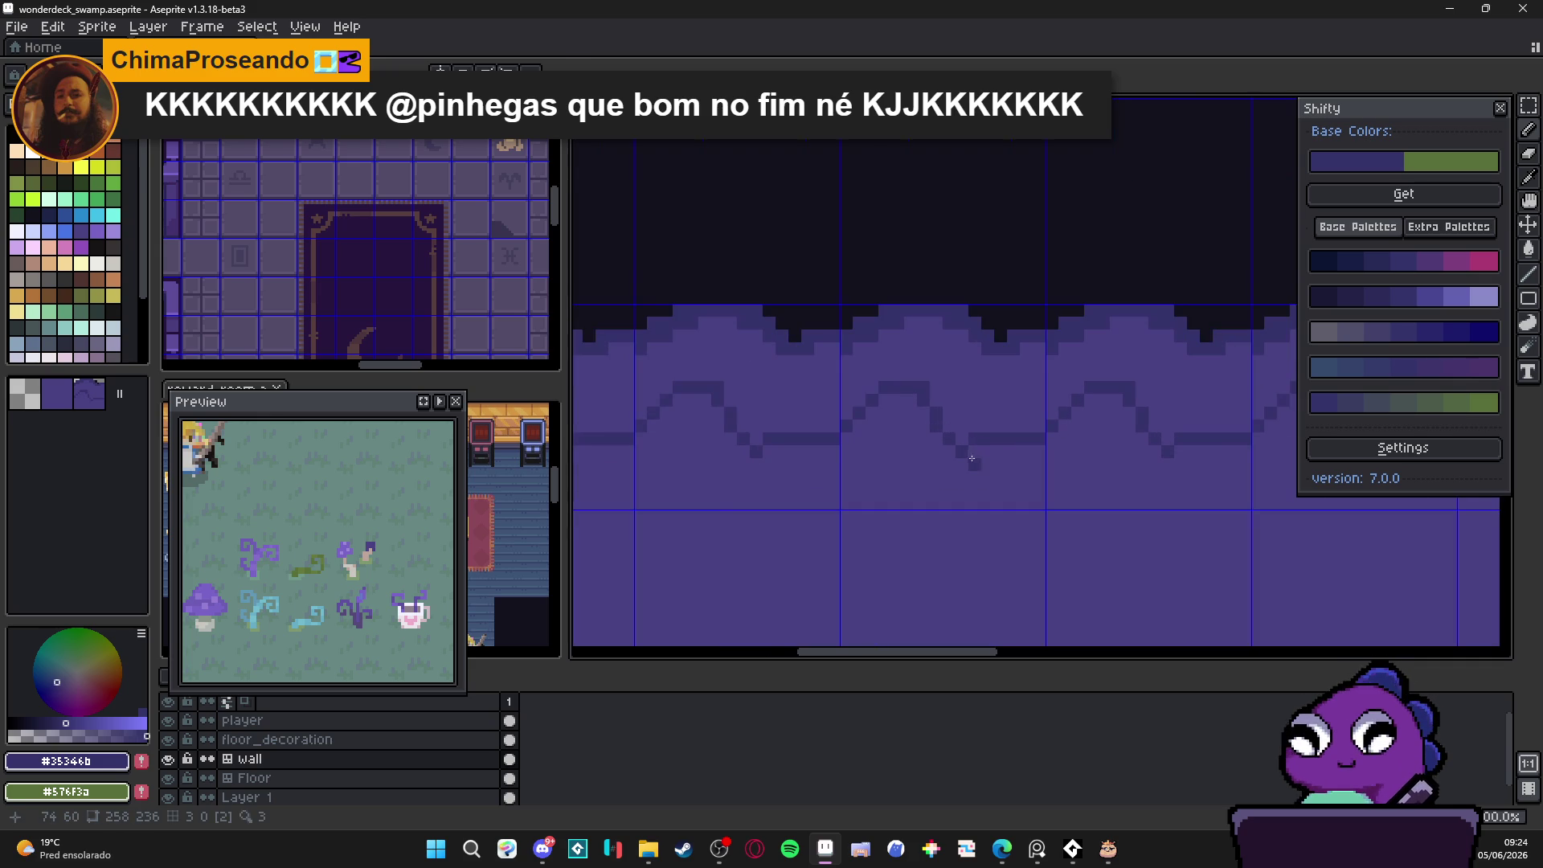
{"action": "left_click", "coordinate": [972, 451]}
{"action": "left_click", "coordinate": [948, 452]}
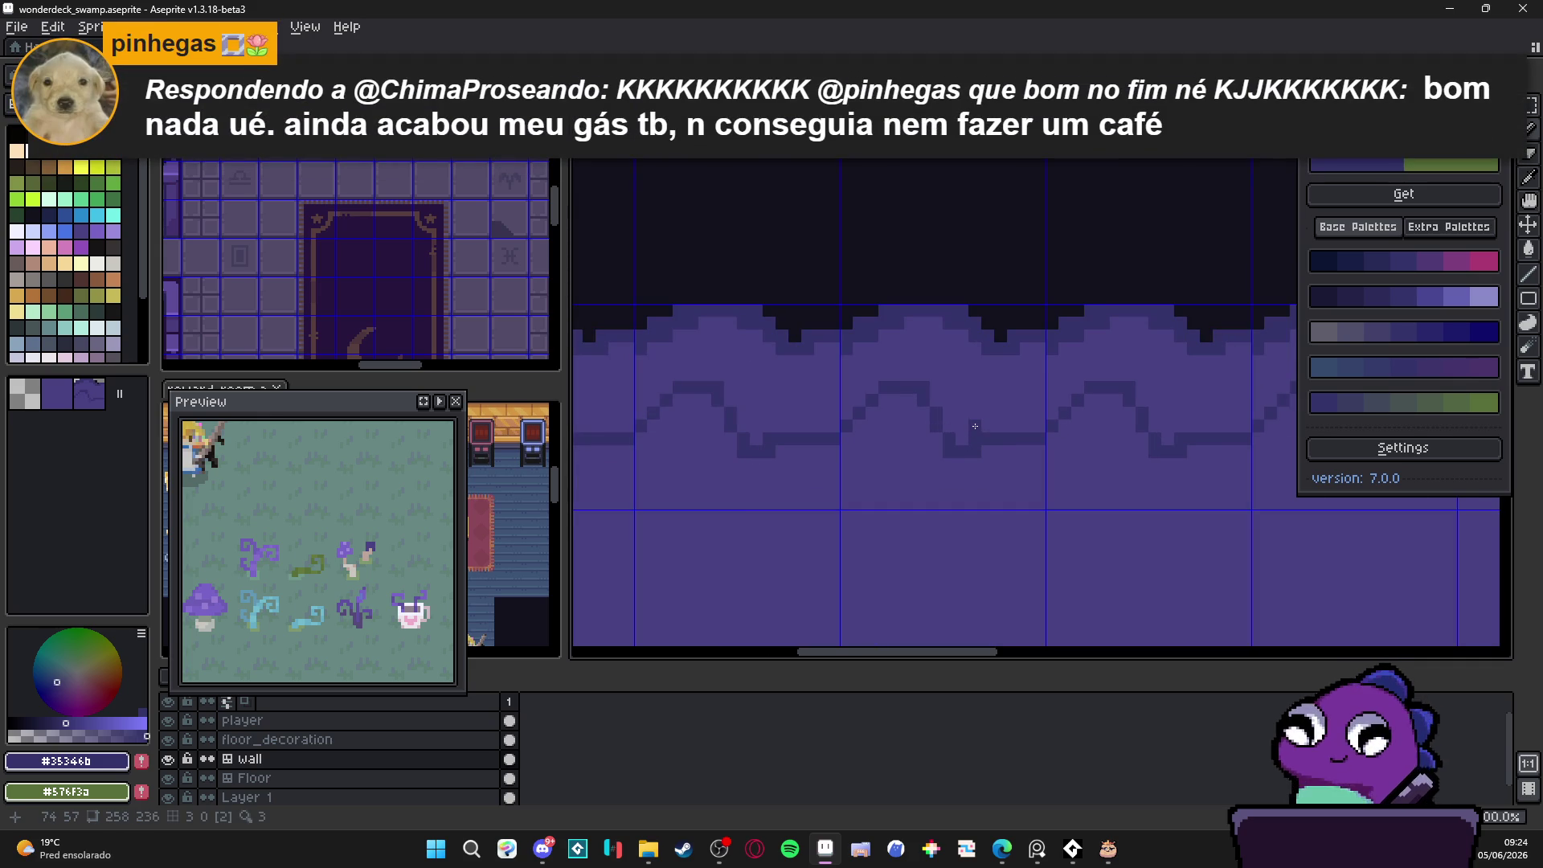
{"action": "key", "text": "shift"}
{"action": "left_click", "coordinate": [914, 411], "text": "shift"}
Step: Clean up the wavy line, repainting stray pixels in #494182 and adding dark #35346b pixels
{"action": "left_click", "coordinate": [919, 397], "text": "alt"}
{"action": "left_click", "coordinate": [923, 399]}
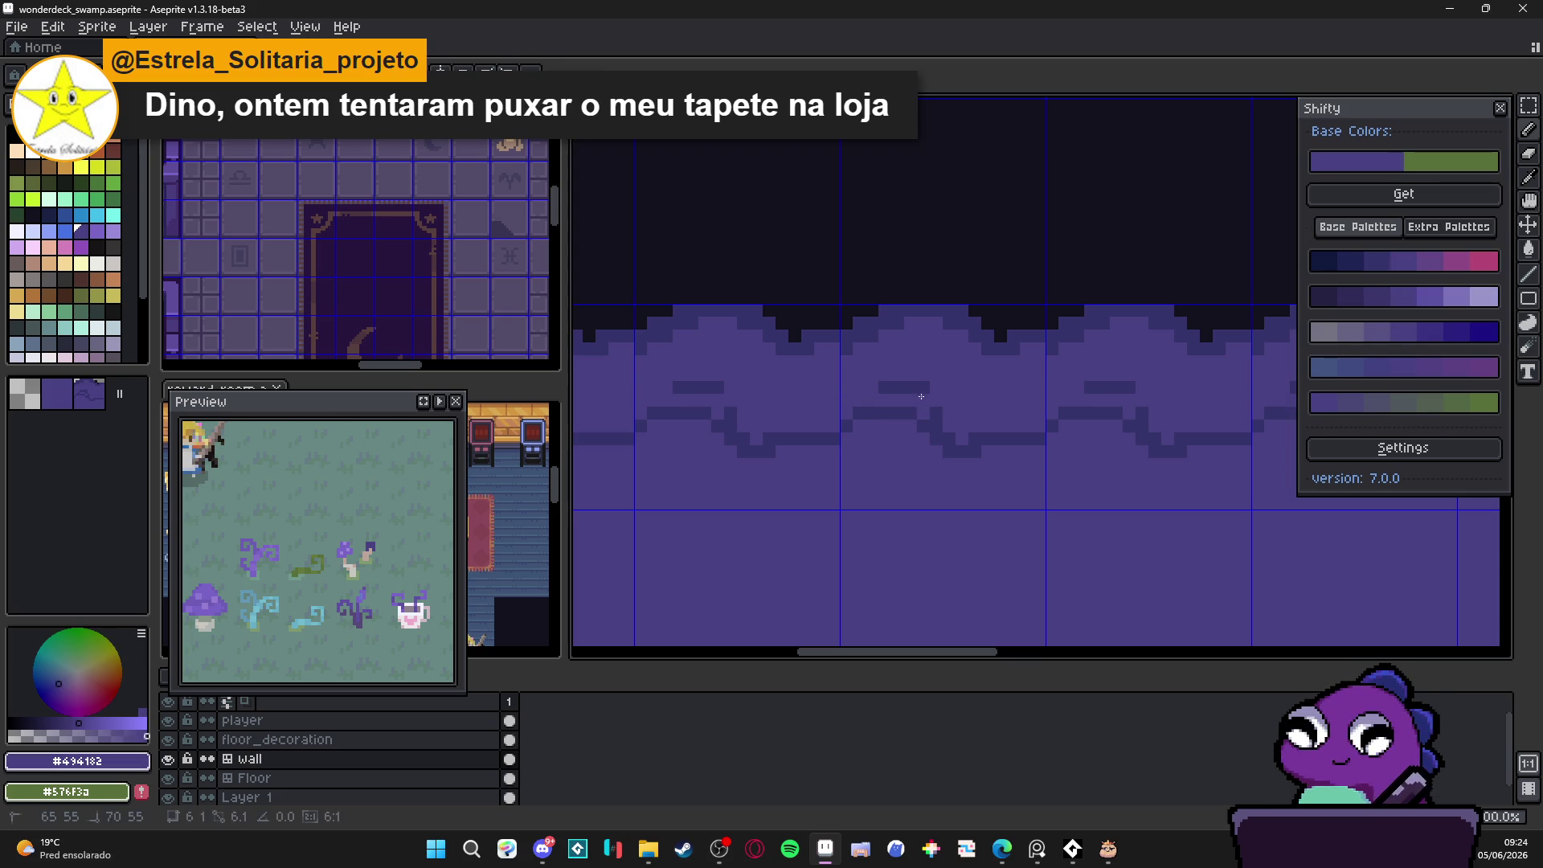
{"action": "left_click", "coordinate": [920, 396], "text": "shift"}
{"action": "scroll", "coordinate": [946, 410], "scroll_direction": "down", "scroll_amount": 1}
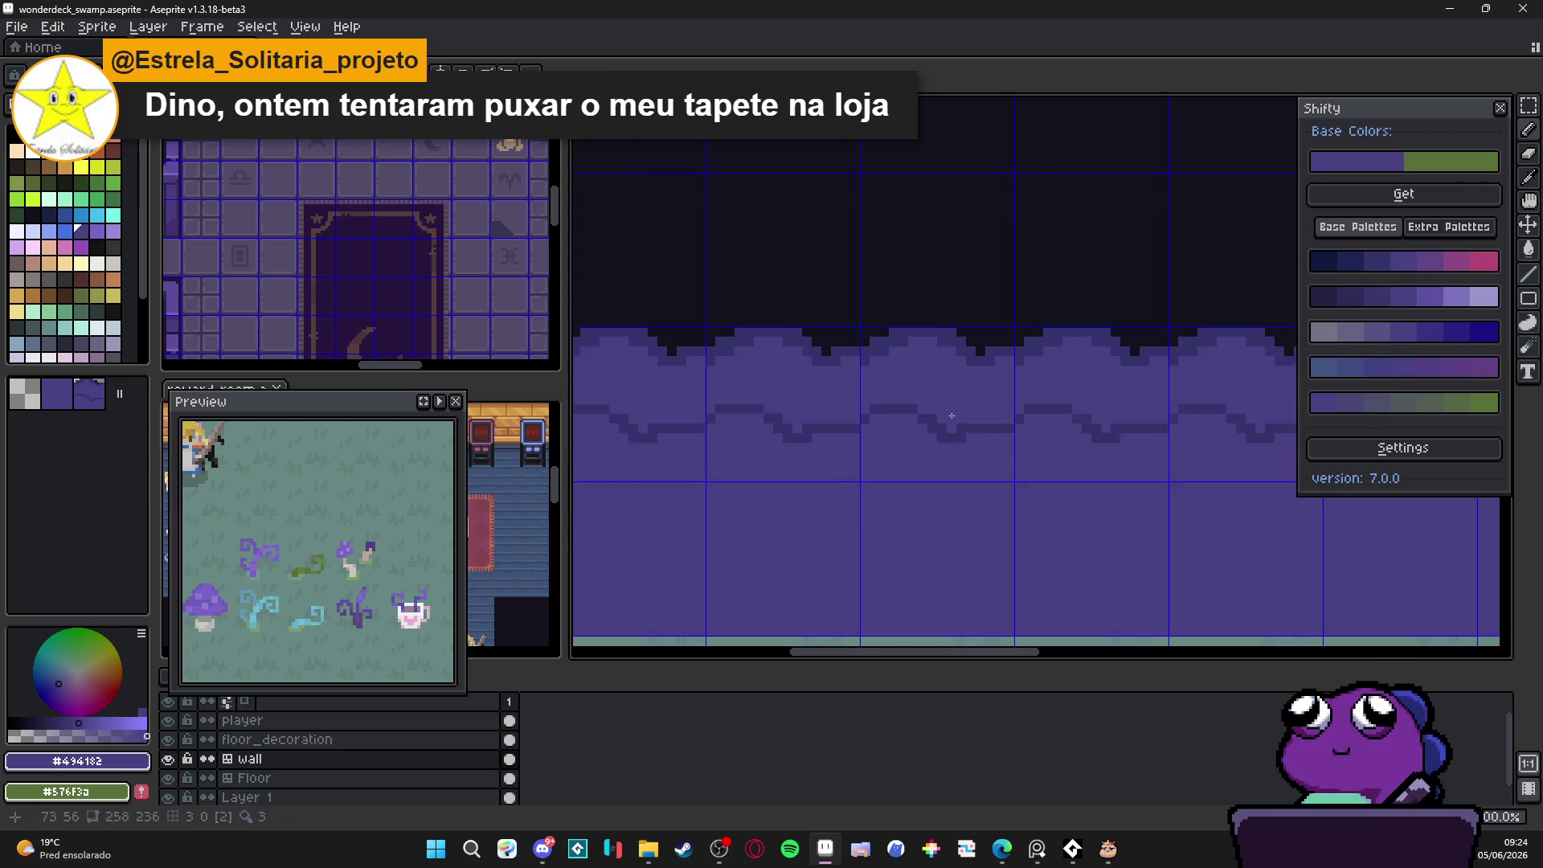
{"action": "scroll", "coordinate": [946, 410], "scroll_direction": "up", "scroll_amount": 1}
{"action": "left_click", "coordinate": [983, 434]}
{"action": "left_click", "coordinate": [964, 450], "text": "alt"}
{"action": "left_click", "coordinate": [1008, 449], "text": "shift"}
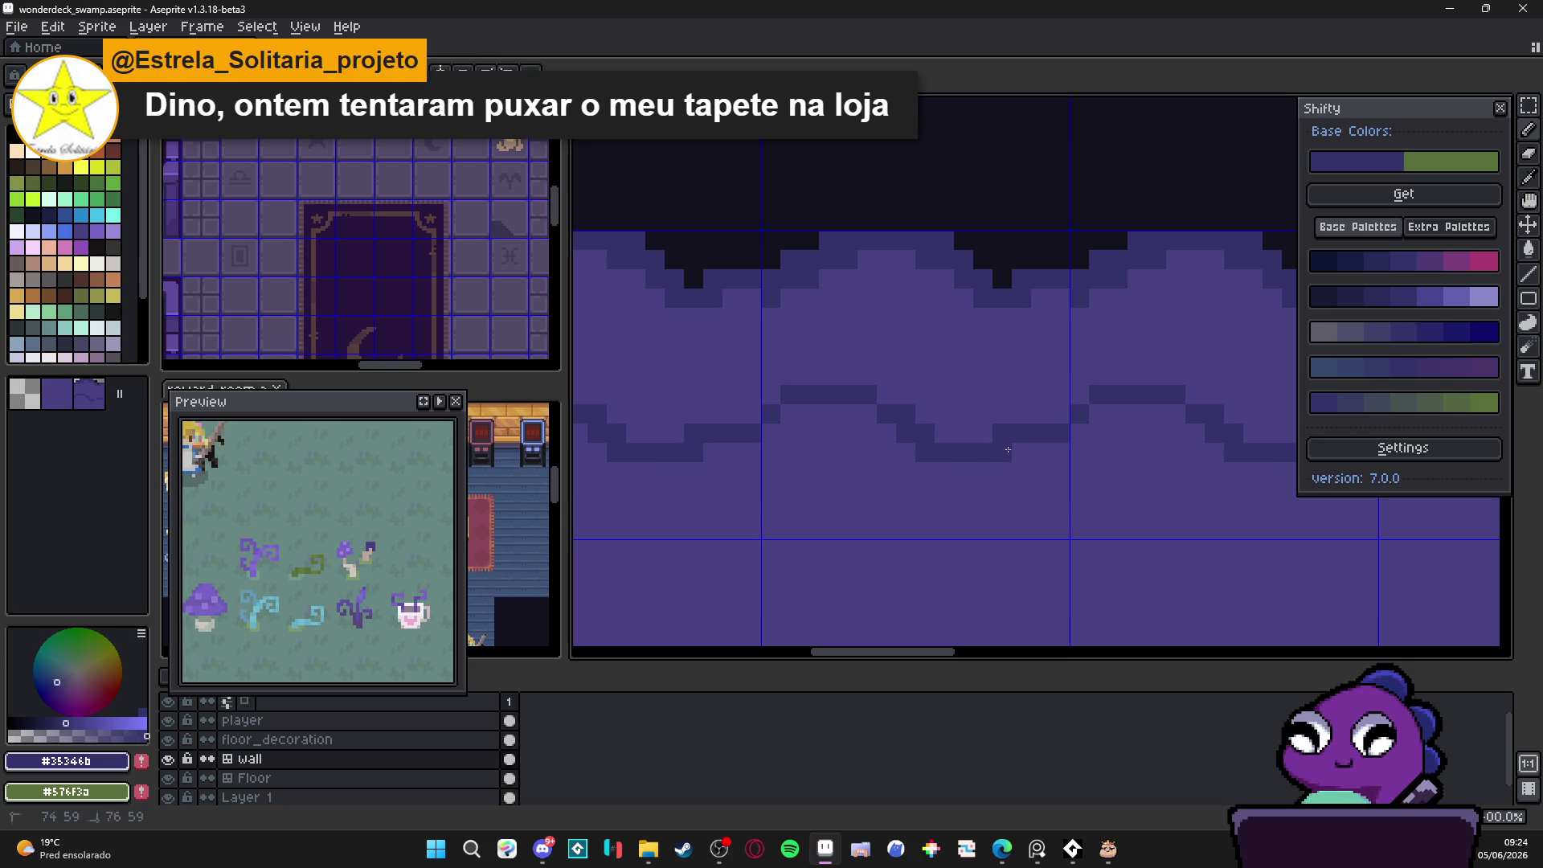
{"action": "left_click", "coordinate": [981, 413], "text": "alt"}
{"action": "left_click", "coordinate": [871, 398], "text": "alt"}
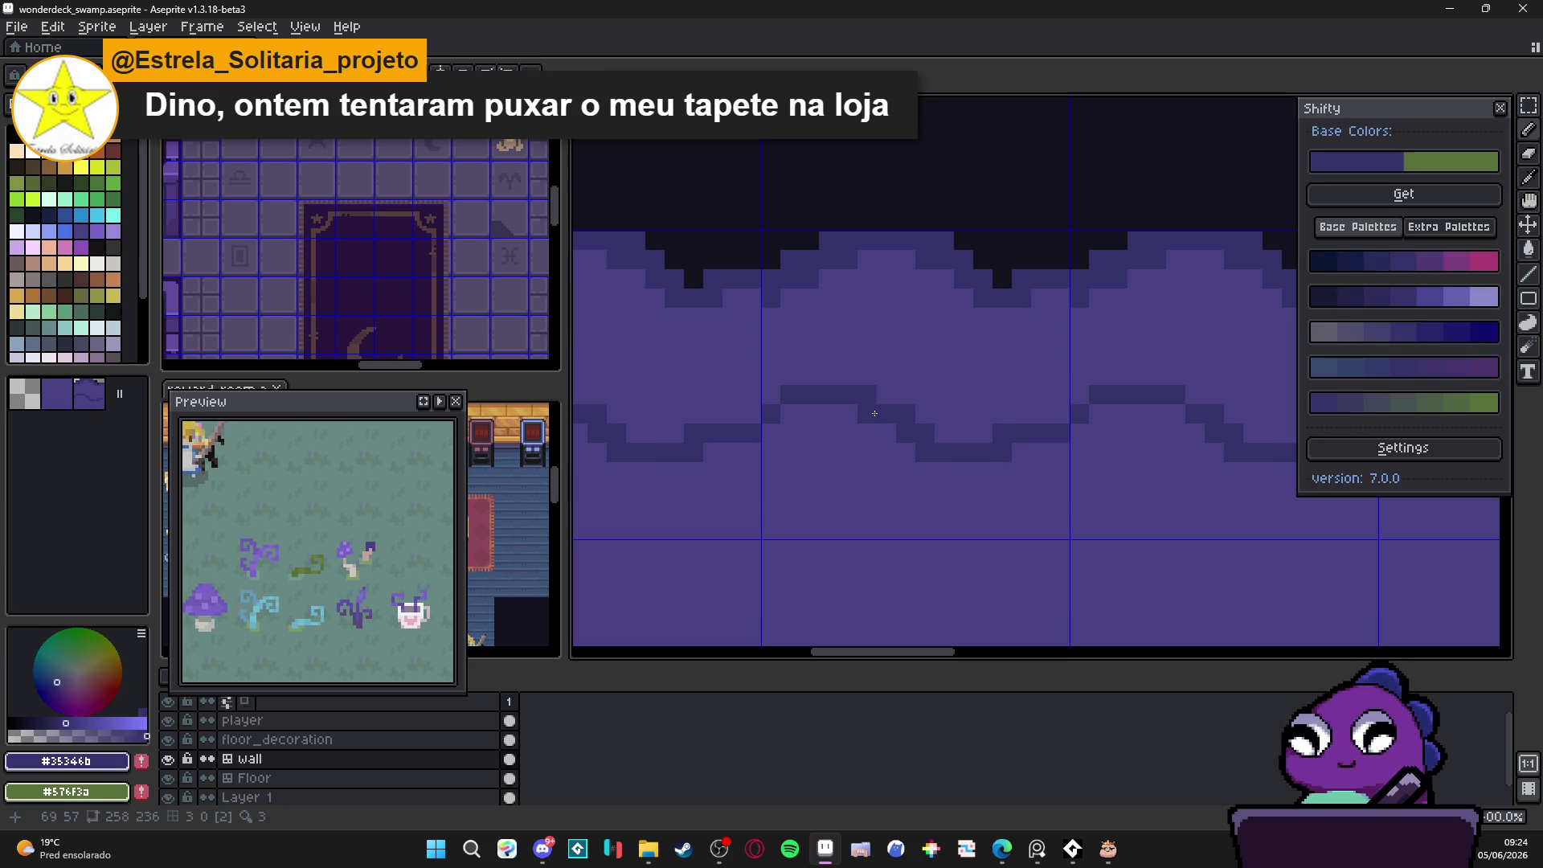
{"action": "left_click_drag", "start_coordinate": [868, 415], "coordinate": [889, 398]}
{"action": "scroll", "coordinate": [779, 434], "scroll_direction": "down", "scroll_amount": 2}
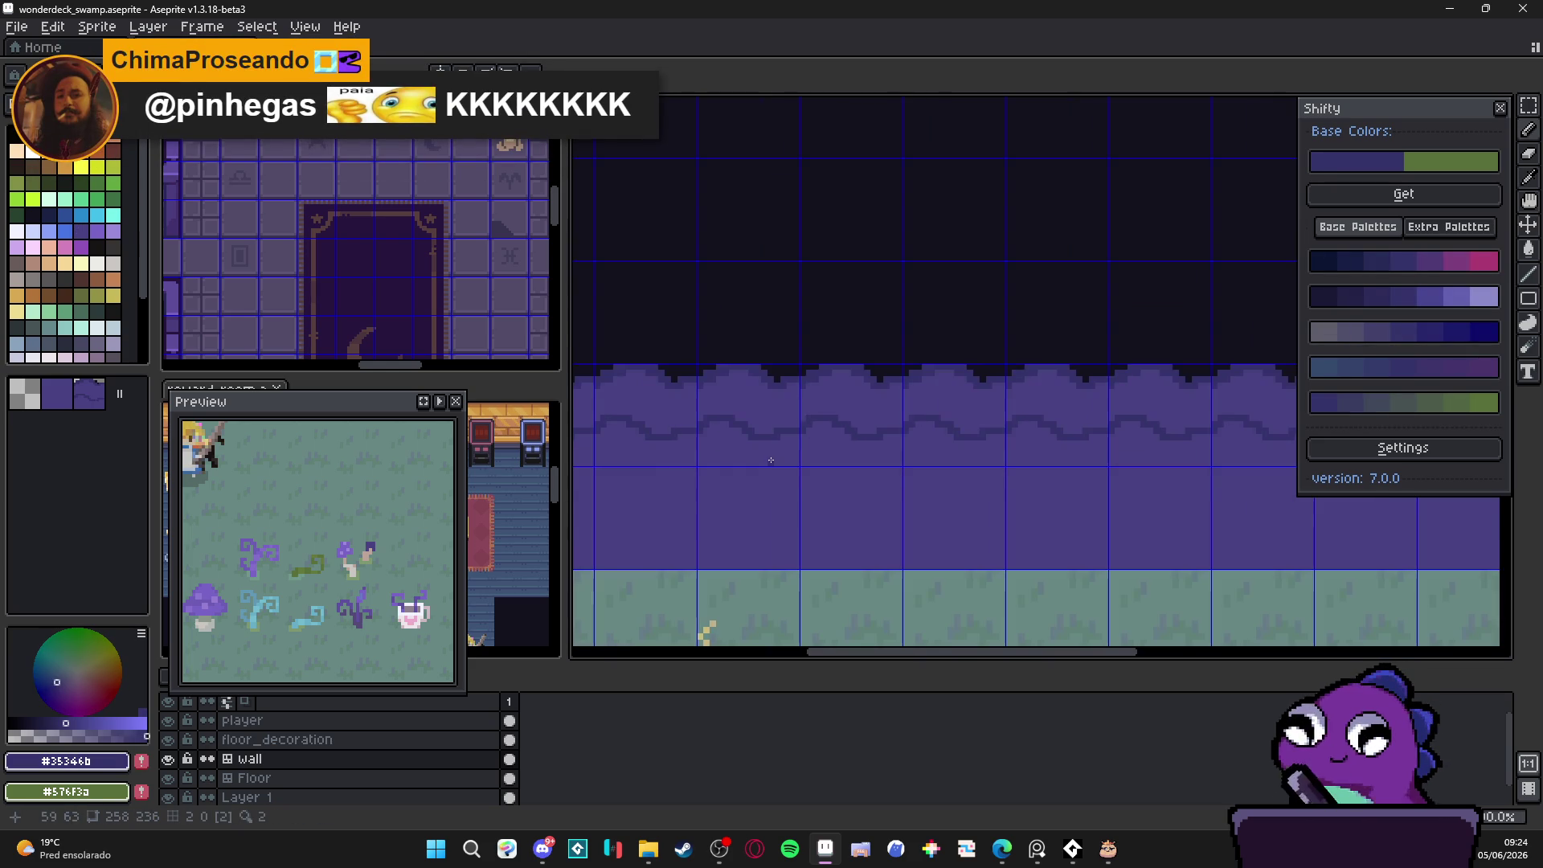
Step: Draw the new bump's dark outline as a short vertical, a flat bottom and a diagonal side
{"action": "scroll", "coordinate": [897, 409], "scroll_direction": "up", "scroll_amount": 2}
{"action": "left_click", "coordinate": [893, 385], "text": "alt"}
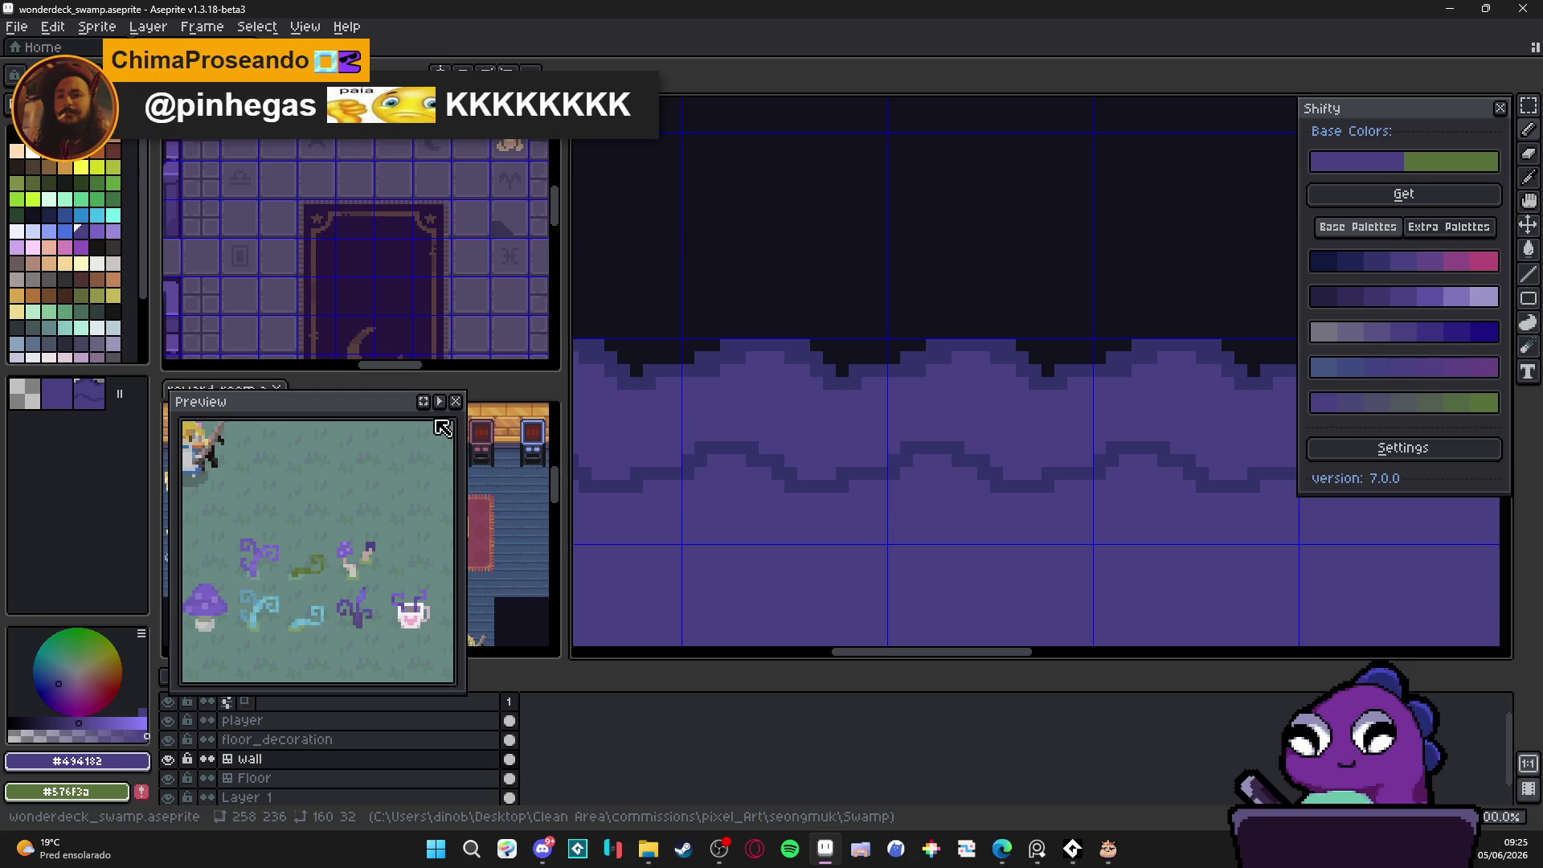
{"action": "left_click_drag", "start_coordinate": [871, 472], "coordinate": [887, 438]}
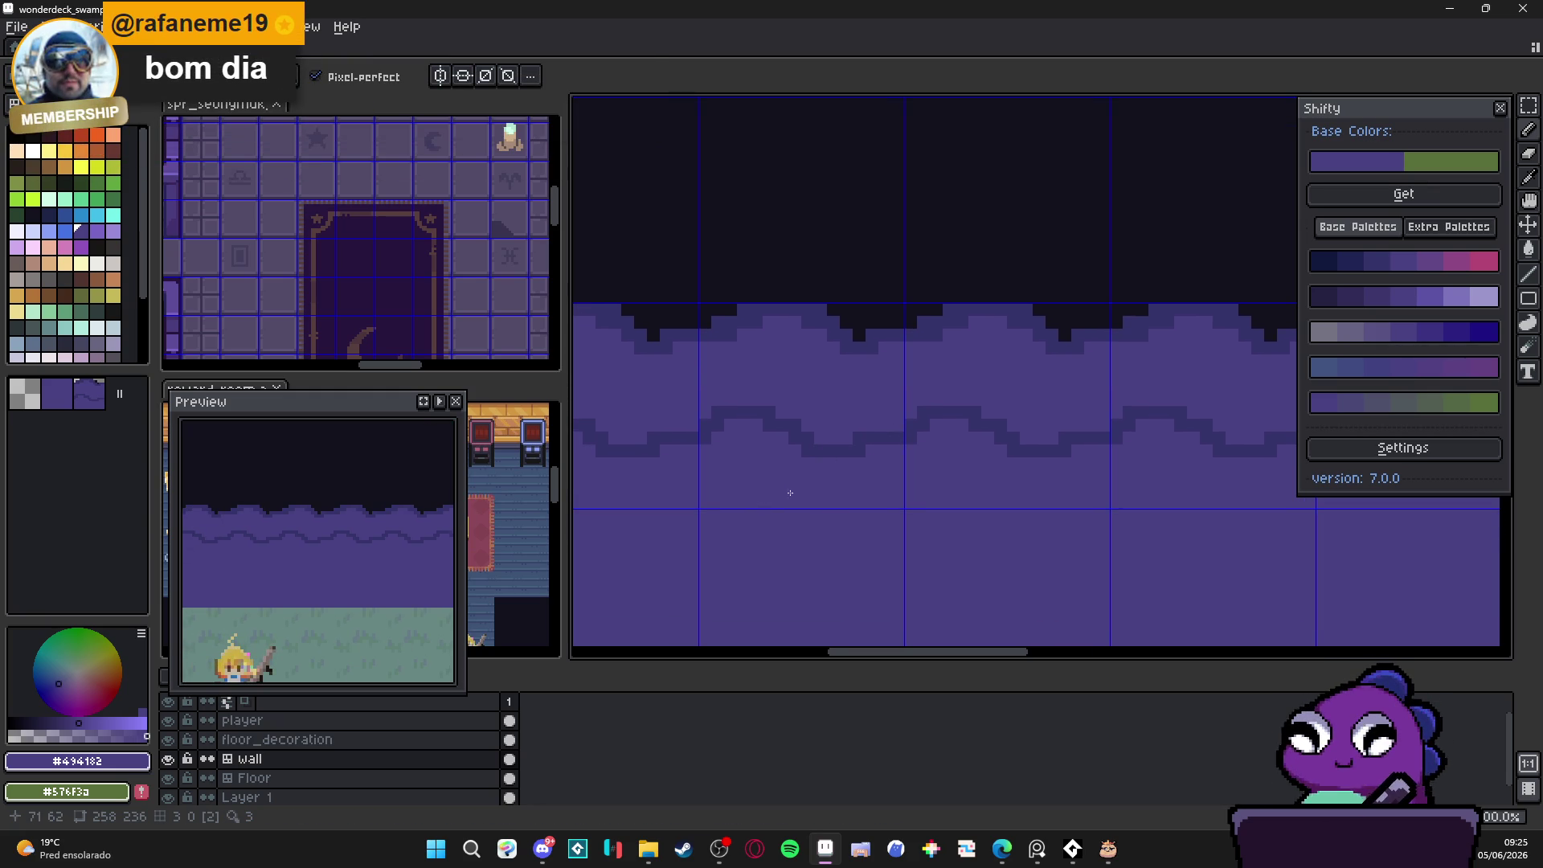
{"action": "scroll", "coordinate": [821, 495], "scroll_direction": "down", "scroll_amount": 4}
{"action": "scroll", "coordinate": [821, 494], "scroll_direction": "up", "scroll_amount": 3}
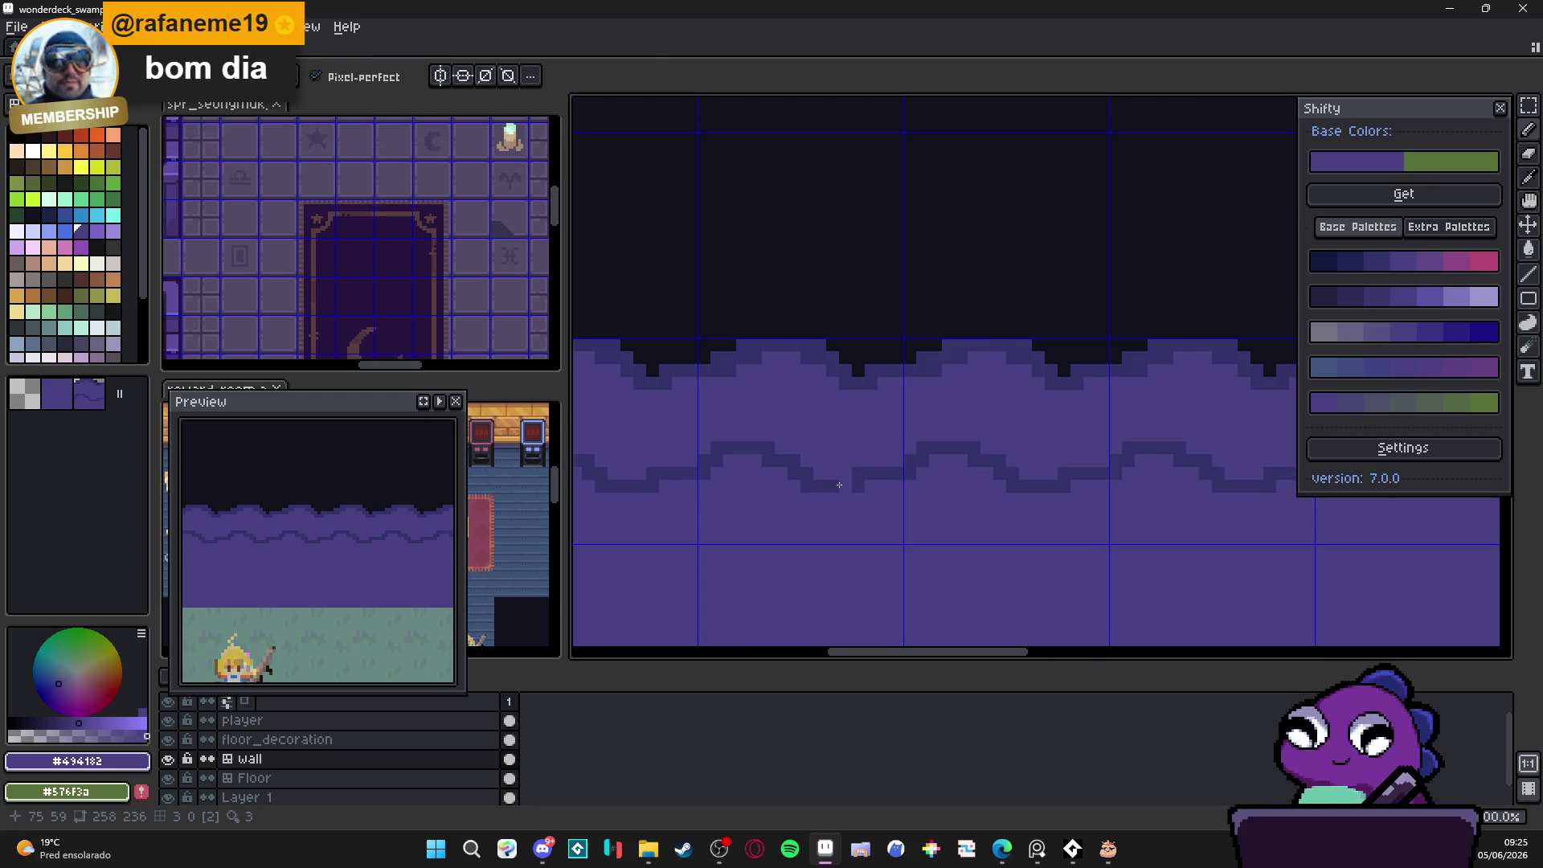
{"action": "scroll", "coordinate": [838, 484], "scroll_direction": "down", "scroll_amount": 3}
{"action": "scroll", "coordinate": [845, 484], "scroll_direction": "up", "scroll_amount": 2}
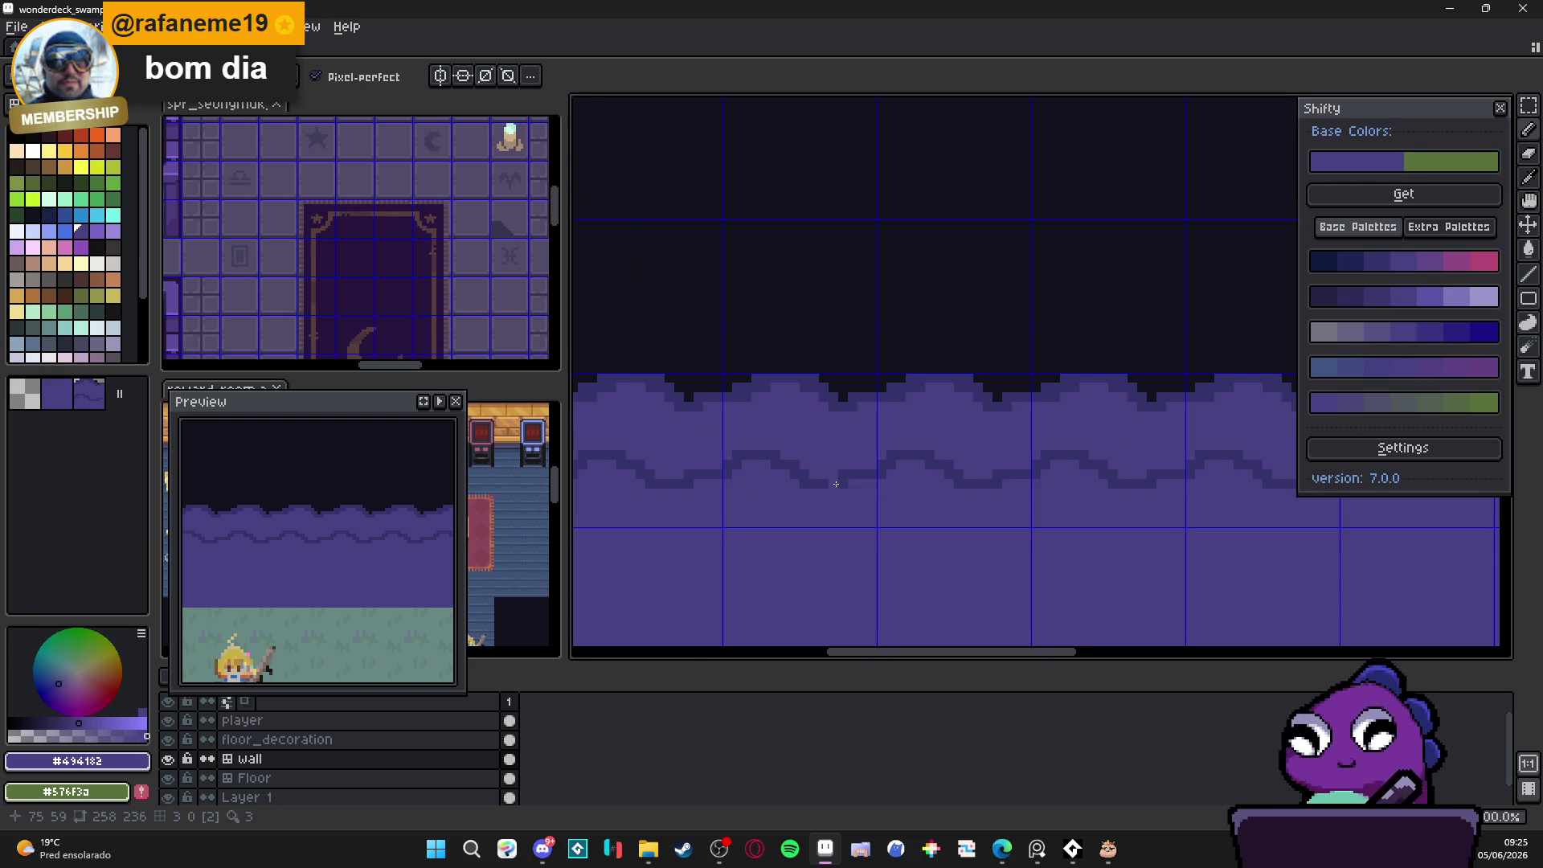
{"action": "scroll", "coordinate": [836, 483], "scroll_direction": "down", "scroll_amount": 2}
{"action": "scroll", "coordinate": [805, 417], "scroll_direction": "up", "scroll_amount": 3}
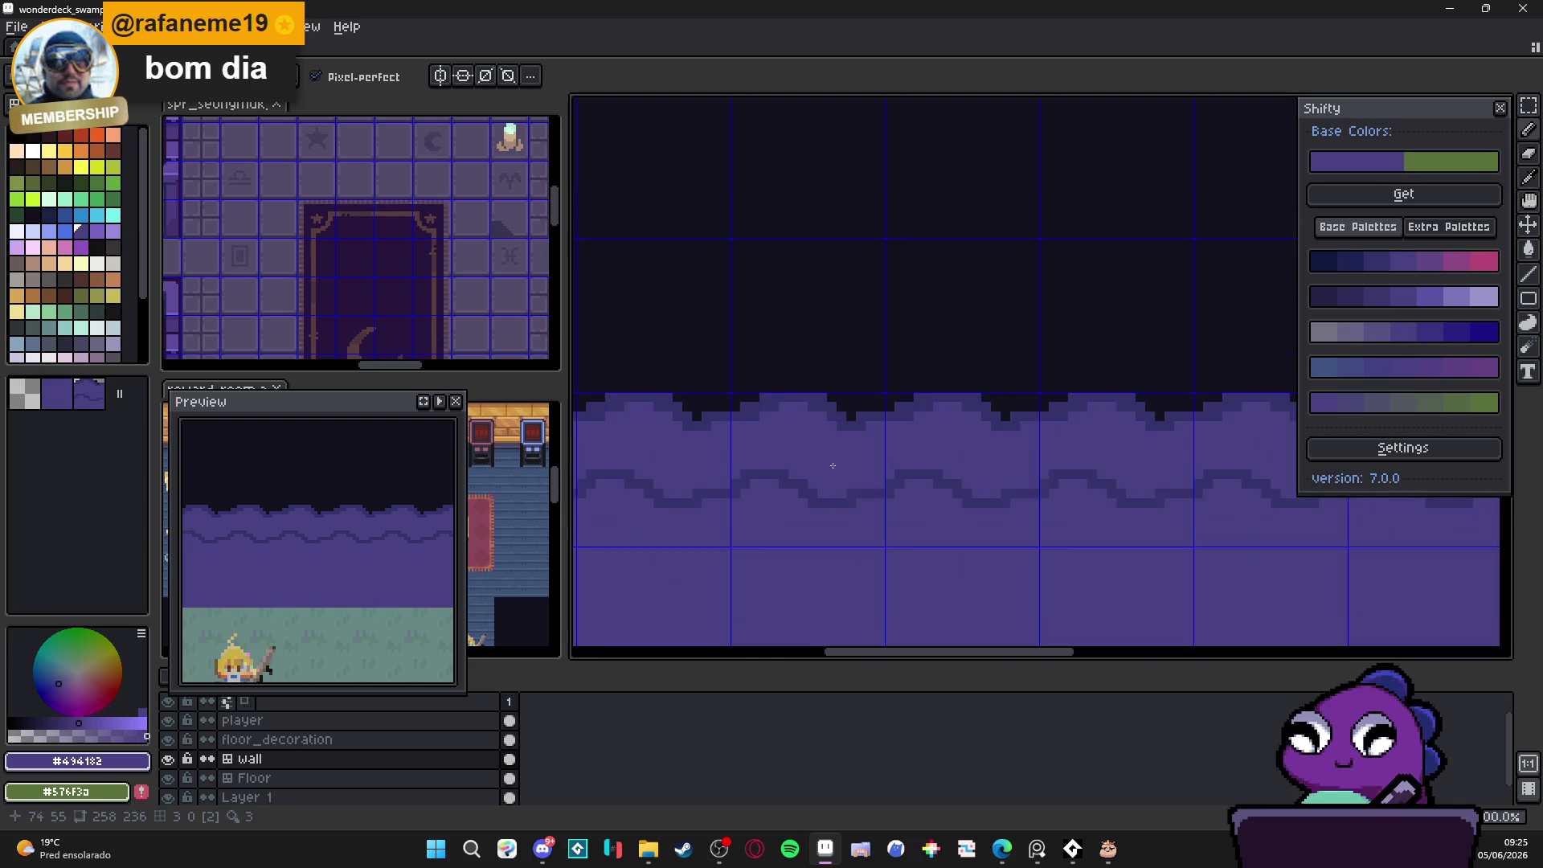
{"action": "left_click", "coordinate": [826, 391], "text": "alt"}
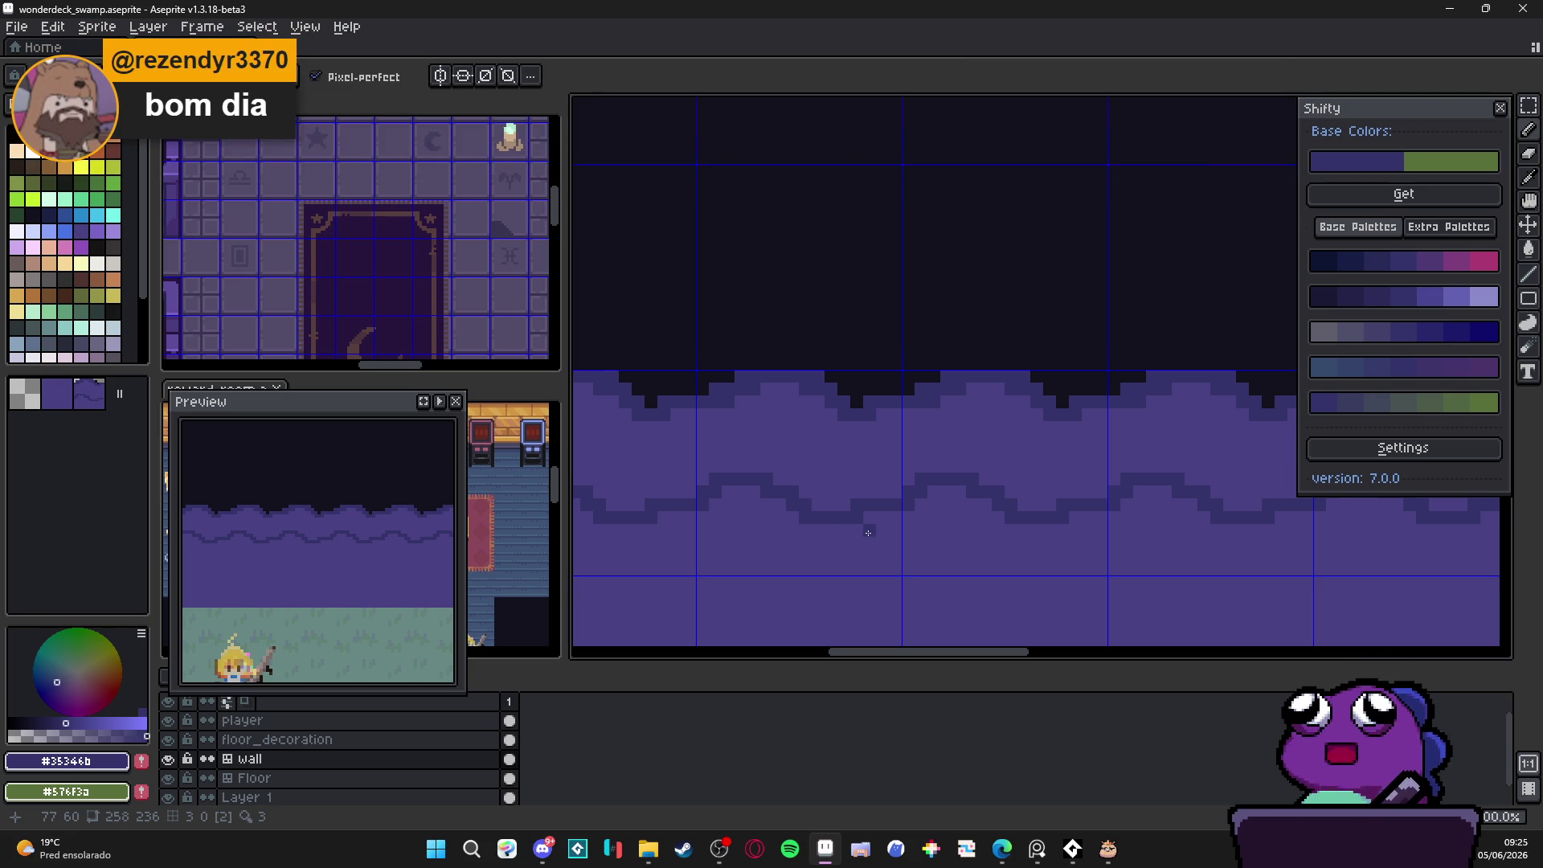
{"action": "scroll", "coordinate": [867, 532], "scroll_direction": "up", "scroll_amount": 1}
{"action": "scroll", "coordinate": [787, 498], "scroll_direction": "down", "scroll_amount": 1}
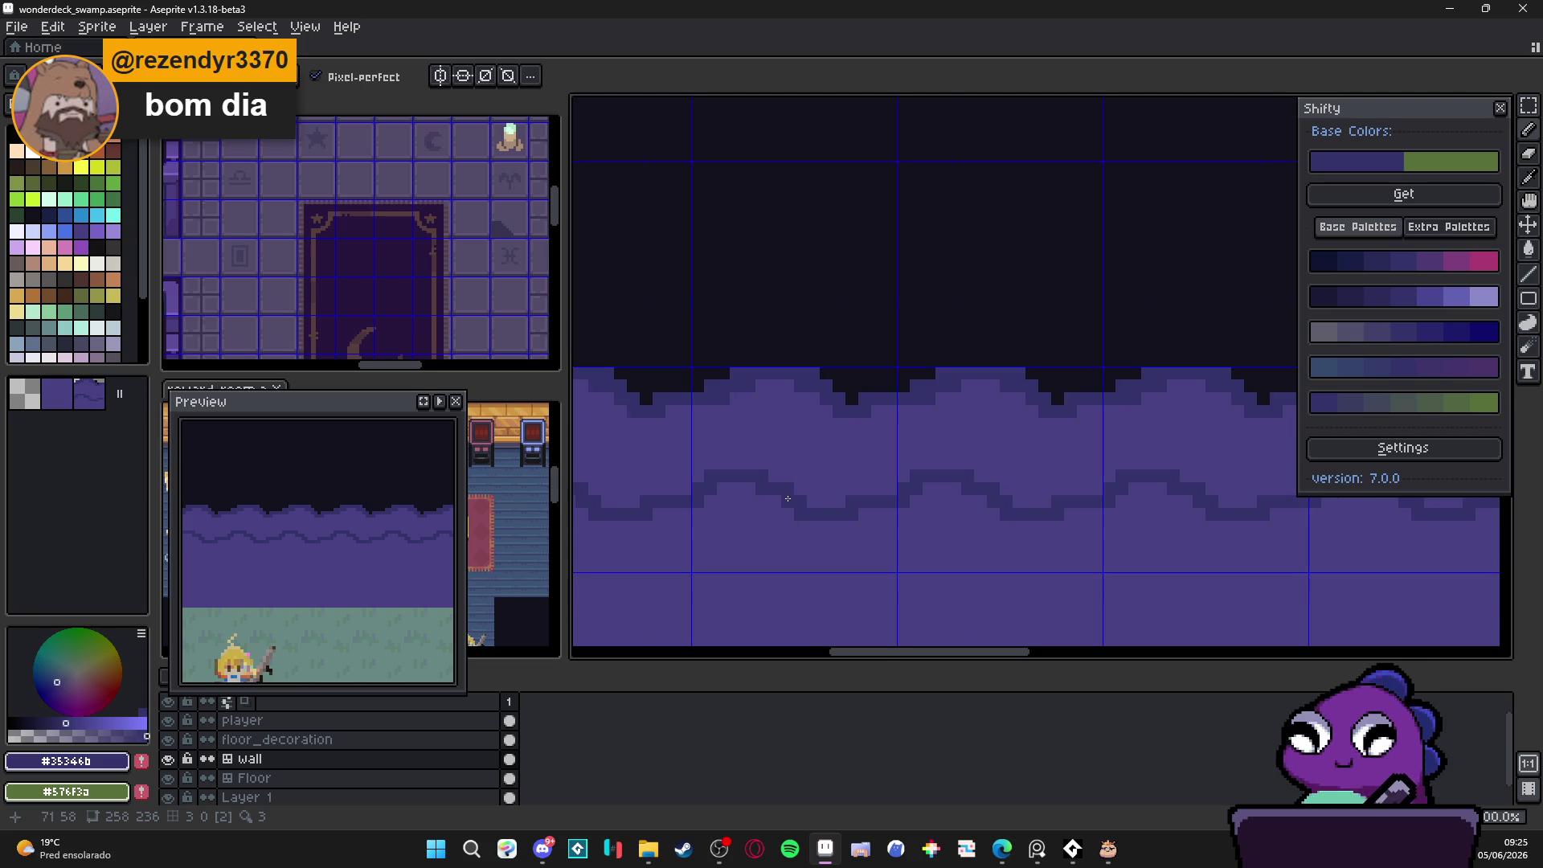
{"action": "mouse_move", "coordinate": [772, 494]}
{"action": "left_mouse_down"}
{"action": "mouse_move", "coordinate": [760, 458]}
{"action": "mouse_move", "coordinate": [768, 516]}
{"action": "left_mouse_up"}
{"action": "left_click_drag", "start_coordinate": [768, 515], "coordinate": [867, 517]}
{"action": "mouse_move", "coordinate": [867, 518]}
{"action": "left_mouse_down"}
{"action": "mouse_move", "coordinate": [914, 438]}
{"action": "mouse_move", "coordinate": [807, 468]}
{"action": "mouse_move", "coordinate": [747, 447]}
{"action": "mouse_move", "coordinate": [751, 499]}
{"action": "left_mouse_up"}
Step: Clean up stray outline pixels around the new arch with base purple #494182
{"action": "left_click", "coordinate": [893, 454], "text": "alt"}
{"action": "left_click", "coordinate": [893, 454]}
{"action": "left_click", "coordinate": [879, 466]}
{"action": "left_click", "coordinate": [762, 483], "text": "alt"}
{"action": "left_click", "coordinate": [751, 499], "text": "alt"}
{"action": "left_click", "coordinate": [762, 518]}
{"action": "left_click", "coordinate": [763, 479]}
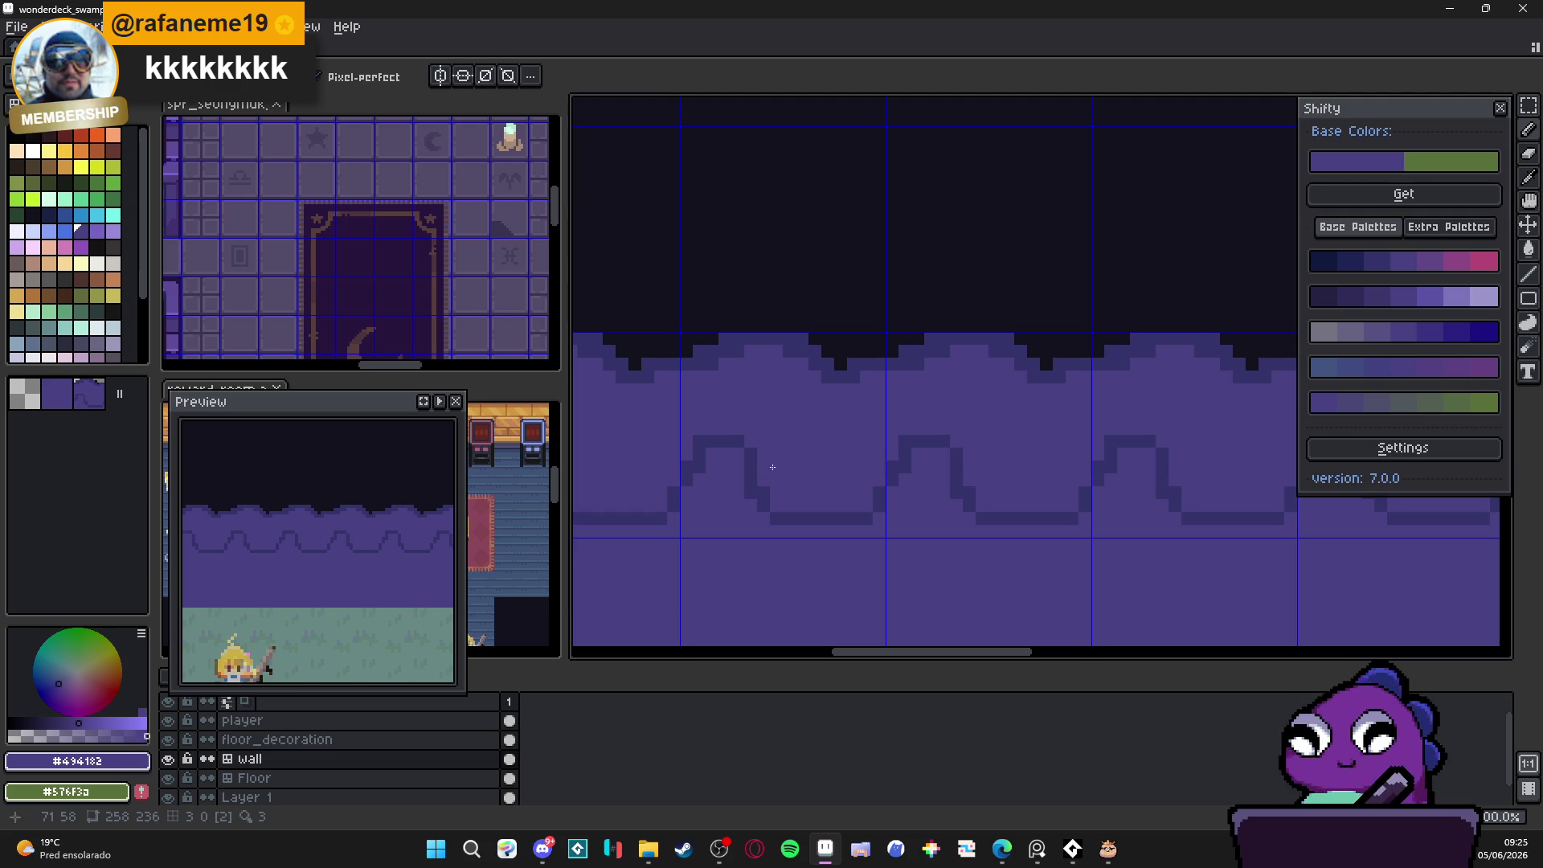
Step: Draw a dark drip down from the wall's top edge and extend it rightward in steps
{"action": "left_click", "coordinate": [768, 501], "text": "alt"}
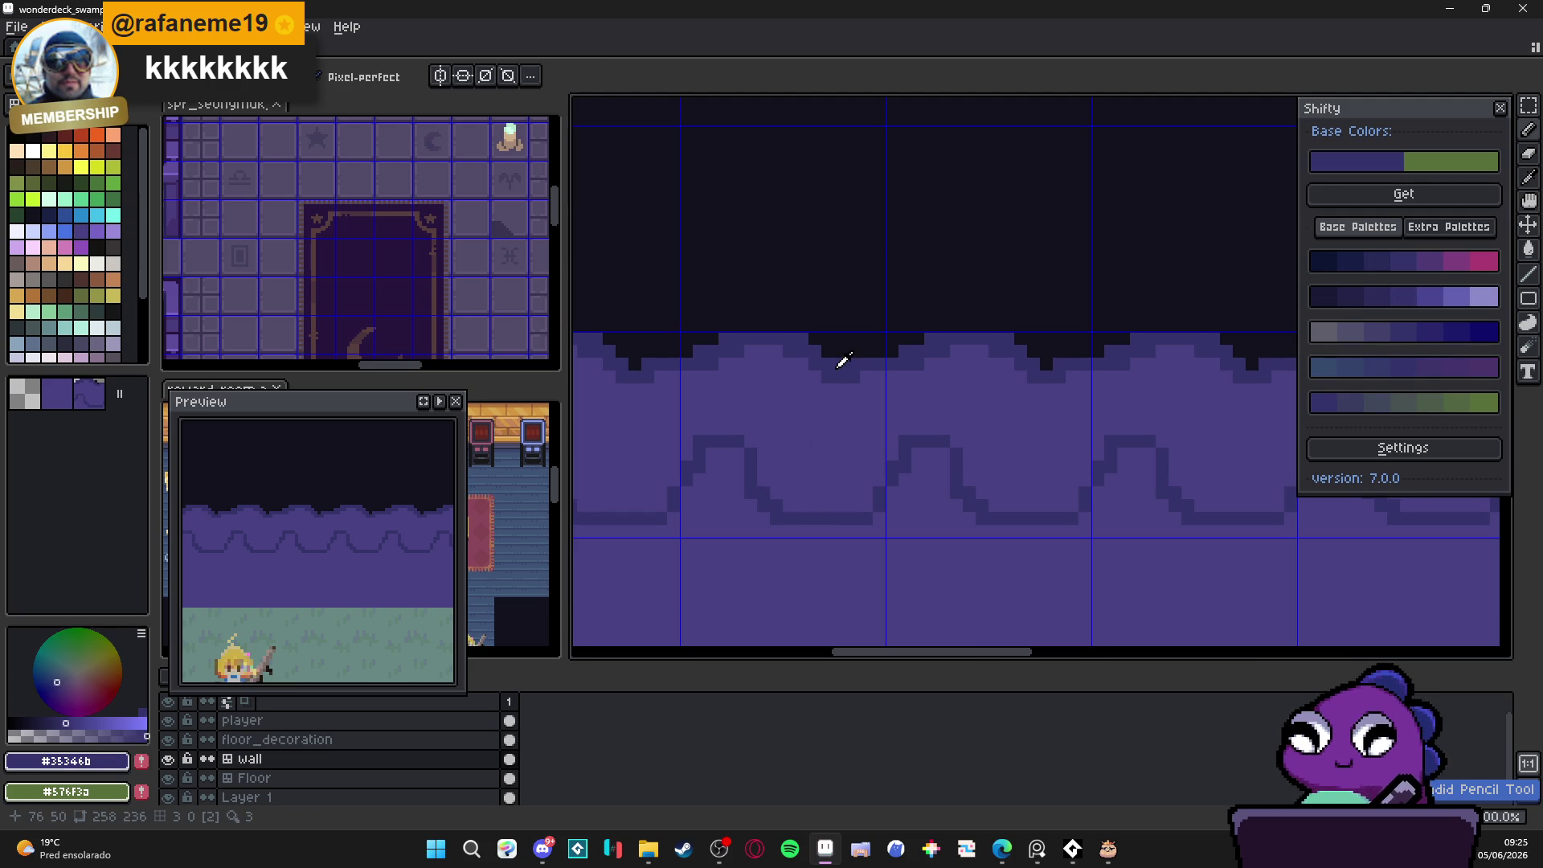
{"action": "left_click_drag", "start_coordinate": [803, 367], "coordinate": [806, 423]}
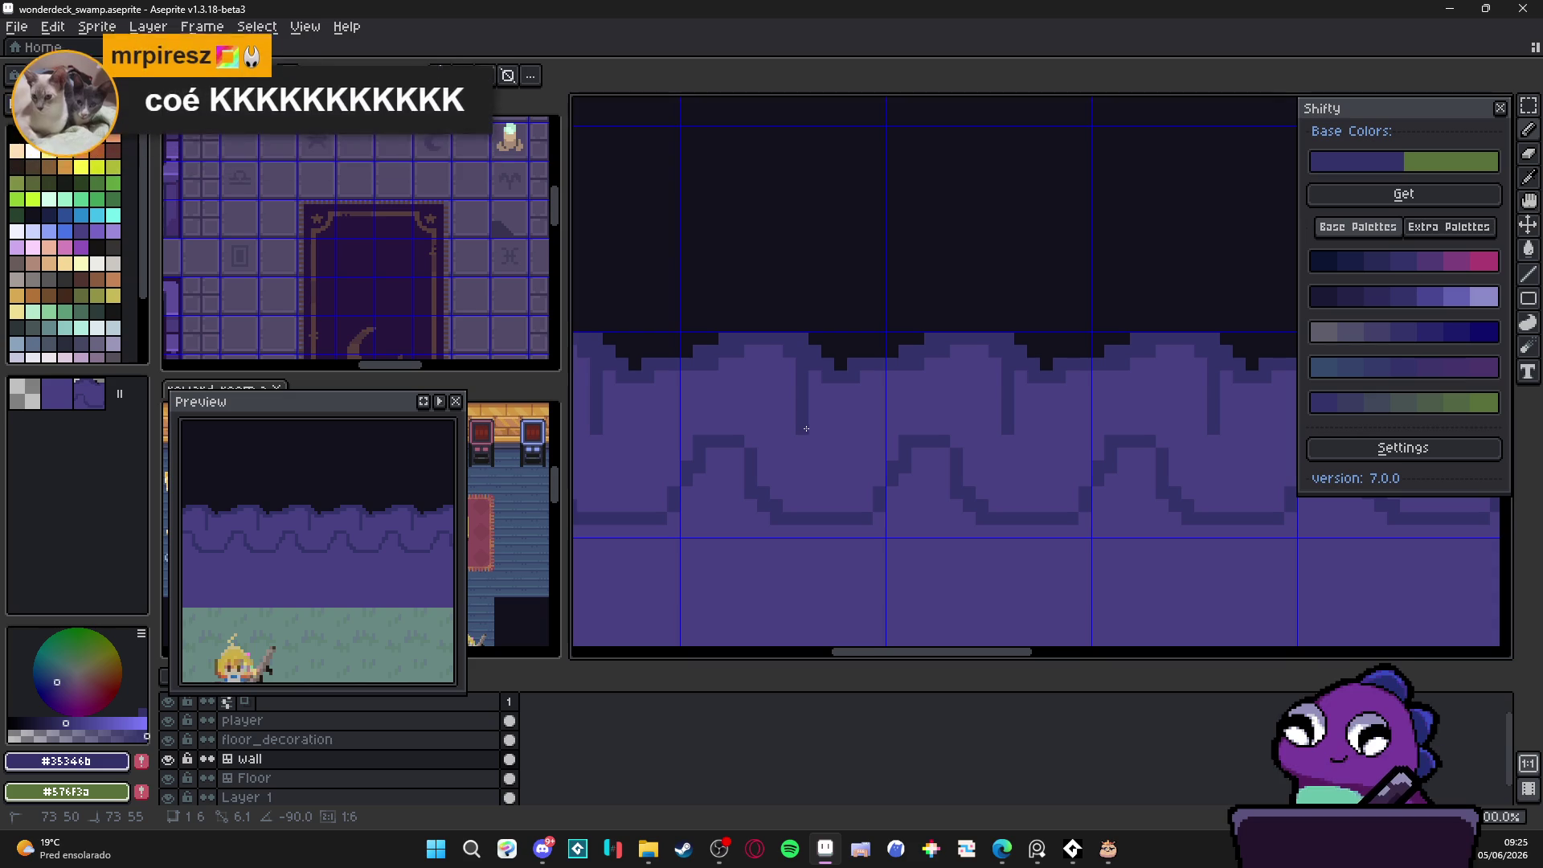
{"action": "mouse_move", "coordinate": [805, 429]}
{"action": "left_mouse_down"}
{"action": "mouse_move", "coordinate": [868, 439]}
{"action": "mouse_move", "coordinate": [836, 434]}
{"action": "mouse_move", "coordinate": [850, 403]}
{"action": "mouse_move", "coordinate": [821, 358]}
{"action": "mouse_move", "coordinate": [820, 407]}
{"action": "mouse_move", "coordinate": [834, 396]}
{"action": "left_mouse_up"}
Step: With the Pencil, touch up the drip and notch pixels in outline and base purple
{"action": "key", "text": "b"}
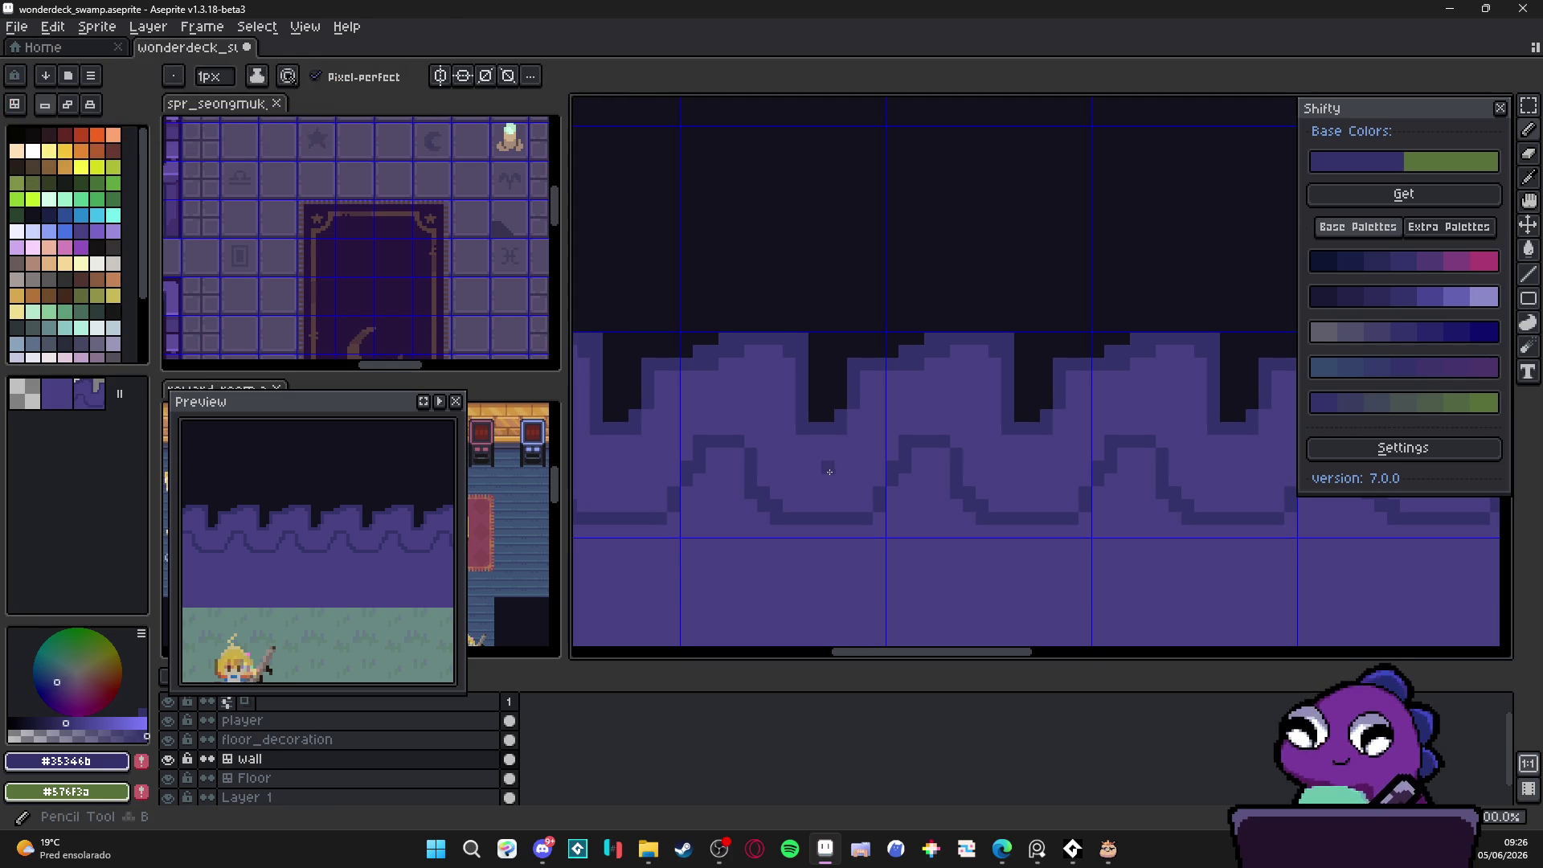
{"action": "left_click", "coordinate": [804, 430], "text": "alt"}
{"action": "scroll", "coordinate": [804, 429], "scroll_direction": "up", "scroll_amount": 2}
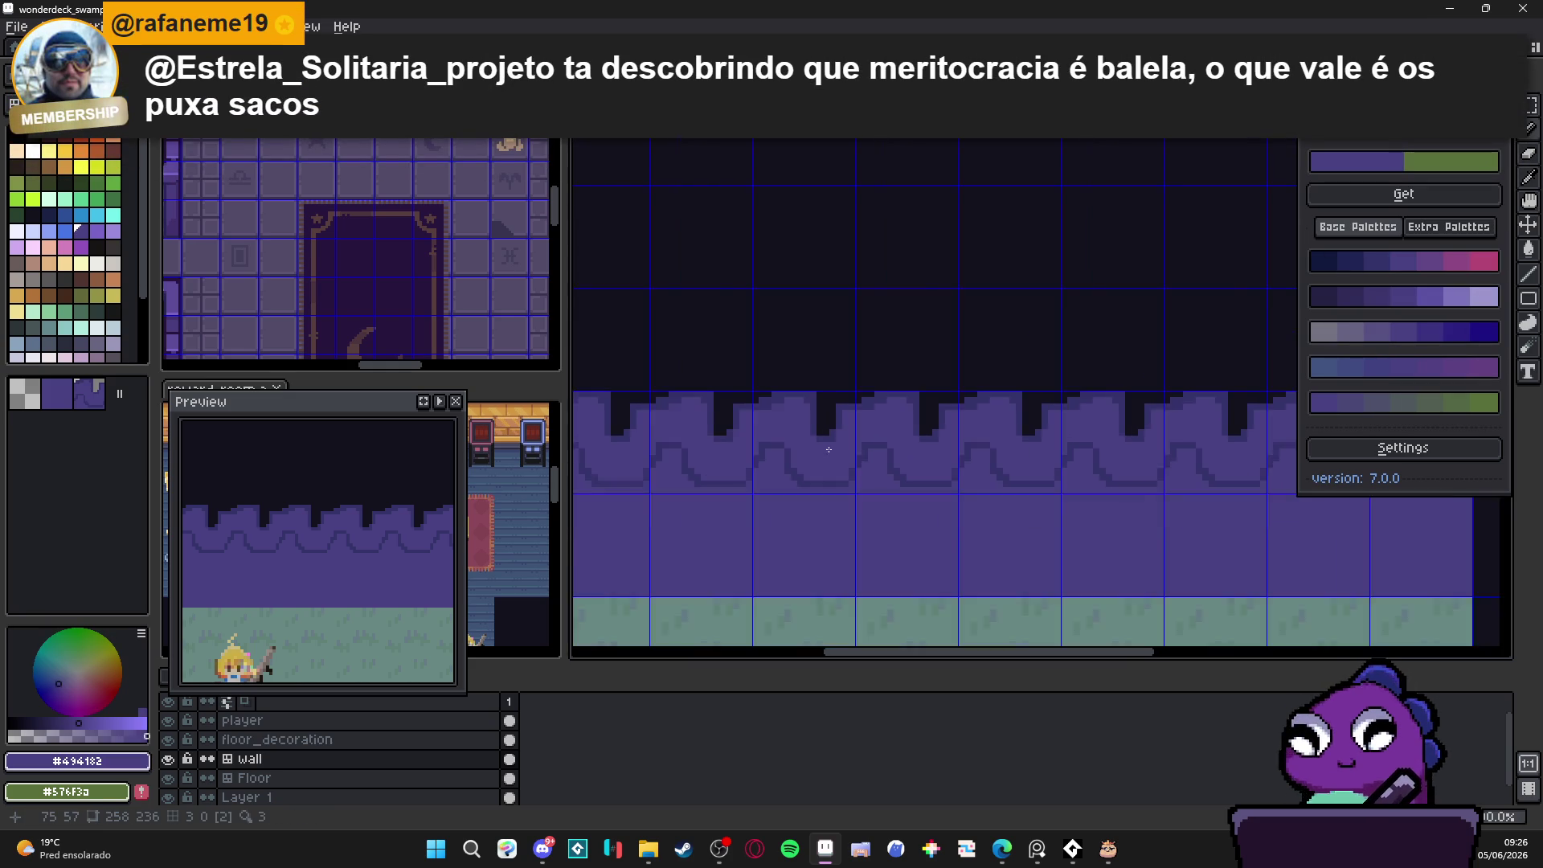
{"action": "left_click", "coordinate": [832, 414], "text": "alt"}
{"action": "left_click", "coordinate": [803, 406]}
{"action": "scroll", "coordinate": [809, 421], "scroll_direction": "down", "scroll_amount": 1}
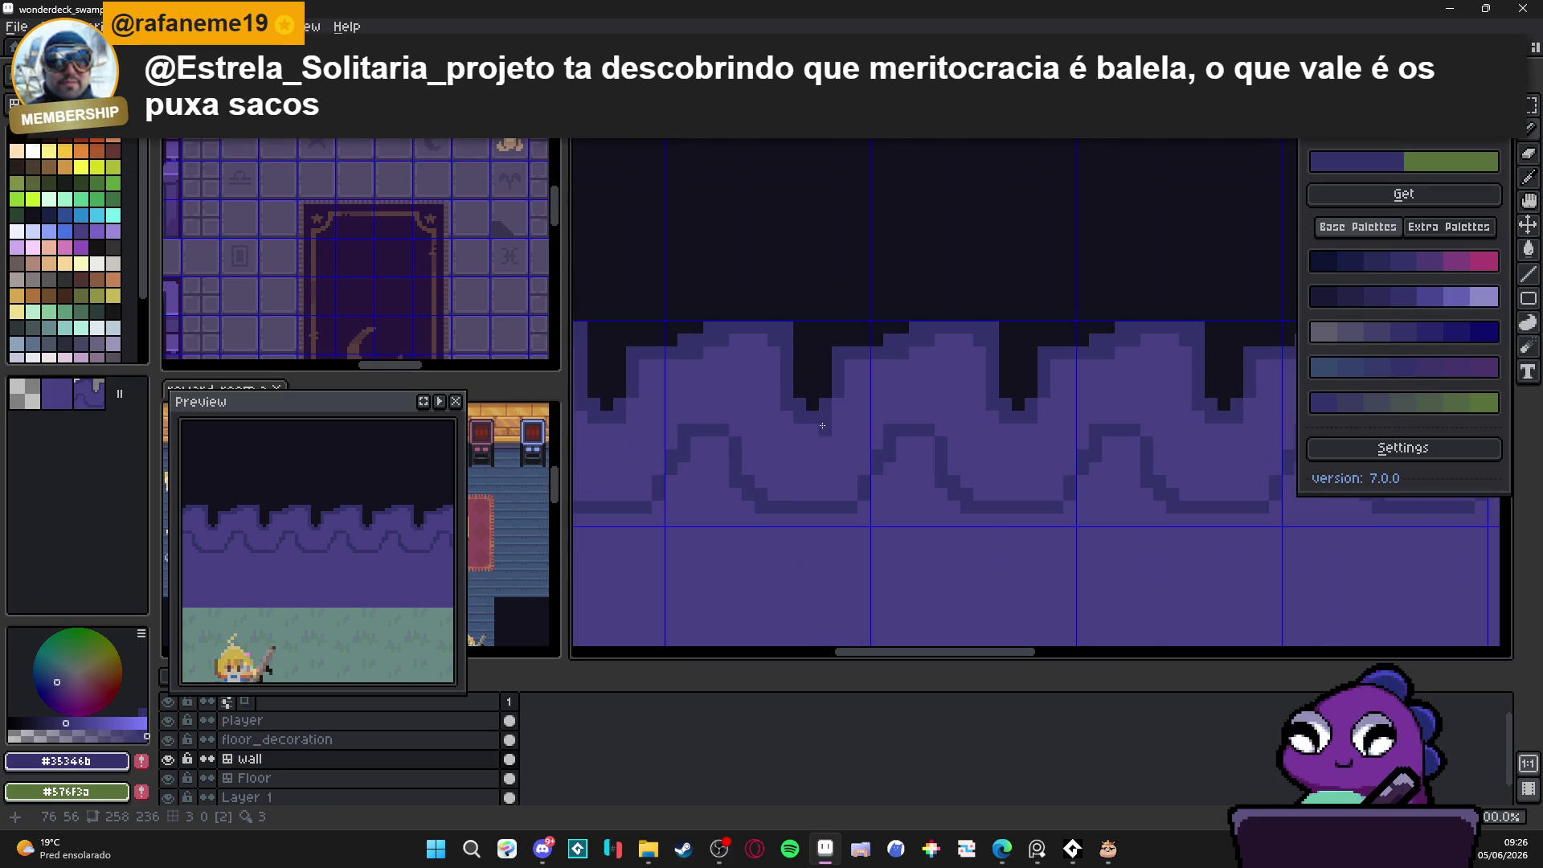
{"action": "scroll", "coordinate": [829, 465], "scroll_direction": "down", "scroll_amount": 1}
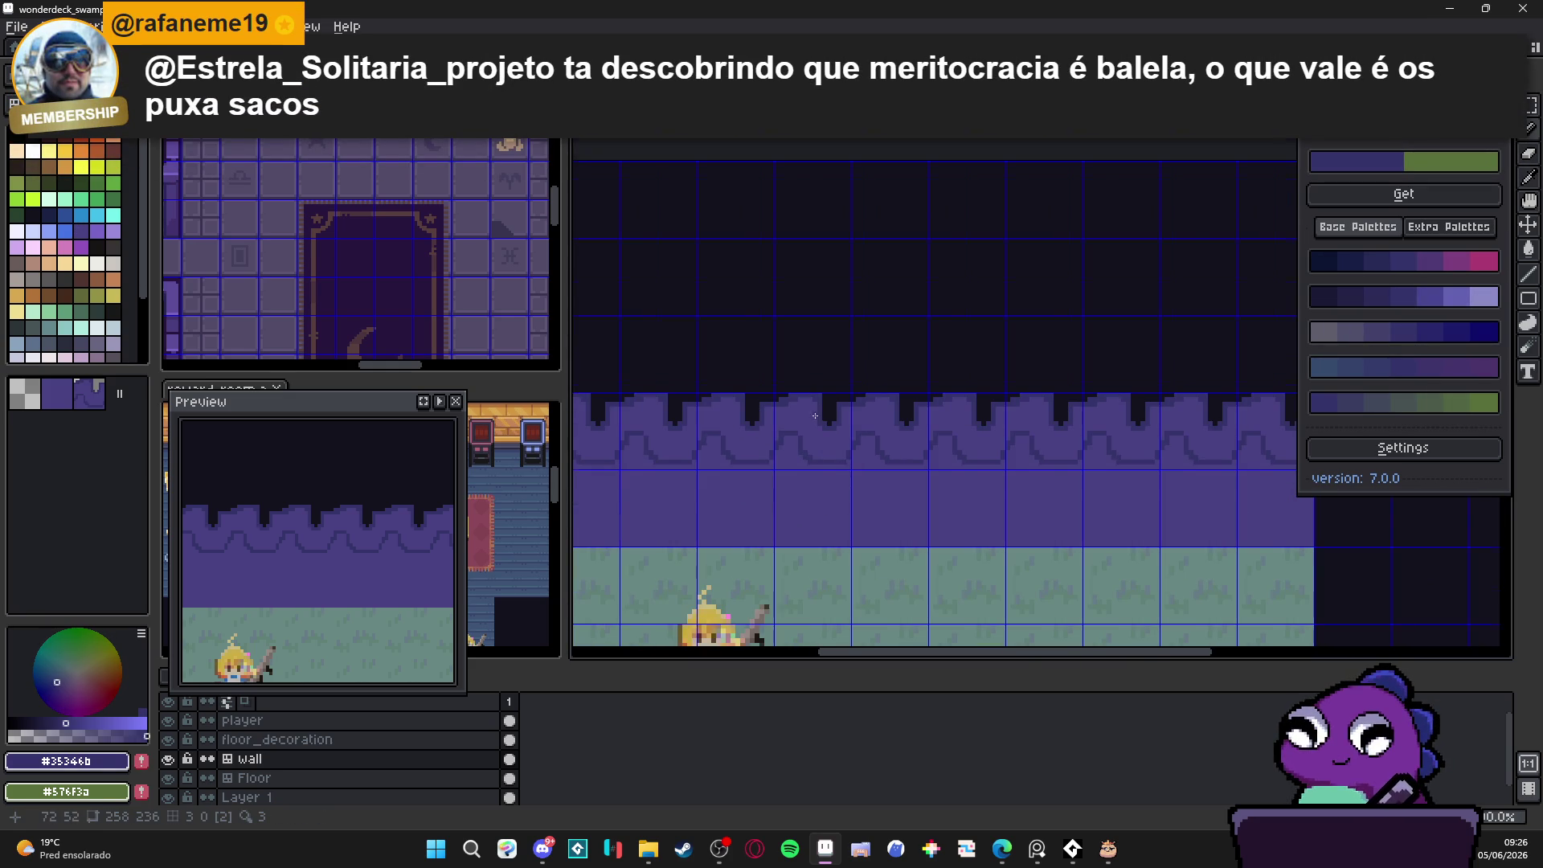
{"action": "scroll", "coordinate": [814, 416], "scroll_direction": "up", "scroll_amount": 2}
{"action": "left_click", "coordinate": [767, 382], "text": "alt"}
{"action": "left_click", "coordinate": [737, 387]}
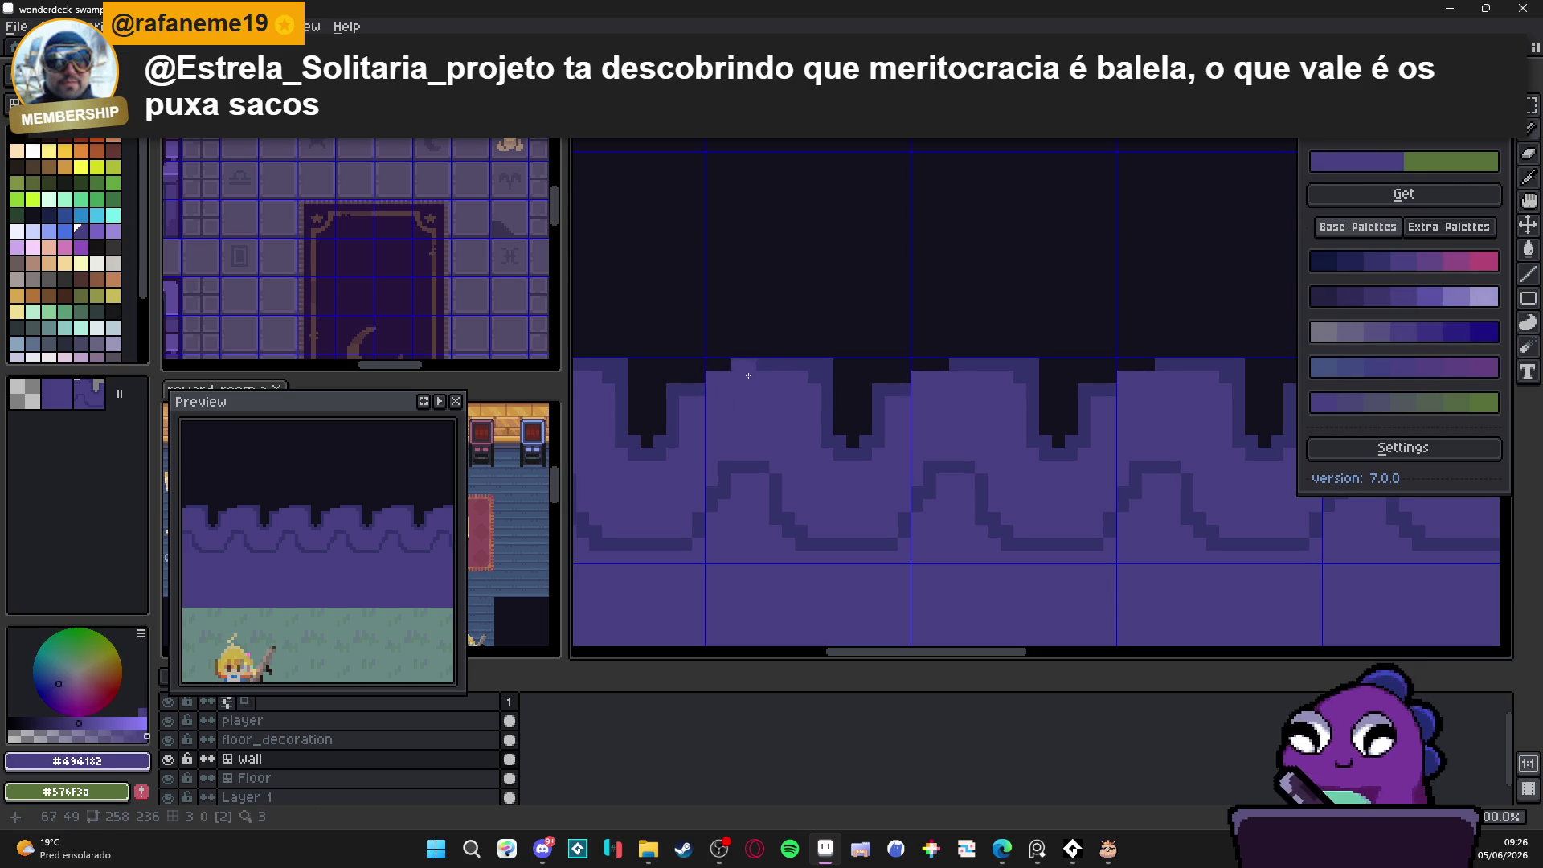
{"action": "left_click", "coordinate": [709, 364], "text": "alt"}
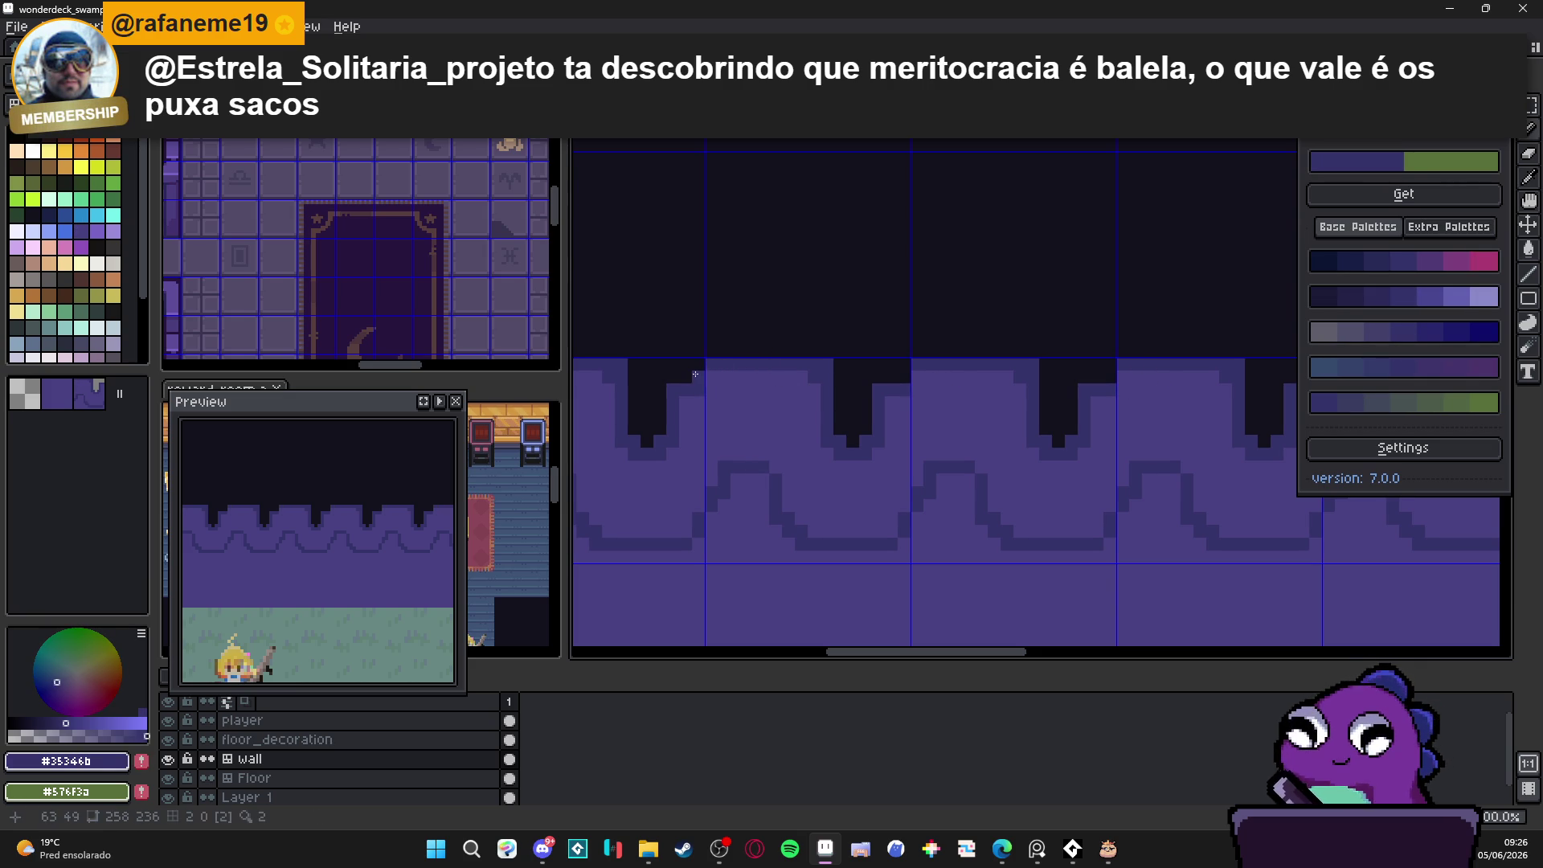
{"action": "left_click", "coordinate": [685, 418], "text": "alt"}
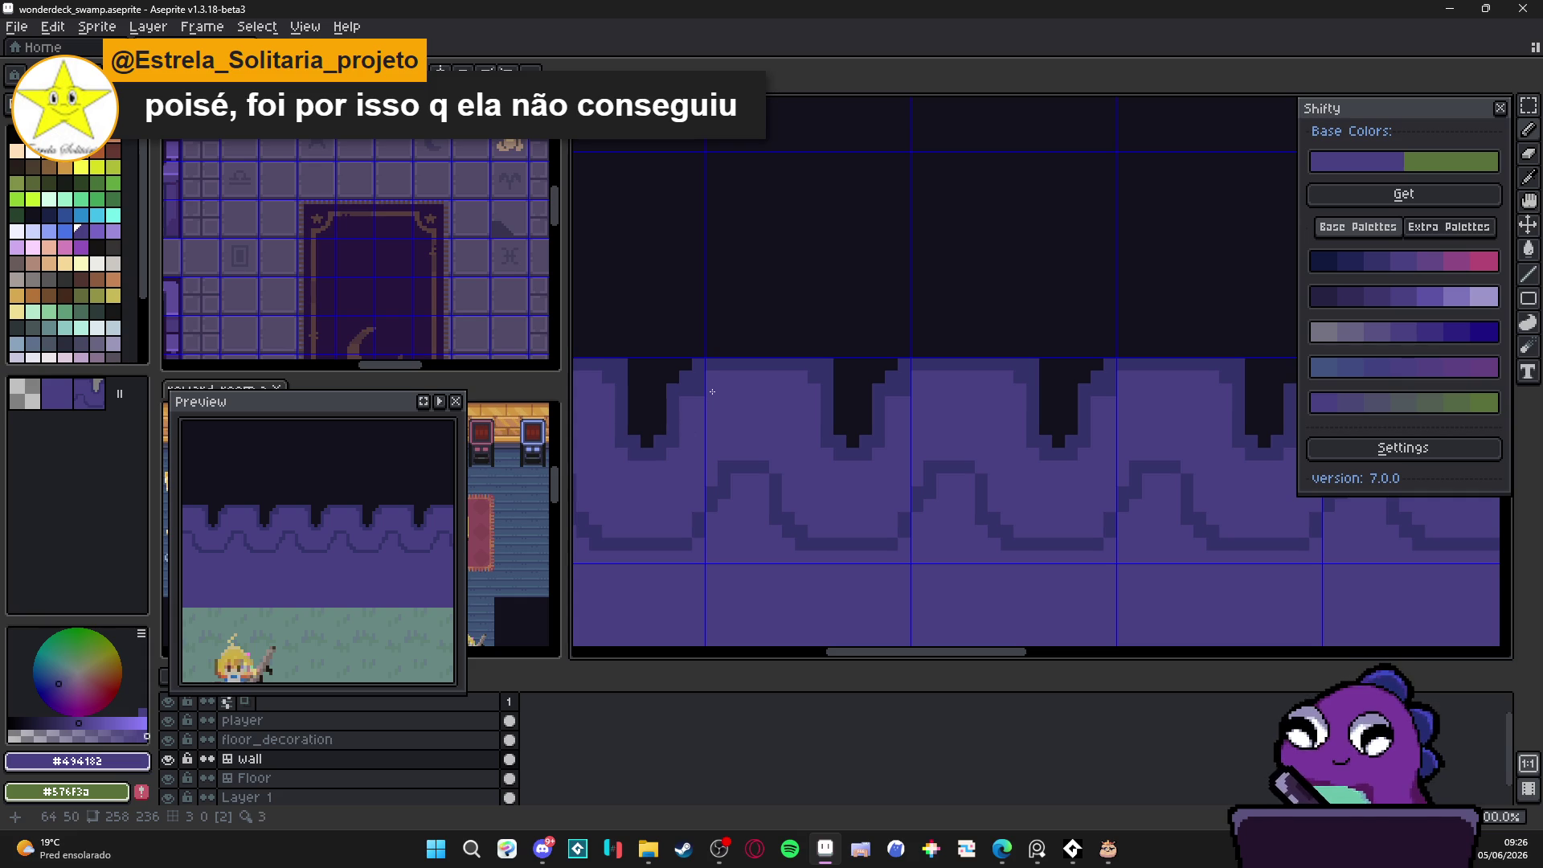
Step: Redraw the arch's dark diagonal outline and lighten stray dark pixels along its left side
{"action": "scroll", "coordinate": [704, 395], "scroll_direction": "down", "scroll_amount": 1}
{"action": "scroll", "coordinate": [755, 391], "scroll_direction": "up", "scroll_amount": 1}
{"action": "key", "text": "e"}
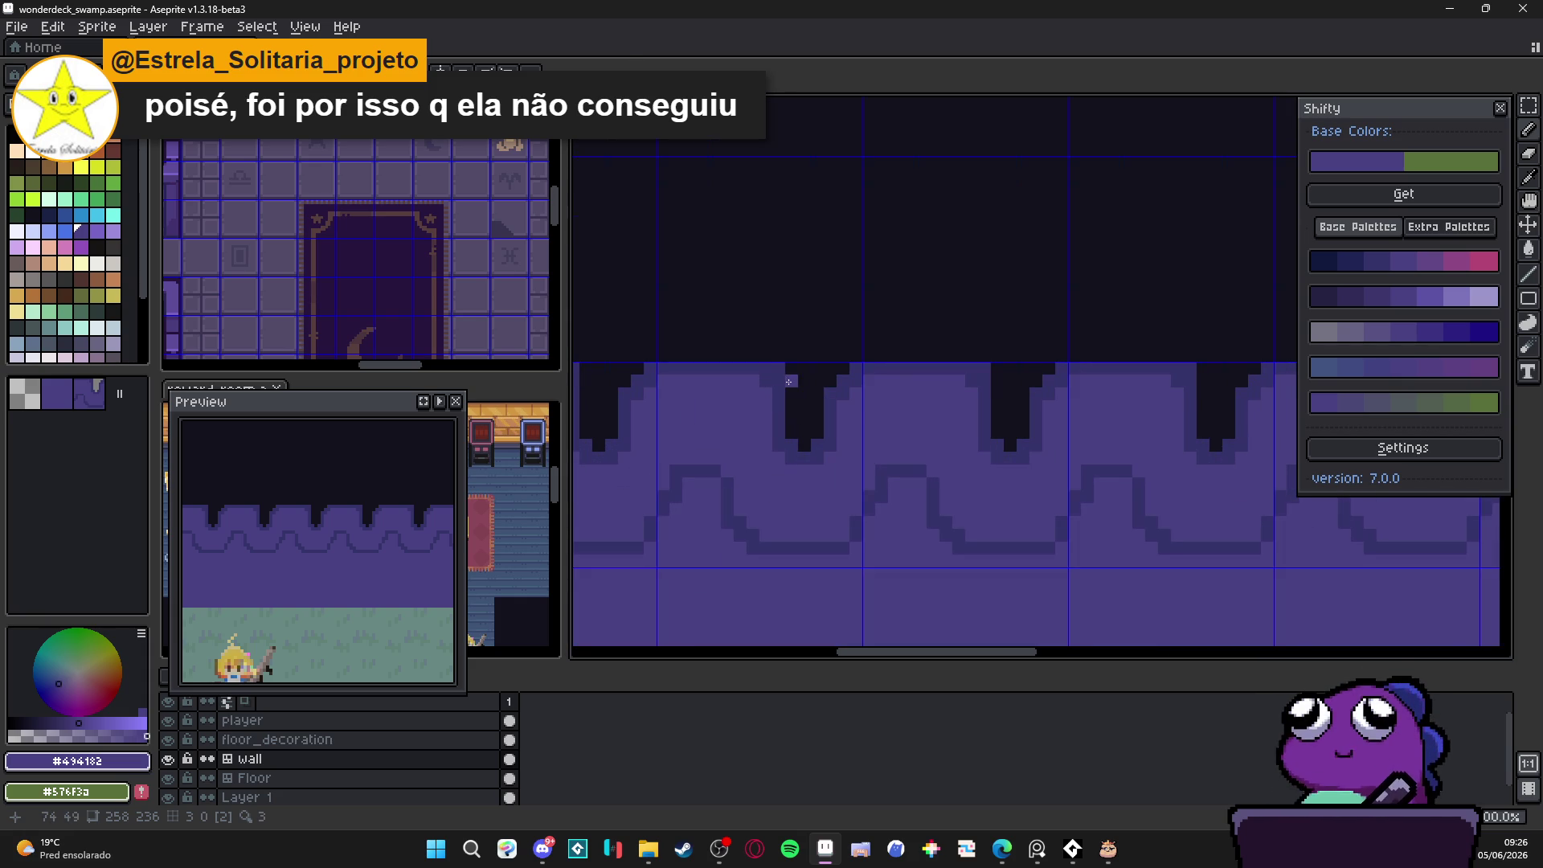
{"action": "scroll", "coordinate": [785, 374], "scroll_direction": "down", "scroll_amount": 2}
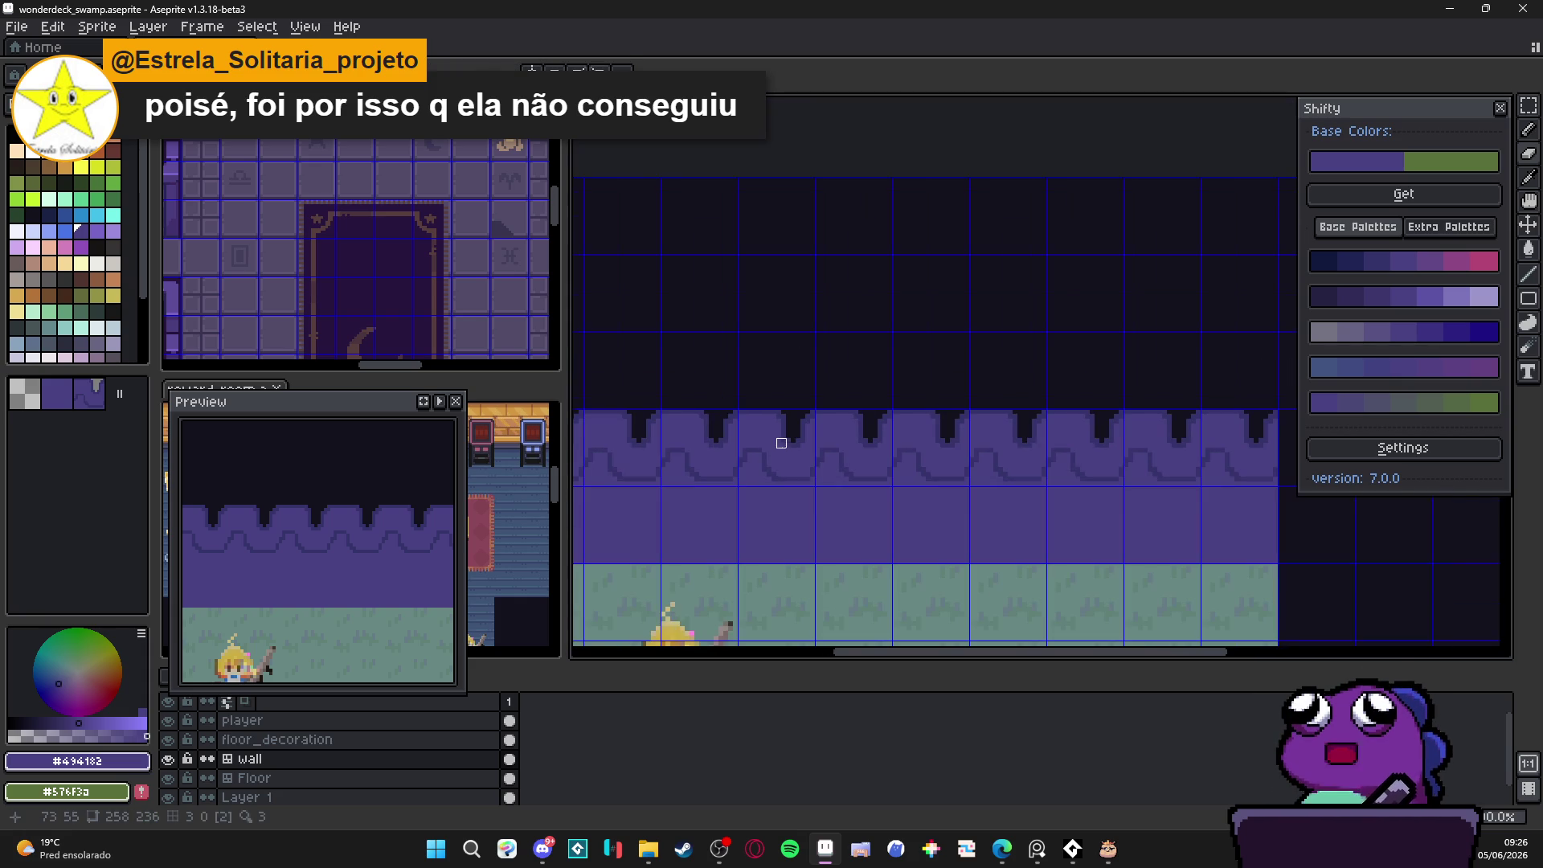
{"action": "scroll", "coordinate": [786, 460], "scroll_direction": "down", "scroll_amount": 2}
{"action": "key", "text": "i"}
{"action": "scroll", "coordinate": [772, 457], "scroll_direction": "up", "scroll_amount": 3}
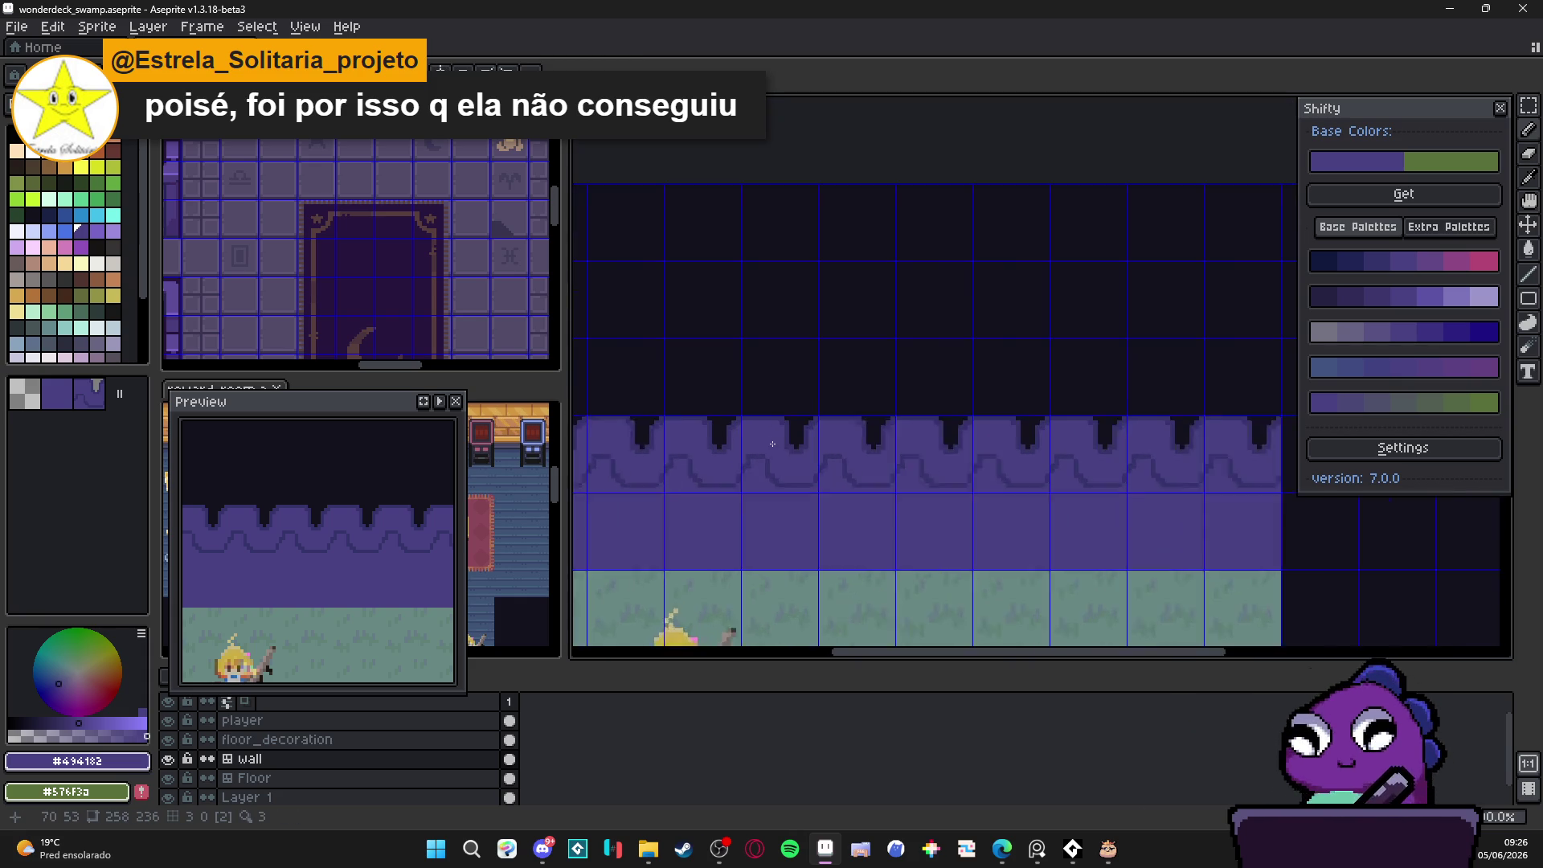
{"action": "left_click", "coordinate": [758, 454]}
{"action": "key", "text": "b"}
{"action": "left_click_drag", "start_coordinate": [797, 458], "coordinate": [868, 558]}
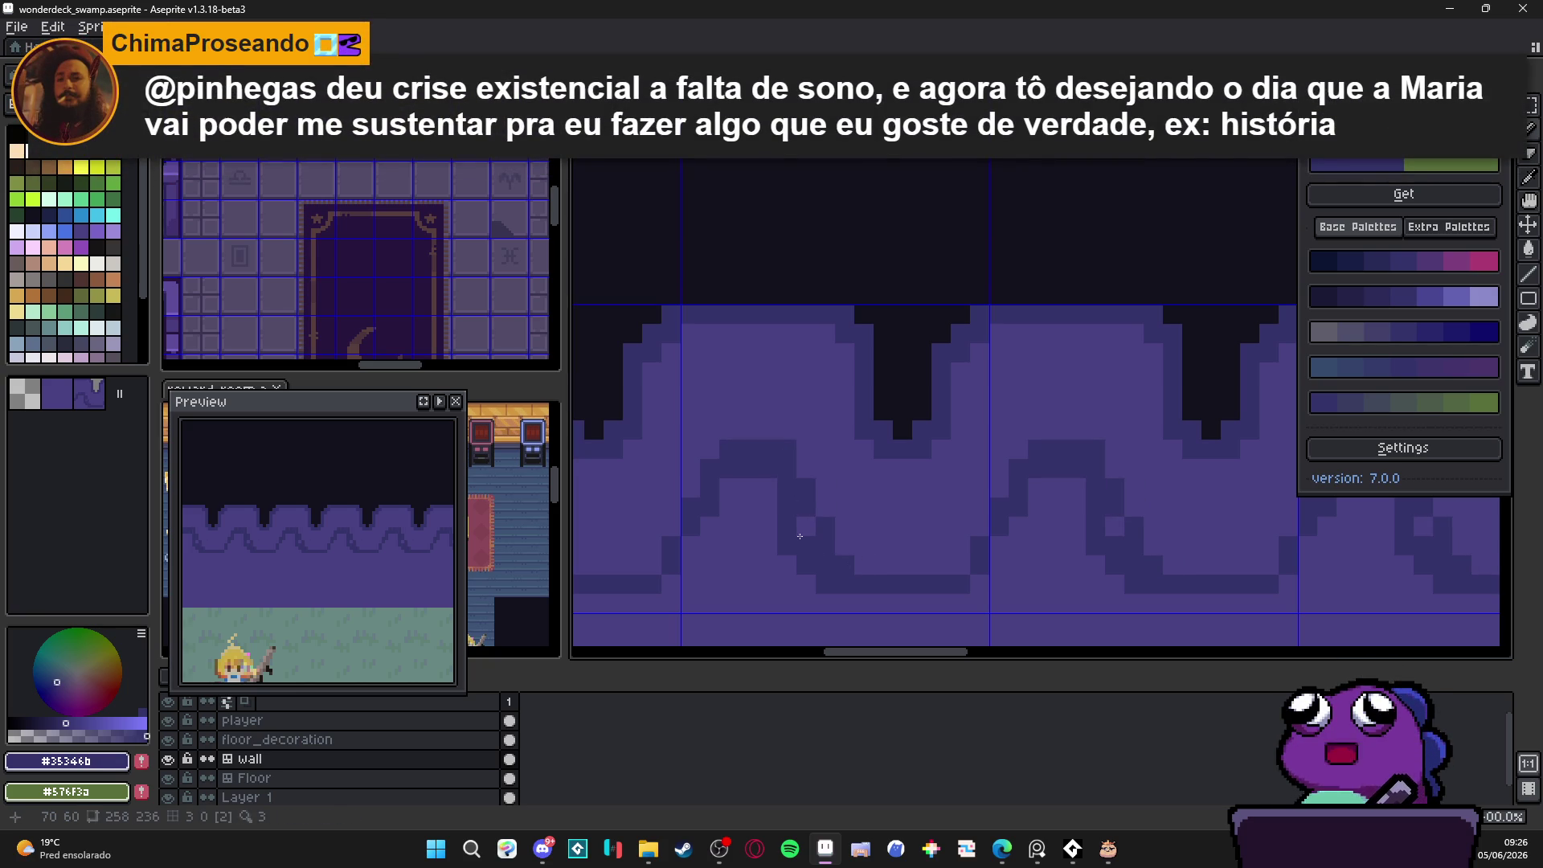
{"action": "left_click", "coordinate": [767, 522], "text": "alt"}
{"action": "mouse_move", "coordinate": [779, 492]}
{"action": "left_mouse_down"}
{"action": "mouse_move", "coordinate": [779, 552]}
{"action": "mouse_move", "coordinate": [809, 554]}
{"action": "mouse_move", "coordinate": [821, 582]}
{"action": "left_mouse_up"}
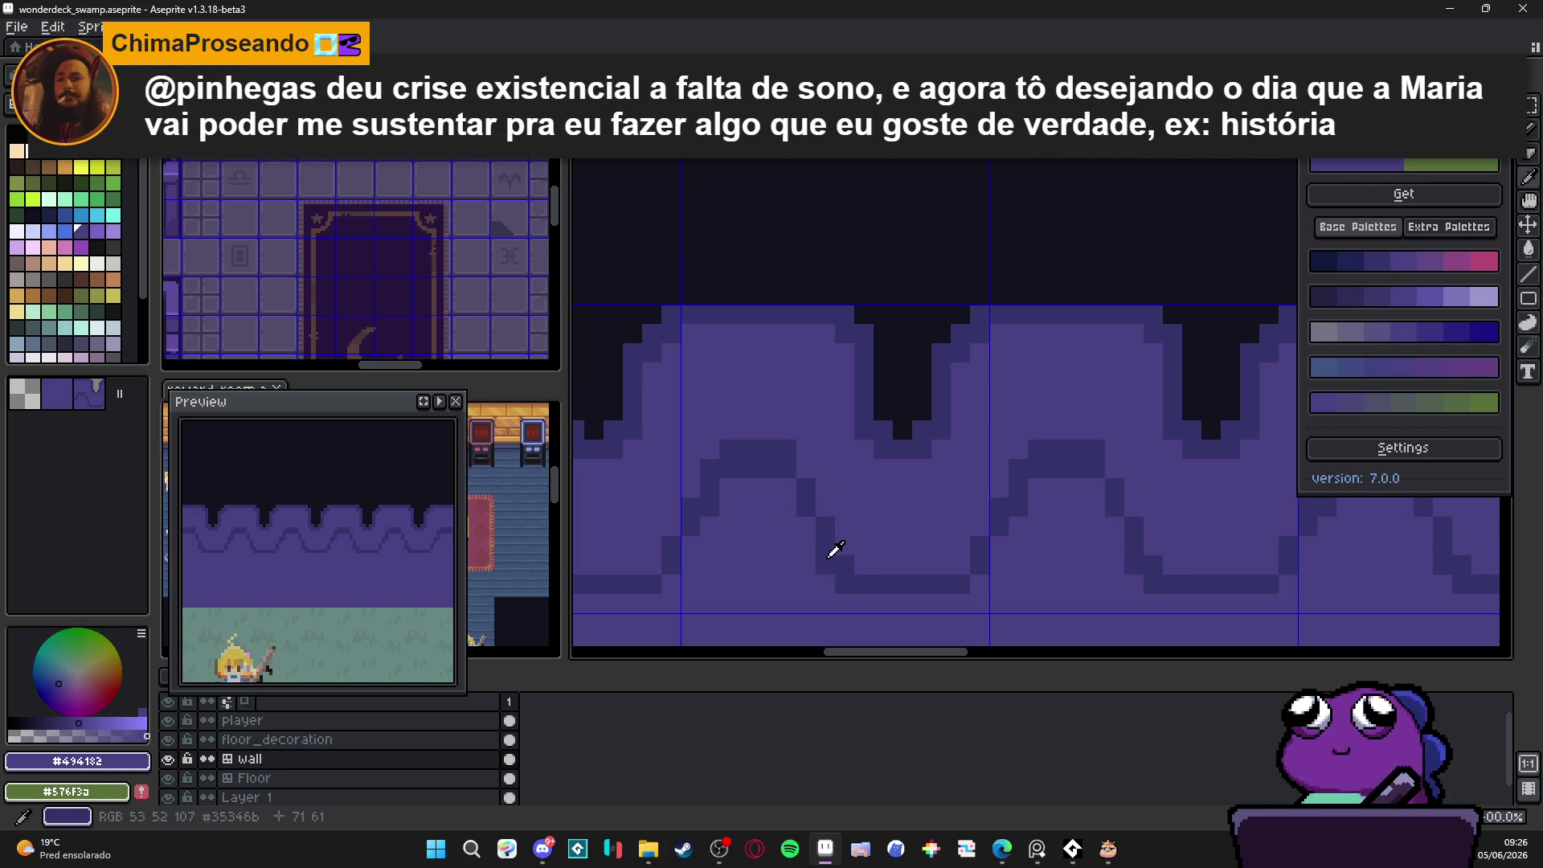
{"action": "left_click", "coordinate": [830, 551], "text": "alt"}
{"action": "left_click_drag", "start_coordinate": [824, 506], "coordinate": [806, 468]}
Step: Shorten the long drips by painting over them in base wall purple
{"action": "scroll", "coordinate": [809, 470], "scroll_direction": "down", "scroll_amount": 2}
{"action": "scroll", "coordinate": [815, 464], "scroll_direction": "down", "scroll_amount": 4}
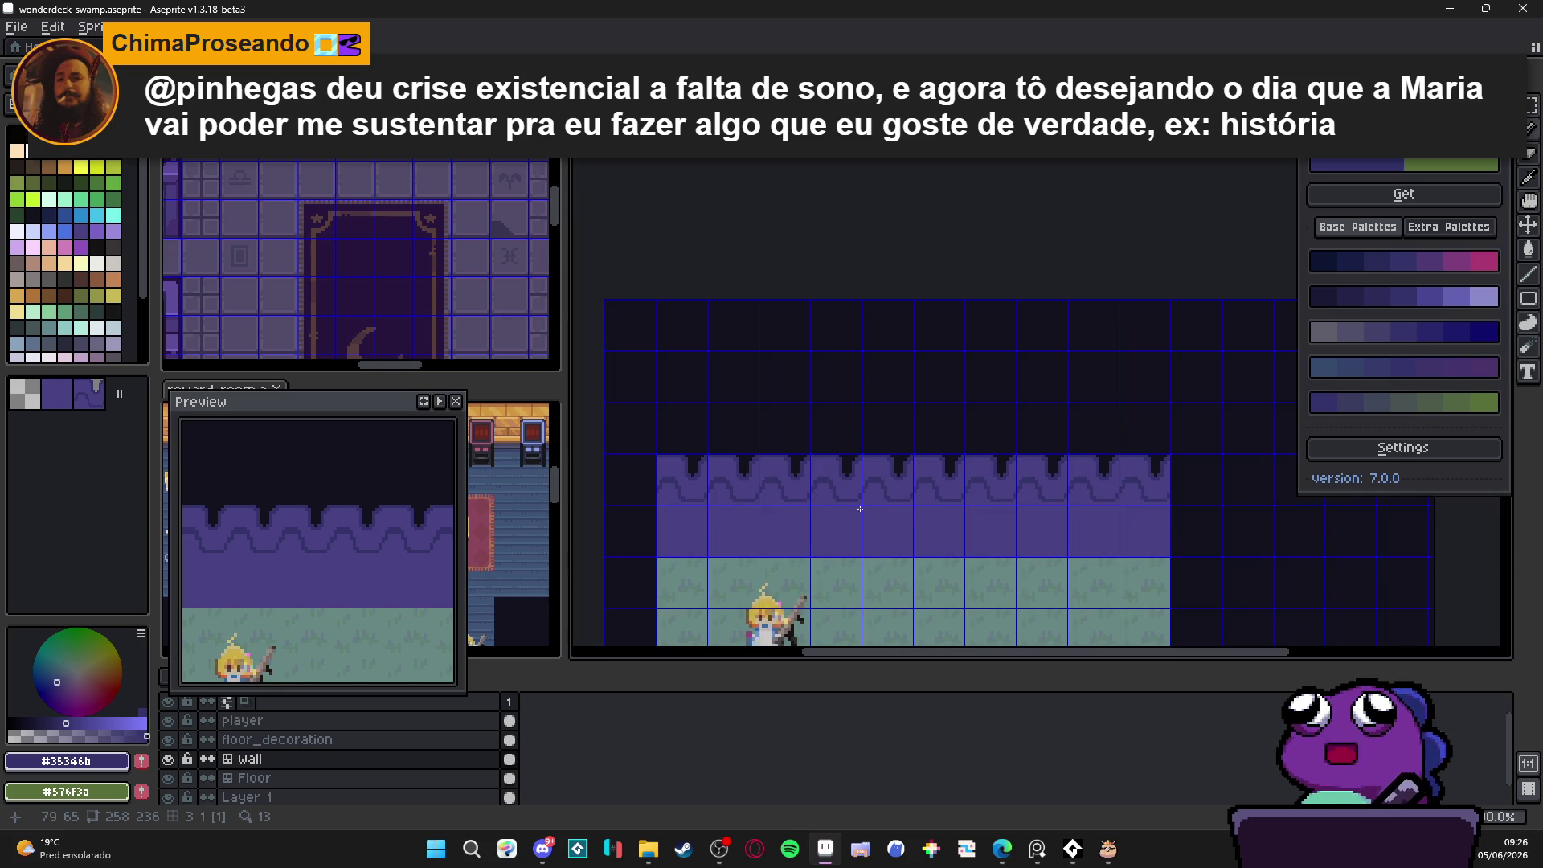
{"action": "scroll", "coordinate": [859, 508], "scroll_direction": "up", "scroll_amount": 4}
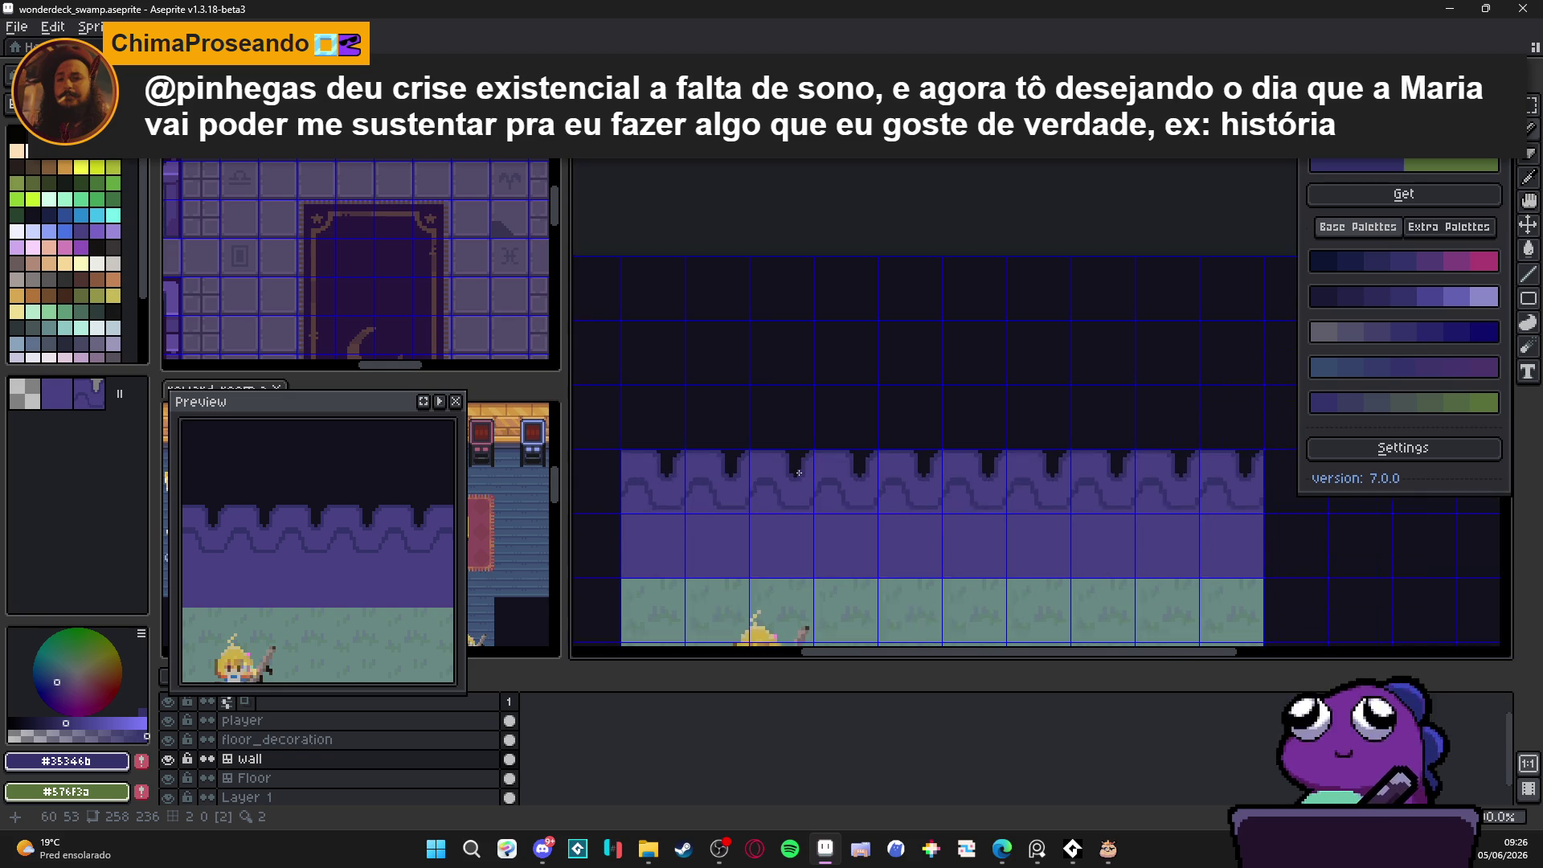
{"action": "left_click", "coordinate": [778, 442], "text": "alt"}
{"action": "mouse_move", "coordinate": [788, 456]}
{"action": "left_mouse_down"}
{"action": "mouse_move", "coordinate": [803, 470]}
{"action": "mouse_move", "coordinate": [819, 468]}
{"action": "mouse_move", "coordinate": [802, 462]}
{"action": "mouse_move", "coordinate": [813, 455]}
{"action": "mouse_move", "coordinate": [803, 482]}
{"action": "mouse_move", "coordinate": [831, 462]}
{"action": "mouse_move", "coordinate": [784, 474]}
{"action": "mouse_move", "coordinate": [815, 520]}
{"action": "left_mouse_up"}
{"action": "left_click", "coordinate": [770, 473], "text": "alt"}
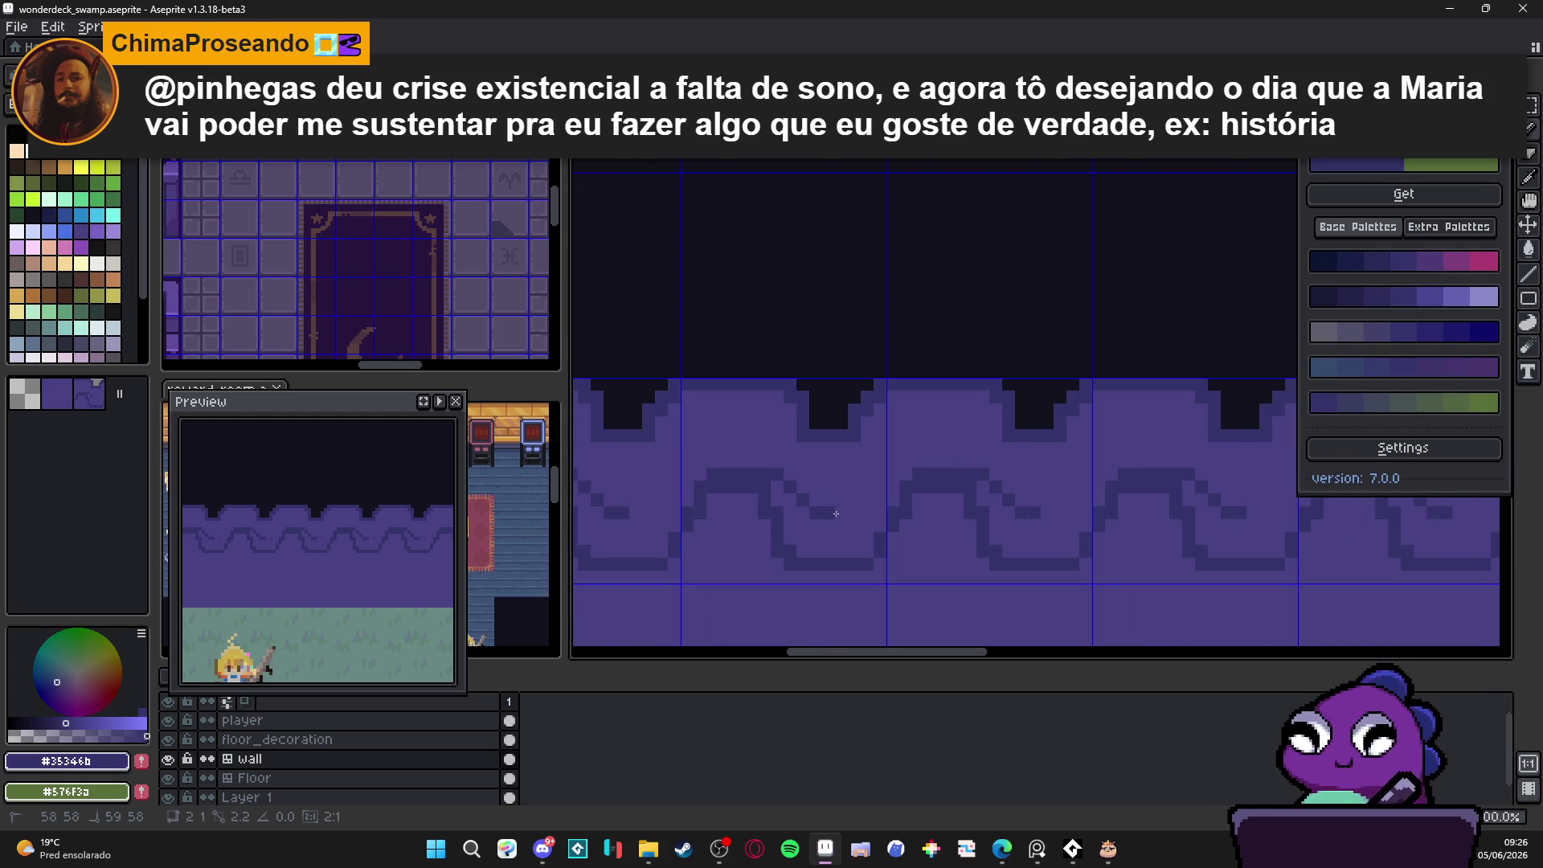
Step: Paint out the lower wave outline and leftover dark dashes with base purple #494182
{"action": "left_click", "coordinate": [889, 509], "text": "shift"}
{"action": "left_click", "coordinate": [876, 530], "text": "alt"}
{"action": "left_click", "coordinate": [880, 538]}
{"action": "mouse_move", "coordinate": [872, 555]}
{"action": "left_mouse_down"}
{"action": "mouse_move", "coordinate": [811, 562]}
{"action": "mouse_move", "coordinate": [751, 486]}
{"action": "mouse_move", "coordinate": [727, 504]}
{"action": "left_mouse_up"}
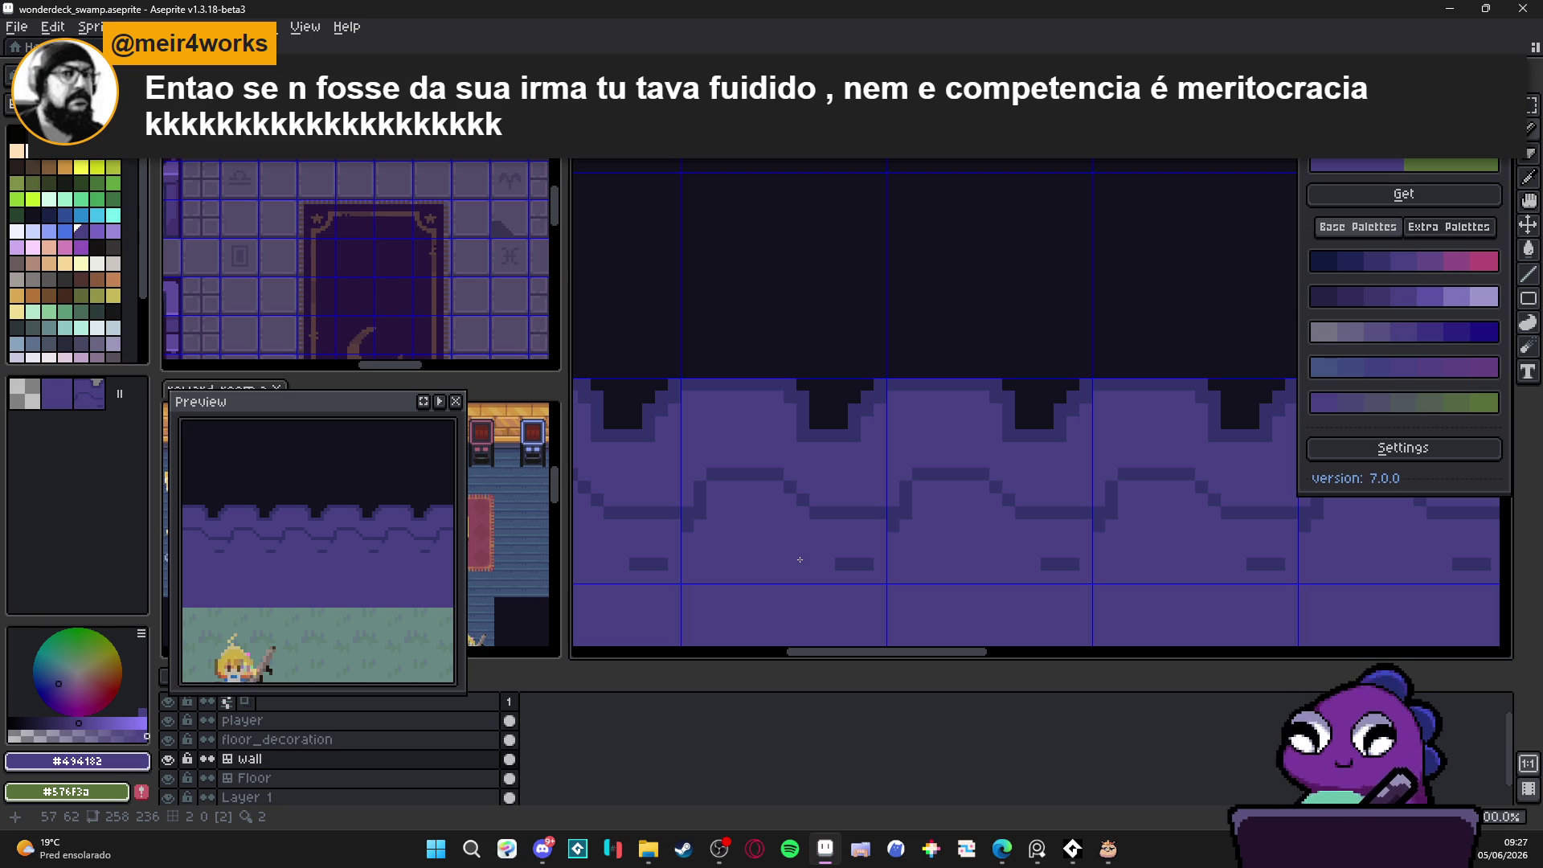
{"action": "mouse_move", "coordinate": [825, 559]}
{"action": "left_mouse_down"}
{"action": "mouse_move", "coordinate": [844, 563]}
{"action": "mouse_move", "coordinate": [690, 527]}
{"action": "left_mouse_up"}
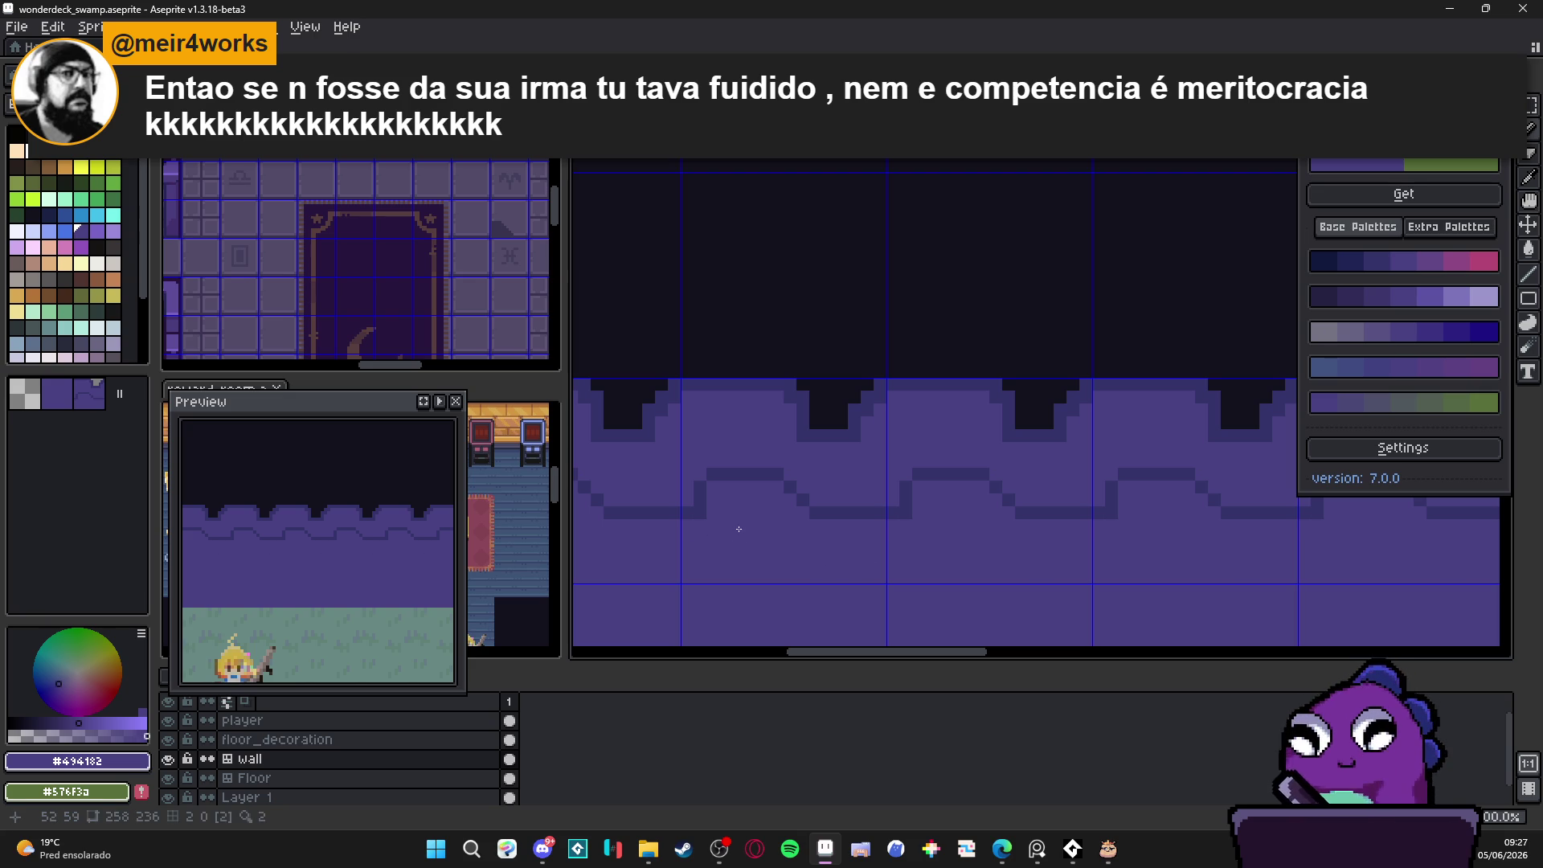
{"action": "left_click", "coordinate": [725, 850]}
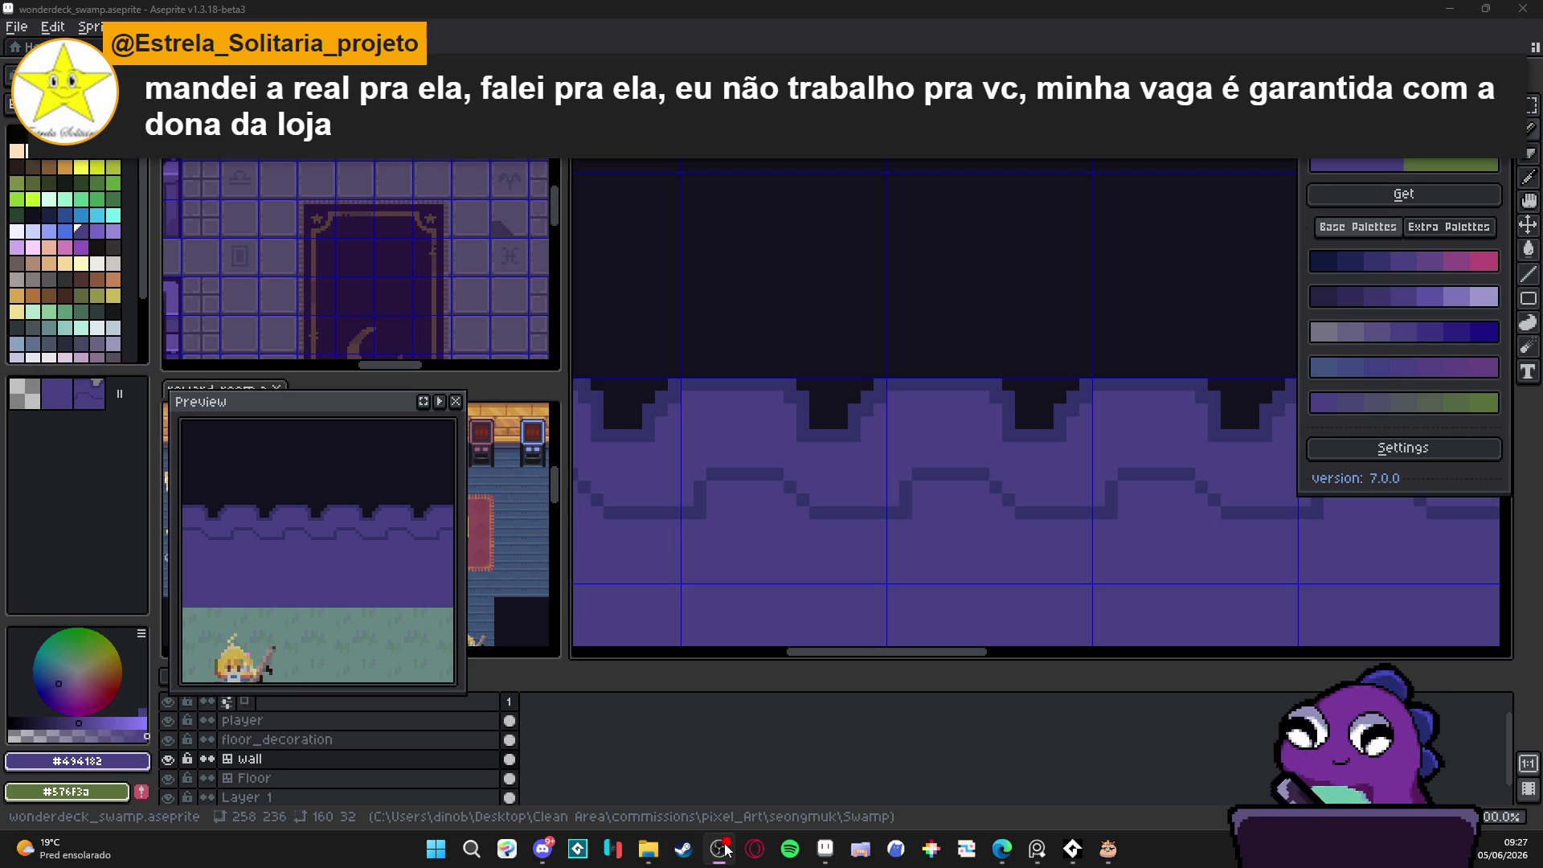
{"action": "left_click", "coordinate": [912, 537]}
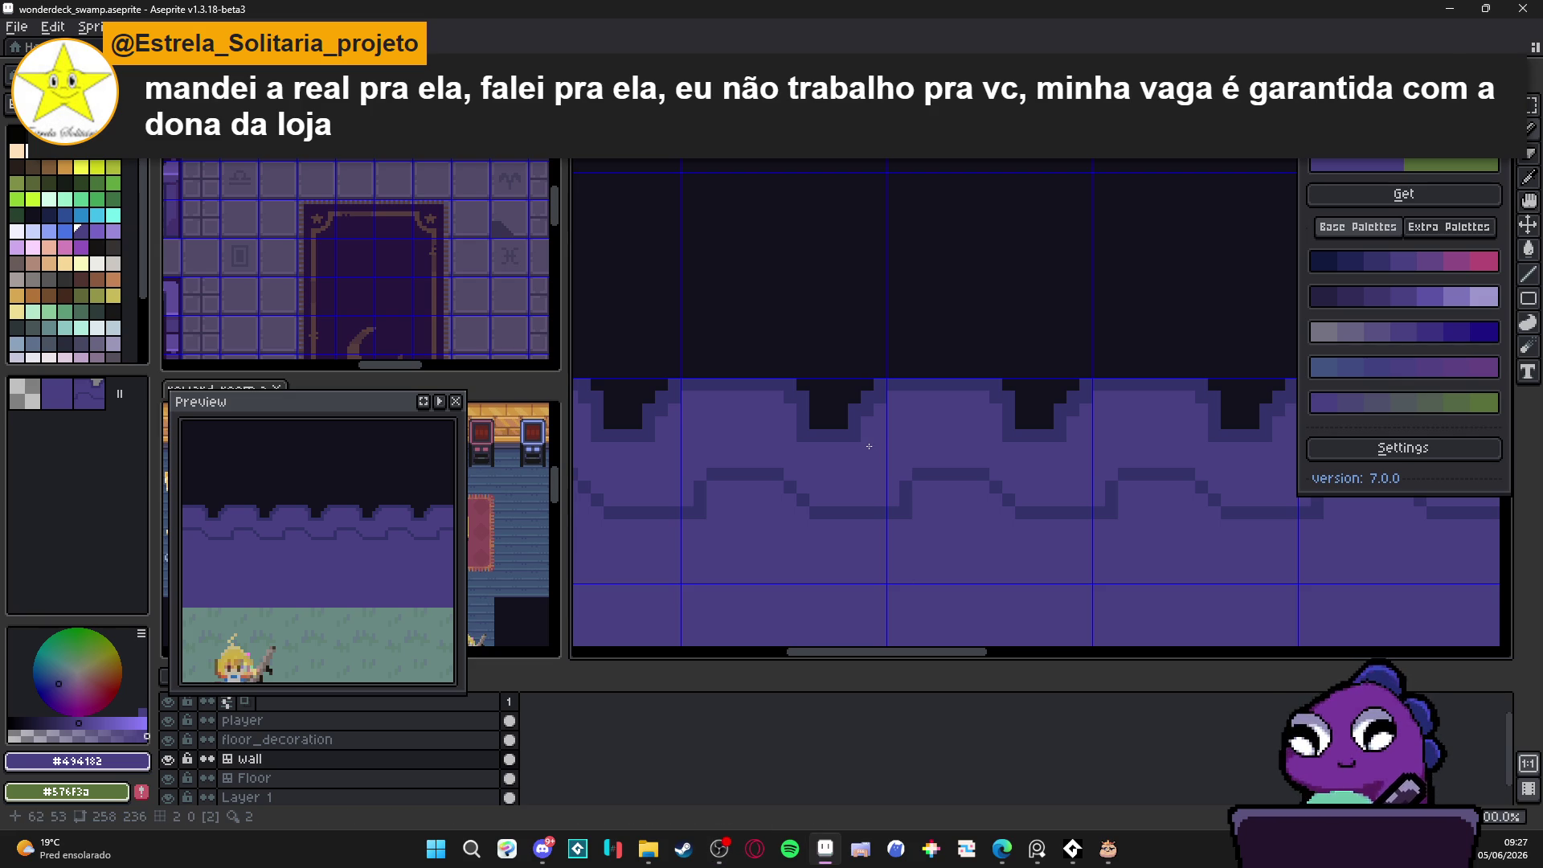
{"action": "scroll", "coordinate": [859, 449], "scroll_direction": "down", "scroll_amount": 1}
{"action": "scroll", "coordinate": [830, 433], "scroll_direction": "up", "scroll_amount": 1}
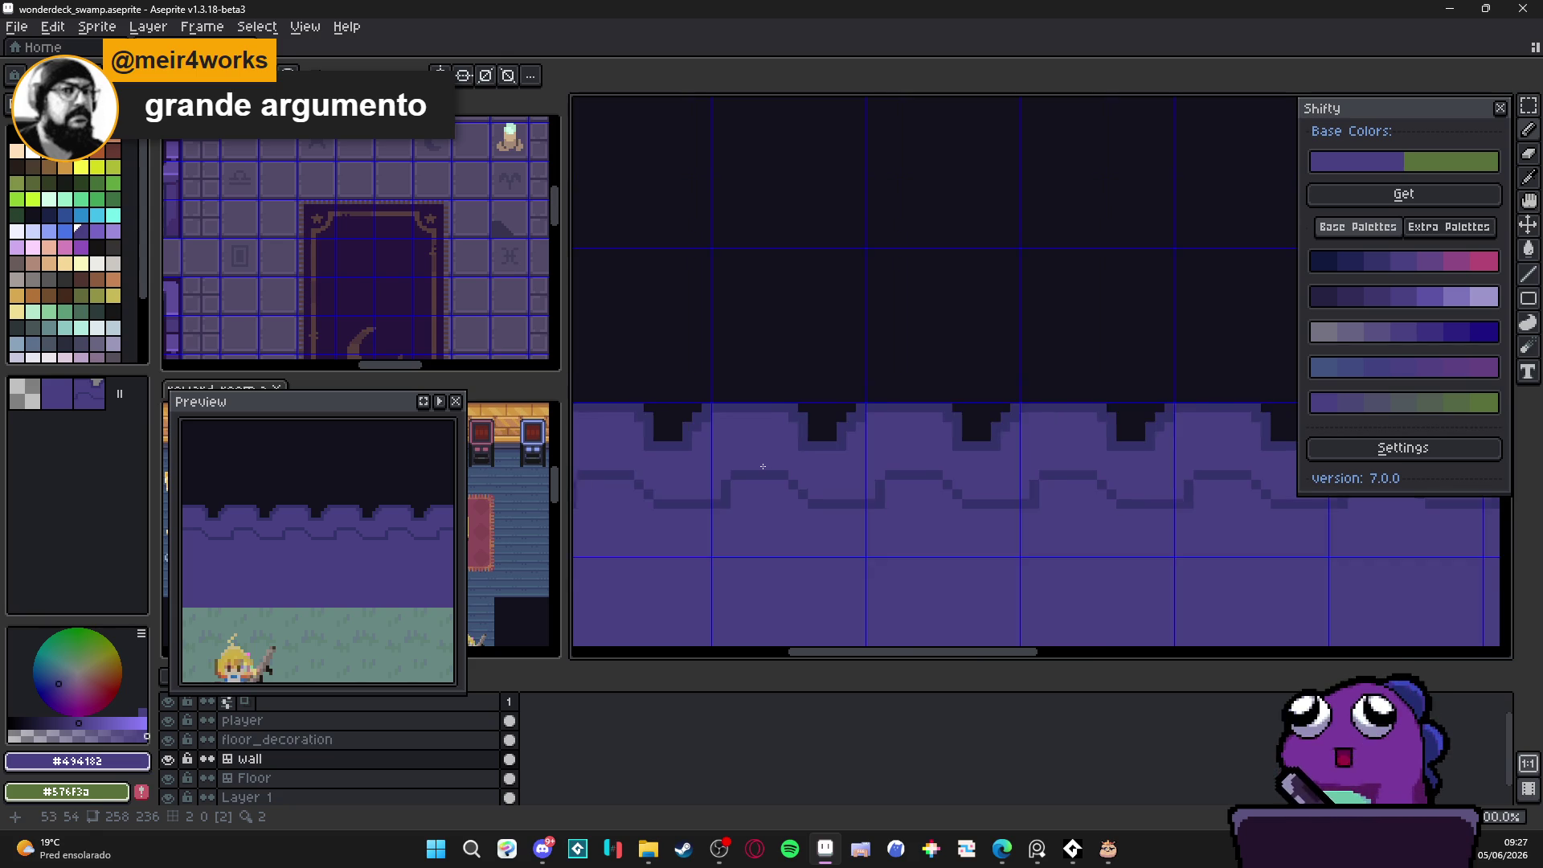
Step: Add dark outline pixels along the wave line on the wall tile
{"action": "scroll", "coordinate": [771, 454], "scroll_direction": "up", "scroll_amount": 1}
{"action": "left_click", "coordinate": [711, 482], "text": "alt"}
{"action": "left_click", "coordinate": [709, 500]}
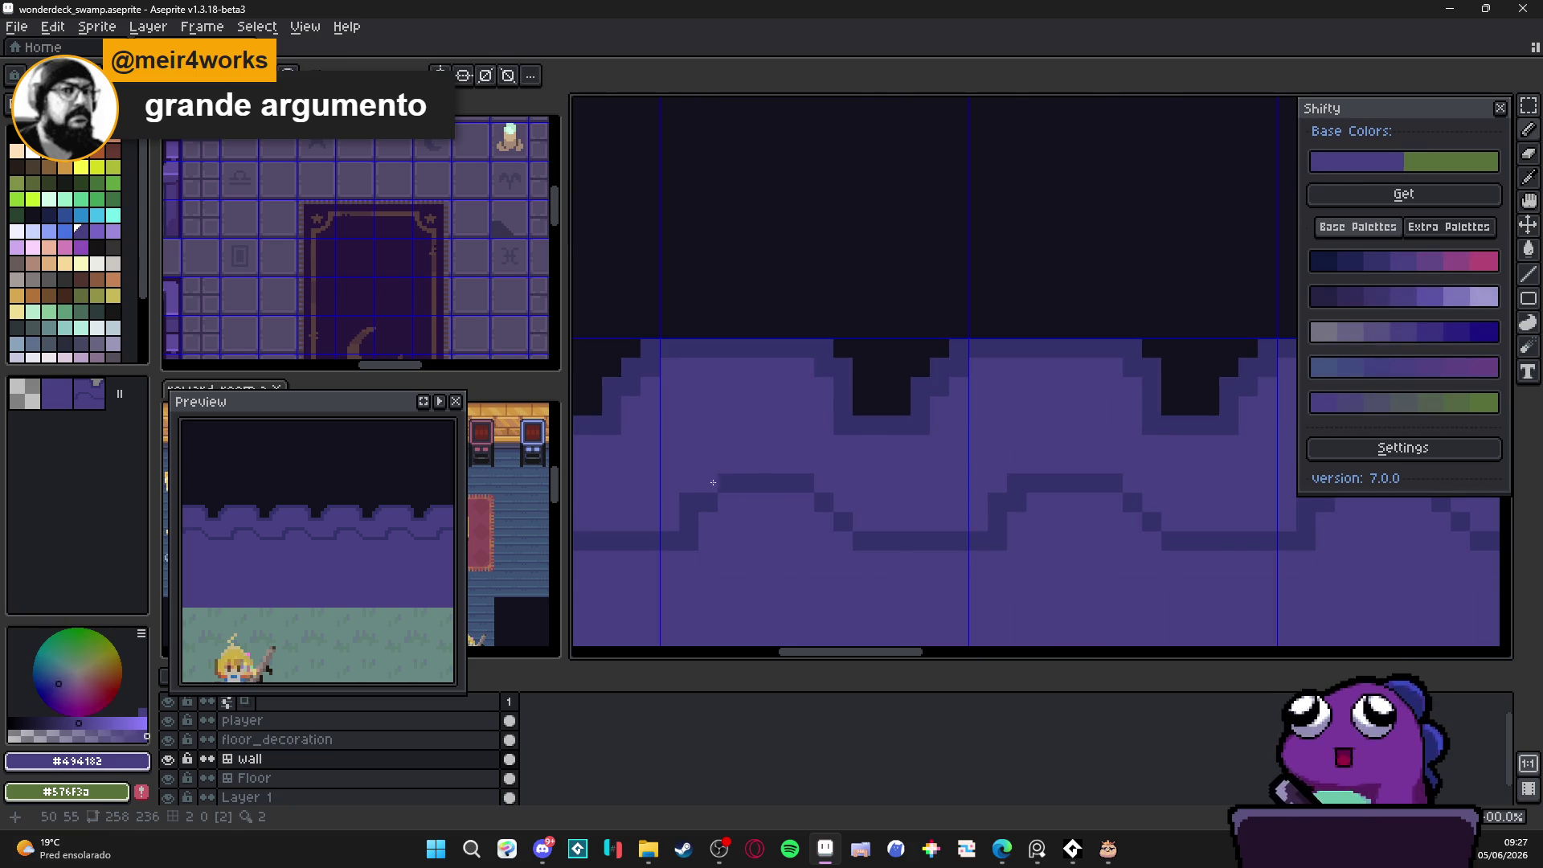
{"action": "left_click", "coordinate": [824, 521]}
{"action": "left_click", "coordinate": [844, 540]}
{"action": "left_click", "coordinate": [824, 482]}
{"action": "scroll", "coordinate": [876, 509], "scroll_direction": "down", "scroll_amount": 2}
{"action": "left_click_drag", "start_coordinate": [876, 510], "coordinate": [832, 496]}
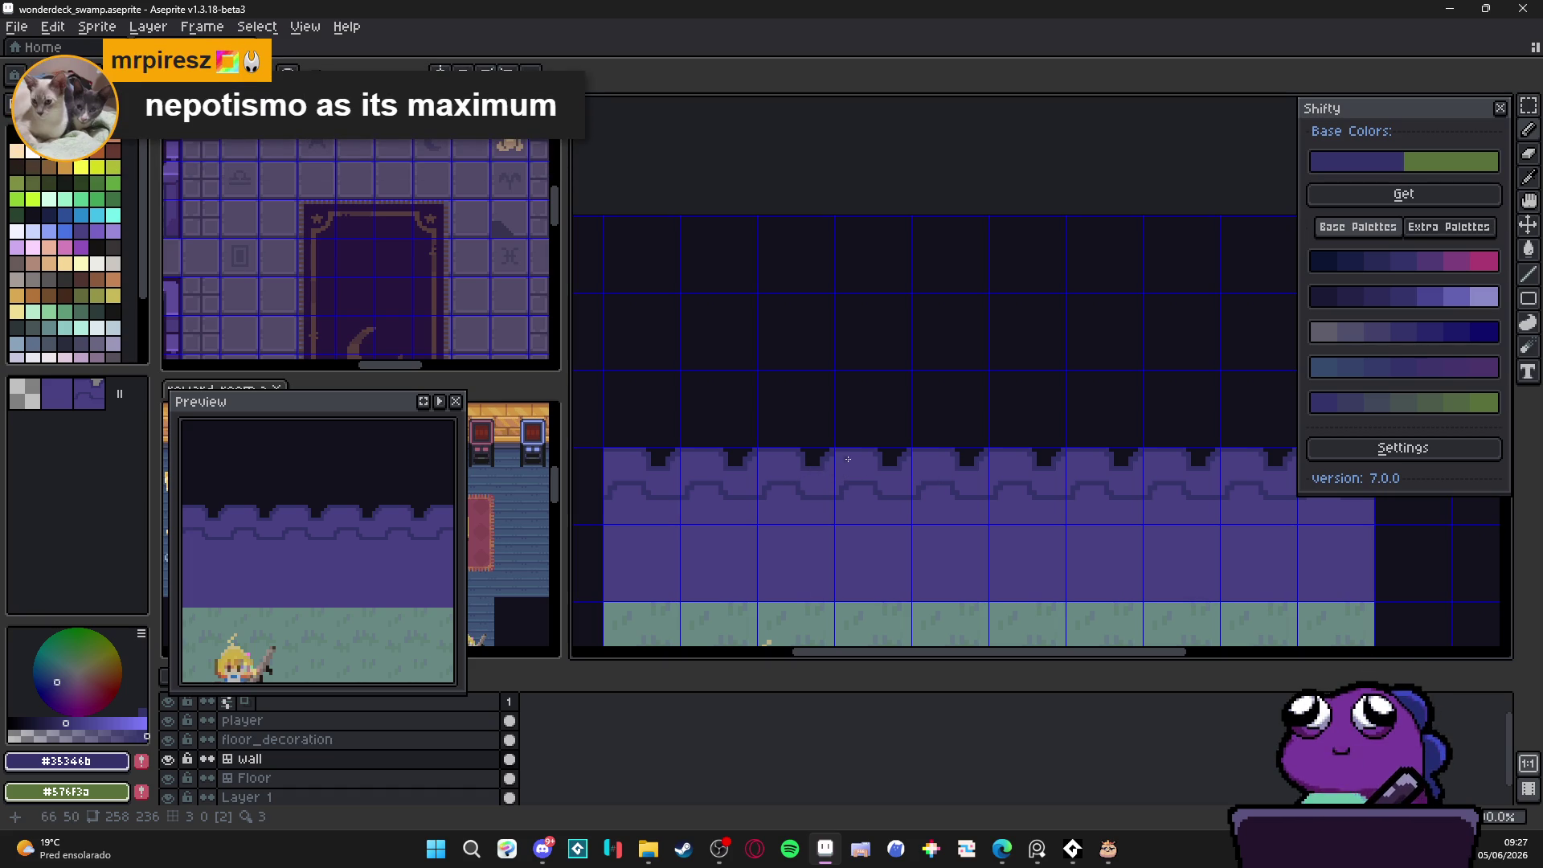
{"action": "scroll", "coordinate": [825, 460], "scroll_direction": "up", "scroll_amount": 2}
Step: Fill the notches in the wall top with the lighter purple
{"action": "left_click", "coordinate": [725, 461], "text": "alt"}
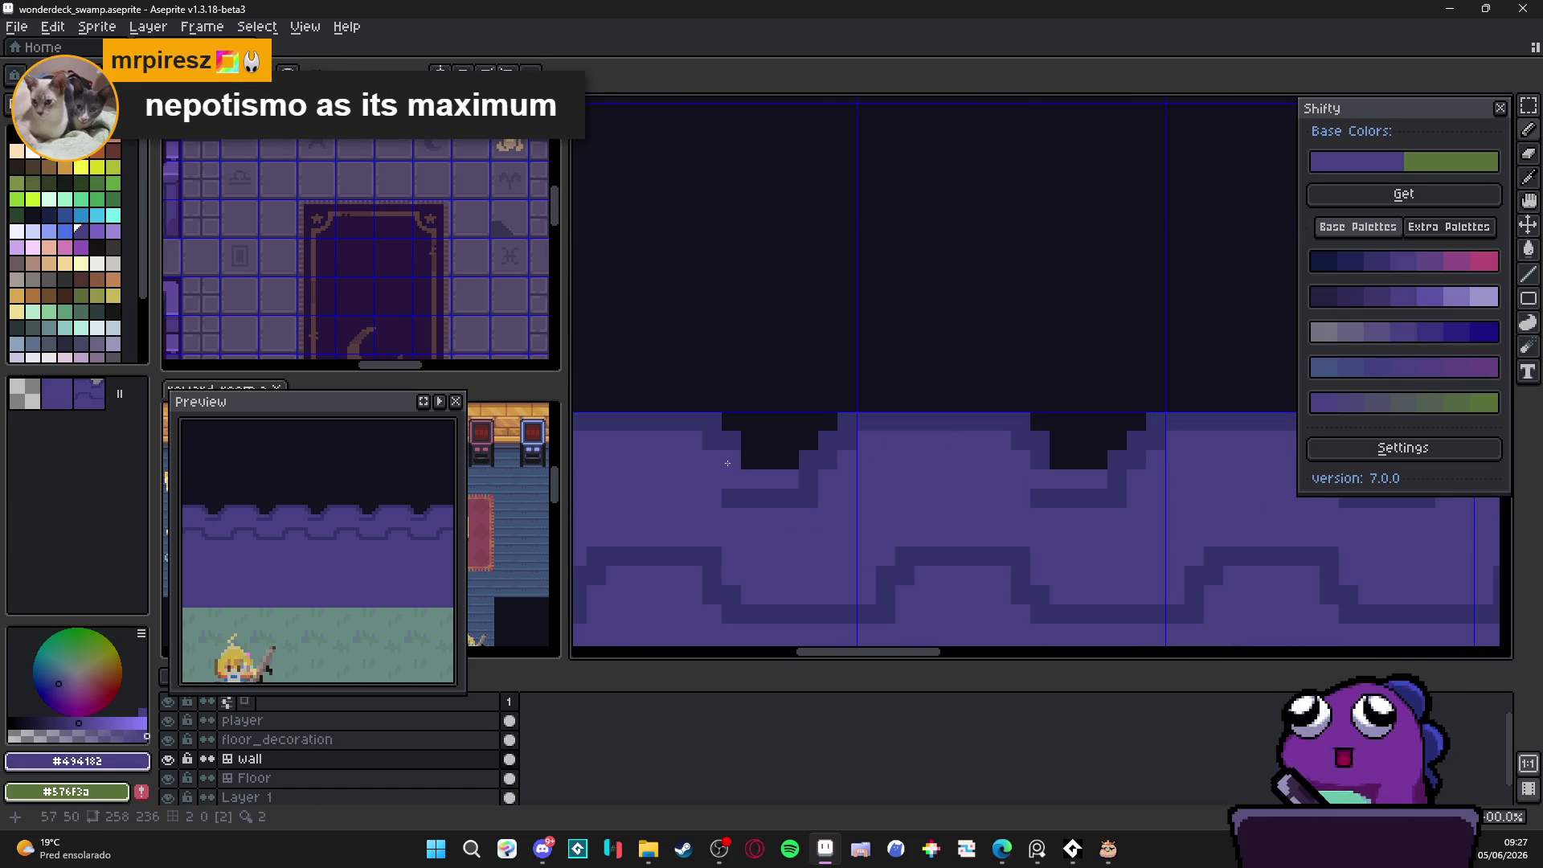
{"action": "left_click", "coordinate": [727, 463], "text": "alt"}
{"action": "mouse_move", "coordinate": [743, 479]}
{"action": "left_mouse_down"}
{"action": "mouse_move", "coordinate": [795, 479]}
{"action": "mouse_move", "coordinate": [791, 460]}
{"action": "mouse_move", "coordinate": [810, 470]}
{"action": "mouse_move", "coordinate": [739, 450]}
{"action": "left_mouse_up"}
{"action": "scroll", "coordinate": [787, 464], "scroll_direction": "down", "scroll_amount": 2}
{"action": "scroll", "coordinate": [787, 465], "scroll_direction": "up", "scroll_amount": 2}
{"action": "left_click", "coordinate": [758, 479], "text": "alt"}
{"action": "left_click", "coordinate": [752, 470]}
{"action": "left_click", "coordinate": [764, 450]}
{"action": "scroll", "coordinate": [830, 458], "scroll_direction": "down", "scroll_amount": 6}
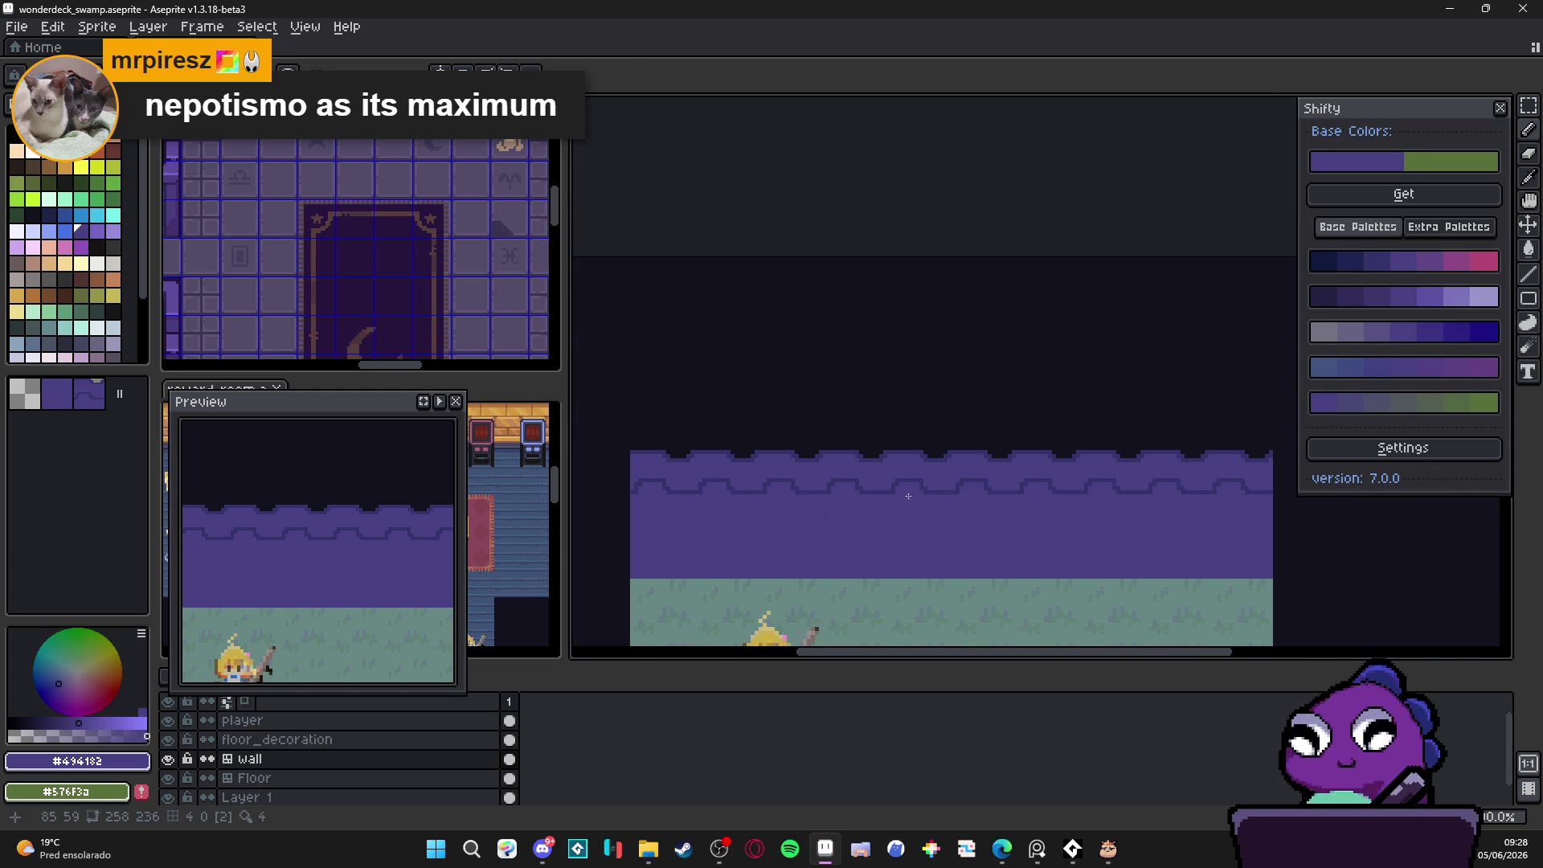
{"action": "scroll", "coordinate": [834, 486], "scroll_direction": "up", "scroll_amount": 5}
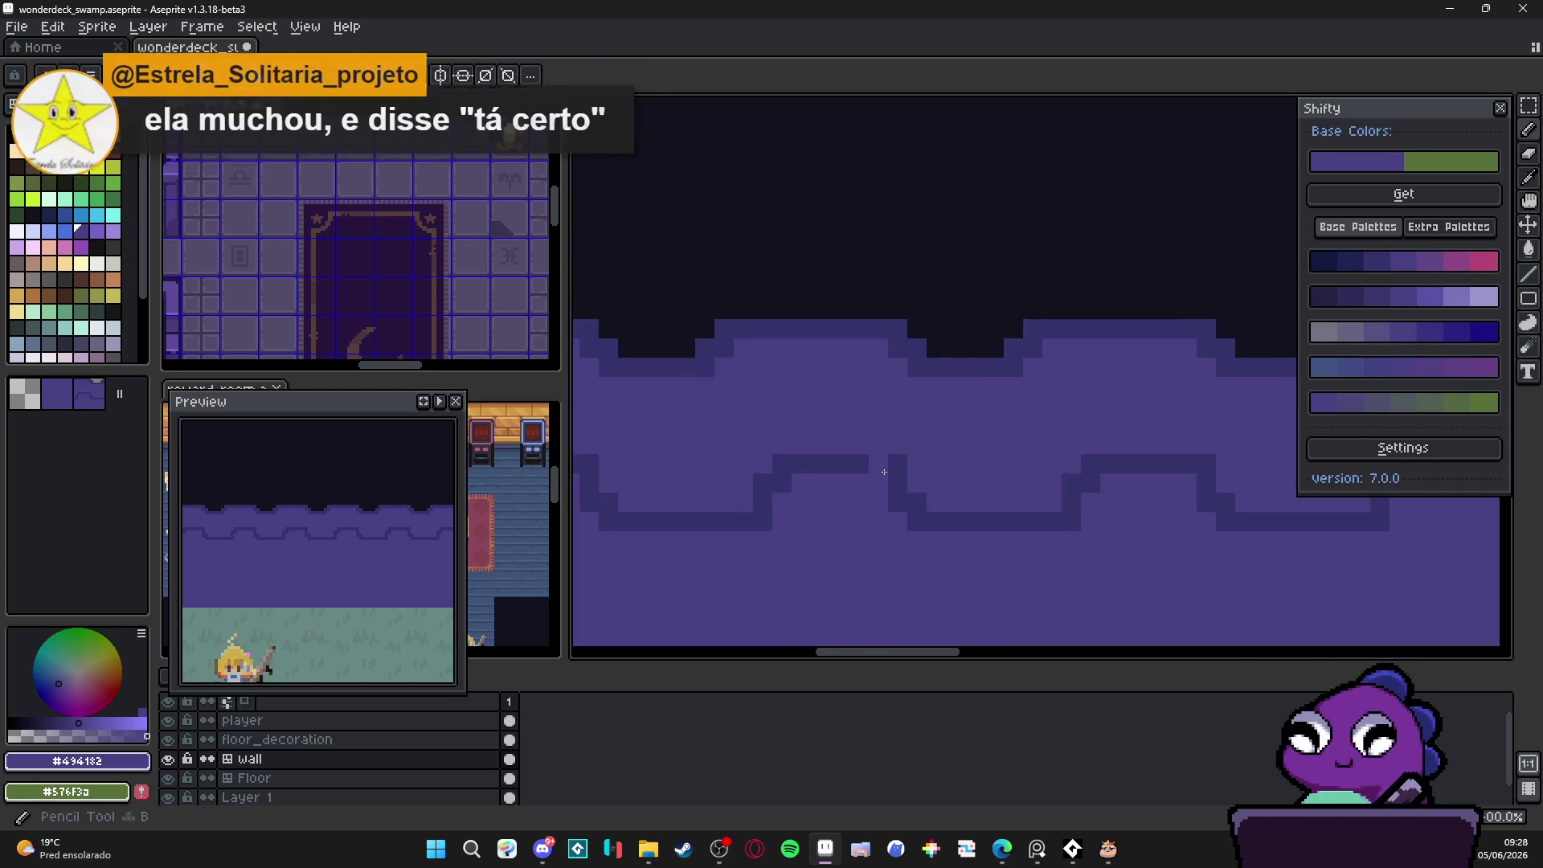
Step: Draw a new dark wave line across the tile and paint out the old lower line
{"action": "left_click", "coordinate": [892, 488], "text": "alt"}
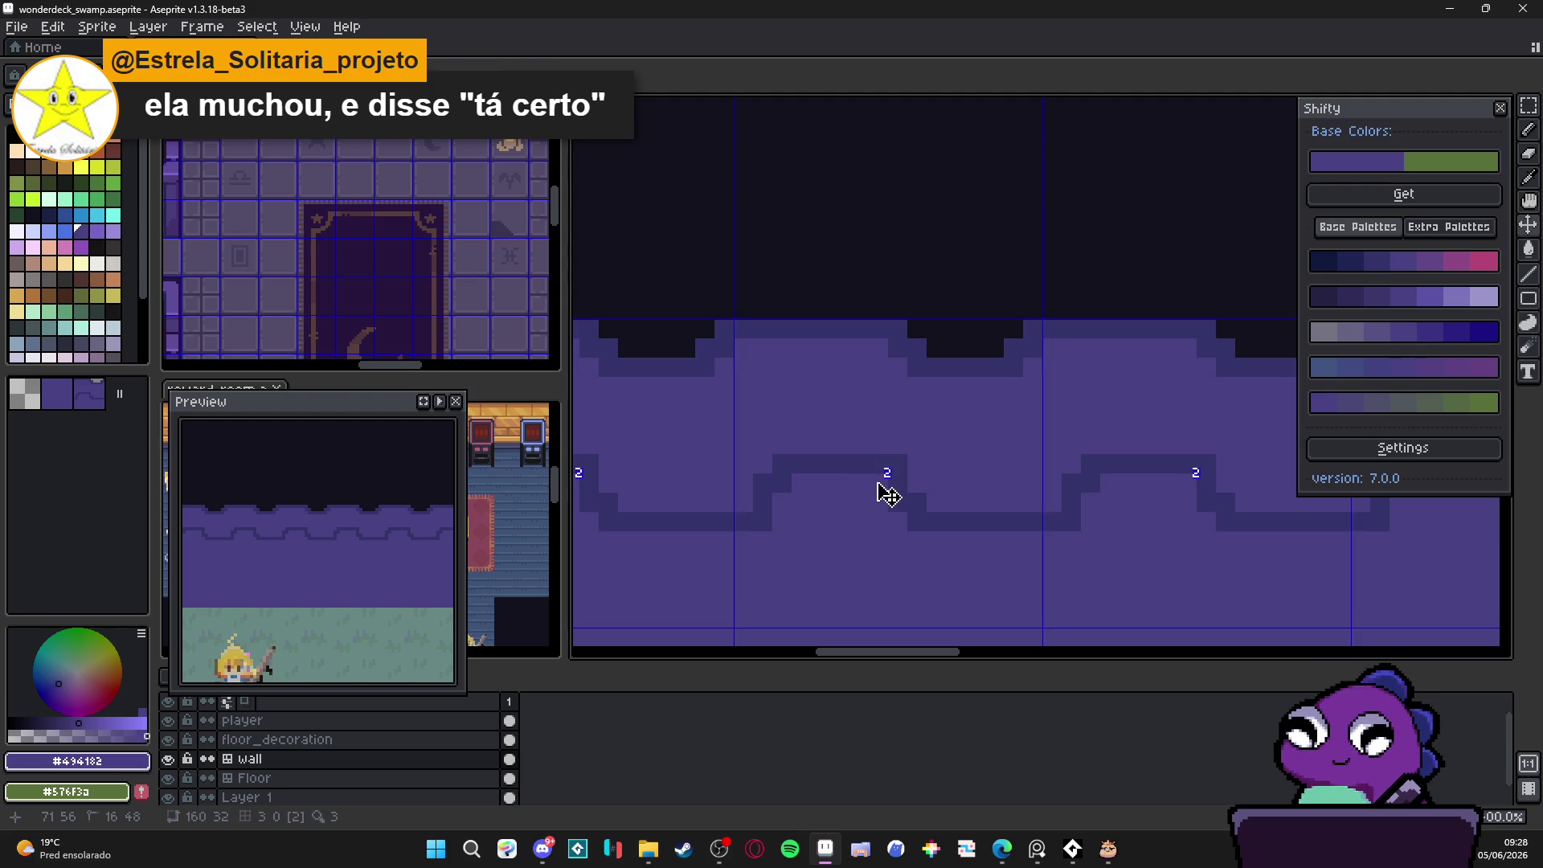
{"action": "left_click", "coordinate": [878, 463]}
{"action": "left_click", "coordinate": [782, 444]}
{"action": "mouse_move", "coordinate": [786, 437]}
{"action": "left_mouse_down"}
{"action": "mouse_move", "coordinate": [904, 425]}
{"action": "mouse_move", "coordinate": [926, 466]}
{"action": "mouse_move", "coordinate": [905, 482]}
{"action": "mouse_move", "coordinate": [875, 465]}
{"action": "mouse_move", "coordinate": [699, 521]}
{"action": "left_mouse_up"}
{"action": "left_click", "coordinate": [932, 465]}
{"action": "left_click", "coordinate": [916, 486], "text": "alt"}
{"action": "left_click", "coordinate": [850, 425], "text": "alt"}
{"action": "mouse_move", "coordinate": [951, 479]}
{"action": "left_mouse_down"}
{"action": "mouse_move", "coordinate": [935, 482]}
{"action": "mouse_move", "coordinate": [1050, 486]}
{"action": "mouse_move", "coordinate": [1069, 451]}
{"action": "left_mouse_up"}
{"action": "left_click", "coordinate": [1089, 443]}
{"action": "left_click", "coordinate": [1044, 482], "text": "alt"}
{"action": "mouse_move", "coordinate": [1030, 507]}
{"action": "left_mouse_down"}
{"action": "mouse_move", "coordinate": [1054, 491]}
{"action": "mouse_move", "coordinate": [940, 505]}
{"action": "mouse_move", "coordinate": [920, 487]}
{"action": "mouse_move", "coordinate": [931, 500]}
{"action": "mouse_move", "coordinate": [963, 448]}
{"action": "mouse_move", "coordinate": [921, 429]}
{"action": "left_mouse_up"}
{"action": "left_click", "coordinate": [964, 449], "text": "alt"}
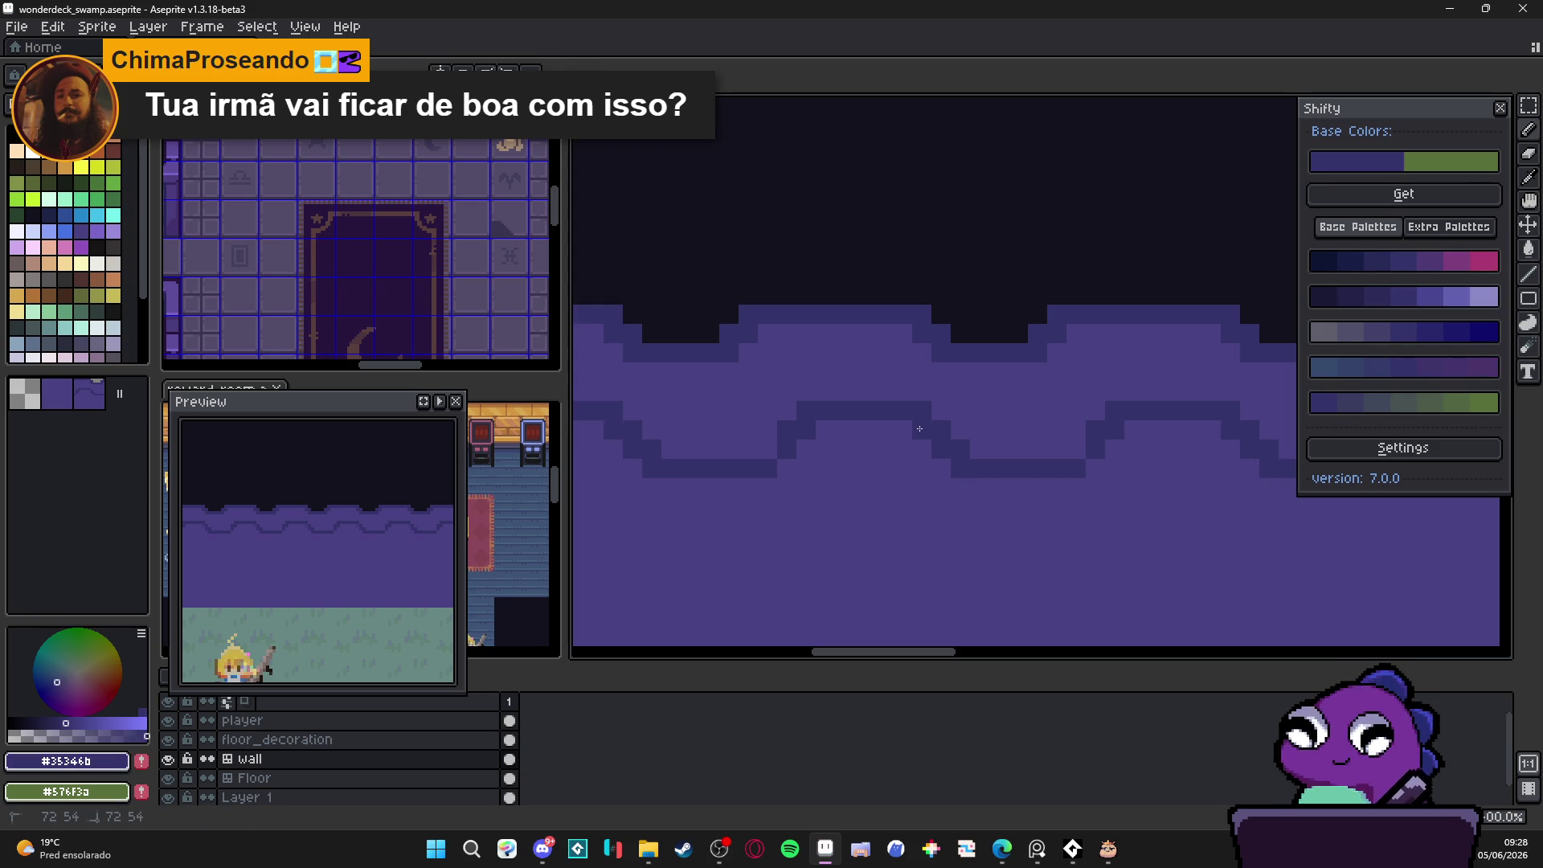
{"action": "scroll", "coordinate": [935, 485], "scroll_direction": "down", "scroll_amount": 3}
{"action": "scroll", "coordinate": [914, 489], "scroll_direction": "up", "scroll_amount": 1}
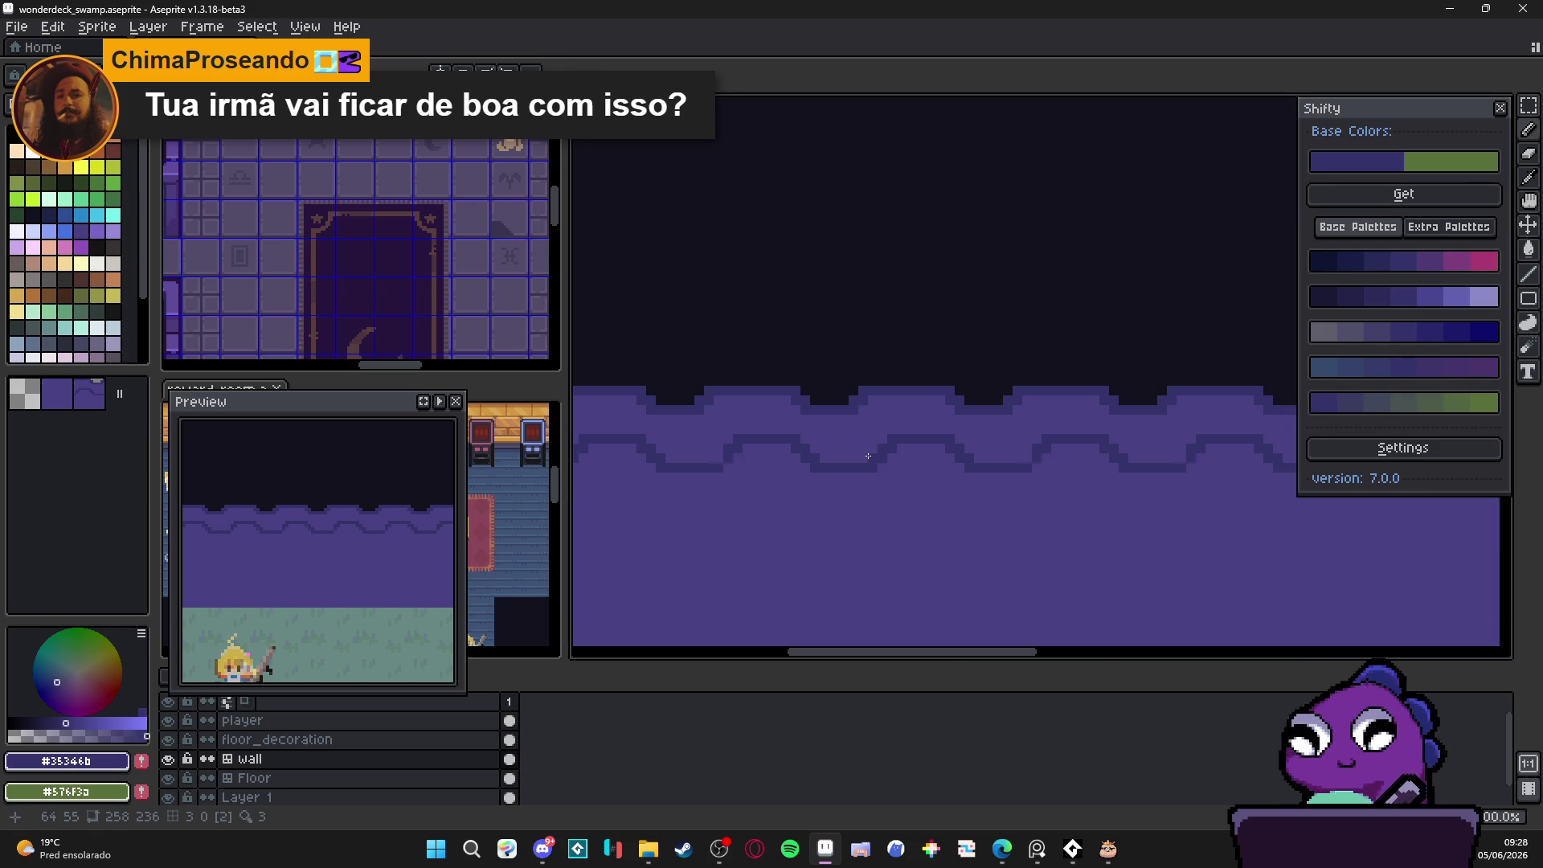
{"action": "scroll", "coordinate": [867, 456], "scroll_direction": "down", "scroll_amount": 2}
{"action": "scroll", "coordinate": [909, 496], "scroll_direction": "up", "scroll_amount": 2}
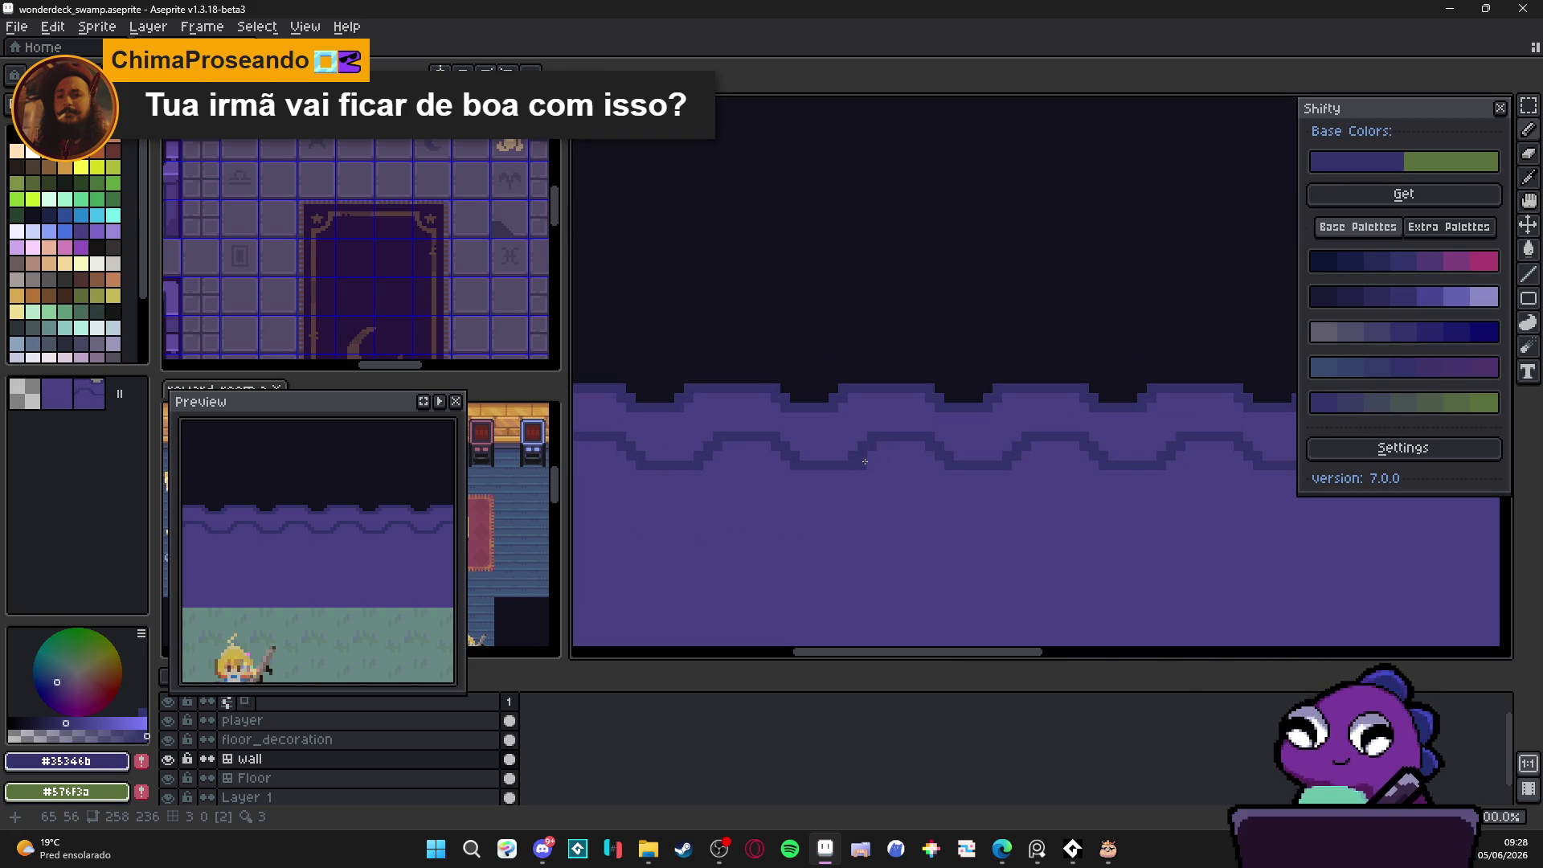
{"action": "scroll", "coordinate": [908, 466], "scroll_direction": "down", "scroll_amount": 2}
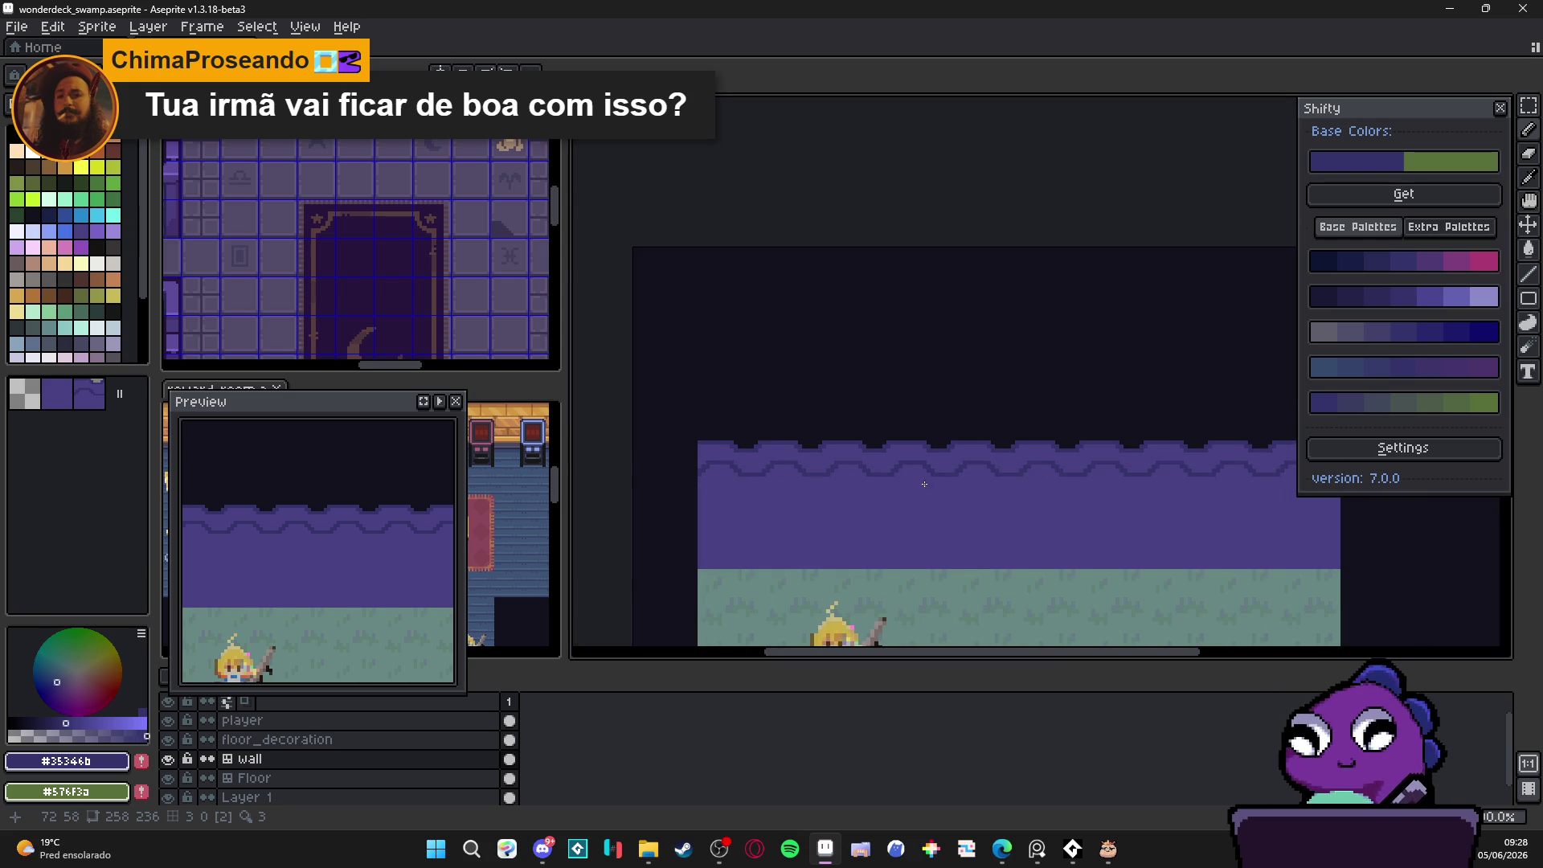
{"action": "left_click_drag", "start_coordinate": [948, 497], "coordinate": [867, 464]}
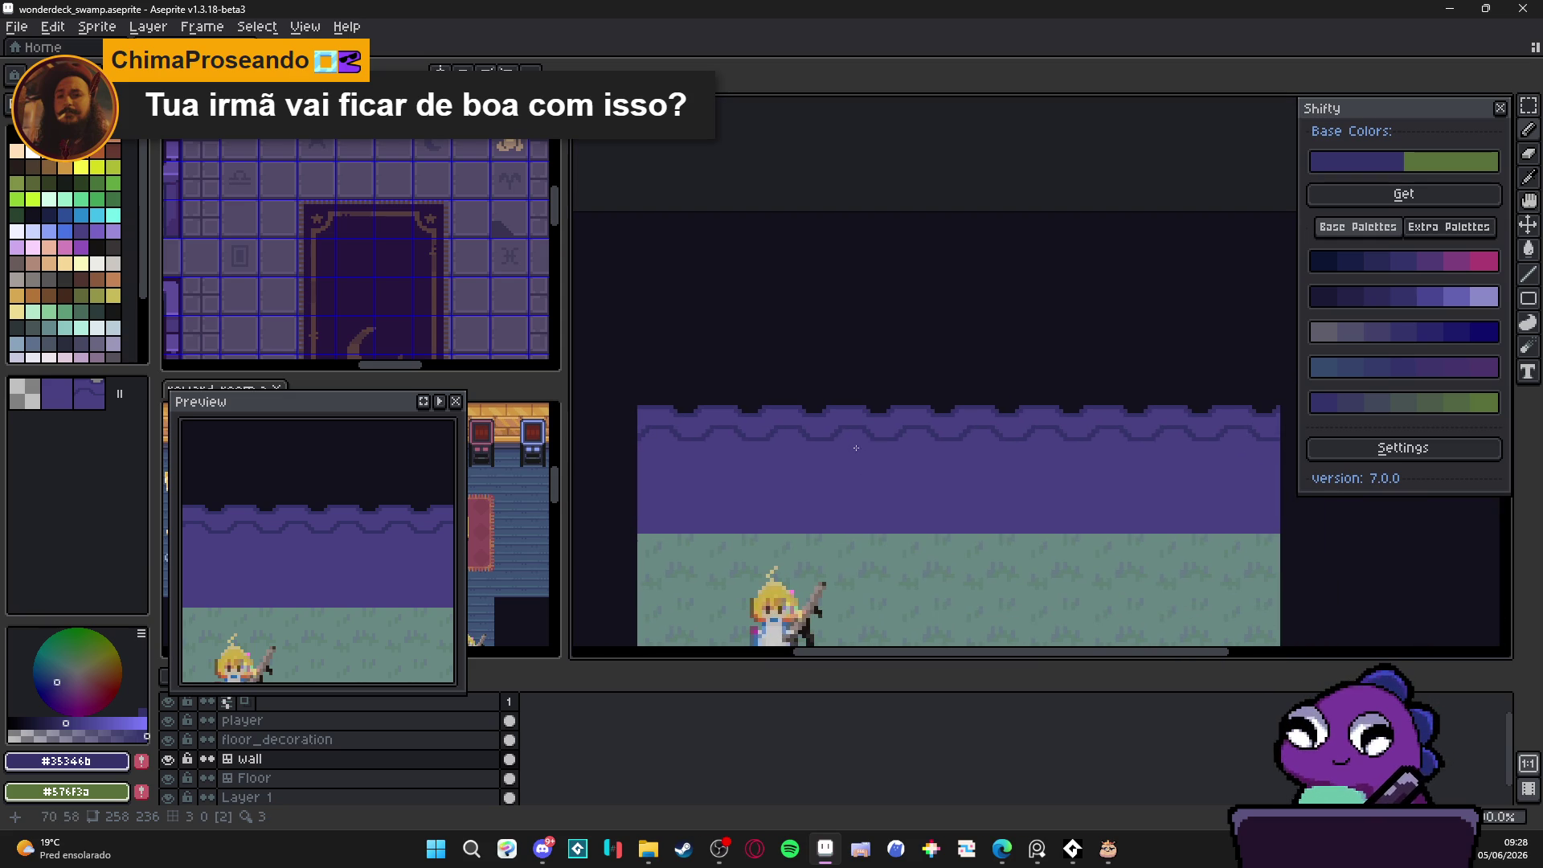
{"action": "scroll", "coordinate": [824, 436], "scroll_direction": "up", "scroll_amount": 1}
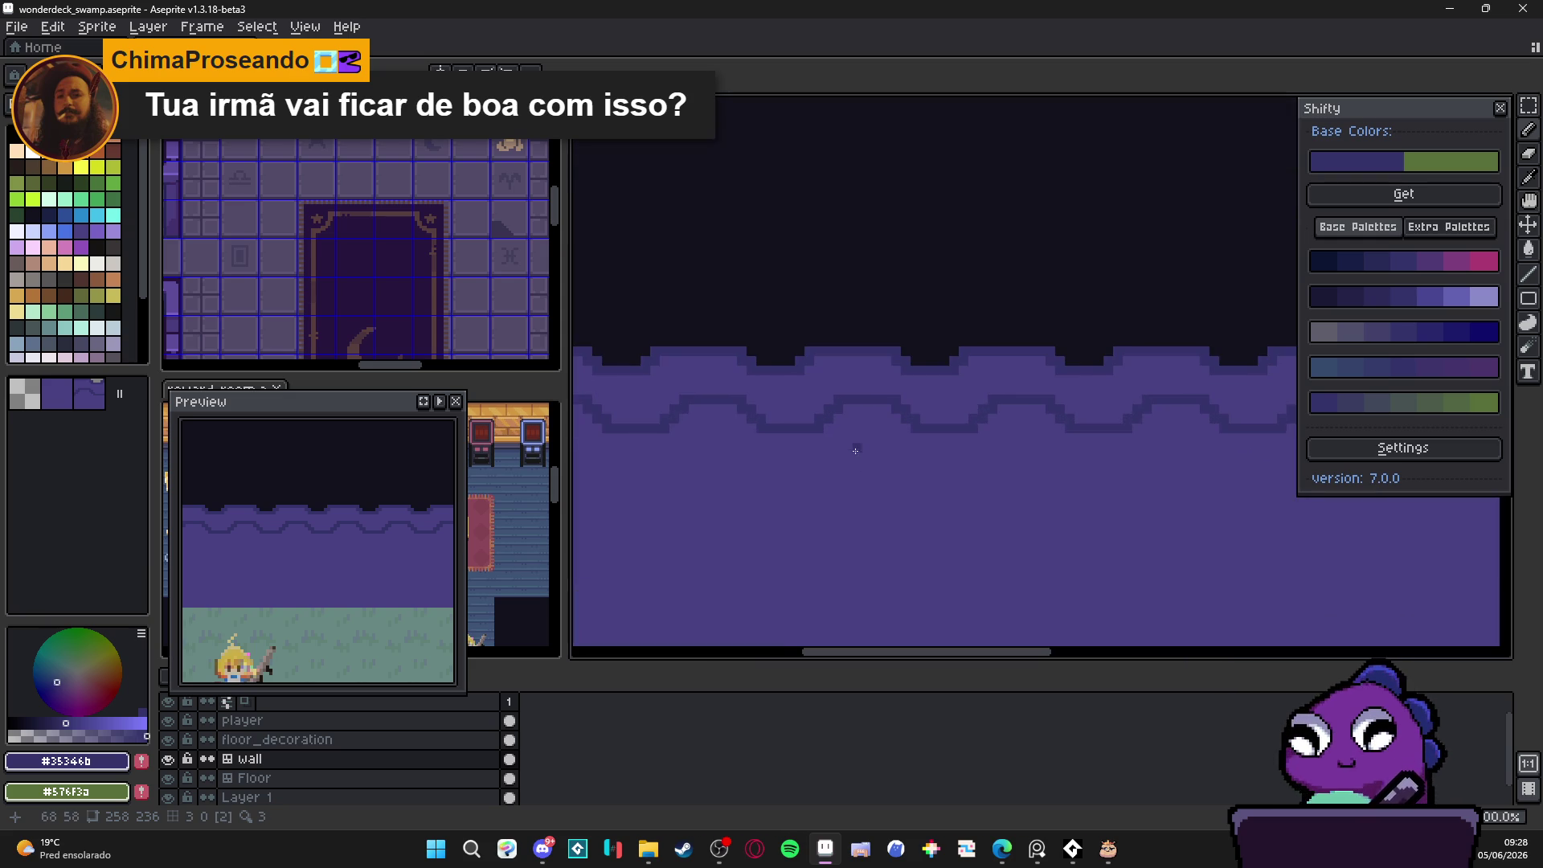
{"action": "scroll", "coordinate": [854, 446], "scroll_direction": "up", "scroll_amount": 1}
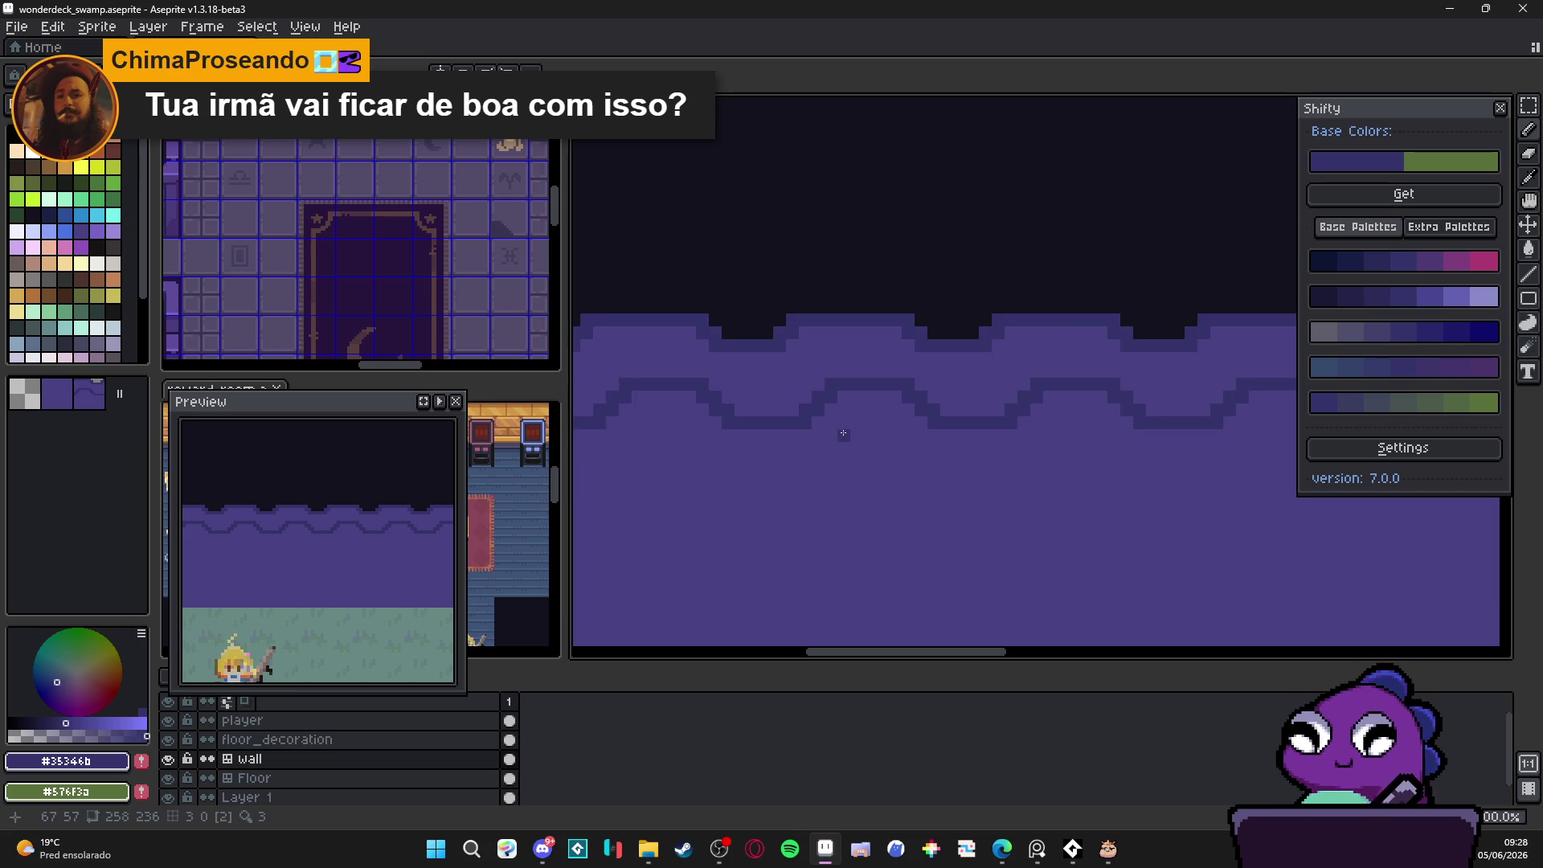
{"action": "scroll", "coordinate": [914, 444], "scroll_direction": "down", "scroll_amount": 3}
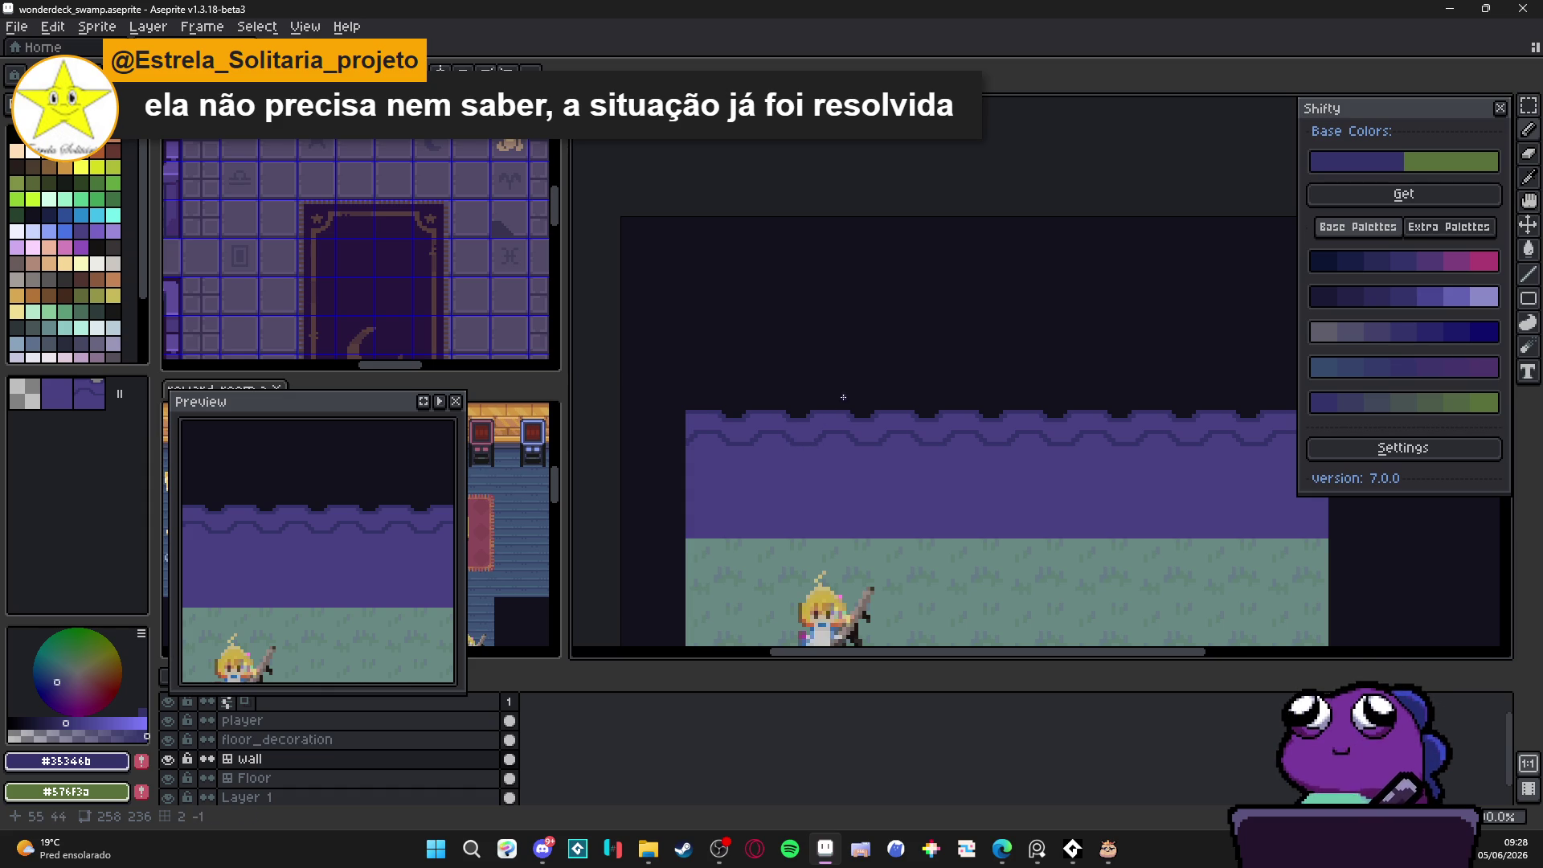
{"action": "scroll", "coordinate": [836, 425], "scroll_direction": "up", "scroll_amount": 3}
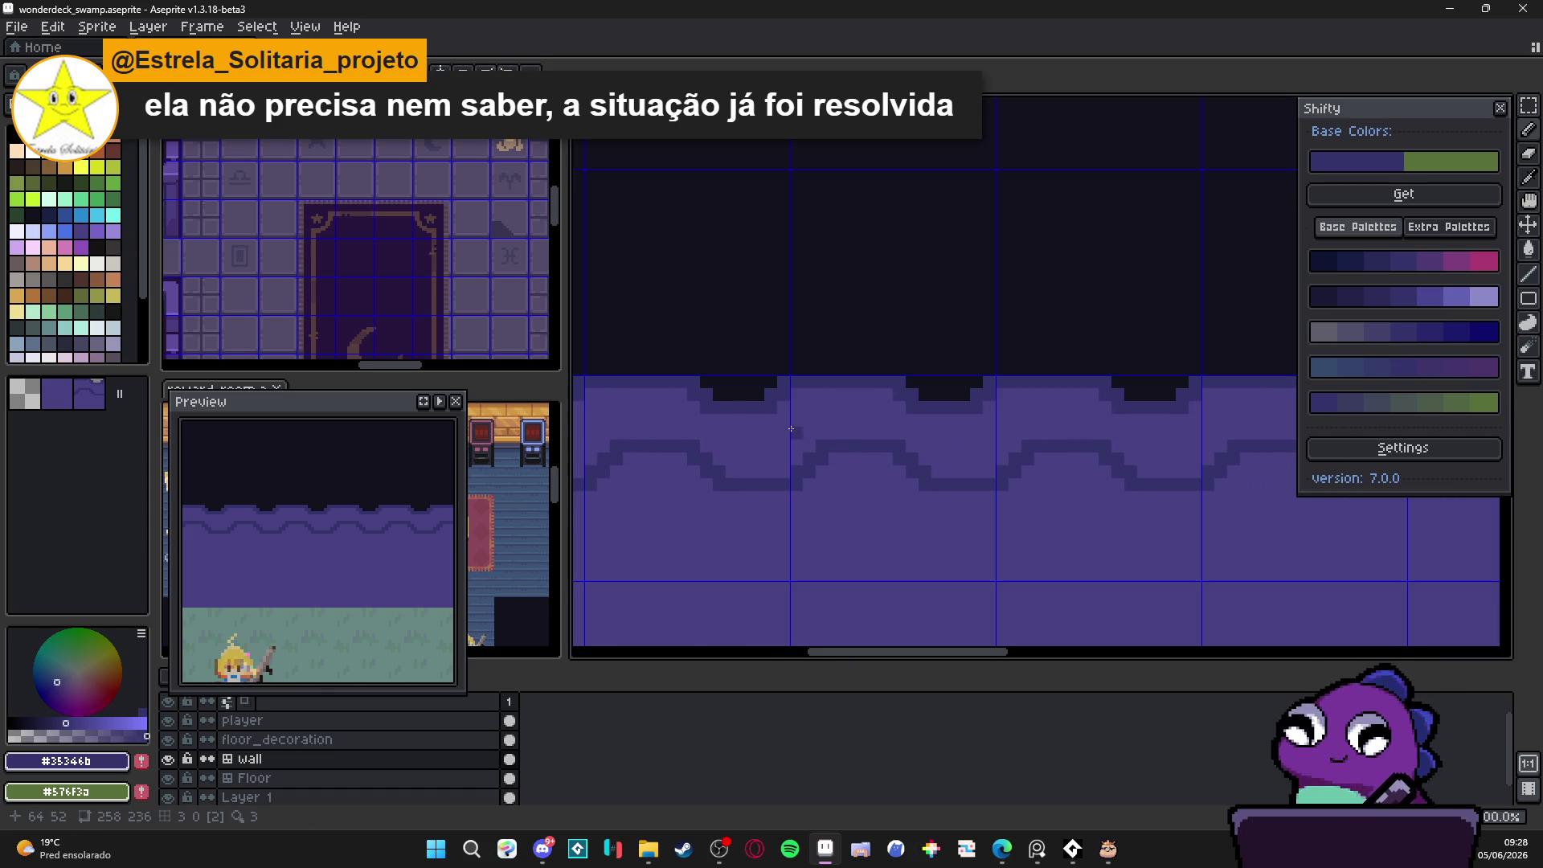
{"action": "left_click", "coordinate": [833, 427], "text": "alt"}
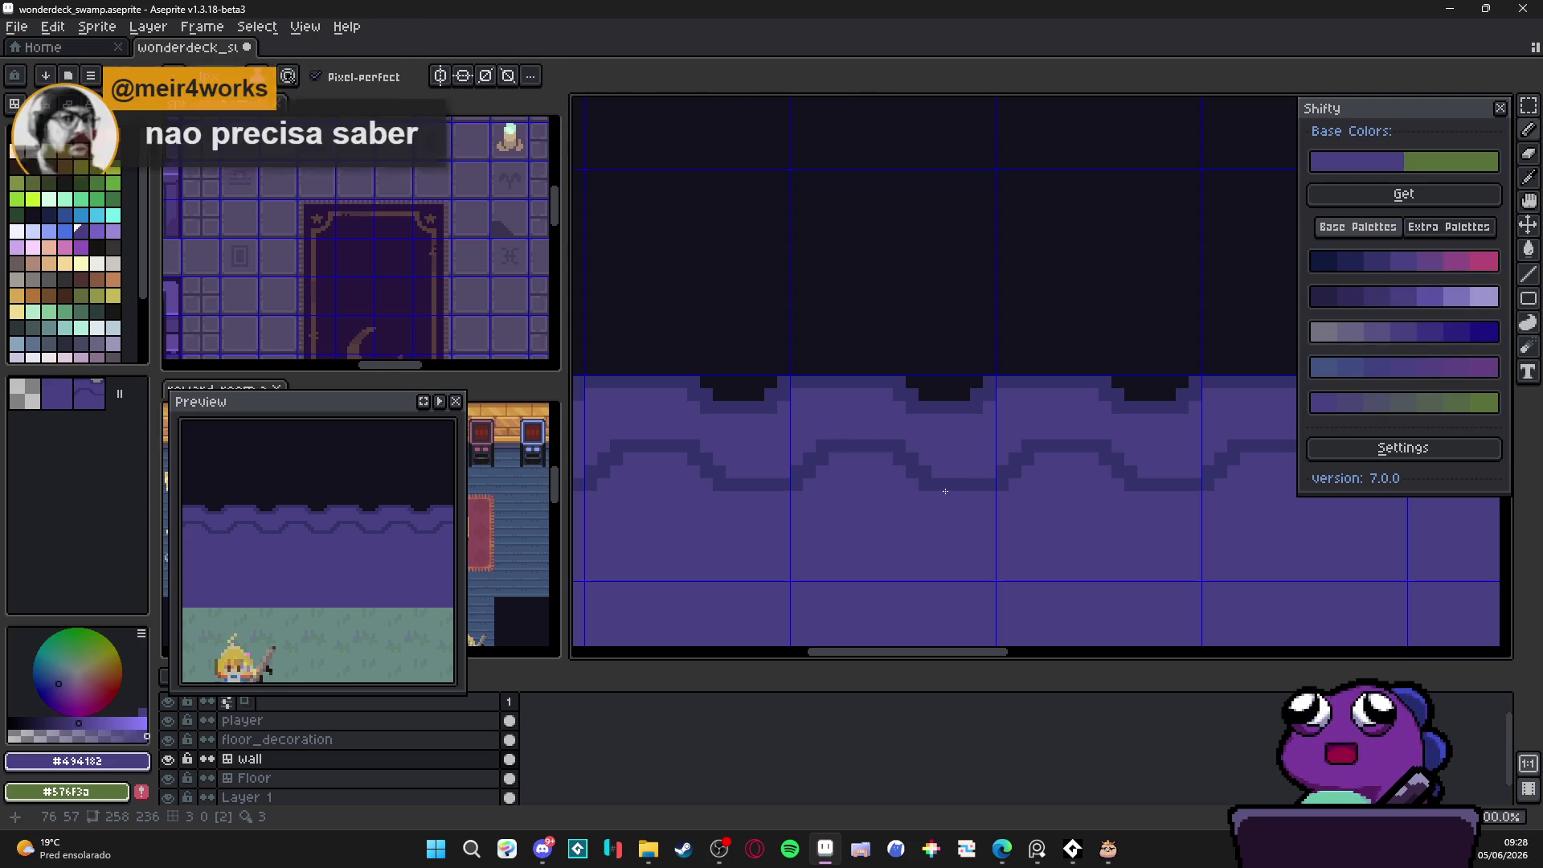
{"action": "scroll", "coordinate": [924, 429], "scroll_direction": "down", "scroll_amount": 2}
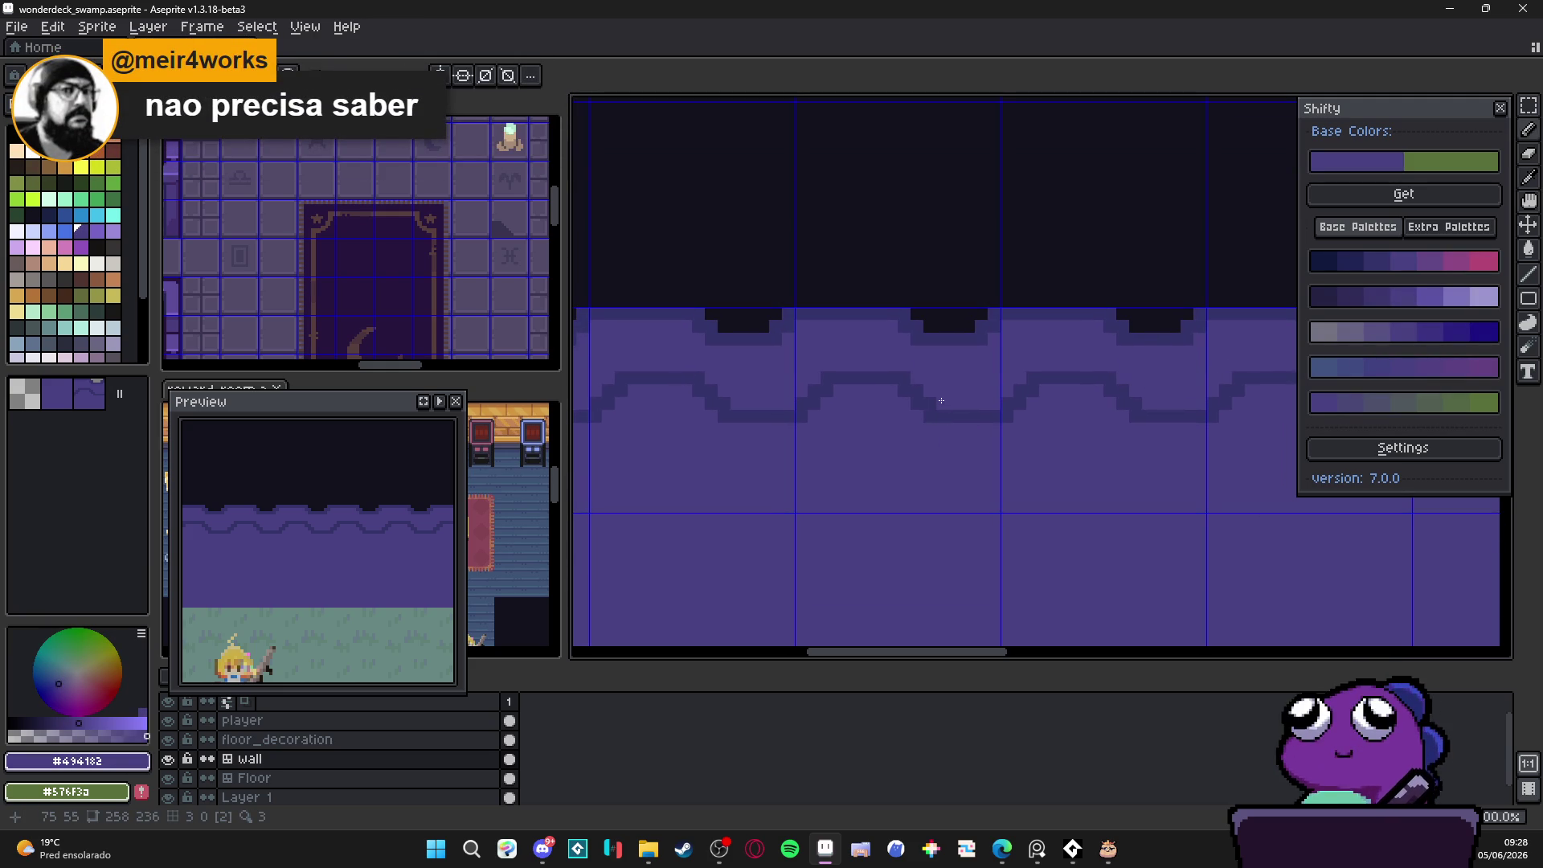
{"action": "left_click", "coordinate": [940, 413], "text": "alt"}
{"action": "scroll", "coordinate": [895, 410], "scroll_direction": "down", "scroll_amount": 5}
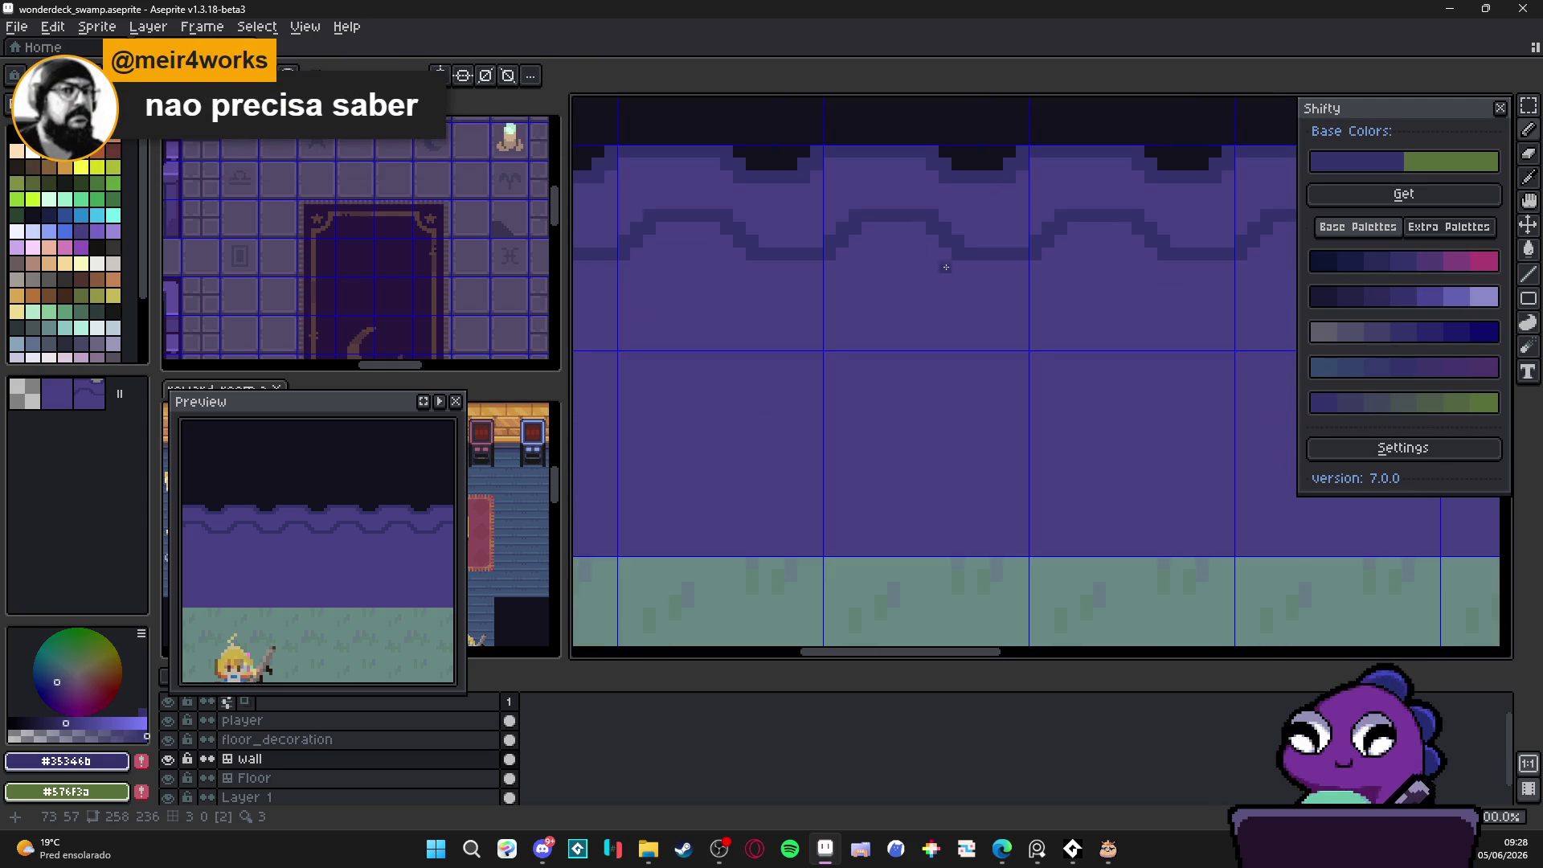
{"action": "mouse_move", "coordinate": [957, 245]}
{"action": "left_mouse_down"}
{"action": "mouse_move", "coordinate": [841, 485]}
{"action": "mouse_move", "coordinate": [767, 524]}
{"action": "mouse_move", "coordinate": [734, 521]}
{"action": "mouse_move", "coordinate": [730, 551]}
{"action": "mouse_move", "coordinate": [871, 550]}
{"action": "left_mouse_up"}
Step: Add a dark vertical stroke and bucket-fill the arch insides dark, undoing a wrong whole-wall fill
{"action": "left_click_drag", "start_coordinate": [945, 267], "coordinate": [963, 259]}
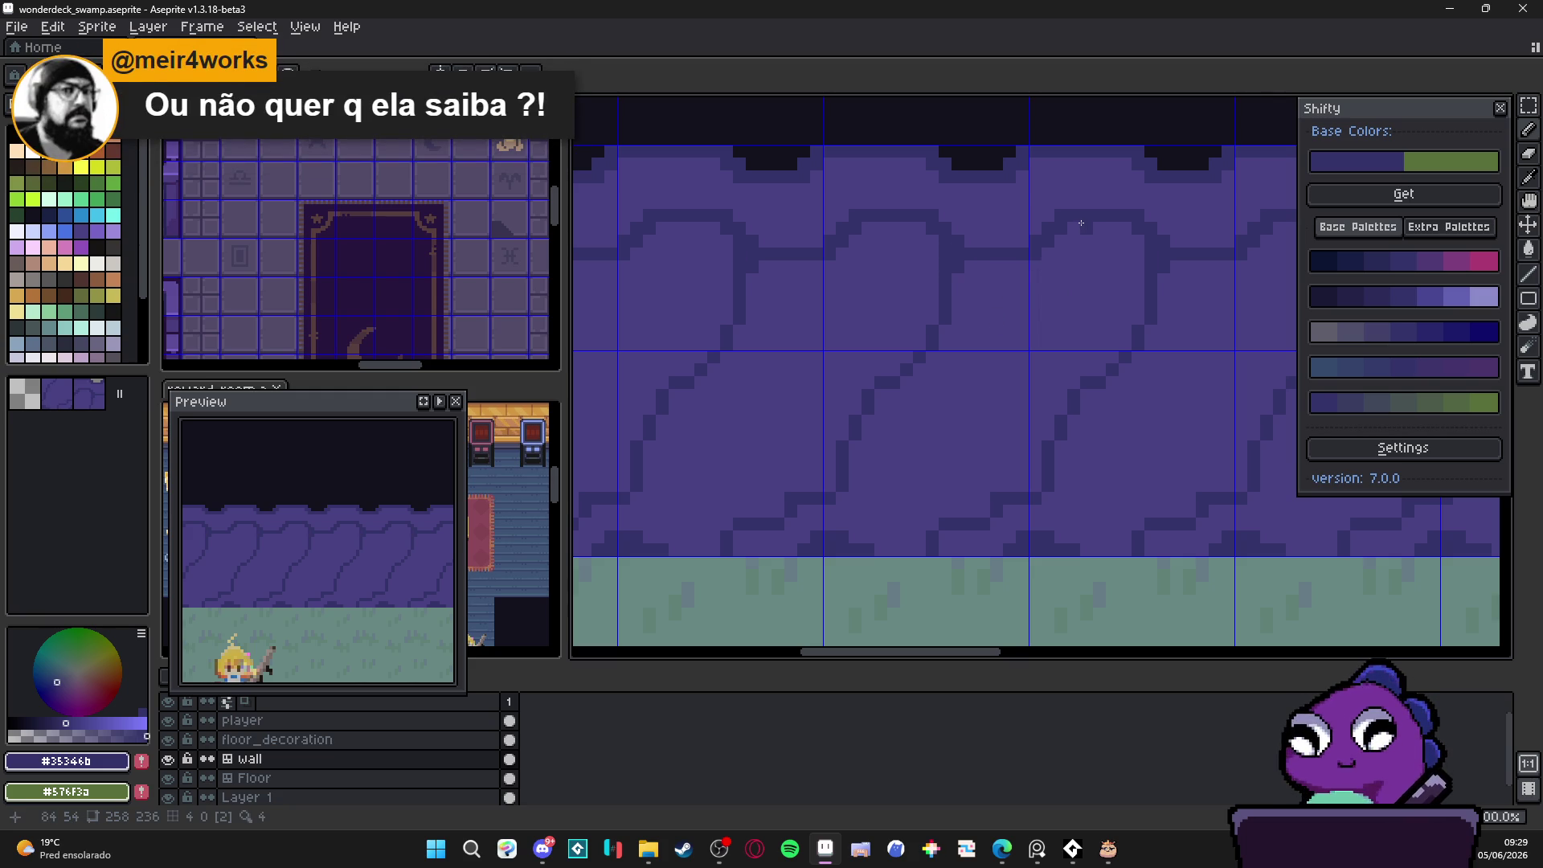
{"action": "left_click_drag", "start_coordinate": [1081, 223], "coordinate": [1081, 388]}
{"action": "key", "text": "g"}
{"action": "left_click", "coordinate": [1104, 325]}
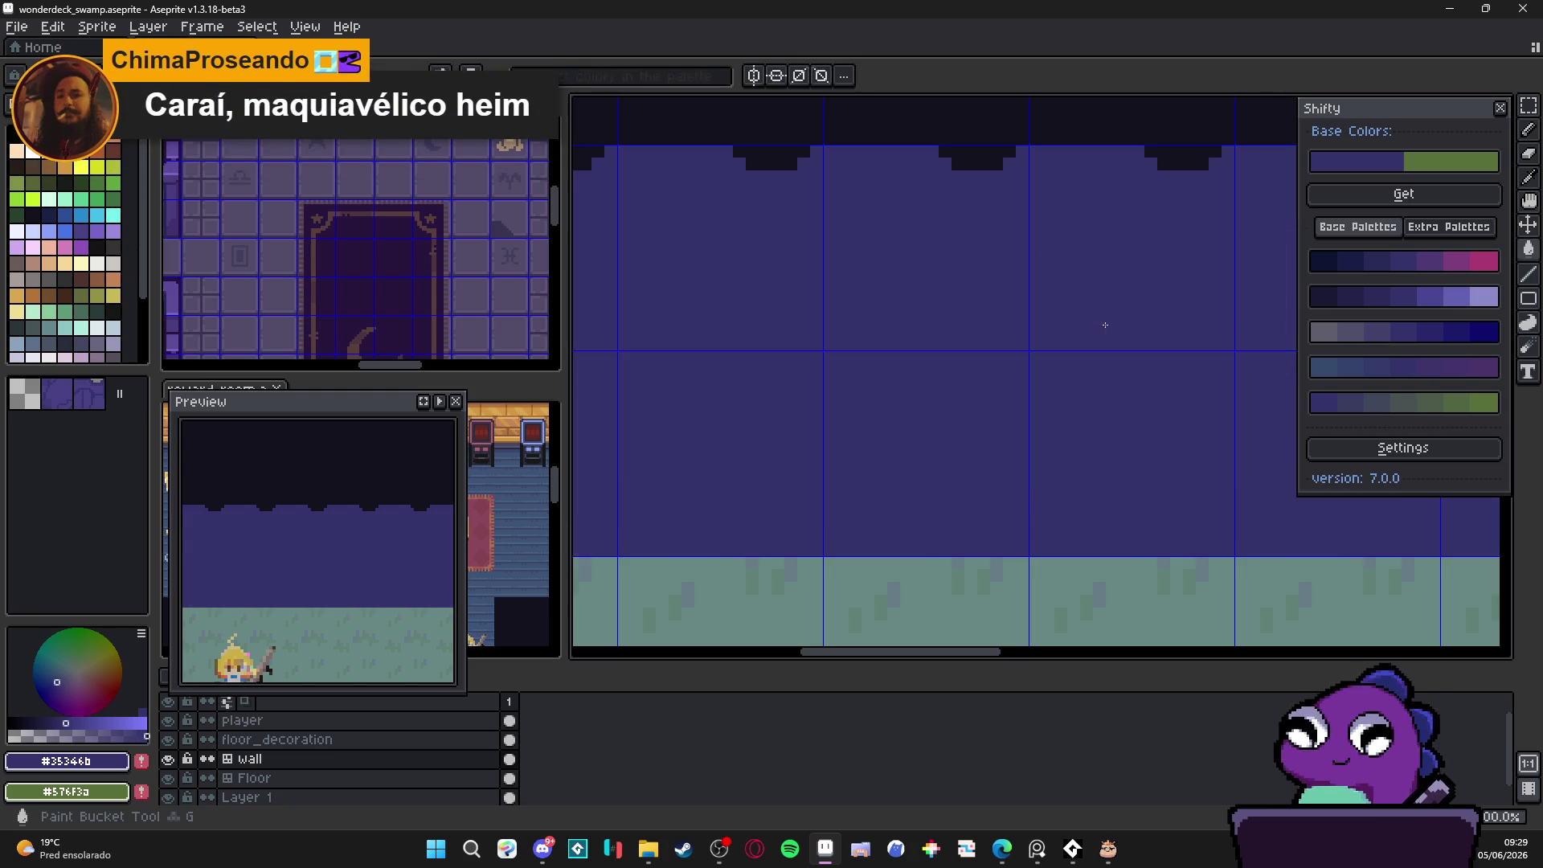
{"action": "key", "text": "ctrl+z"}
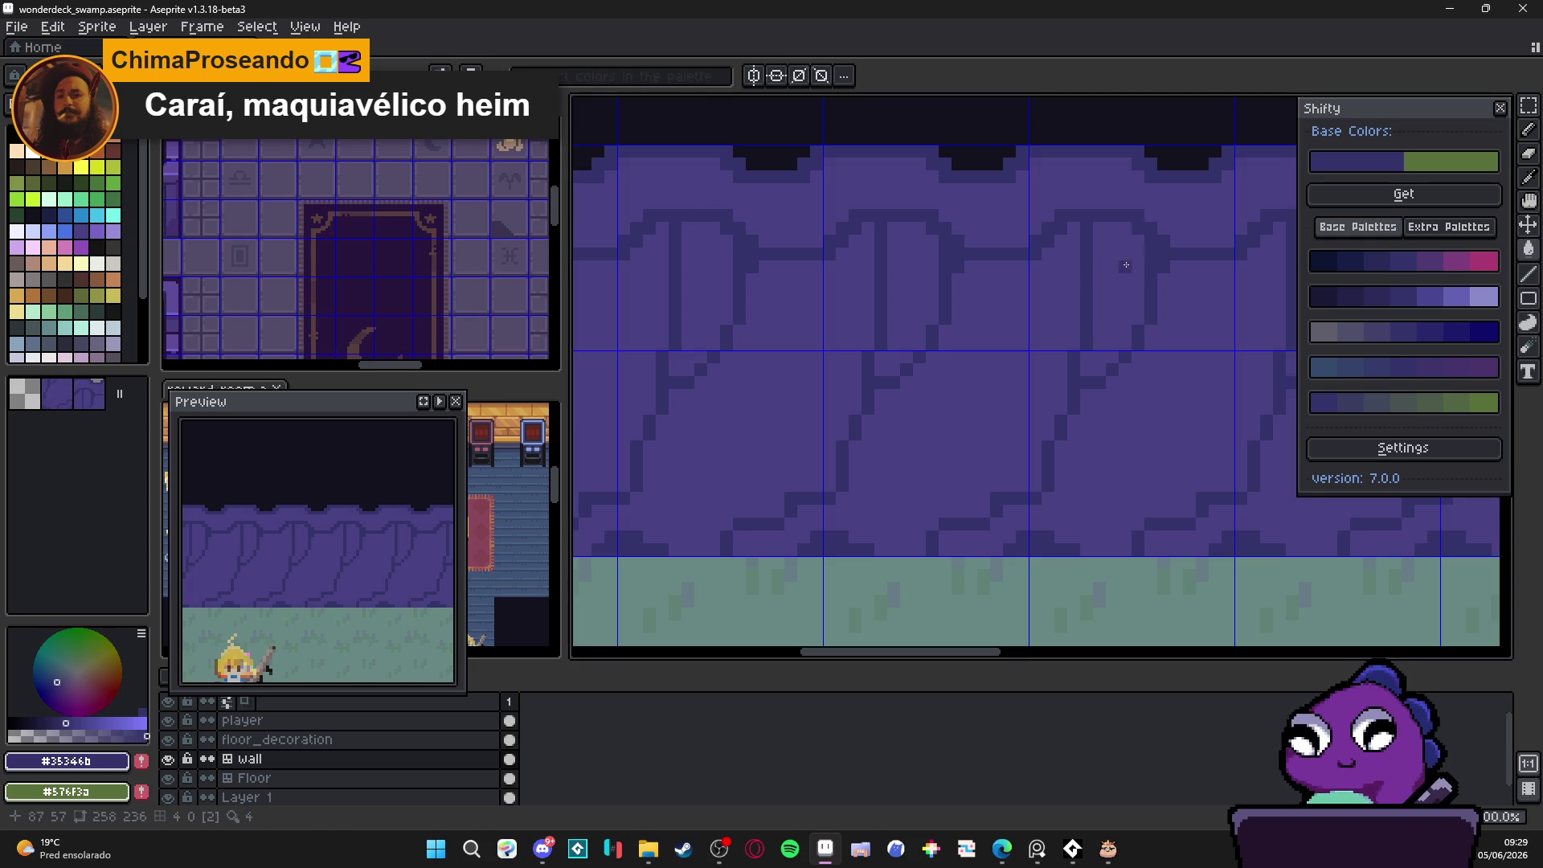
{"action": "left_click", "coordinate": [1137, 263]}
Step: Add dark pencil strokes inside the arch and along the swoop's curve
{"action": "key", "text": "b"}
{"action": "left_click_drag", "start_coordinate": [1081, 239], "coordinate": [1074, 272]}
{"action": "scroll", "coordinate": [1012, 320], "scroll_direction": "down", "scroll_amount": 4}
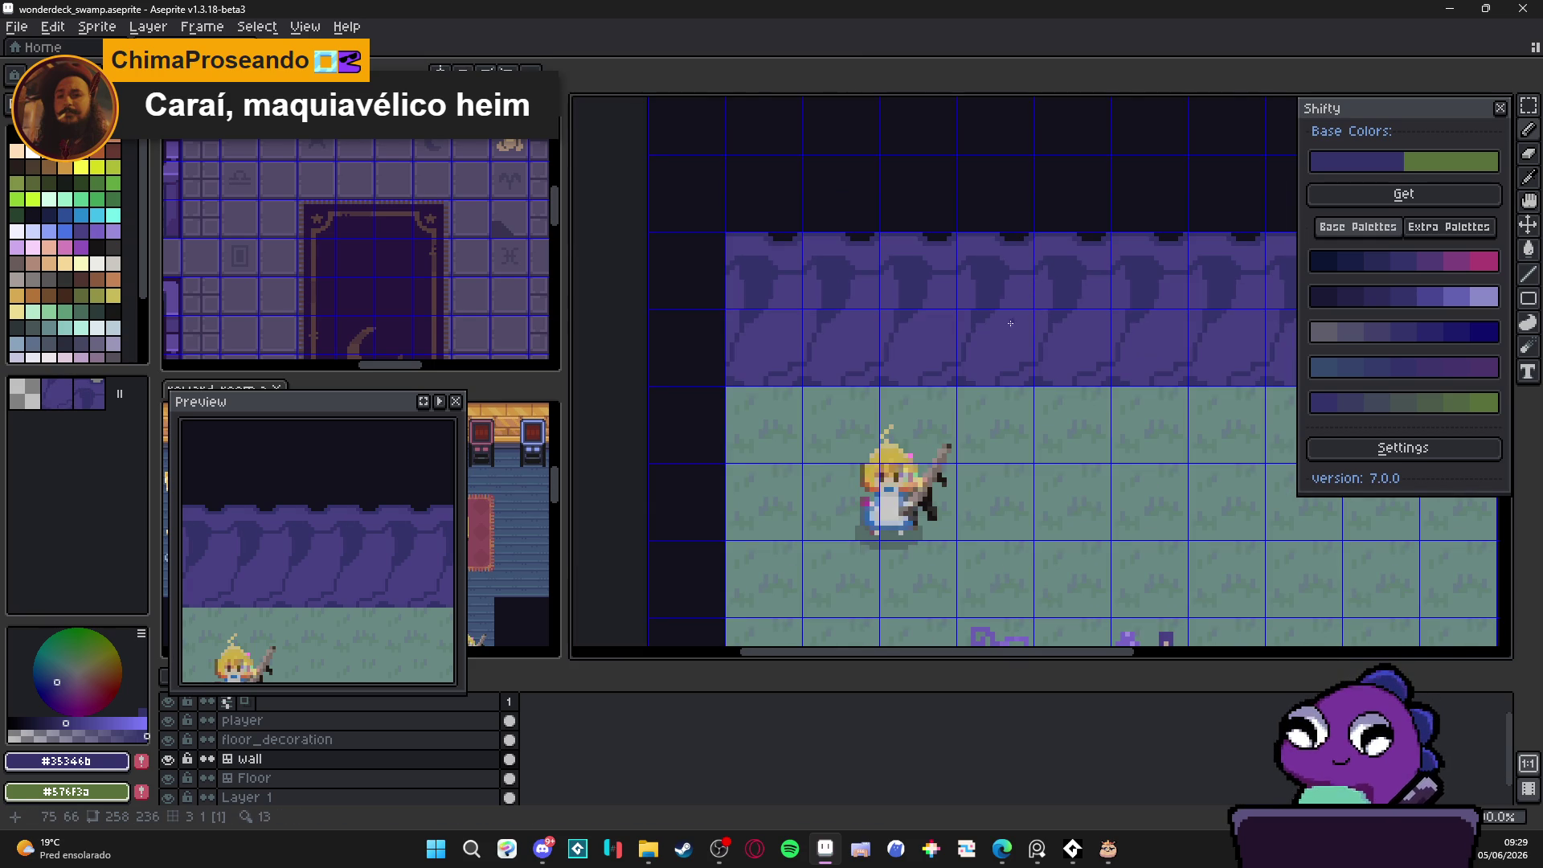
{"action": "scroll", "coordinate": [1013, 320], "scroll_direction": "up", "scroll_amount": 3}
{"action": "mouse_move", "coordinate": [942, 341]}
{"action": "left_mouse_down"}
{"action": "mouse_move", "coordinate": [880, 343]}
{"action": "mouse_move", "coordinate": [879, 398]}
{"action": "left_mouse_up"}
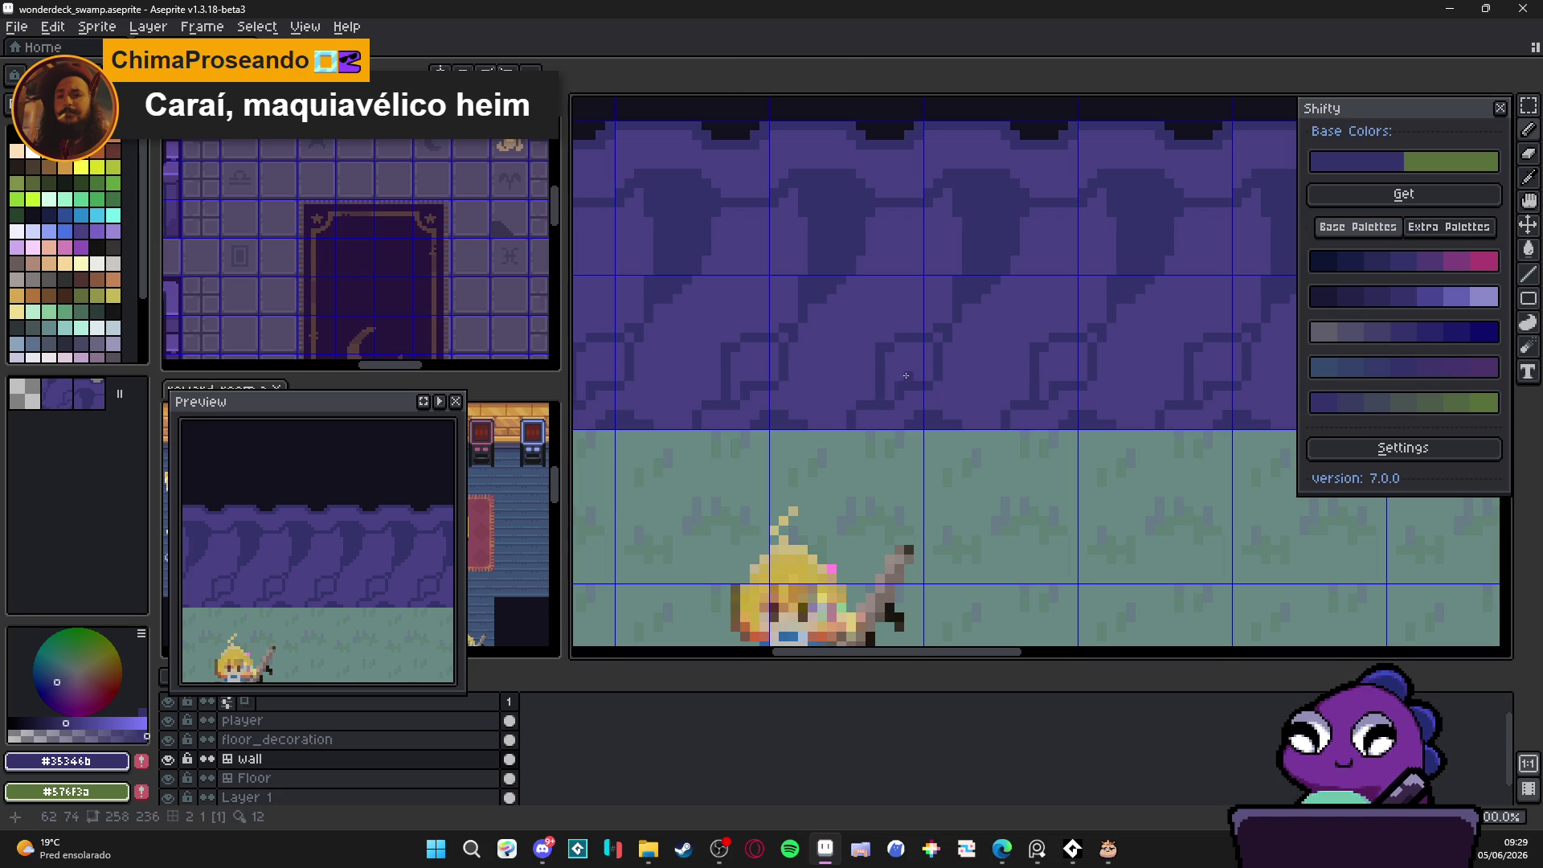
{"action": "scroll", "coordinate": [906, 375], "scroll_direction": "down", "scroll_amount": 3}
{"action": "scroll", "coordinate": [924, 355], "scroll_direction": "up", "scroll_amount": 3}
{"action": "scroll", "coordinate": [921, 349], "scroll_direction": "down", "scroll_amount": 3}
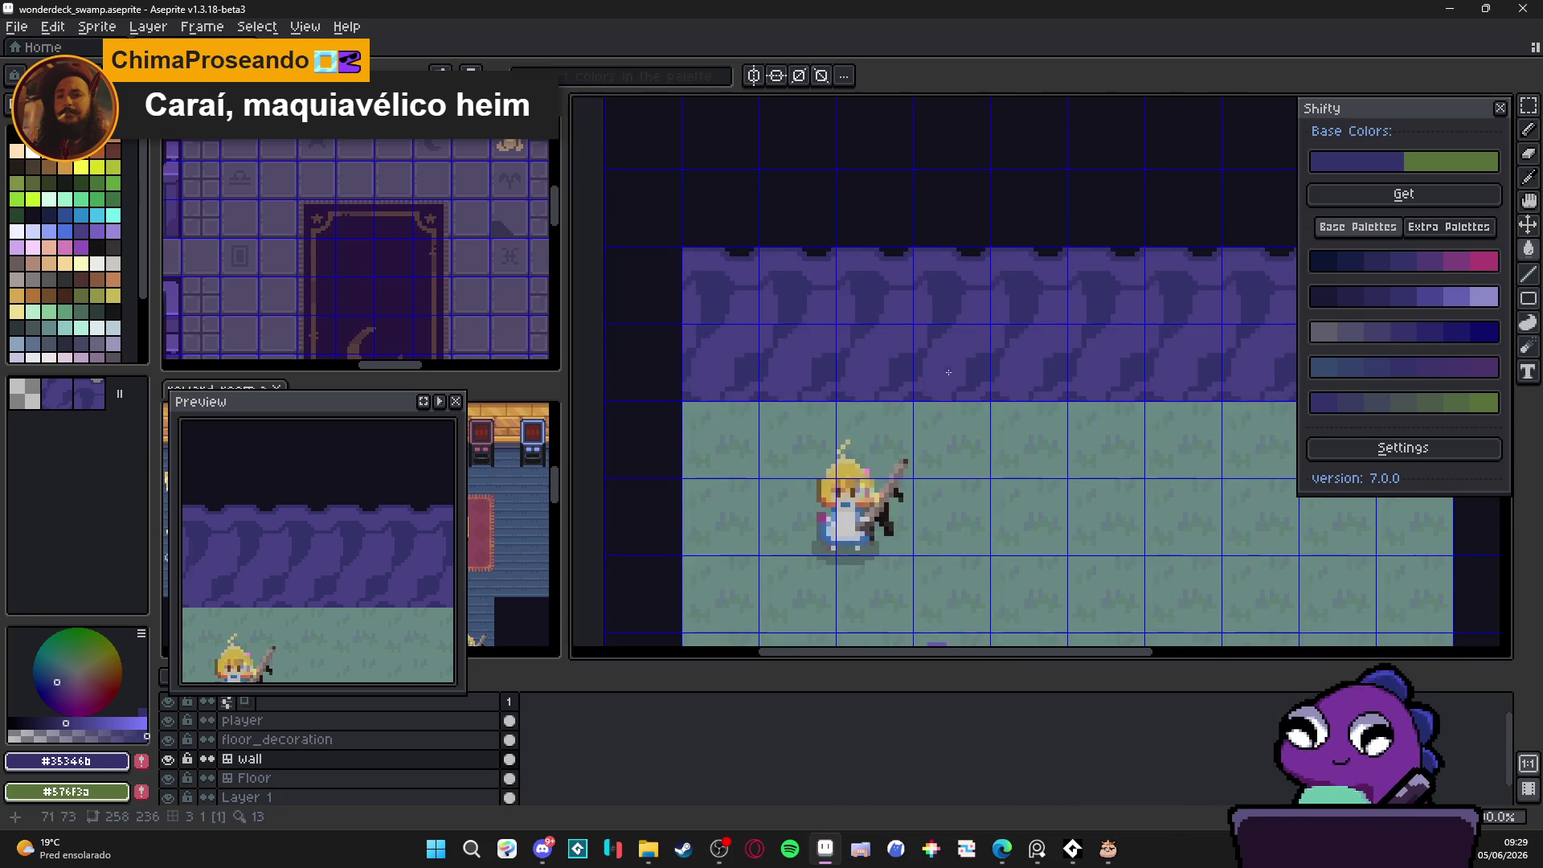
{"action": "scroll", "coordinate": [990, 366], "scroll_direction": "up", "scroll_amount": 4}
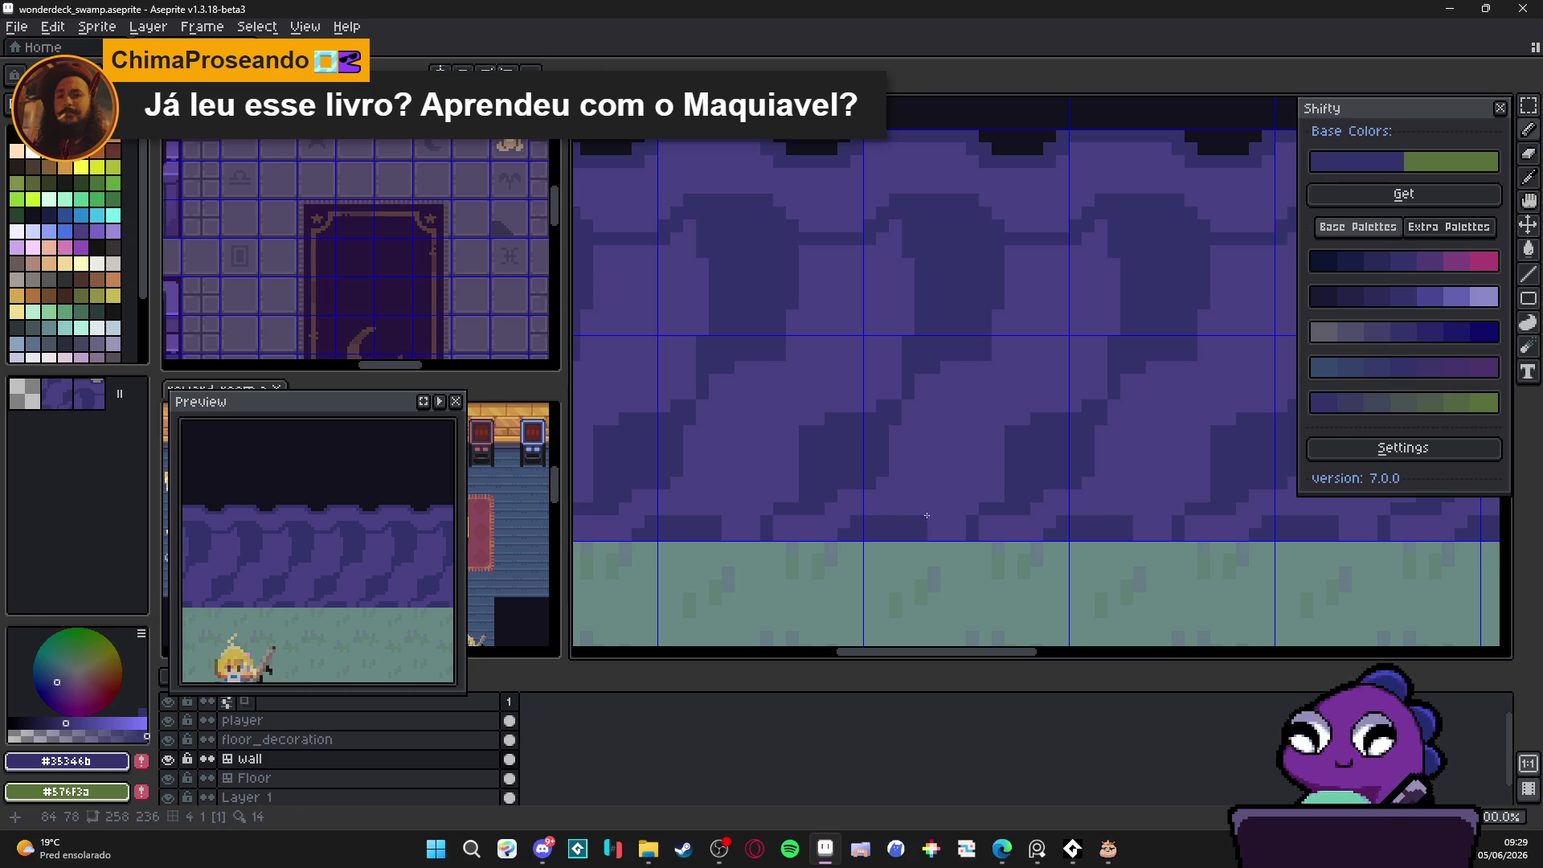
Step: Draw straight dark lines to thicken the swoop's diagonal body
{"action": "key", "text": "m"}
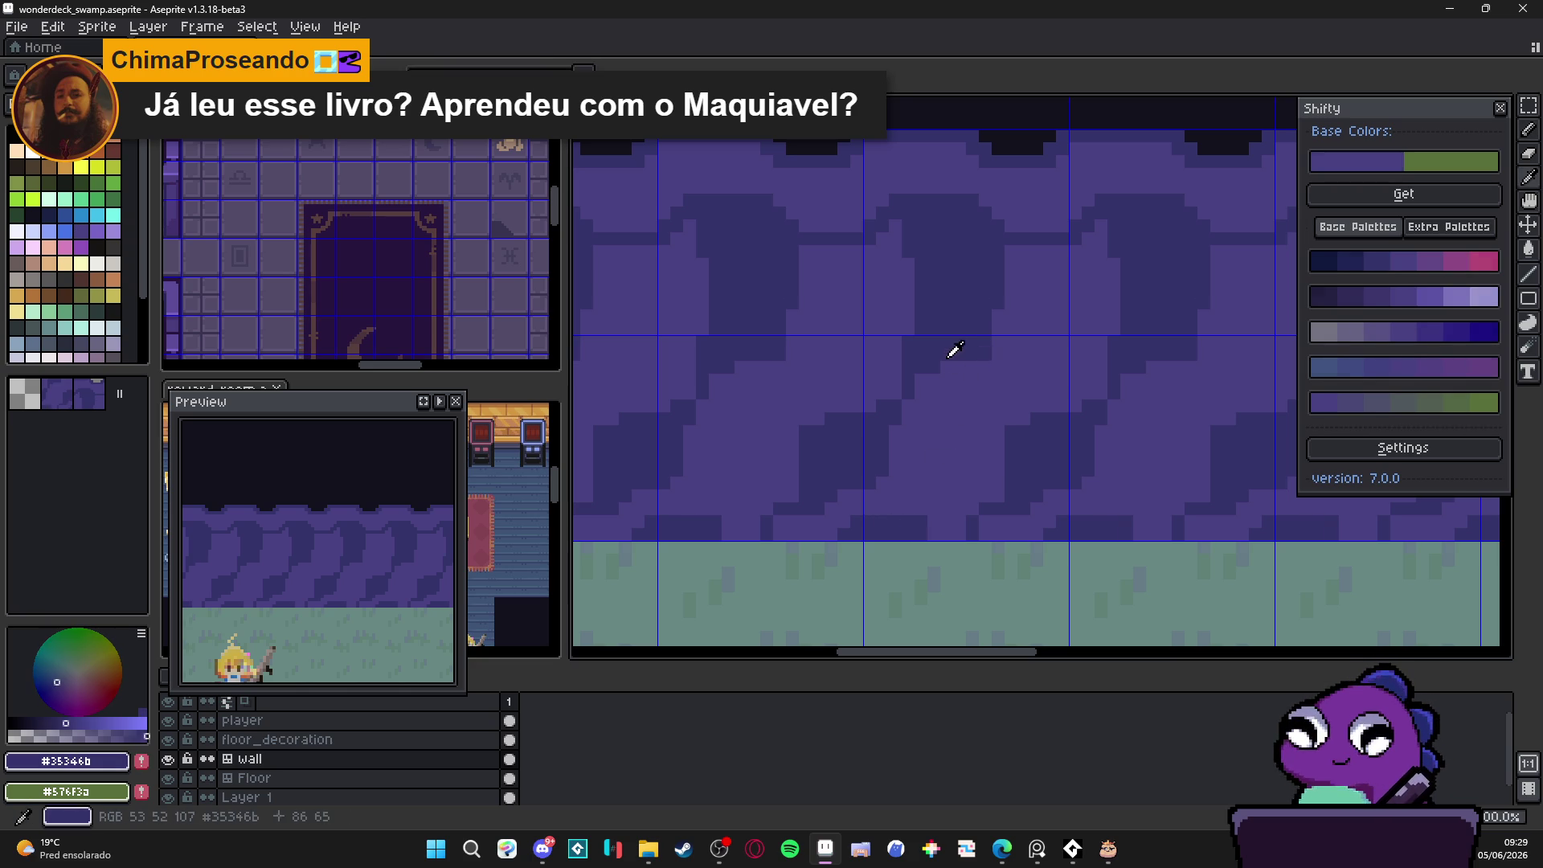
{"action": "left_click_drag", "start_coordinate": [945, 364], "coordinate": [944, 382]}
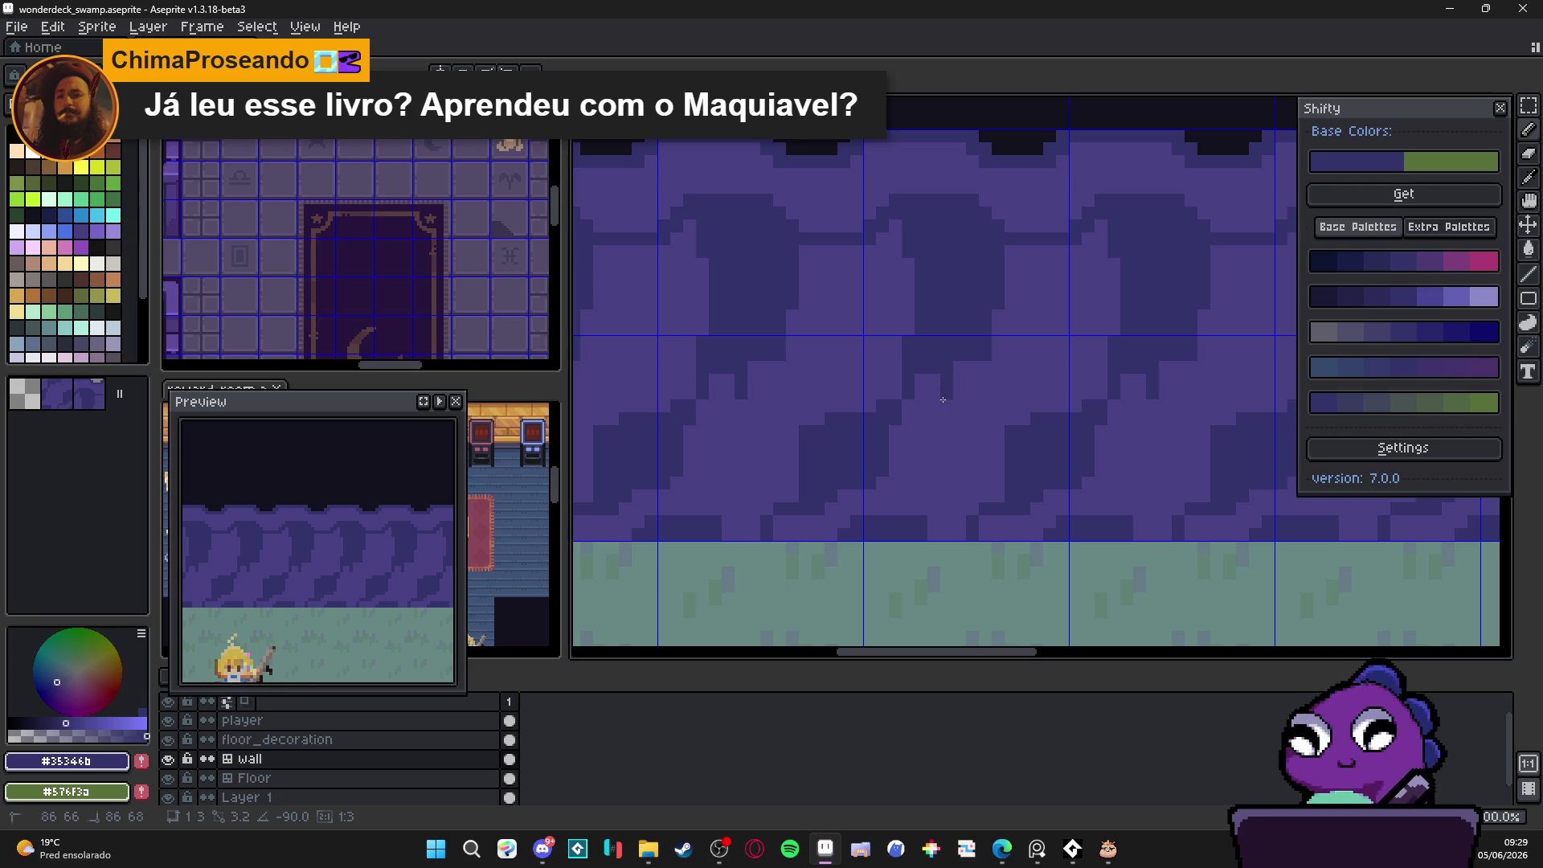
{"action": "mouse_move", "coordinate": [1011, 263]}
{"action": "left_mouse_down"}
{"action": "mouse_move", "coordinate": [984, 347]}
{"action": "mouse_move", "coordinate": [895, 446]}
{"action": "left_mouse_up"}
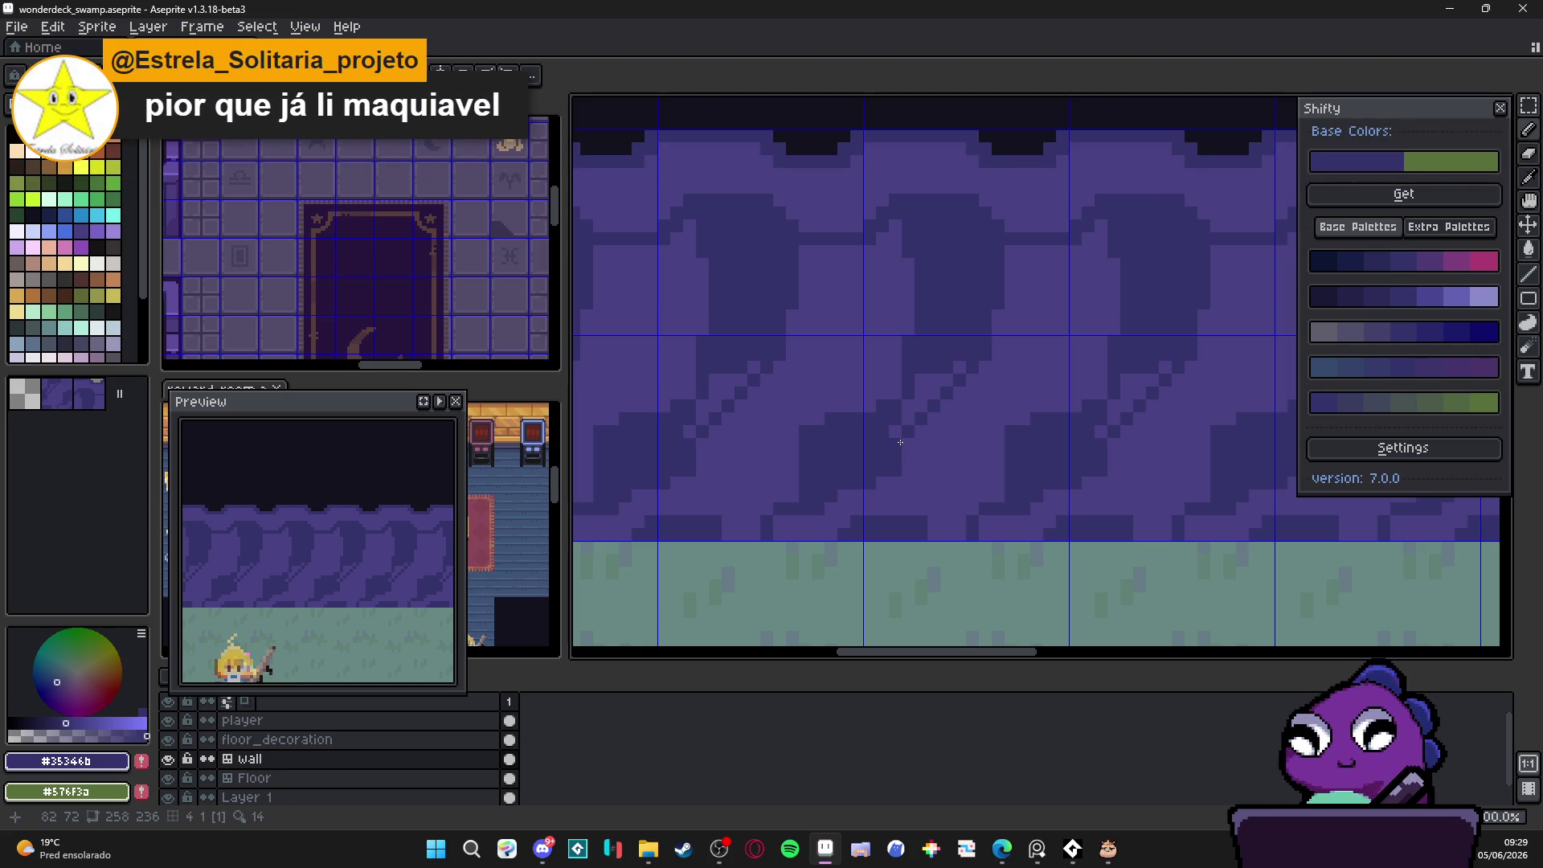
{"action": "mouse_move", "coordinate": [903, 438]}
{"action": "left_mouse_down"}
{"action": "mouse_move", "coordinate": [924, 382]}
{"action": "mouse_move", "coordinate": [909, 406]}
{"action": "left_mouse_up"}
{"action": "left_click", "coordinate": [920, 382]}
Step: Thicken the swoop's stem with the Pencil and clean one edge in light purple
{"action": "key", "text": "b"}
{"action": "left_click", "coordinate": [995, 315]}
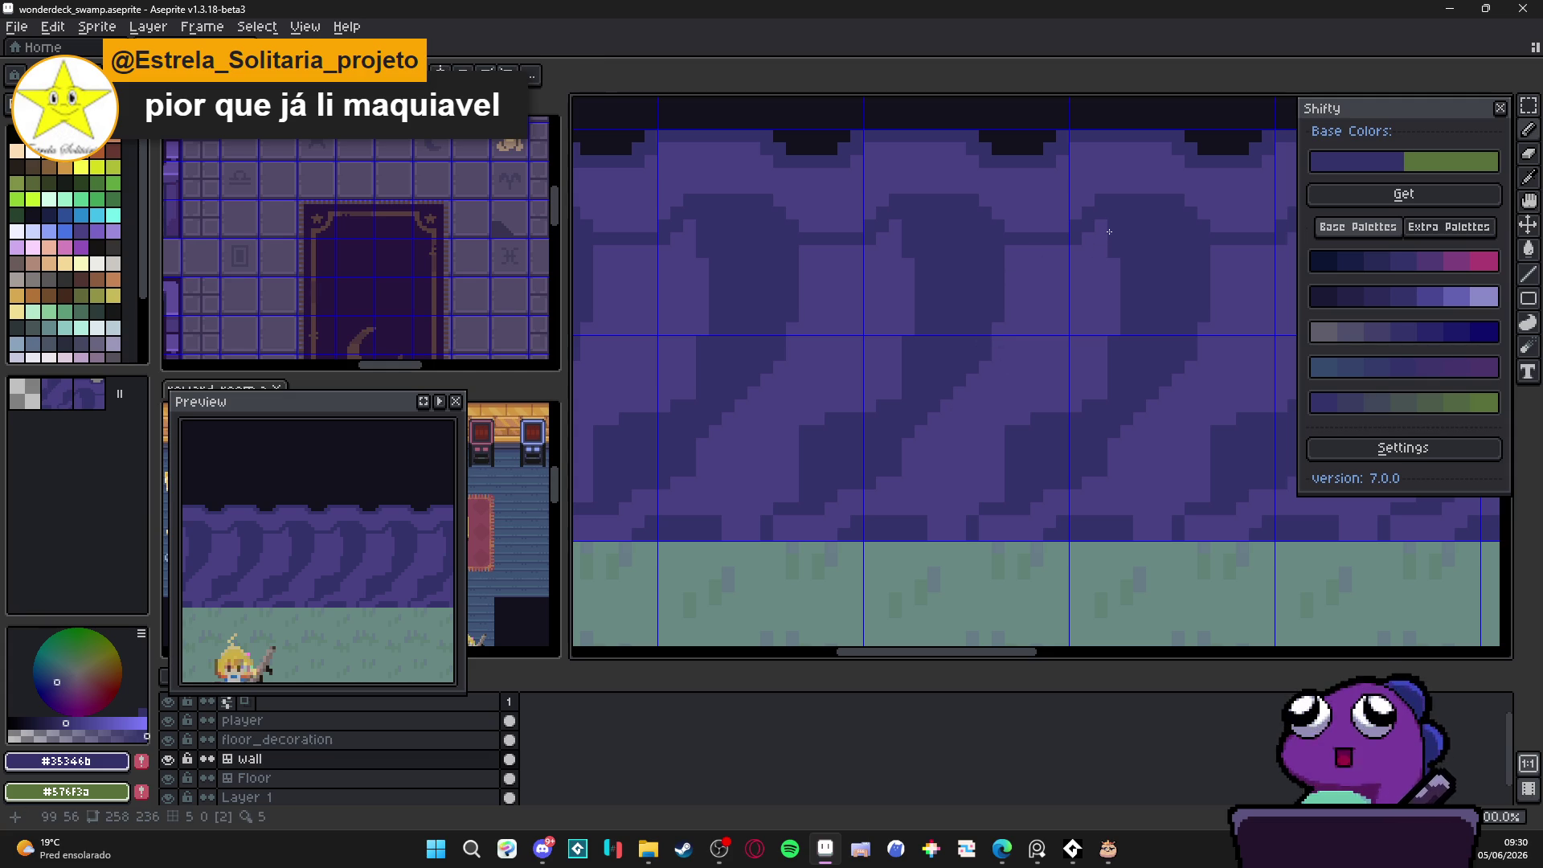
{"action": "left_click_drag", "start_coordinate": [1108, 258], "coordinate": [1101, 394]}
{"action": "left_click_drag", "start_coordinate": [1113, 261], "coordinate": [1092, 394]}
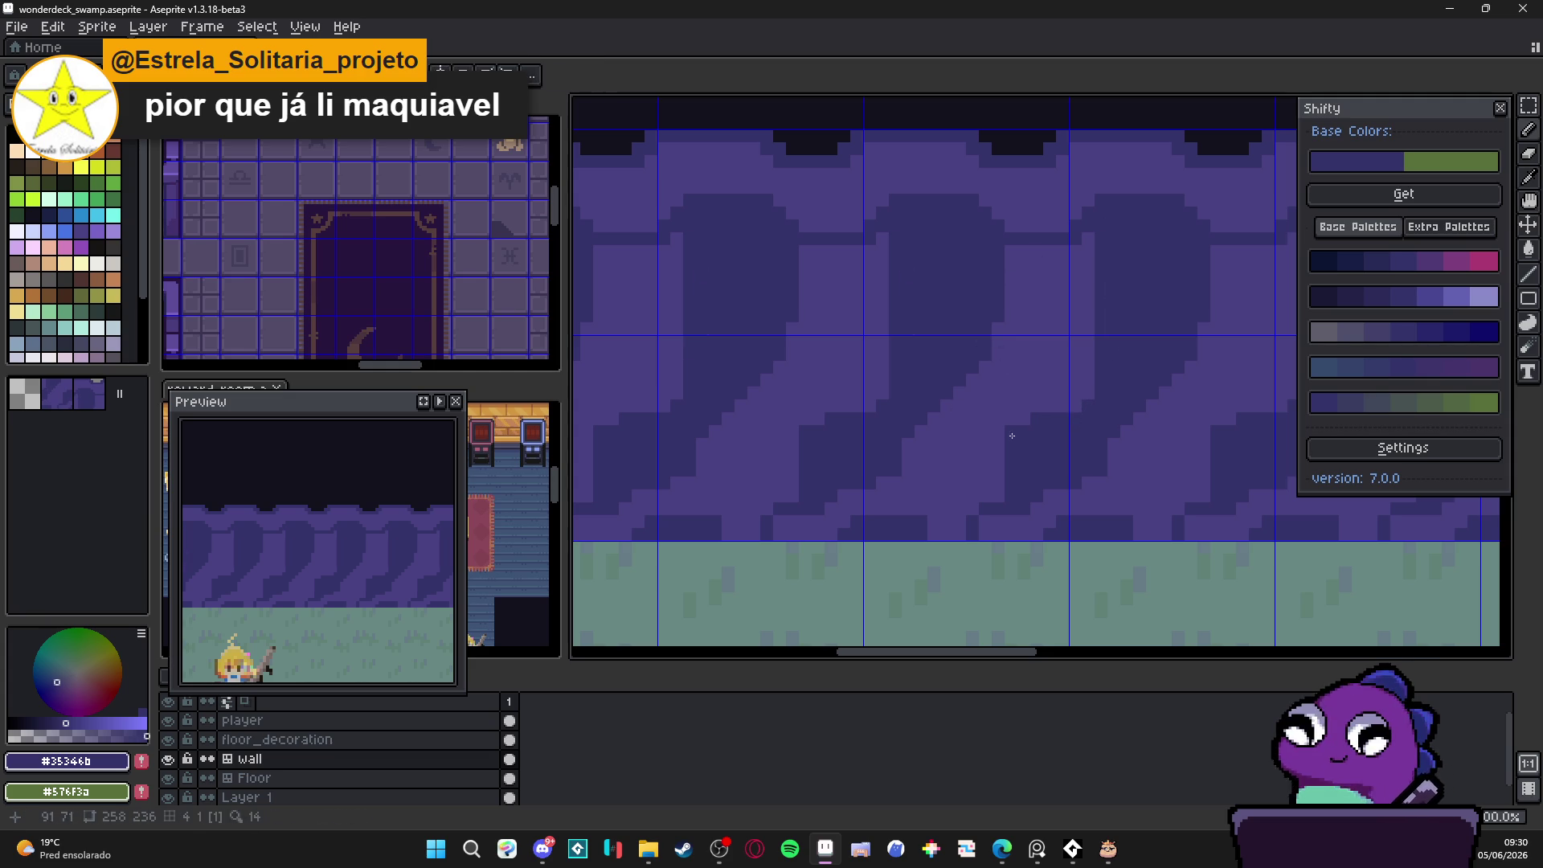
{"action": "left_click", "coordinate": [999, 410], "text": "alt"}
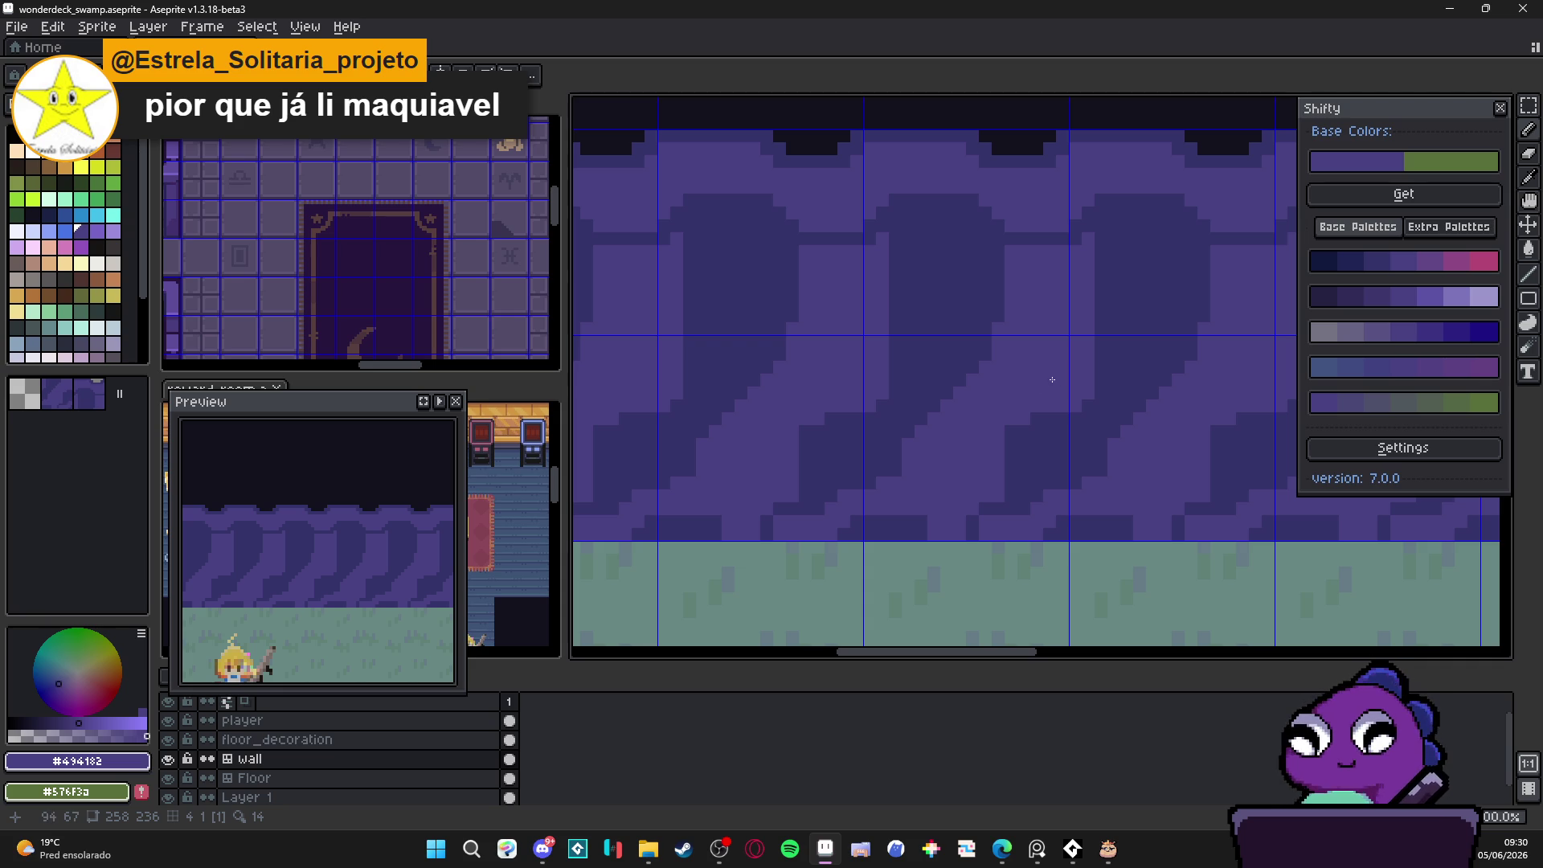
{"action": "left_click_drag", "start_coordinate": [1005, 433], "coordinate": [1098, 360]}
{"action": "left_click", "coordinate": [1049, 407], "text": "alt"}
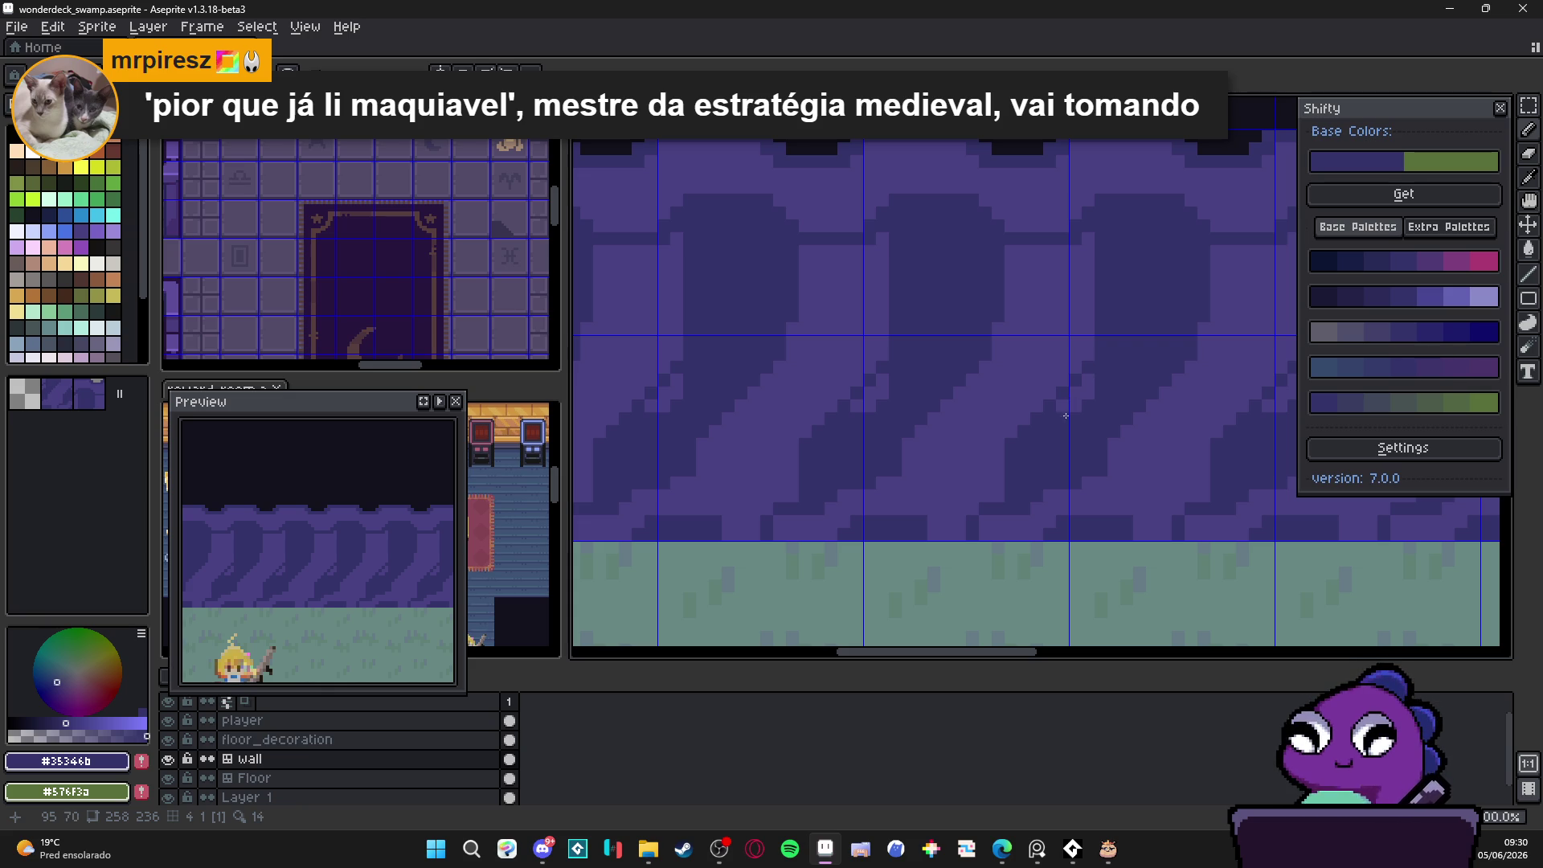
Step: Add dark #35346b pixels along the swoop and patch a small spot in light #494182
{"action": "mouse_move", "coordinate": [1082, 402]}
{"action": "left_mouse_down"}
{"action": "mouse_move", "coordinate": [1059, 366]}
{"action": "mouse_move", "coordinate": [916, 371]}
{"action": "mouse_move", "coordinate": [927, 342]}
{"action": "left_mouse_up"}
{"action": "left_click", "coordinate": [953, 371], "text": "alt"}
{"action": "key", "text": "ctrl+z"}
{"action": "left_click", "coordinate": [896, 335]}
{"action": "left_click", "coordinate": [944, 400], "text": "alt"}
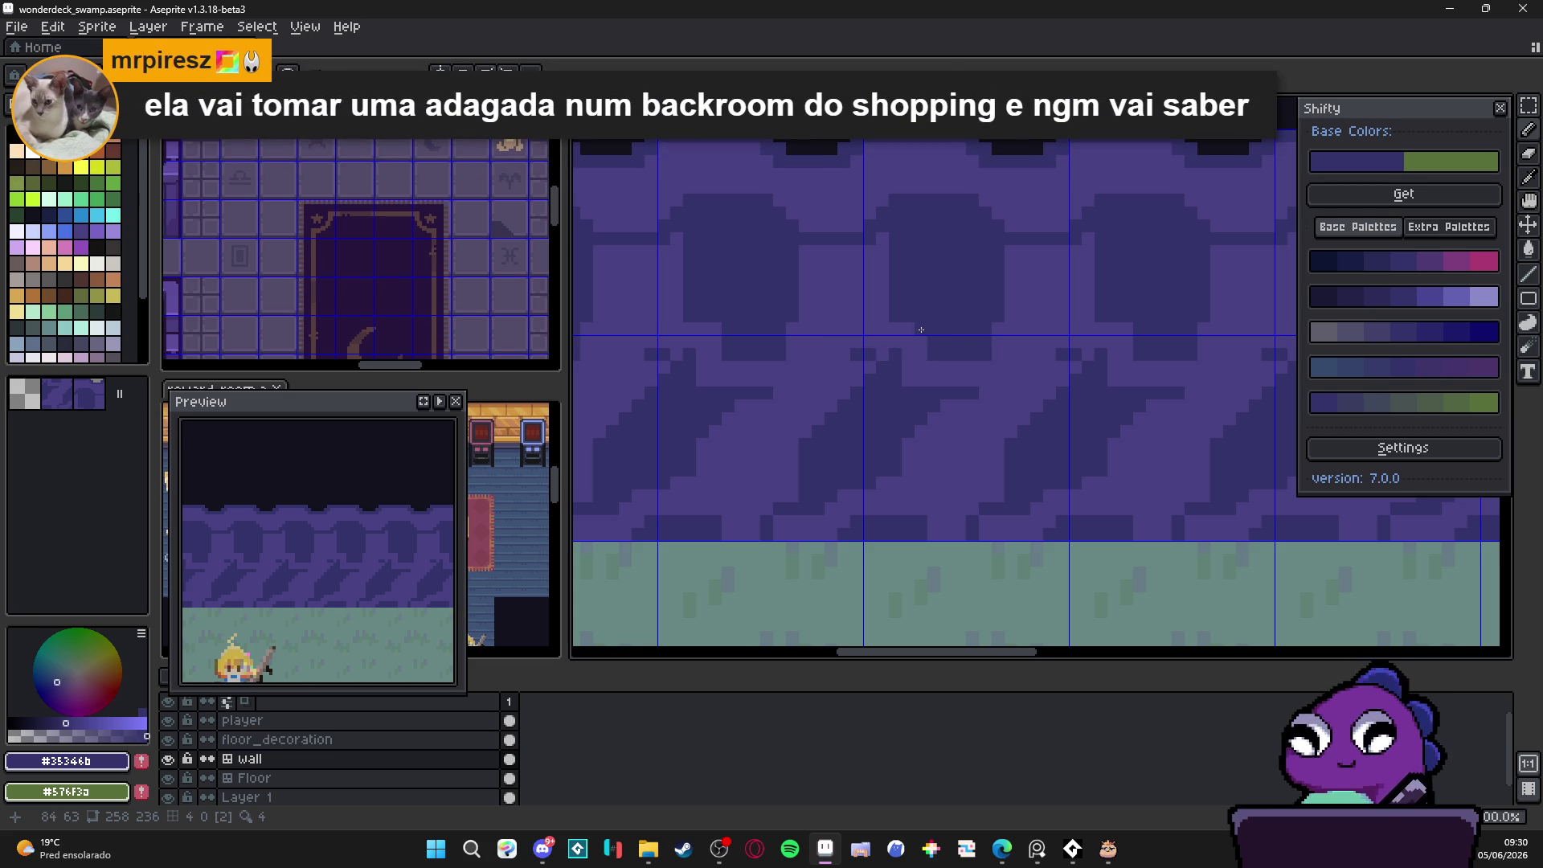
{"action": "left_click", "coordinate": [878, 310]}
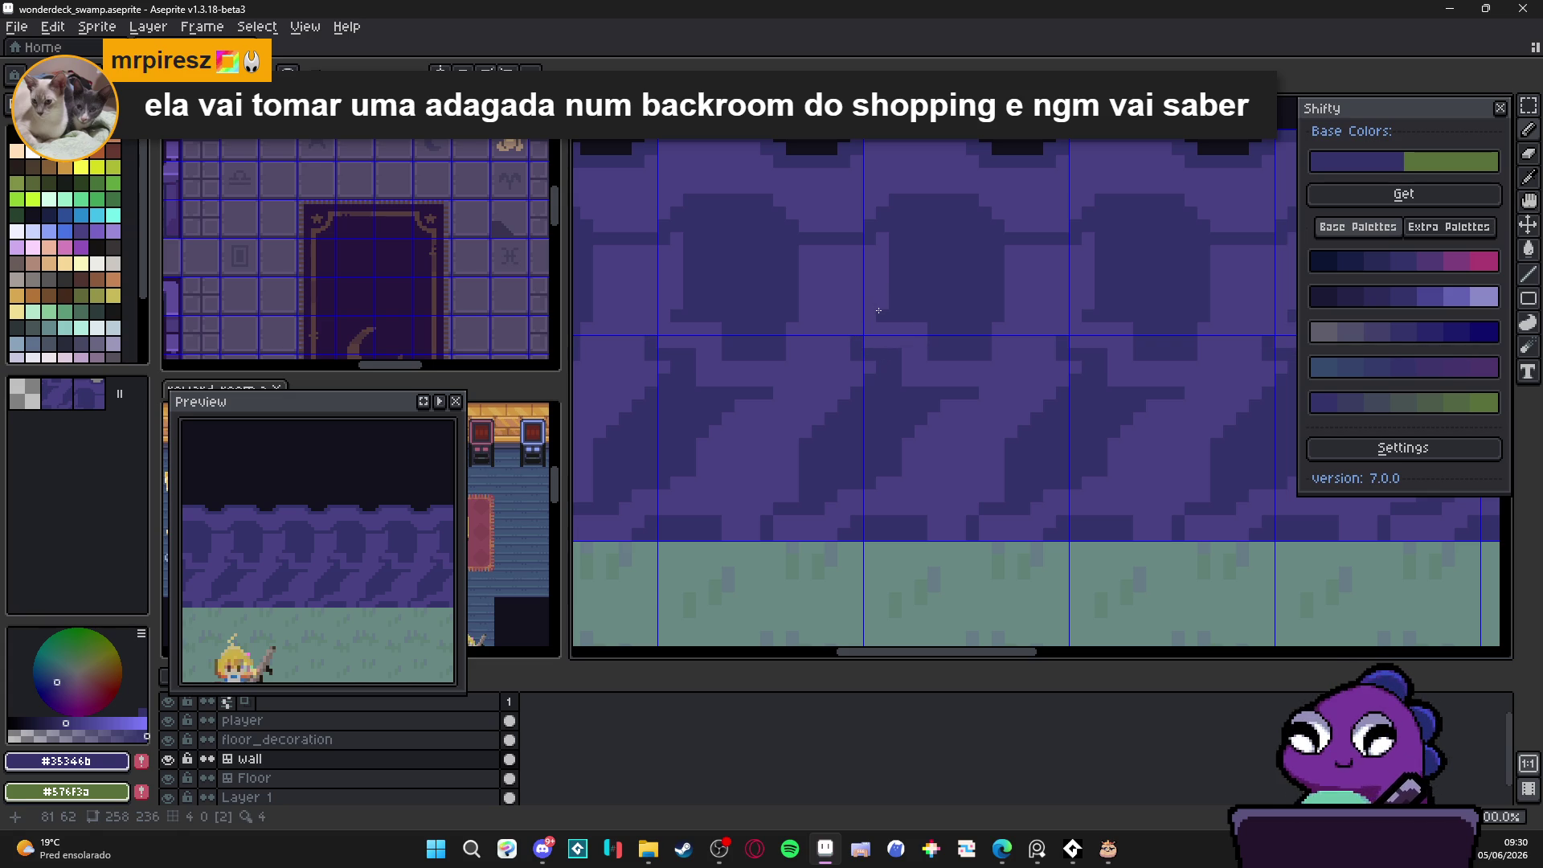
Step: Smooth the swoop's lower edge with light purple #494182 pixels
{"action": "left_click", "coordinate": [1004, 438], "text": "alt"}
{"action": "left_click_drag", "start_coordinate": [1030, 446], "coordinate": [1076, 451]}
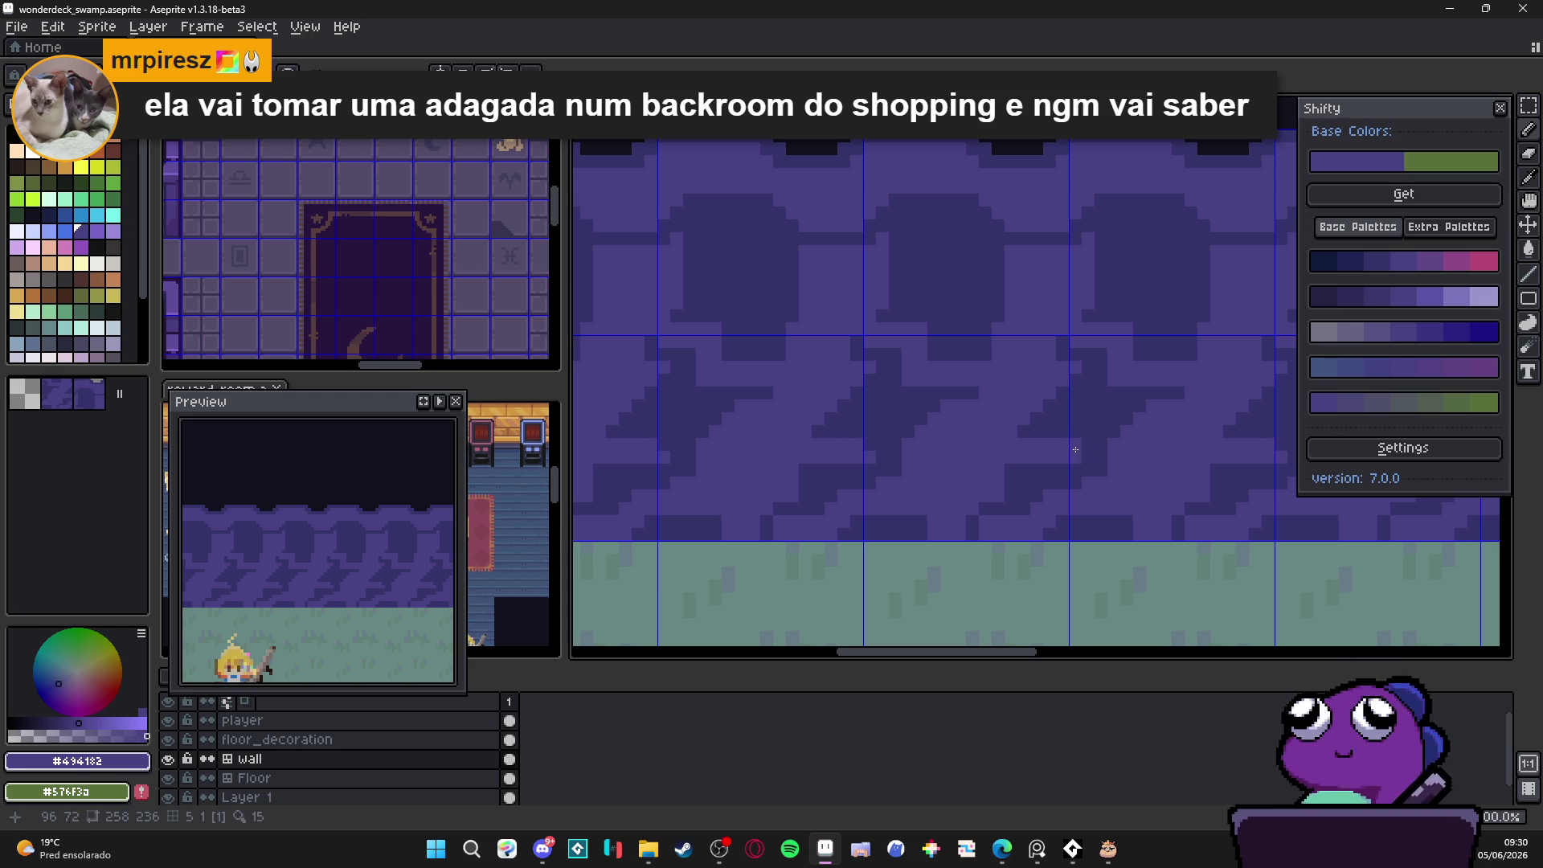
{"action": "left_click", "coordinate": [1077, 446]}
{"action": "left_click", "coordinate": [1088, 445]}
{"action": "left_click", "coordinate": [1087, 456]}
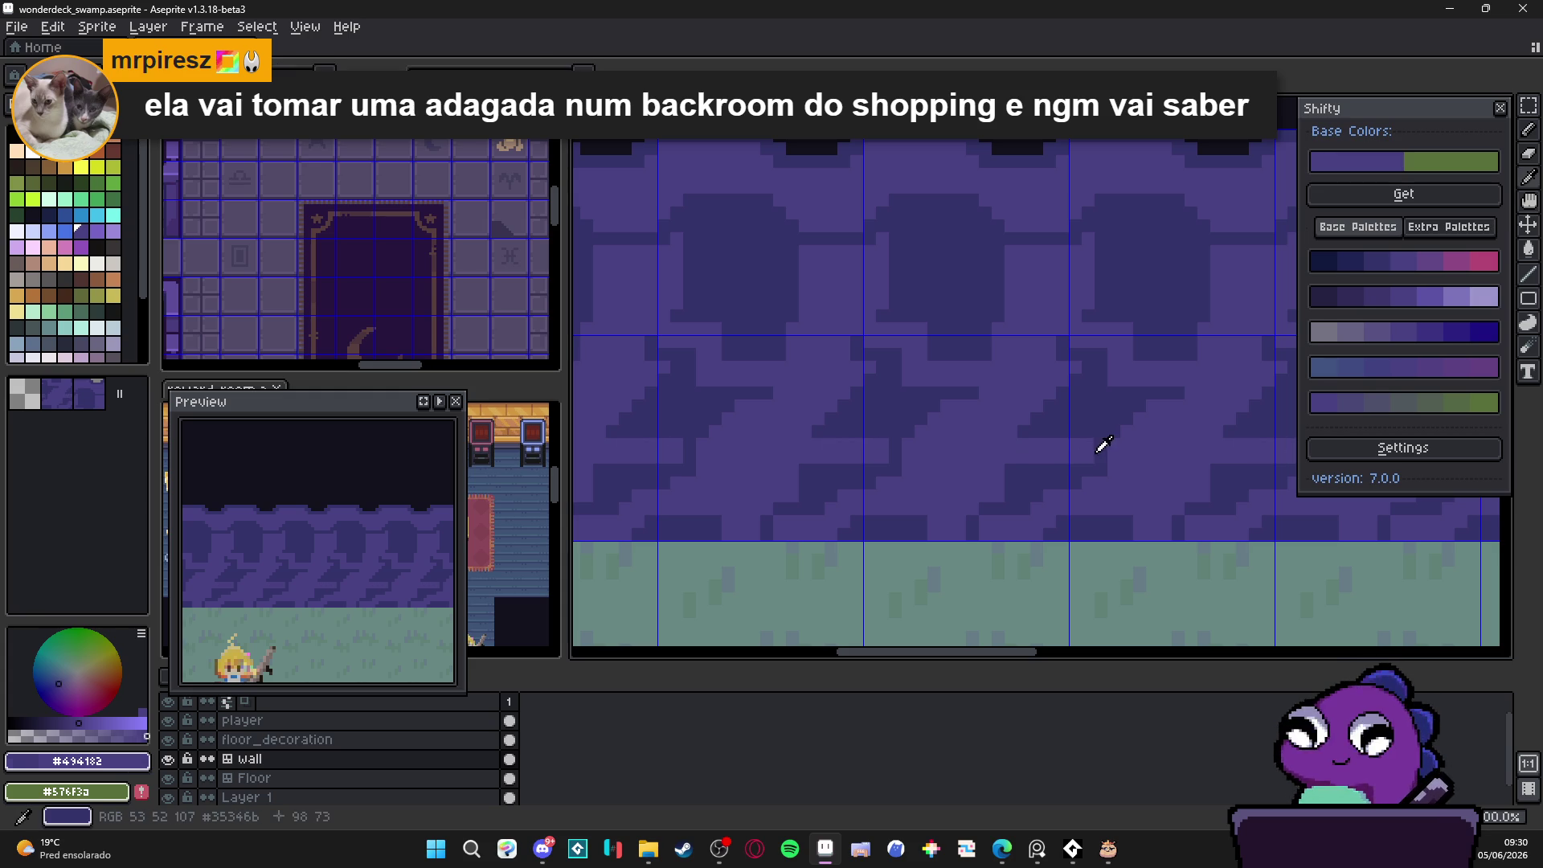
{"action": "left_click", "coordinate": [1095, 454]}
{"action": "left_click", "coordinate": [1095, 447]}
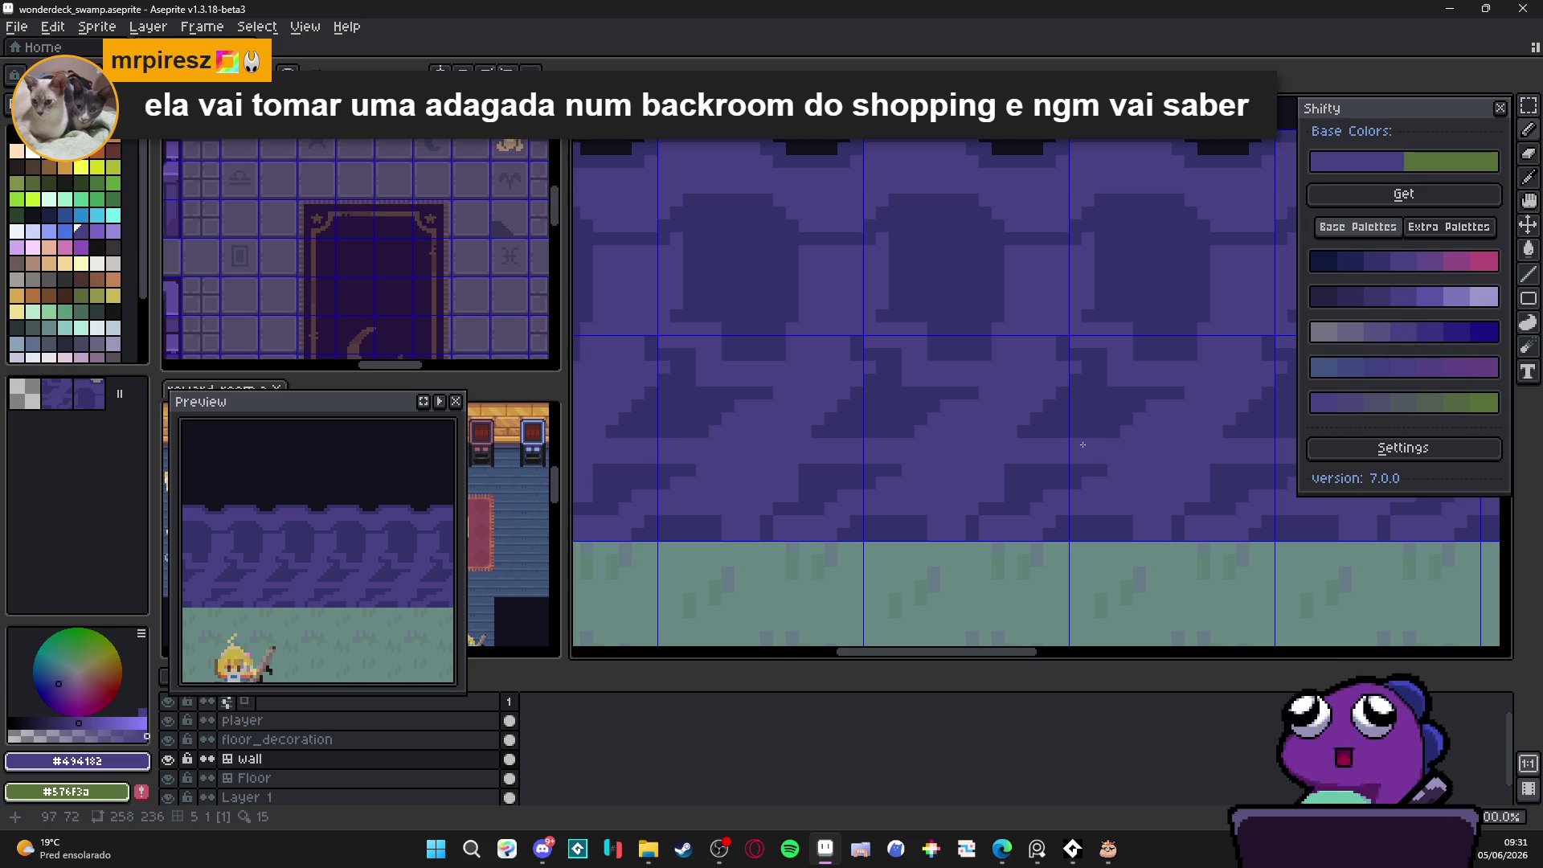
{"action": "scroll", "coordinate": [1095, 447], "scroll_direction": "down", "scroll_amount": 4}
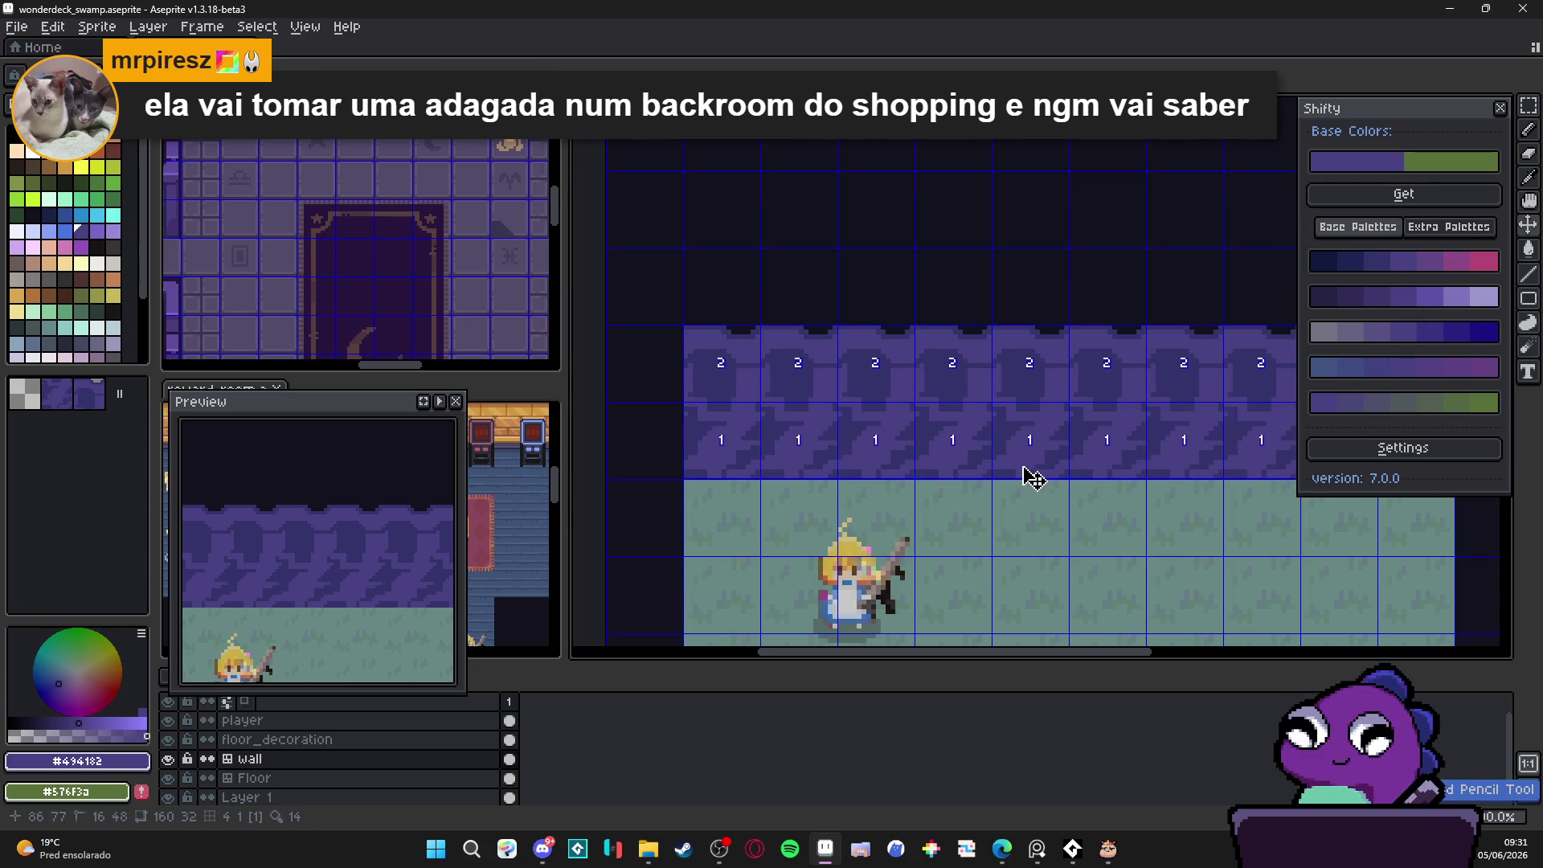
Step: Leave tile mode so the tile index numbers no longer show on the wall
{"action": "key", "text": "Tab"}
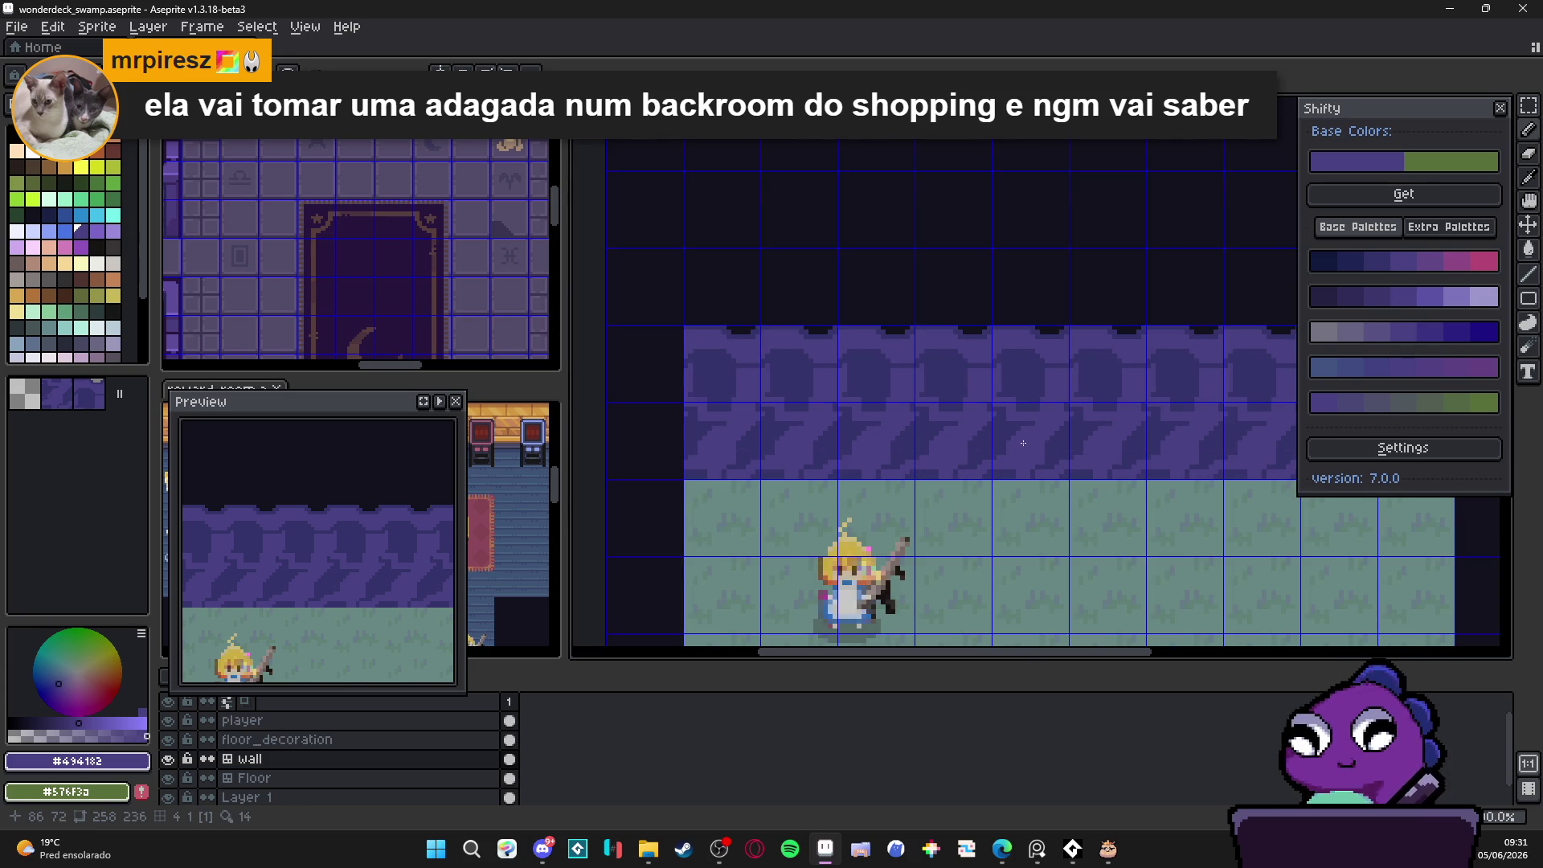
{"action": "scroll", "coordinate": [1058, 409], "scroll_direction": "up", "scroll_amount": 4}
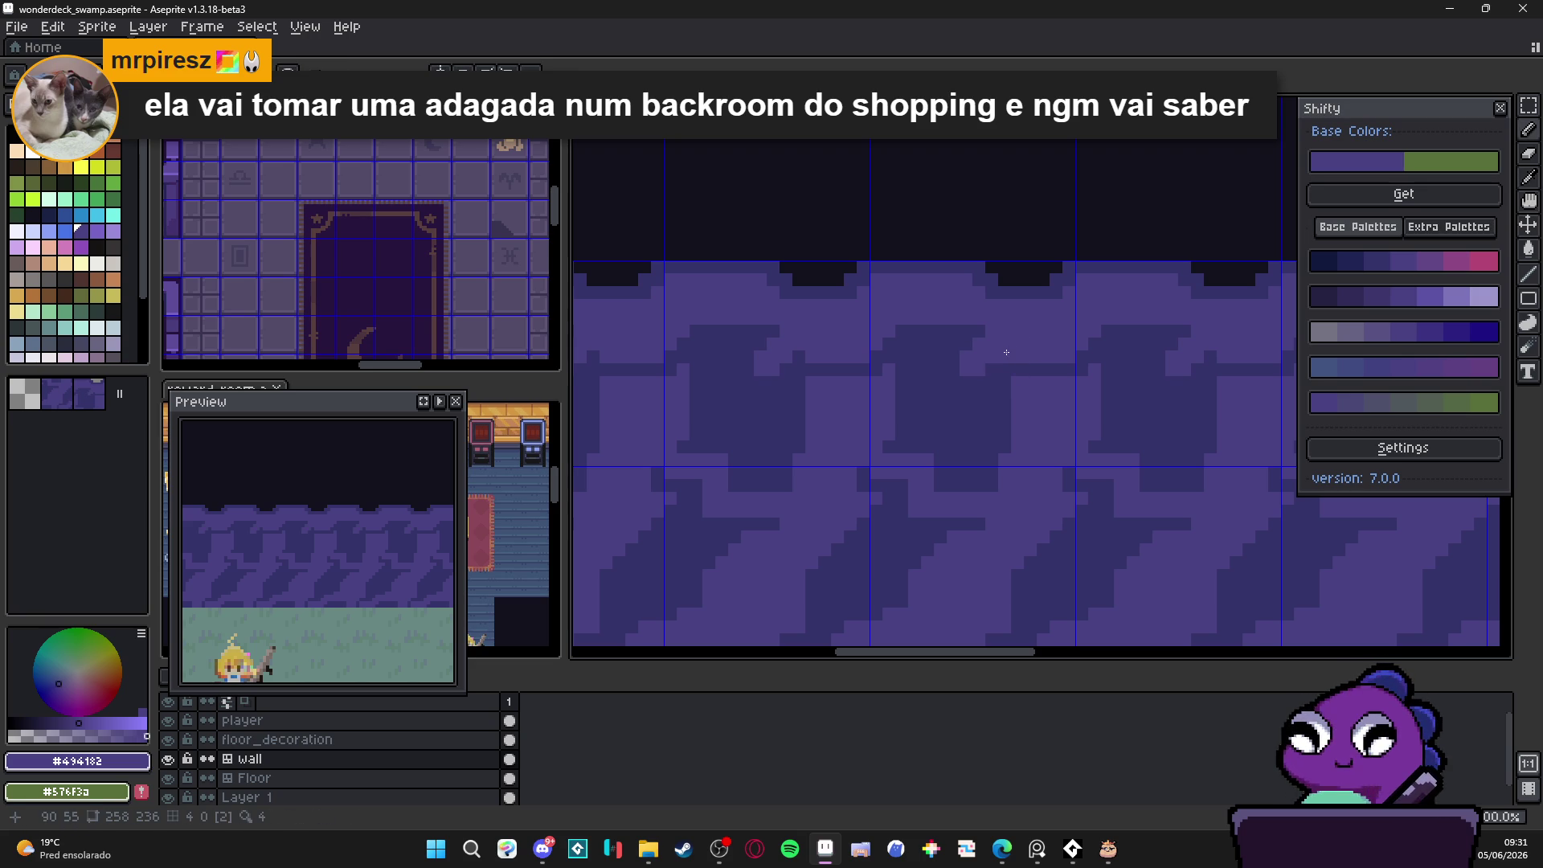
{"action": "scroll", "coordinate": [973, 406], "scroll_direction": "down", "scroll_amount": 4}
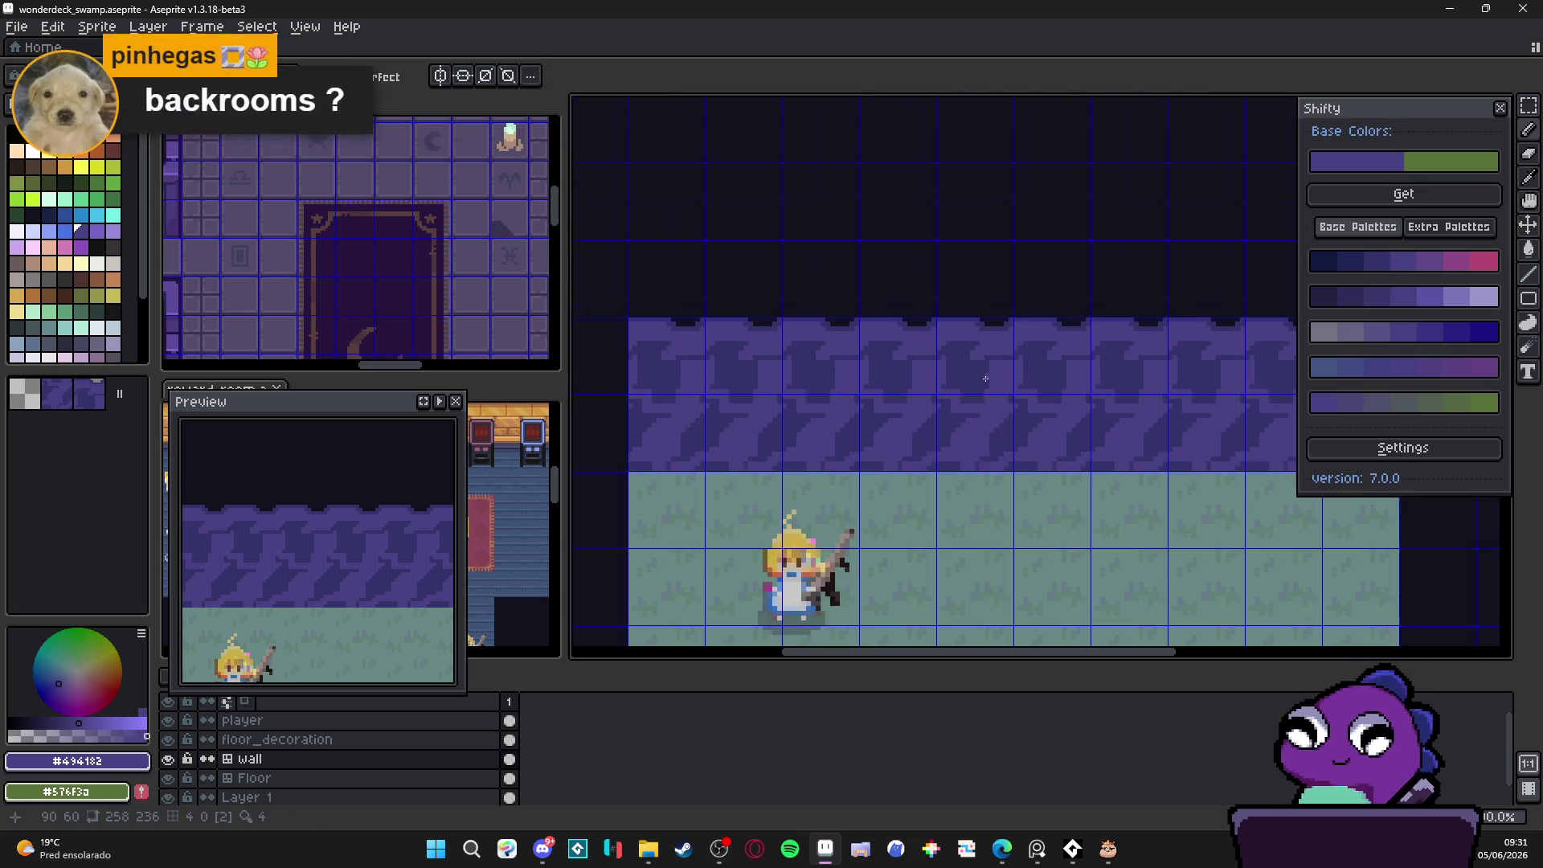
{"action": "scroll", "coordinate": [965, 426], "scroll_direction": "down", "scroll_amount": 1}
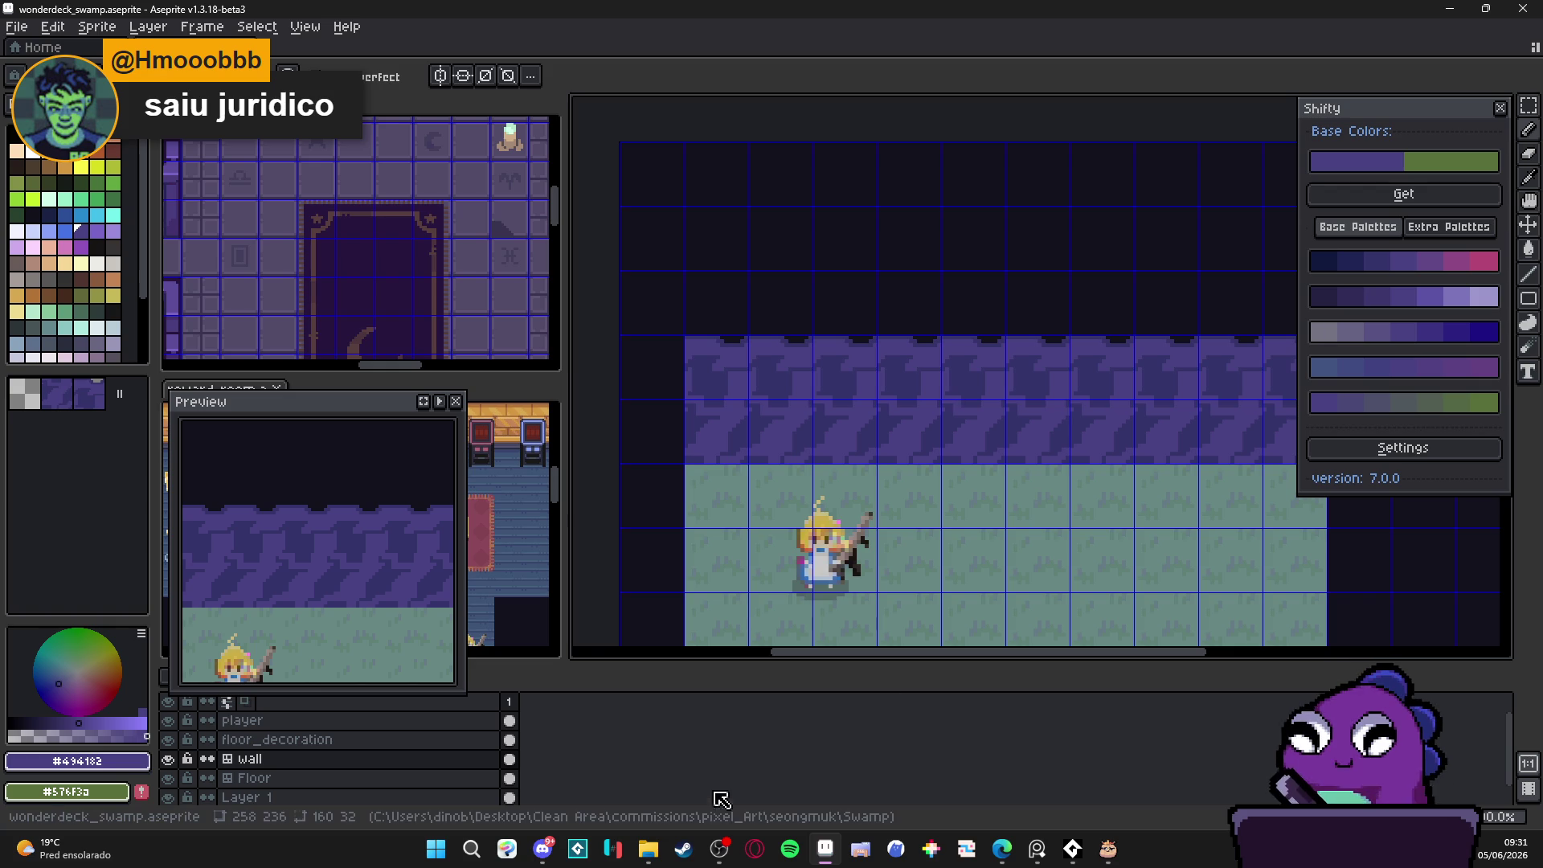
Step: Sample the dark purple #35346b from the wall and begin a dark spiral motif
{"action": "mouse_move", "coordinate": [721, 847]}
{"action": "scroll", "coordinate": [945, 401], "scroll_direction": "up", "scroll_amount": 5}
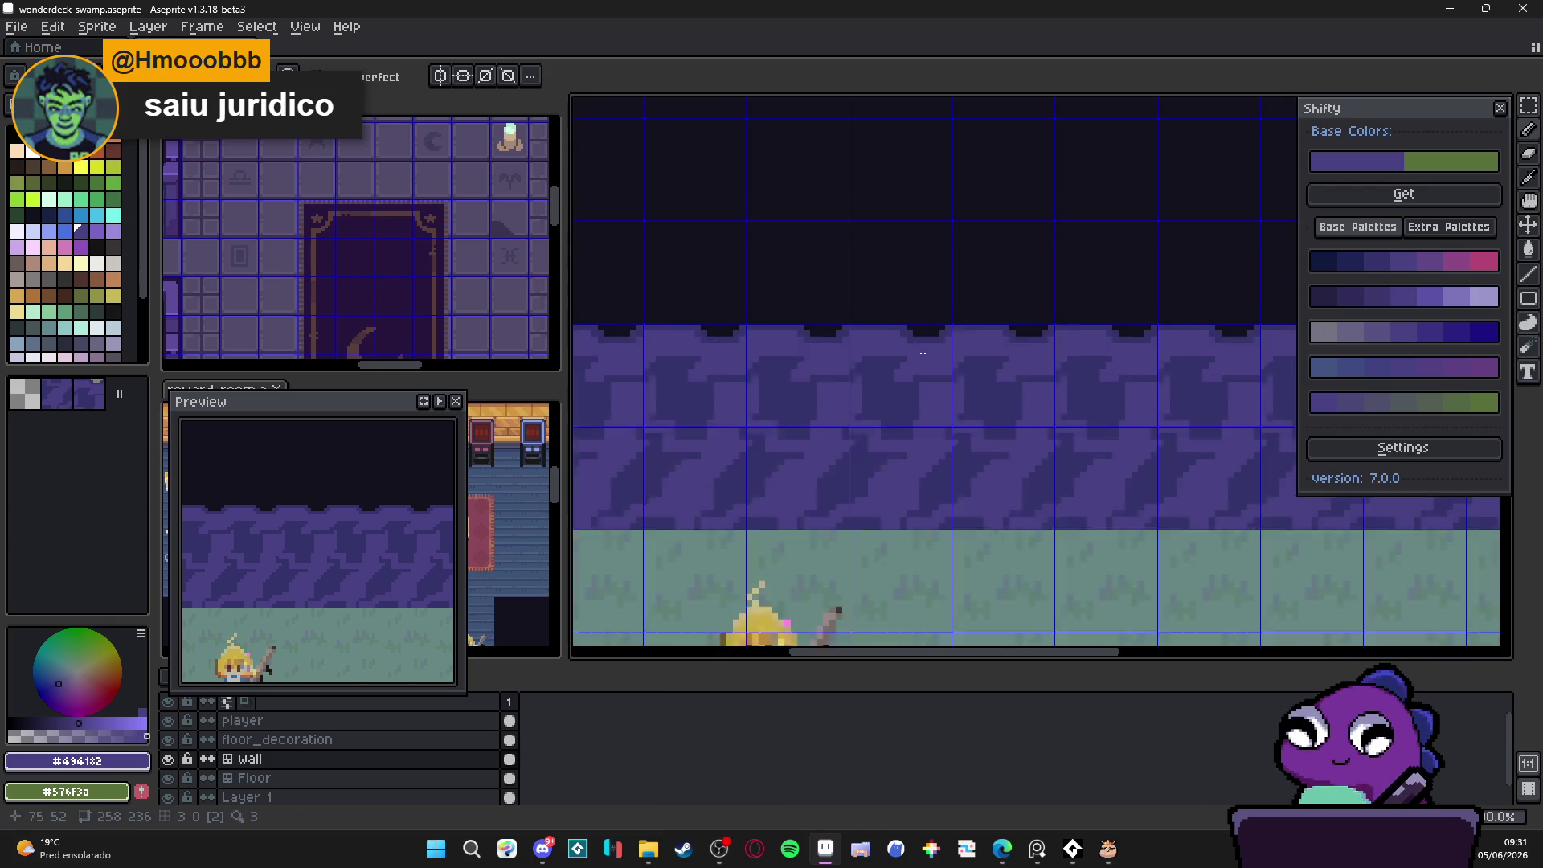
{"action": "left_click", "coordinate": [938, 411], "text": "alt"}
{"action": "scroll", "coordinate": [932, 457], "scroll_direction": "down", "scroll_amount": 3}
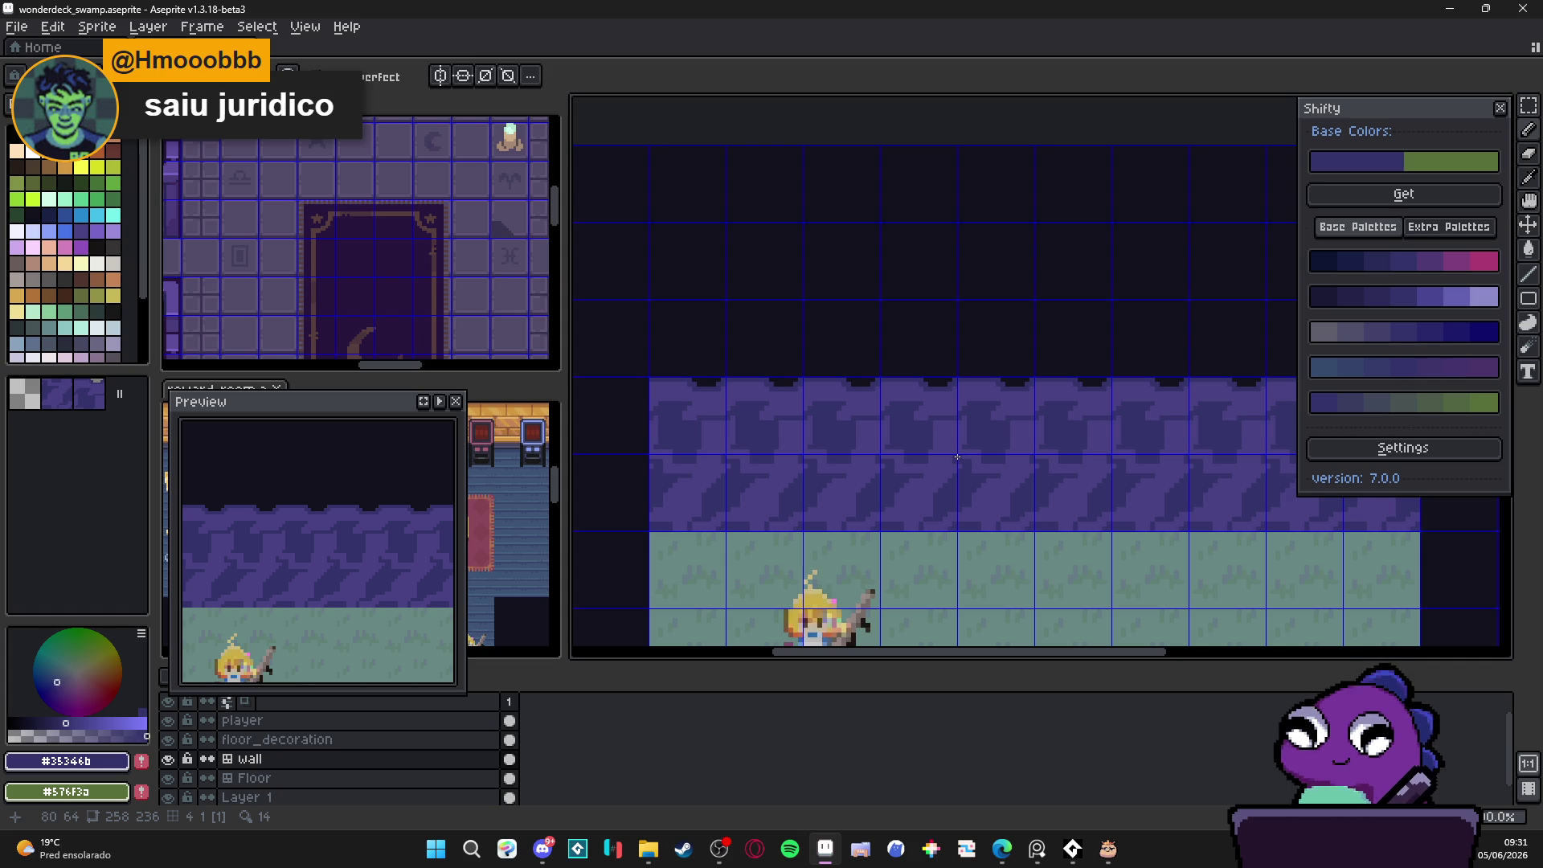
{"action": "scroll", "coordinate": [957, 457], "scroll_direction": "up", "scroll_amount": 2}
{"action": "mouse_move", "coordinate": [888, 526]}
{"action": "left_mouse_down"}
{"action": "mouse_move", "coordinate": [890, 555]}
{"action": "mouse_move", "coordinate": [908, 555]}
{"action": "mouse_move", "coordinate": [912, 526]}
{"action": "mouse_move", "coordinate": [891, 511]}
{"action": "mouse_move", "coordinate": [926, 508]}
{"action": "mouse_move", "coordinate": [926, 543]}
{"action": "left_mouse_up"}
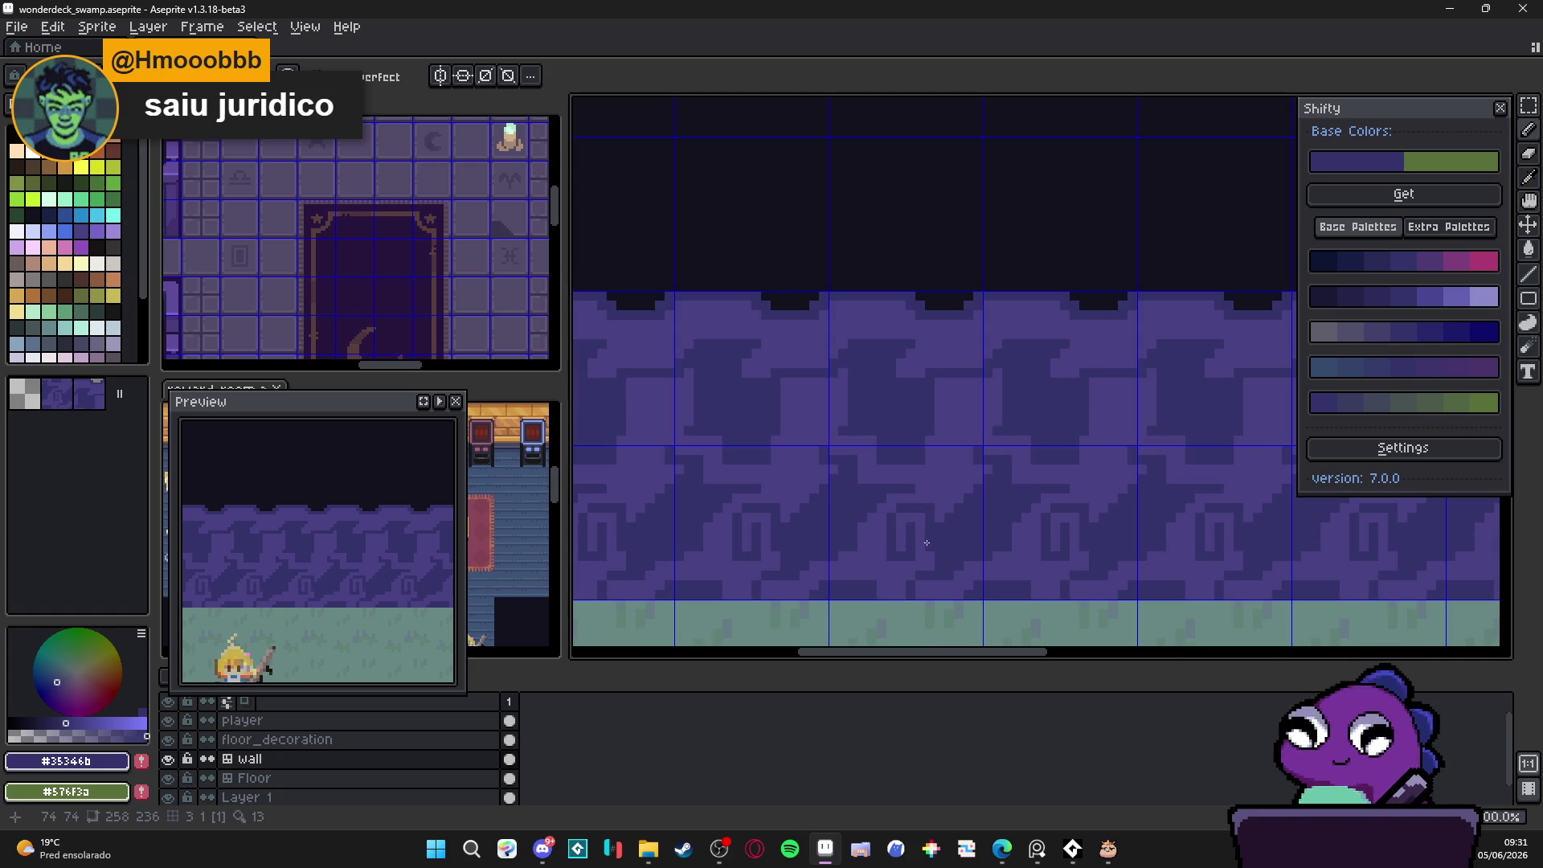
Step: Alternate light and dark wall purples and paint light pixels into the spiral curl
{"action": "left_click", "coordinate": [891, 557], "text": "alt"}
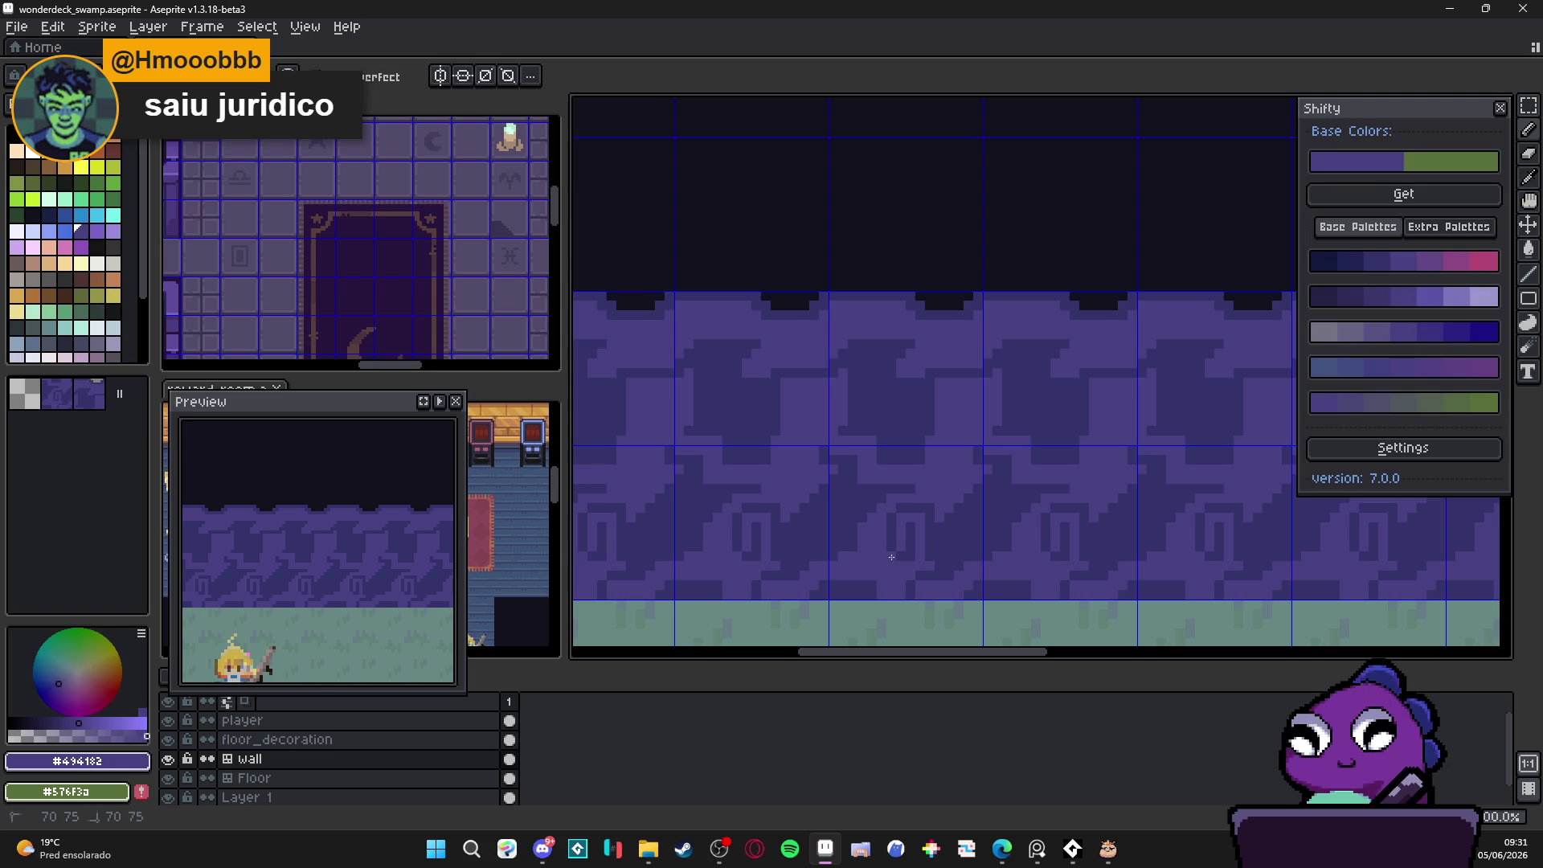
{"action": "scroll", "coordinate": [891, 557], "scroll_direction": "down", "scroll_amount": 4}
{"action": "scroll", "coordinate": [911, 548], "scroll_direction": "up", "scroll_amount": 4}
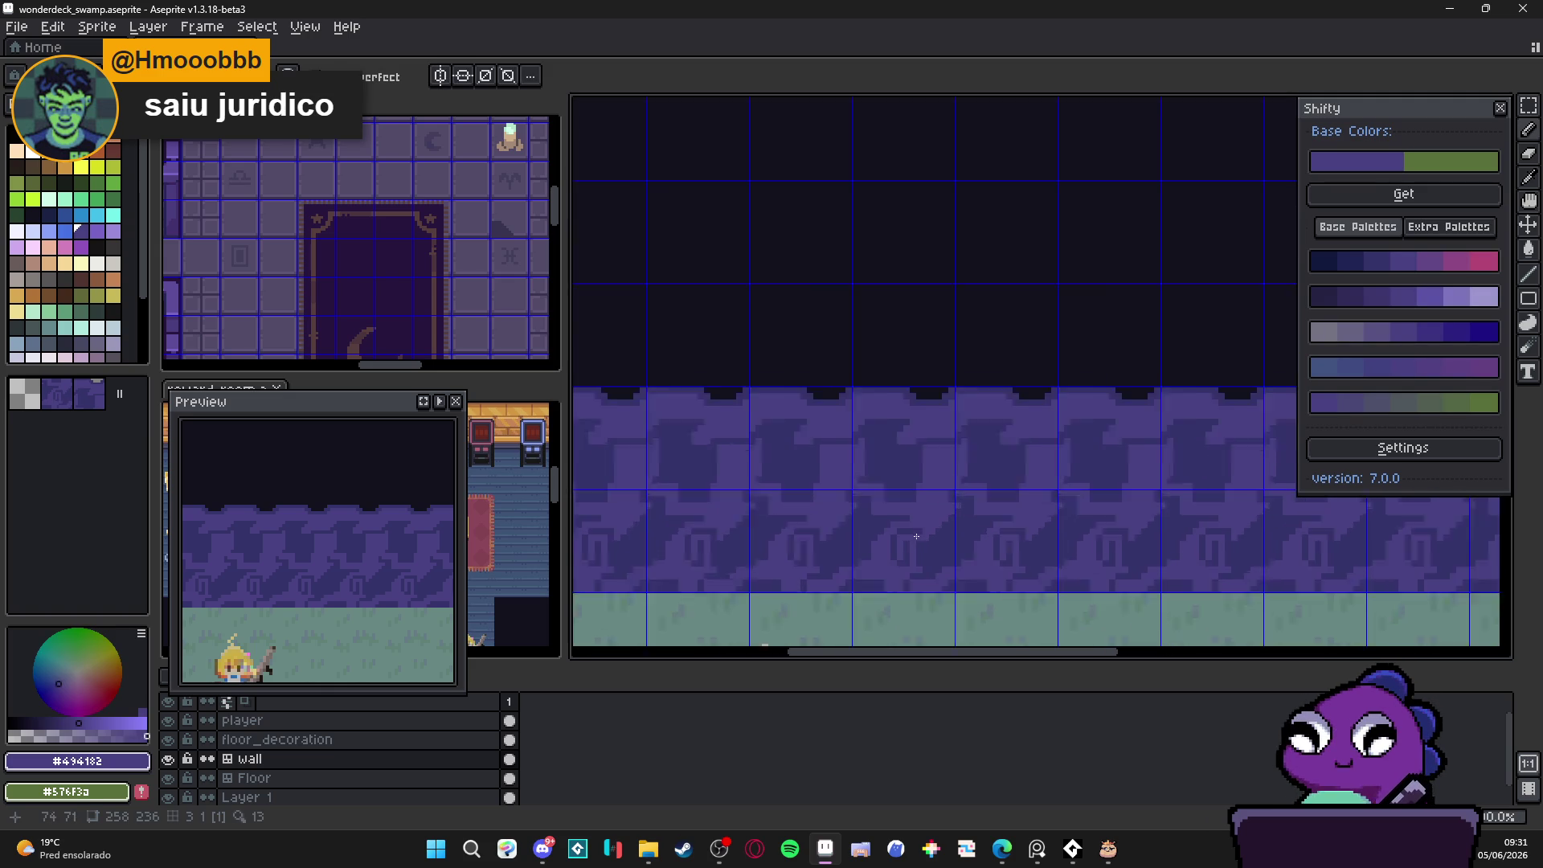
{"action": "left_click", "coordinate": [919, 524], "text": "alt"}
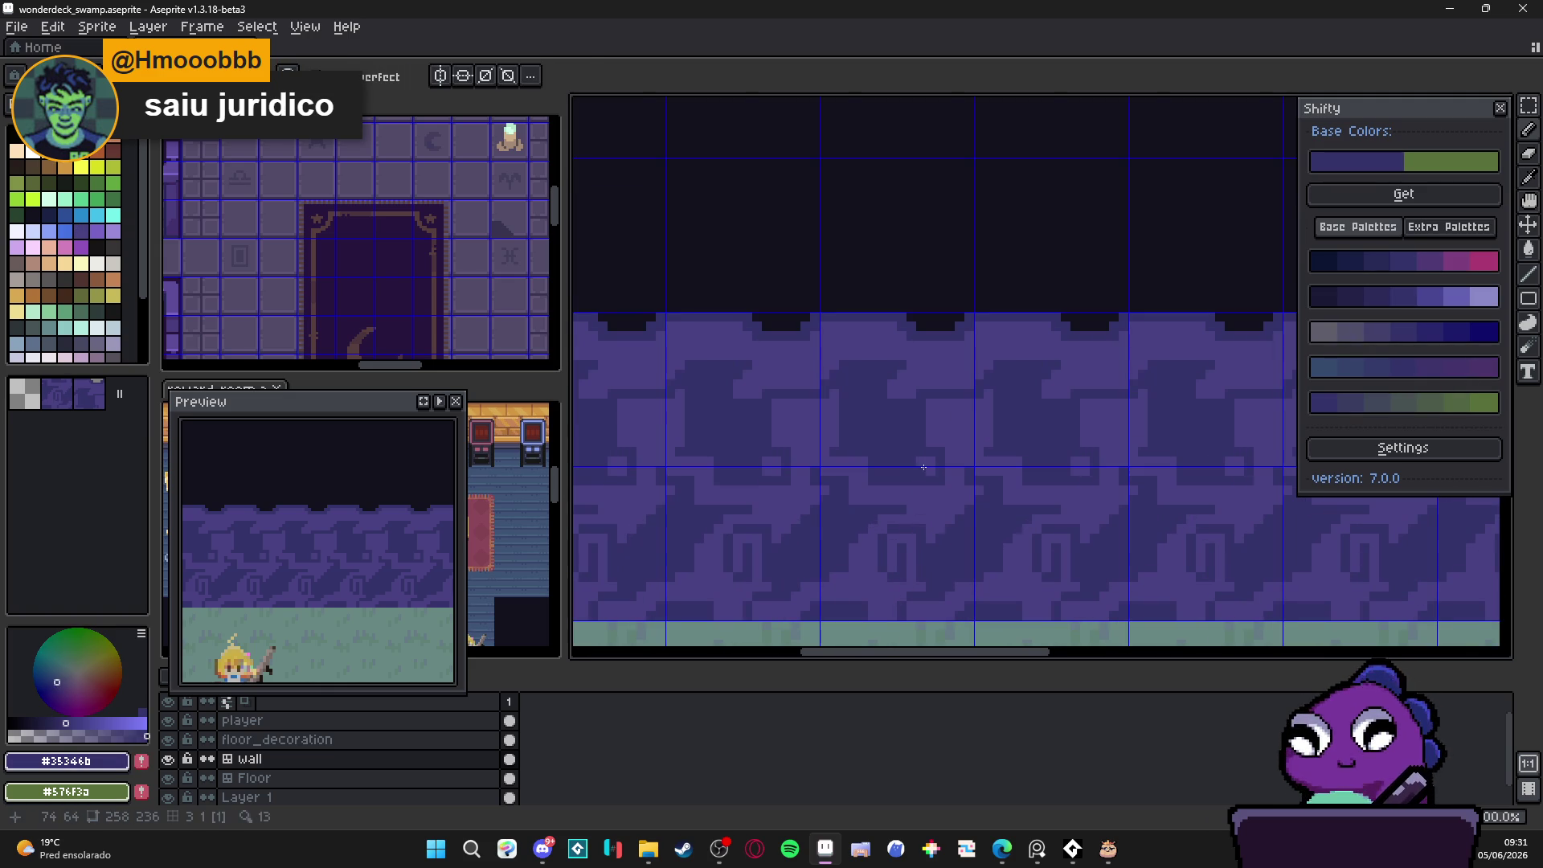
{"action": "scroll", "coordinate": [923, 466], "scroll_direction": "up", "scroll_amount": 1}
{"action": "left_click", "coordinate": [916, 467], "text": "alt"}
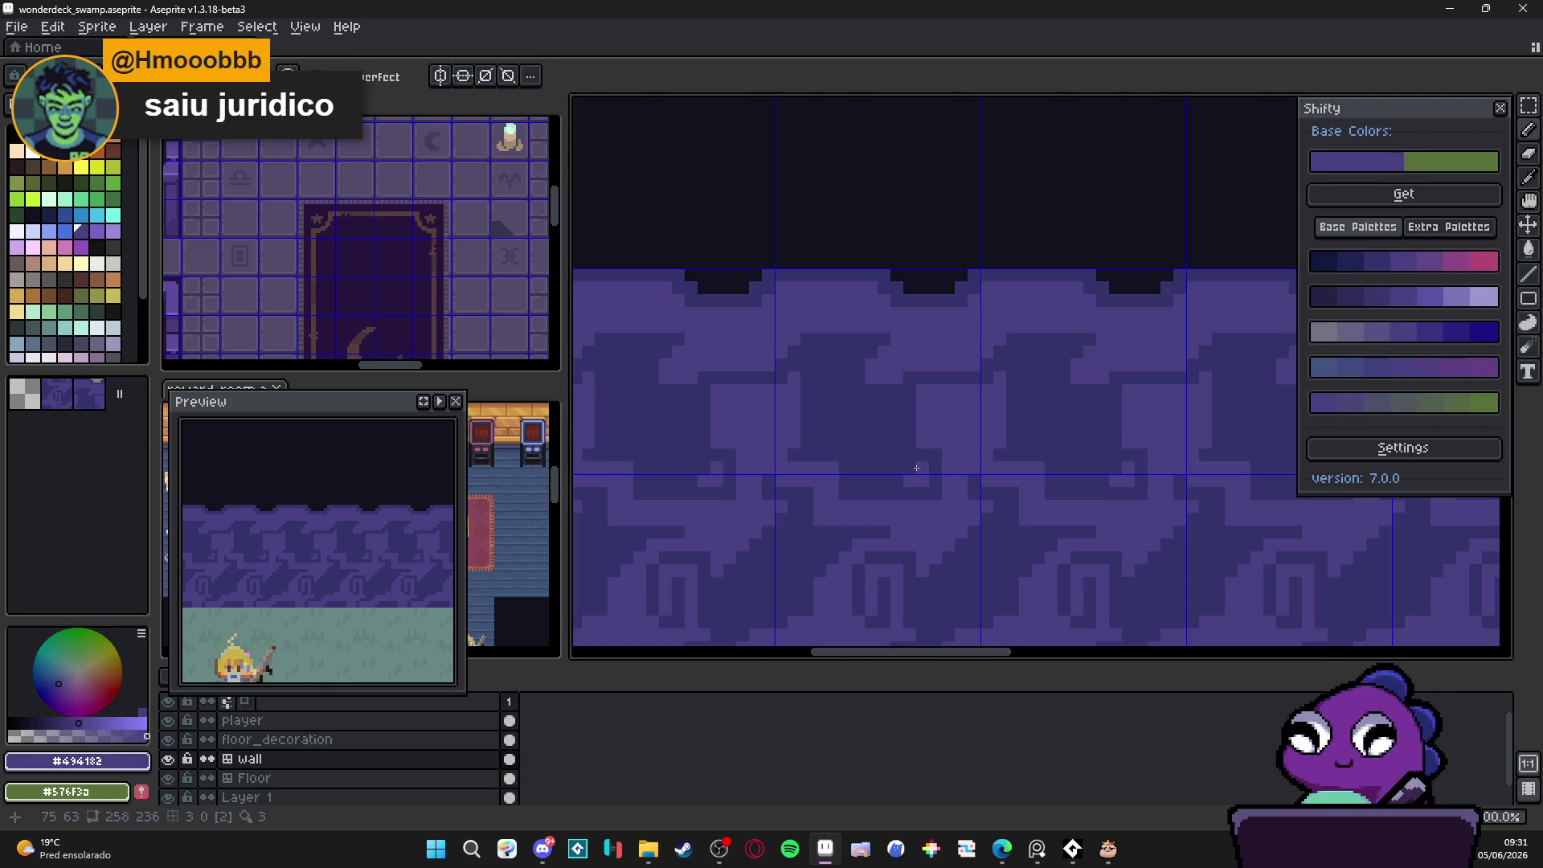
{"action": "left_click", "coordinate": [913, 442]}
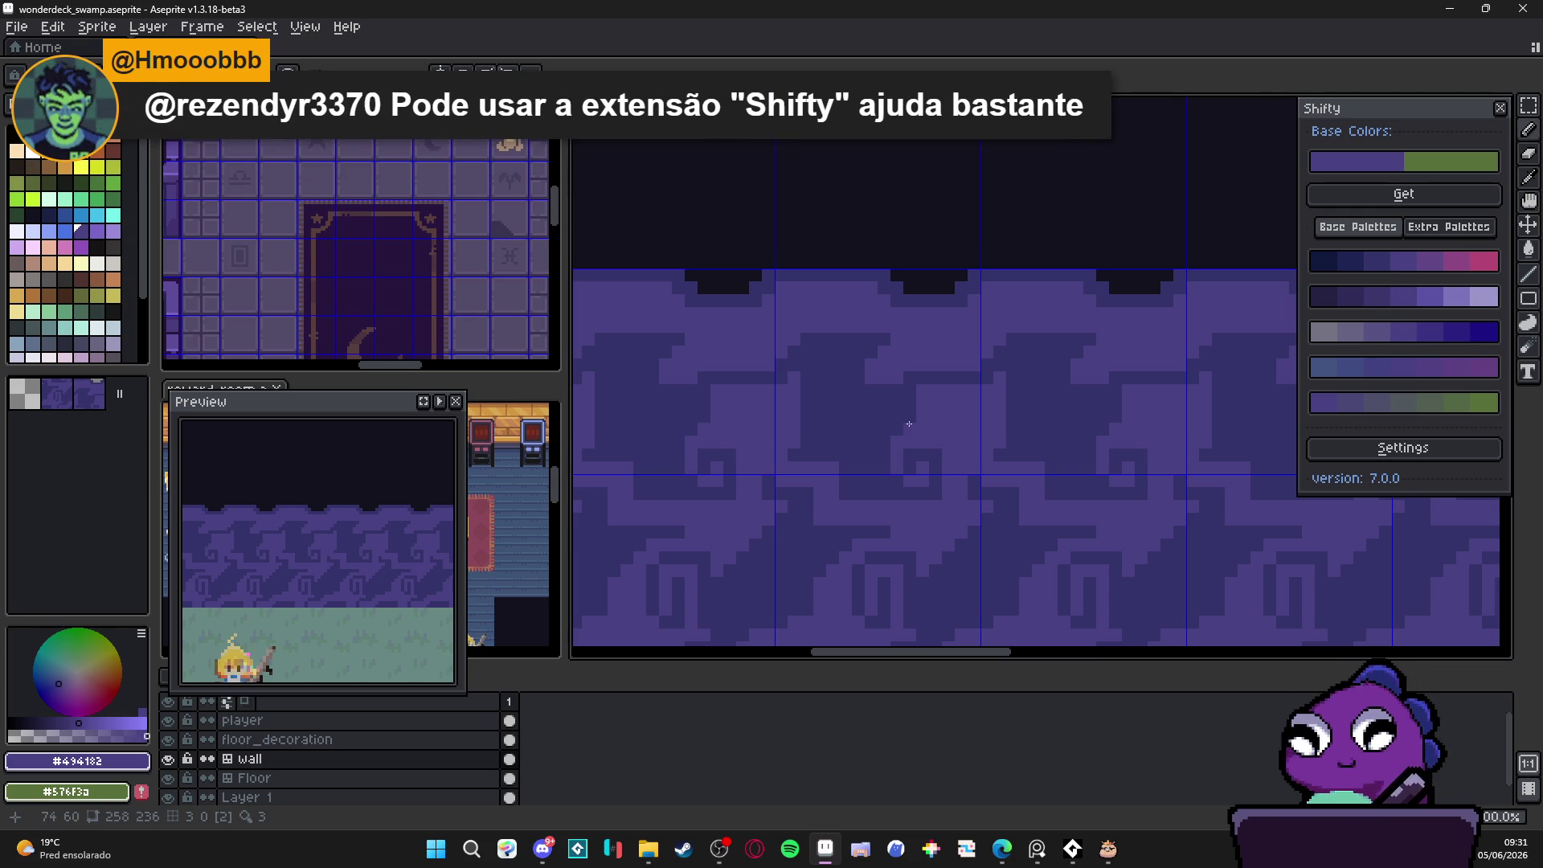
{"action": "scroll", "coordinate": [948, 446], "scroll_direction": "down", "scroll_amount": 3}
{"action": "scroll", "coordinate": [1003, 514], "scroll_direction": "up", "scroll_amount": 5}
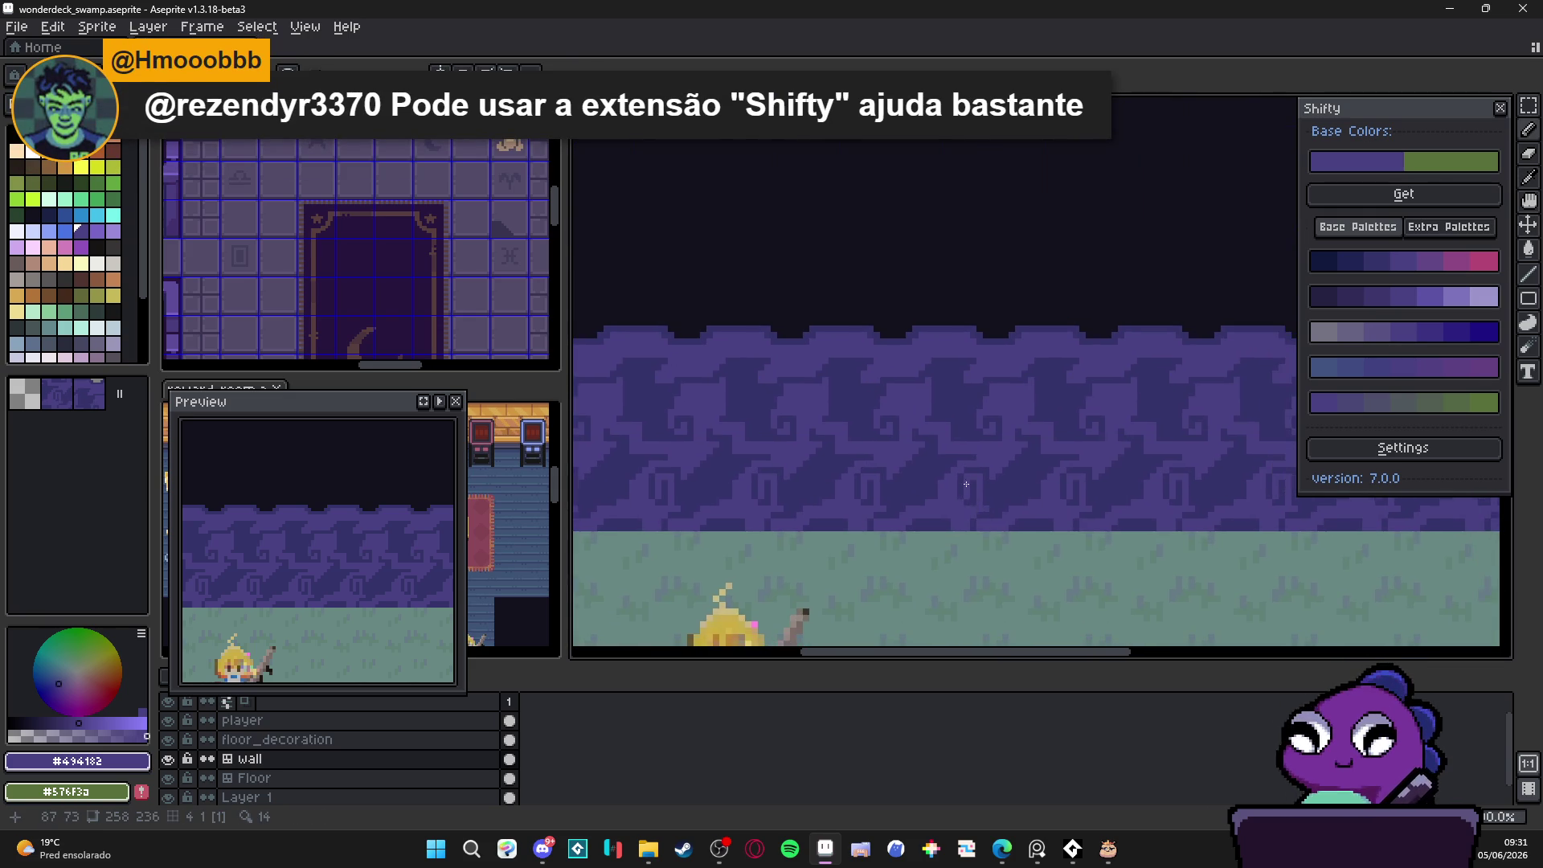
{"action": "left_click", "coordinate": [940, 365], "text": "alt"}
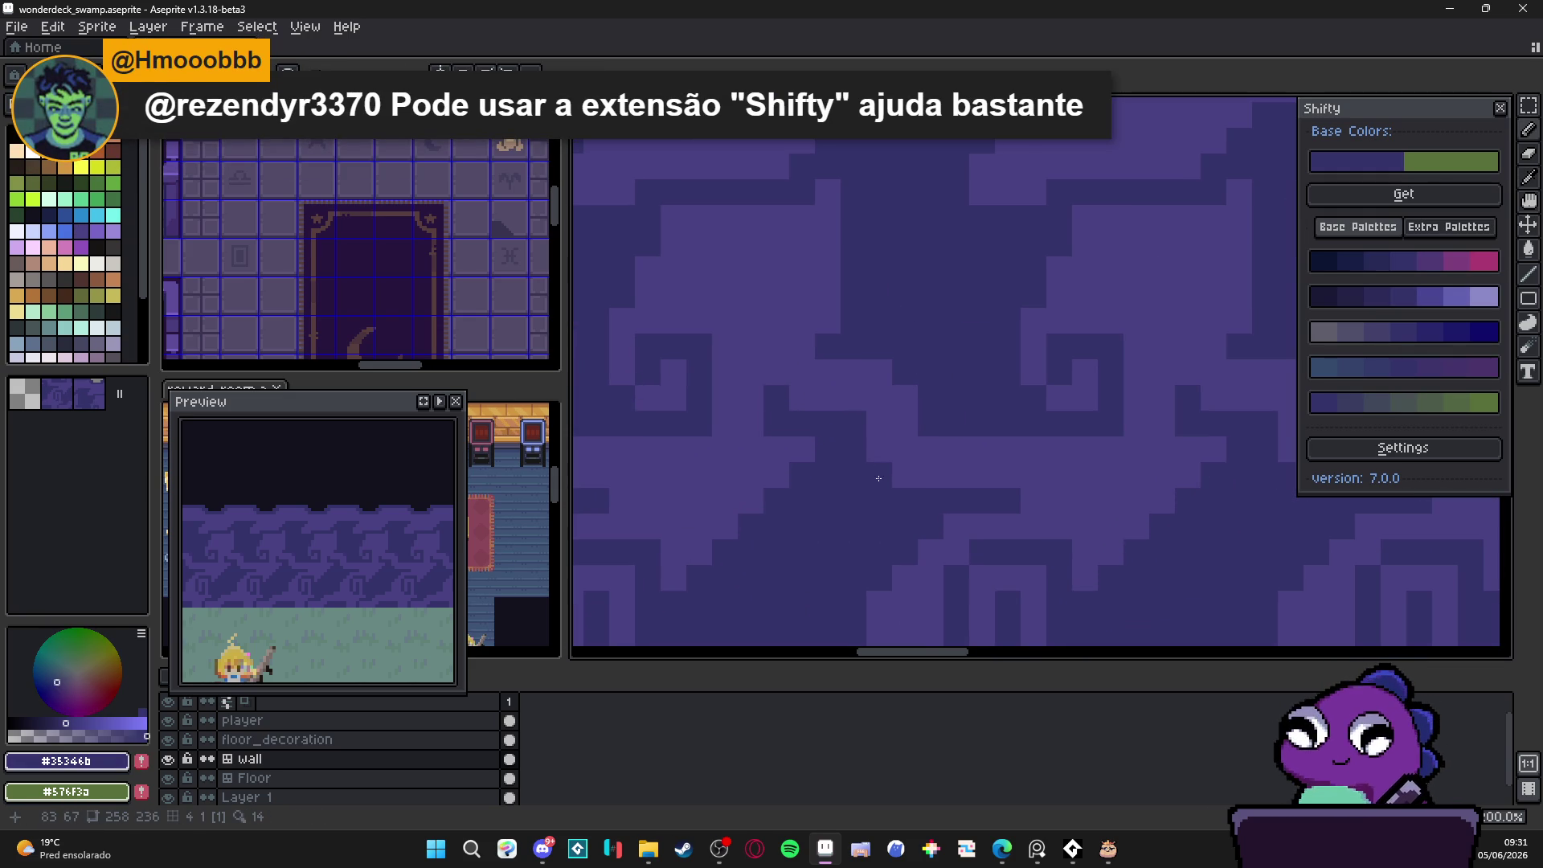
{"action": "scroll", "coordinate": [932, 458], "scroll_direction": "down", "scroll_amount": 3}
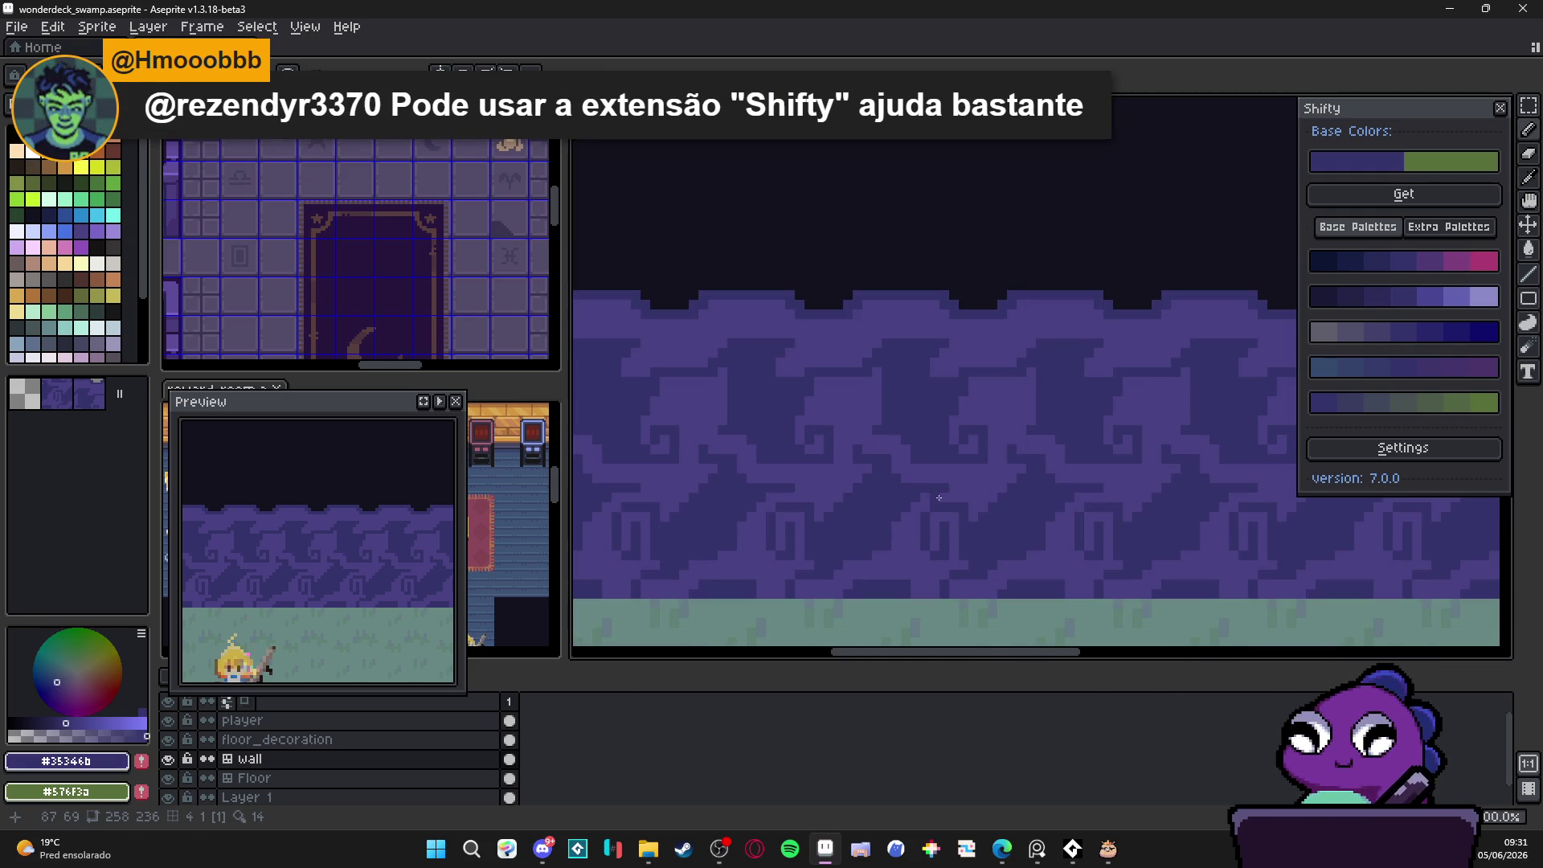
{"action": "left_click", "coordinate": [791, 371], "text": "alt"}
{"action": "scroll", "coordinate": [791, 371], "scroll_direction": "up", "scroll_amount": 2}
{"action": "mouse_move", "coordinate": [787, 394]}
{"action": "left_mouse_down"}
{"action": "mouse_move", "coordinate": [787, 421]}
{"action": "mouse_move", "coordinate": [692, 400]}
{"action": "mouse_move", "coordinate": [699, 363]}
{"action": "mouse_move", "coordinate": [733, 362]}
{"action": "left_mouse_up"}
Step: Paint a light purple row of pixels through the spiral
{"action": "scroll", "coordinate": [805, 449], "scroll_direction": "down", "scroll_amount": 3}
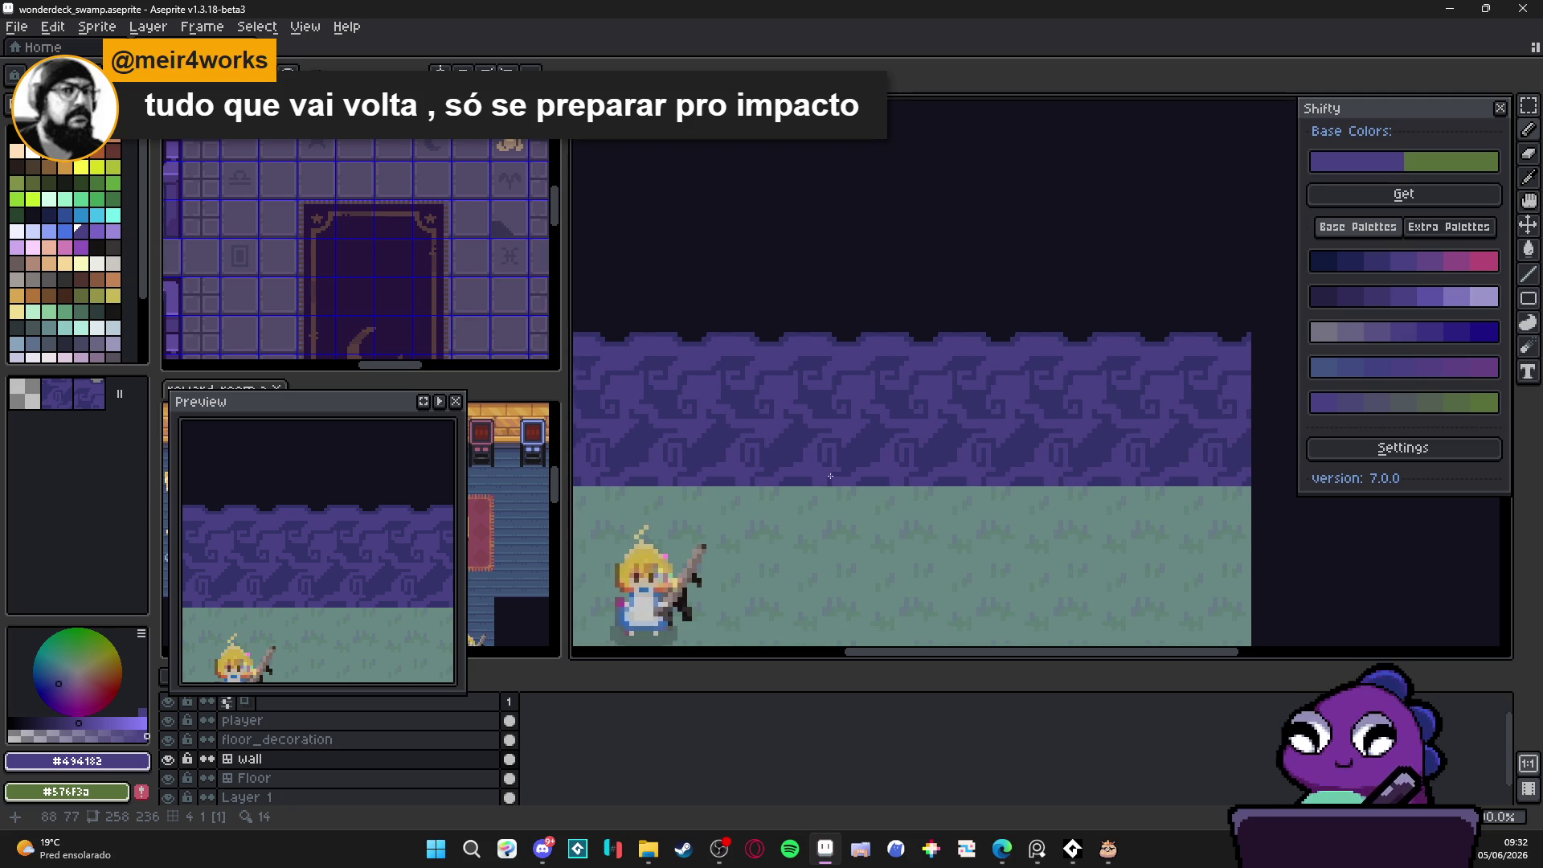
{"action": "scroll", "coordinate": [836, 478], "scroll_direction": "down", "scroll_amount": 1}
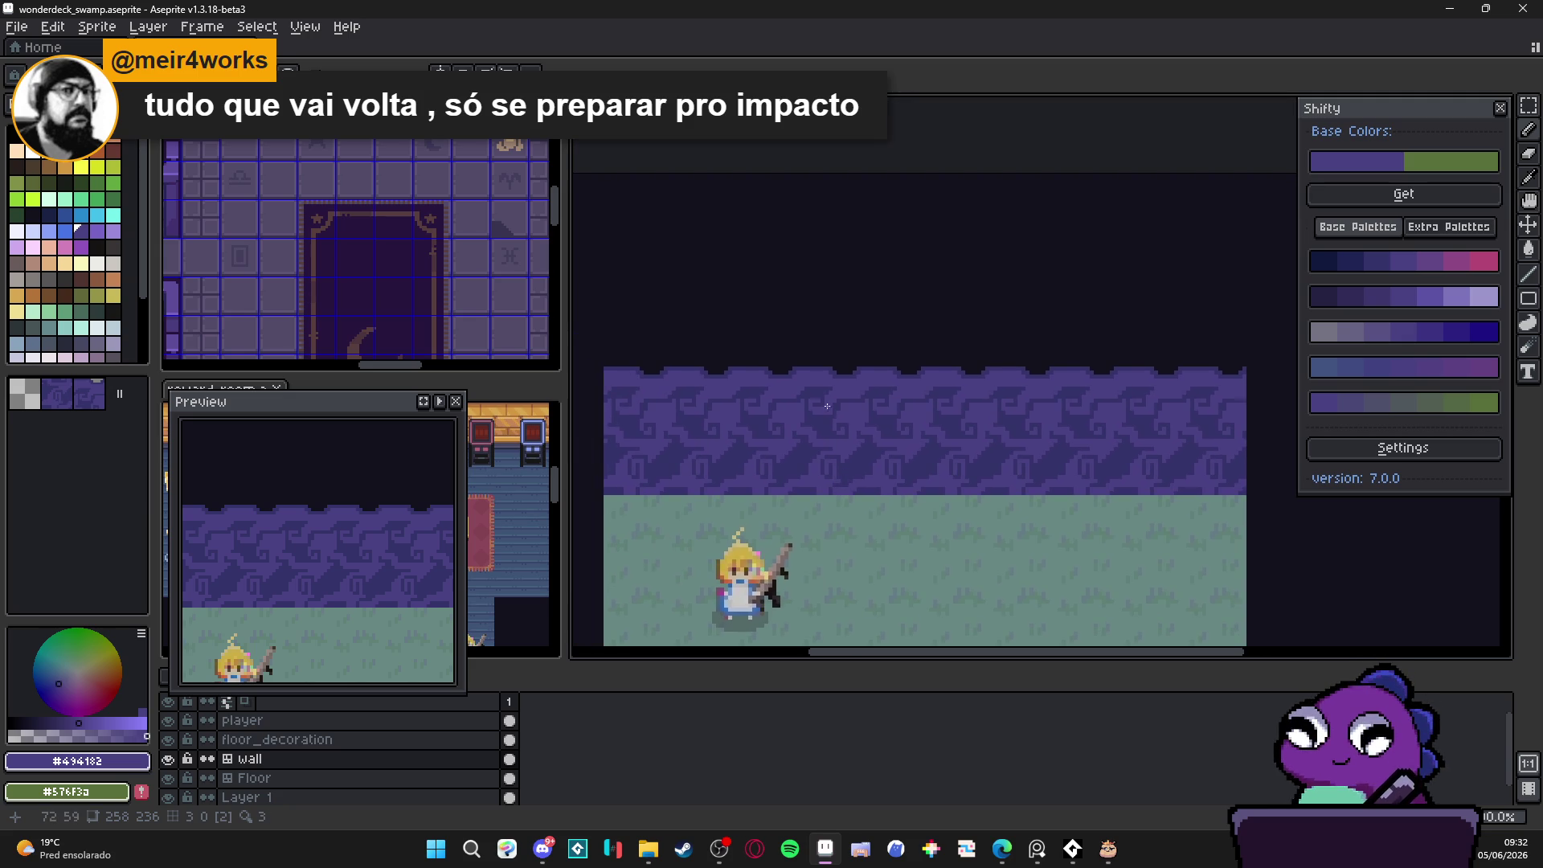
{"action": "scroll", "coordinate": [763, 334], "scroll_direction": "up", "scroll_amount": 3}
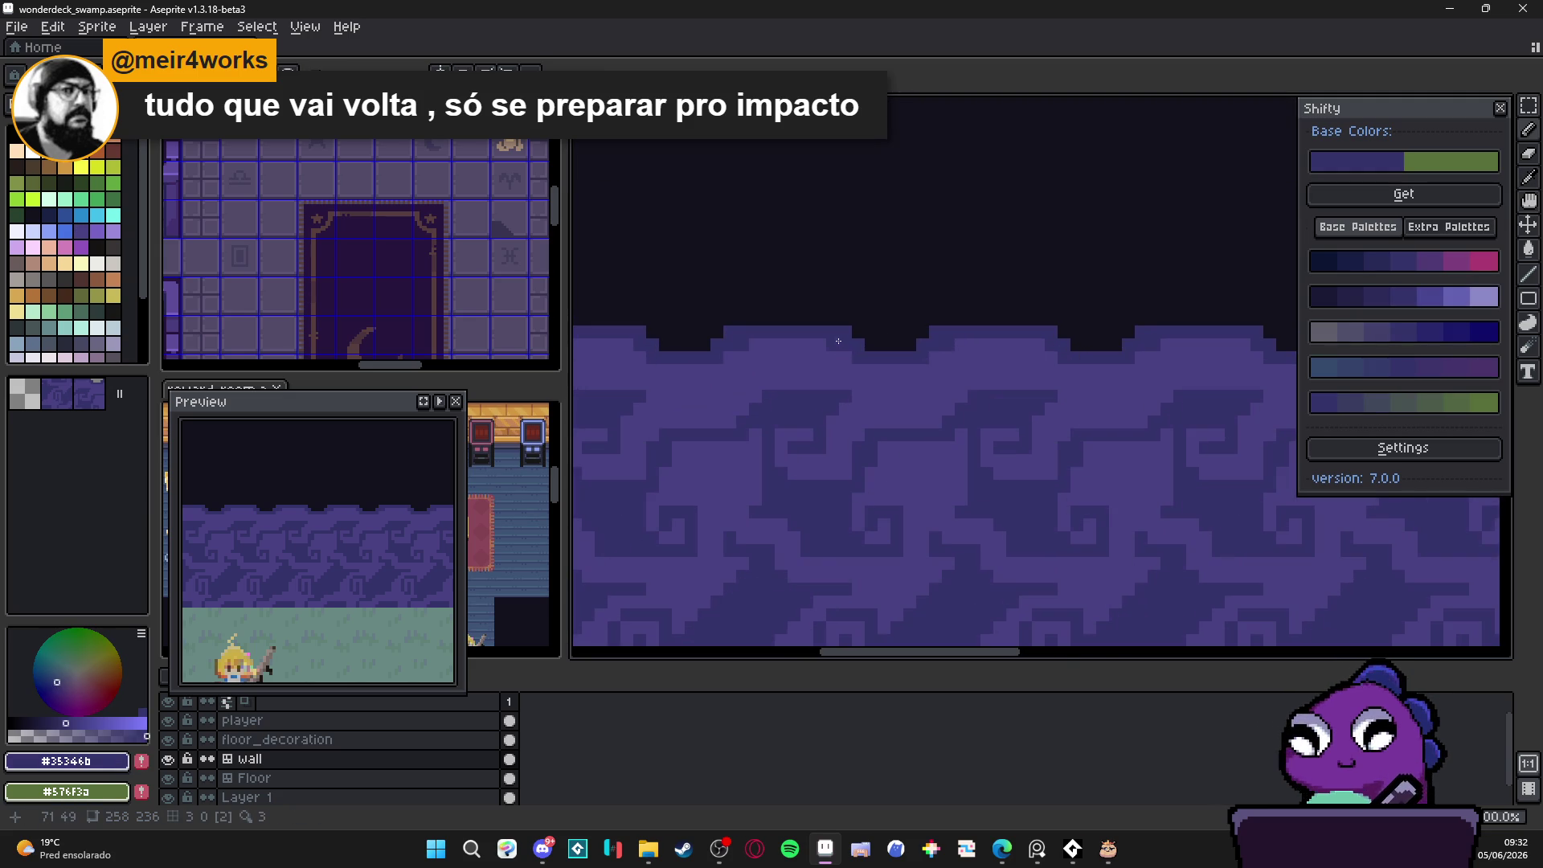
{"action": "scroll", "coordinate": [844, 370], "scroll_direction": "down", "scroll_amount": 1}
{"action": "scroll", "coordinate": [845, 369], "scroll_direction": "down", "scroll_amount": 1}
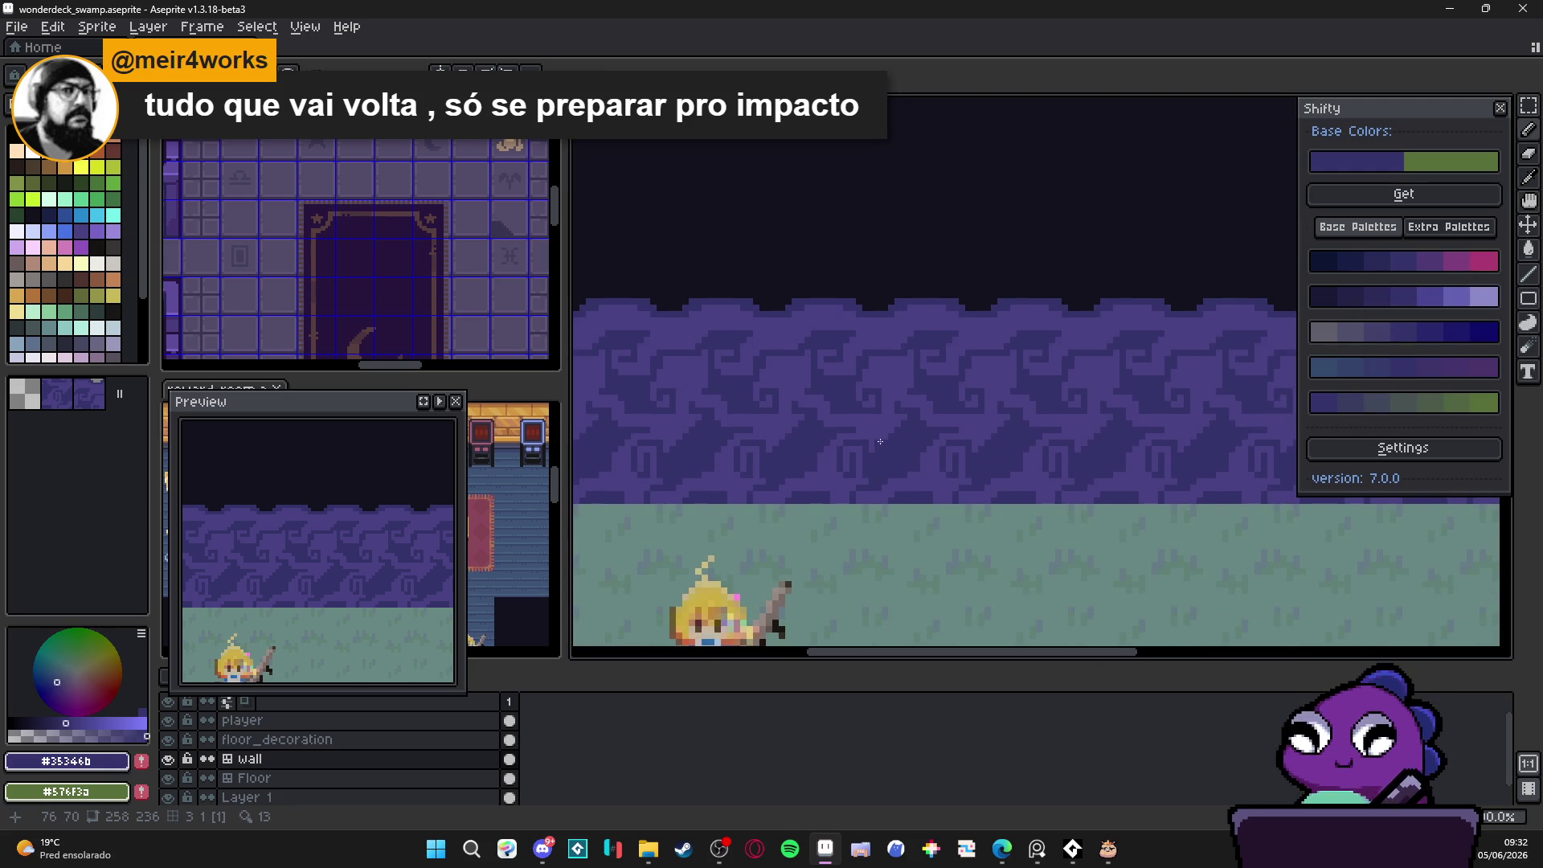
{"action": "scroll", "coordinate": [883, 444], "scroll_direction": "down", "scroll_amount": 1}
{"action": "scroll", "coordinate": [890, 447], "scroll_direction": "up", "scroll_amount": 3}
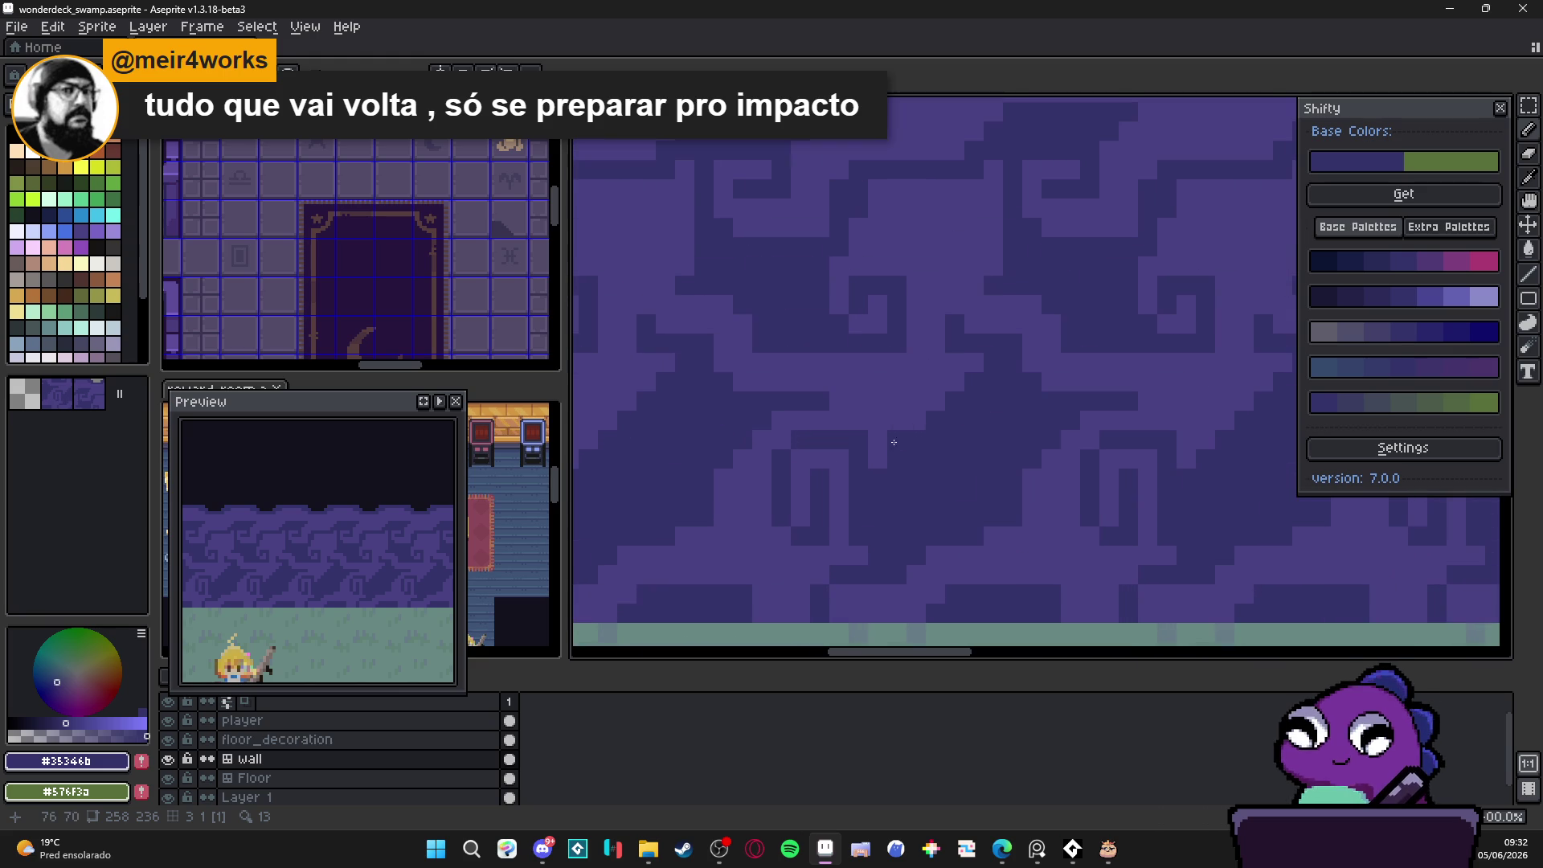
{"action": "left_click", "coordinate": [894, 450], "text": "alt"}
{"action": "mouse_move", "coordinate": [895, 454]}
{"action": "left_mouse_down"}
{"action": "mouse_move", "coordinate": [974, 458]}
{"action": "mouse_move", "coordinate": [987, 442]}
{"action": "left_mouse_up"}
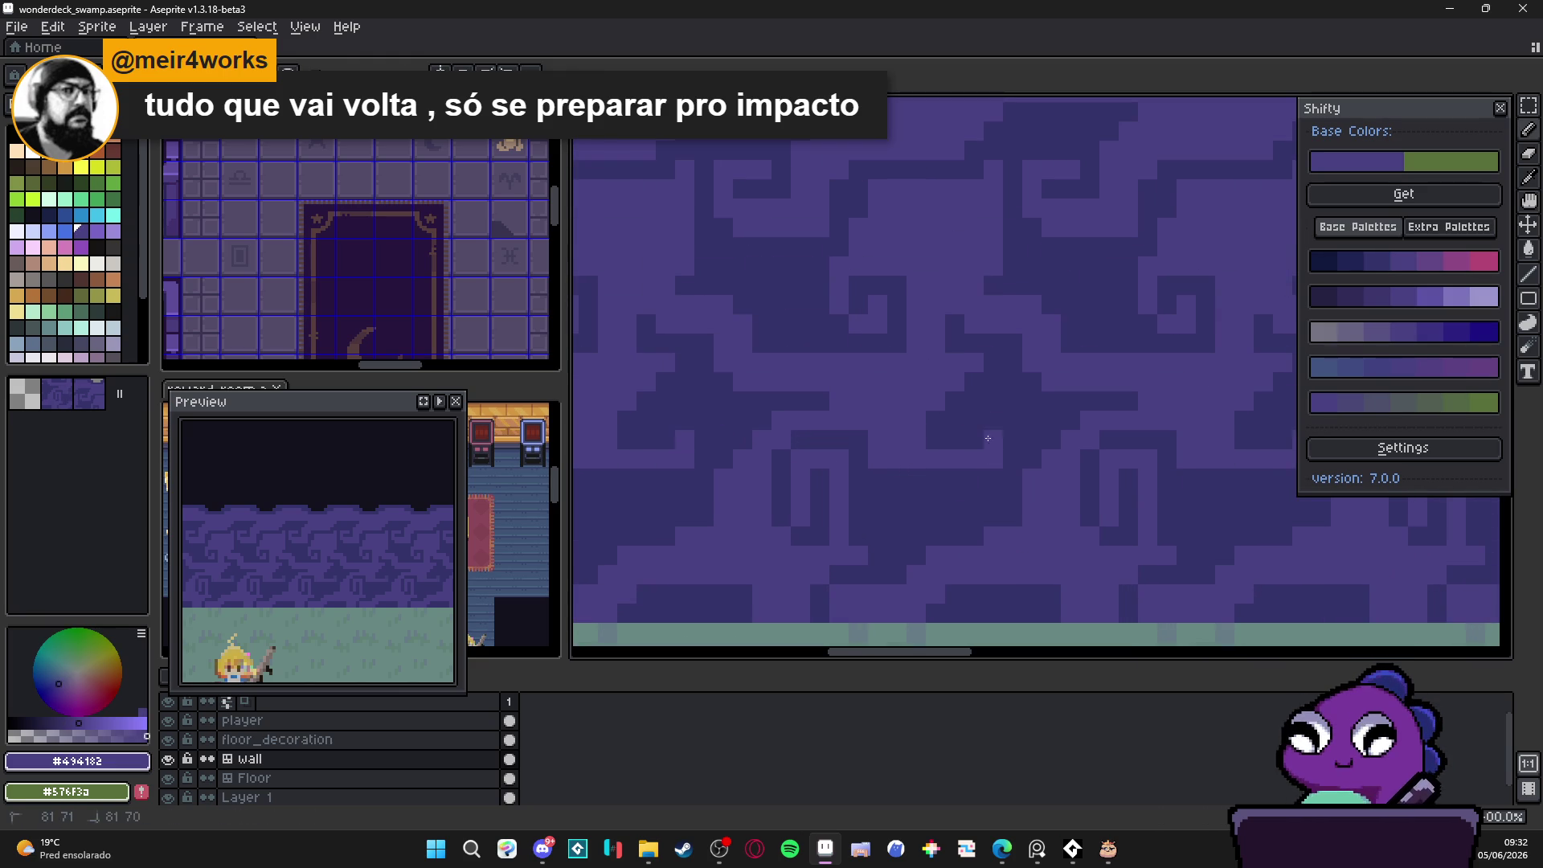
Step: Touch up the spiral with a few pixels, then zoom out to show the whole swamp room
{"action": "scroll", "coordinate": [977, 441], "scroll_direction": "down", "scroll_amount": 1}
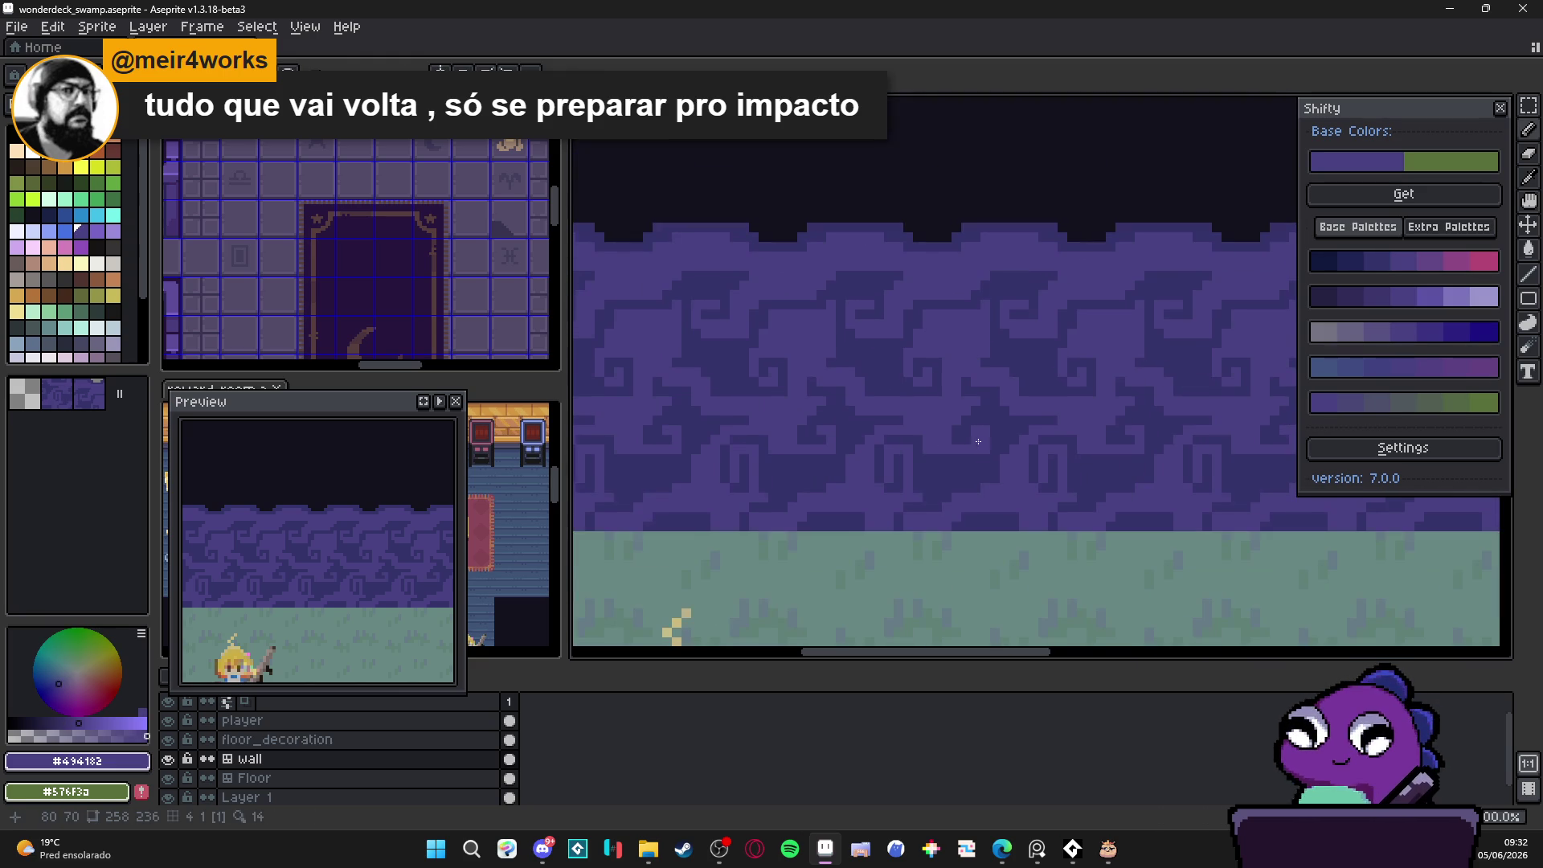
{"action": "scroll", "coordinate": [944, 480], "scroll_direction": "up", "scroll_amount": 1}
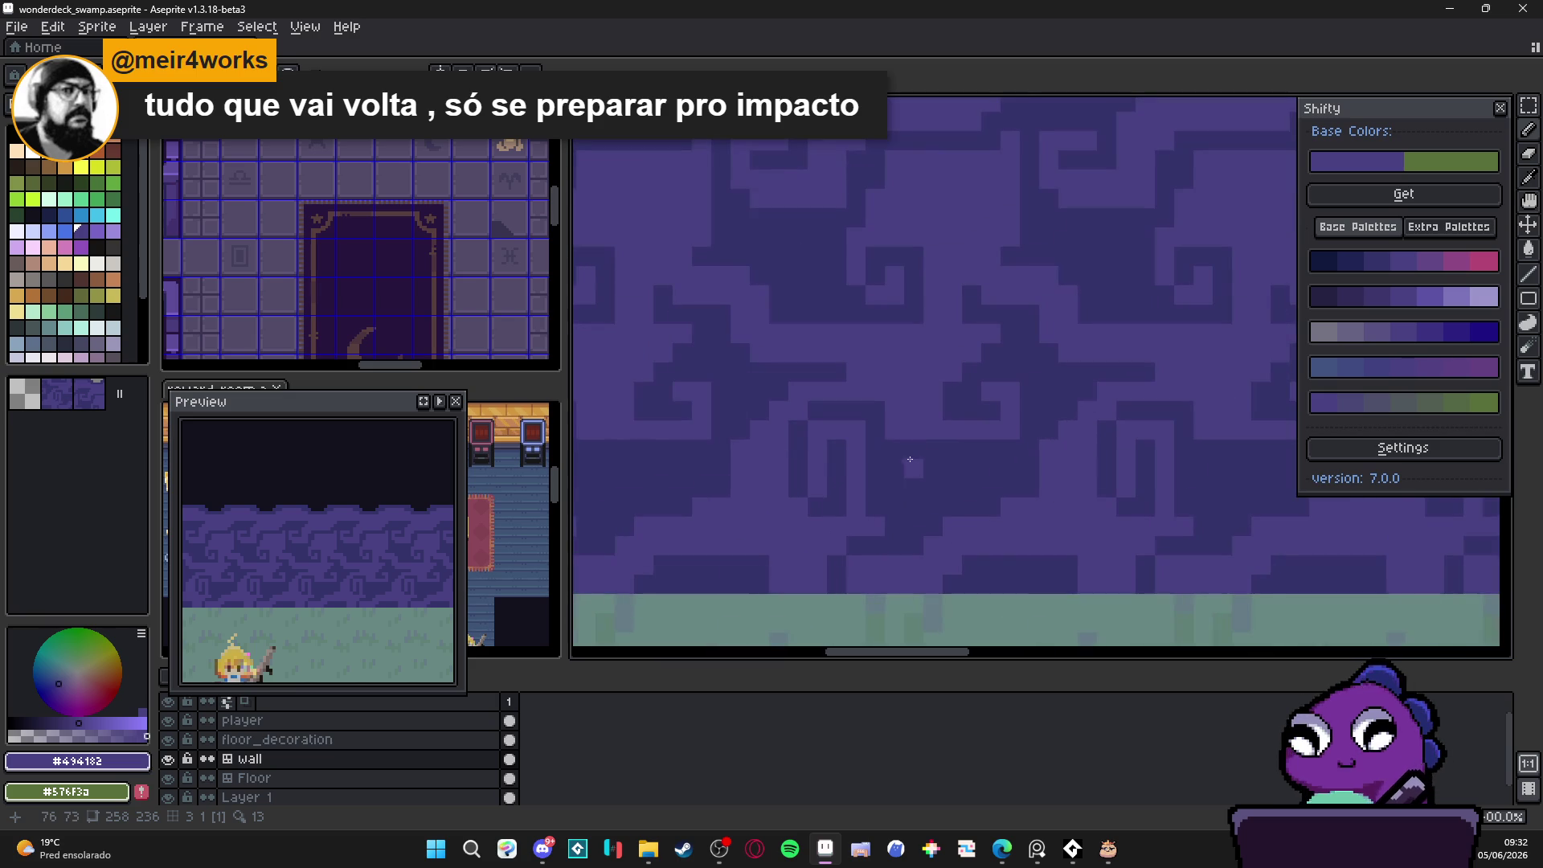
{"action": "mouse_move", "coordinate": [893, 448]}
{"action": "left_mouse_down"}
{"action": "mouse_move", "coordinate": [907, 461]}
{"action": "mouse_move", "coordinate": [894, 487]}
{"action": "left_mouse_up"}
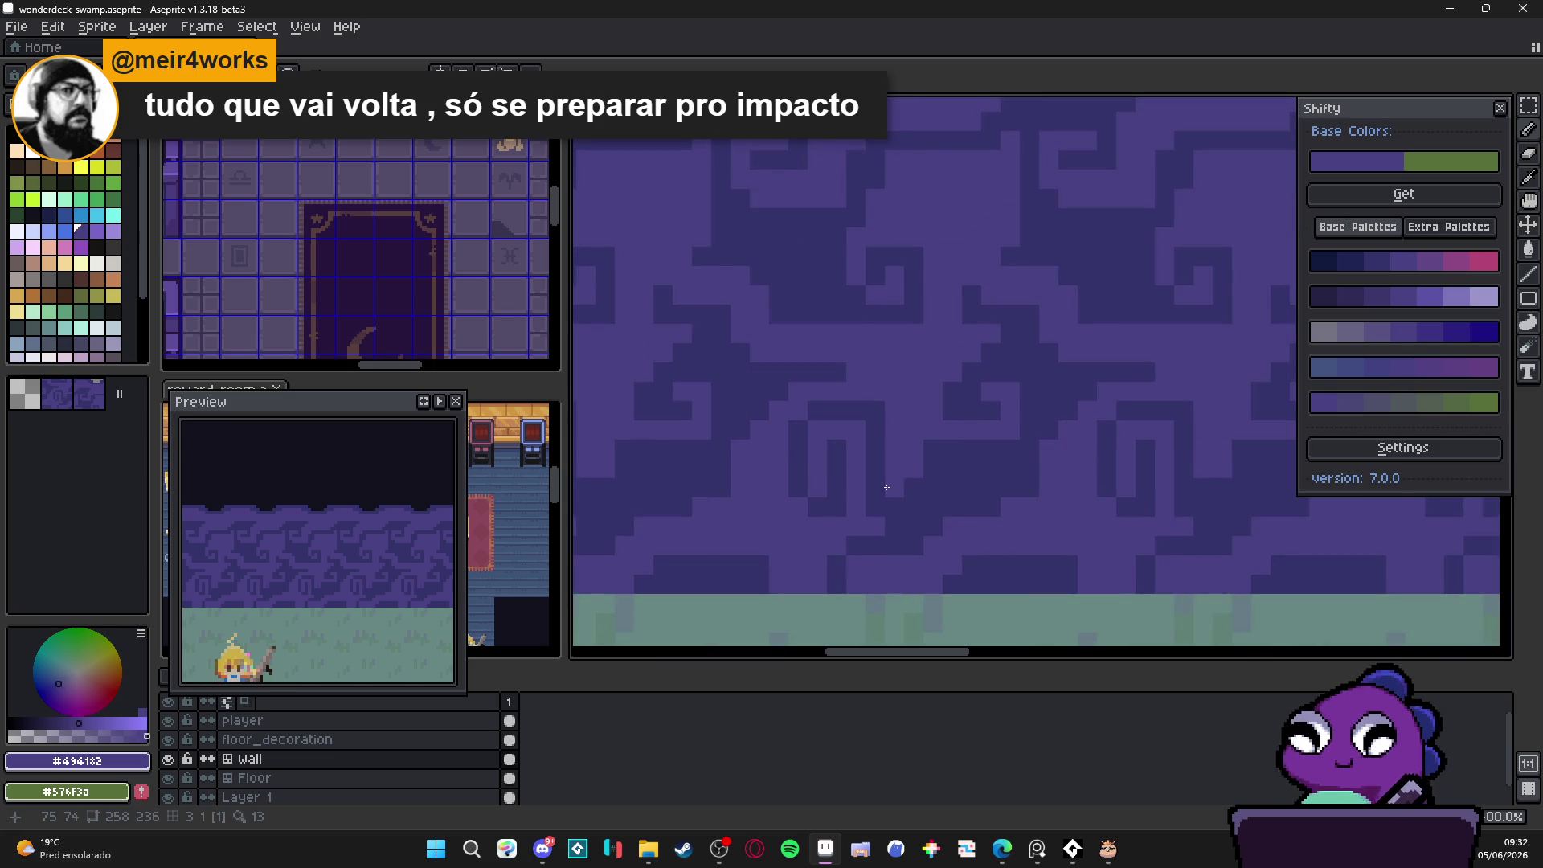
{"action": "scroll", "coordinate": [900, 483], "scroll_direction": "down", "scroll_amount": 1}
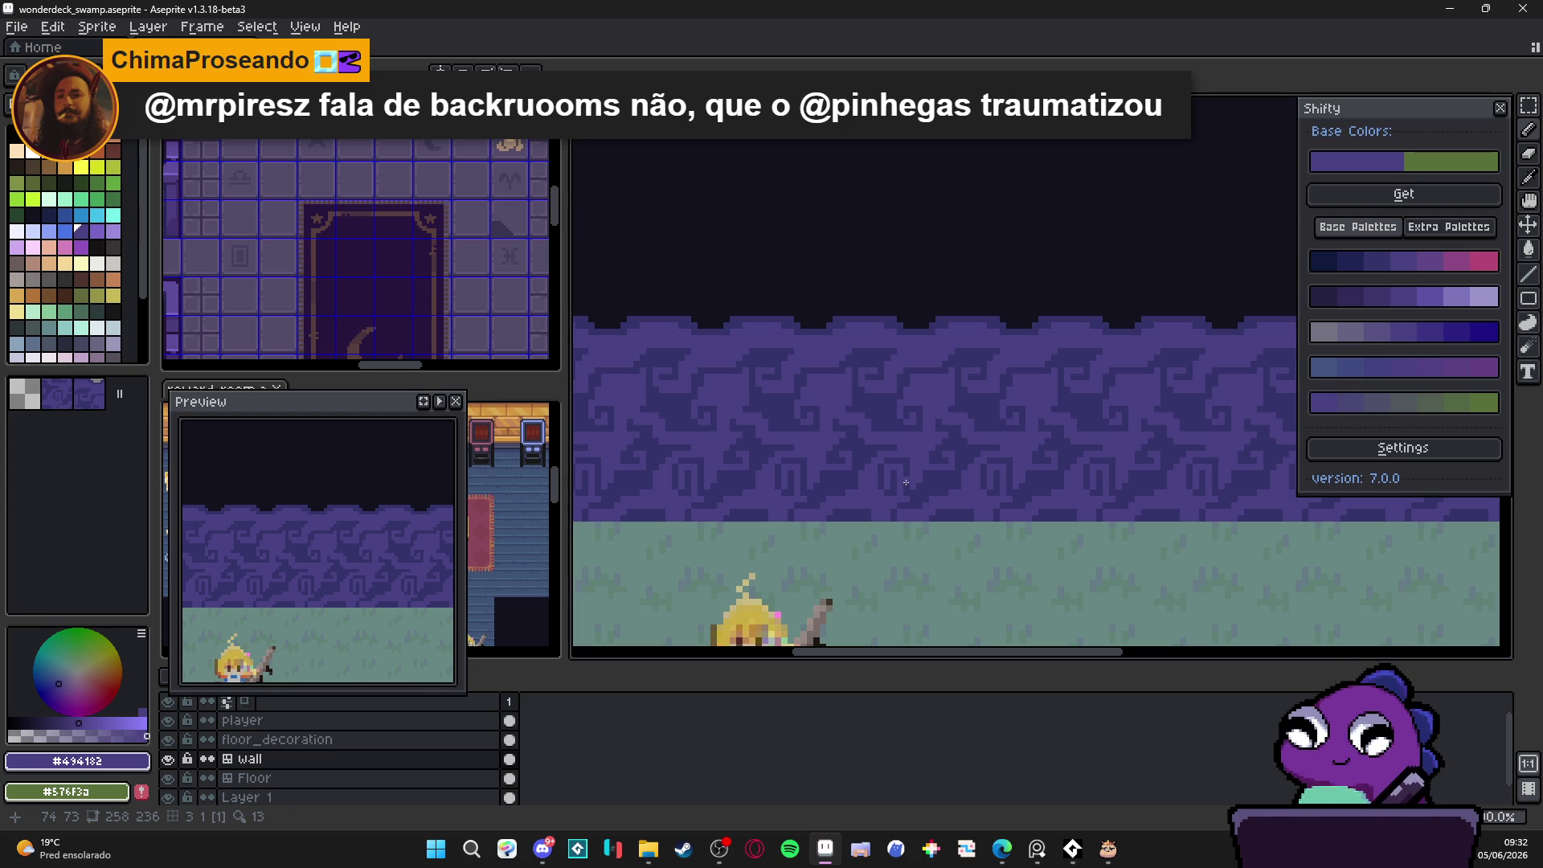
{"action": "scroll", "coordinate": [805, 250], "scroll_direction": "down", "scroll_amount": 1}
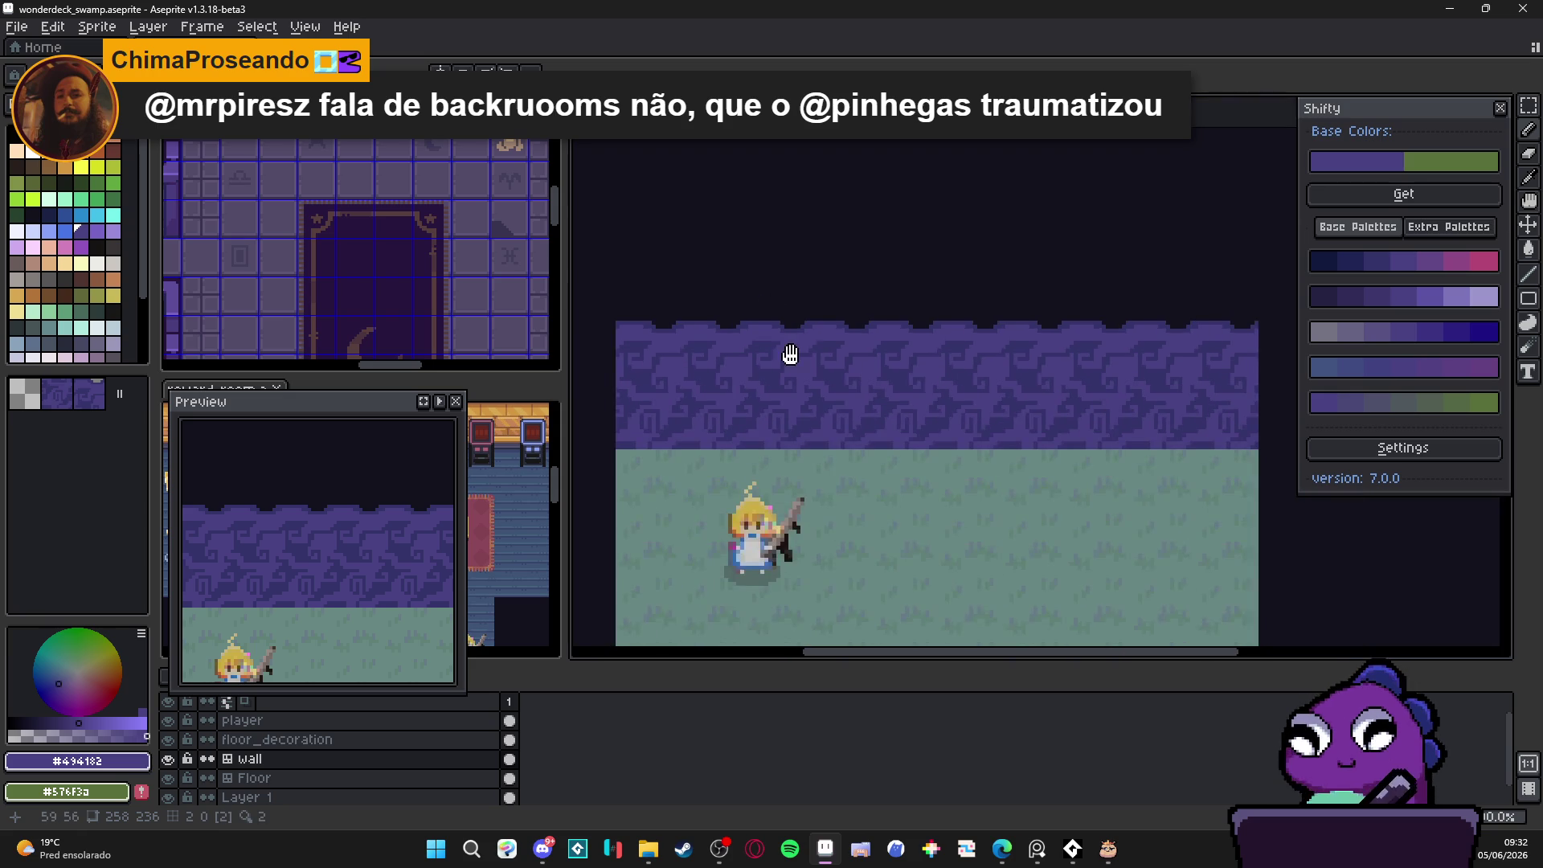
{"action": "scroll", "coordinate": [805, 327], "scroll_direction": "down", "scroll_amount": 1}
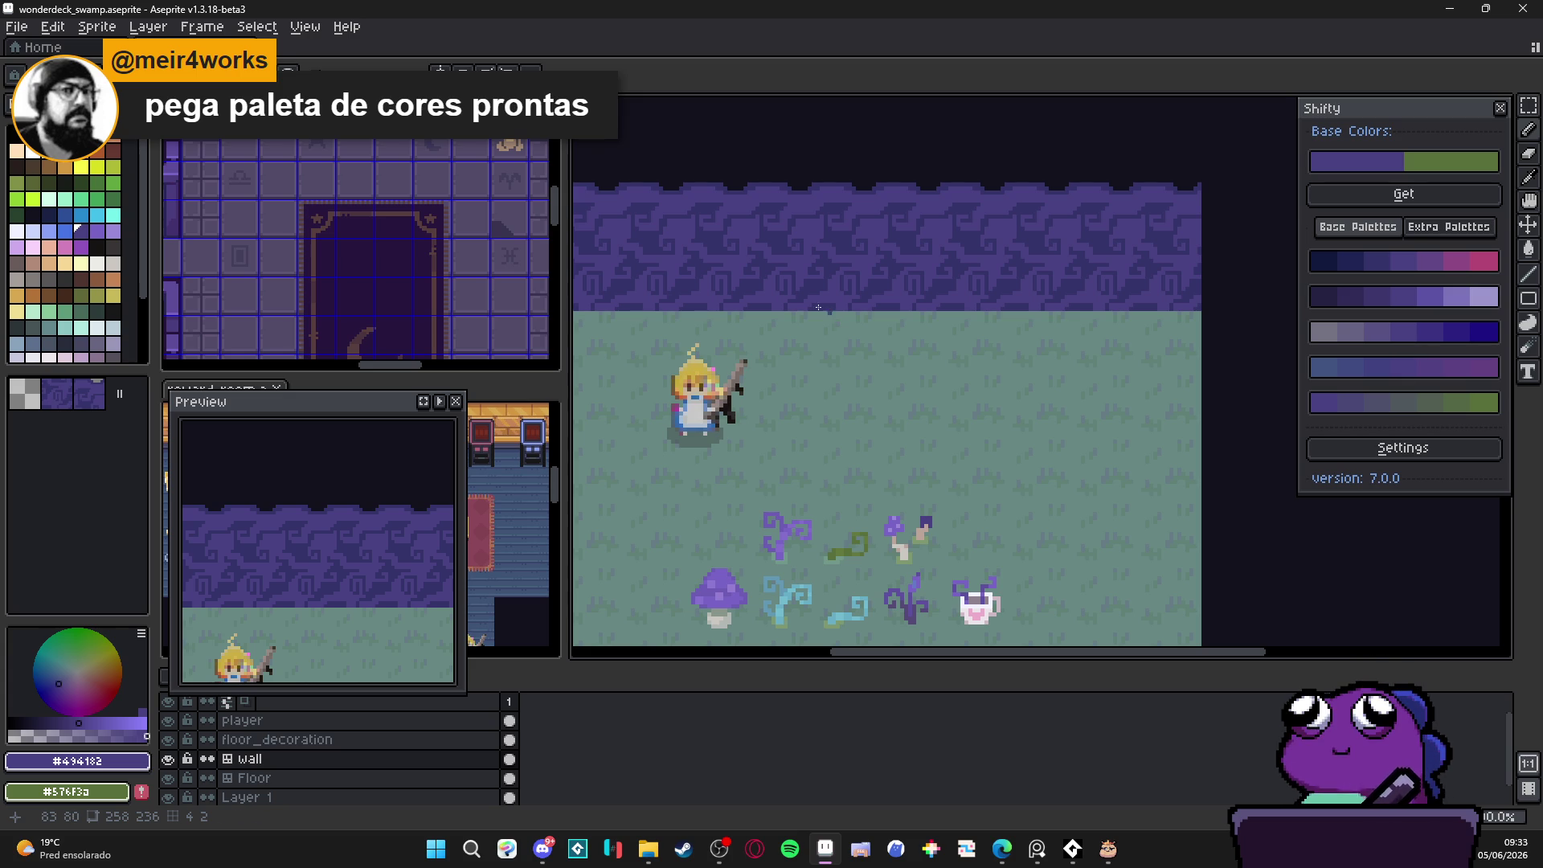
Step: Paint a dark navy swoop near the wall's top using a generated shade of #494182
{"action": "scroll", "coordinate": [821, 263], "scroll_direction": "up", "scroll_amount": 2}
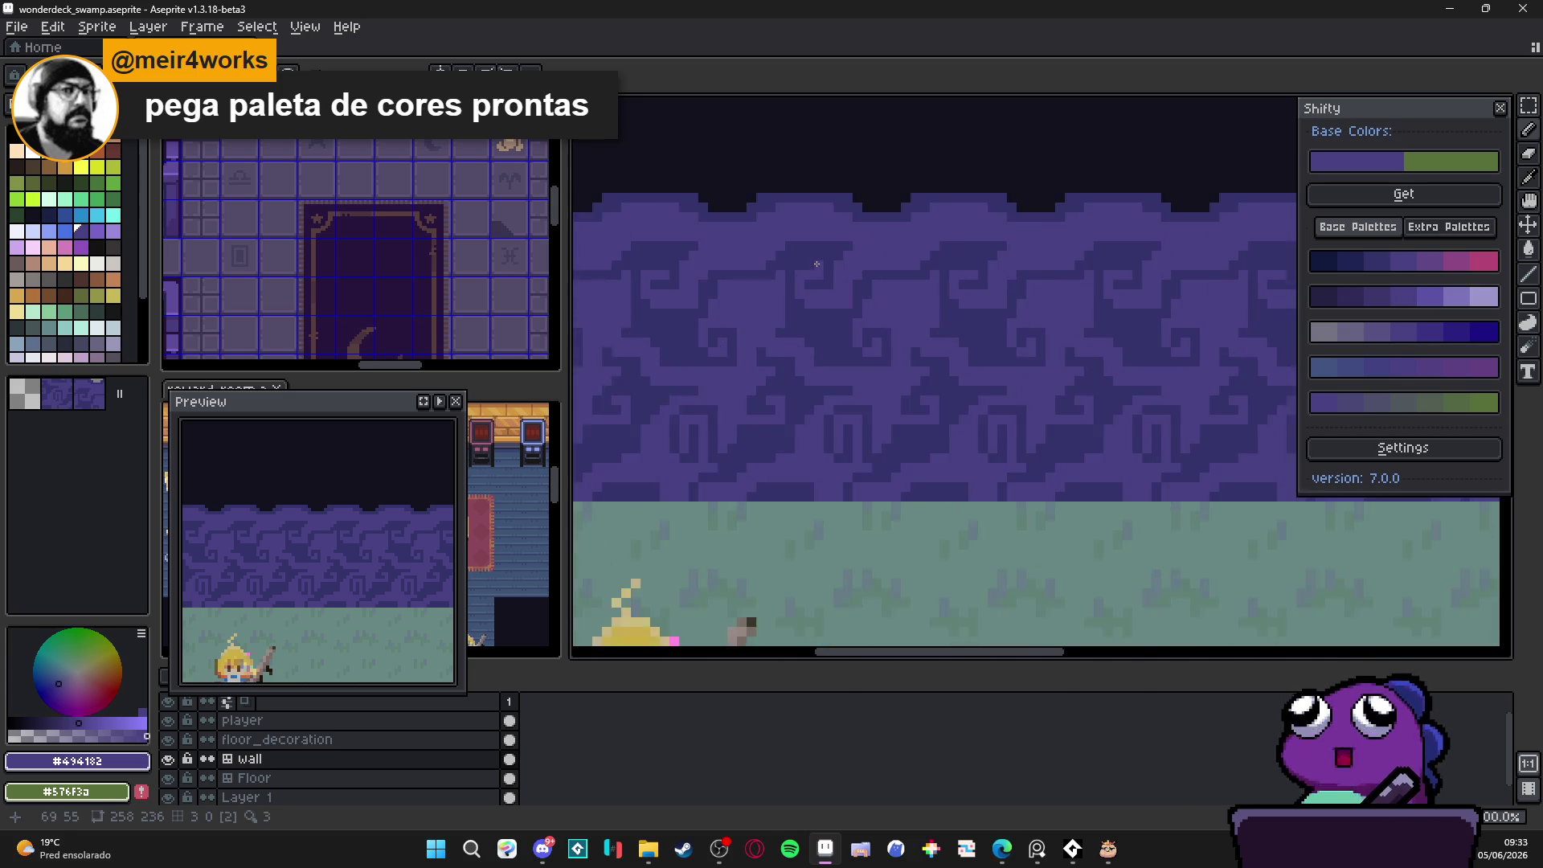
{"action": "scroll", "coordinate": [822, 263], "scroll_direction": "up", "scroll_amount": 2}
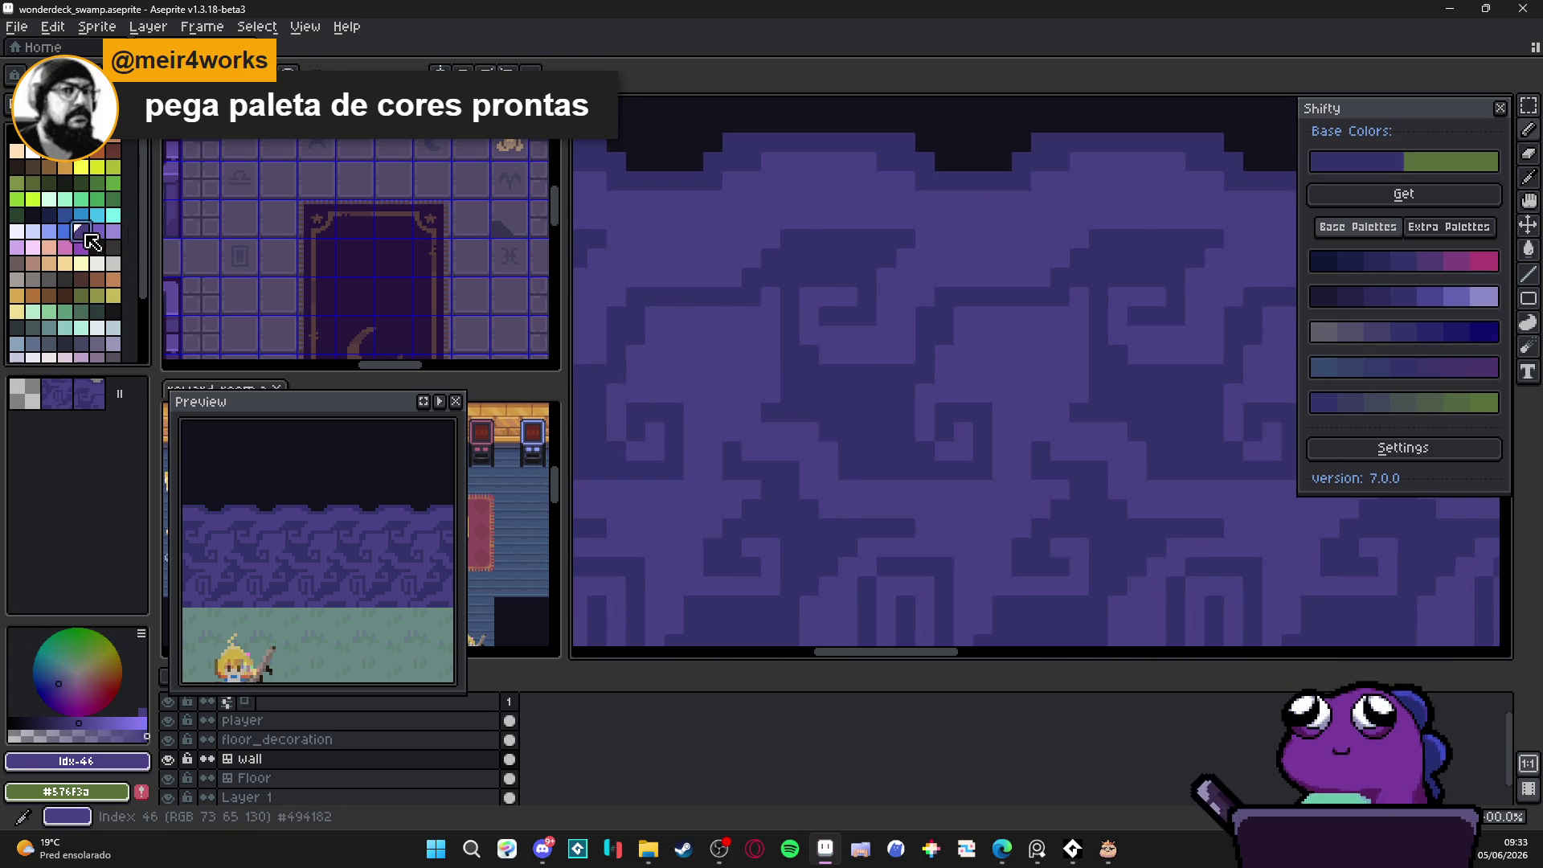
{"action": "scroll", "coordinate": [803, 253], "scroll_direction": "up", "scroll_amount": 1}
{"action": "scroll", "coordinate": [84, 310], "scroll_direction": "down", "scroll_amount": 3}
{"action": "scroll", "coordinate": [84, 309], "scroll_direction": "up", "scroll_amount": 3}
{"action": "left_click", "coordinate": [981, 286], "text": "alt"}
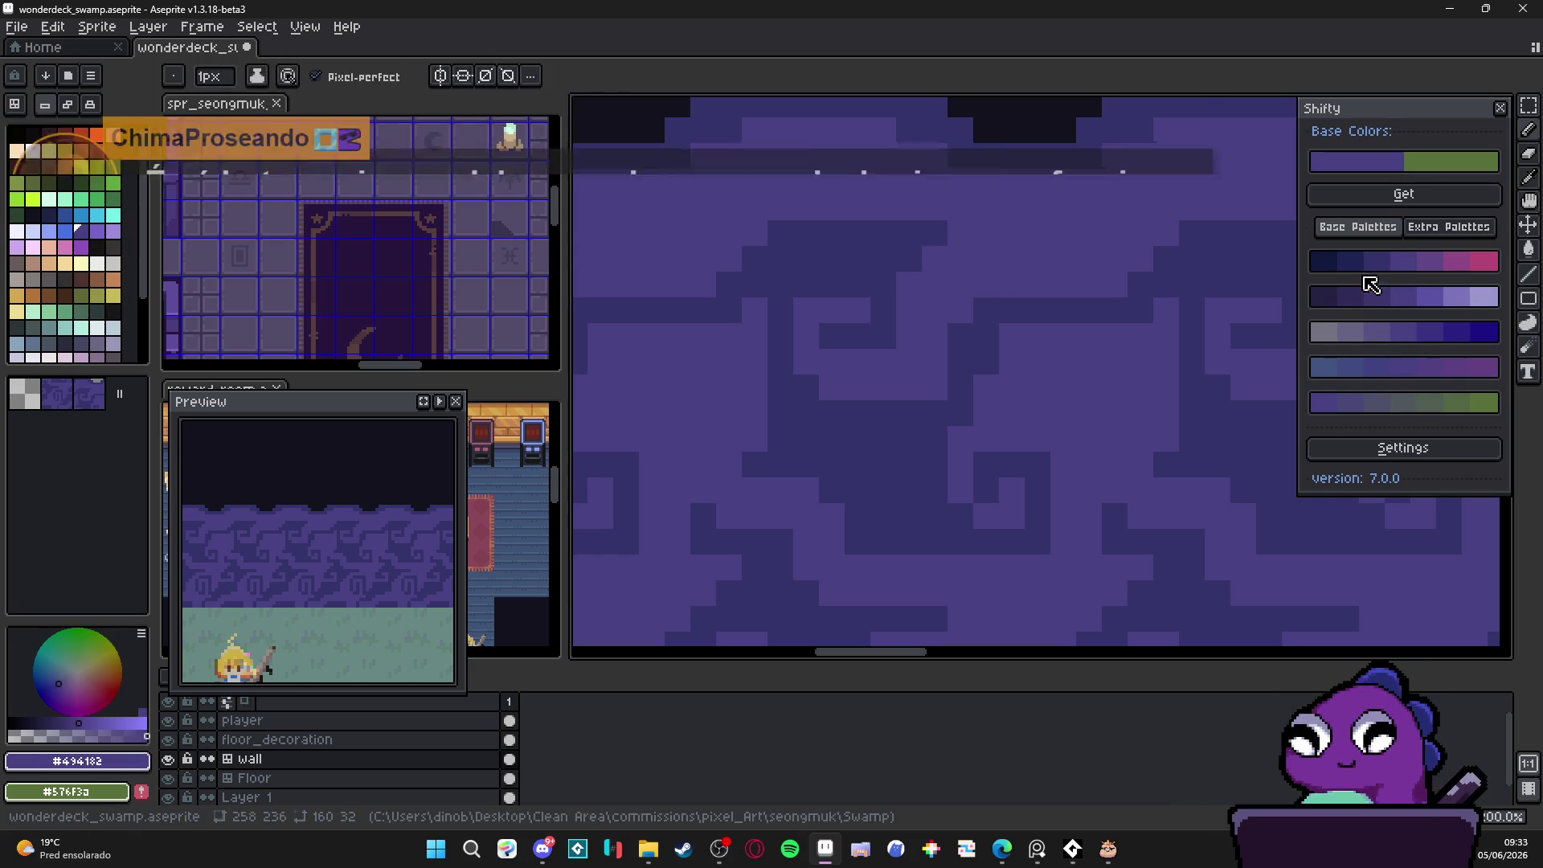
{"action": "left_click", "coordinate": [1366, 261]}
{"action": "mouse_move", "coordinate": [904, 233]}
{"action": "left_mouse_down"}
{"action": "mouse_move", "coordinate": [884, 257]}
{"action": "mouse_move", "coordinate": [810, 255]}
{"action": "mouse_move", "coordinate": [803, 283]}
{"action": "mouse_move", "coordinate": [682, 310]}
{"action": "left_mouse_up"}
{"action": "left_click", "coordinate": [934, 233]}
{"action": "left_click", "coordinate": [756, 259]}
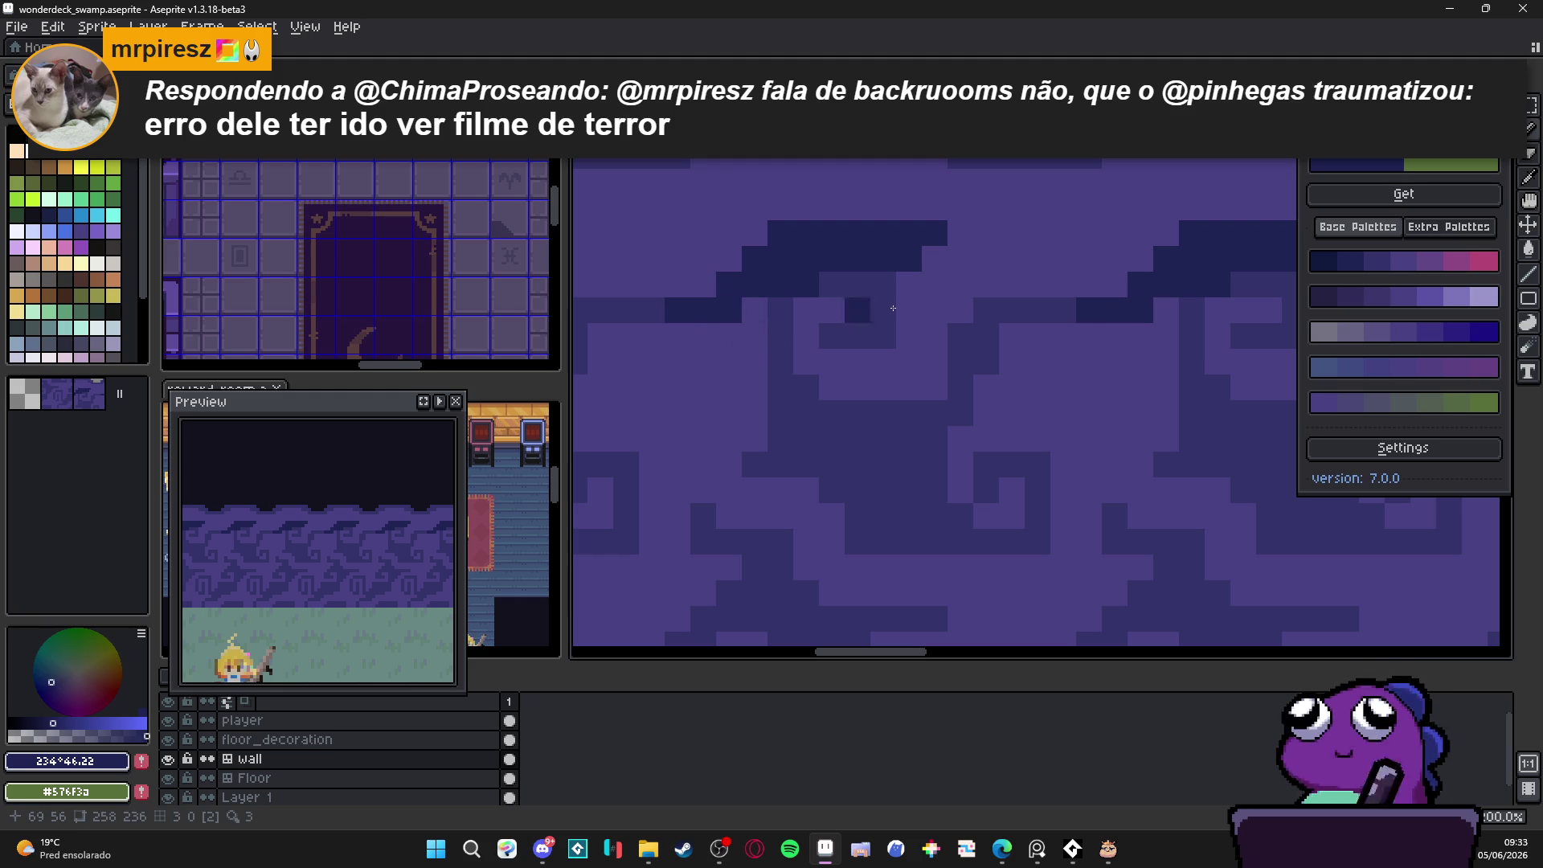
Step: Paint a muted light blue band along the top of the wall tile
{"action": "left_click", "coordinate": [1438, 227]}
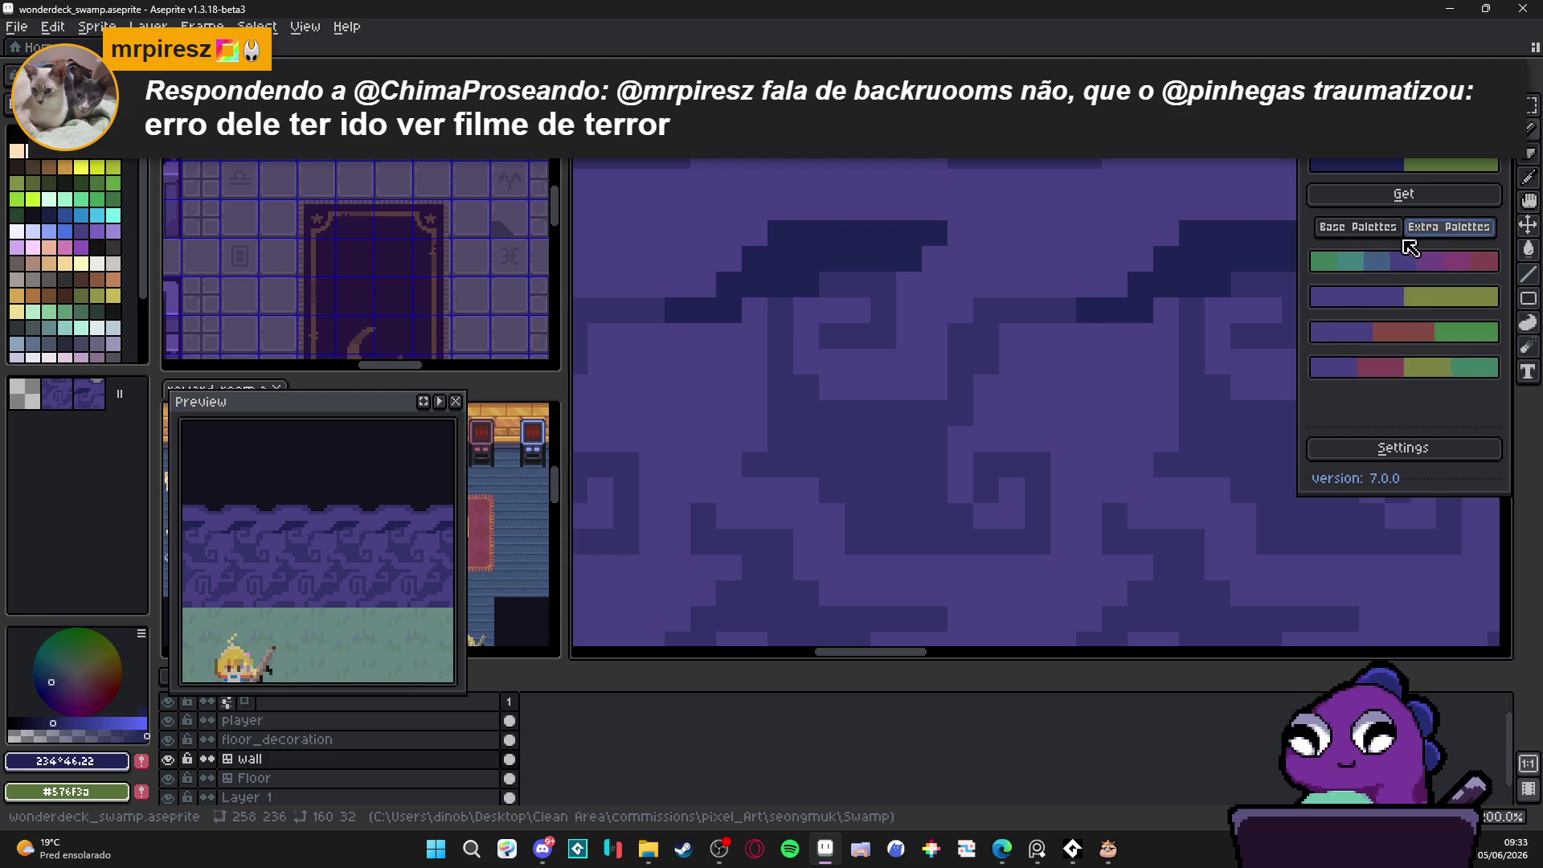
{"action": "left_click", "coordinate": [1356, 227]}
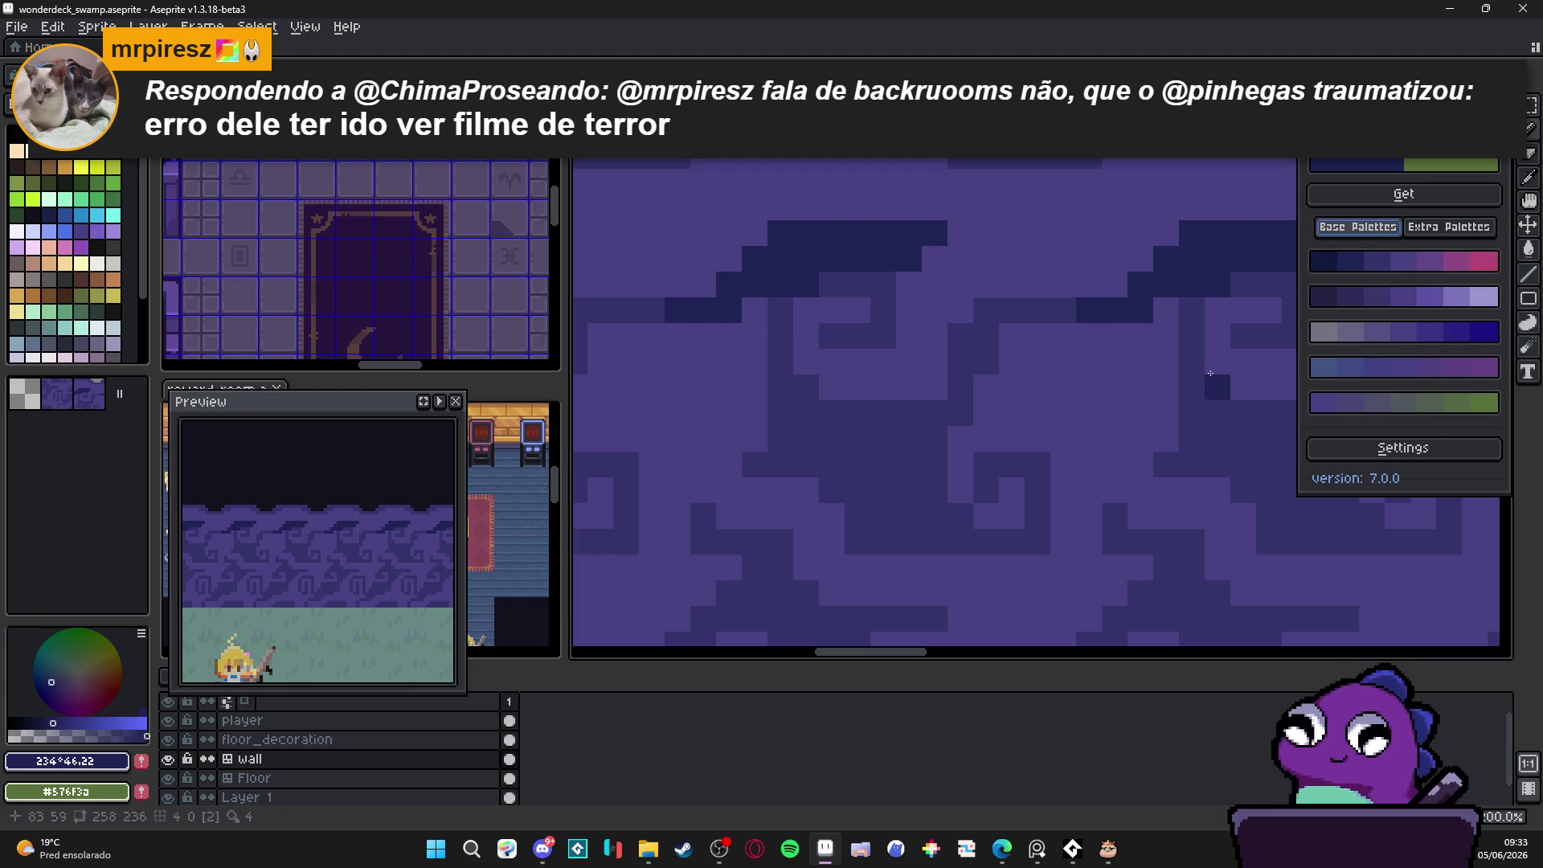
{"action": "left_click", "coordinate": [1084, 365], "text": "alt"}
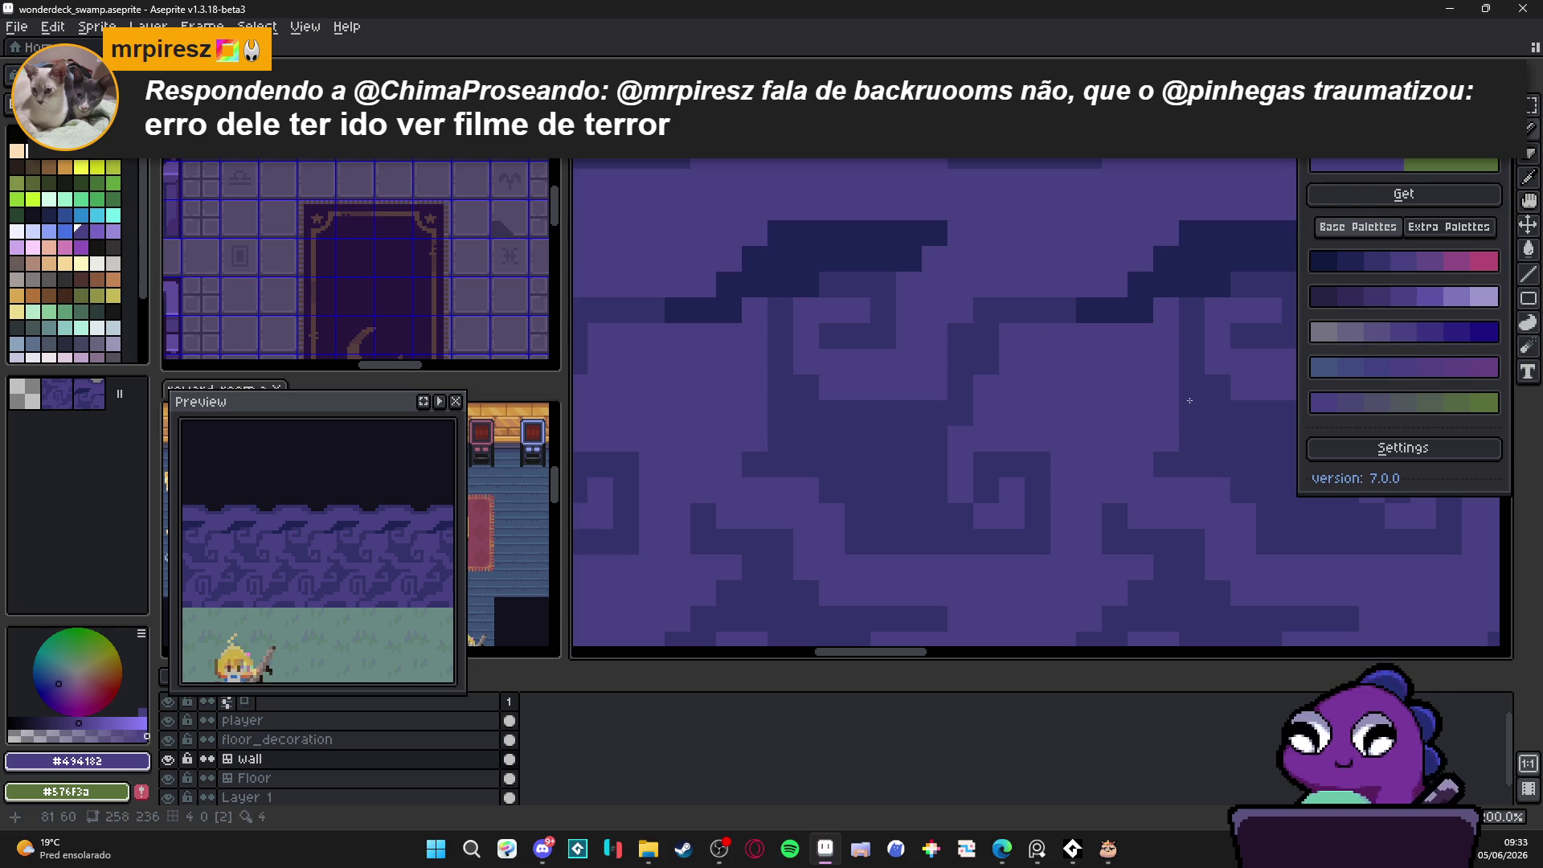
{"action": "left_click", "coordinate": [1326, 370]}
{"action": "left_click_drag", "start_coordinate": [803, 196], "coordinate": [881, 178]}
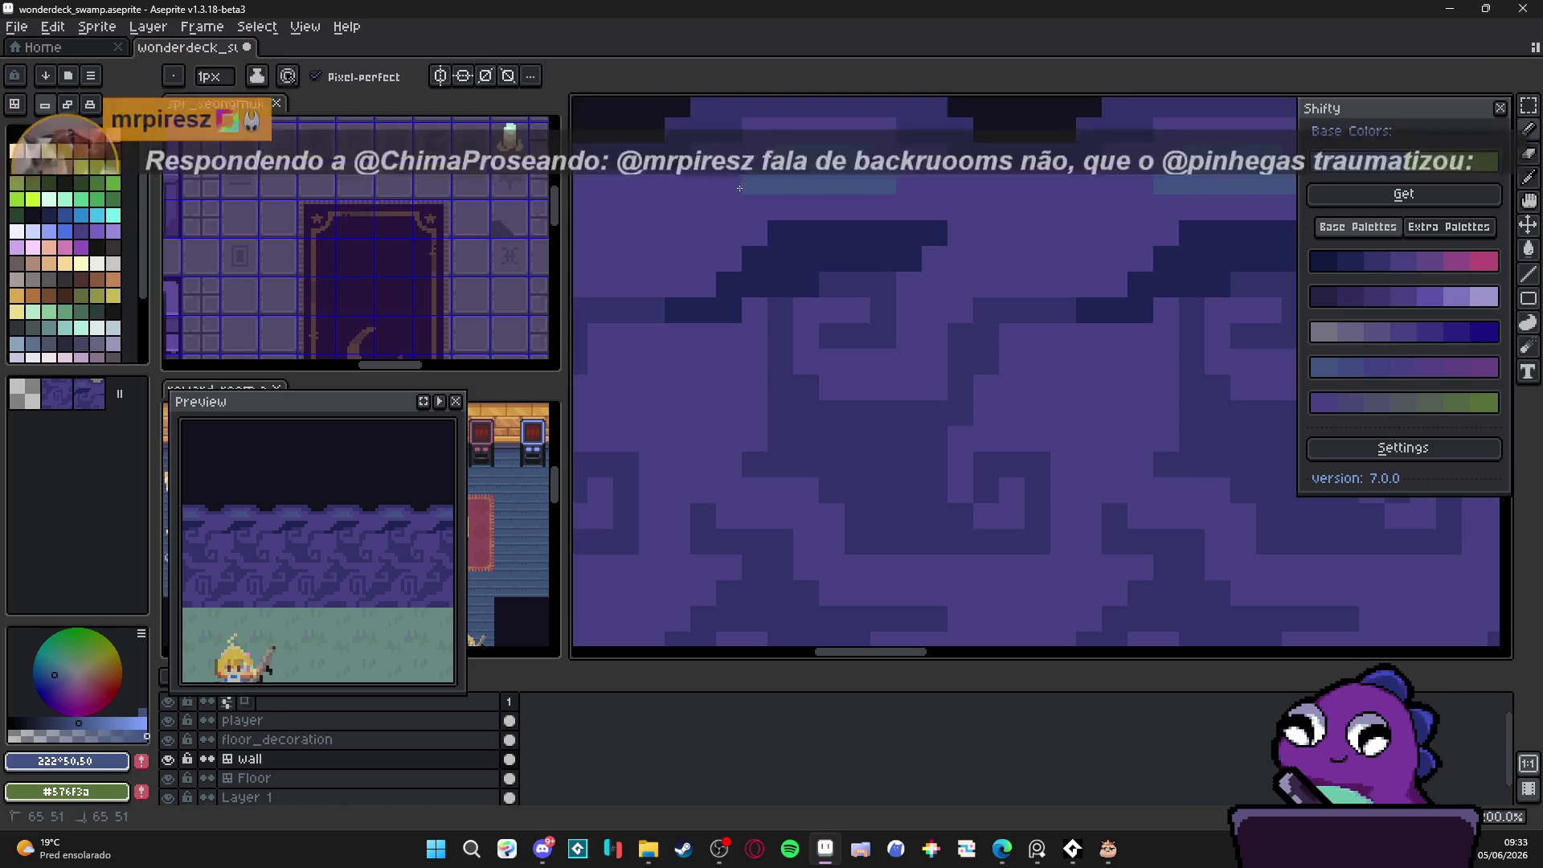
{"action": "scroll", "coordinate": [891, 241], "scroll_direction": "down", "scroll_amount": 3}
{"action": "left_click_drag", "start_coordinate": [900, 240], "coordinate": [900, 270]}
{"action": "scroll", "coordinate": [902, 272], "scroll_direction": "up", "scroll_amount": 2}
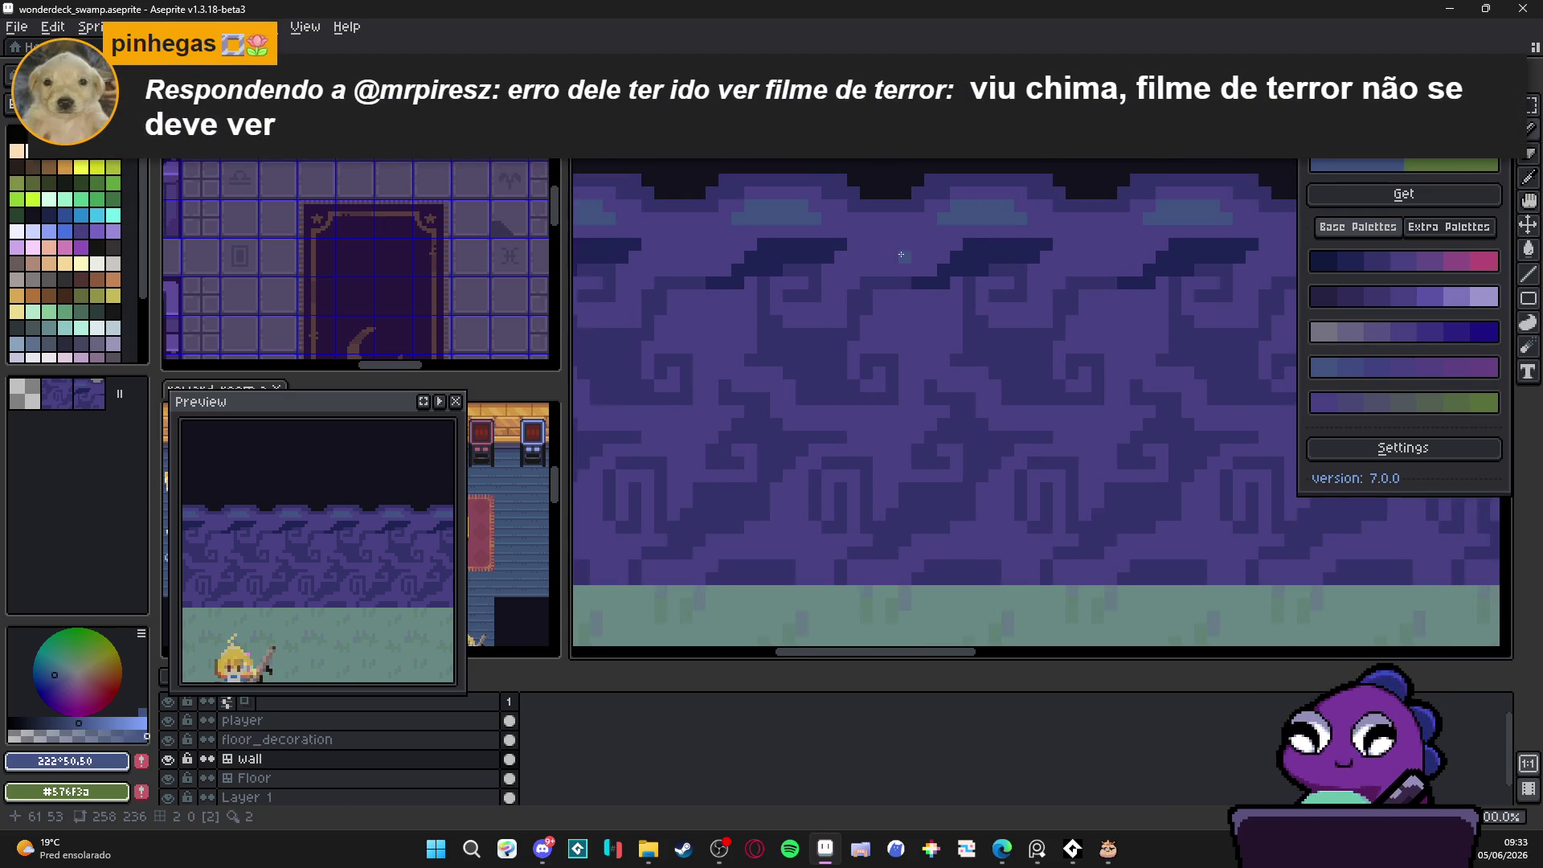
{"action": "left_click", "coordinate": [899, 246]}
{"action": "left_click", "coordinate": [925, 236]}
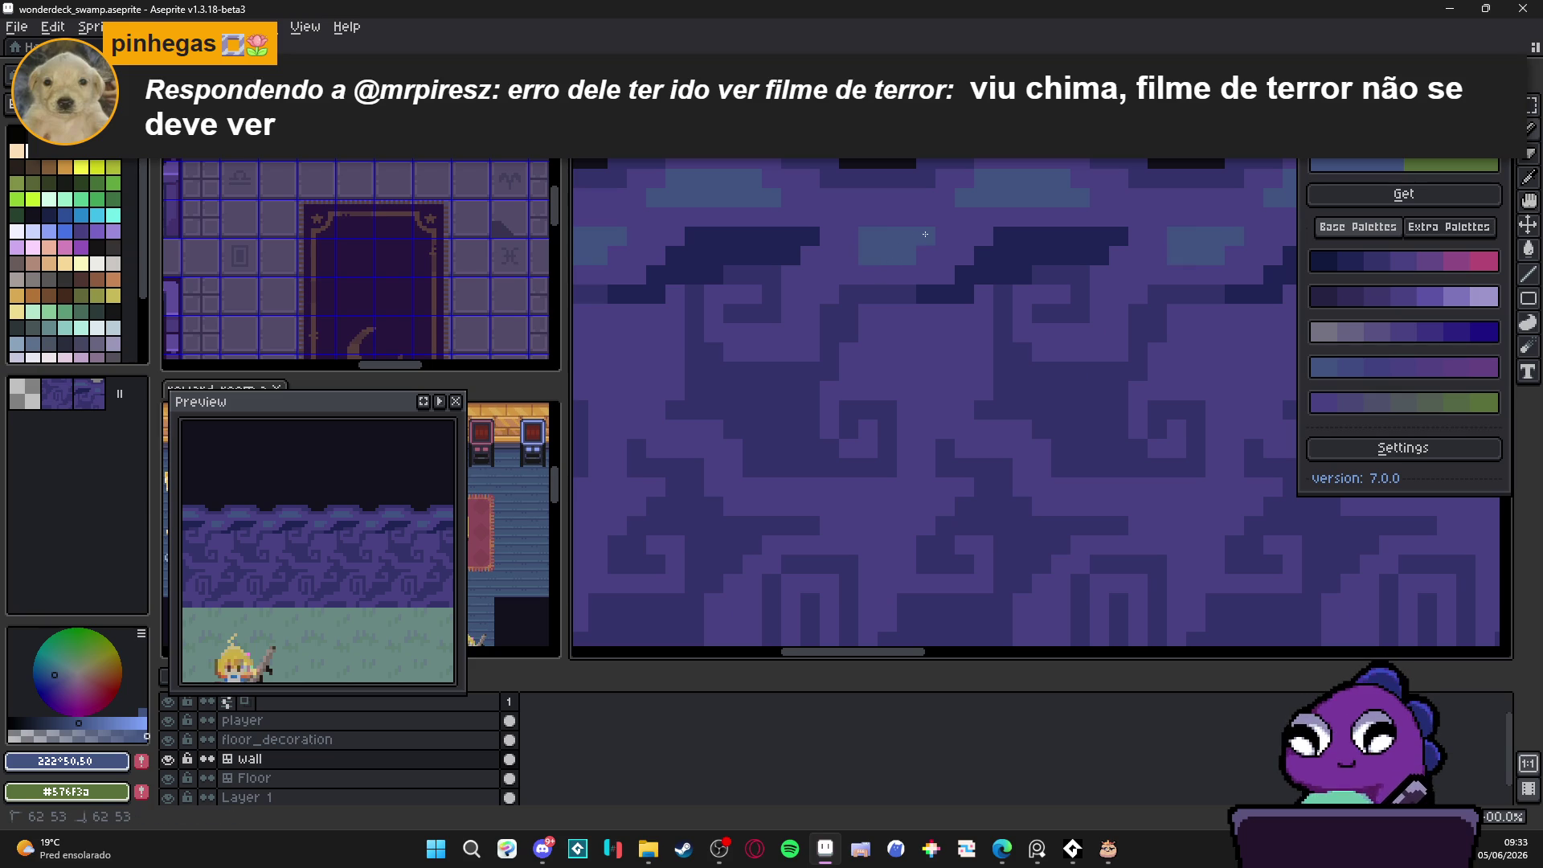
Step: Paint dark navy #1F2454 along the top row and beneath the blue band
{"action": "scroll", "coordinate": [755, 329], "scroll_direction": "down", "scroll_amount": 2}
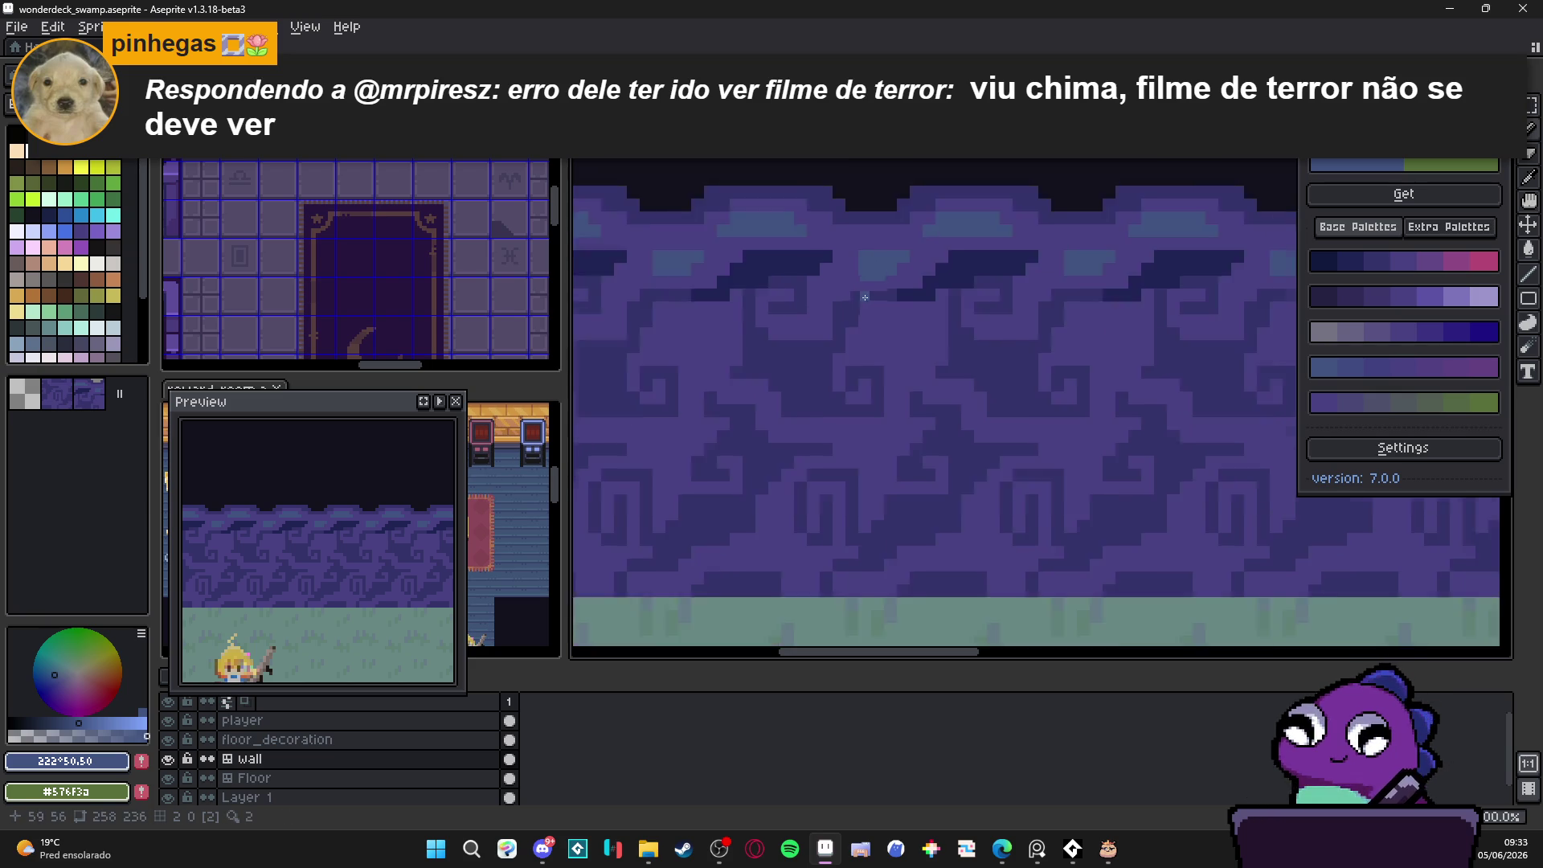
{"action": "scroll", "coordinate": [884, 241], "scroll_direction": "up", "scroll_amount": 2}
{"action": "left_click", "coordinate": [852, 189], "text": "alt"}
{"action": "left_click", "coordinate": [871, 193]}
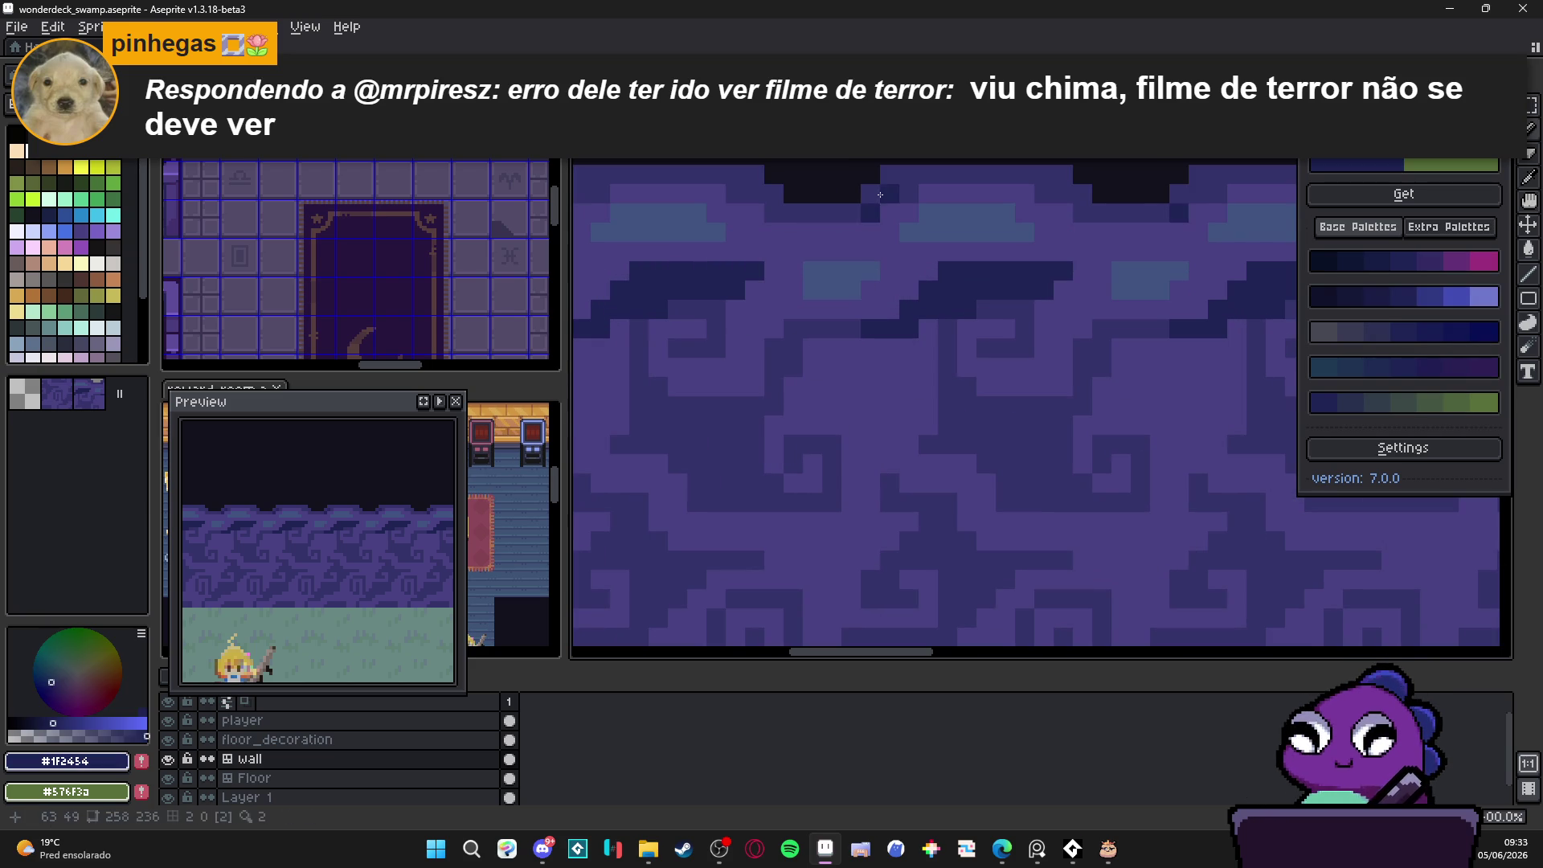
{"action": "left_click", "coordinate": [908, 193]}
{"action": "left_click_drag", "start_coordinate": [890, 173], "coordinate": [918, 169]}
{"action": "left_click", "coordinate": [938, 174]}
{"action": "left_click", "coordinate": [1044, 173]}
{"action": "left_click_drag", "start_coordinate": [1062, 174], "coordinate": [976, 174]}
{"action": "left_click", "coordinate": [1044, 193]}
{"action": "left_click", "coordinate": [773, 212]}
{"action": "left_click_drag", "start_coordinate": [1094, 212], "coordinate": [1174, 212]}
Step: Sample the blue #415482 and paint teal pixels to the left of the top band
{"action": "scroll", "coordinate": [942, 249], "scroll_direction": "down", "scroll_amount": 1}
{"action": "scroll", "coordinate": [943, 249], "scroll_direction": "up", "scroll_amount": 1}
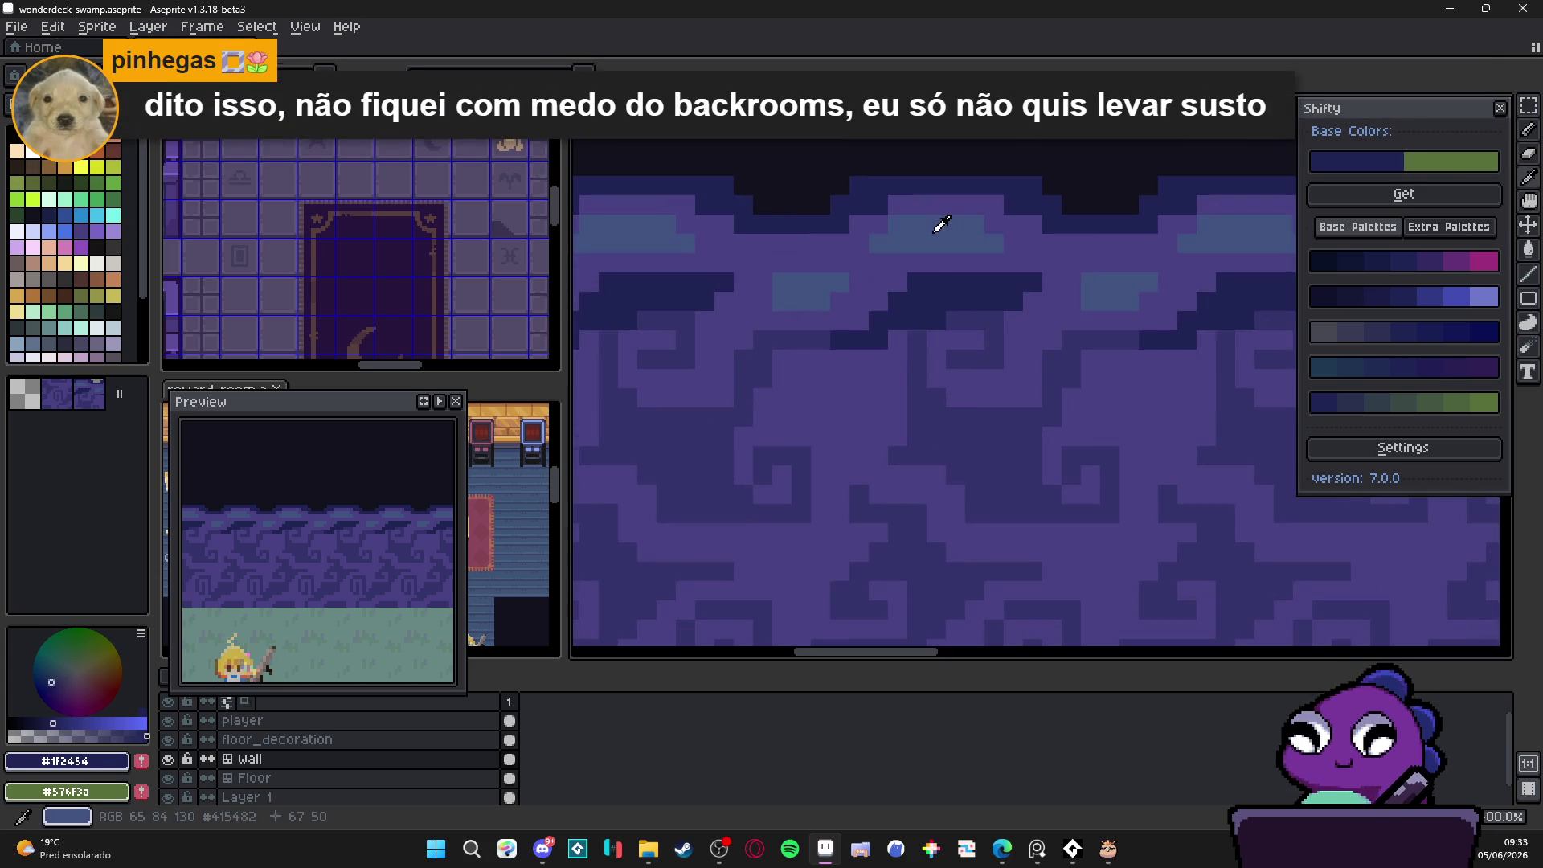
{"action": "left_click", "coordinate": [936, 227], "text": "alt"}
{"action": "left_click", "coordinate": [879, 227]}
{"action": "left_click", "coordinate": [861, 244]}
{"action": "mouse_move", "coordinate": [851, 245]}
{"action": "left_mouse_down"}
{"action": "mouse_move", "coordinate": [839, 263]}
{"action": "mouse_move", "coordinate": [739, 263]}
{"action": "mouse_move", "coordinate": [736, 243]}
{"action": "left_mouse_up"}
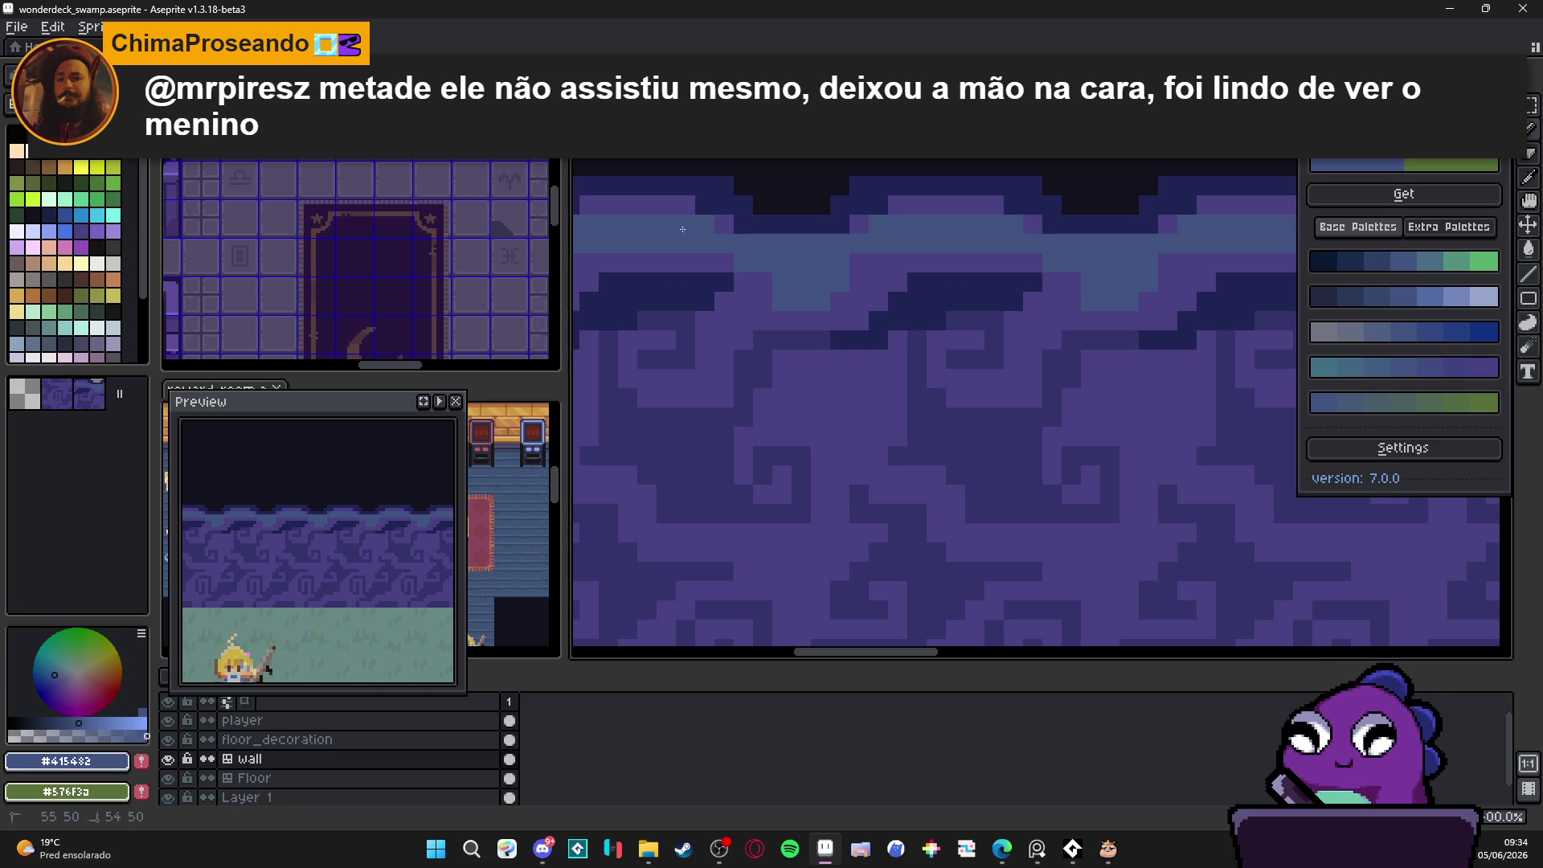
Step: Widen the teal swoops by repainting nearby wall pixels teal
{"action": "scroll", "coordinate": [711, 269], "scroll_direction": "down", "scroll_amount": 3}
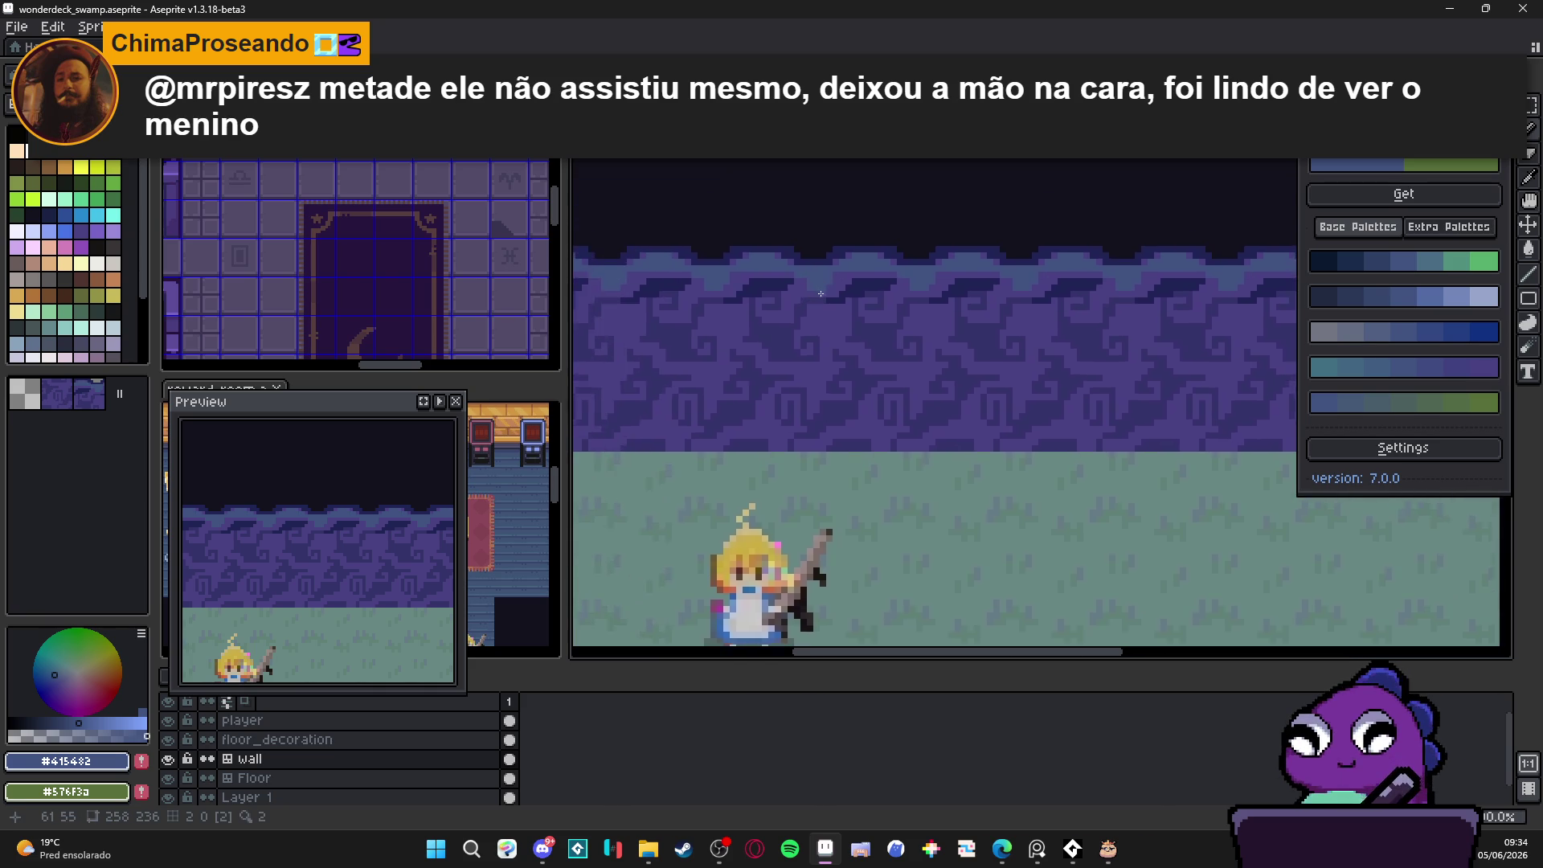
{"action": "scroll", "coordinate": [877, 319], "scroll_direction": "down", "scroll_amount": 2}
{"action": "scroll", "coordinate": [877, 319], "scroll_direction": "up", "scroll_amount": 4}
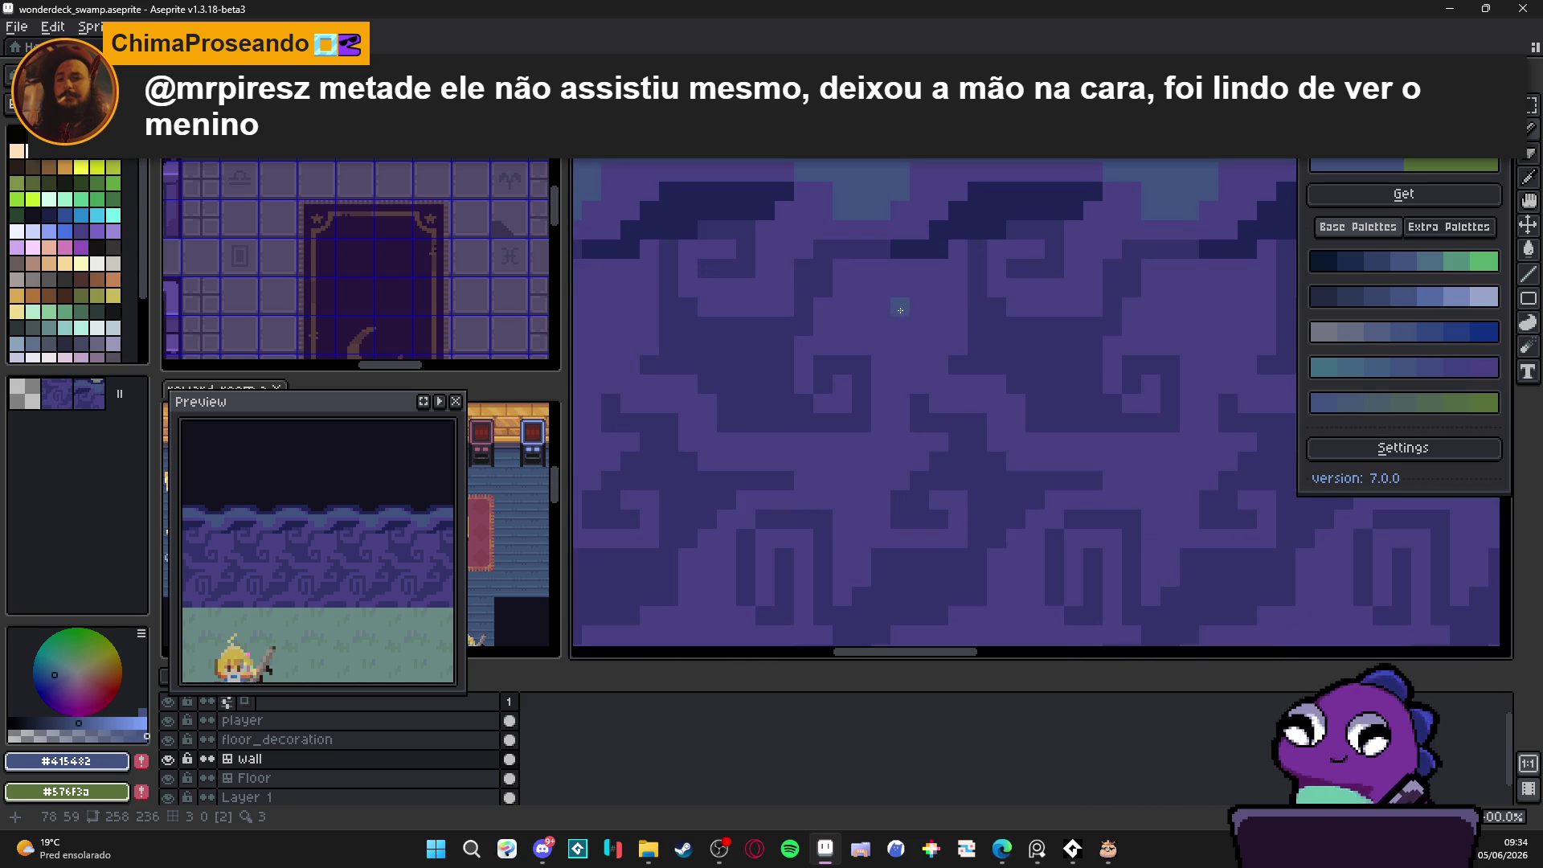
{"action": "scroll", "coordinate": [830, 269], "scroll_direction": "up", "scroll_amount": 2}
{"action": "left_click", "coordinate": [820, 265]}
{"action": "left_click", "coordinate": [840, 246]}
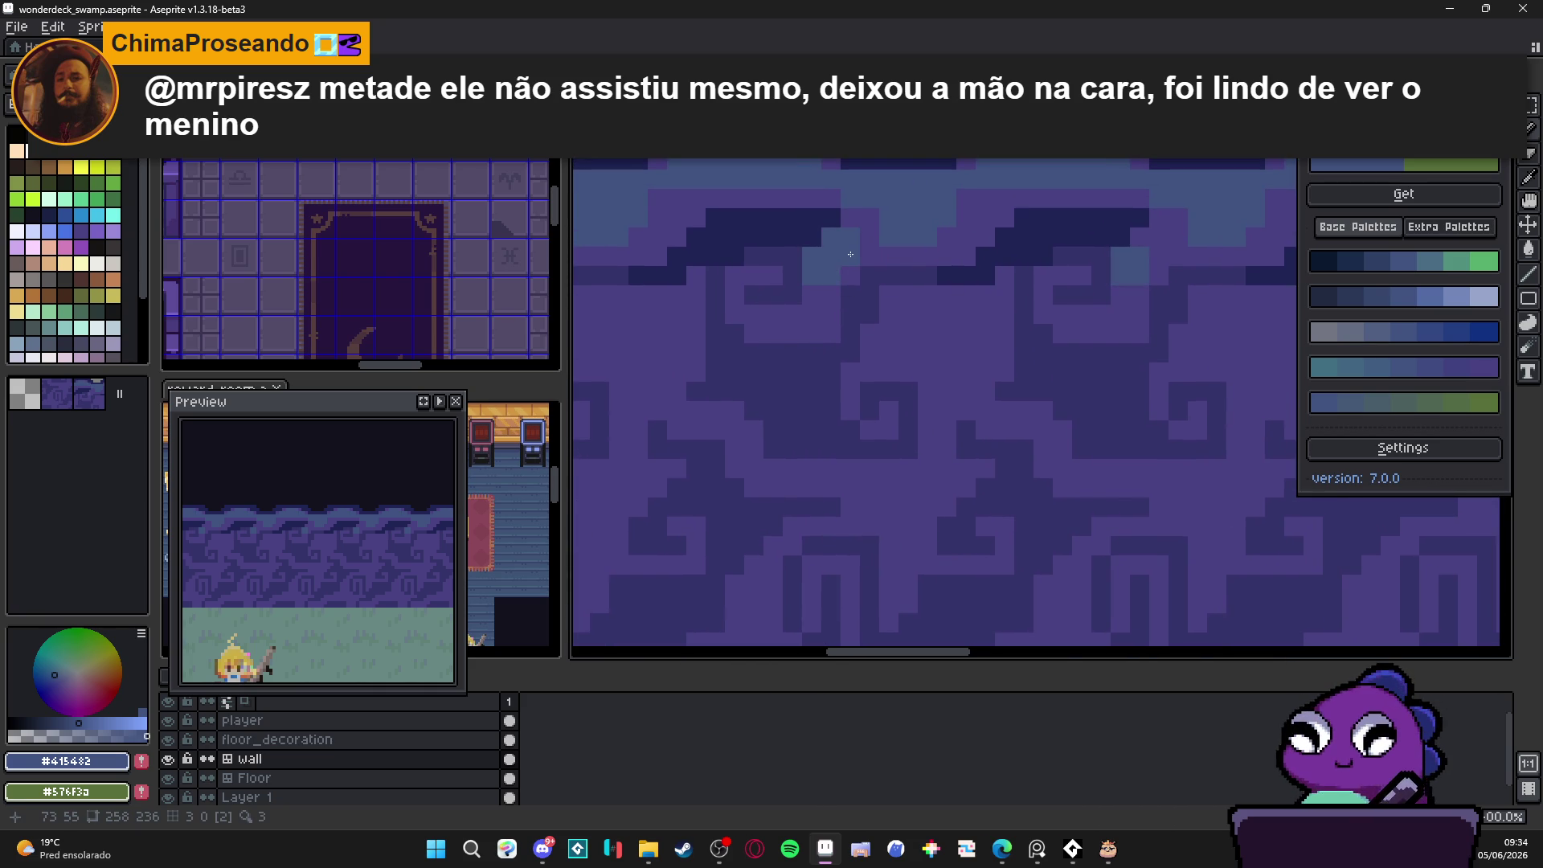
{"action": "left_click", "coordinate": [868, 238]}
{"action": "left_click", "coordinate": [827, 295]}
{"action": "left_click", "coordinate": [791, 297]}
{"action": "left_click", "coordinate": [763, 286]}
{"action": "scroll", "coordinate": [759, 329], "scroll_direction": "down", "scroll_amount": 2}
{"action": "scroll", "coordinate": [759, 329], "scroll_direction": "up", "scroll_amount": 2}
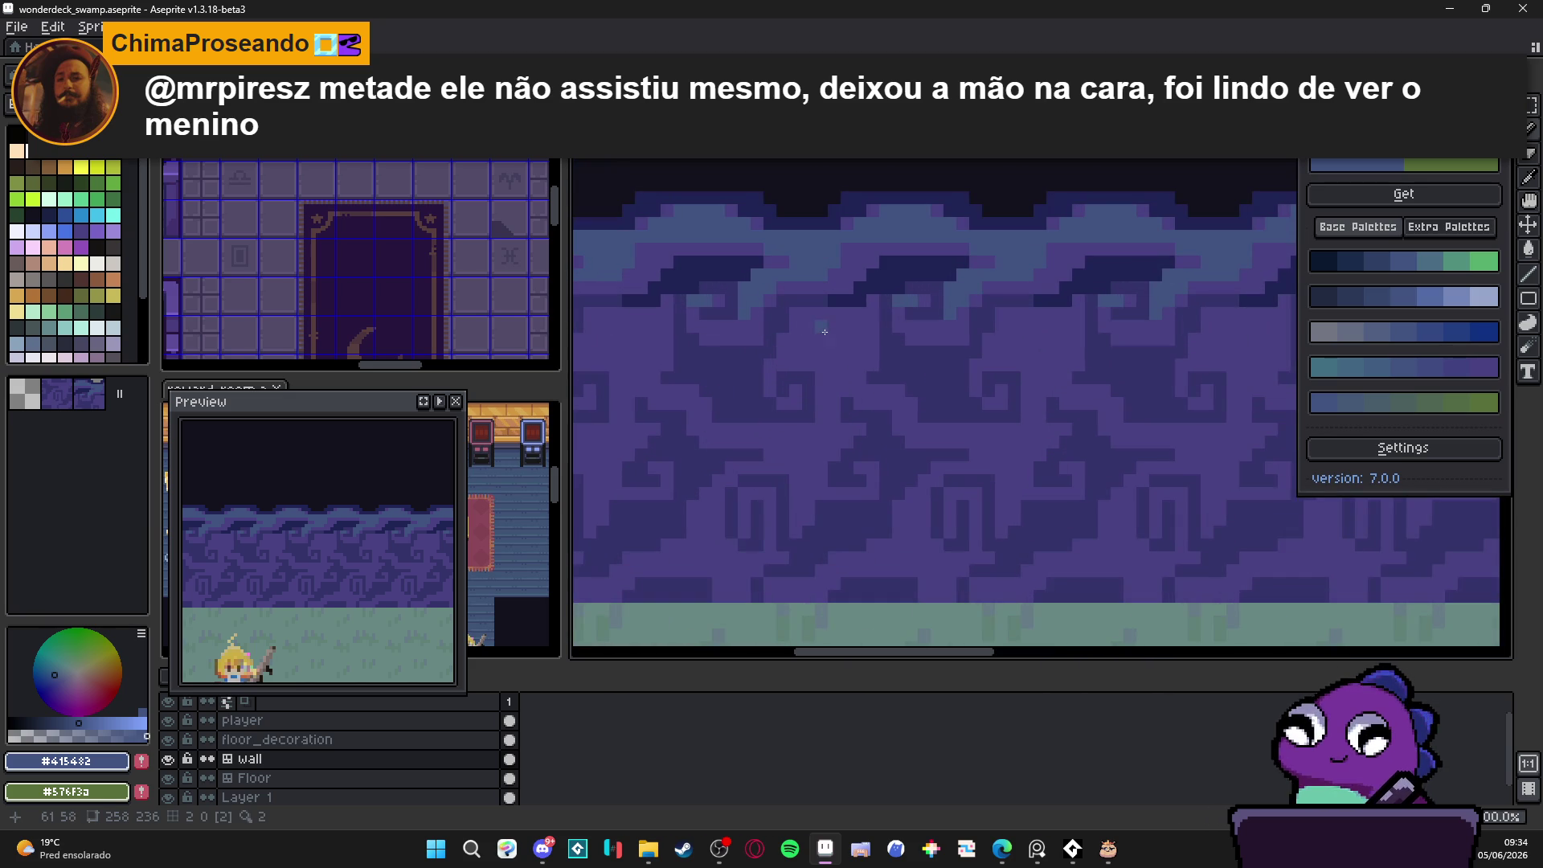
{"action": "left_click", "coordinate": [827, 333]}
{"action": "left_click", "coordinate": [802, 345]}
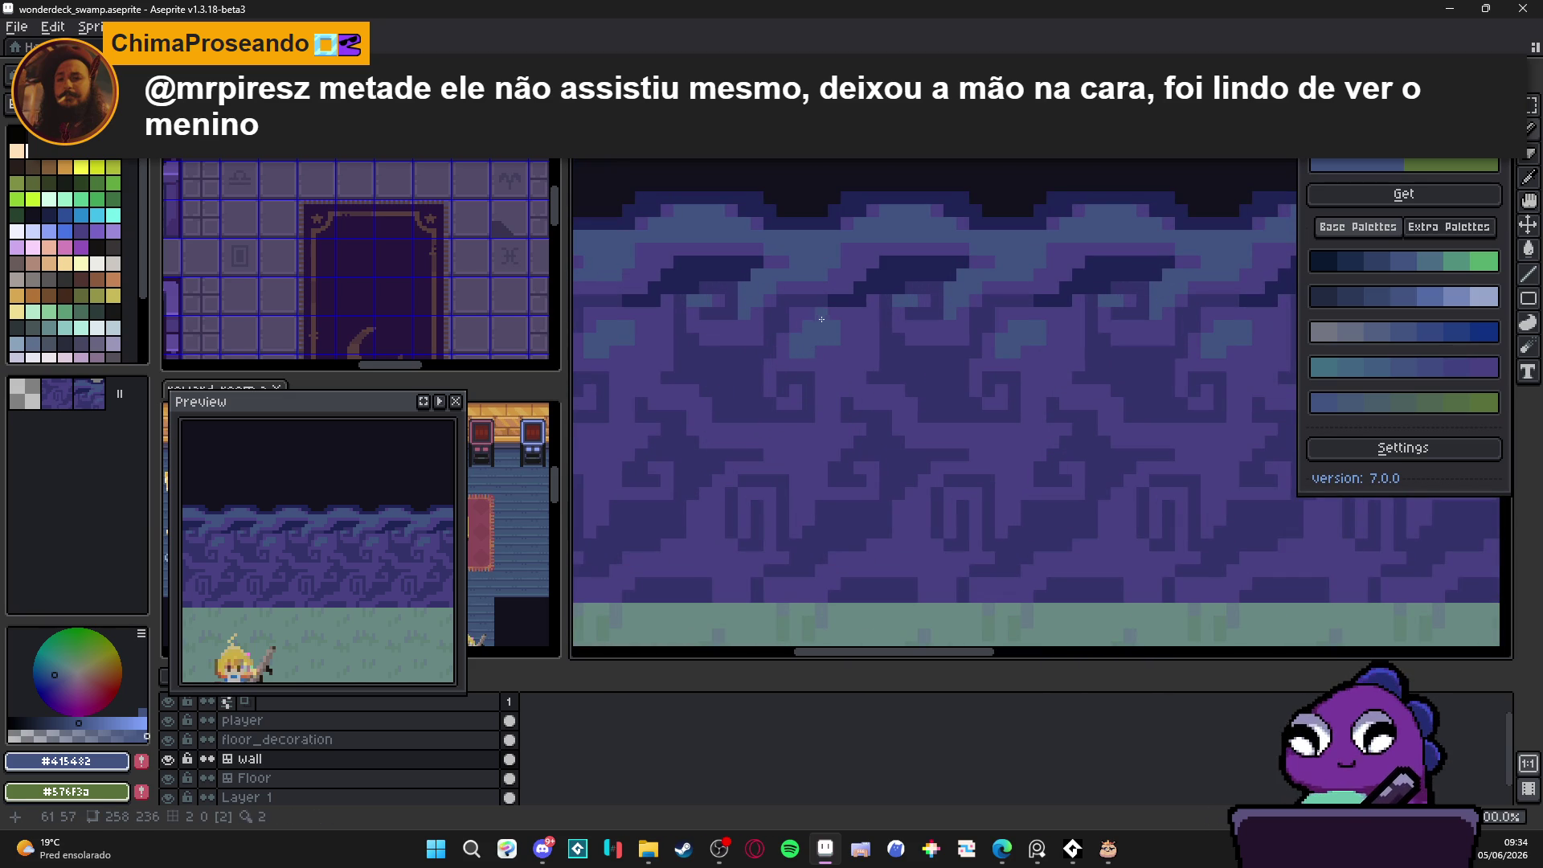
Step: Paint dark navy #1F2454 shading beneath the teal swoops on the wall pattern
{"action": "scroll", "coordinate": [898, 347], "scroll_direction": "down", "scroll_amount": 2}
{"action": "scroll", "coordinate": [936, 342], "scroll_direction": "down", "scroll_amount": 1}
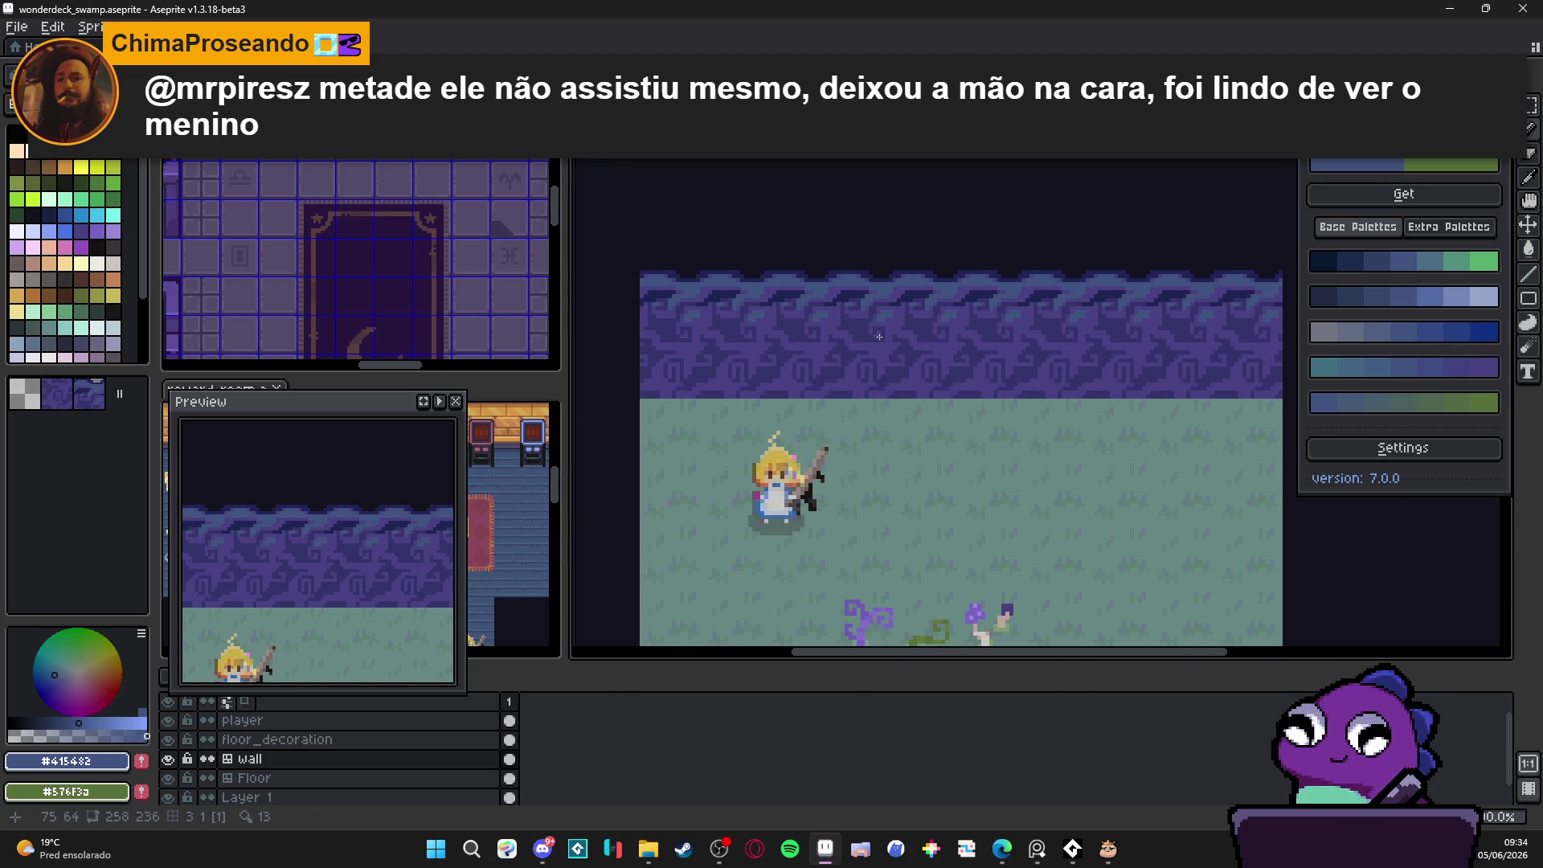
{"action": "scroll", "coordinate": [880, 334], "scroll_direction": "up", "scroll_amount": 2}
{"action": "left_click", "coordinate": [924, 329], "text": "alt"}
{"action": "scroll", "coordinate": [988, 326], "scroll_direction": "up", "scroll_amount": 2}
{"action": "mouse_move", "coordinate": [1013, 335]}
{"action": "left_mouse_down"}
{"action": "mouse_move", "coordinate": [996, 304]}
{"action": "mouse_move", "coordinate": [1069, 284]}
{"action": "left_mouse_up"}
{"action": "left_click", "coordinate": [986, 342]}
{"action": "left_click", "coordinate": [967, 356]}
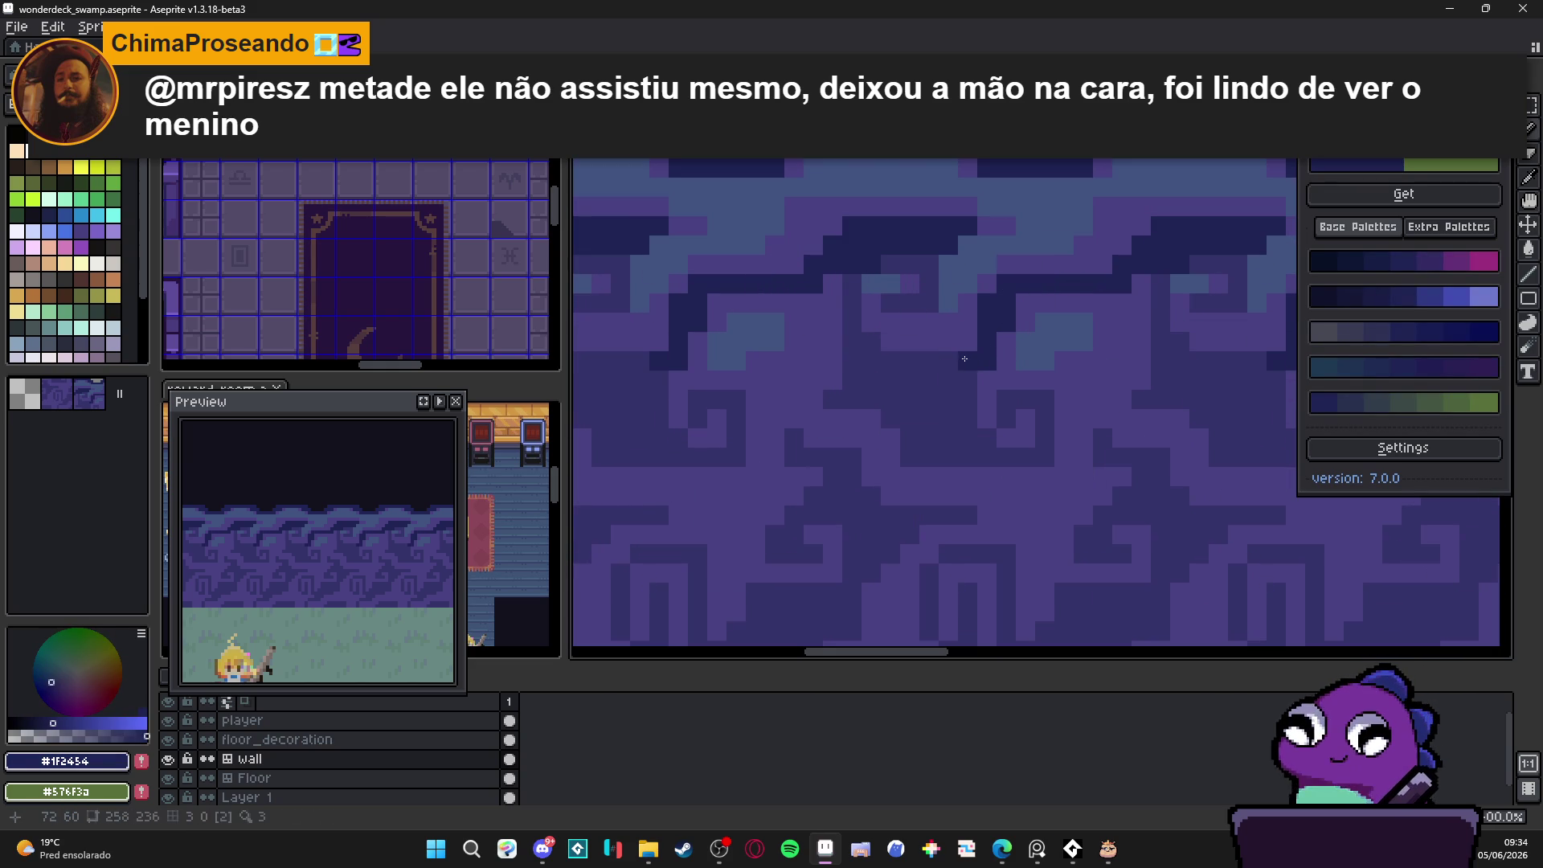
{"action": "left_click", "coordinate": [910, 304]}
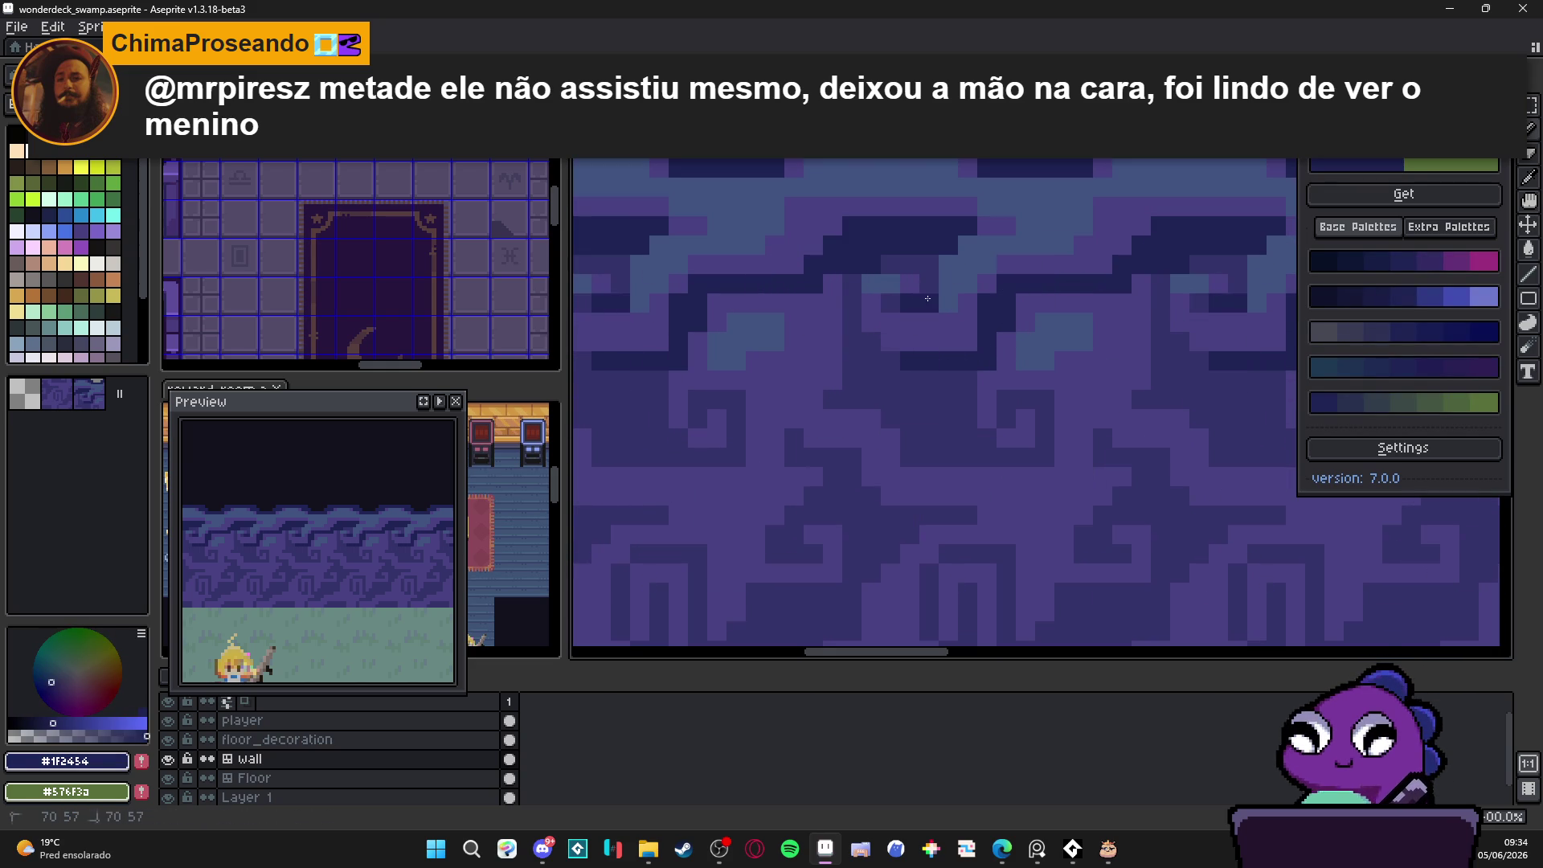
{"action": "left_click_drag", "start_coordinate": [928, 294], "coordinate": [928, 266]}
{"action": "left_click", "coordinate": [889, 265]}
{"action": "left_click", "coordinate": [890, 321]}
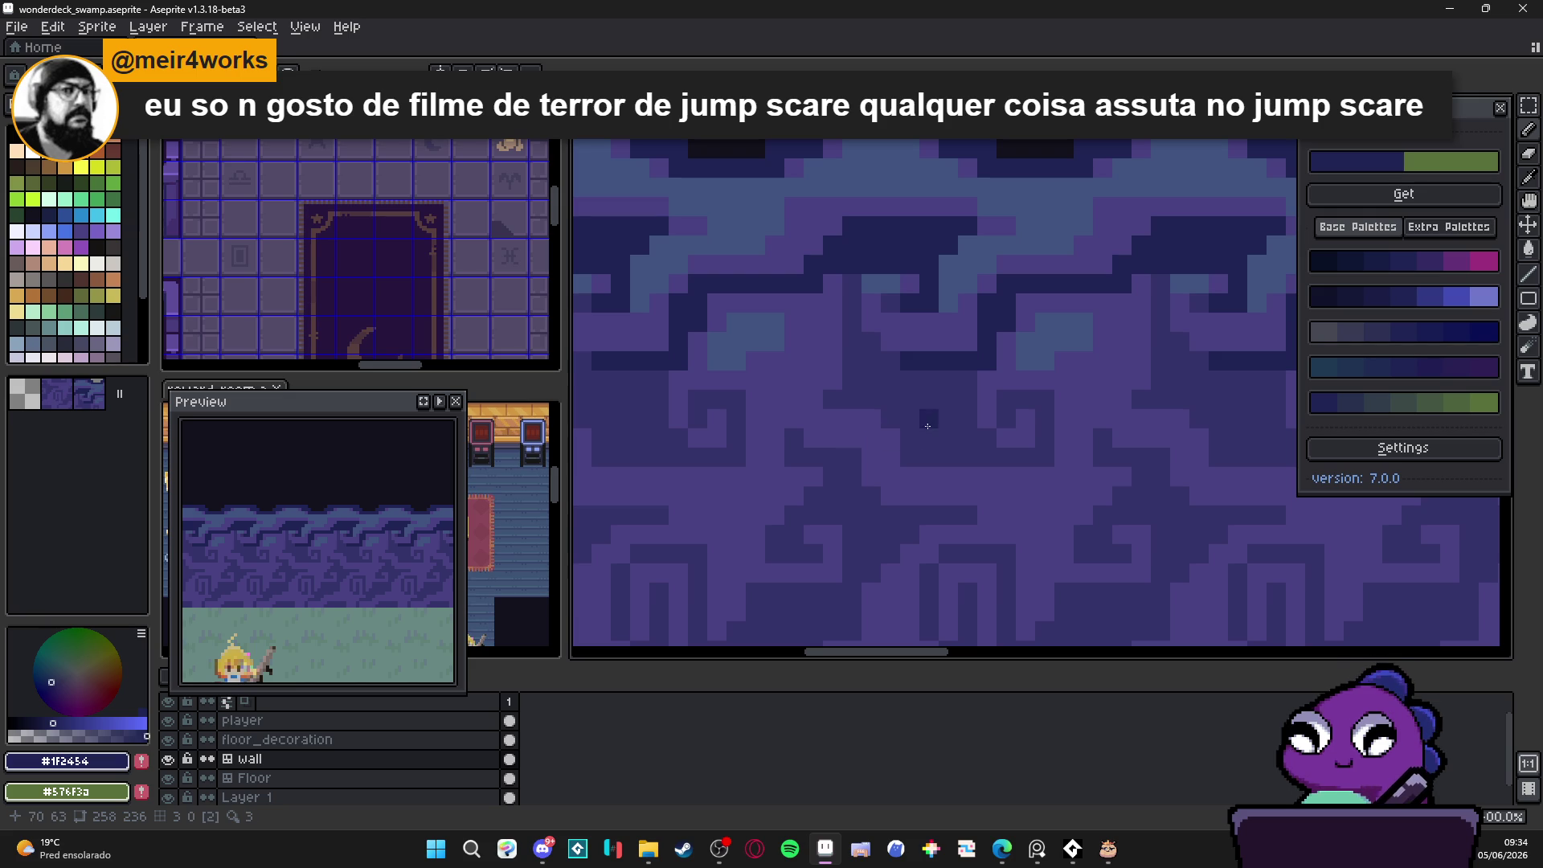
Step: Draw a diagonal dark line and, with a 2px brush, a short dark stroke on the wall tile
{"action": "scroll", "coordinate": [916, 428], "scroll_direction": "down", "scroll_amount": 4}
{"action": "scroll", "coordinate": [907, 422], "scroll_direction": "up", "scroll_amount": 4}
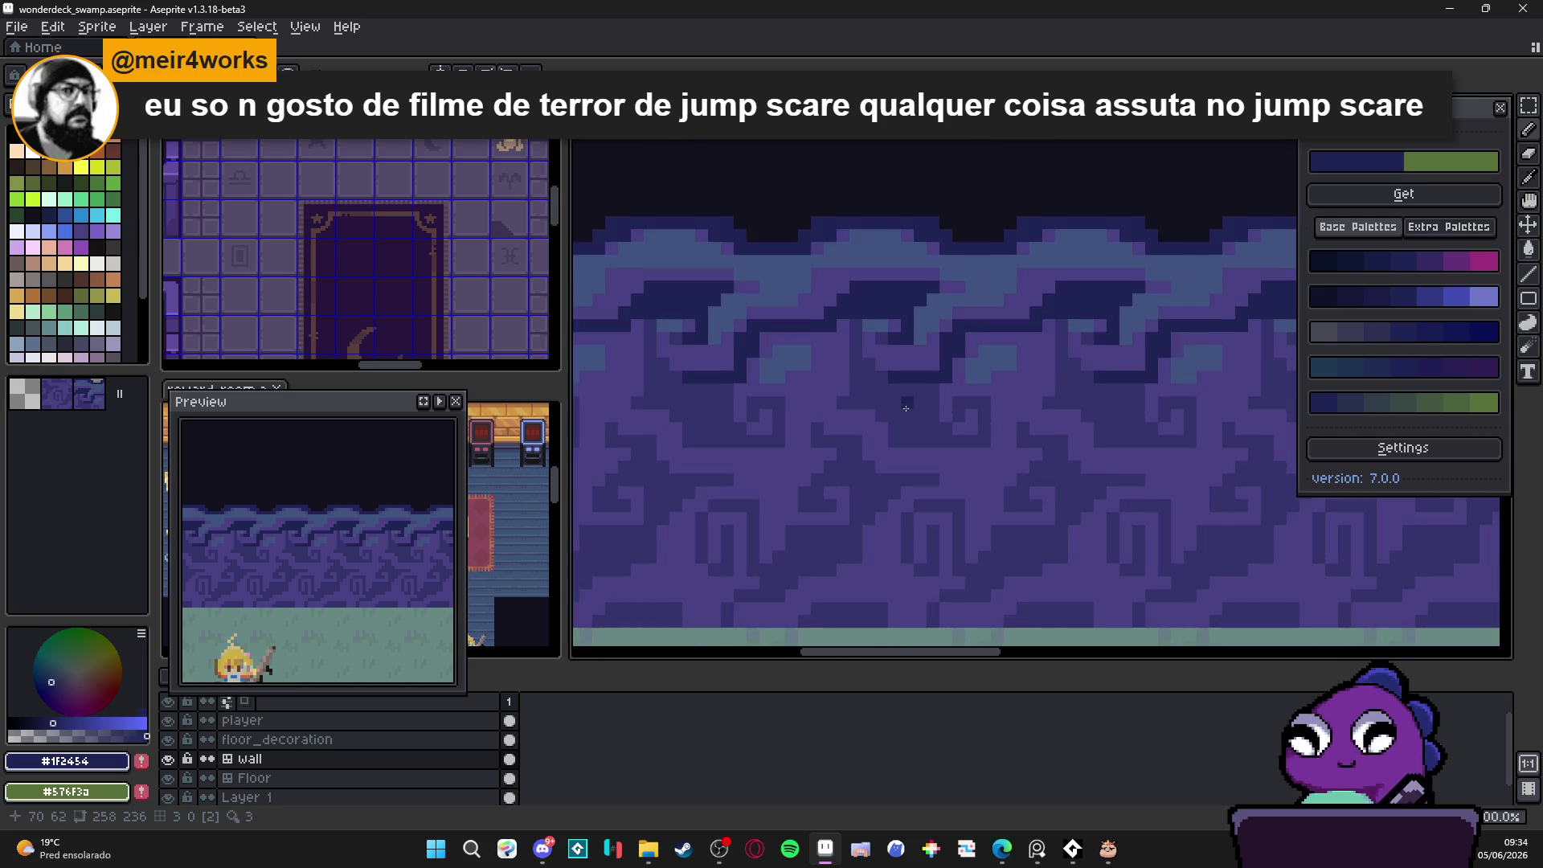
{"action": "mouse_move", "coordinate": [832, 284]}
{"action": "left_mouse_down"}
{"action": "mouse_move", "coordinate": [863, 360]}
{"action": "mouse_move", "coordinate": [832, 362]}
{"action": "mouse_move", "coordinate": [818, 402]}
{"action": "mouse_move", "coordinate": [1024, 400]}
{"action": "mouse_move", "coordinate": [1024, 458]}
{"action": "mouse_move", "coordinate": [993, 435]}
{"action": "left_mouse_up"}
{"action": "key", "text": "ctrl+plus"}
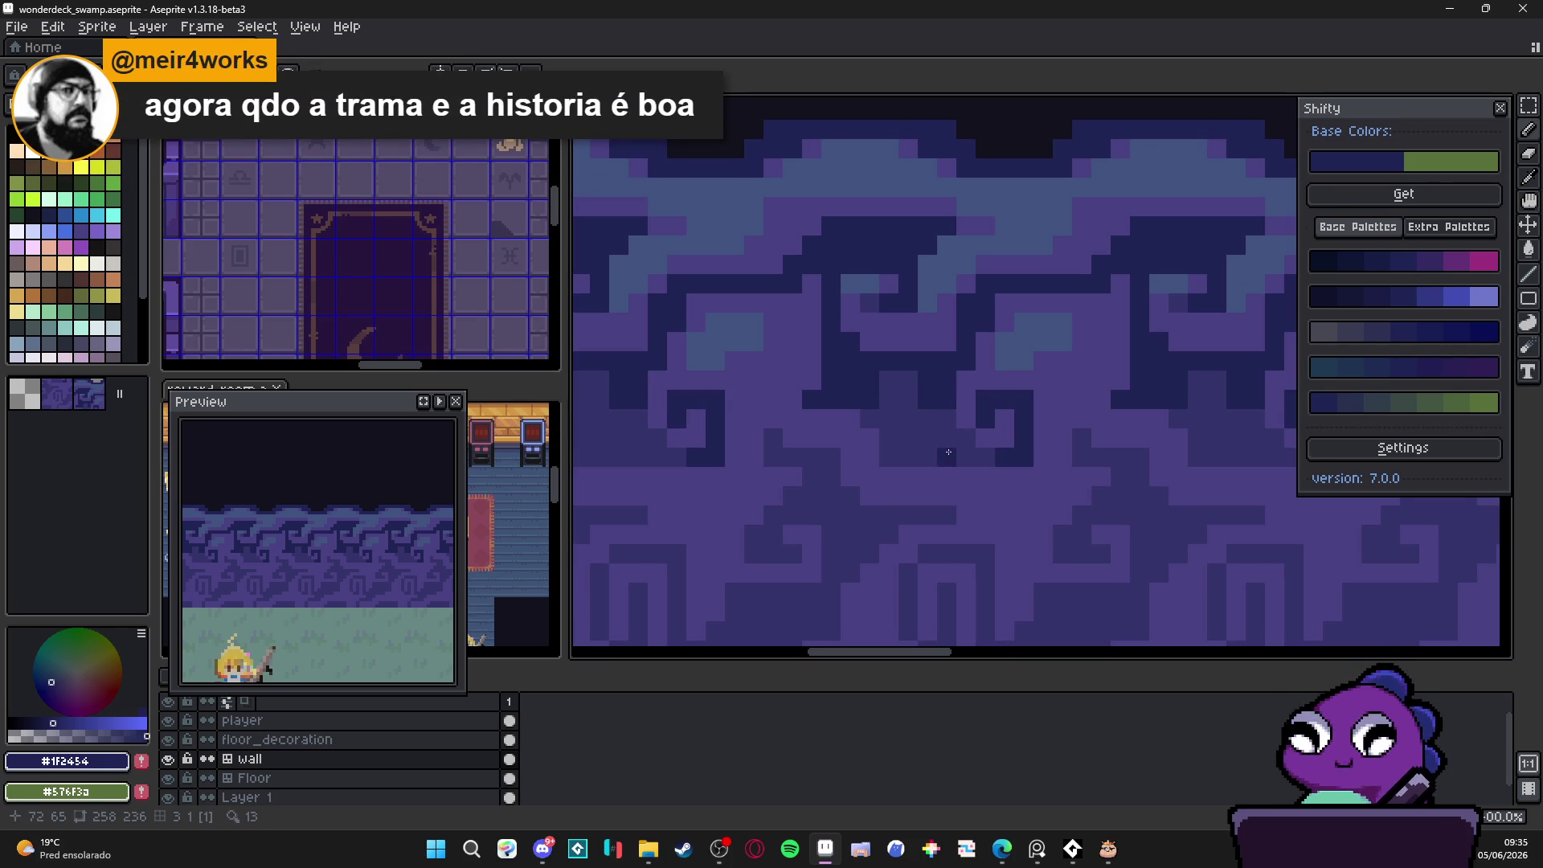
{"action": "mouse_move", "coordinate": [904, 387]}
{"action": "left_mouse_down"}
{"action": "mouse_move", "coordinate": [891, 387]}
{"action": "mouse_move", "coordinate": [889, 454]}
{"action": "mouse_move", "coordinate": [978, 461]}
{"action": "left_mouse_up"}
{"action": "left_click", "coordinate": [978, 461]}
Step: Shape the swoop with mid-purple and darkest navy pixels, ending in a dark row across the tile
{"action": "scroll", "coordinate": [983, 515], "scroll_direction": "down", "scroll_amount": 3}
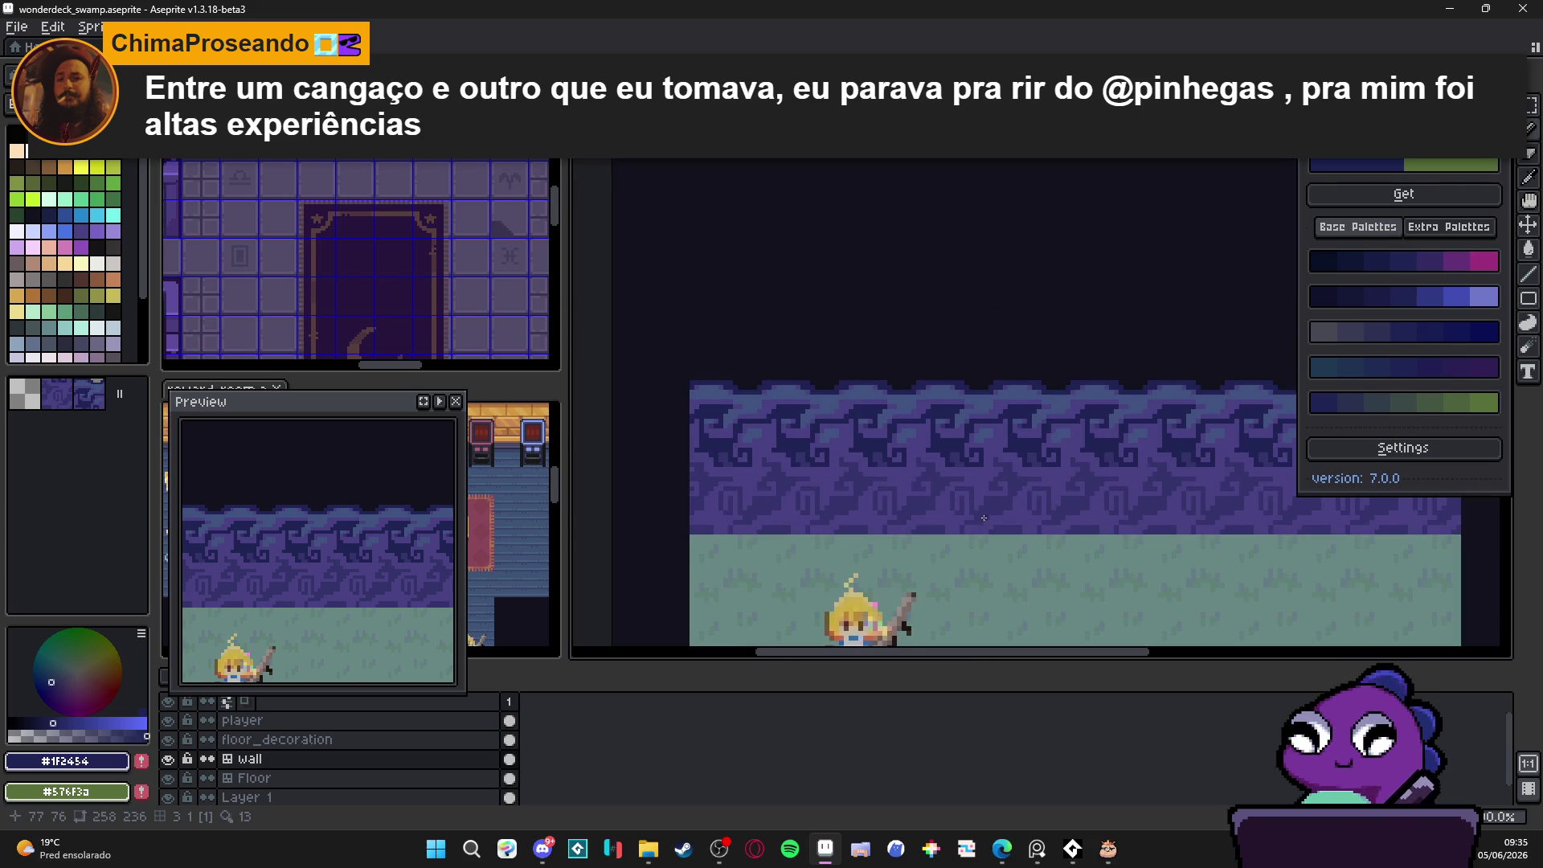
{"action": "scroll", "coordinate": [970, 514], "scroll_direction": "up", "scroll_amount": 5}
{"action": "left_click", "coordinate": [882, 424]}
{"action": "left_click", "coordinate": [881, 385]}
{"action": "left_click_drag", "start_coordinate": [843, 386], "coordinate": [818, 385]}
{"action": "left_click", "coordinate": [818, 359]}
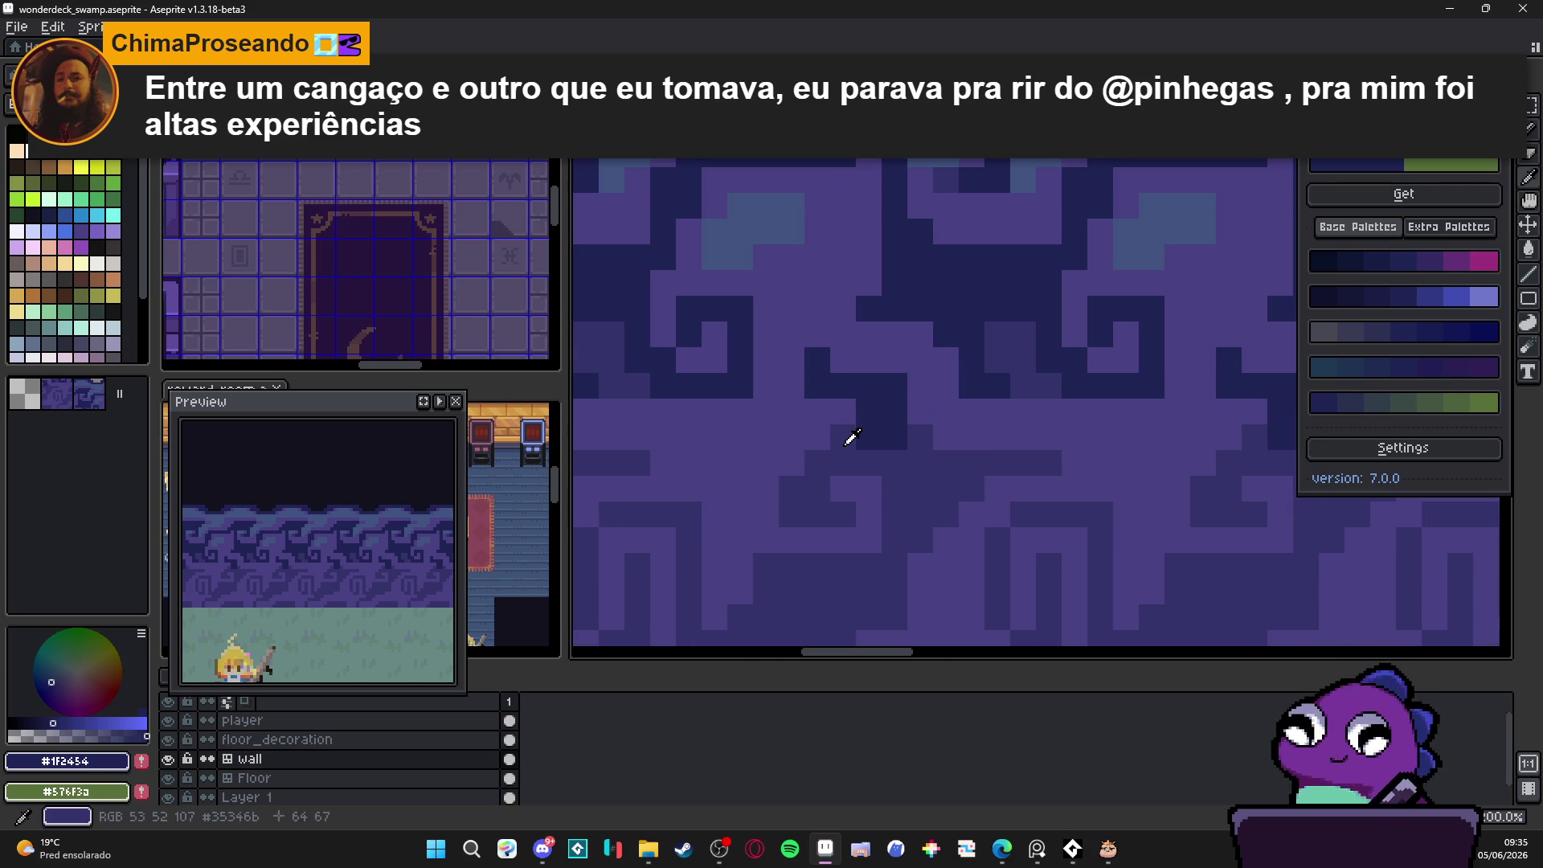
{"action": "left_click", "coordinate": [842, 437], "text": "alt"}
{"action": "left_click", "coordinate": [815, 355]}
{"action": "left_click", "coordinate": [818, 385]}
{"action": "left_click", "coordinate": [894, 385]}
{"action": "left_click", "coordinate": [881, 420], "text": "alt"}
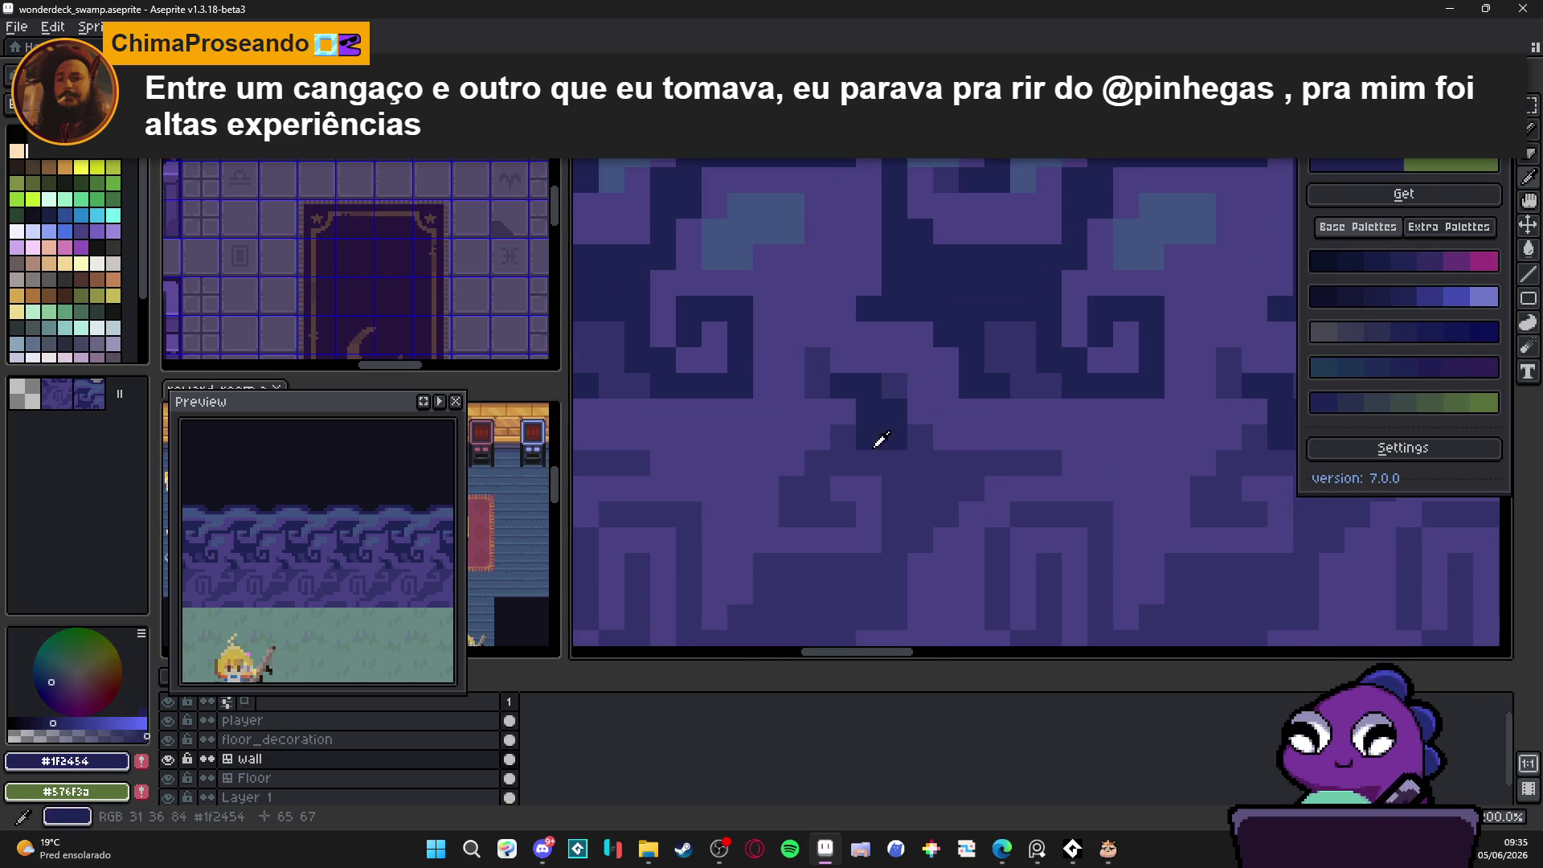
{"action": "mouse_move", "coordinate": [881, 462]}
{"action": "left_mouse_down"}
{"action": "mouse_move", "coordinate": [842, 463]}
{"action": "mouse_move", "coordinate": [1014, 473]}
{"action": "left_mouse_up"}
Step: Add a dark block below the swoop, undo the last touch-up, and zoom out to check the tiling
{"action": "scroll", "coordinate": [1014, 473], "scroll_direction": "down", "scroll_amount": 2}
{"action": "scroll", "coordinate": [964, 490], "scroll_direction": "up", "scroll_amount": 2}
{"action": "left_click_drag", "start_coordinate": [920, 482], "coordinate": [941, 490]}
{"action": "scroll", "coordinate": [941, 490], "scroll_direction": "down", "scroll_amount": 1}
{"action": "scroll", "coordinate": [883, 522], "scroll_direction": "up", "scroll_amount": 1}
{"action": "left_click", "coordinate": [821, 523]}
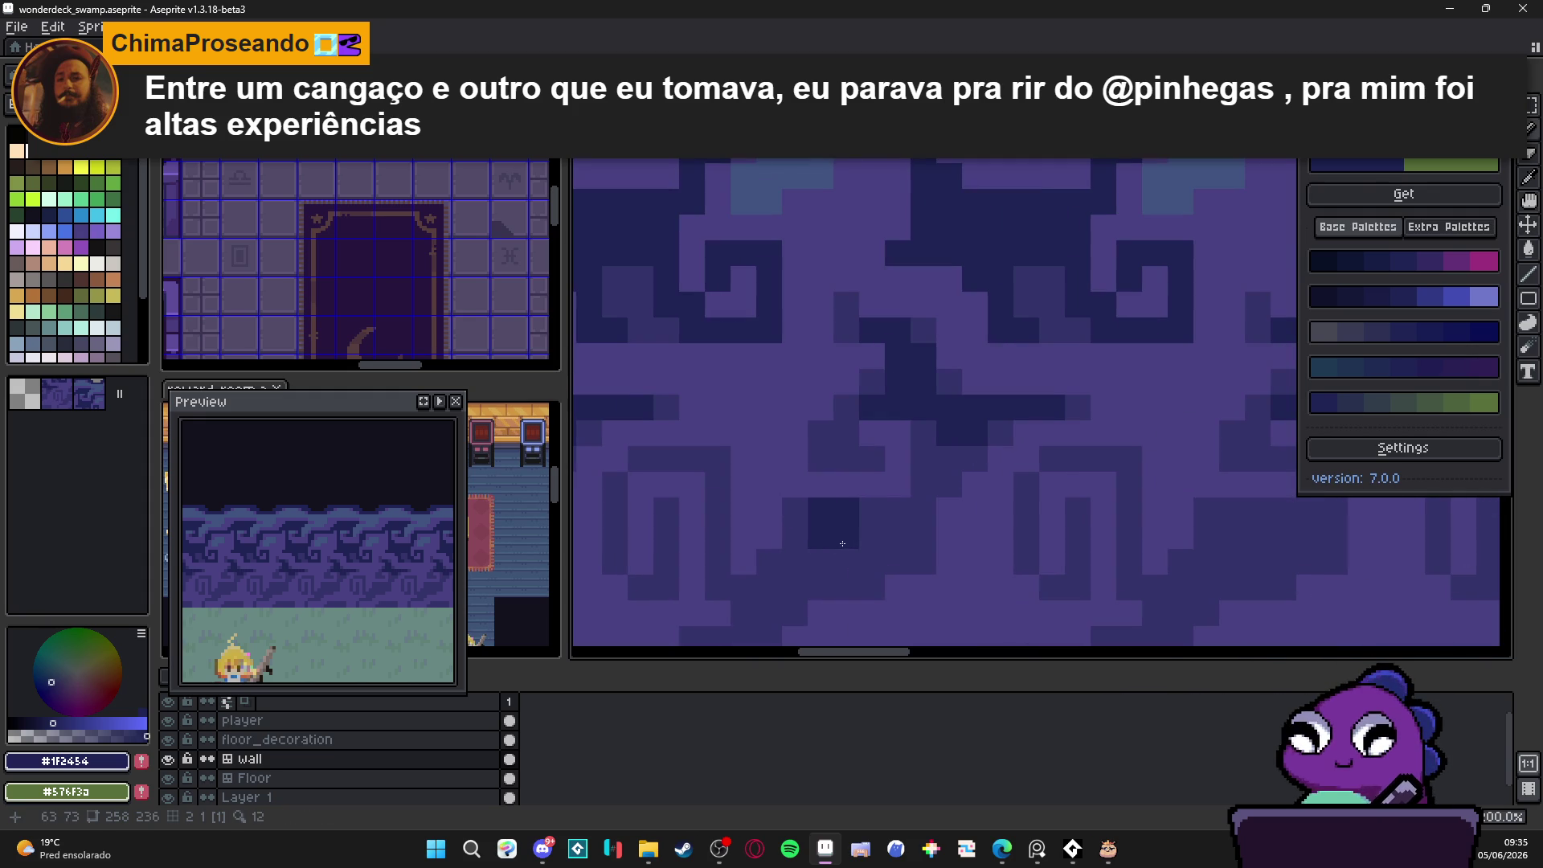
{"action": "left_click", "coordinate": [822, 555]}
{"action": "mouse_move", "coordinate": [822, 556]}
{"action": "left_mouse_down"}
{"action": "mouse_move", "coordinate": [898, 514]}
{"action": "mouse_move", "coordinate": [924, 432]}
{"action": "left_mouse_up"}
{"action": "left_click", "coordinate": [974, 459]}
{"action": "key", "text": "ctrl+z"}
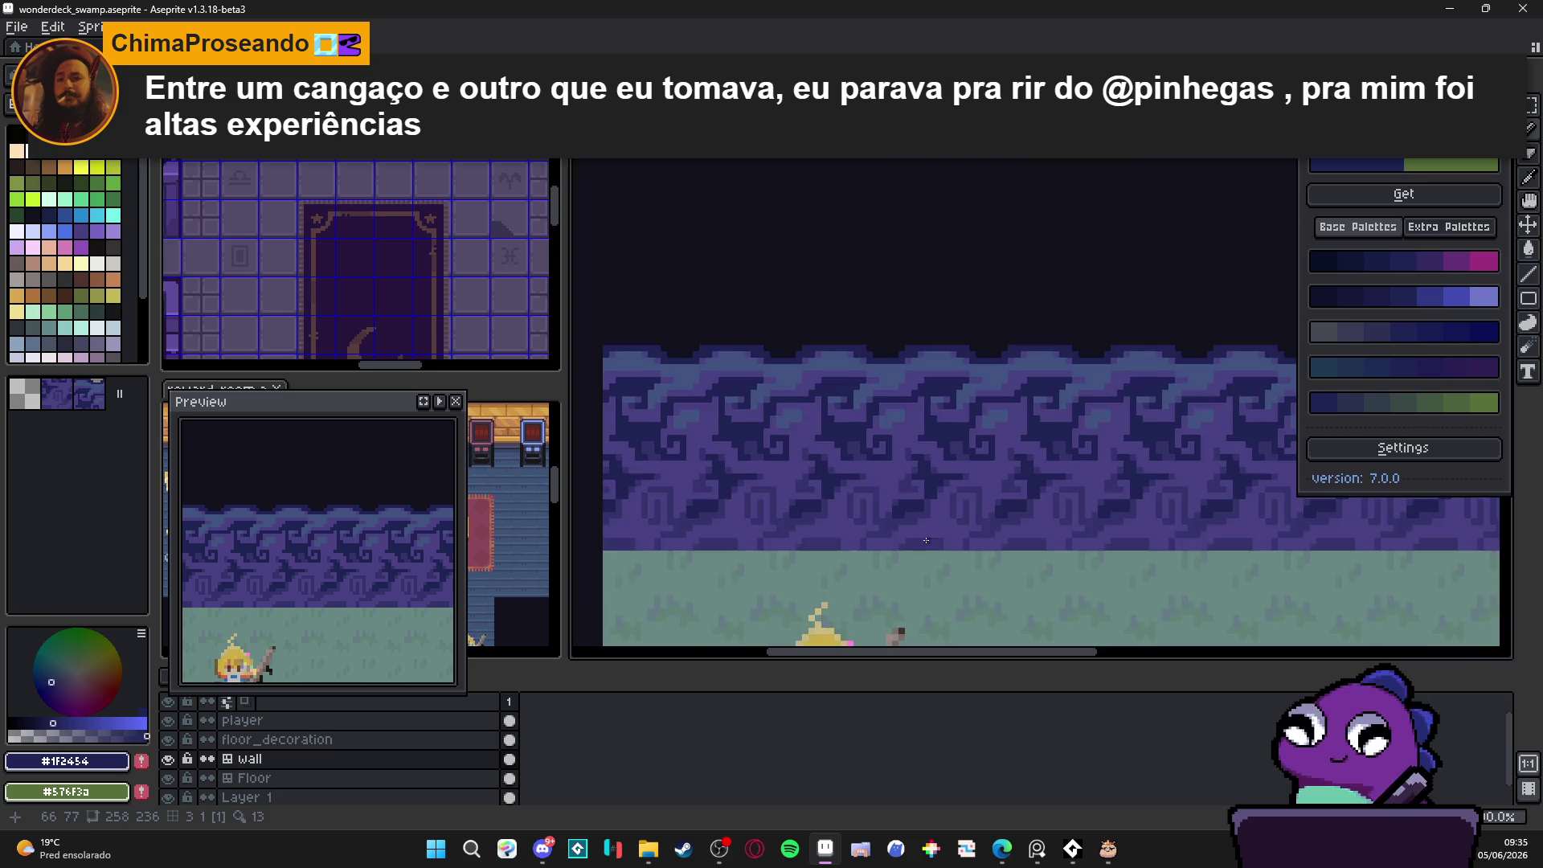
{"action": "scroll", "coordinate": [927, 541], "scroll_direction": "down", "scroll_amount": 2}
{"action": "scroll", "coordinate": [861, 524], "scroll_direction": "down", "scroll_amount": 1}
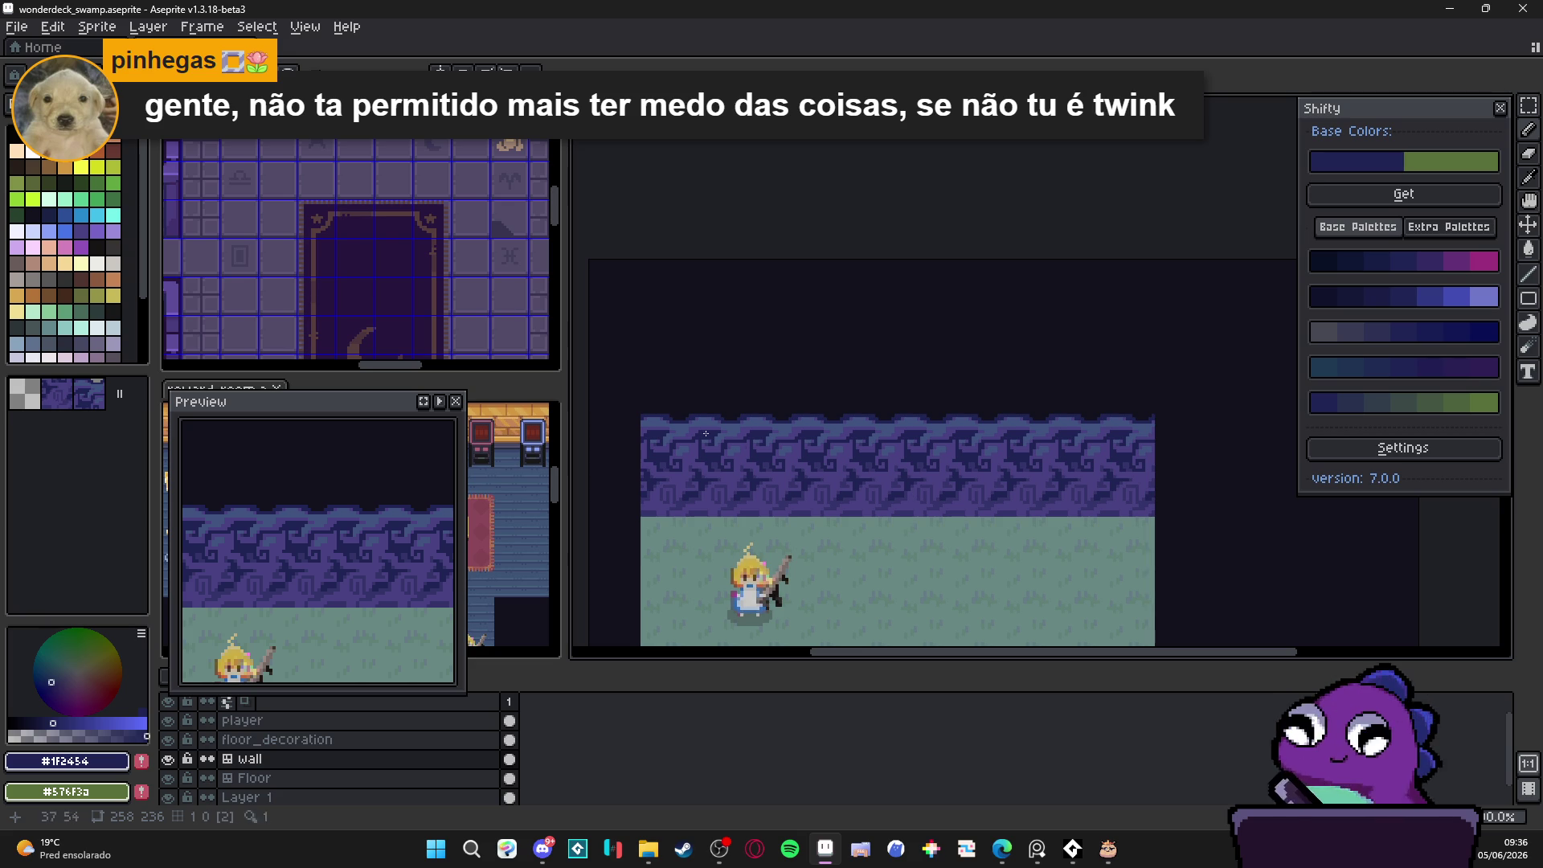
{"action": "scroll", "coordinate": [901, 433], "scroll_direction": "up", "scroll_amount": 3}
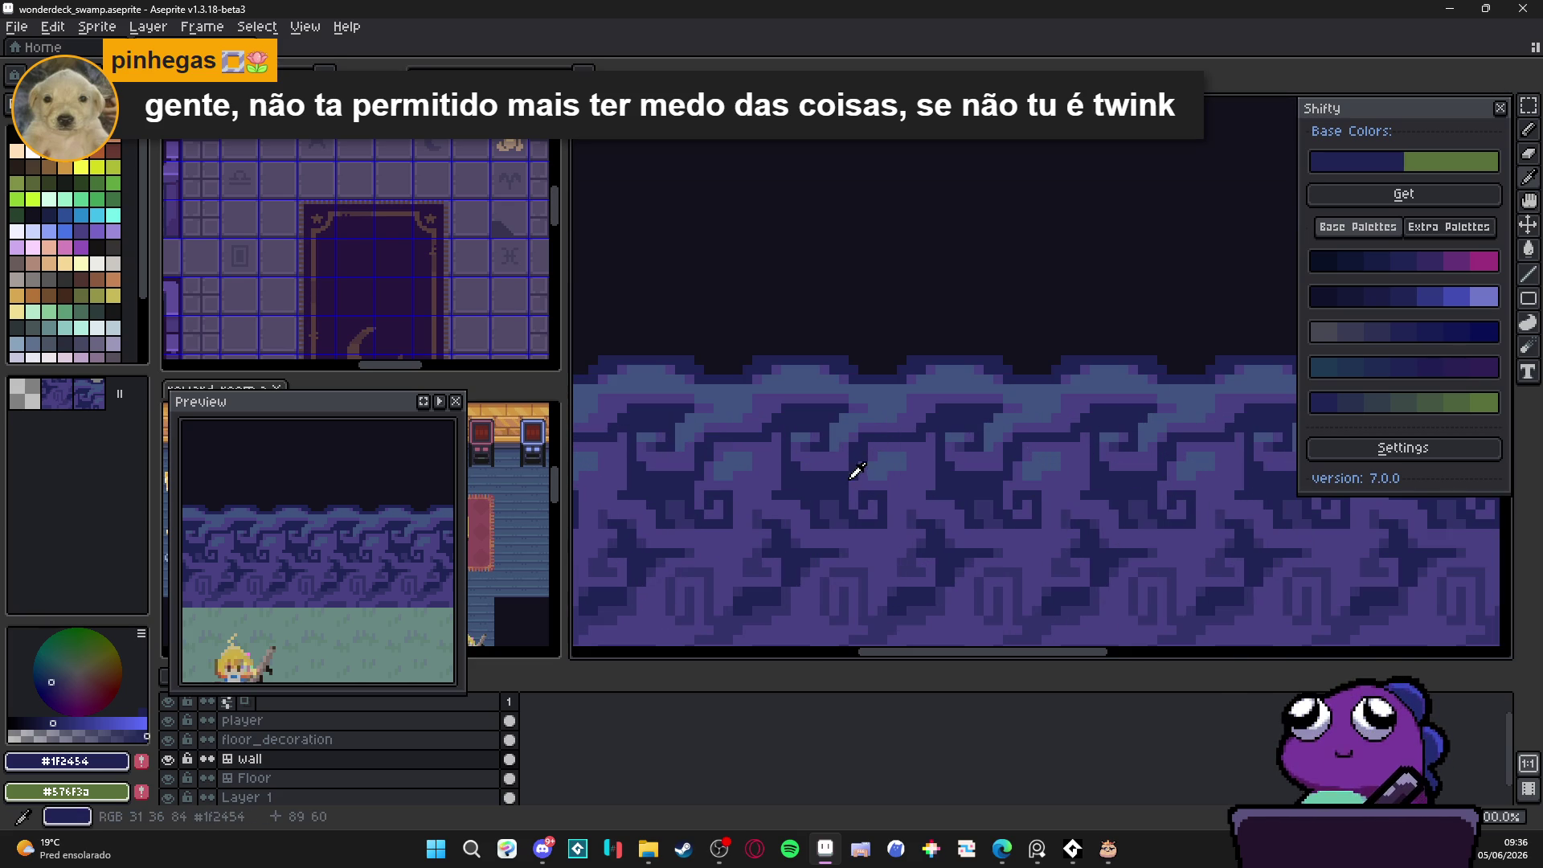
{"action": "left_click", "coordinate": [863, 470], "text": "alt"}
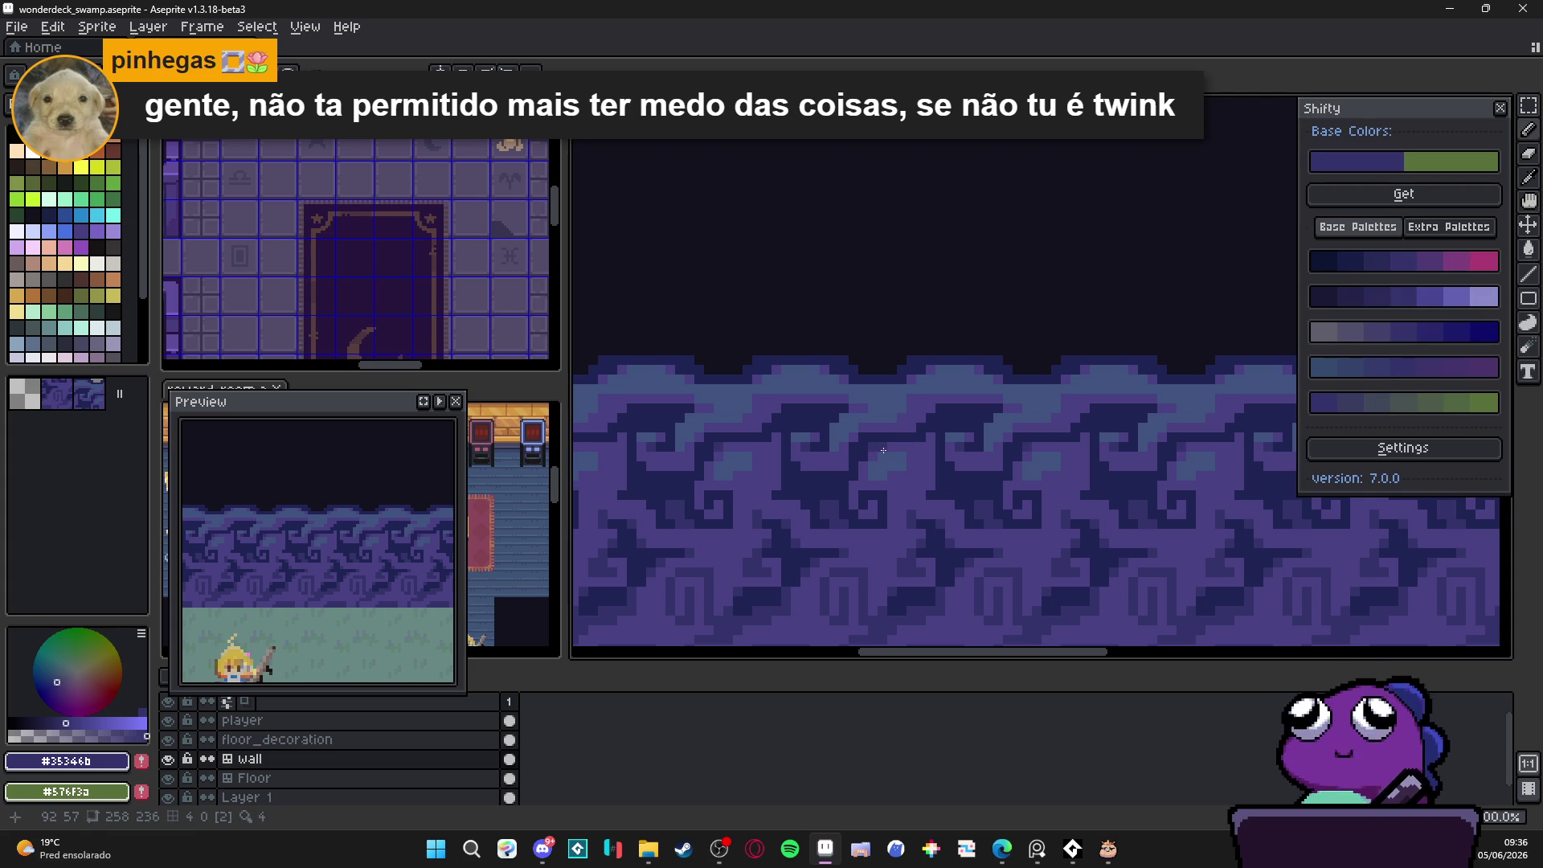
{"action": "left_click", "coordinate": [869, 441], "text": "alt"}
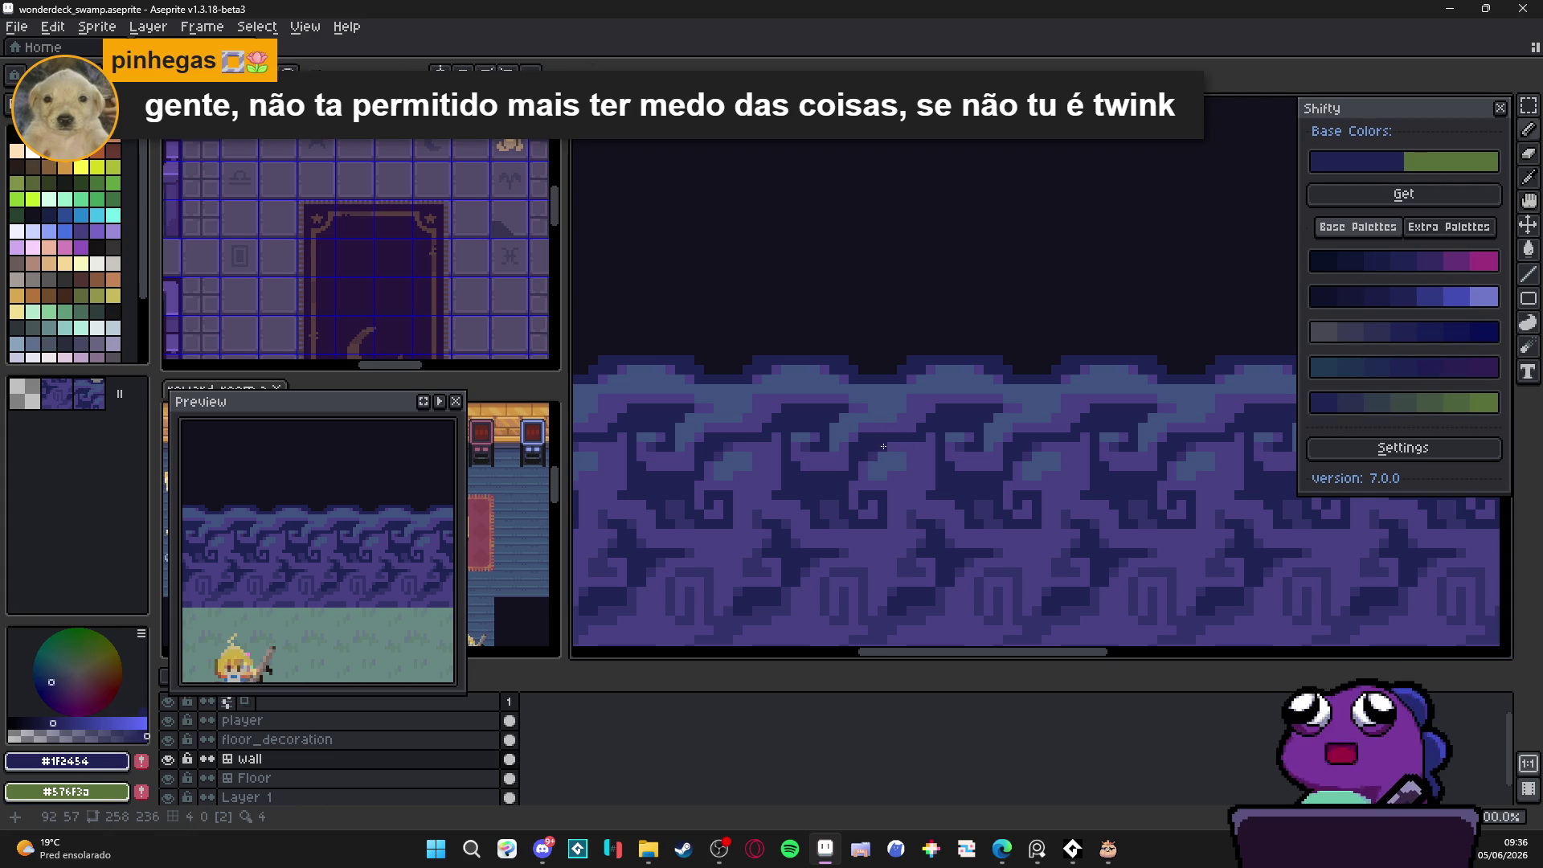
{"action": "left_click", "coordinate": [867, 465], "text": "alt"}
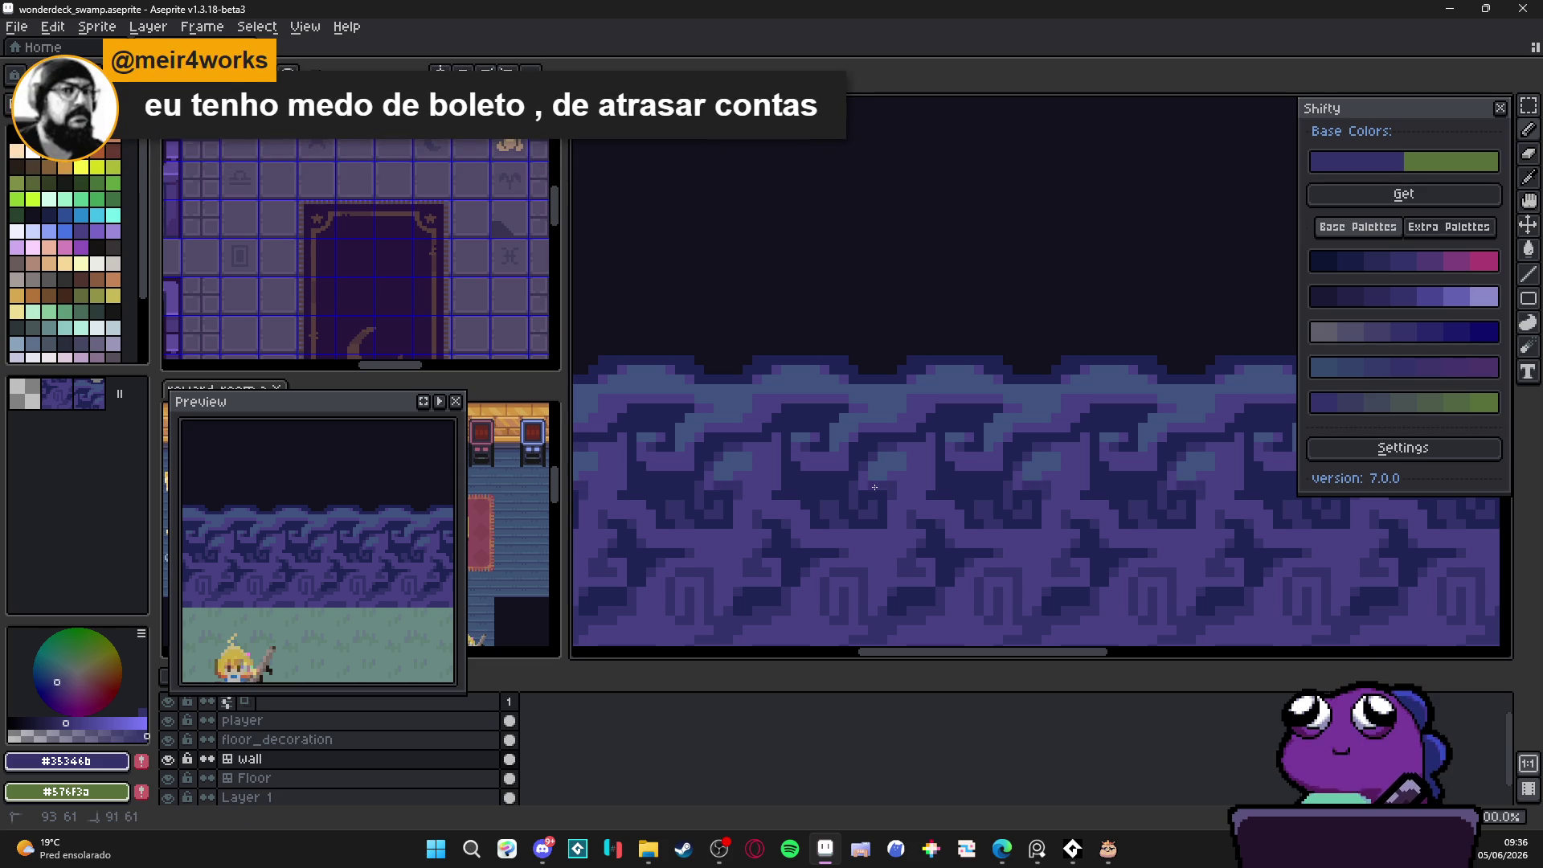
{"action": "scroll", "coordinate": [912, 497], "scroll_direction": "down", "scroll_amount": 1}
{"action": "scroll", "coordinate": [912, 497], "scroll_direction": "up", "scroll_amount": 1}
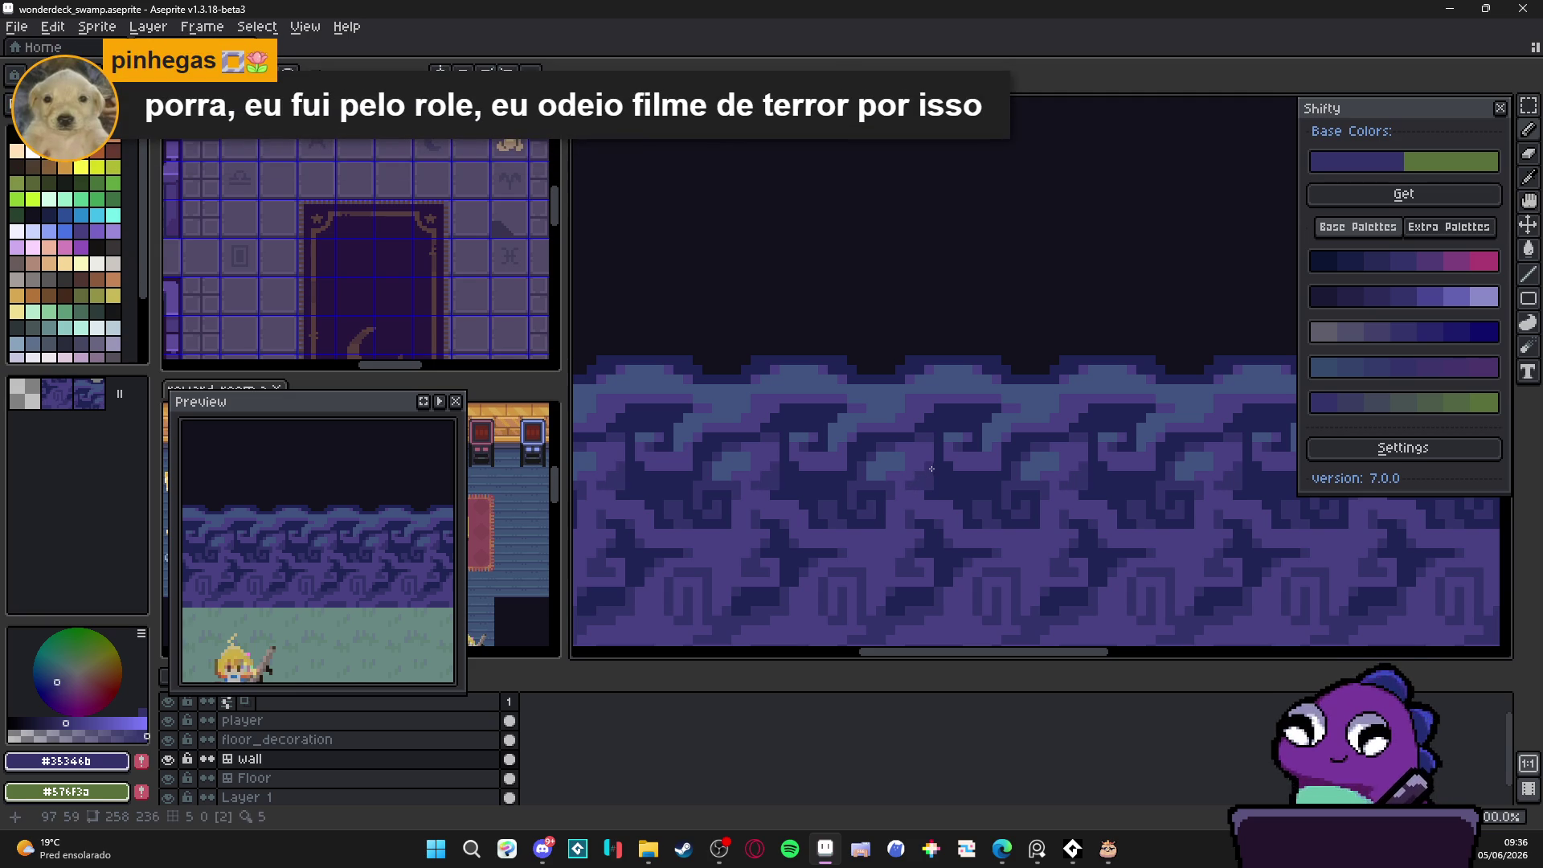
{"action": "scroll", "coordinate": [940, 528], "scroll_direction": "down", "scroll_amount": 3}
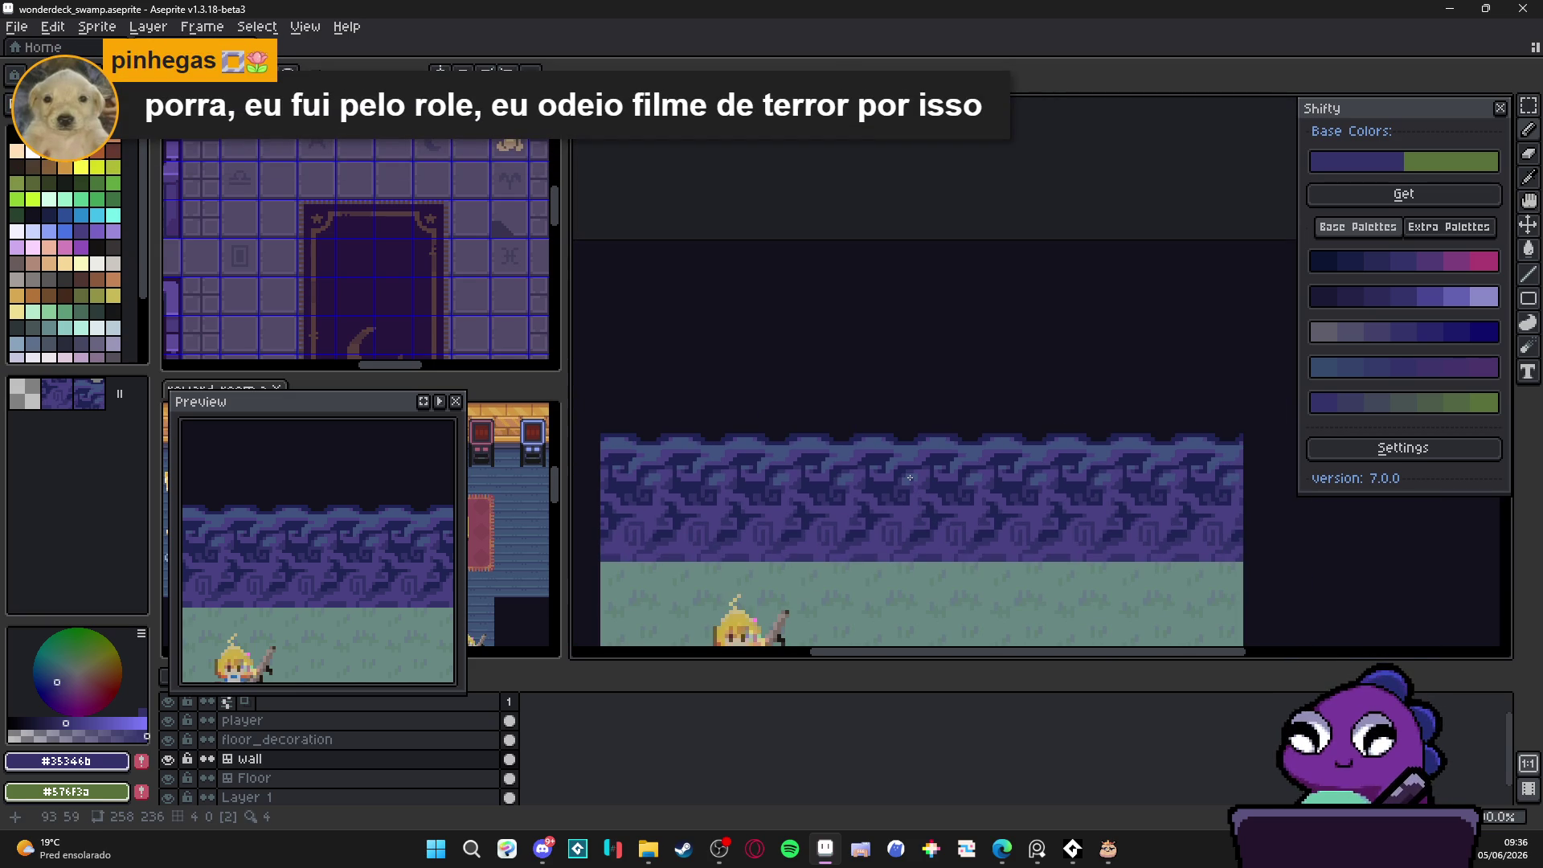
{"action": "scroll", "coordinate": [912, 455], "scroll_direction": "up", "scroll_amount": 4}
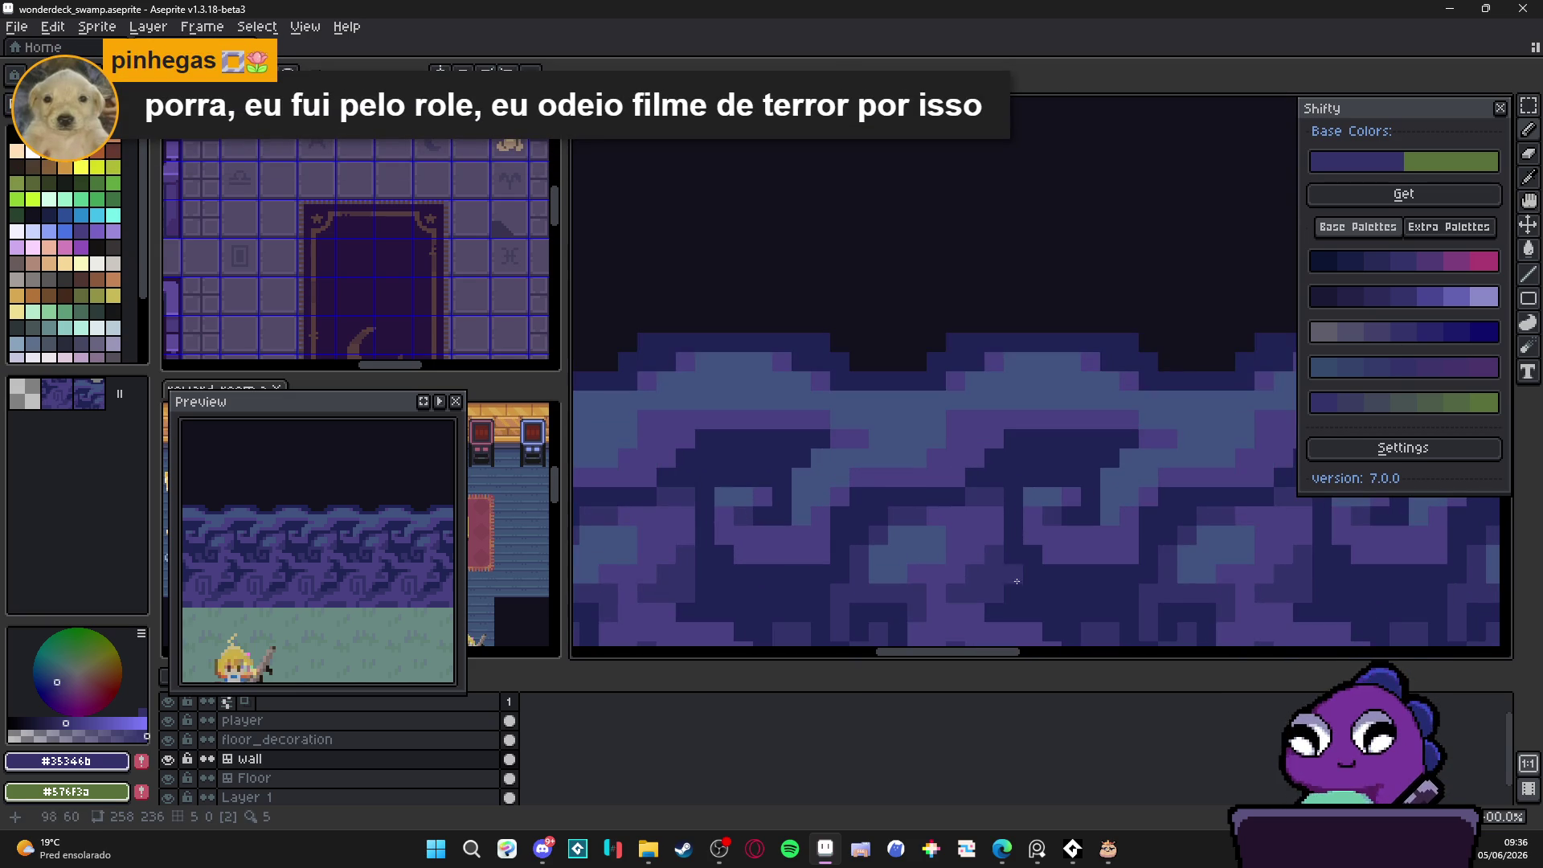
{"action": "left_click", "coordinate": [997, 580], "text": "alt"}
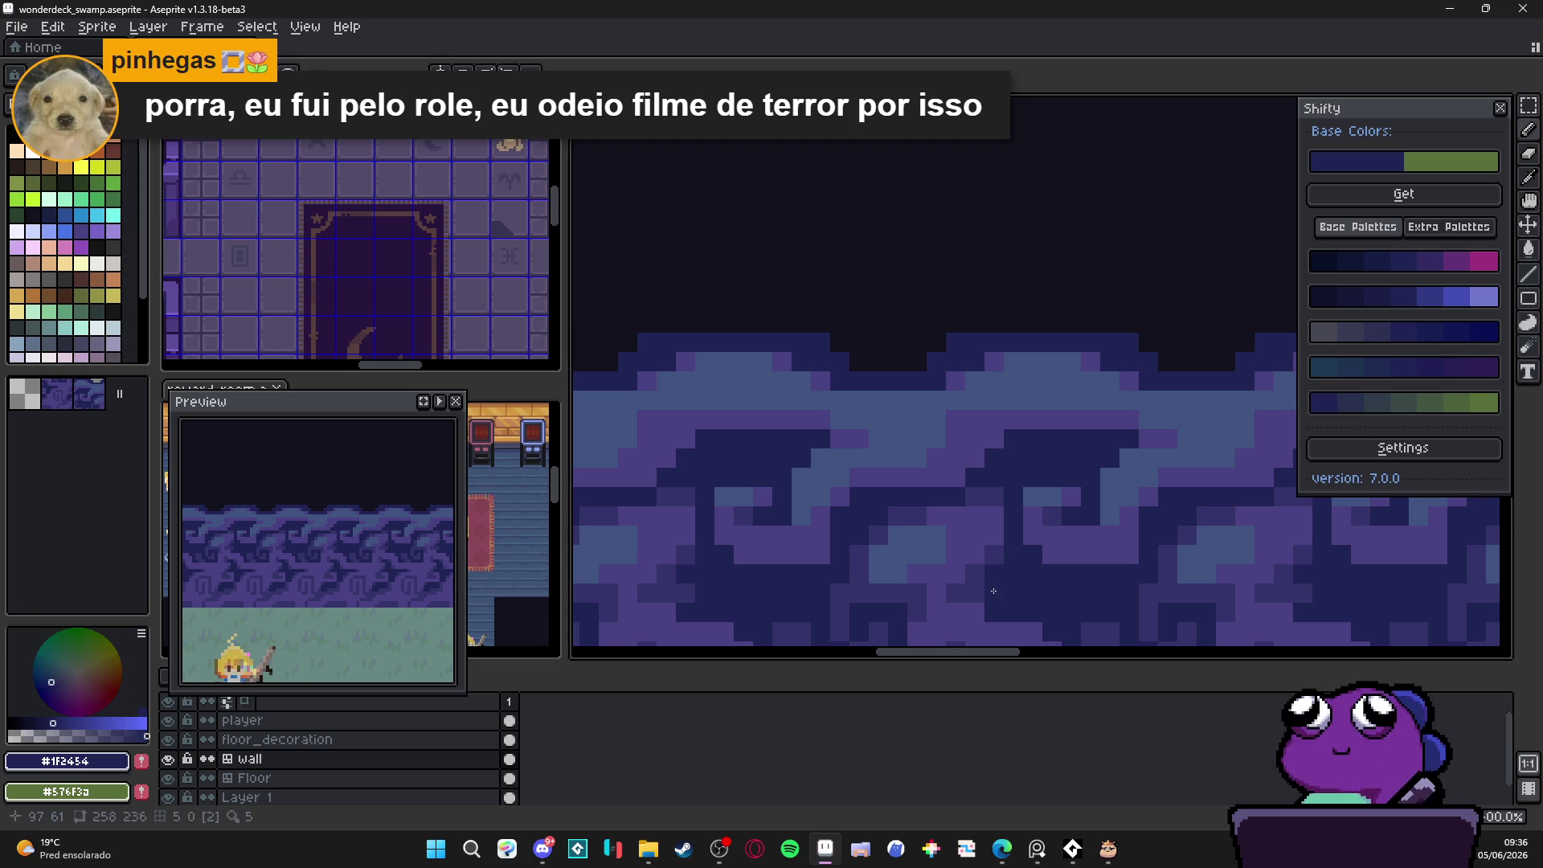
{"action": "scroll", "coordinate": [999, 595], "scroll_direction": "down", "scroll_amount": 2}
{"action": "mouse_move", "coordinate": [999, 595]}
{"action": "left_mouse_down"}
{"action": "mouse_move", "coordinate": [964, 518]}
{"action": "mouse_move", "coordinate": [915, 484]}
{"action": "left_mouse_up"}
{"action": "scroll", "coordinate": [908, 488], "scroll_direction": "down", "scroll_amount": 1}
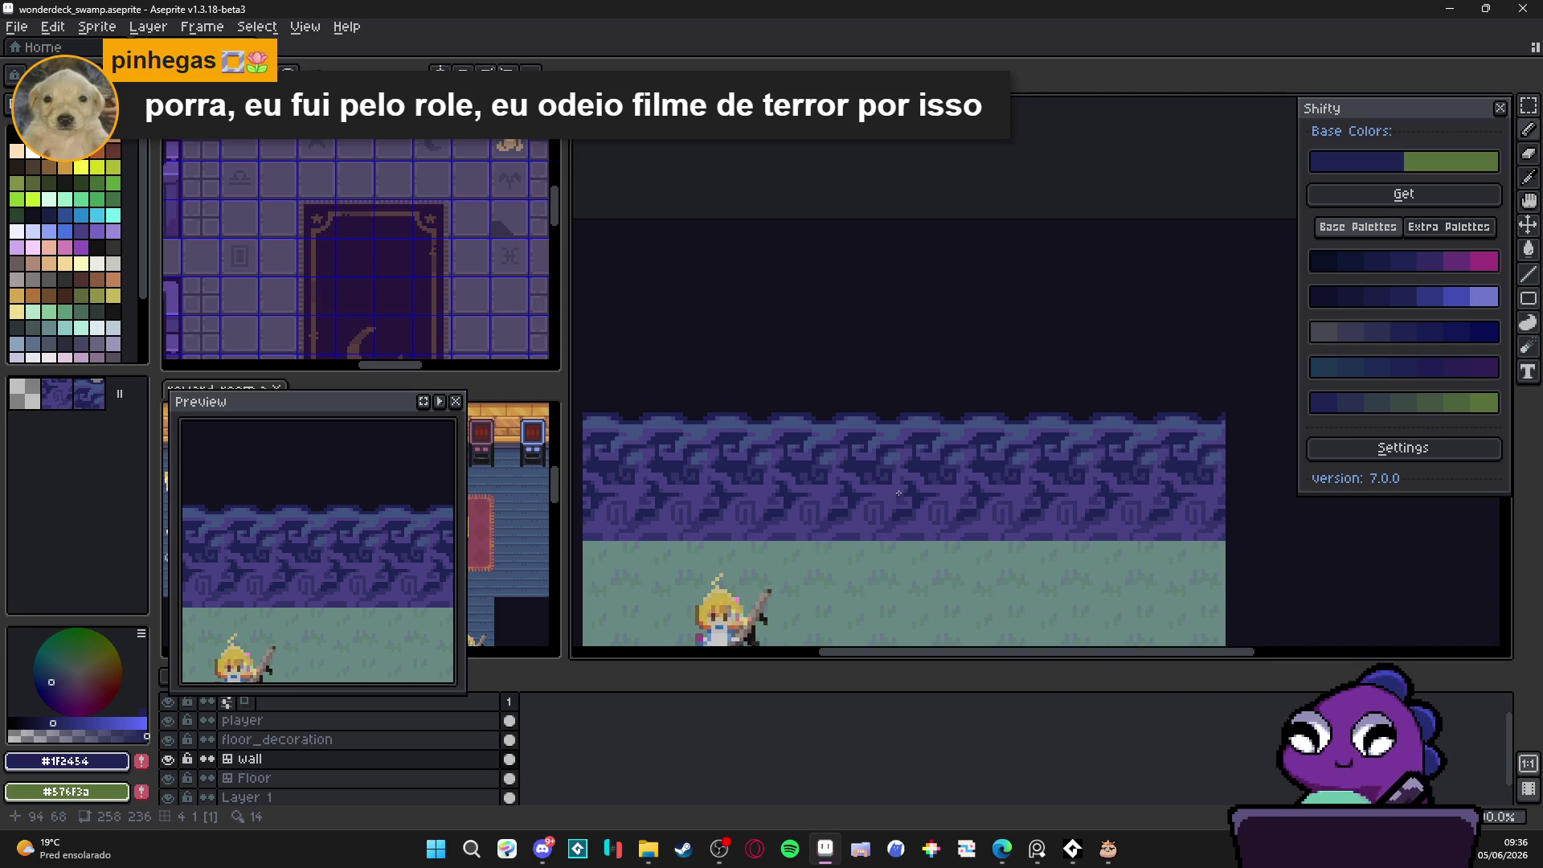
{"action": "scroll", "coordinate": [877, 496], "scroll_direction": "up", "scroll_amount": 3}
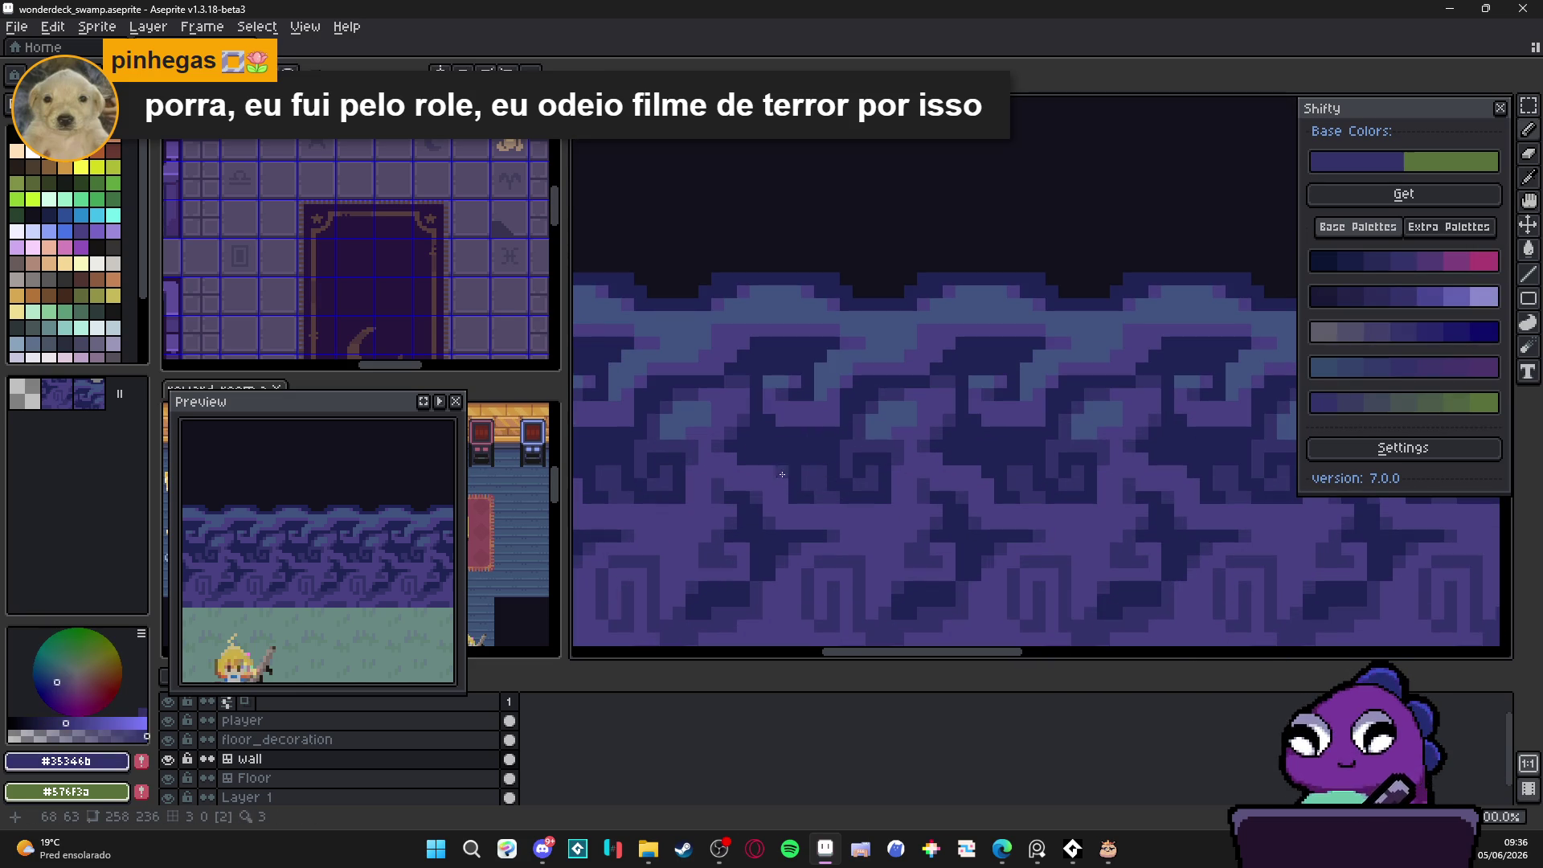
{"action": "scroll", "coordinate": [835, 534], "scroll_direction": "down", "scroll_amount": 2}
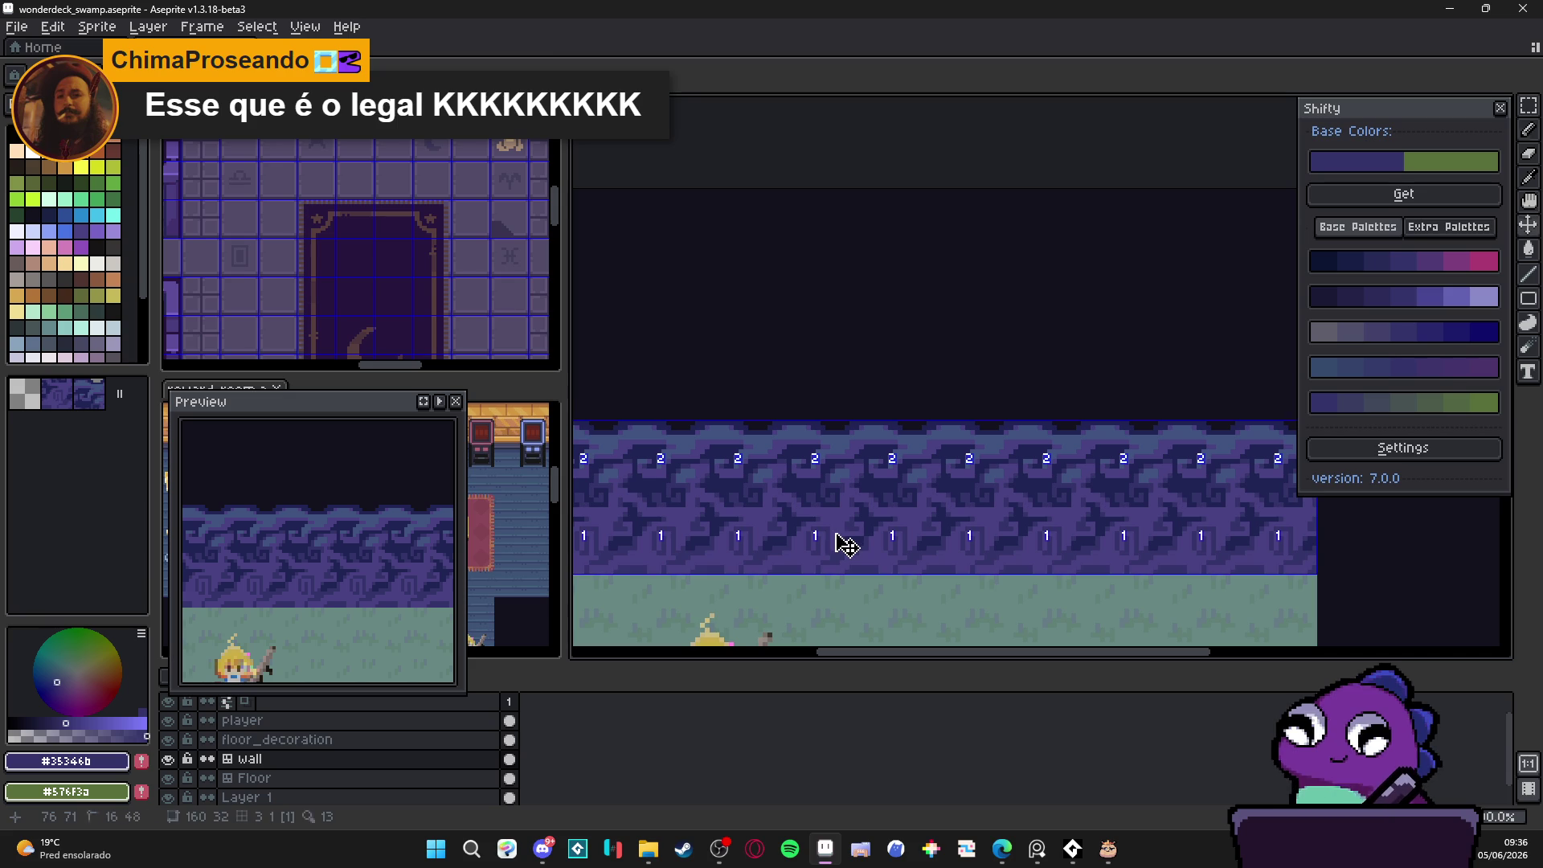
{"action": "scroll", "coordinate": [836, 541], "scroll_direction": "down", "scroll_amount": 1}
{"action": "scroll", "coordinate": [628, 378], "scroll_direction": "up", "scroll_amount": 3}
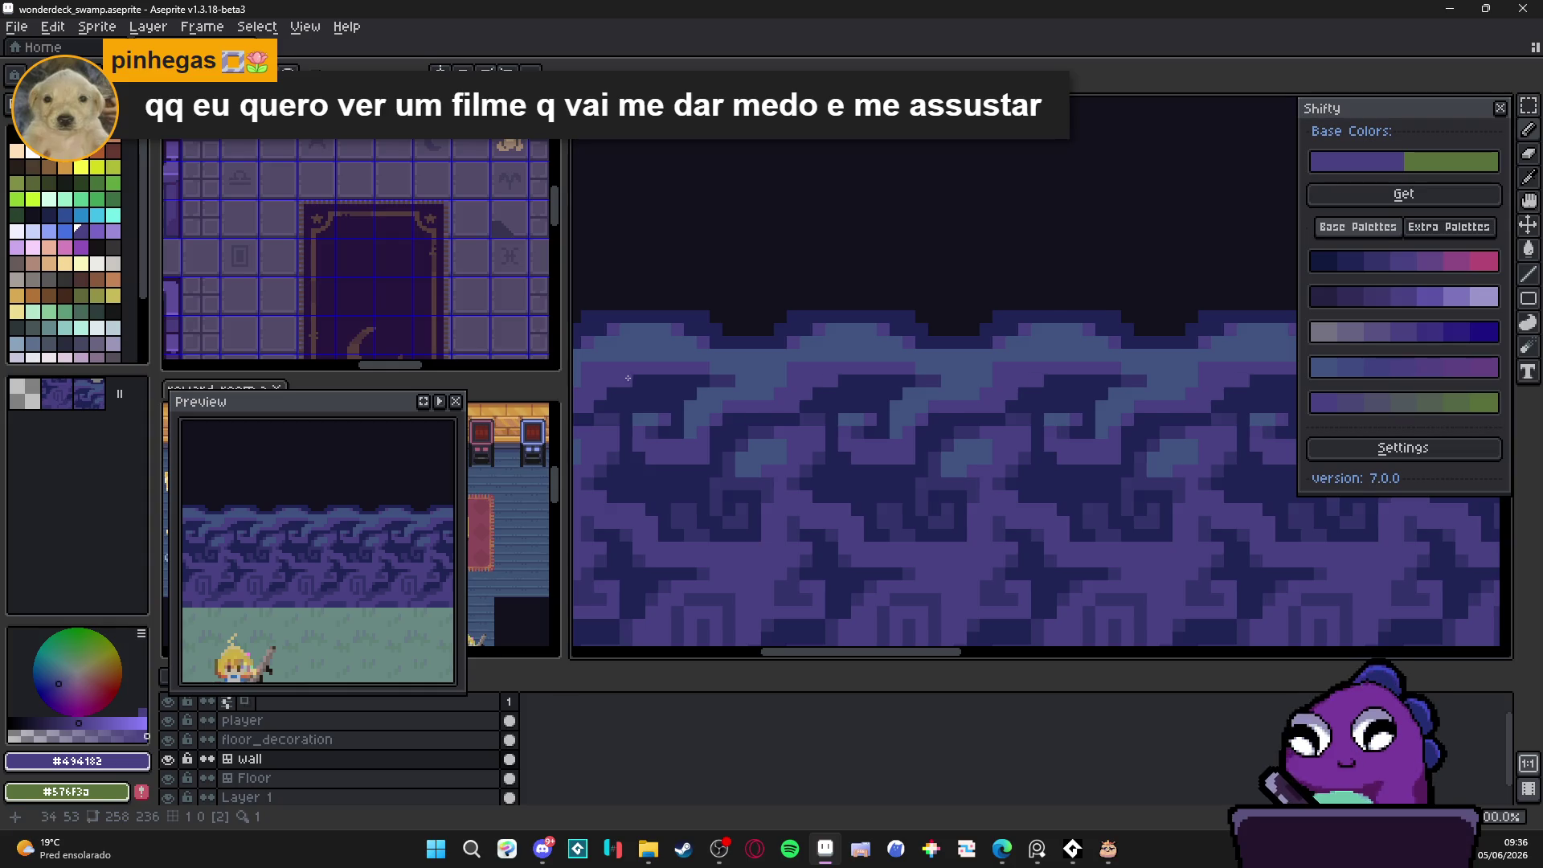
{"action": "scroll", "coordinate": [628, 377], "scroll_direction": "down", "scroll_amount": 2}
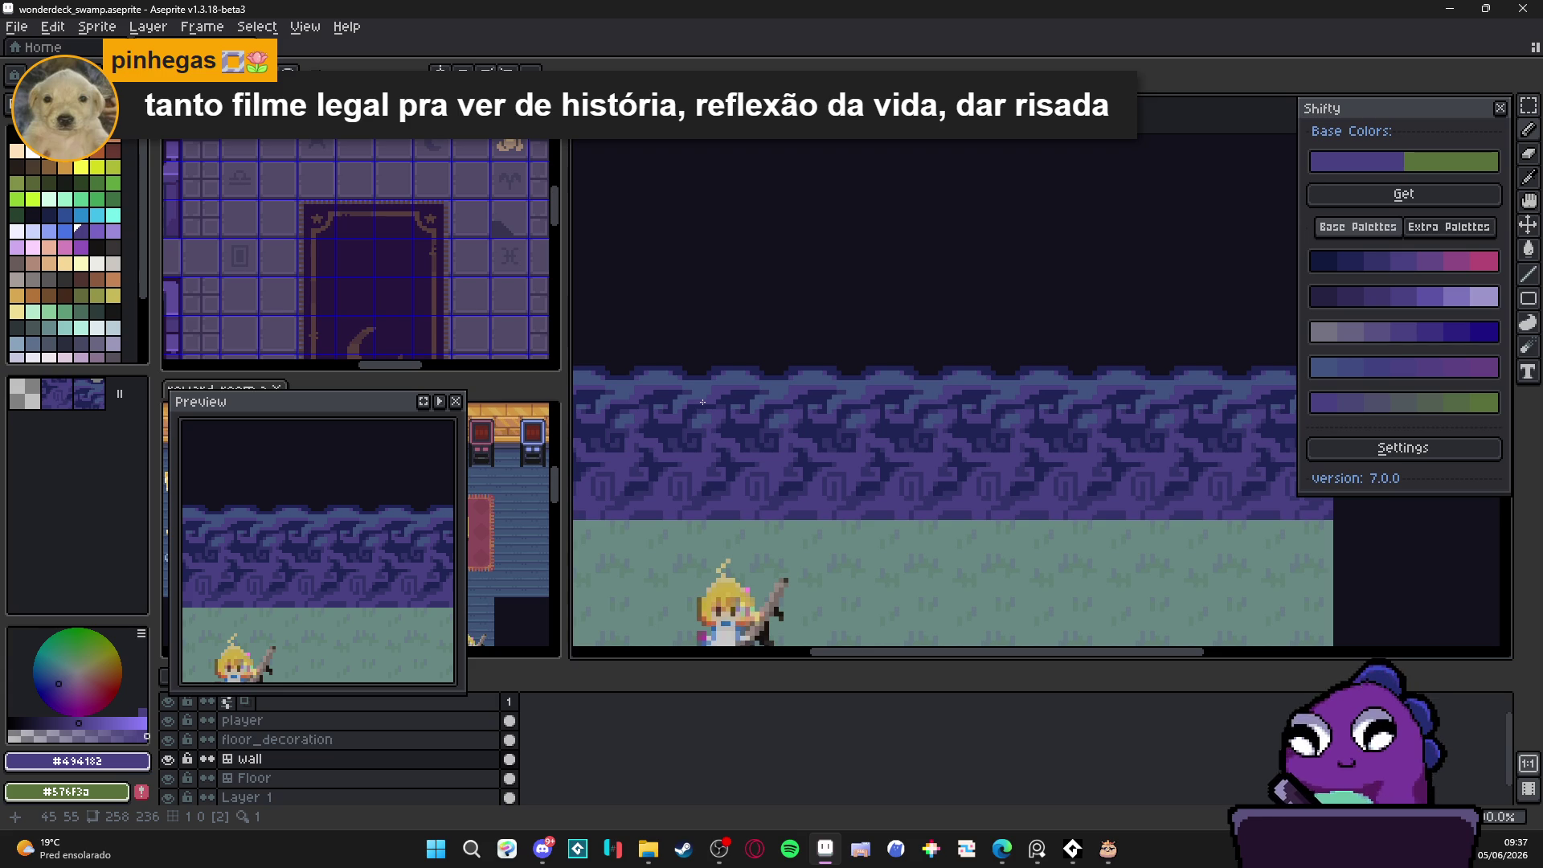
{"action": "scroll", "coordinate": [743, 363], "scroll_direction": "up", "scroll_amount": 1}
{"action": "scroll", "coordinate": [804, 342], "scroll_direction": "down", "scroll_amount": 2}
{"action": "scroll", "coordinate": [804, 342], "scroll_direction": "down", "scroll_amount": 1}
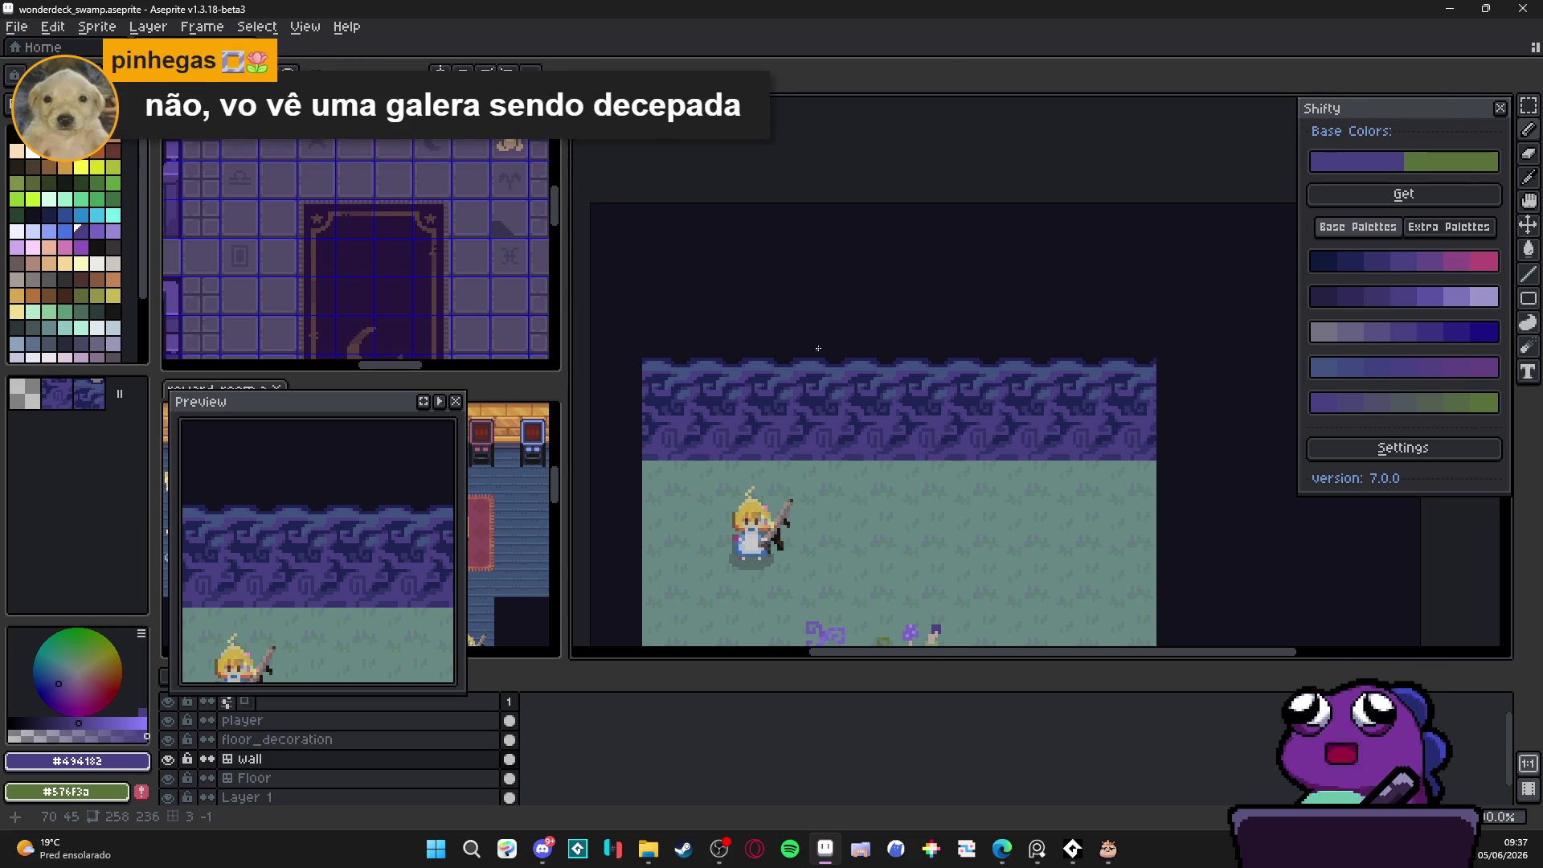
{"action": "scroll", "coordinate": [819, 348], "scroll_direction": "down", "scroll_amount": 2}
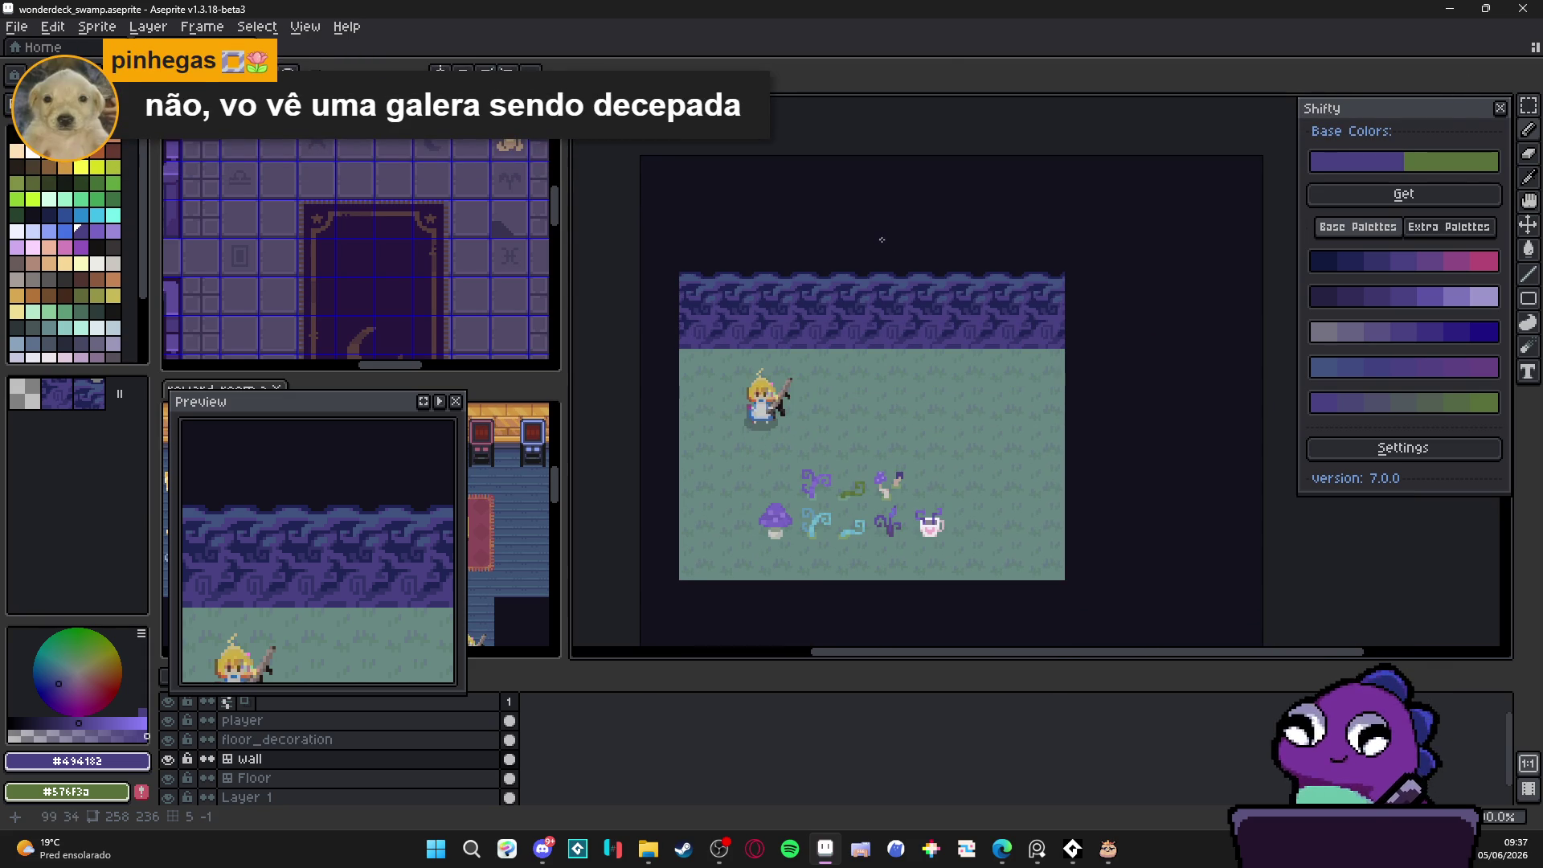
Step: Pick a dark navy from the canvas and switch to Layer 1 to fill the backdrop
{"action": "left_click", "coordinate": [878, 241], "text": "alt"}
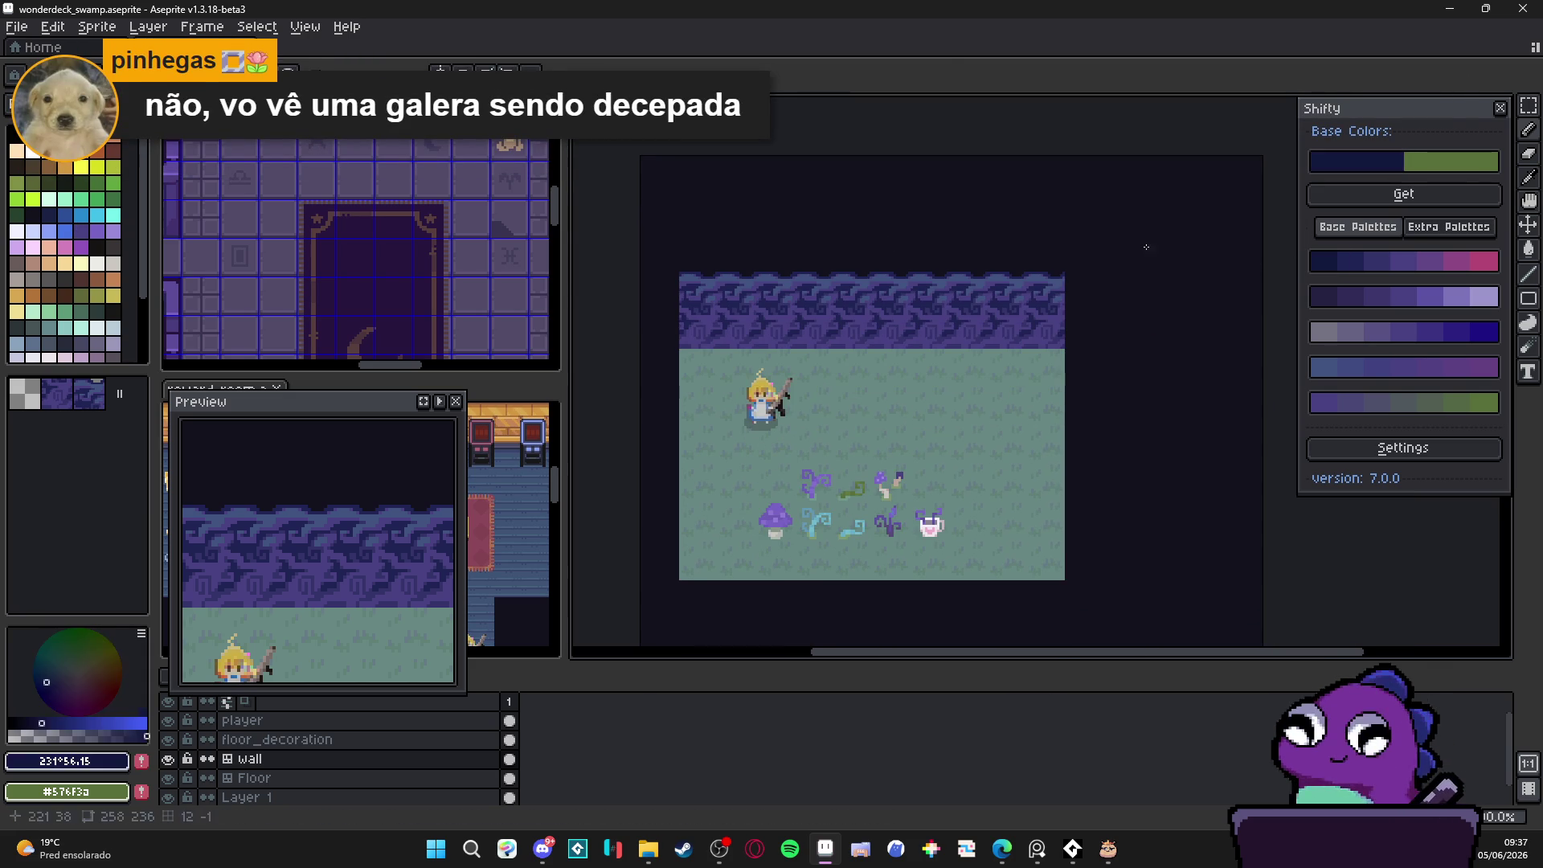
{"action": "left_click", "coordinate": [946, 245], "text": "ctrl"}
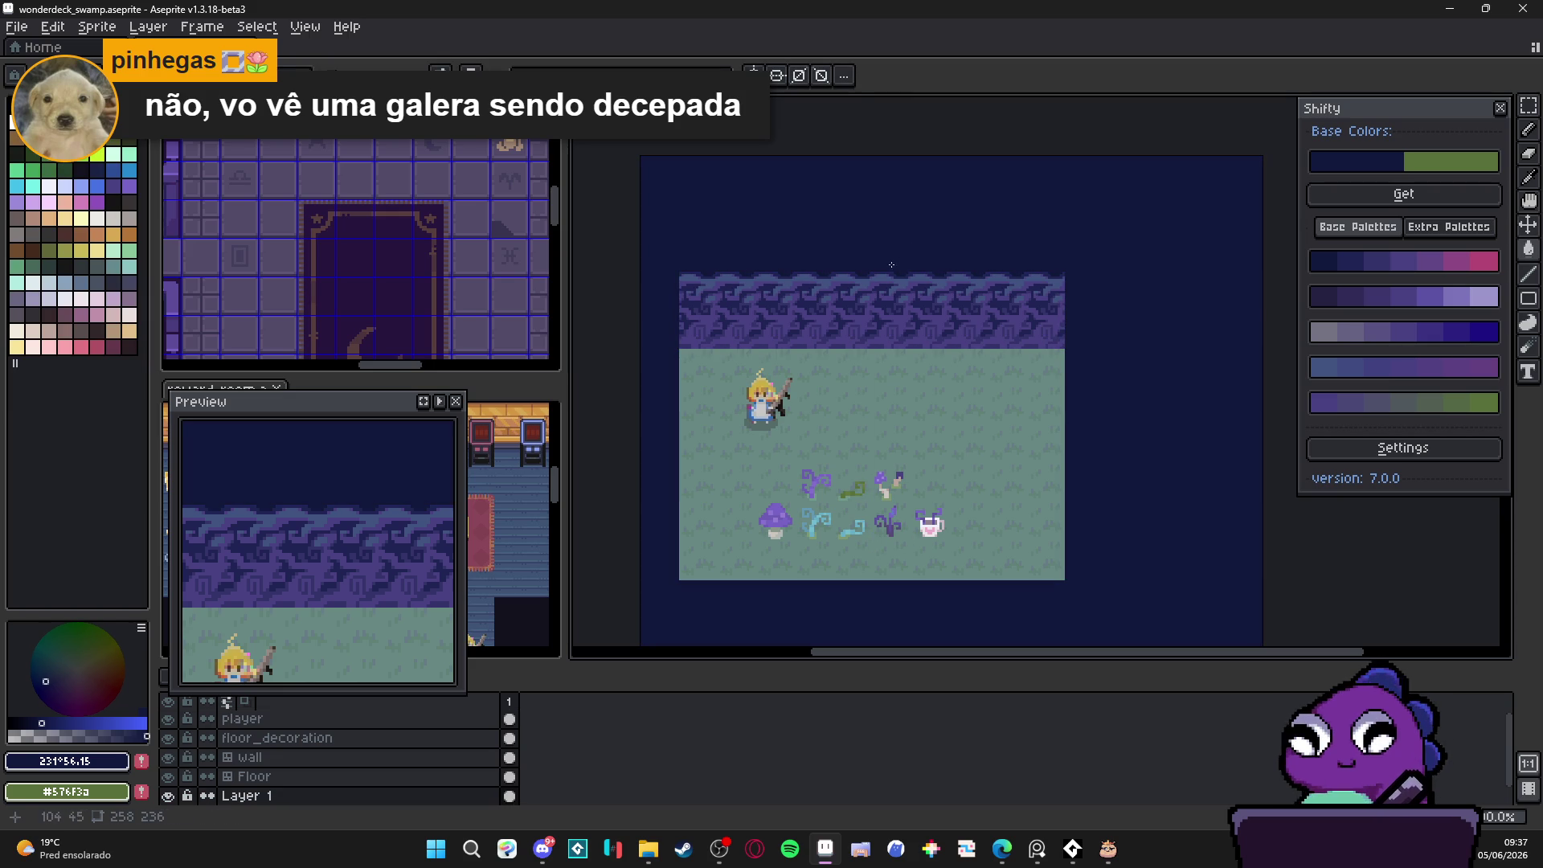
{"action": "scroll", "coordinate": [893, 263], "scroll_direction": "up", "scroll_amount": 4}
{"action": "scroll", "coordinate": [878, 267], "scroll_direction": "down", "scroll_amount": 1}
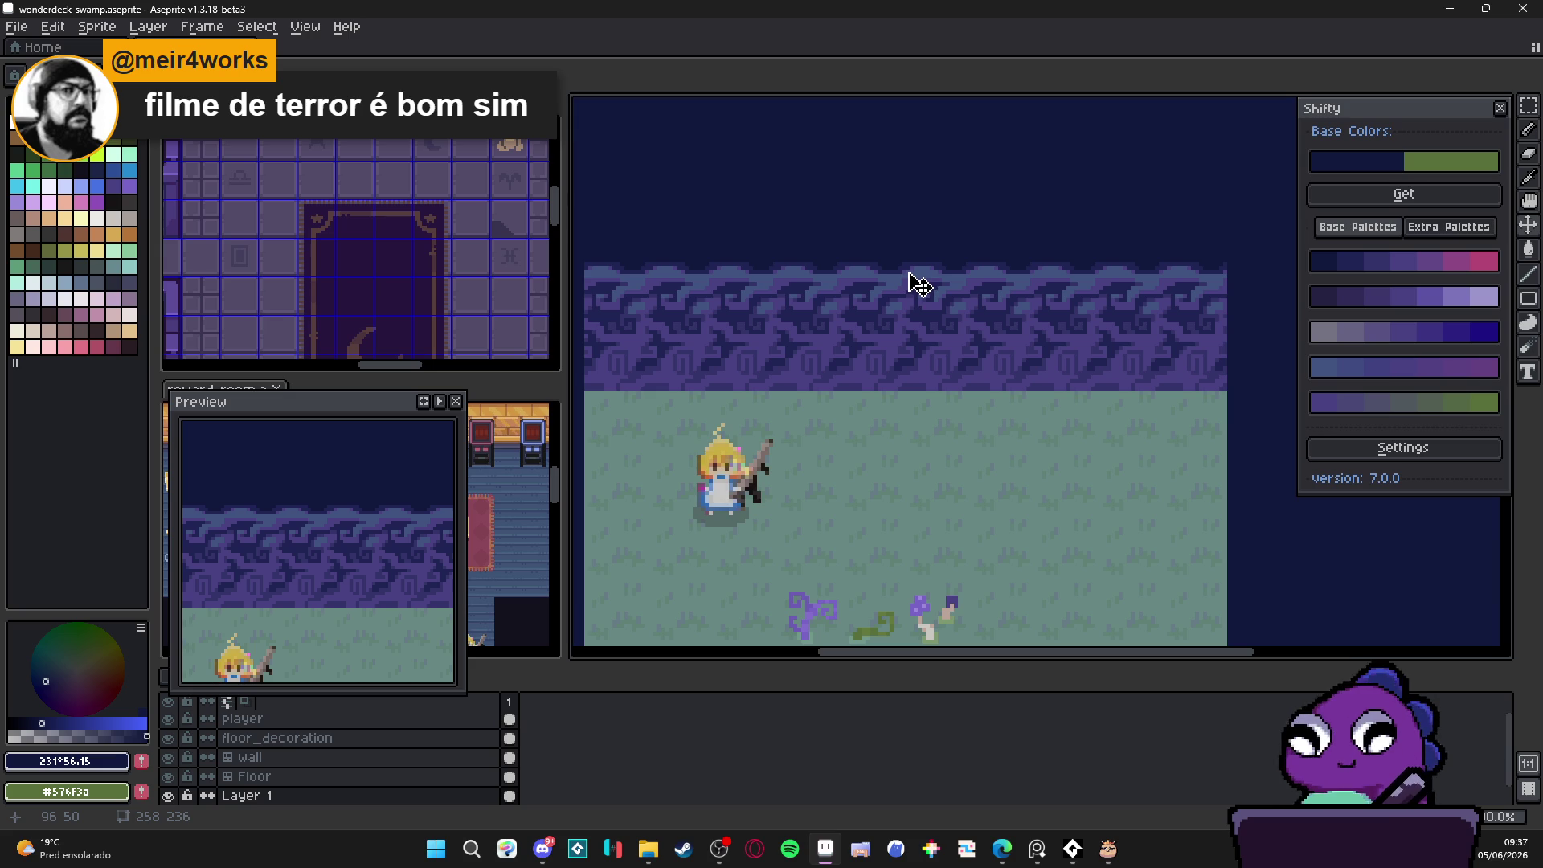
{"action": "scroll", "coordinate": [903, 278], "scroll_direction": "up", "scroll_amount": 2}
Step: On the wall layer, draw a dark line along the wall top and add one dark pixel
{"action": "key", "text": "g"}
{"action": "left_click", "coordinate": [871, 288], "text": "ctrl"}
{"action": "scroll", "coordinate": [869, 282], "scroll_direction": "down", "scroll_amount": 3}
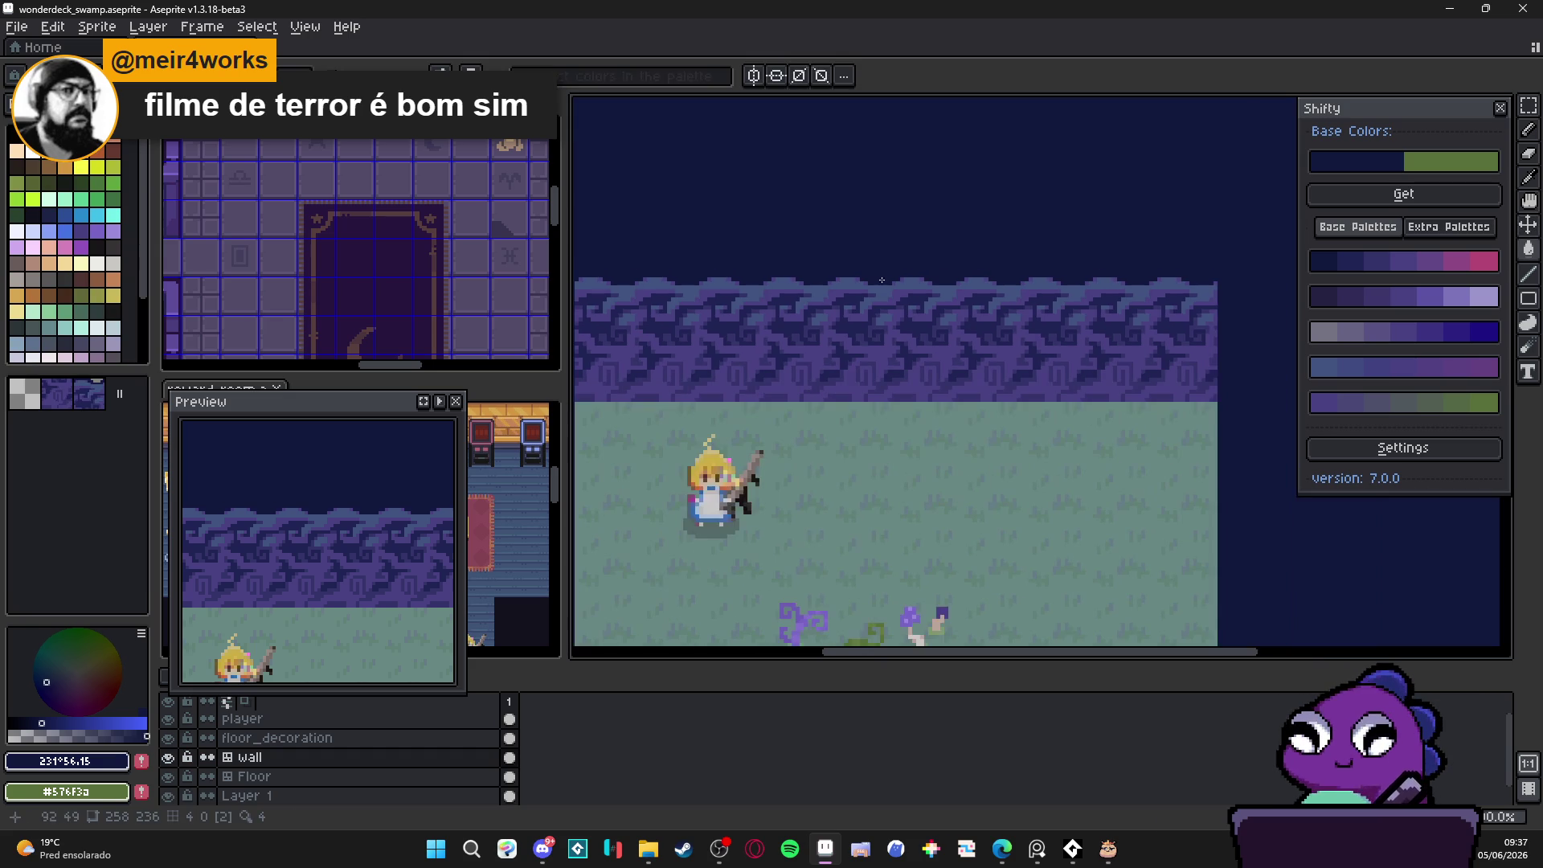
{"action": "scroll", "coordinate": [891, 280], "scroll_direction": "down", "scroll_amount": 1}
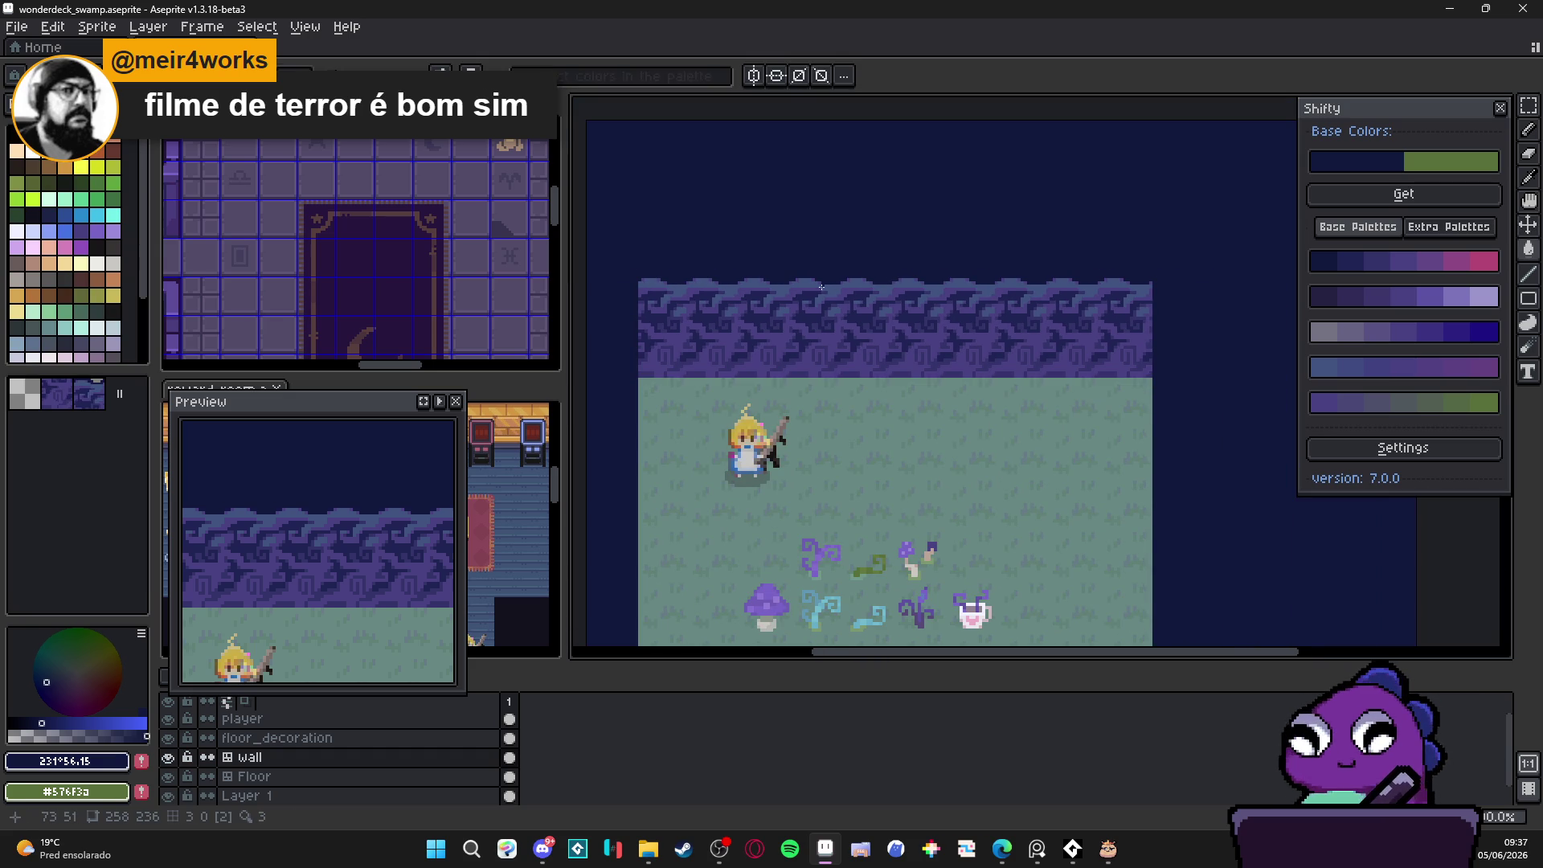
{"action": "scroll", "coordinate": [822, 287], "scroll_direction": "up", "scroll_amount": 4}
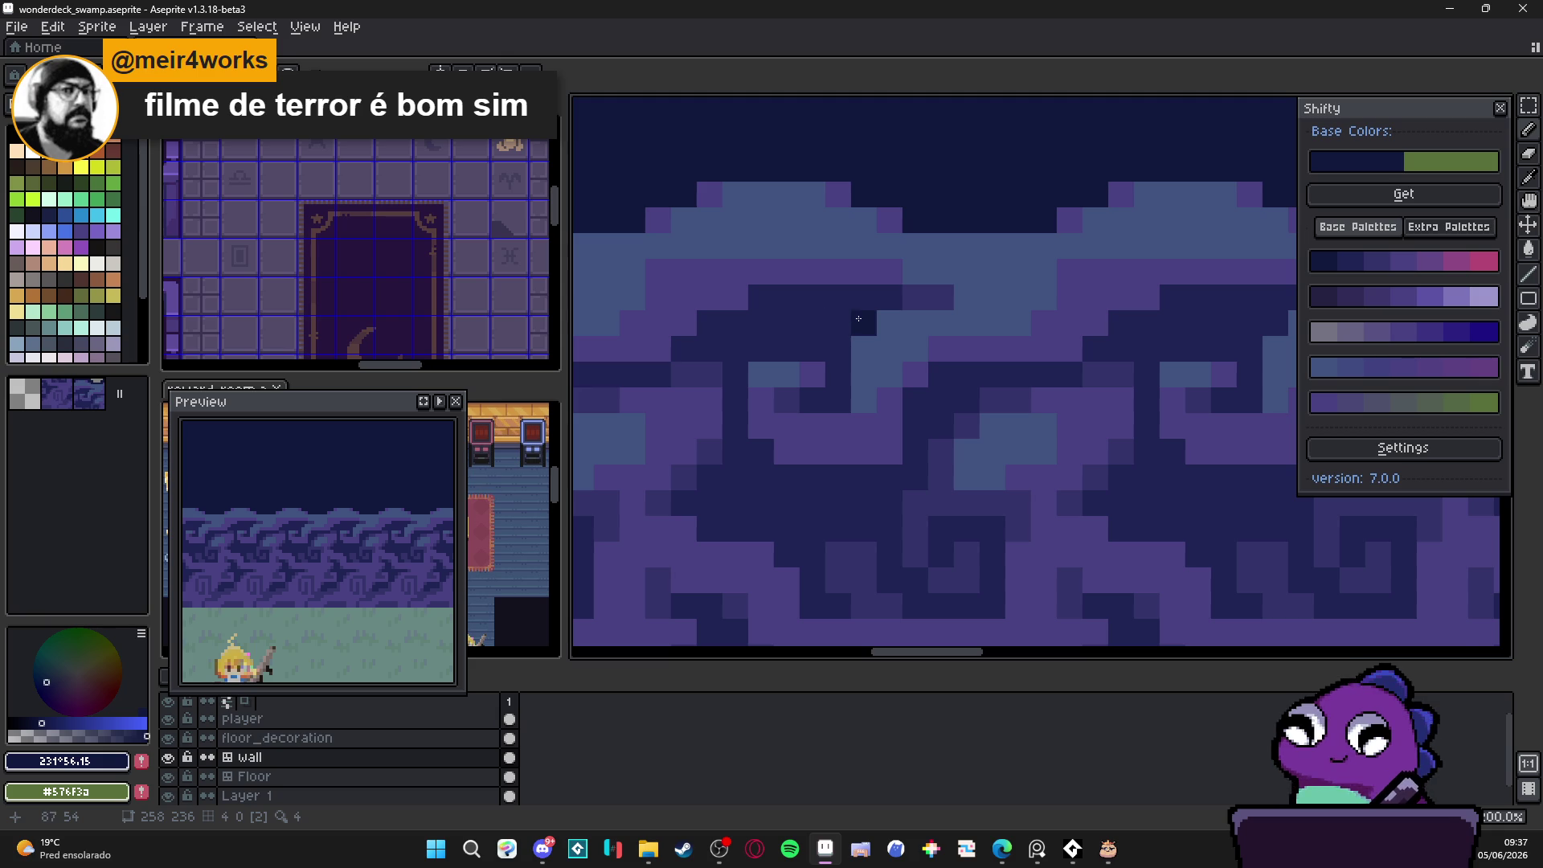
{"action": "scroll", "coordinate": [859, 318], "scroll_direction": "down", "scroll_amount": 1}
{"action": "scroll", "coordinate": [858, 318], "scroll_direction": "up", "scroll_amount": 1}
{"action": "mouse_move", "coordinate": [815, 302]}
{"action": "left_mouse_down"}
{"action": "mouse_move", "coordinate": [915, 310]}
{"action": "mouse_move", "coordinate": [877, 326]}
{"action": "mouse_move", "coordinate": [747, 325]}
{"action": "mouse_move", "coordinate": [800, 325]}
{"action": "mouse_move", "coordinate": [735, 356]}
{"action": "left_mouse_up"}
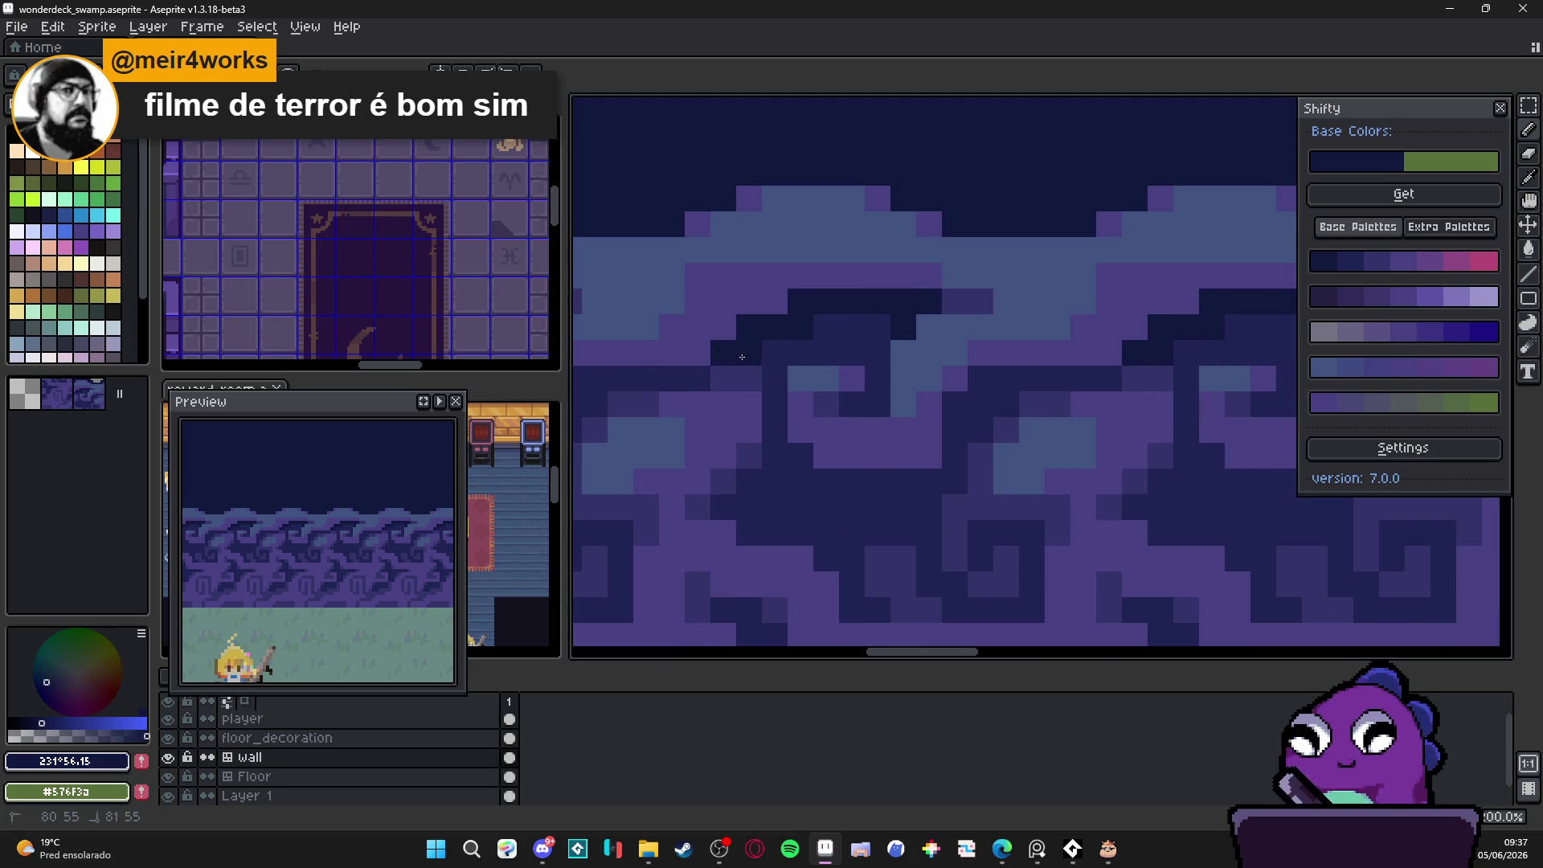
{"action": "left_click", "coordinate": [735, 356]}
Step: Eyedrop the dark navy #1F2454 and draw an L-shaped stroke on the wall pattern
{"action": "scroll", "coordinate": [735, 356], "scroll_direction": "down", "scroll_amount": 3}
{"action": "scroll", "coordinate": [798, 361], "scroll_direction": "down", "scroll_amount": 2}
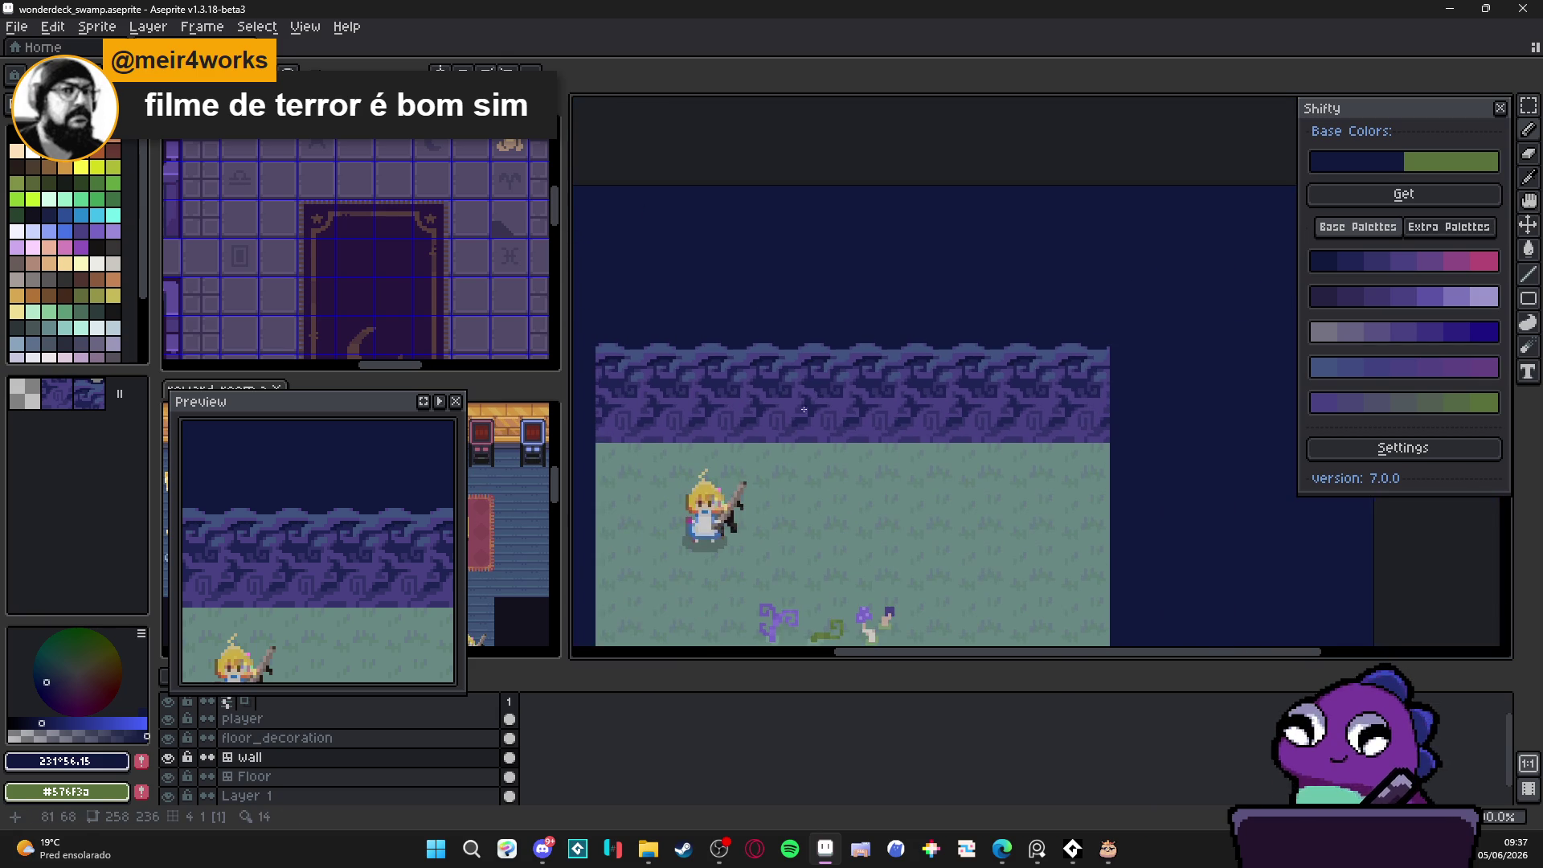
{"action": "left_click_drag", "start_coordinate": [813, 401], "coordinate": [832, 386]}
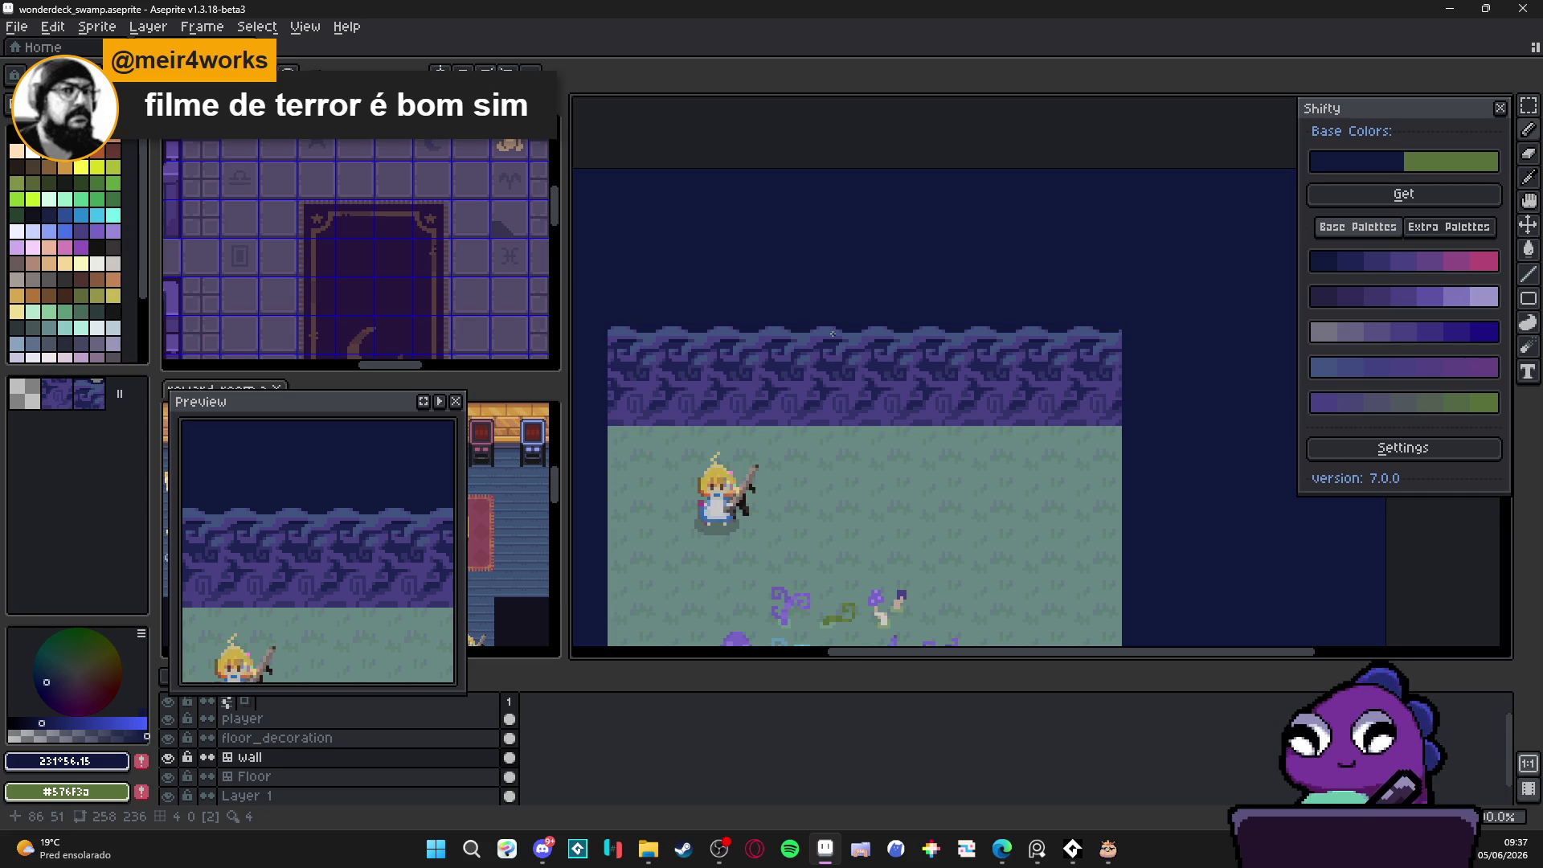
{"action": "scroll", "coordinate": [826, 340], "scroll_direction": "up", "scroll_amount": 4}
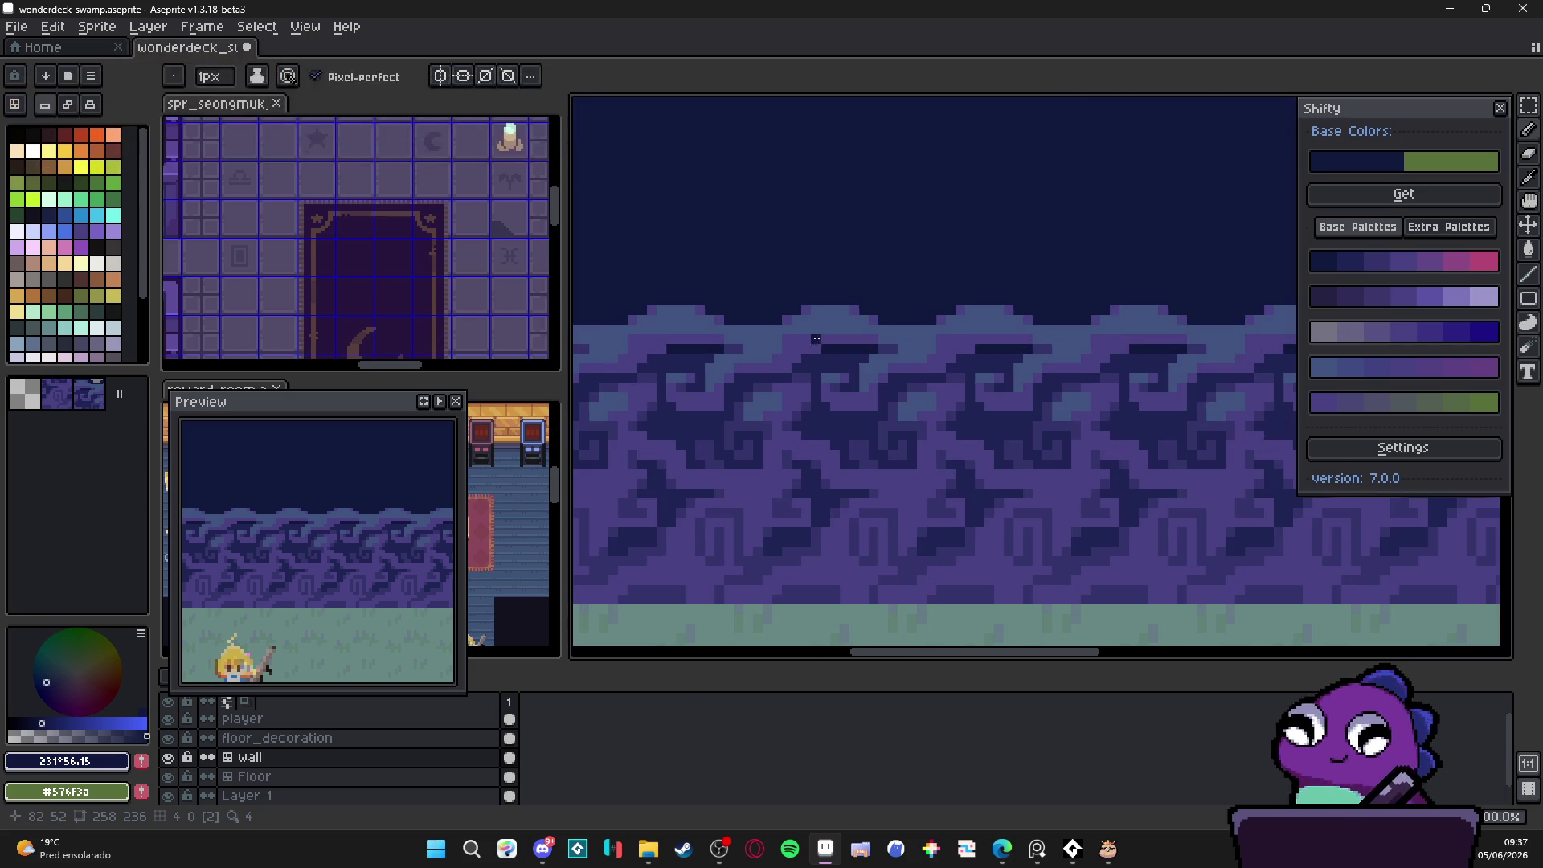
{"action": "key", "text": "g"}
{"action": "left_click", "coordinate": [816, 332], "text": "alt"}
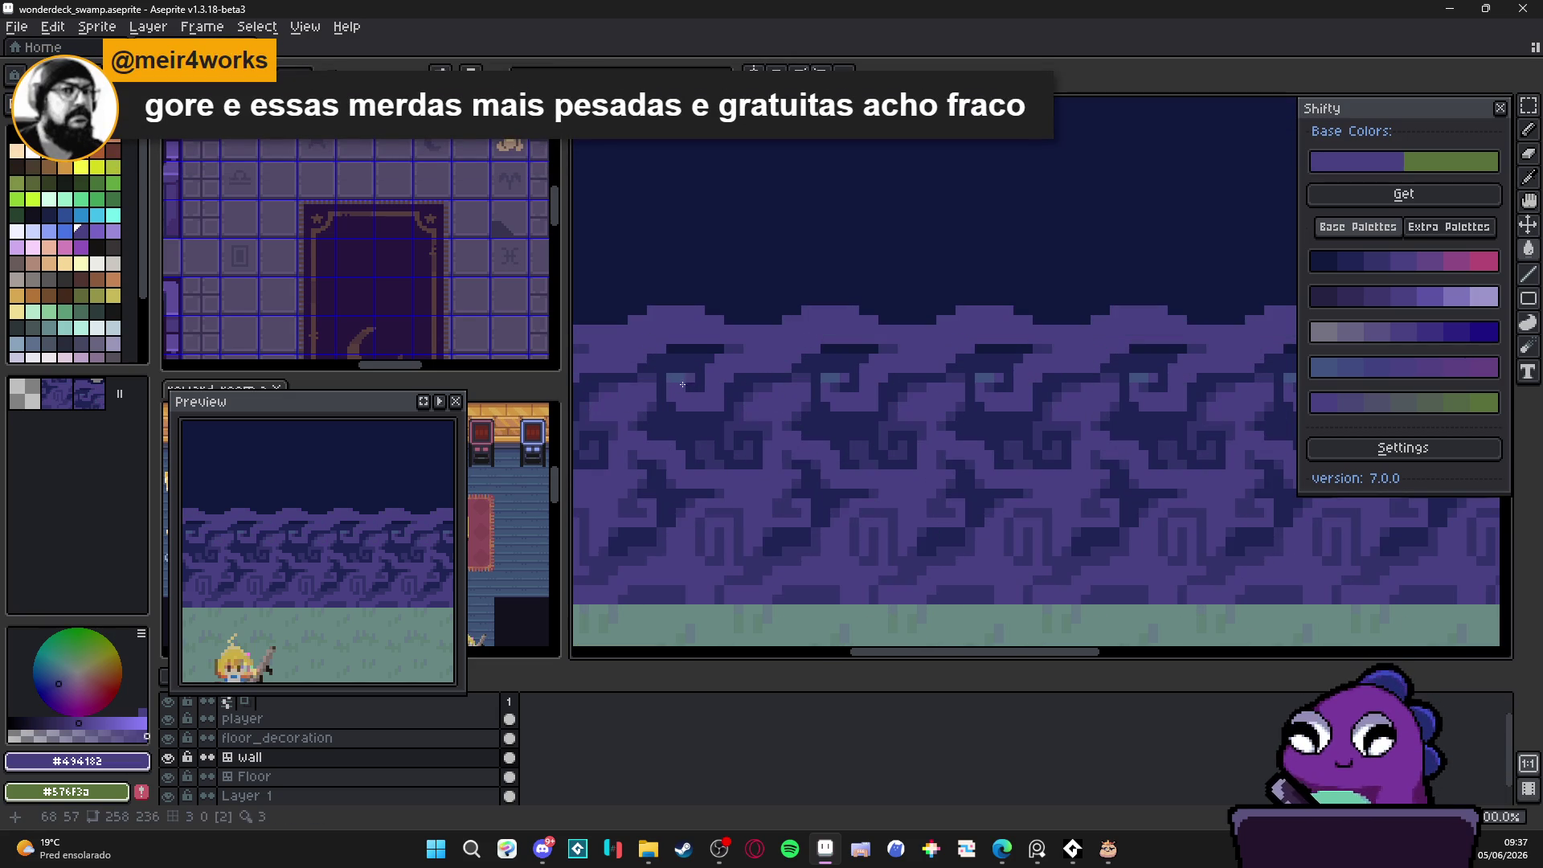
{"action": "scroll", "coordinate": [740, 409], "scroll_direction": "down", "scroll_amount": 2}
{"action": "scroll", "coordinate": [740, 409], "scroll_direction": "up", "scroll_amount": 5}
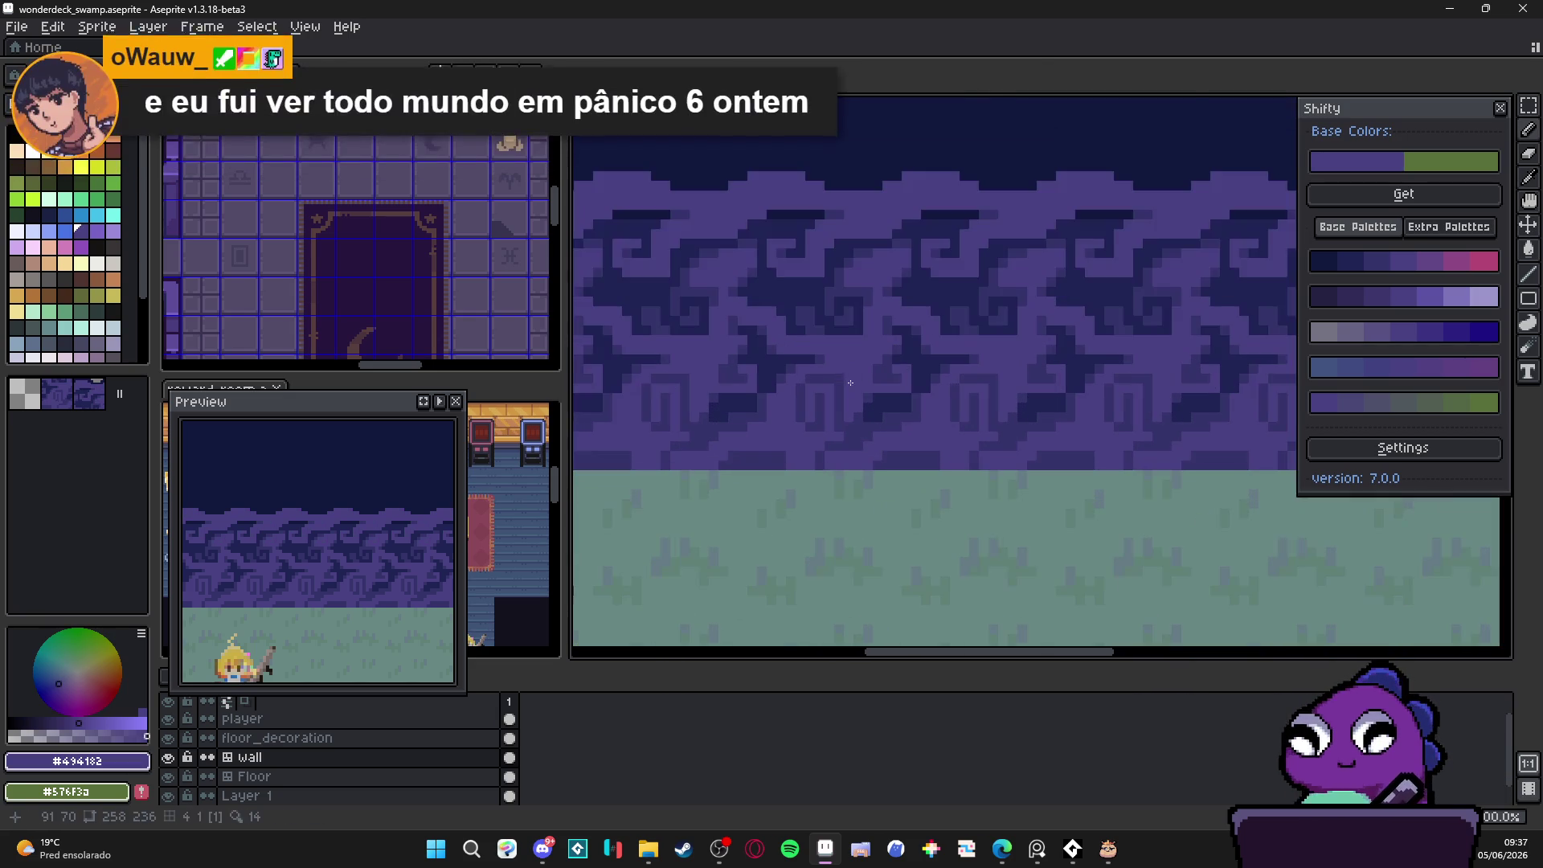
{"action": "left_click", "coordinate": [825, 434], "text": "alt"}
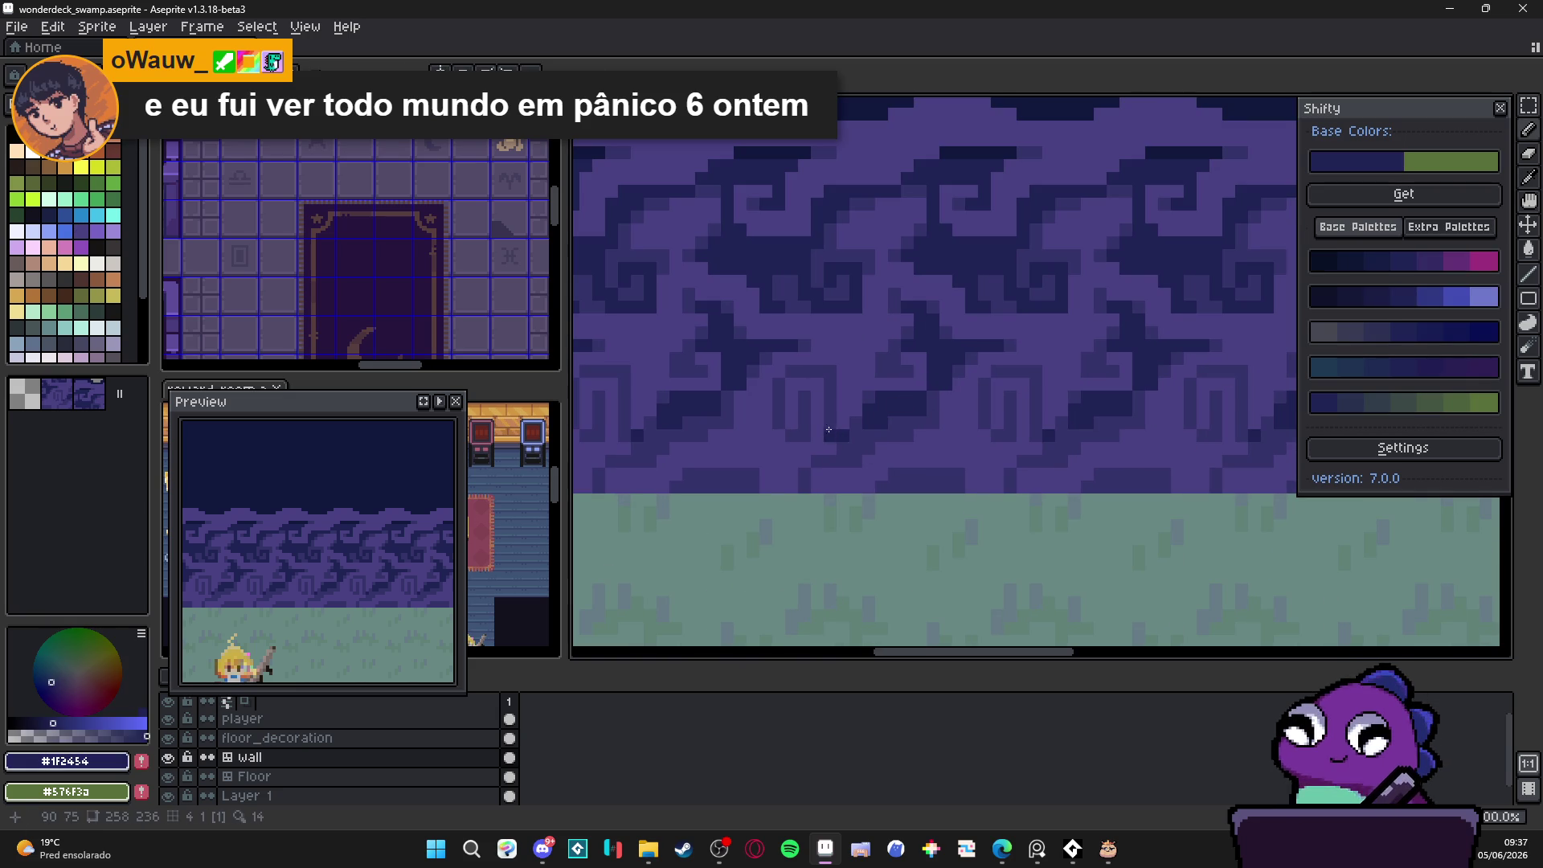
{"action": "mouse_move", "coordinate": [821, 374]}
{"action": "left_mouse_down"}
{"action": "mouse_move", "coordinate": [779, 384]}
{"action": "mouse_move", "coordinate": [780, 421]}
{"action": "left_mouse_up"}
Step: Eyedrop the deep purple #35346B and add a short line to the wall swirl
{"action": "scroll", "coordinate": [780, 421], "scroll_direction": "down", "scroll_amount": 5}
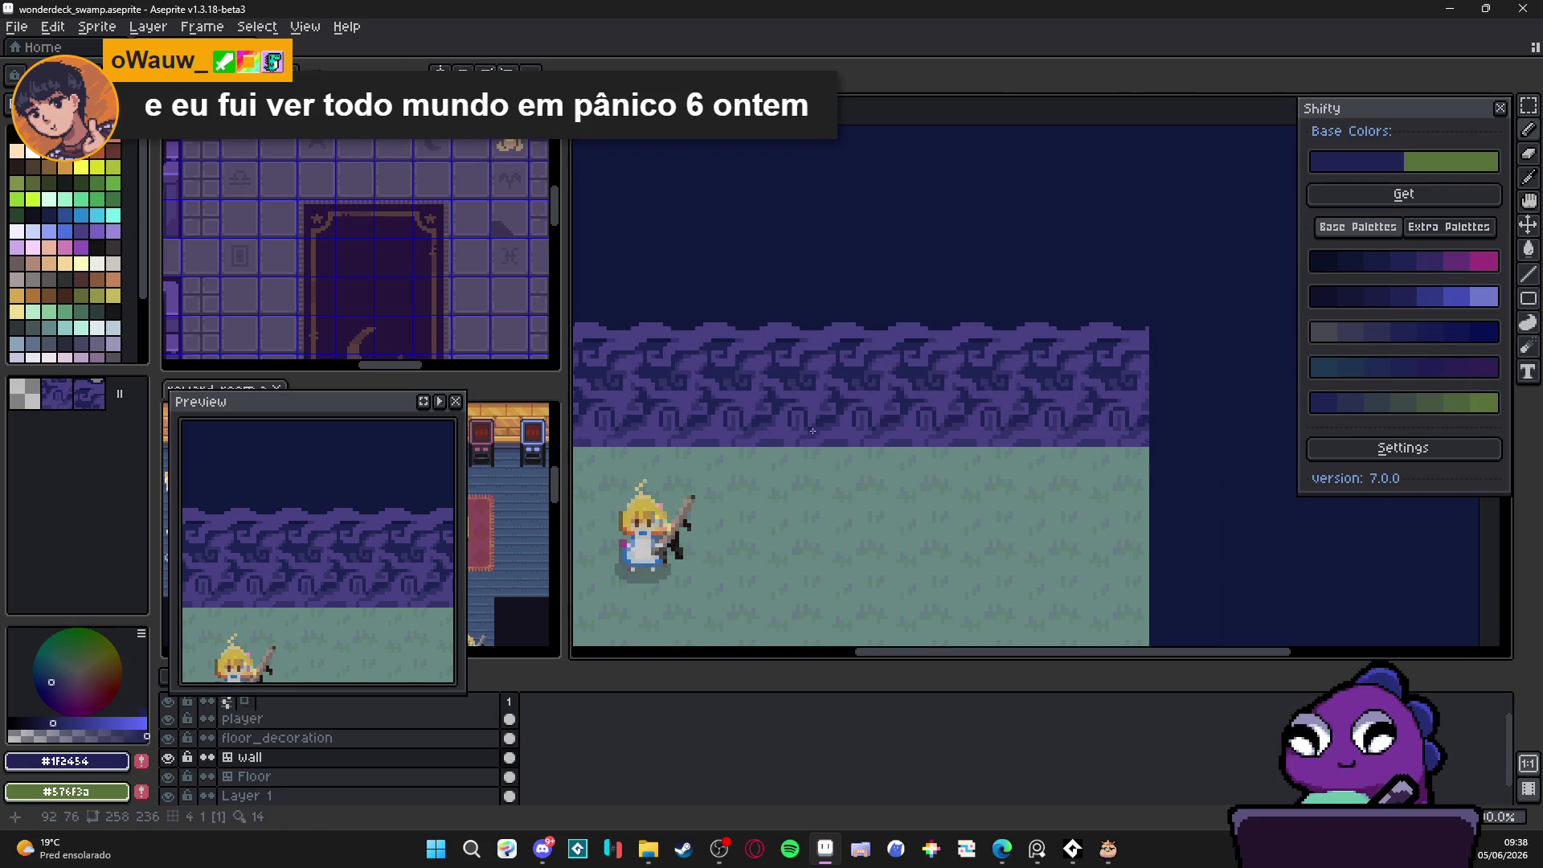
{"action": "scroll", "coordinate": [826, 406], "scroll_direction": "up", "scroll_amount": 5}
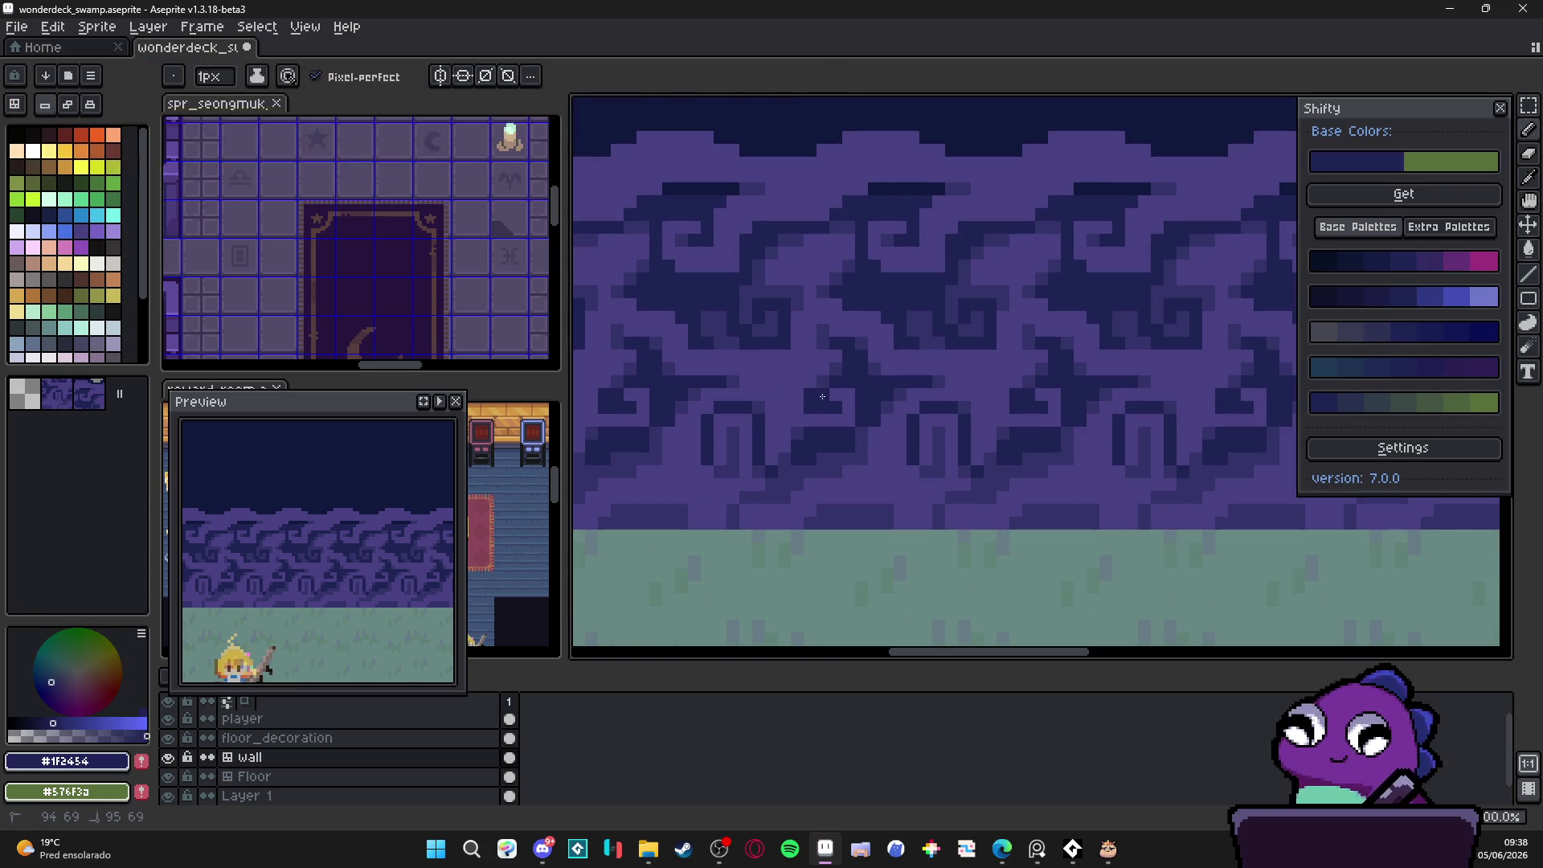
{"action": "scroll", "coordinate": [836, 422], "scroll_direction": "down", "scroll_amount": 2}
{"action": "scroll", "coordinate": [832, 426], "scroll_direction": "up", "scroll_amount": 3}
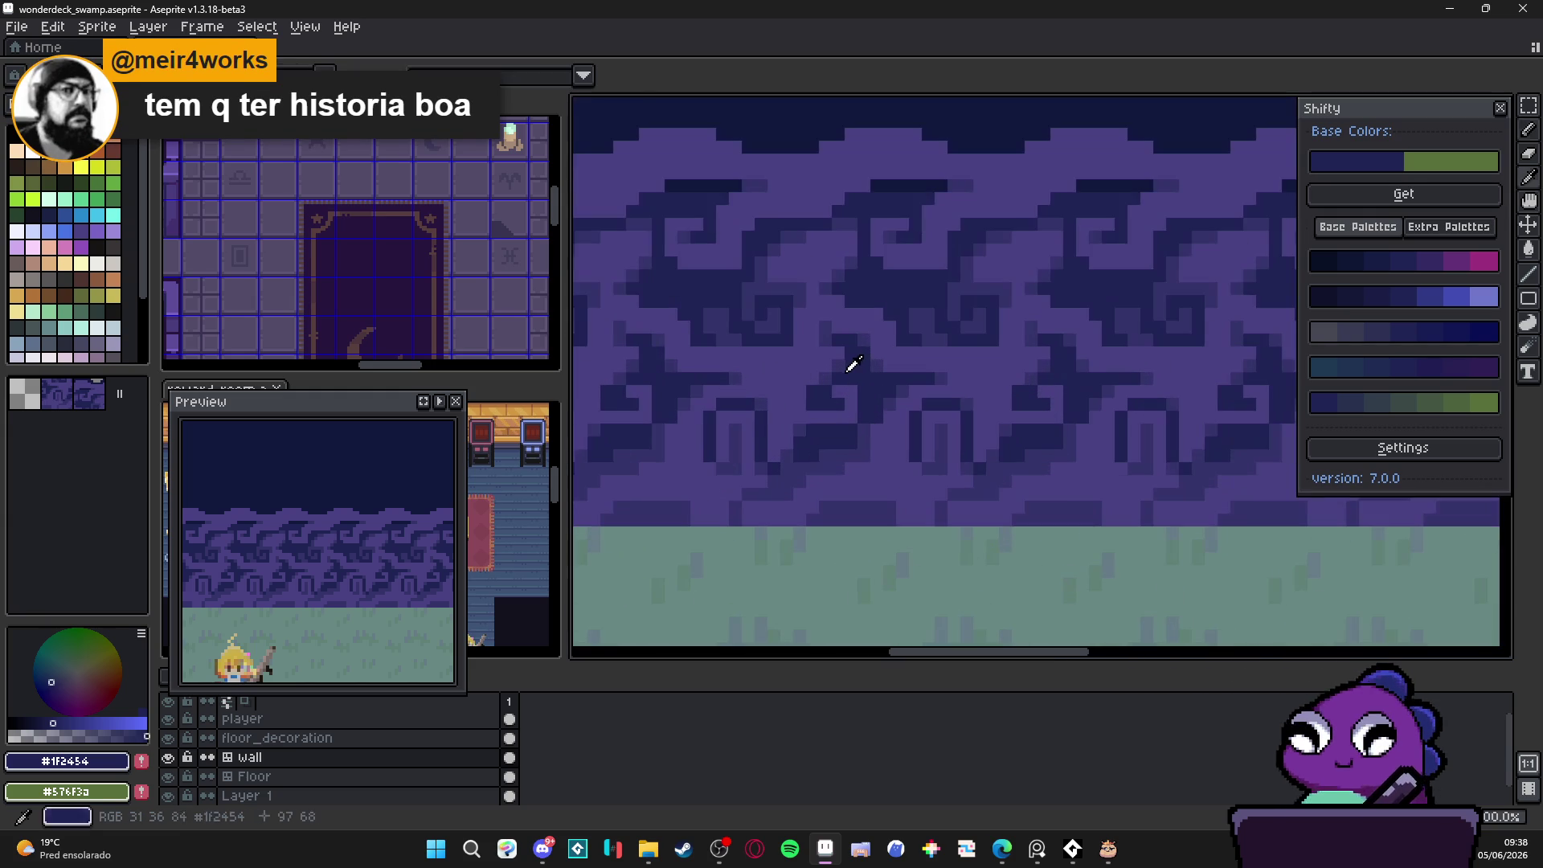
{"action": "left_click", "coordinate": [851, 358], "text": "alt"}
{"action": "left_click_drag", "start_coordinate": [817, 423], "coordinate": [843, 423]}
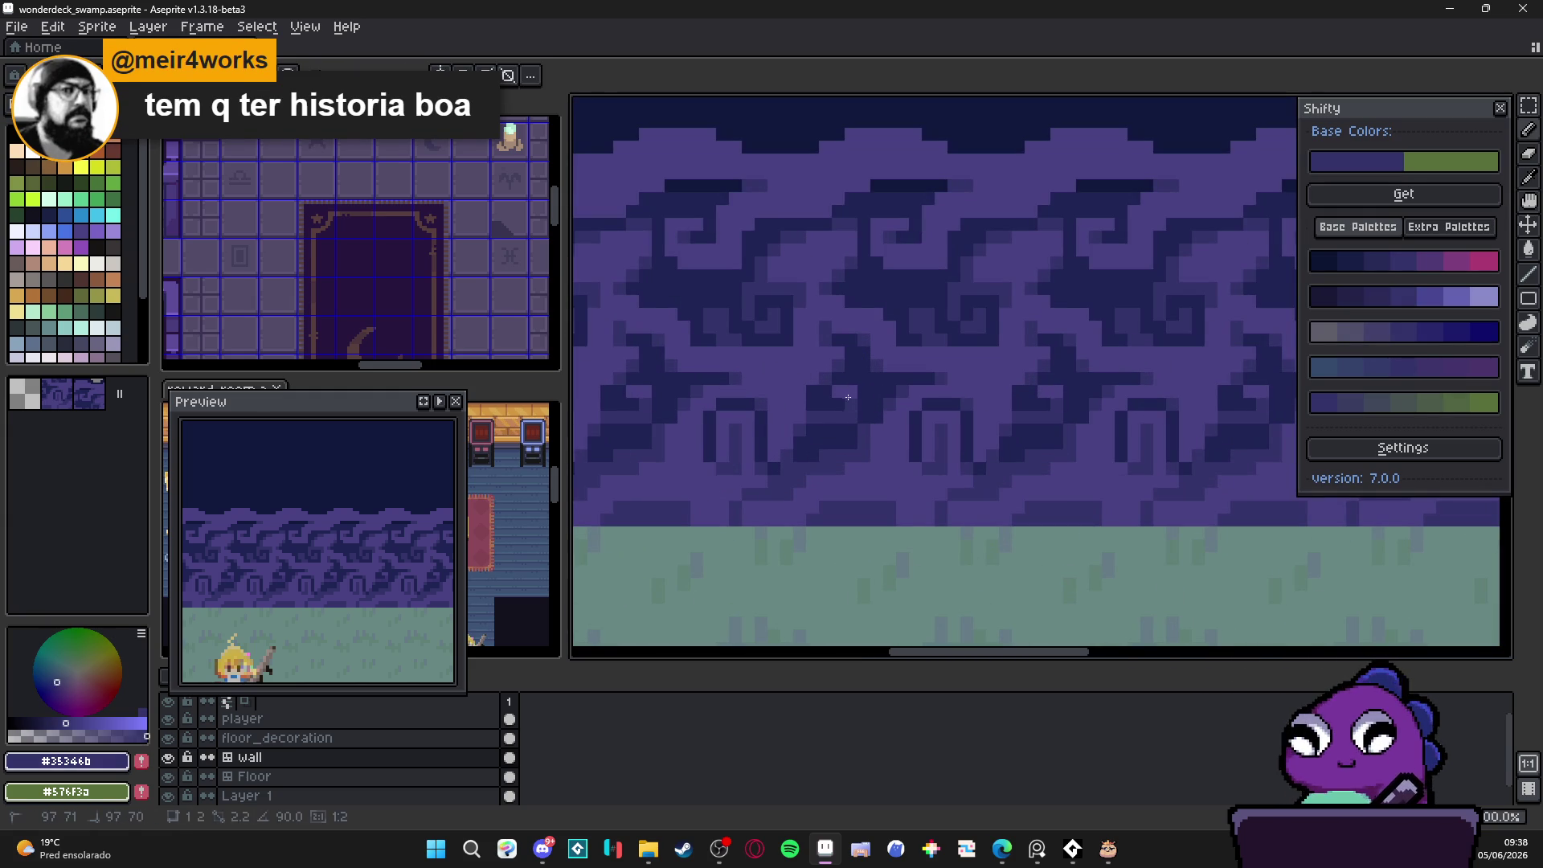
{"action": "scroll", "coordinate": [836, 418], "scroll_direction": "down", "scroll_amount": 2}
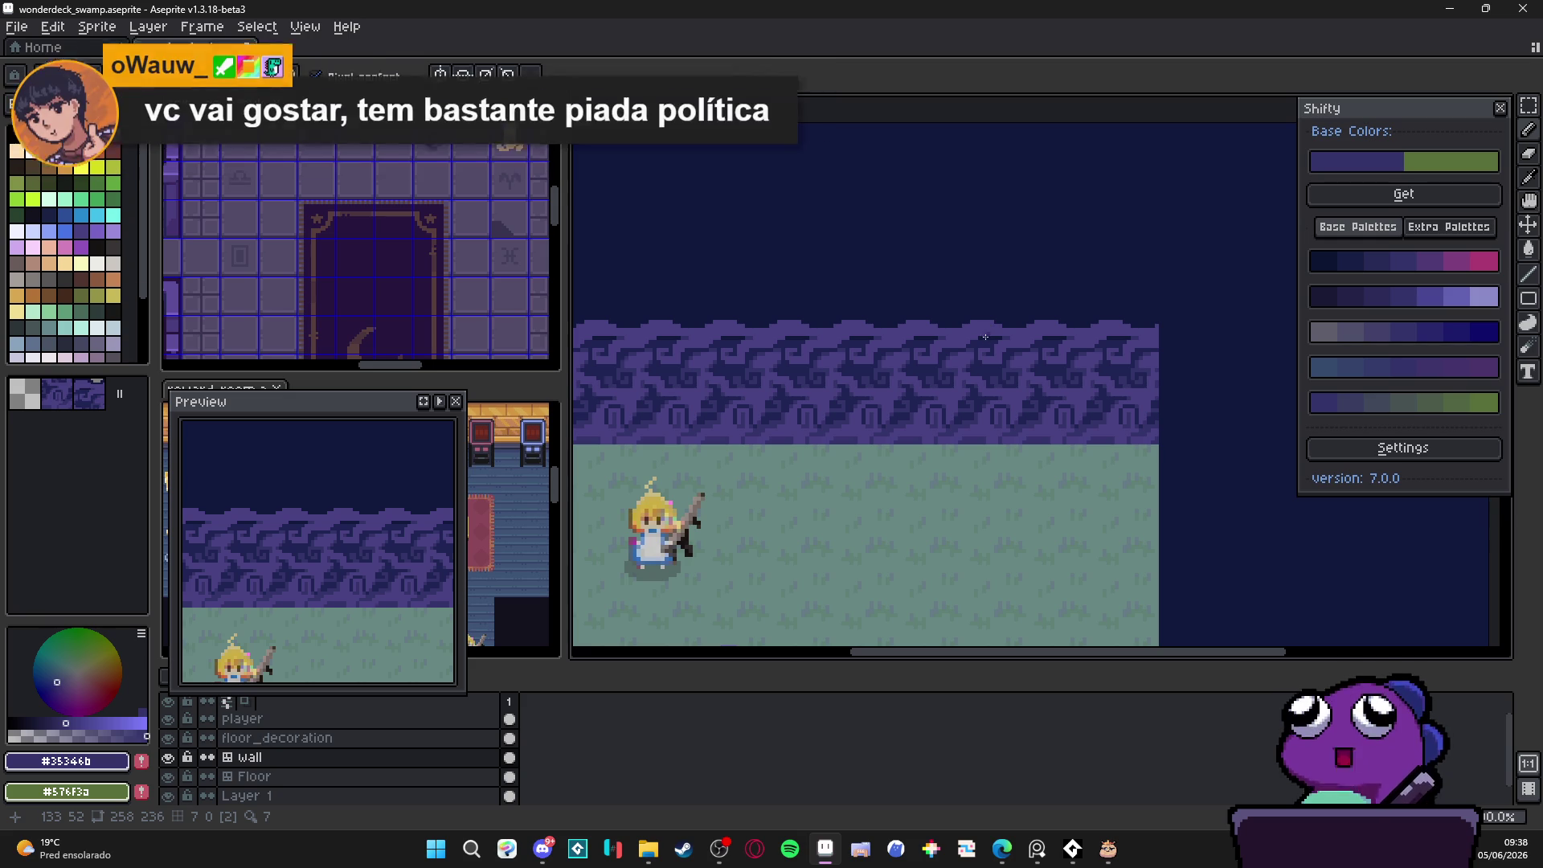
Step: Pick the deep purple #35346B and darken a few pixels in the wall pattern
{"action": "scroll", "coordinate": [814, 417], "scroll_direction": "up", "scroll_amount": 2}
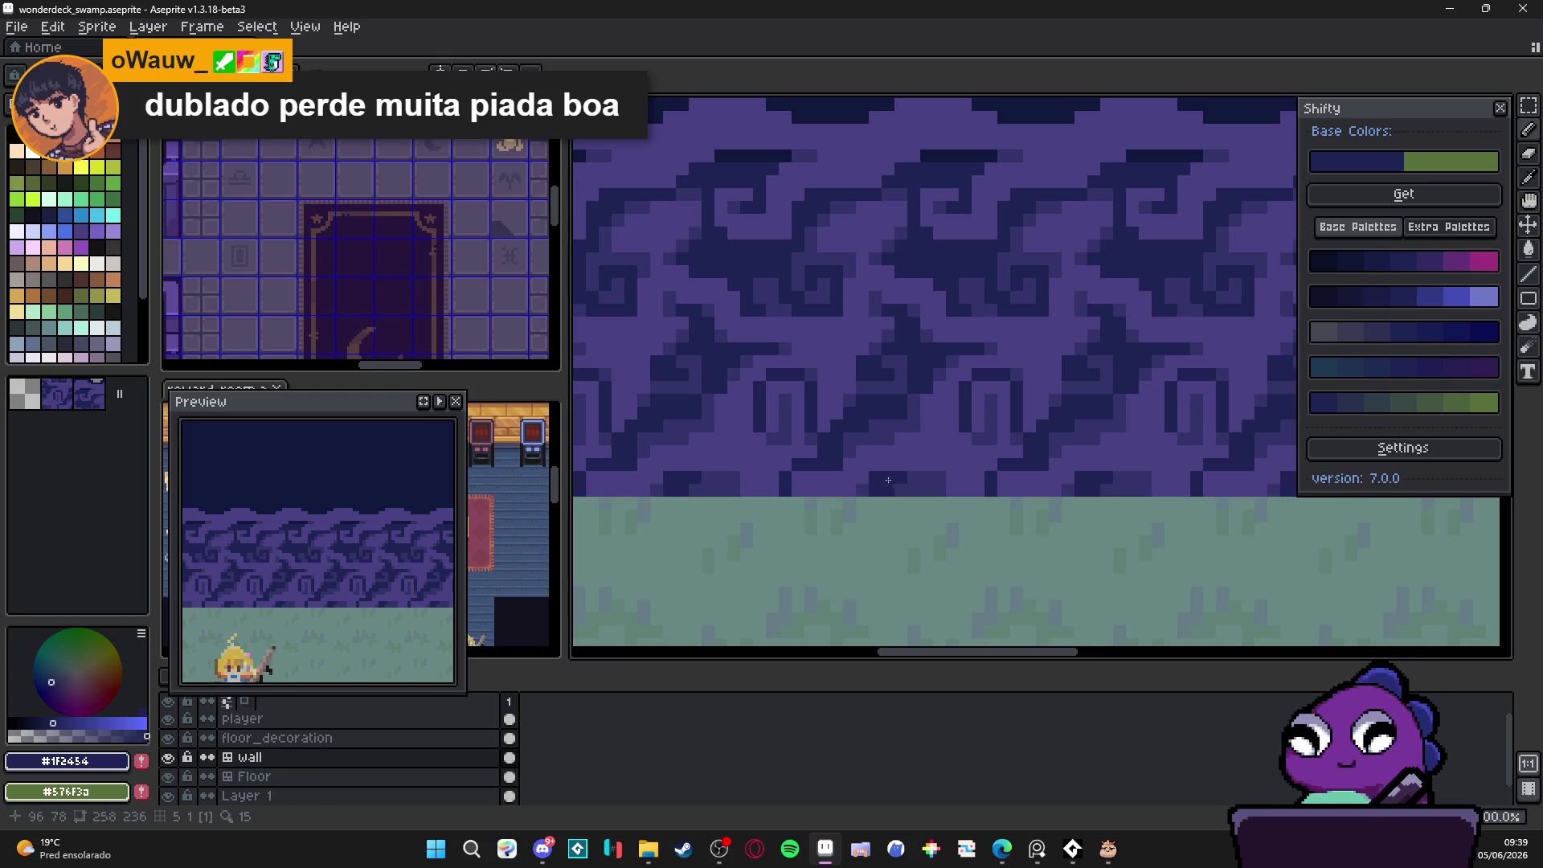
{"action": "scroll", "coordinate": [890, 490], "scroll_direction": "down", "scroll_amount": 1}
{"action": "scroll", "coordinate": [889, 490], "scroll_direction": "up", "scroll_amount": 2}
{"action": "left_click", "coordinate": [916, 472], "text": "alt"}
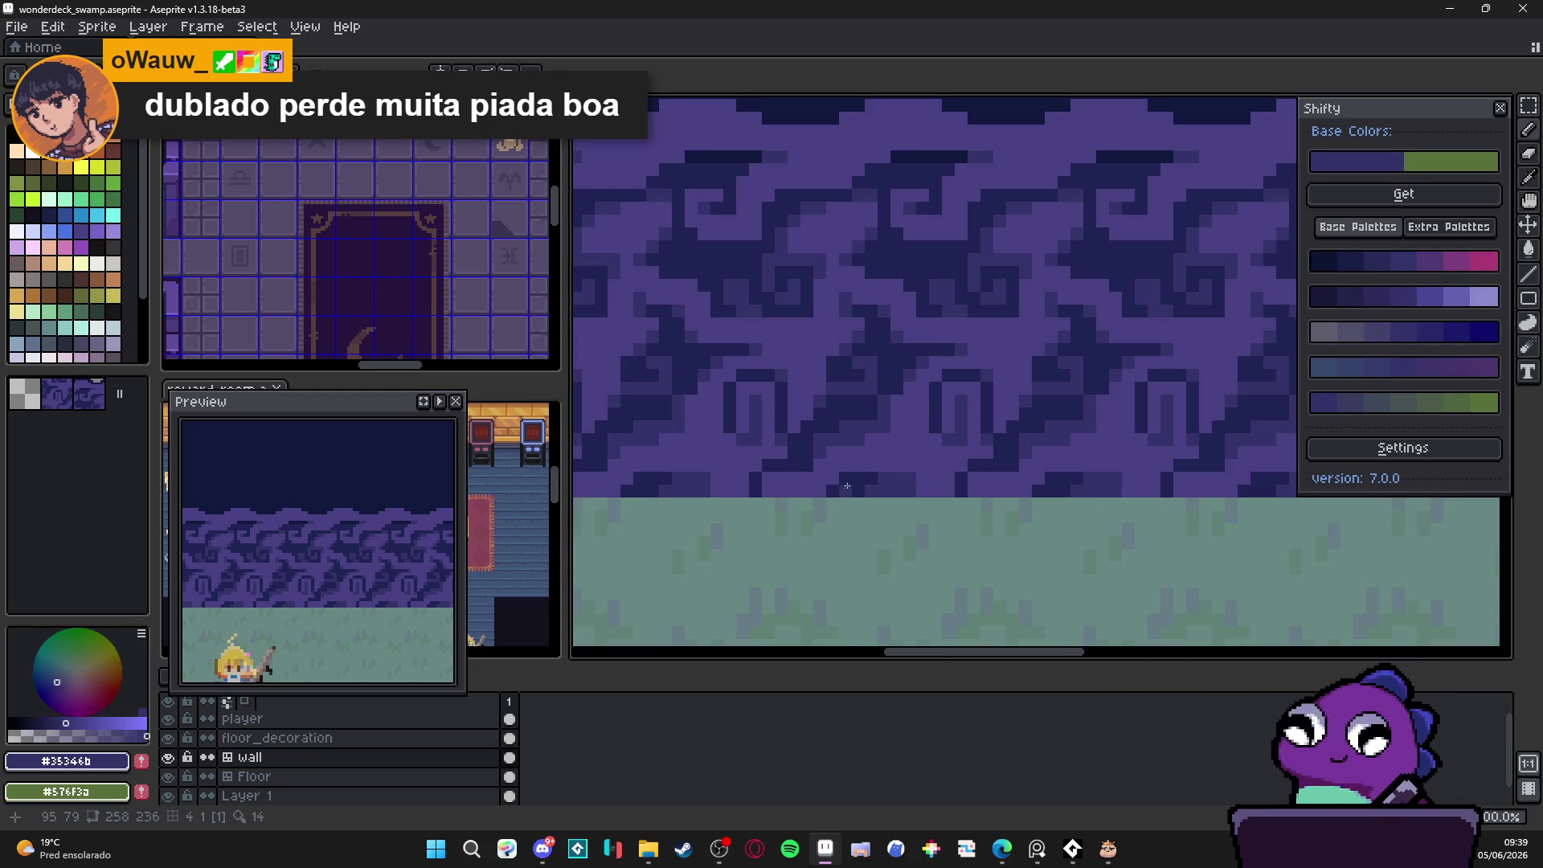
{"action": "left_click_drag", "start_coordinate": [833, 470], "coordinate": [755, 499]}
Step: Sample the dark navy #1F2454 to redraw the wall-edge pixels
{"action": "scroll", "coordinate": [800, 488], "scroll_direction": "down", "scroll_amount": 1}
{"action": "scroll", "coordinate": [832, 480], "scroll_direction": "up", "scroll_amount": 1}
{"action": "left_click", "coordinate": [832, 479], "text": "alt"}
{"action": "scroll", "coordinate": [822, 499], "scroll_direction": "down", "scroll_amount": 2}
{"action": "scroll", "coordinate": [813, 502], "scroll_direction": "up", "scroll_amount": 2}
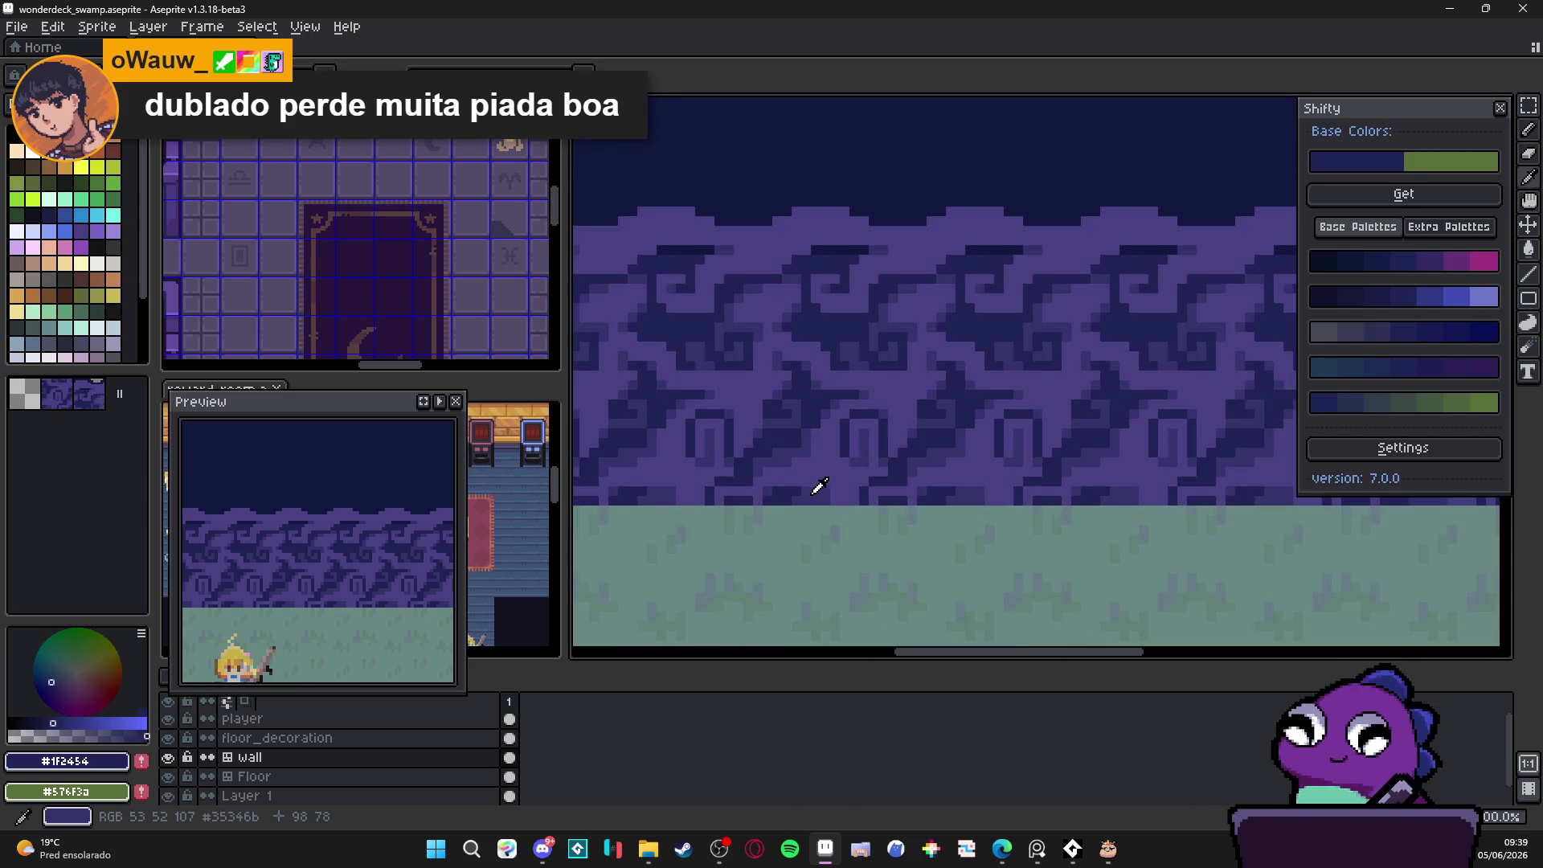
{"action": "scroll", "coordinate": [826, 491], "scroll_direction": "down", "scroll_amount": 2}
{"action": "scroll", "coordinate": [826, 491], "scroll_direction": "up", "scroll_amount": 2}
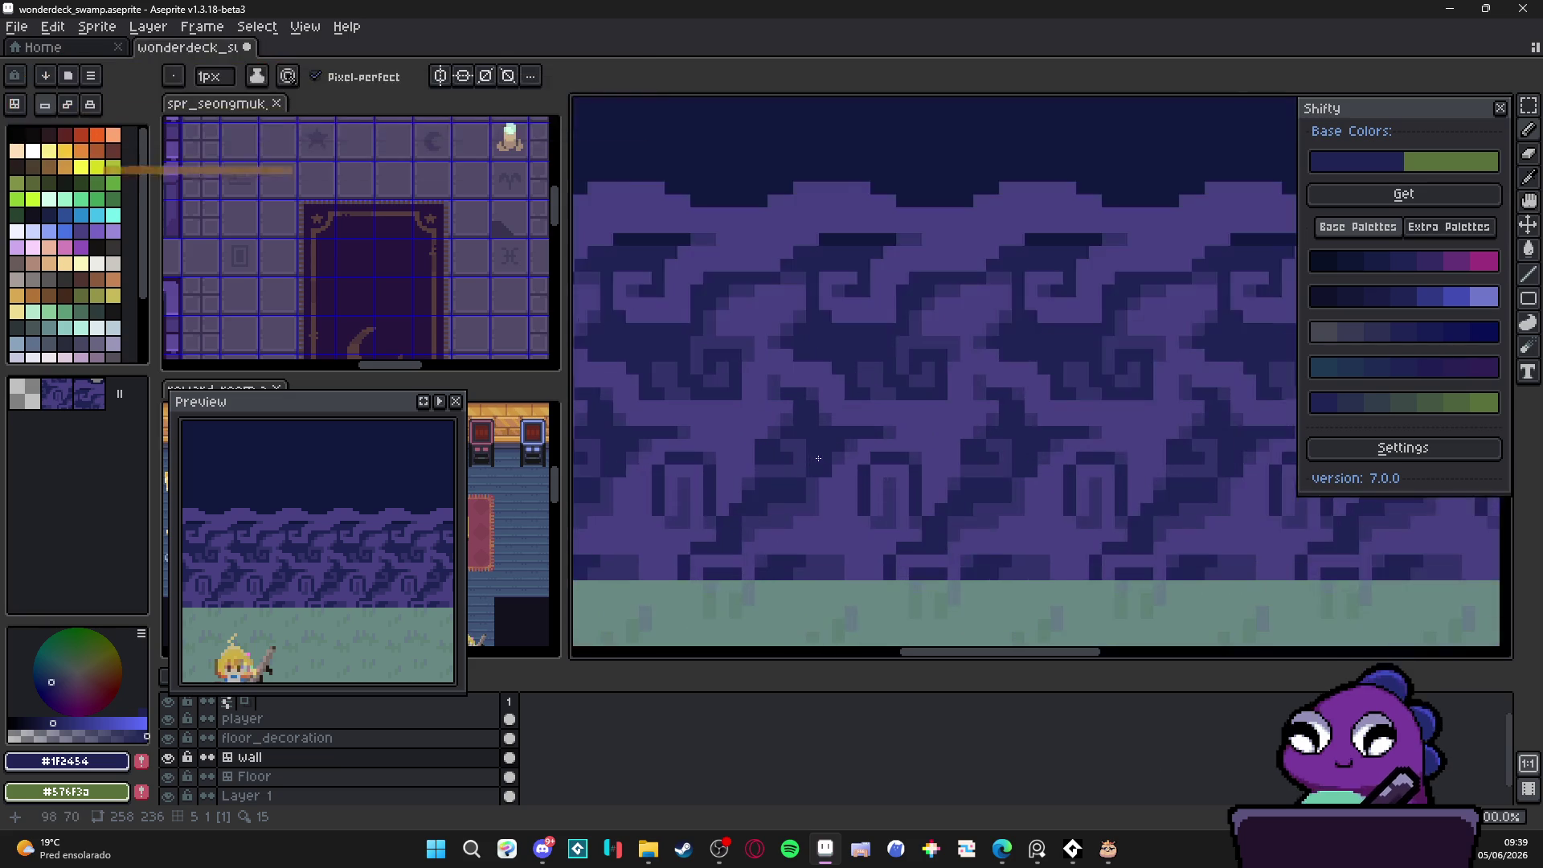
{"action": "scroll", "coordinate": [827, 490], "scroll_direction": "down", "scroll_amount": 1}
{"action": "scroll", "coordinate": [830, 475], "scroll_direction": "up", "scroll_amount": 2}
Step: Switch between mid purple #494182 and deep purple, adding dark pixels along the wall swoops
{"action": "left_click", "coordinate": [815, 494], "text": "alt"}
{"action": "scroll", "coordinate": [814, 494], "scroll_direction": "down", "scroll_amount": 3}
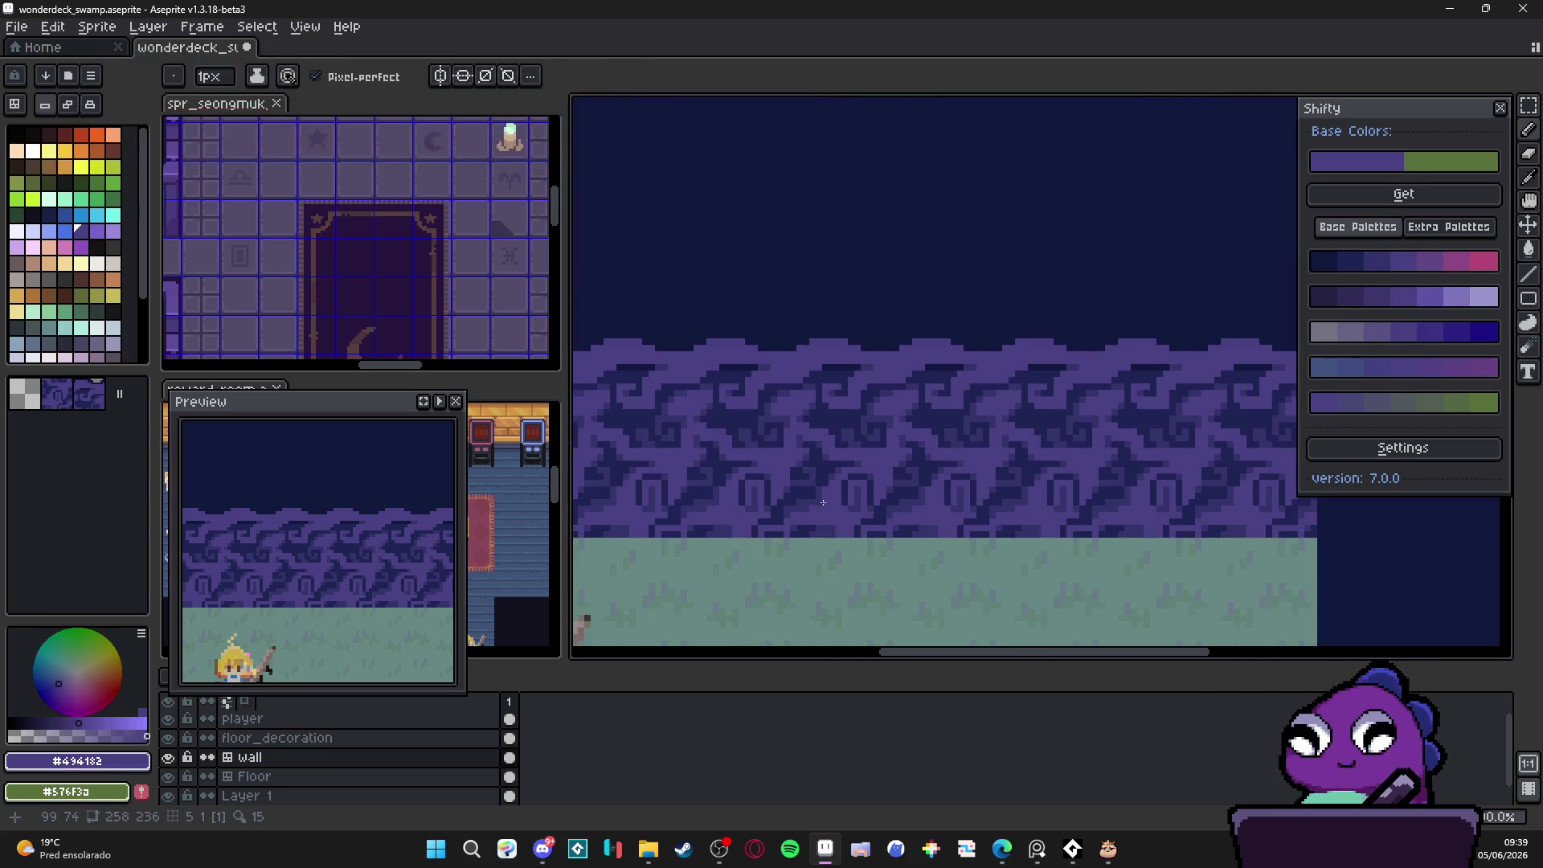
{"action": "left_click", "coordinate": [815, 492], "text": "alt"}
{"action": "scroll", "coordinate": [873, 459], "scroll_direction": "up", "scroll_amount": 2}
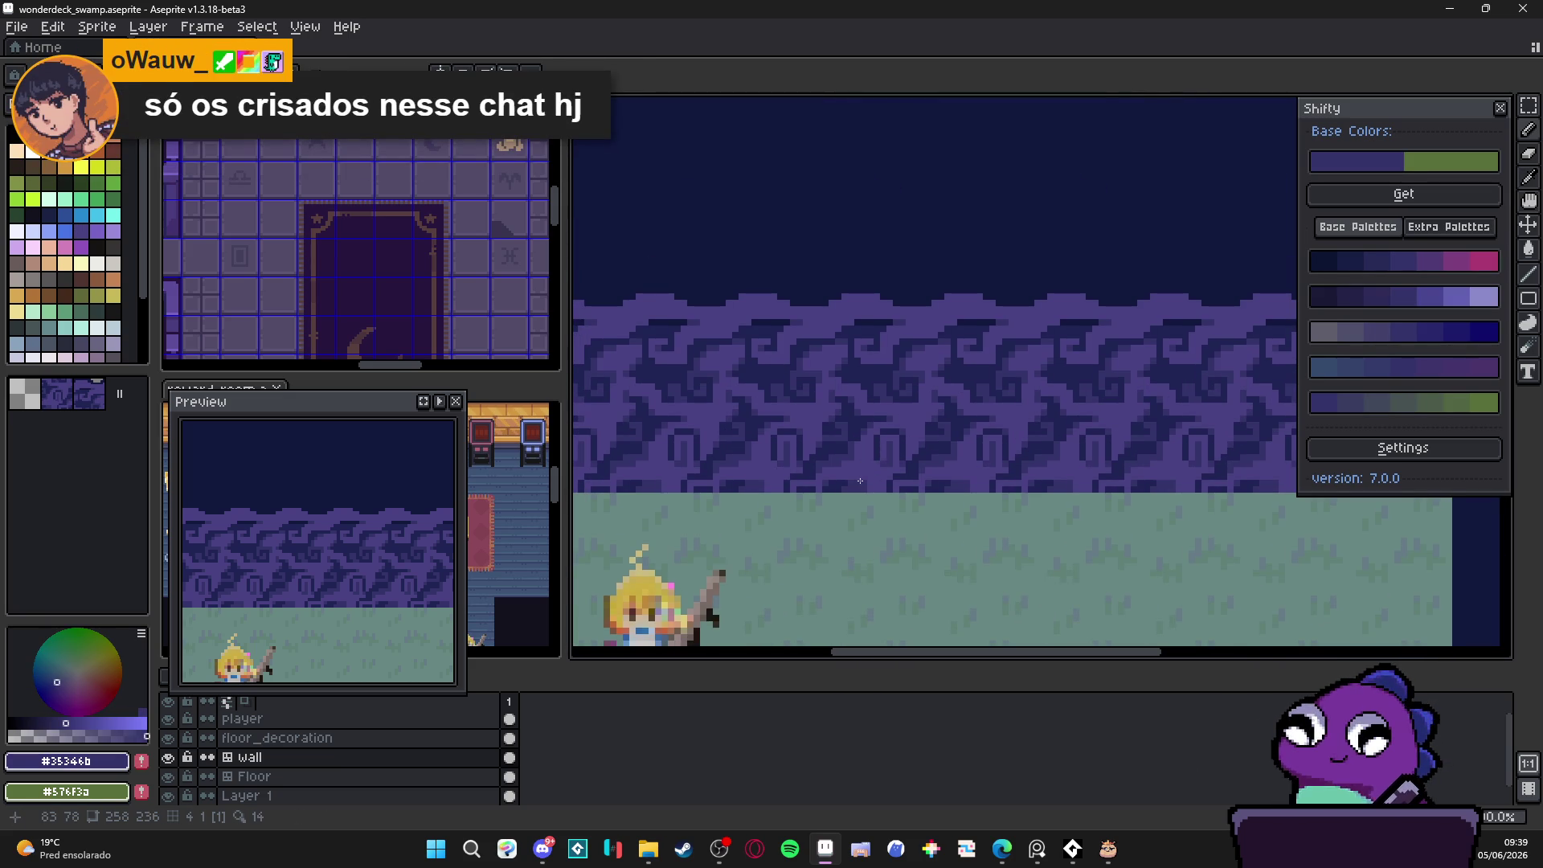
{"action": "scroll", "coordinate": [723, 337], "scroll_direction": "up", "scroll_amount": 2}
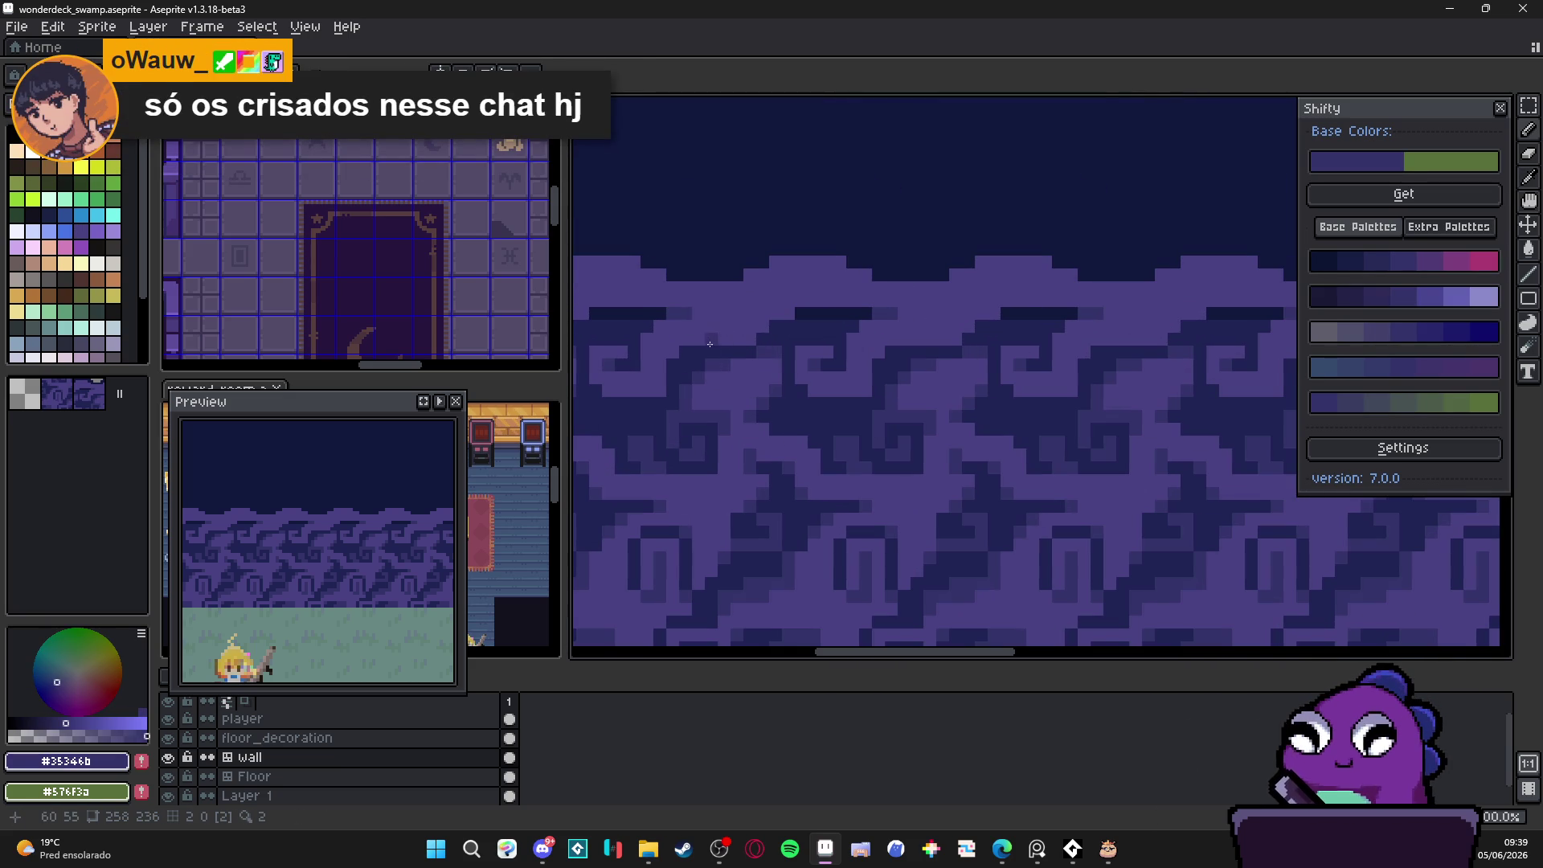
{"action": "left_click", "coordinate": [675, 352]}
{"action": "left_click_drag", "start_coordinate": [612, 390], "coordinate": [650, 394]}
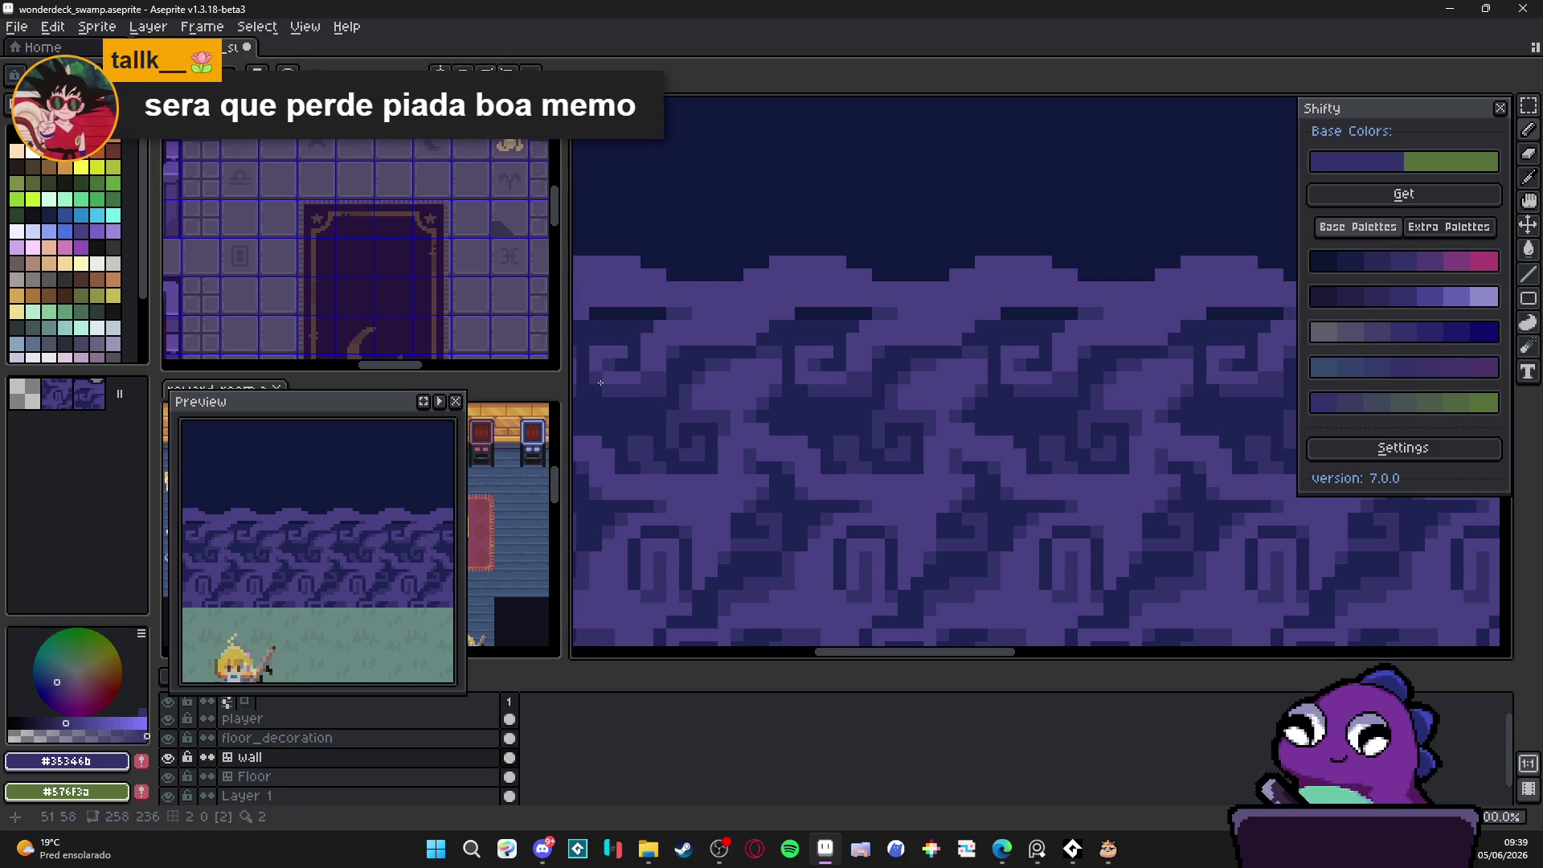
{"action": "left_click", "coordinate": [595, 352]}
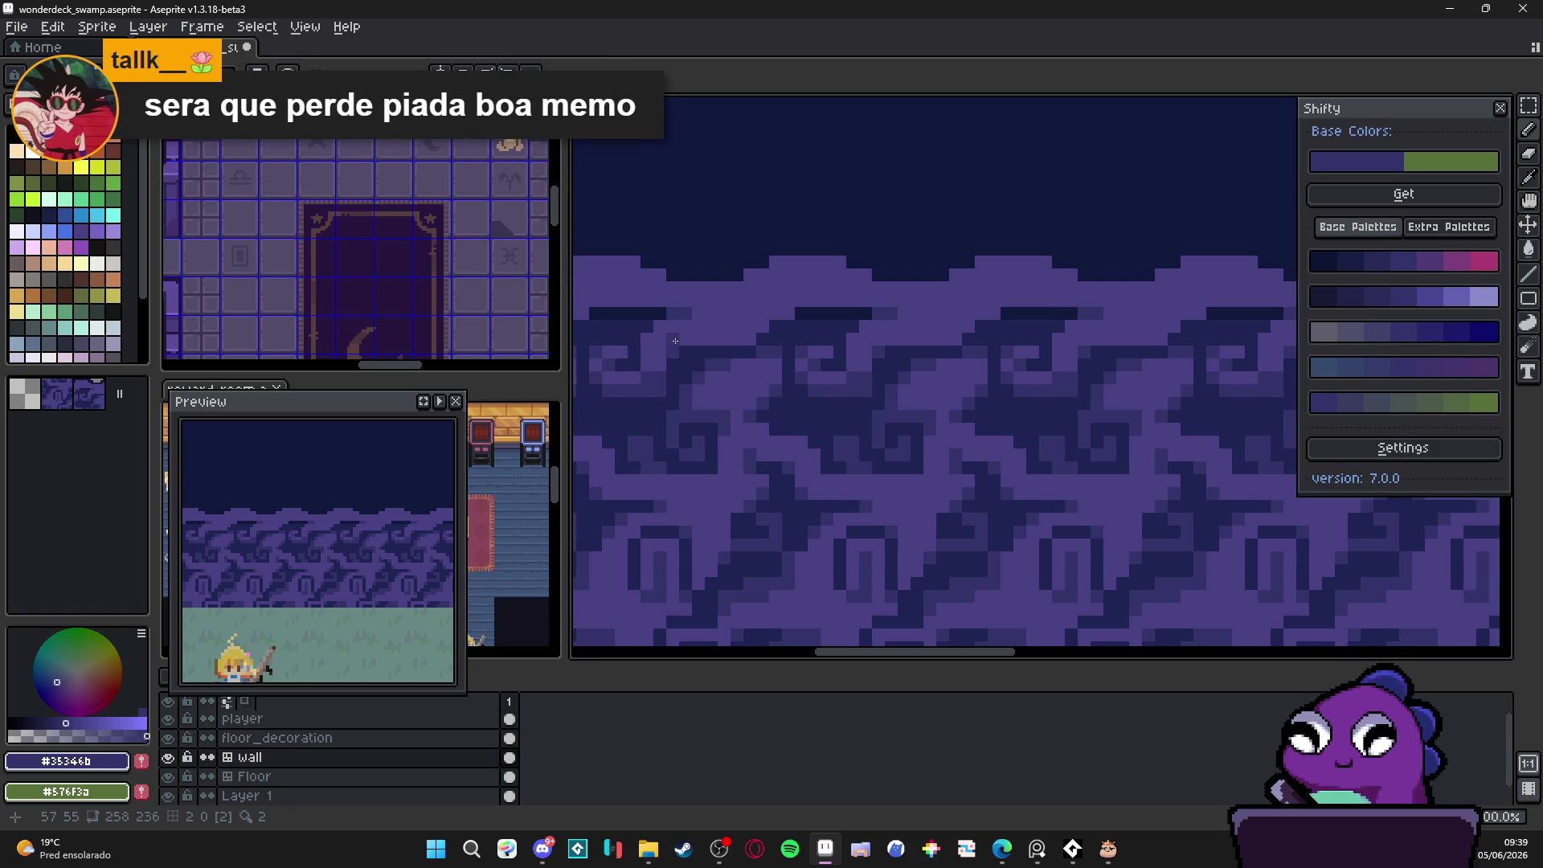
Step: Place a few more pixels in the wall pattern, zooming to check the tiled result
{"action": "scroll", "coordinate": [748, 381], "scroll_direction": "down", "scroll_amount": 2}
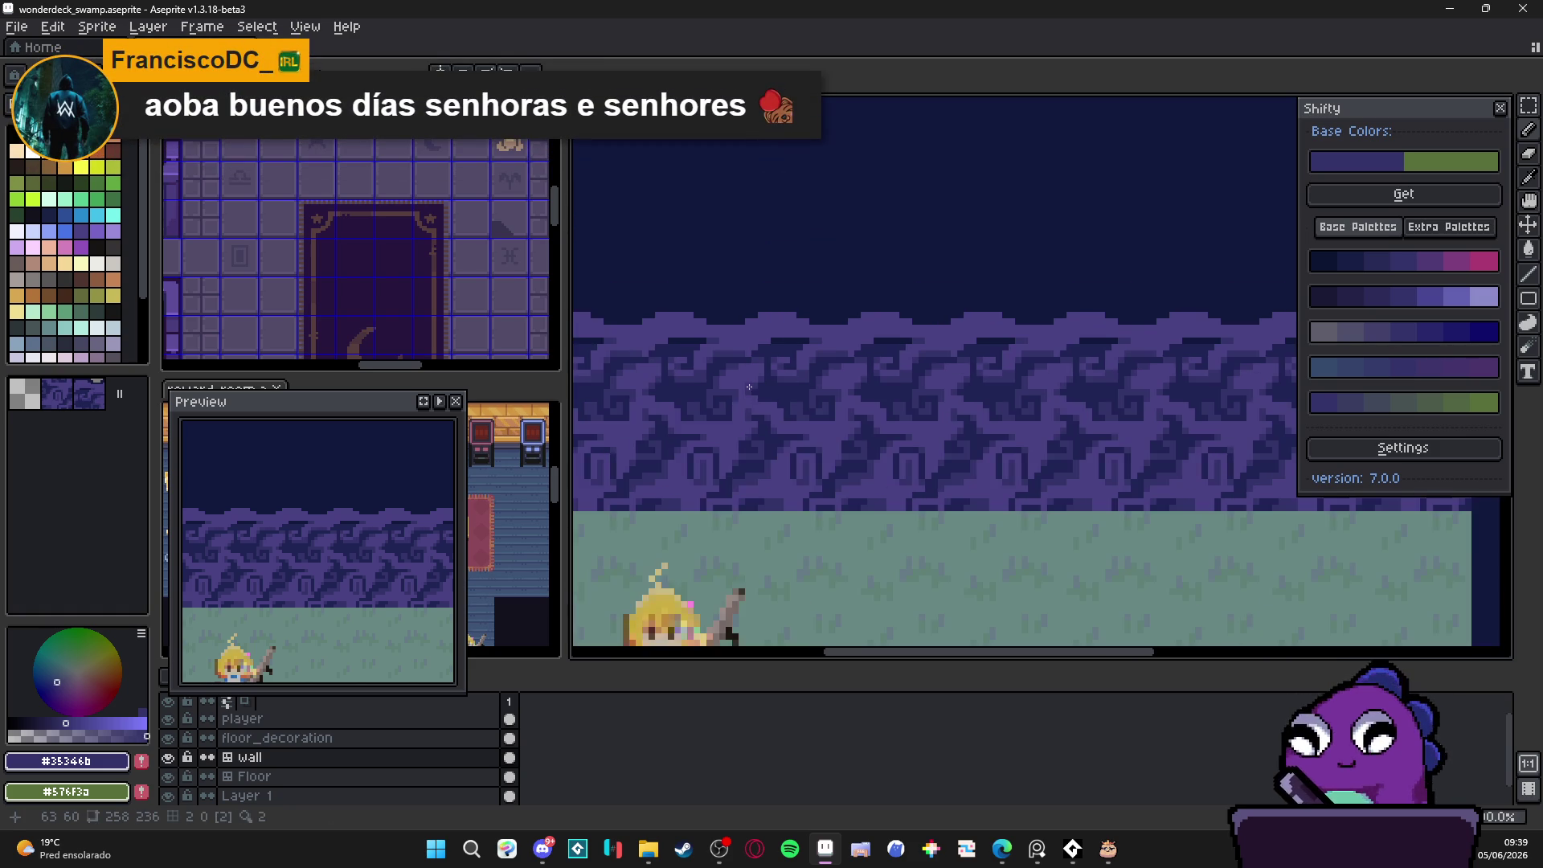
{"action": "scroll", "coordinate": [749, 470], "scroll_direction": "up", "scroll_amount": 2}
{"action": "scroll", "coordinate": [740, 491], "scroll_direction": "up", "scroll_amount": 2}
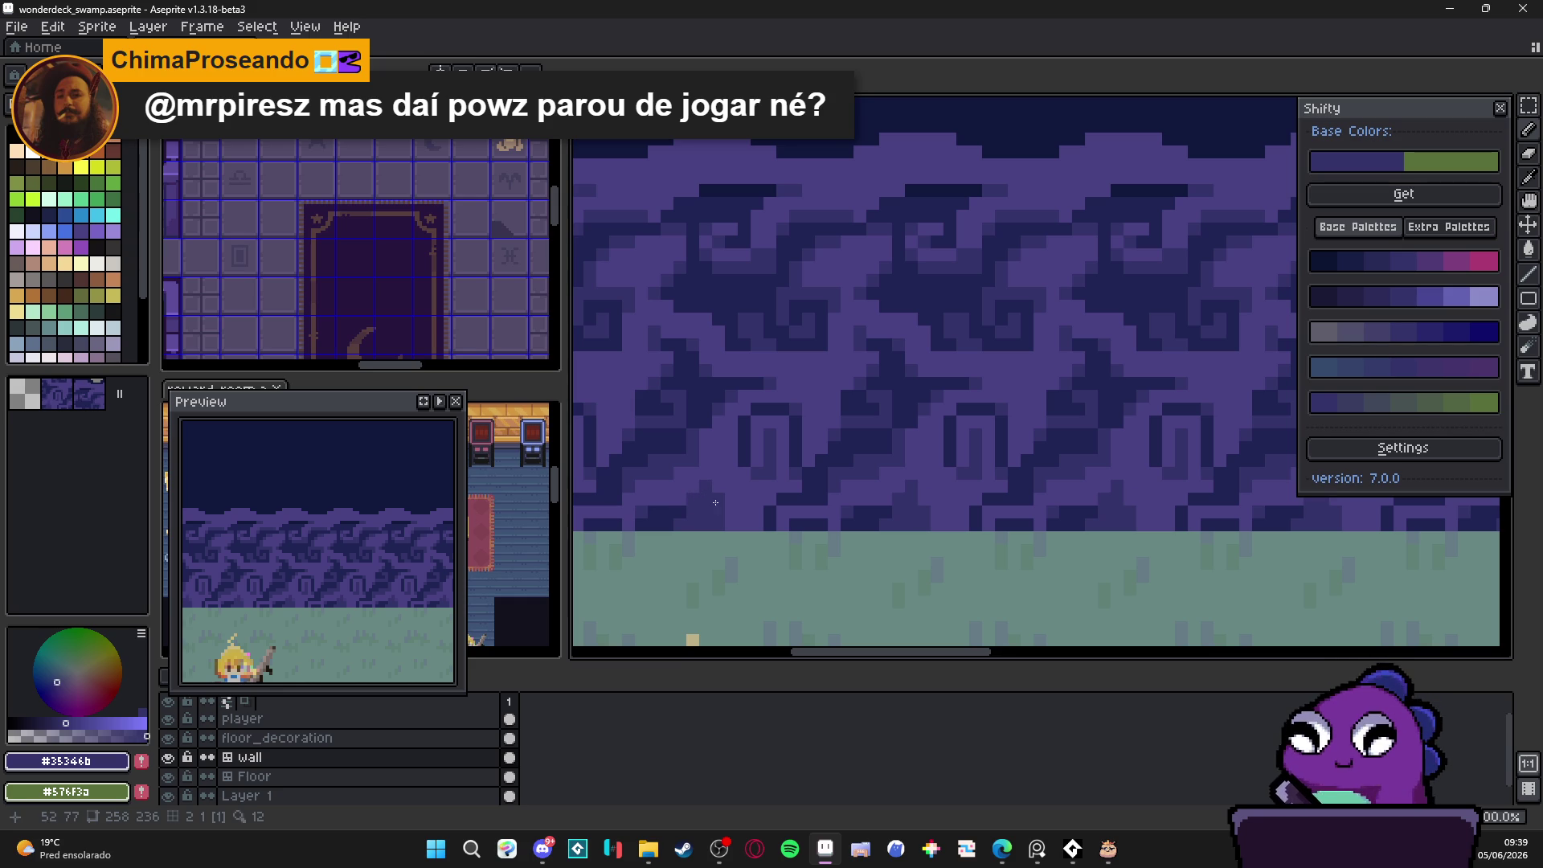
{"action": "left_click", "coordinate": [727, 501]}
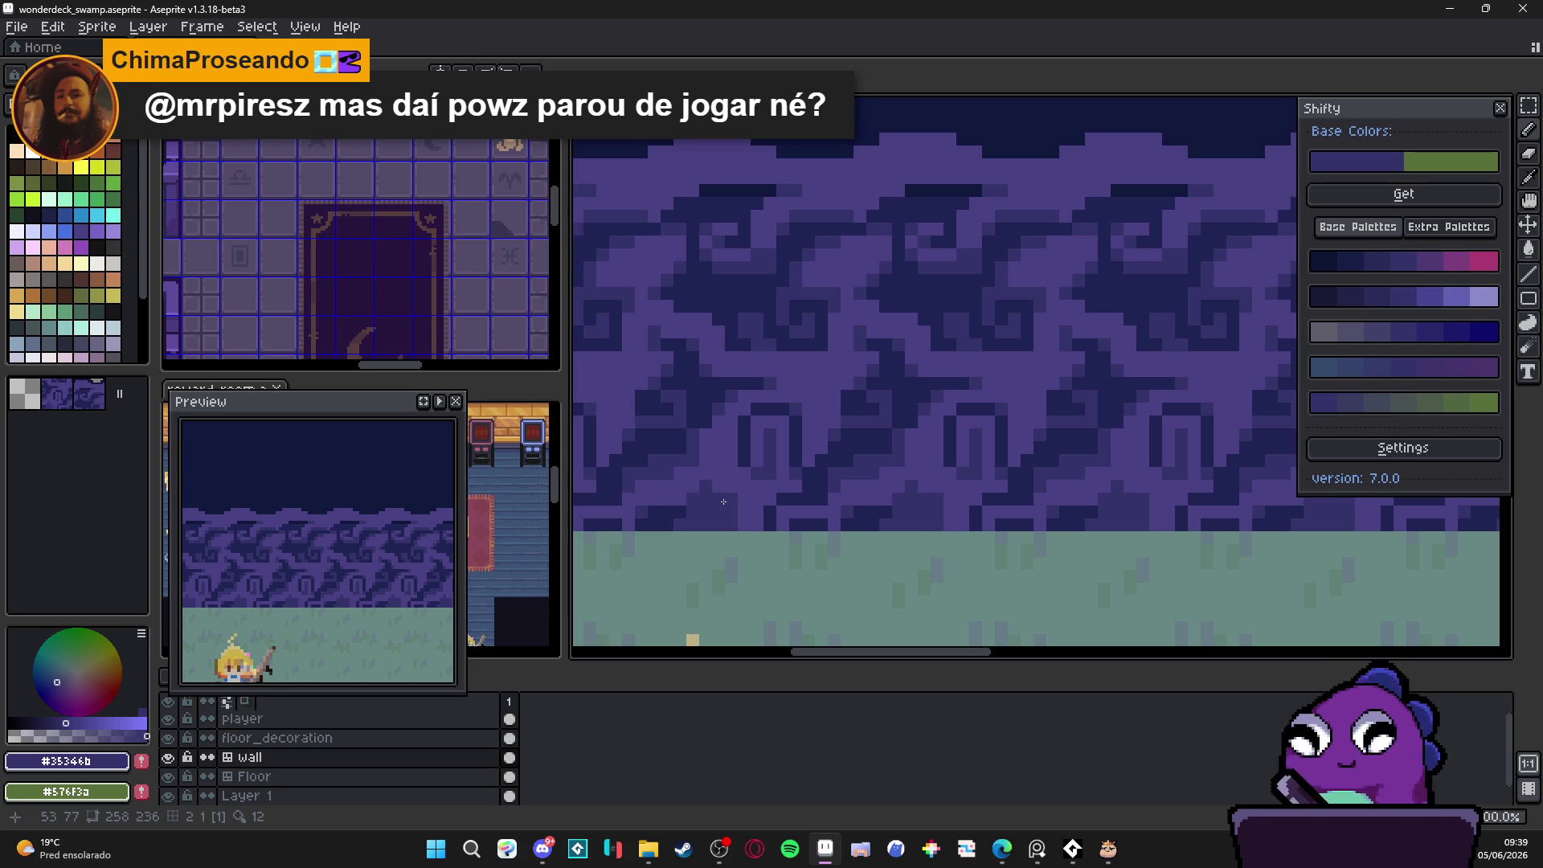
{"action": "scroll", "coordinate": [727, 498], "scroll_direction": "down", "scroll_amount": 2}
{"action": "scroll", "coordinate": [774, 466], "scroll_direction": "up", "scroll_amount": 2}
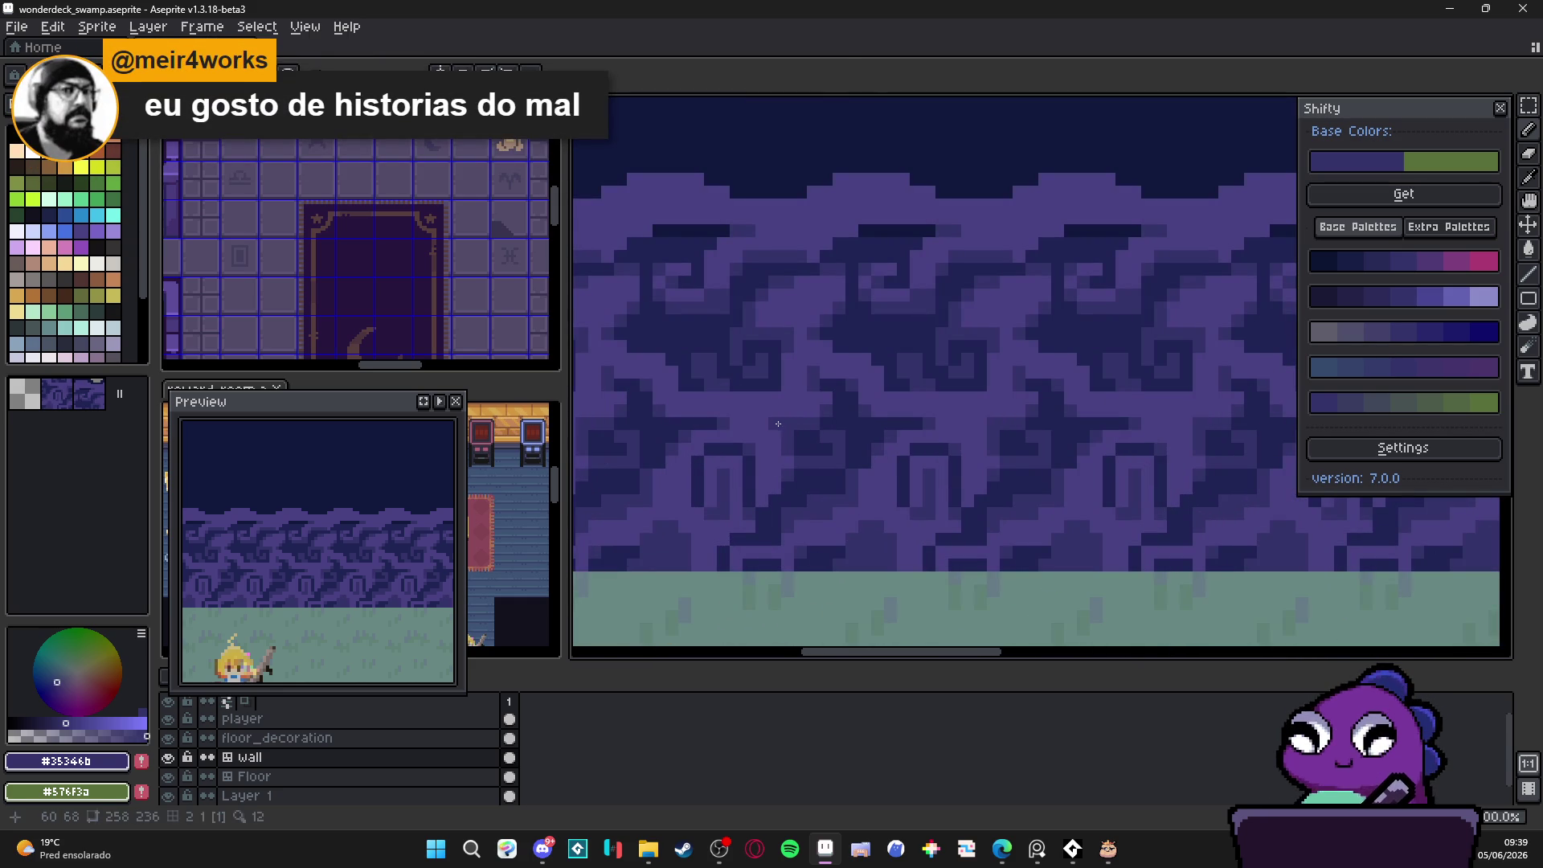
{"action": "left_click", "coordinate": [810, 417]}
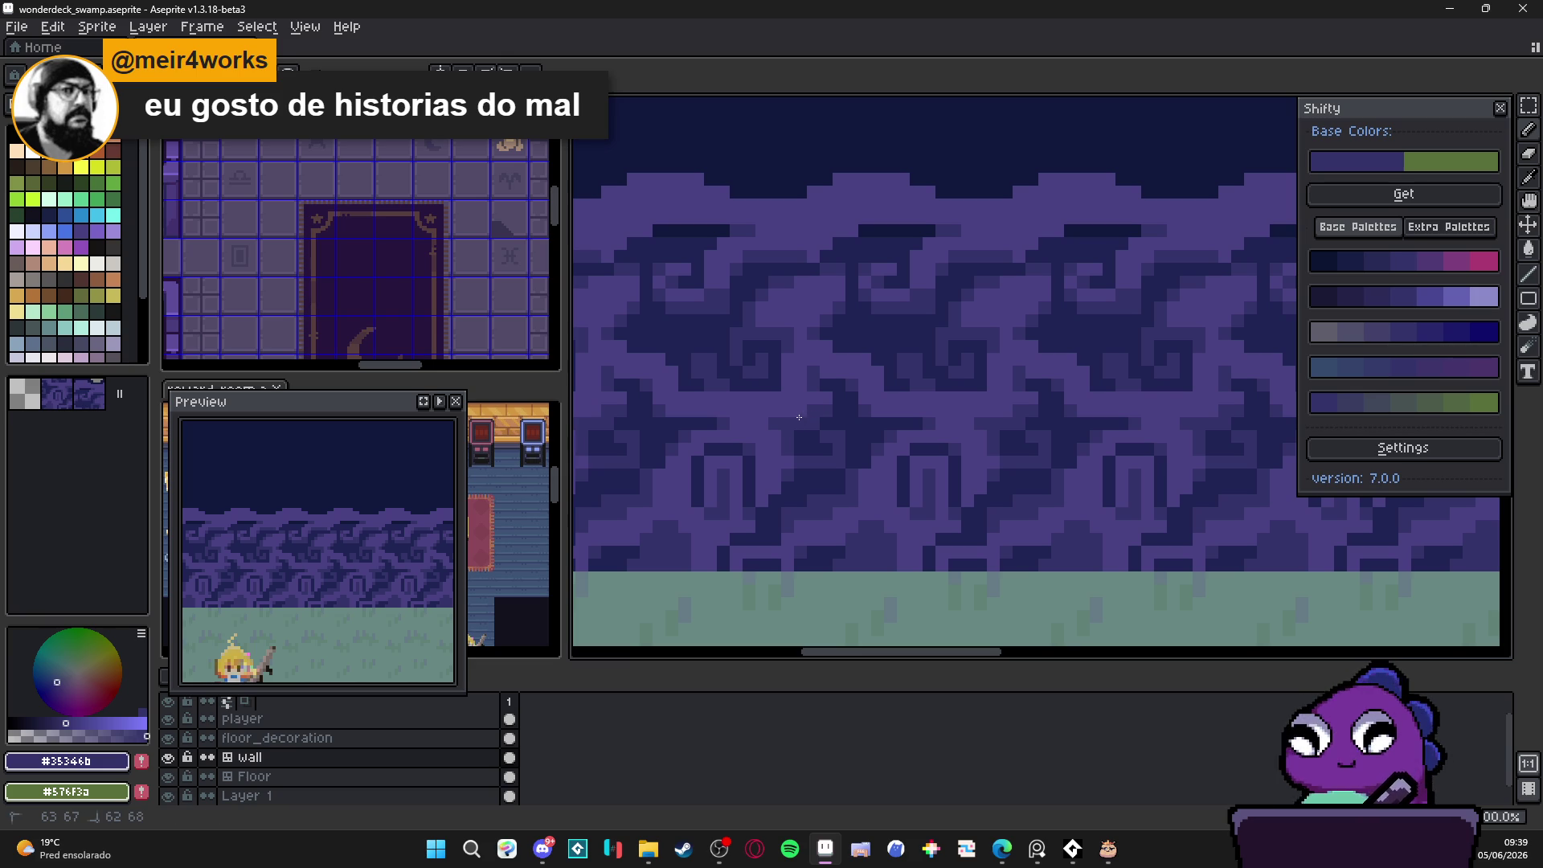
{"action": "scroll", "coordinate": [799, 406], "scroll_direction": "down", "scroll_amount": 1}
{"action": "scroll", "coordinate": [784, 377], "scroll_direction": "up", "scroll_amount": 2}
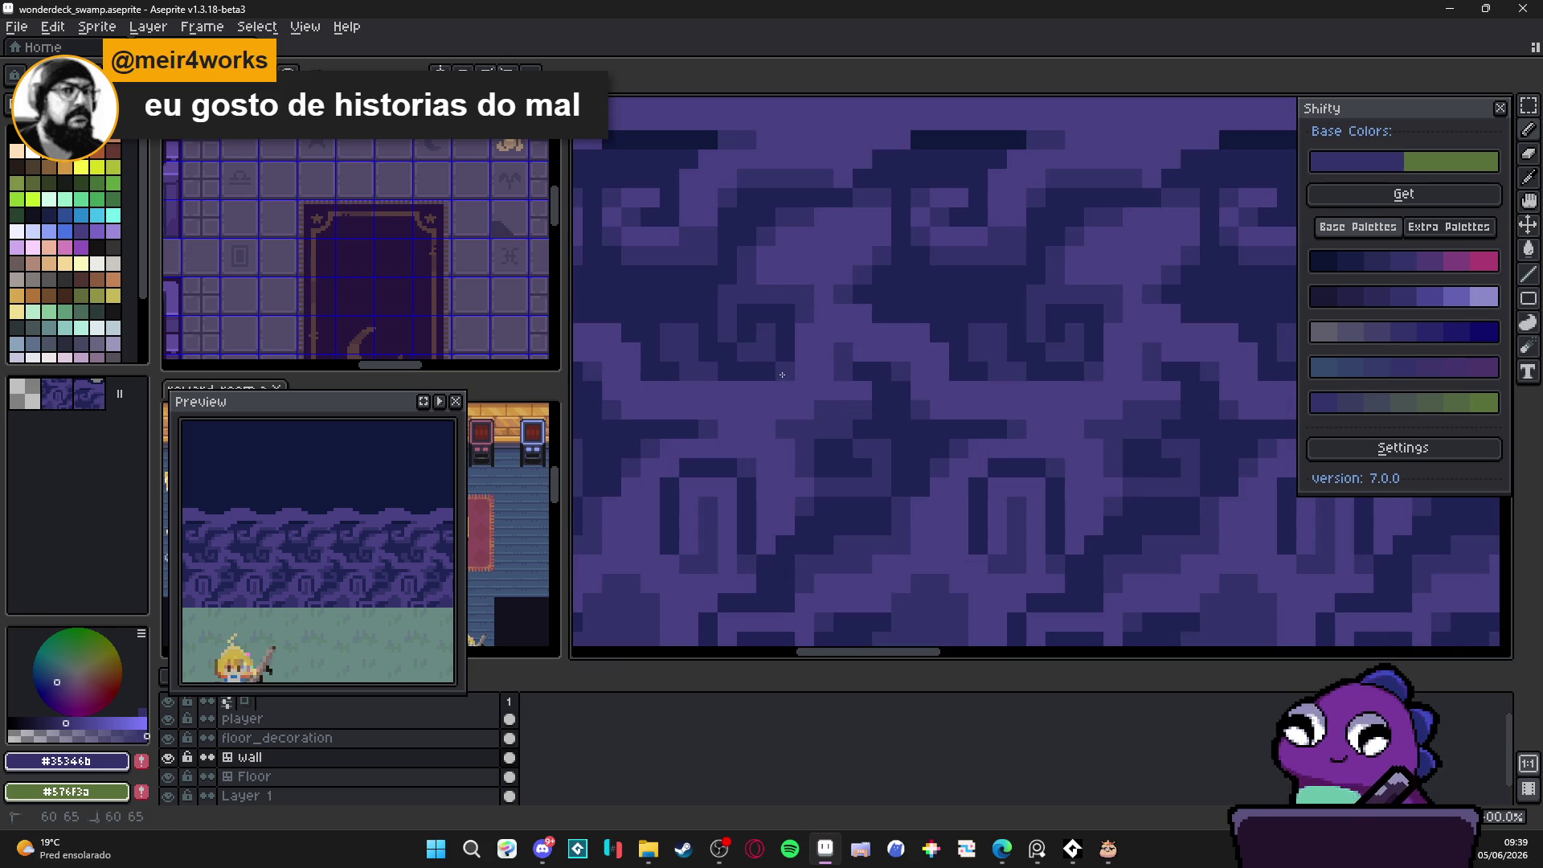
{"action": "scroll", "coordinate": [782, 375], "scroll_direction": "down", "scroll_amount": 3}
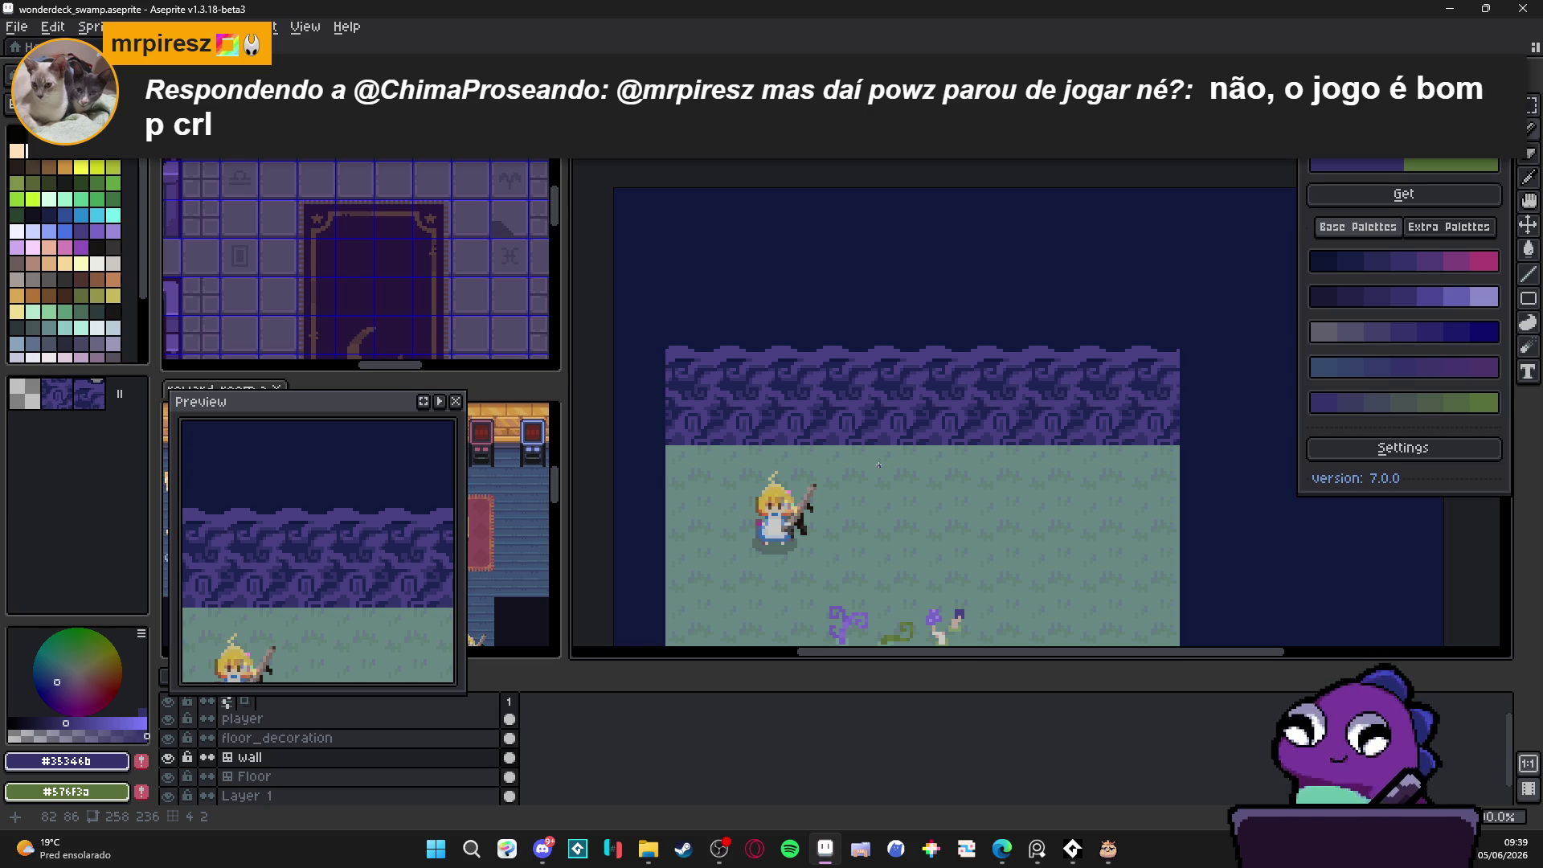
{"action": "key", "text": "ctrl+apostrophe"}
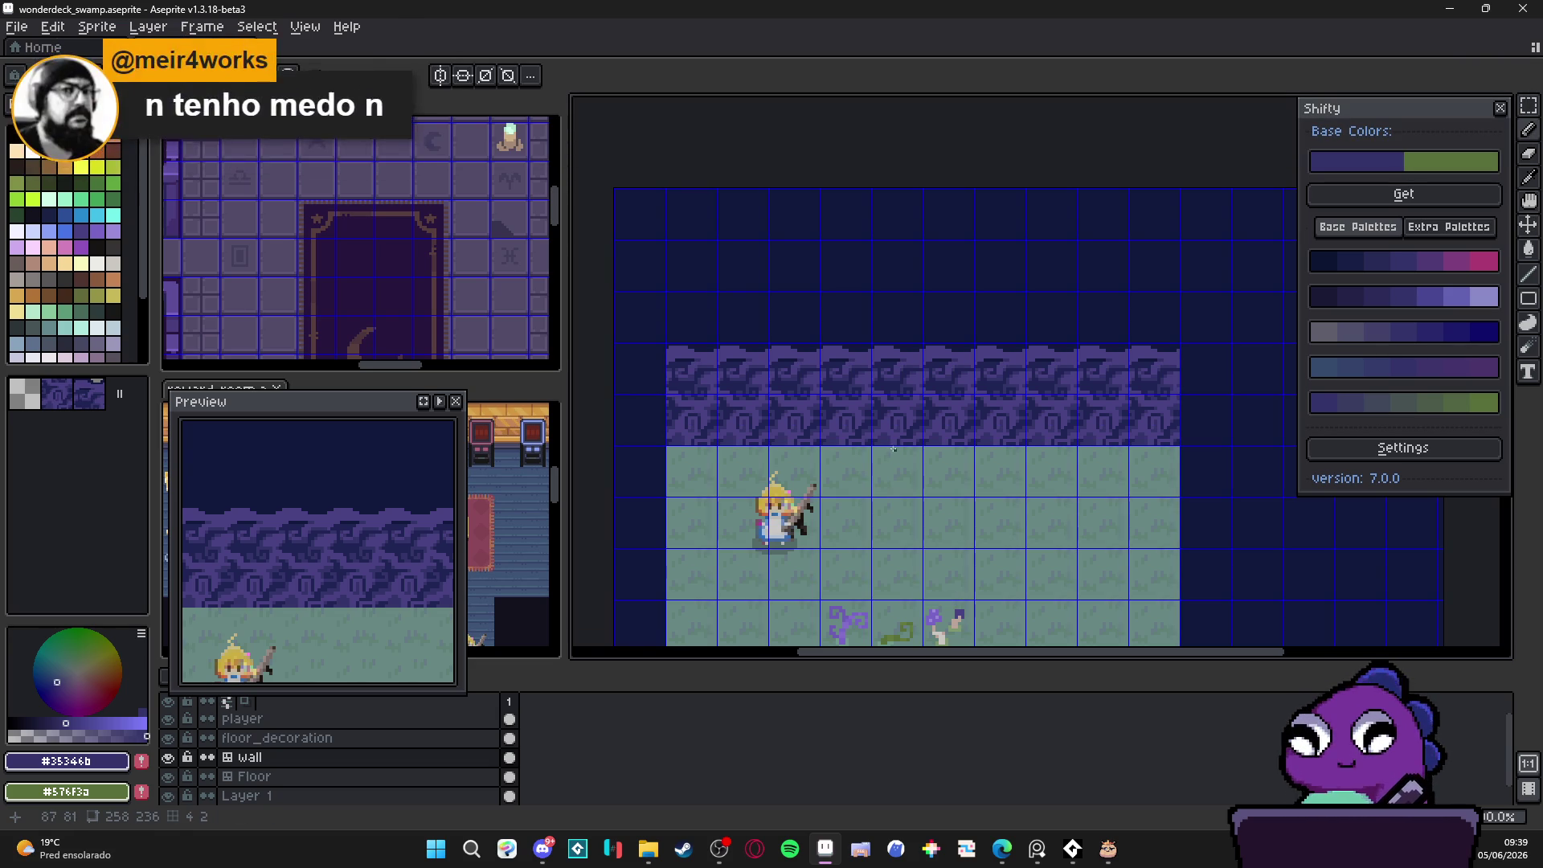
{"action": "key", "text": "ctrl+apostrophe"}
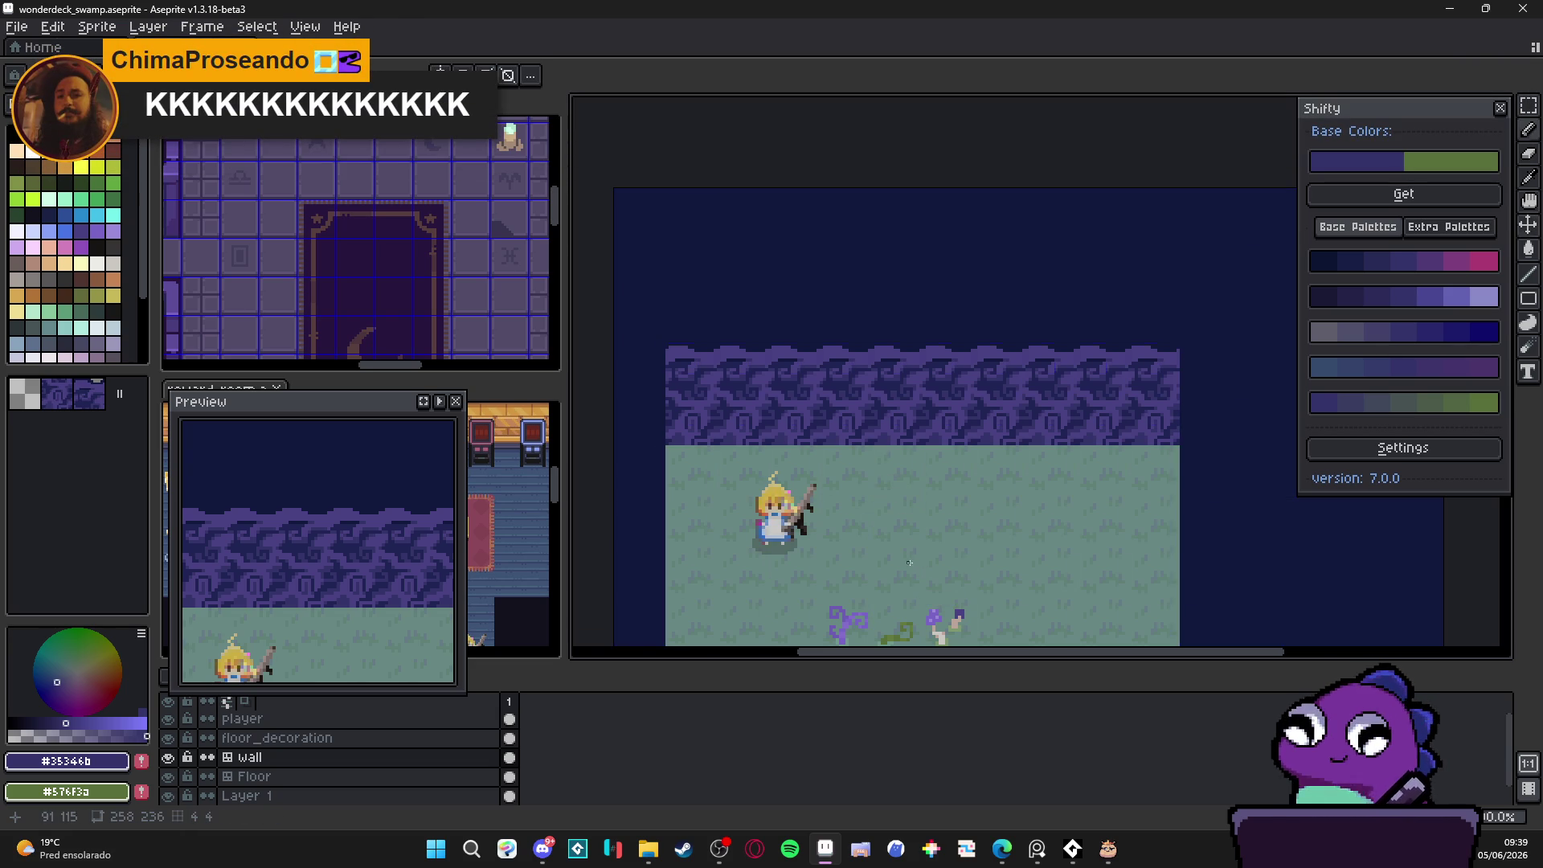
{"action": "scroll", "coordinate": [904, 522], "scroll_direction": "down", "scroll_amount": 2}
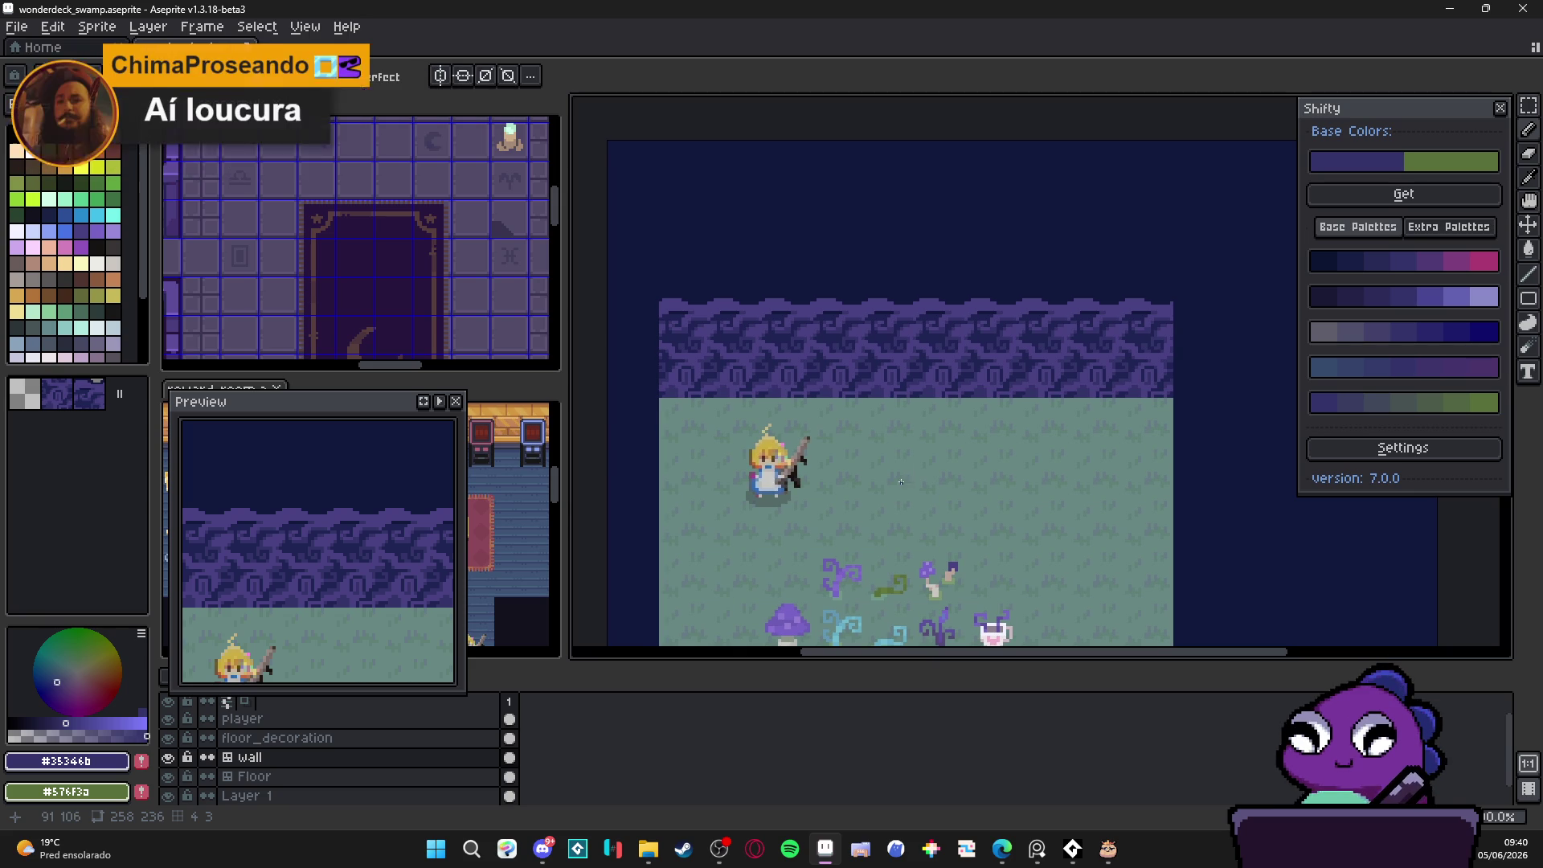
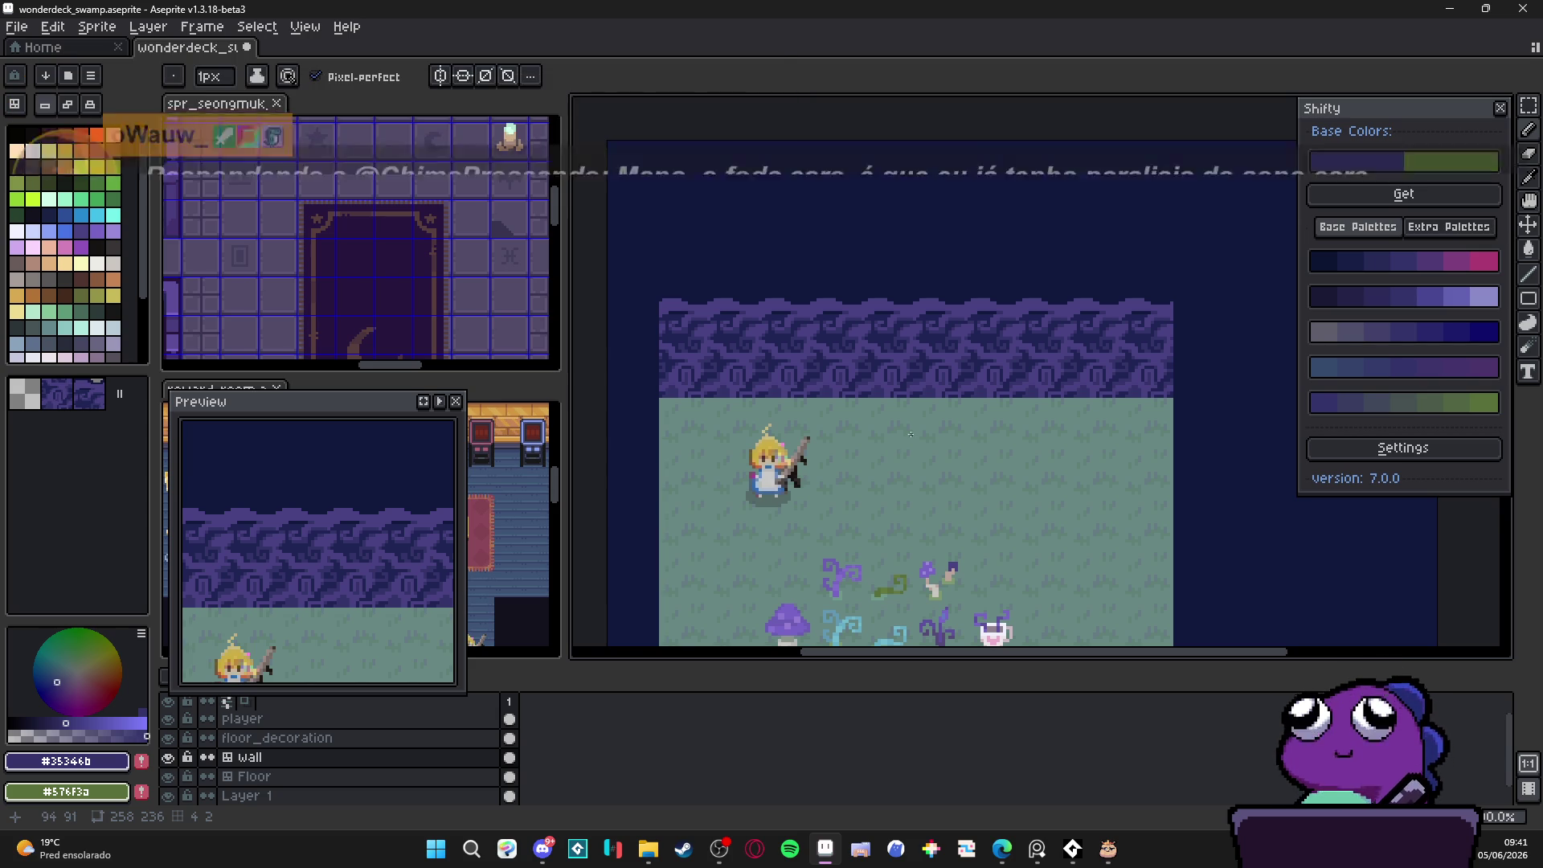
Step: Turn on the tile grid over the swamp room and shift the view up slightly
{"action": "key", "text": "ctrl+apostrophe"}
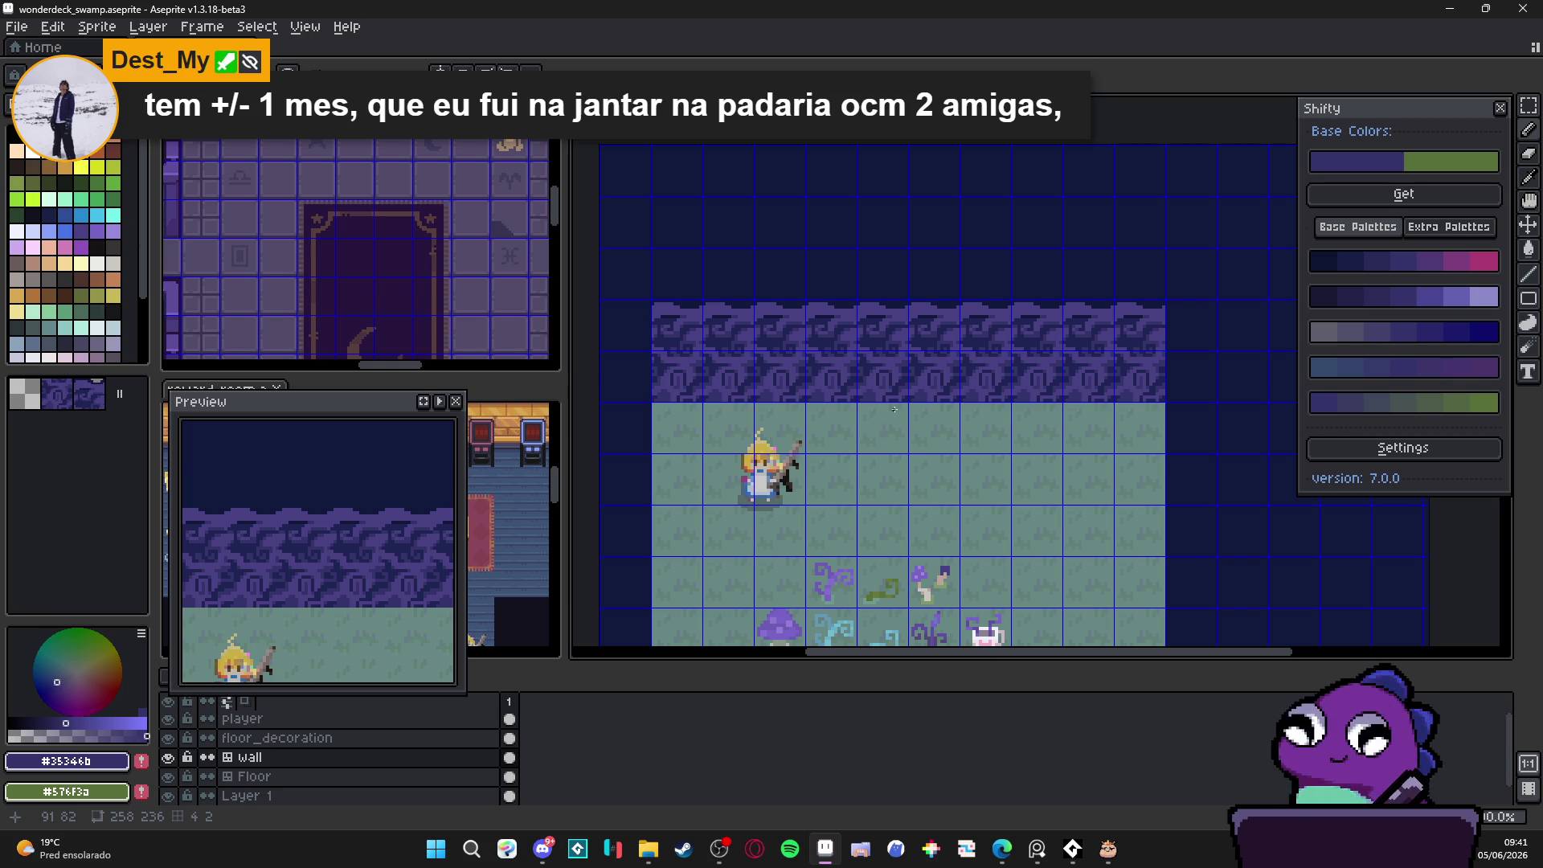
{"action": "mouse_move", "coordinate": [951, 474]}
{"action": "left_mouse_down"}
{"action": "mouse_move", "coordinate": [965, 442]}
{"action": "mouse_move", "coordinate": [907, 453]}
{"action": "left_mouse_up"}
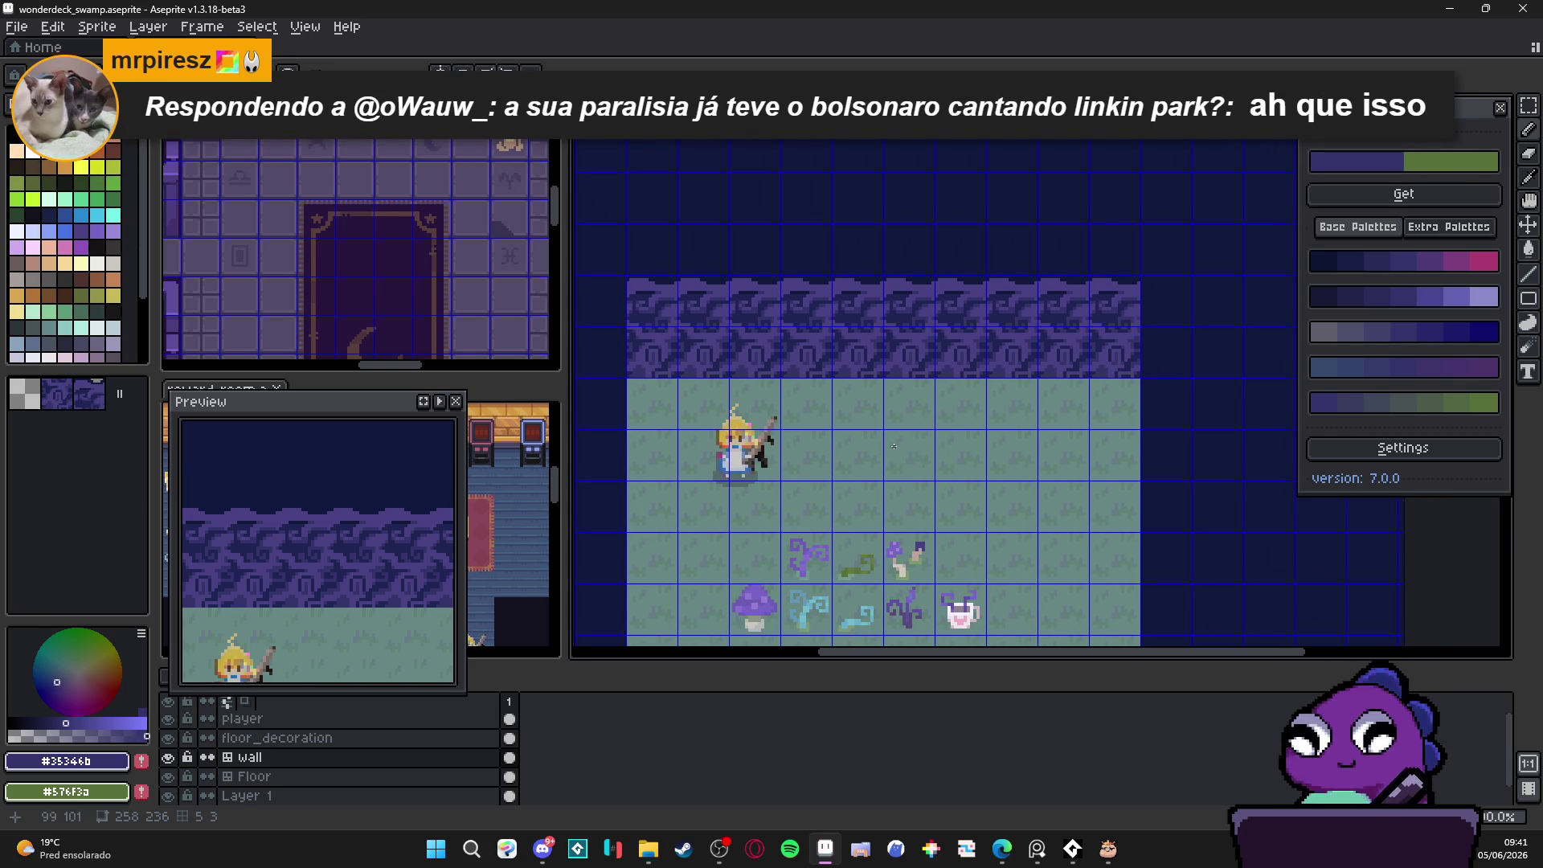
{"action": "scroll", "coordinate": [852, 415], "scroll_direction": "up", "scroll_amount": 2}
Step: Eyedrop the floor colour #678783 and paint bumps along the wall tile's lower edge
{"action": "left_click", "coordinate": [827, 389], "text": "alt"}
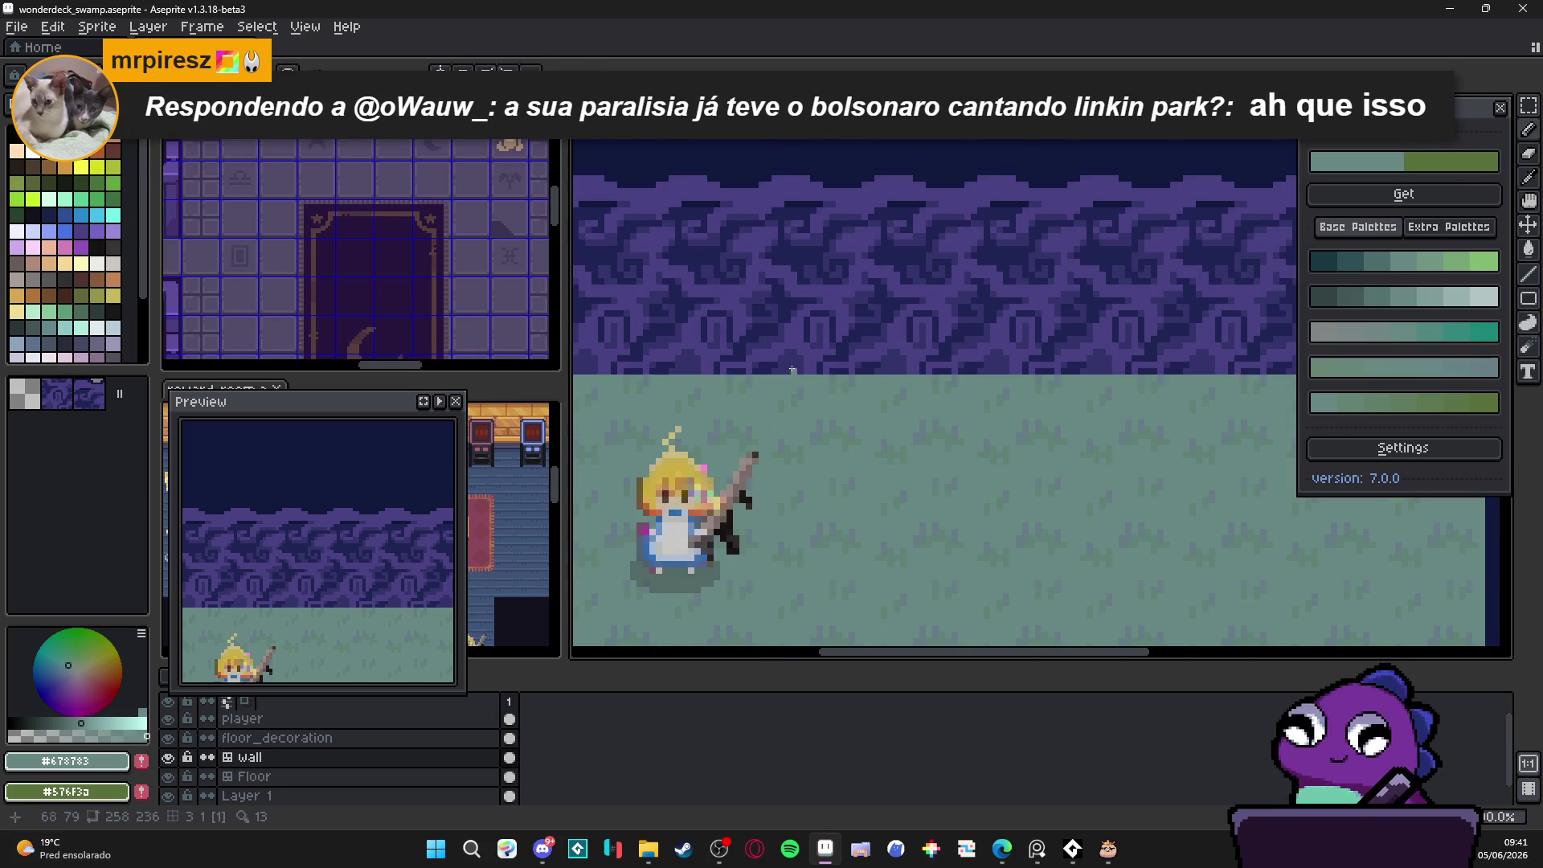
{"action": "scroll", "coordinate": [794, 387], "scroll_direction": "up", "scroll_amount": 3}
{"action": "key", "text": "ctrl+apostrophe"}
{"action": "left_click_drag", "start_coordinate": [784, 374], "coordinate": [794, 376]}
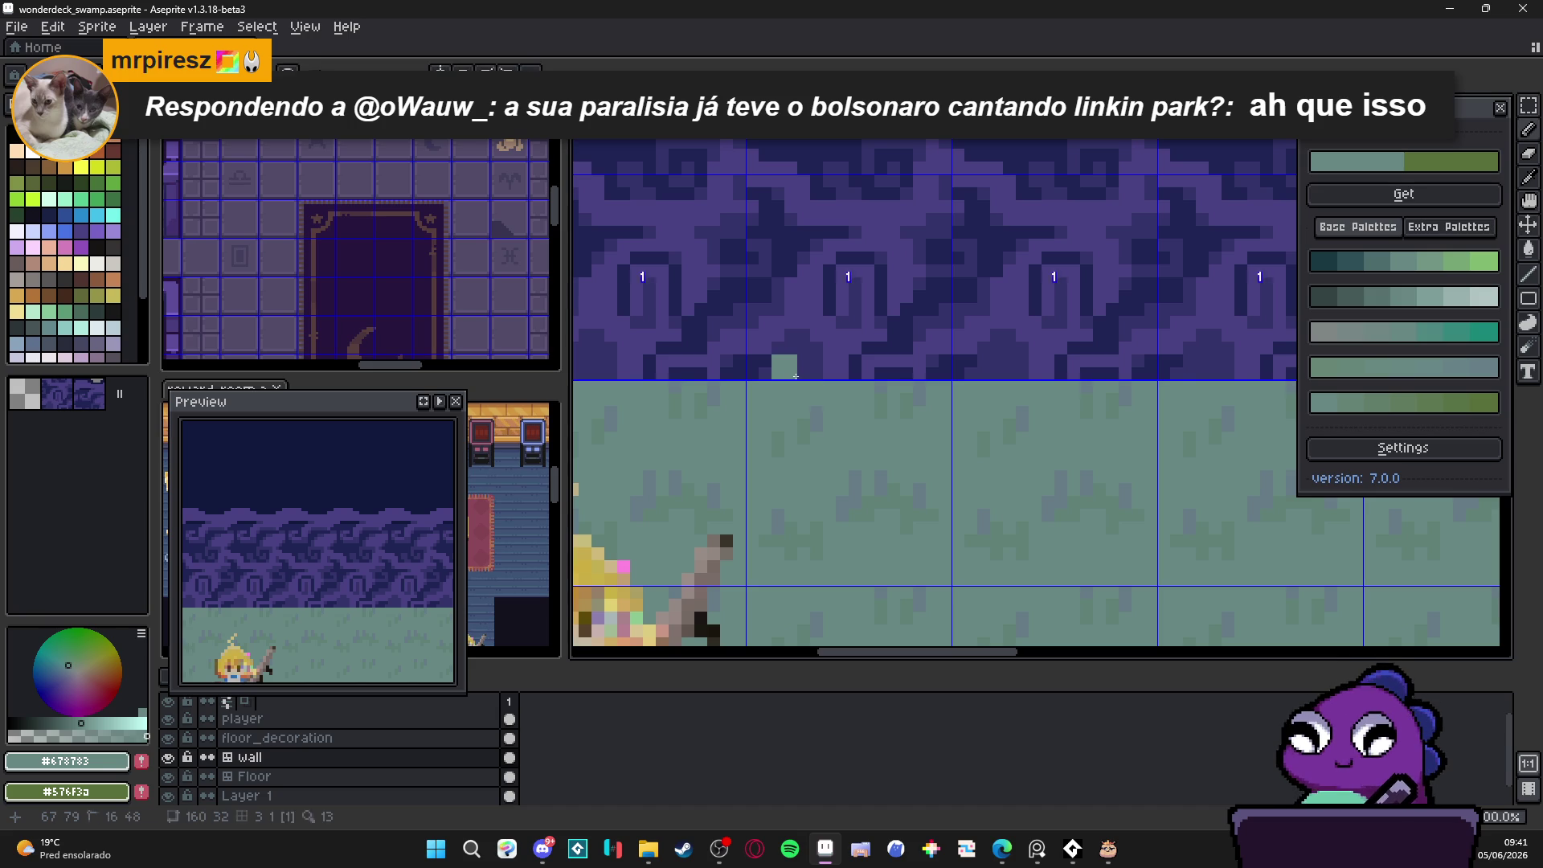
{"action": "left_click", "coordinate": [767, 373]}
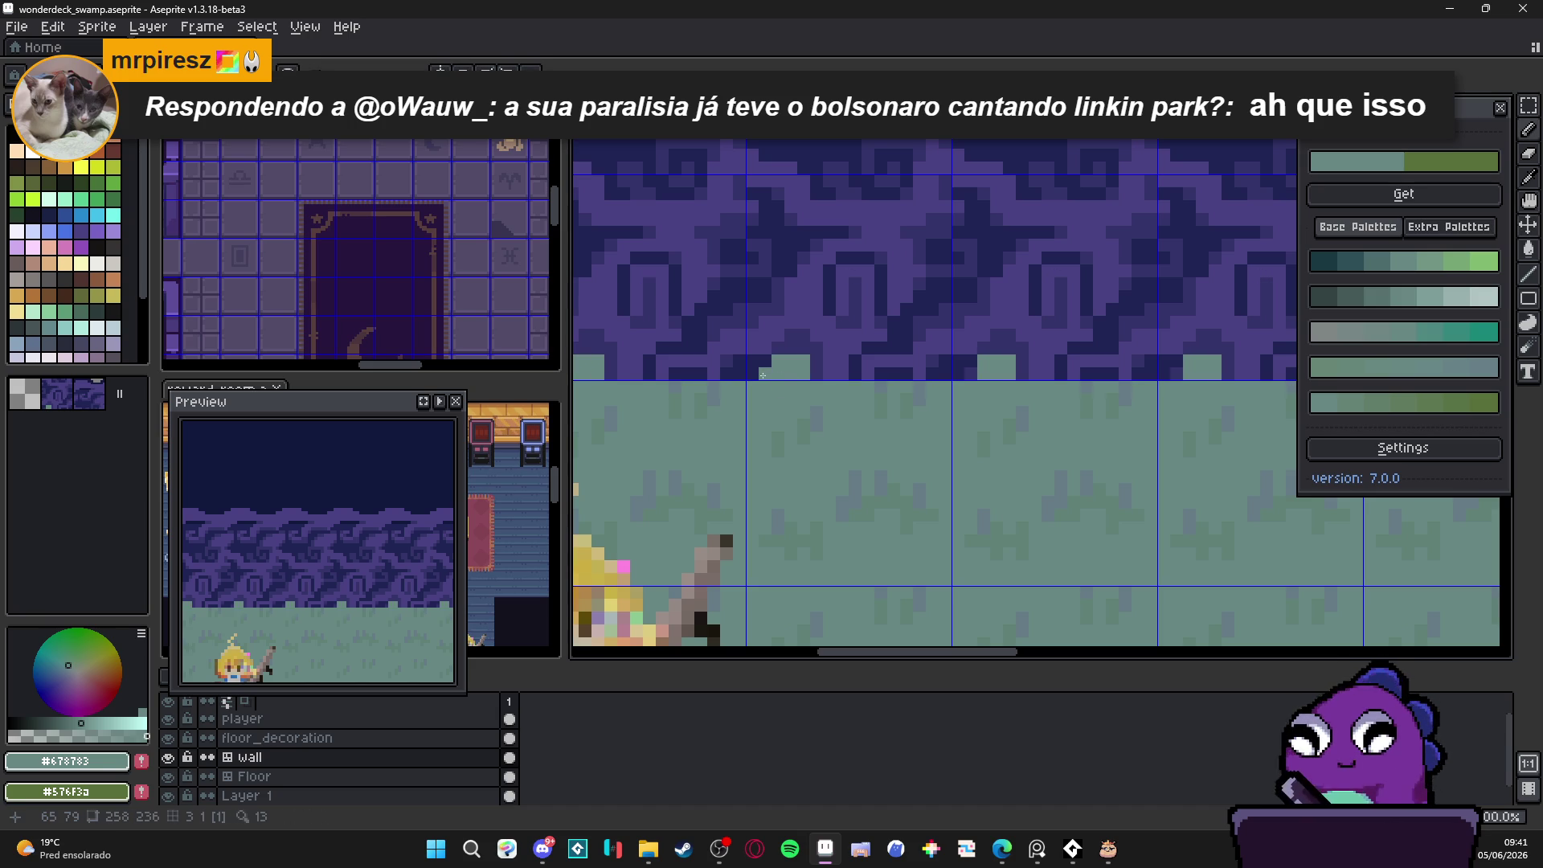
{"action": "left_click", "coordinate": [817, 374]}
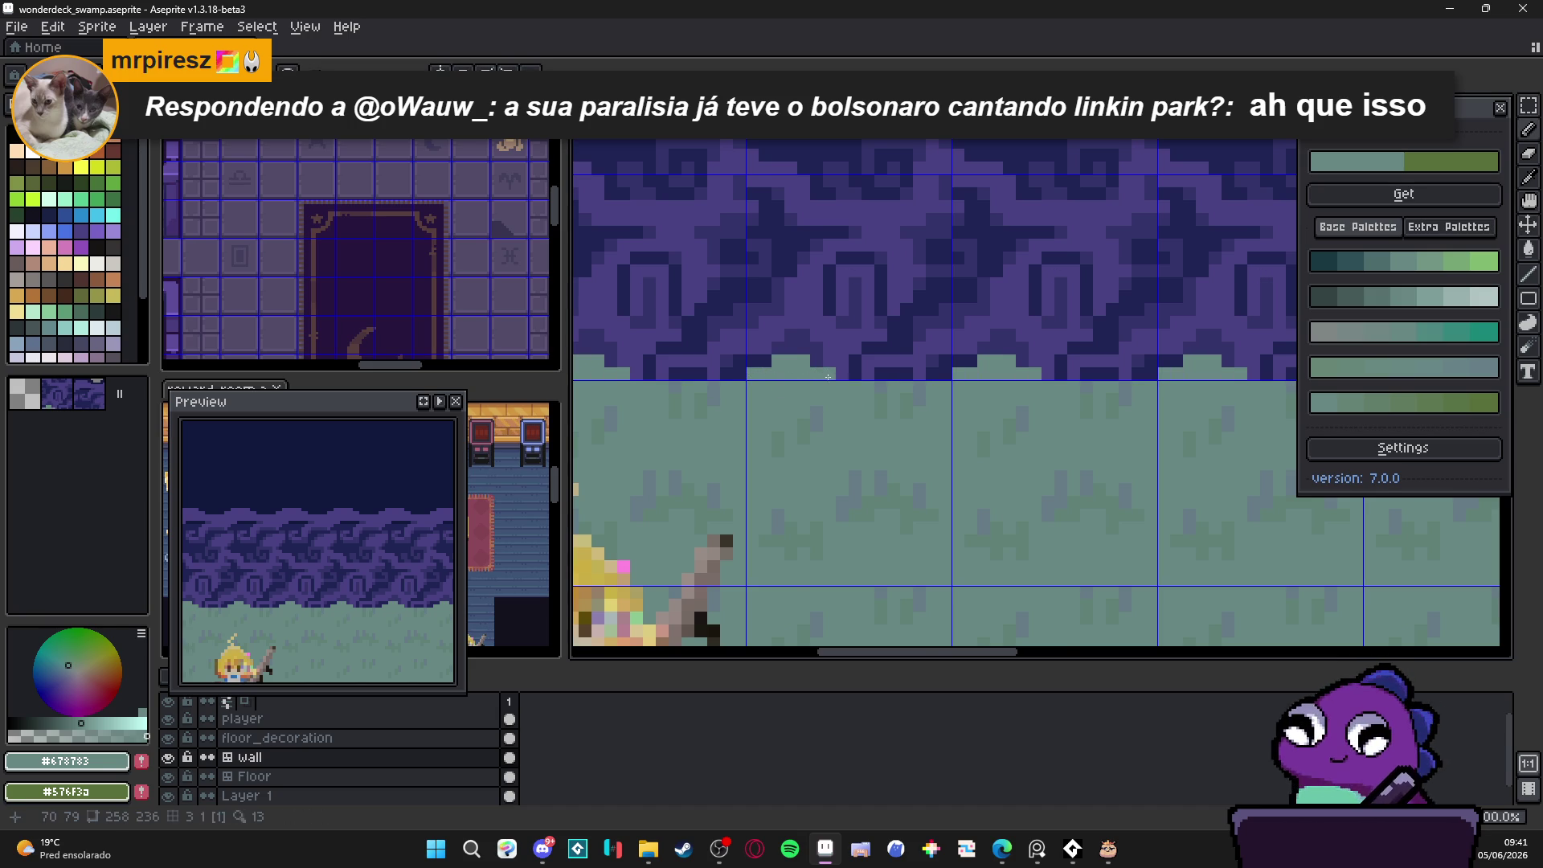
{"action": "scroll", "coordinate": [827, 376], "scroll_direction": "down", "scroll_amount": 1}
{"action": "left_click", "coordinate": [885, 374]}
{"action": "left_click", "coordinate": [904, 375]}
Step: Check the roughened wall edge, then leave tile editing mode on the wall layer
{"action": "scroll", "coordinate": [910, 379], "scroll_direction": "down", "scroll_amount": 3}
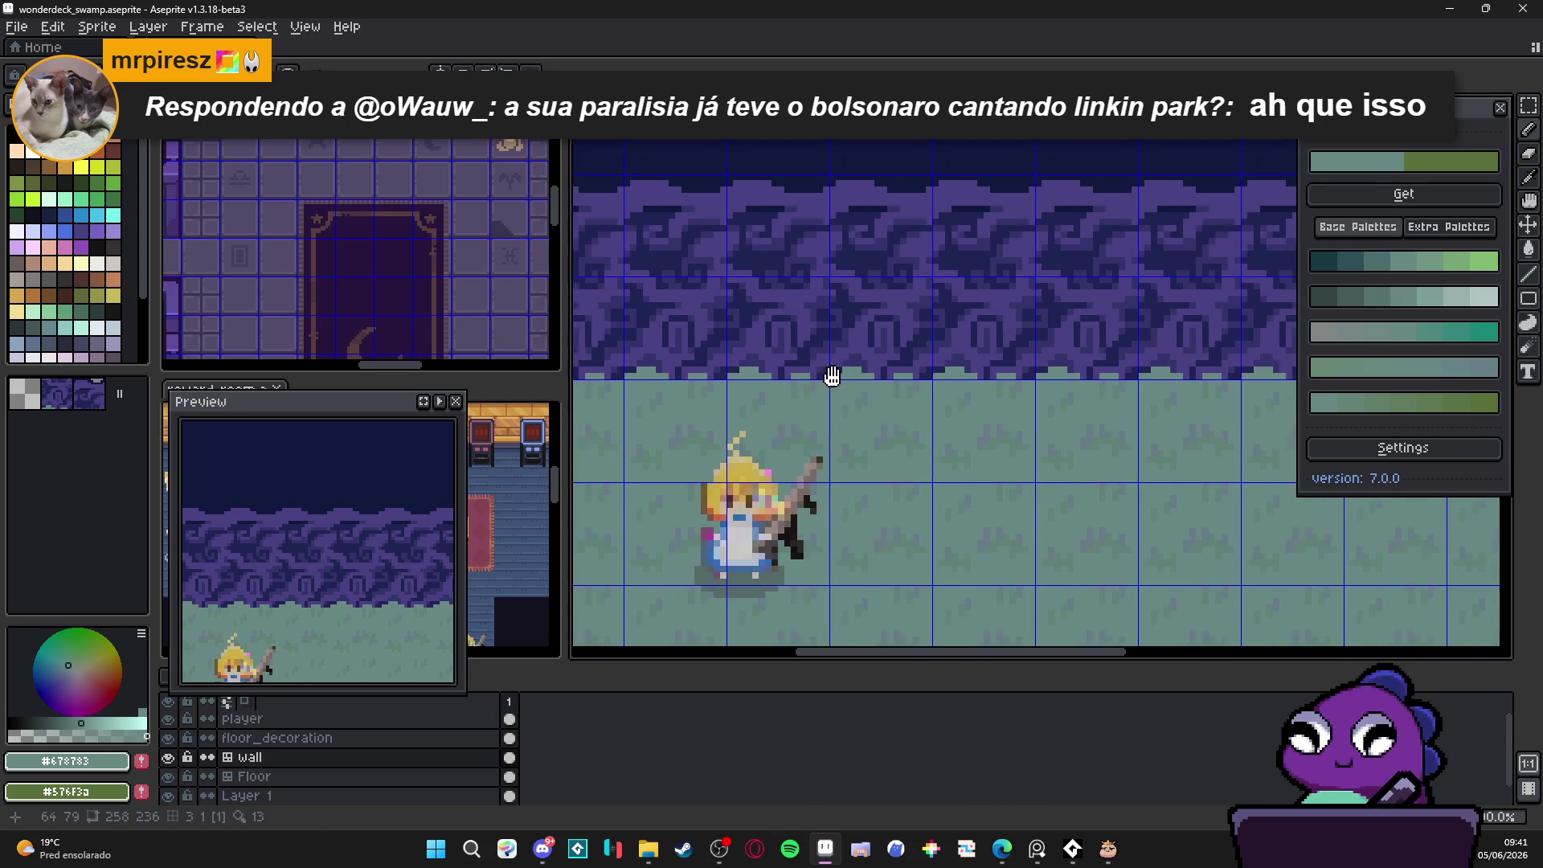
{"action": "scroll", "coordinate": [889, 425], "scroll_direction": "up", "scroll_amount": 3}
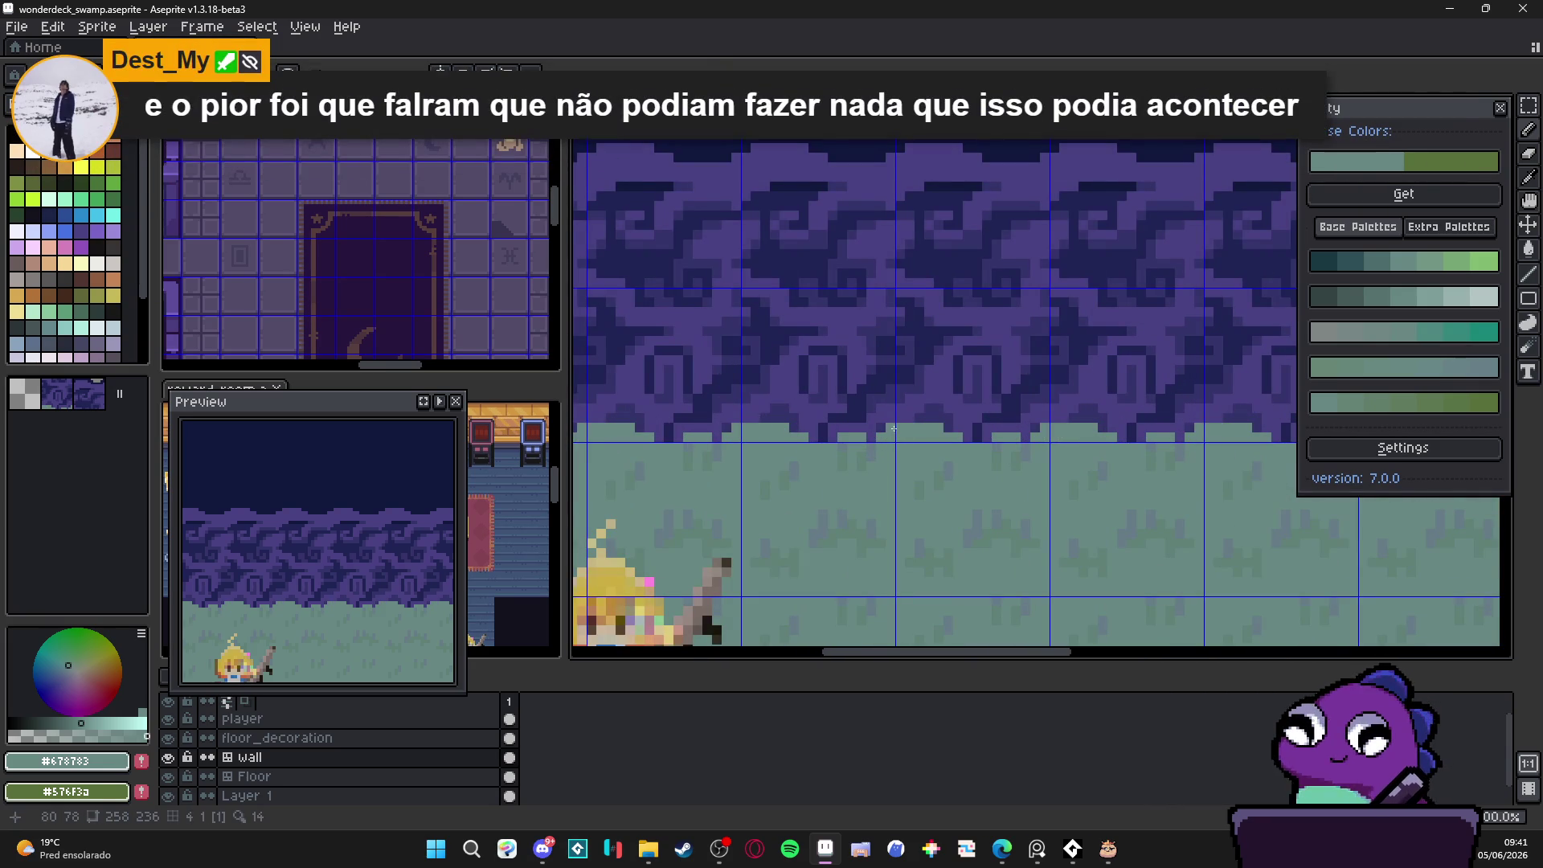
{"action": "scroll", "coordinate": [892, 434], "scroll_direction": "down", "scroll_amount": 2}
{"action": "scroll", "coordinate": [895, 443], "scroll_direction": "up", "scroll_amount": 2}
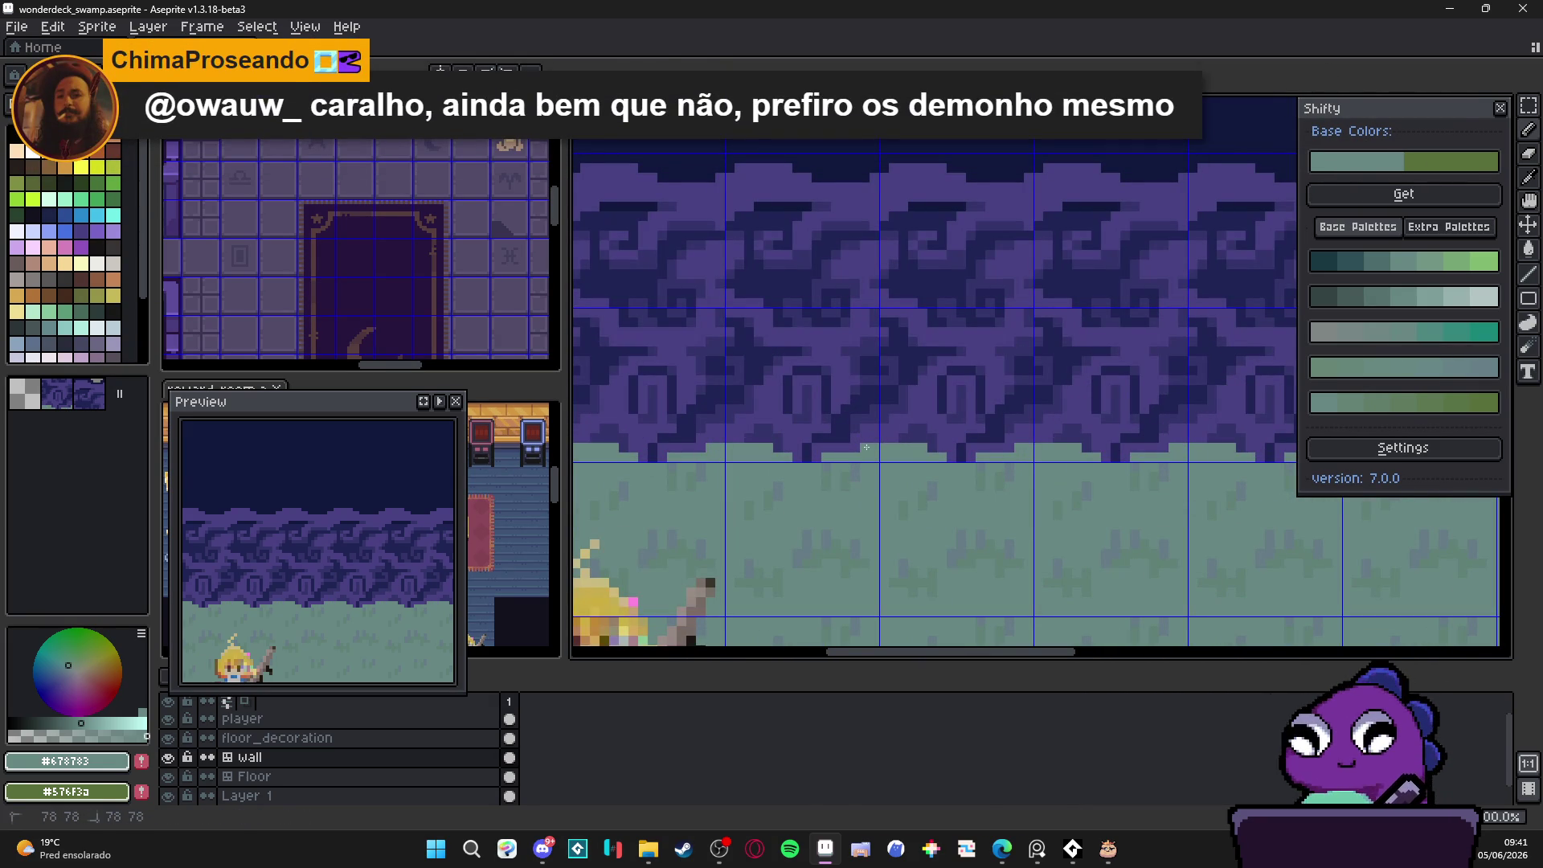
{"action": "left_click_drag", "start_coordinate": [834, 436], "coordinate": [844, 433]}
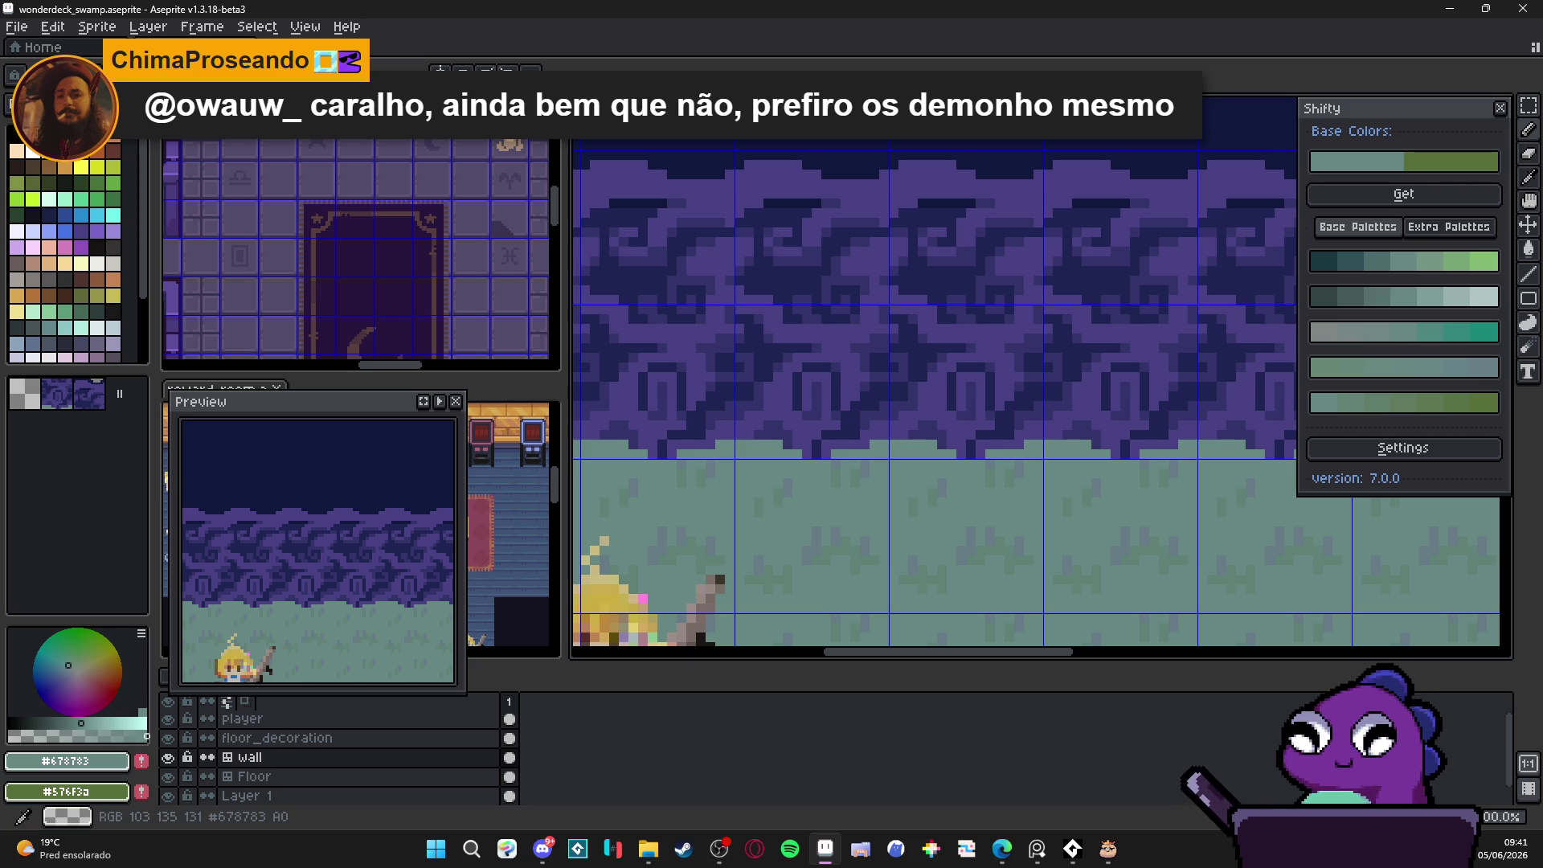
{"action": "scroll", "coordinate": [817, 418], "scroll_direction": "up", "scroll_amount": 1}
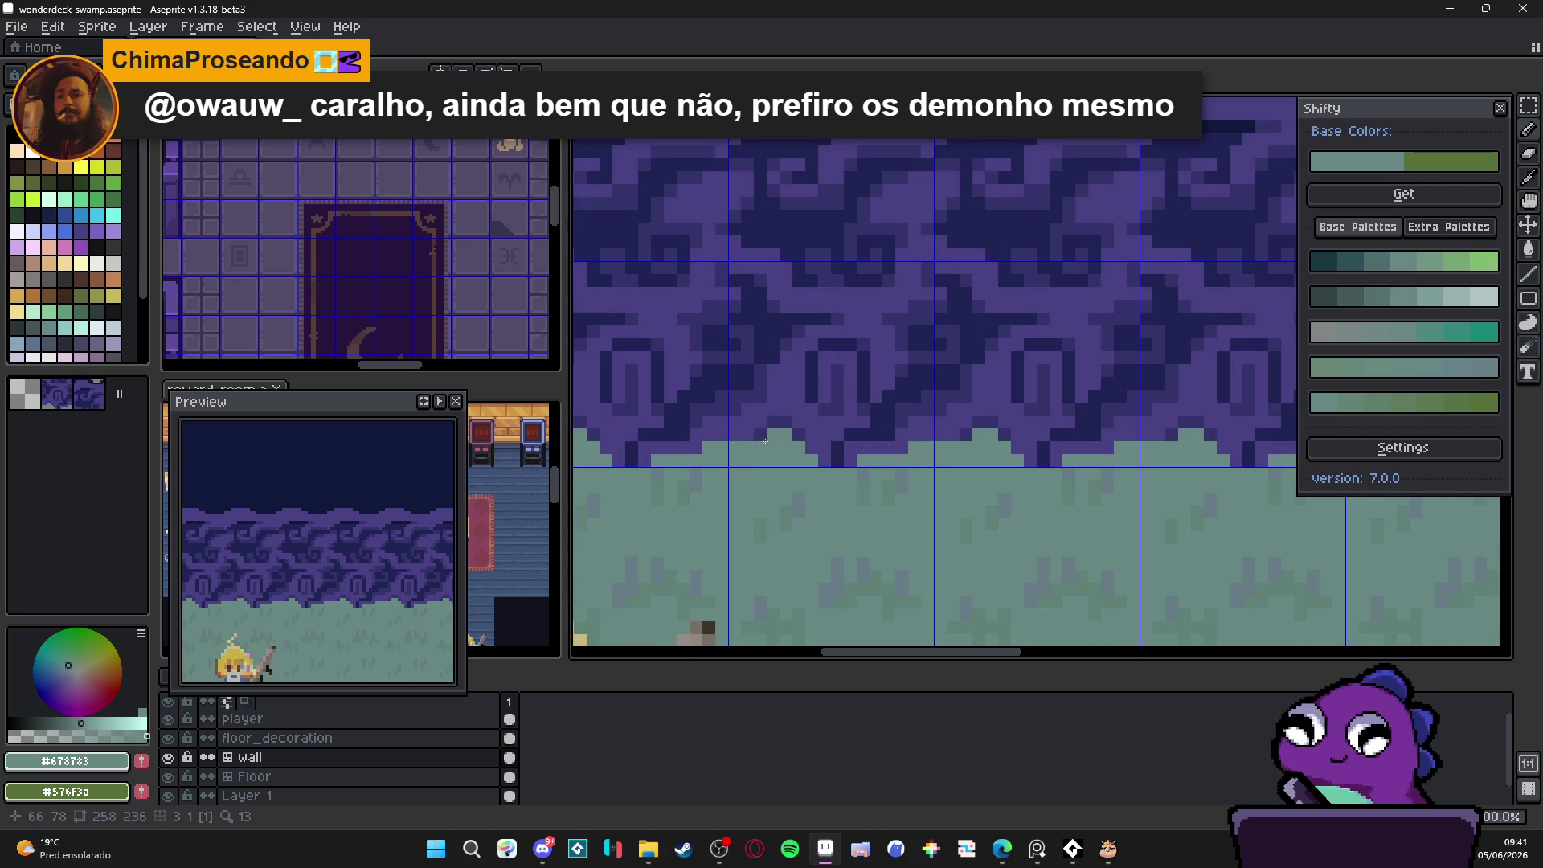
{"action": "scroll", "coordinate": [760, 438], "scroll_direction": "down", "scroll_amount": 3}
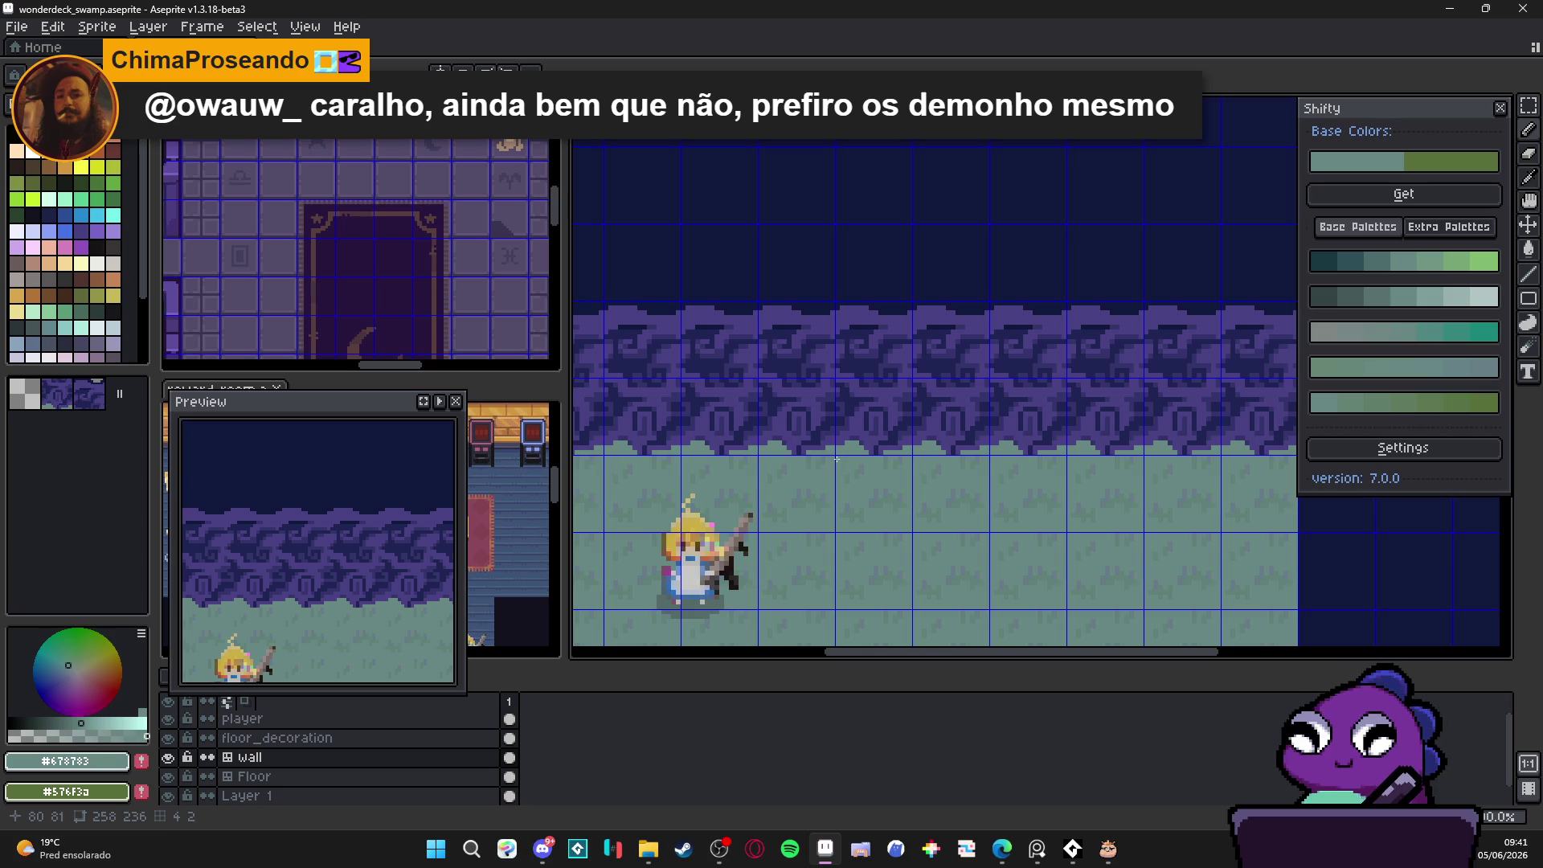
{"action": "scroll", "coordinate": [871, 452], "scroll_direction": "up", "scroll_amount": 4}
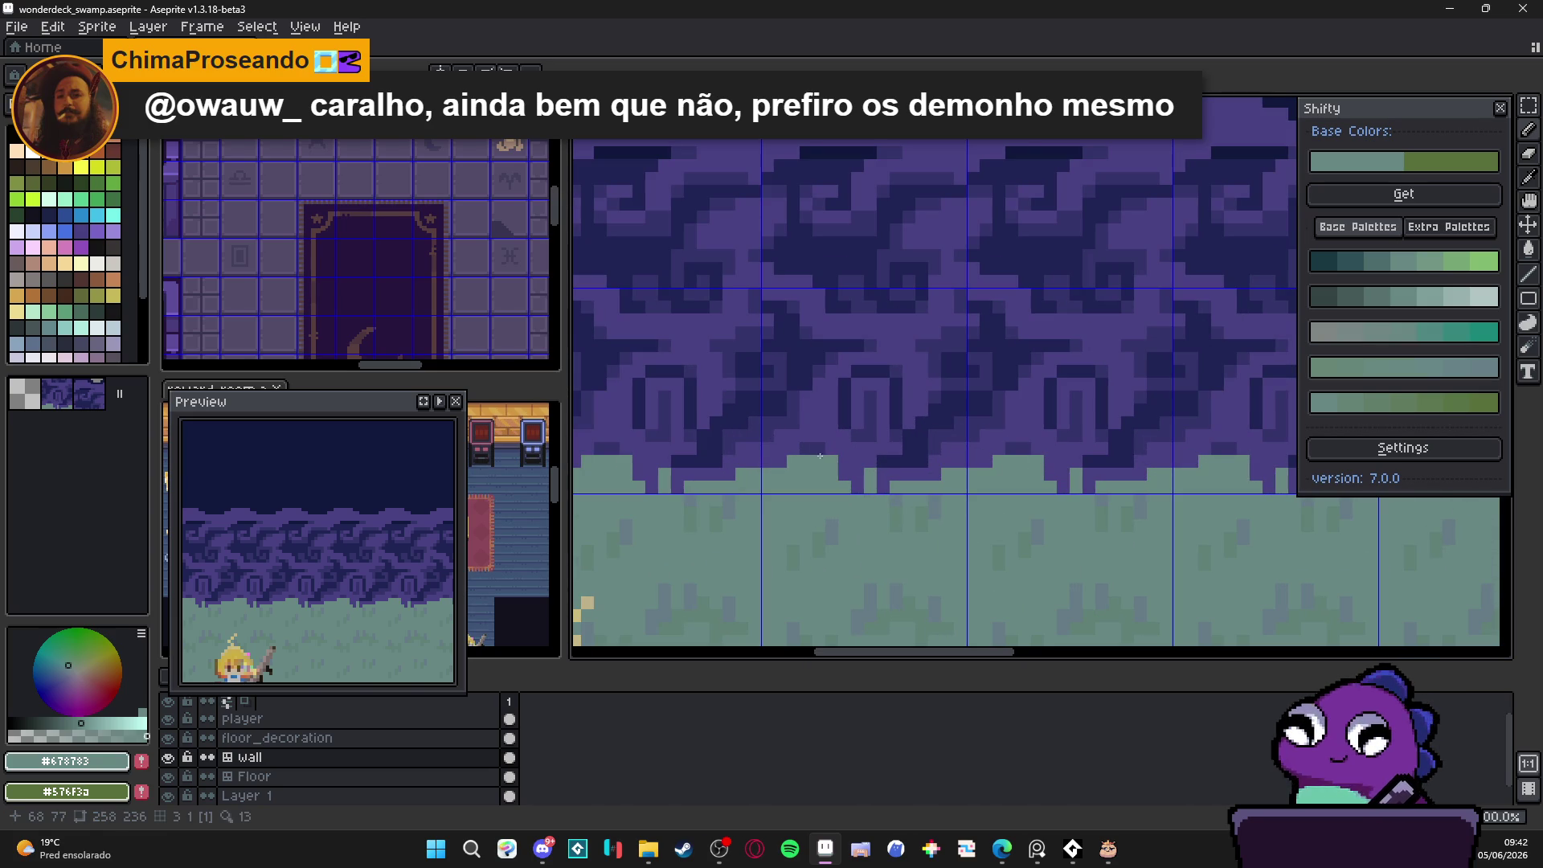
{"action": "scroll", "coordinate": [868, 482], "scroll_direction": "down", "scroll_amount": 3}
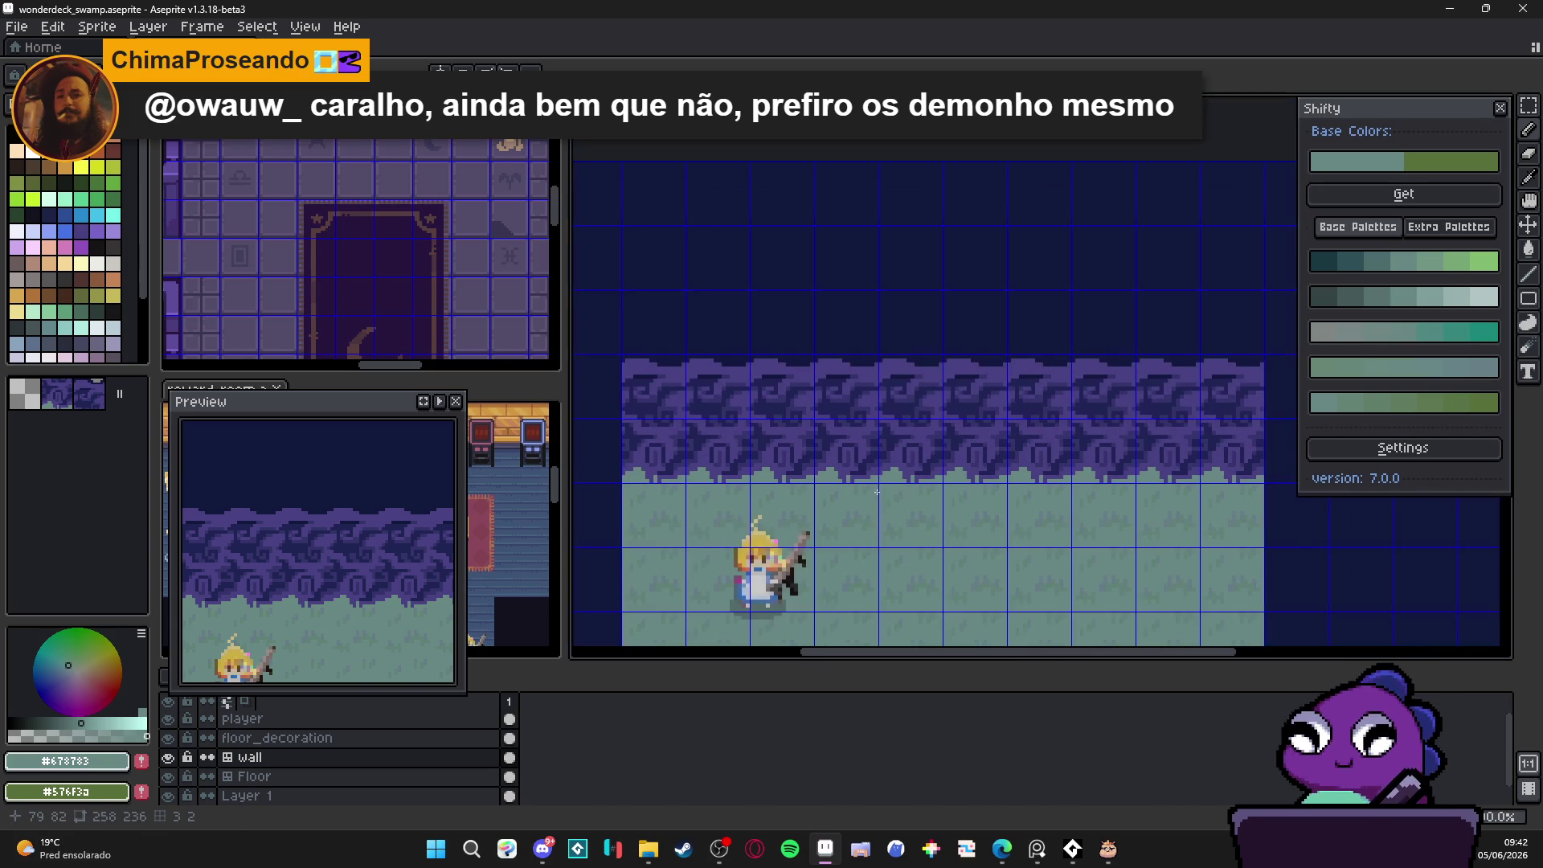
{"action": "key", "text": "Tab"}
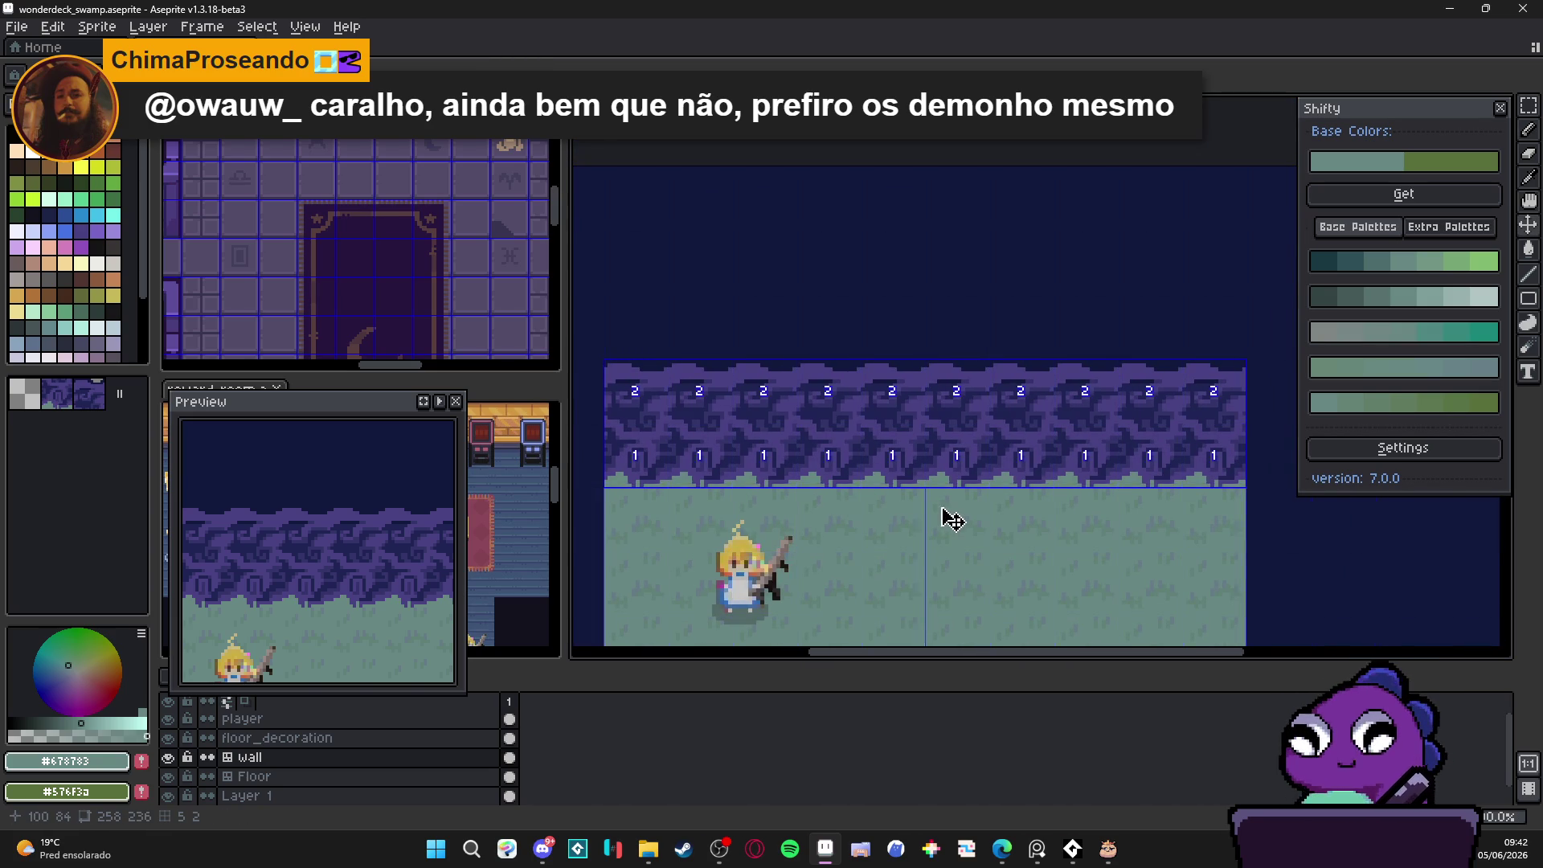
Step: Return to wall tile editing, hide the tile numbers and zoom in on the wall
{"action": "key", "text": "Tab"}
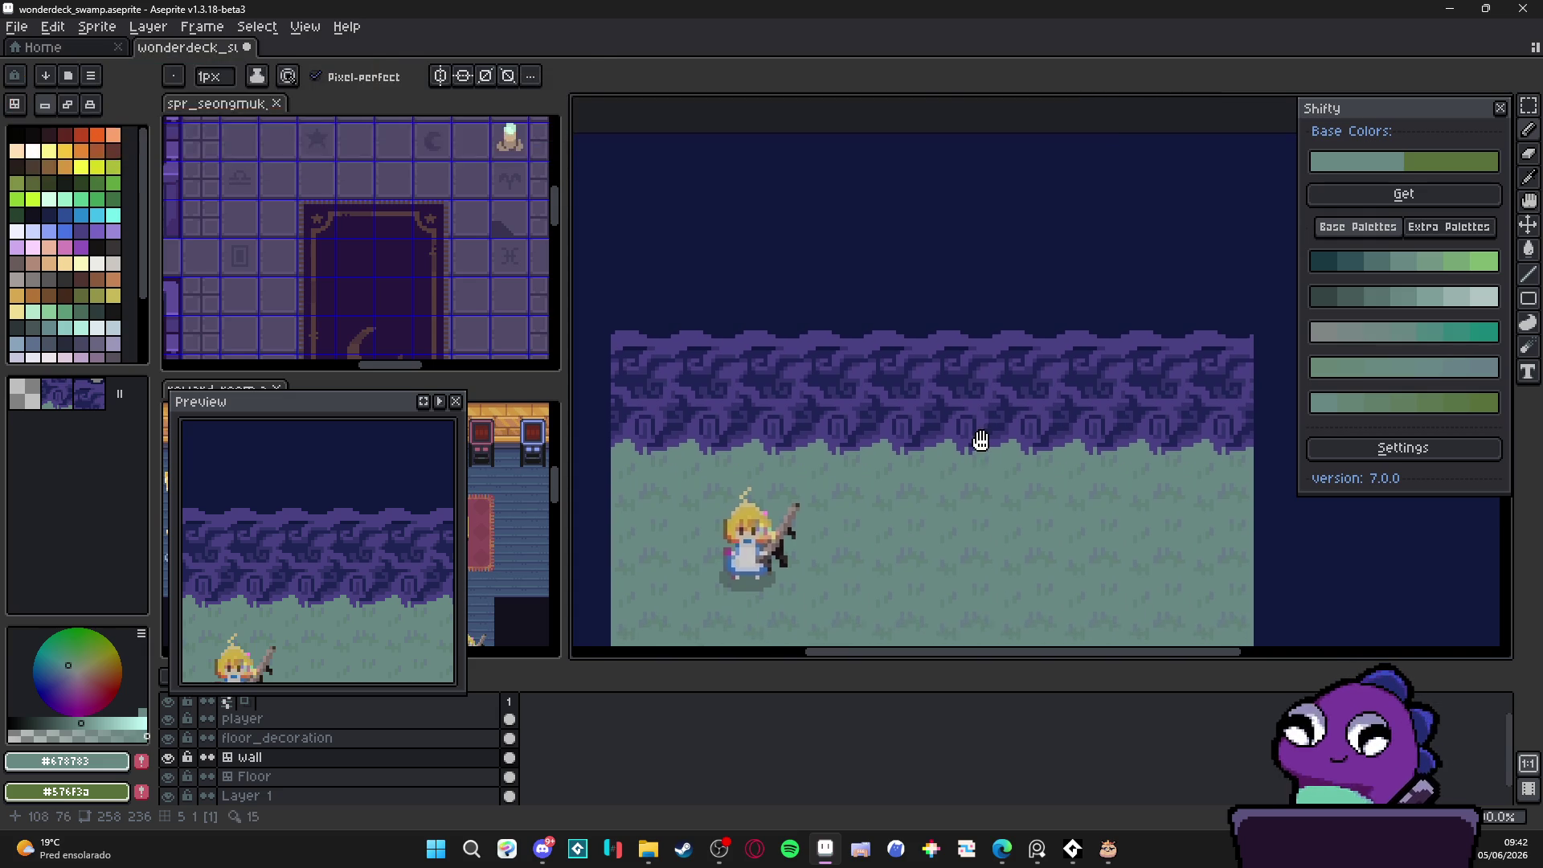
{"action": "key", "text": "b"}
{"action": "scroll", "coordinate": [971, 450], "scroll_direction": "up", "scroll_amount": 2}
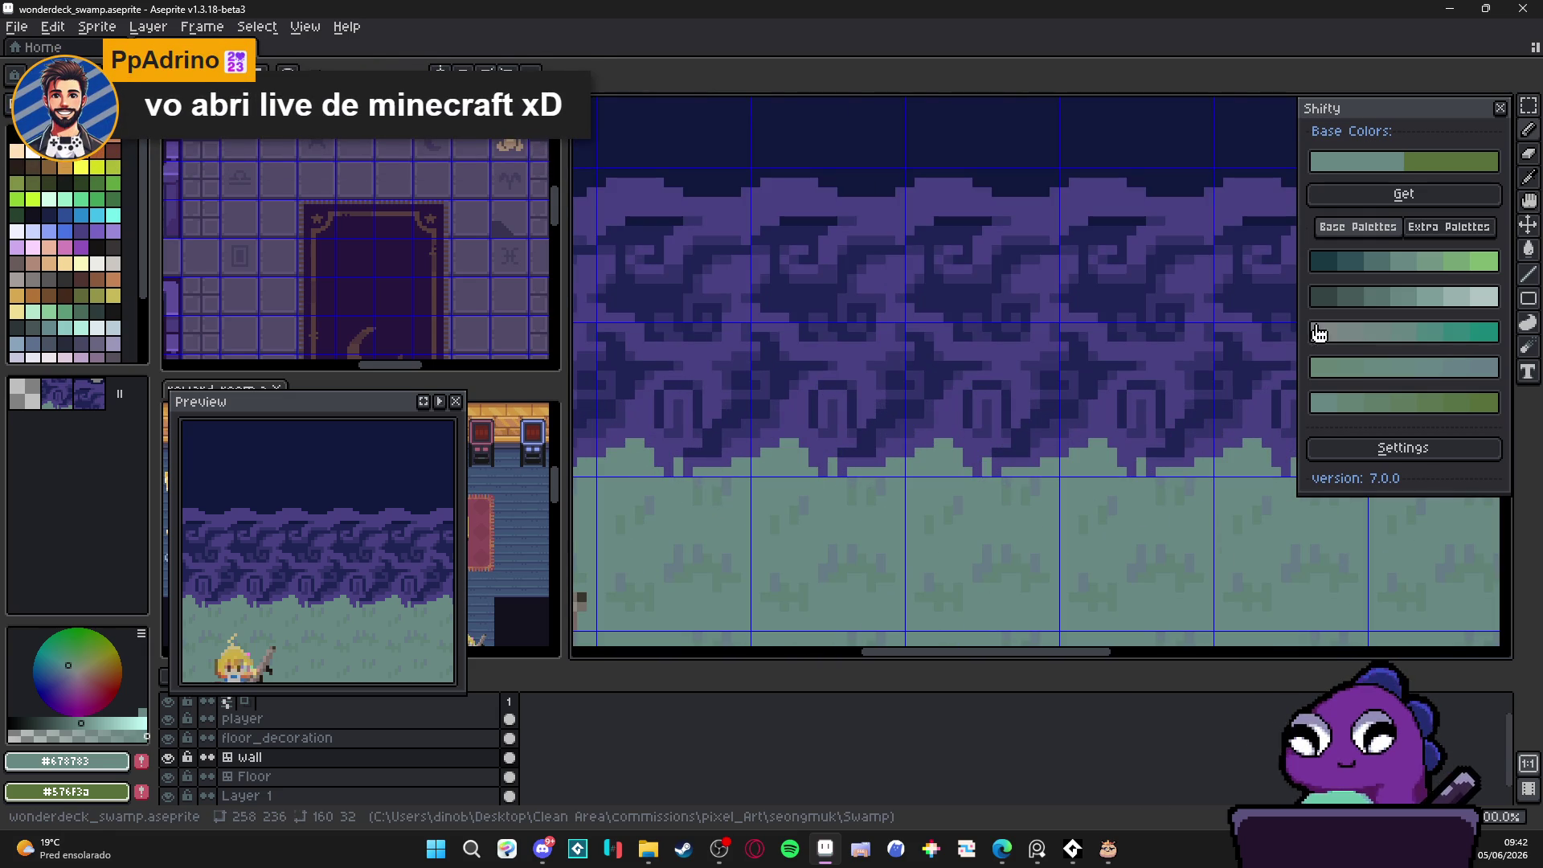
{"action": "scroll", "coordinate": [963, 466], "scroll_direction": "up", "scroll_amount": 1}
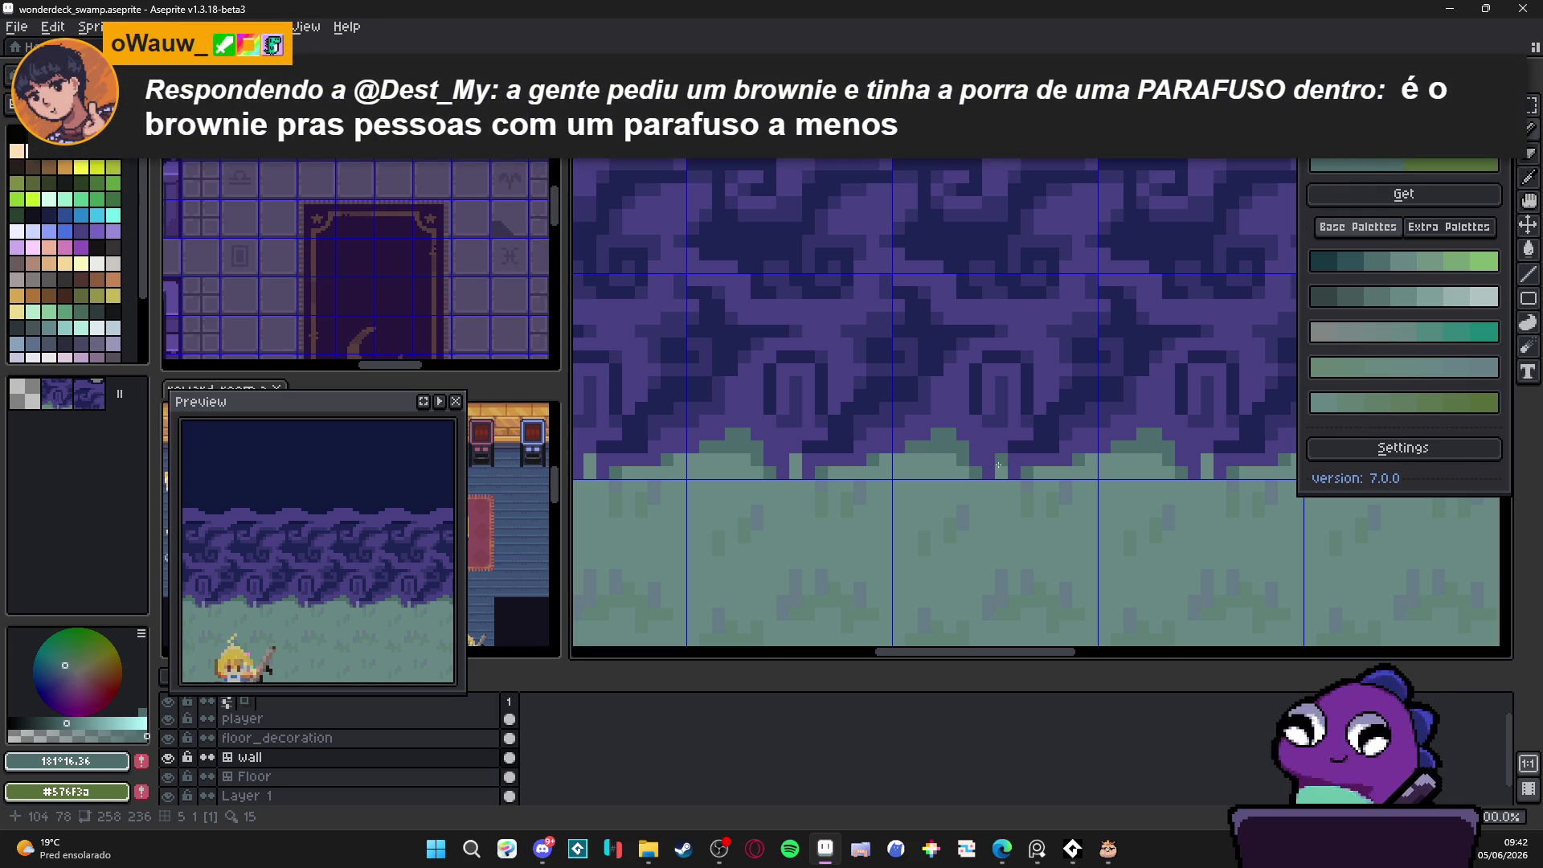
{"action": "scroll", "coordinate": [680, 462], "scroll_direction": "down", "scroll_amount": 3}
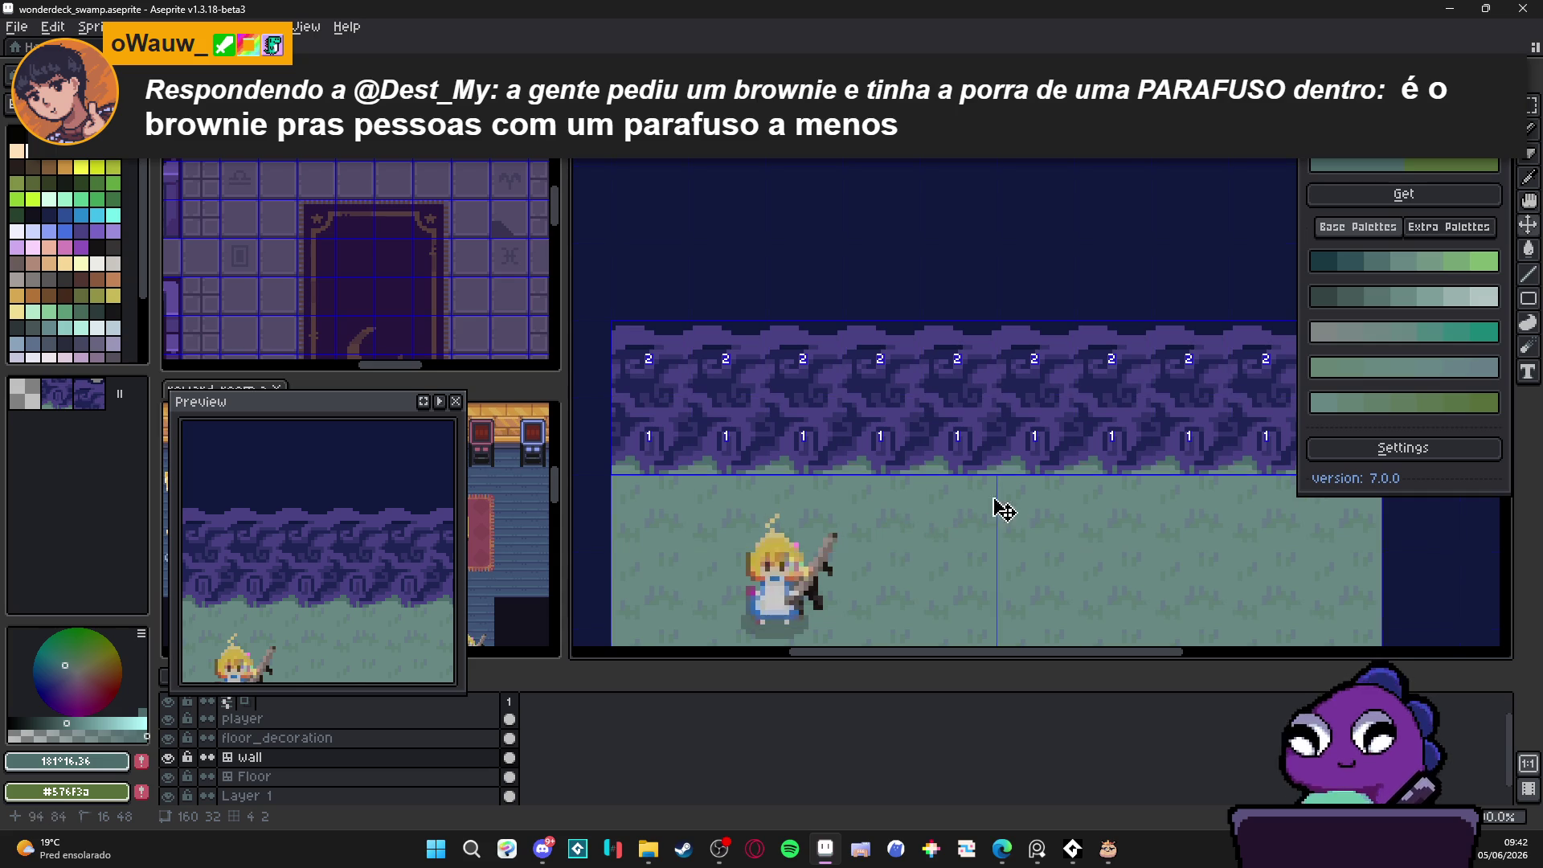
{"action": "scroll", "coordinate": [977, 509], "scroll_direction": "down", "scroll_amount": 2}
{"action": "scroll", "coordinate": [1036, 482], "scroll_direction": "right", "scroll_amount": 1}
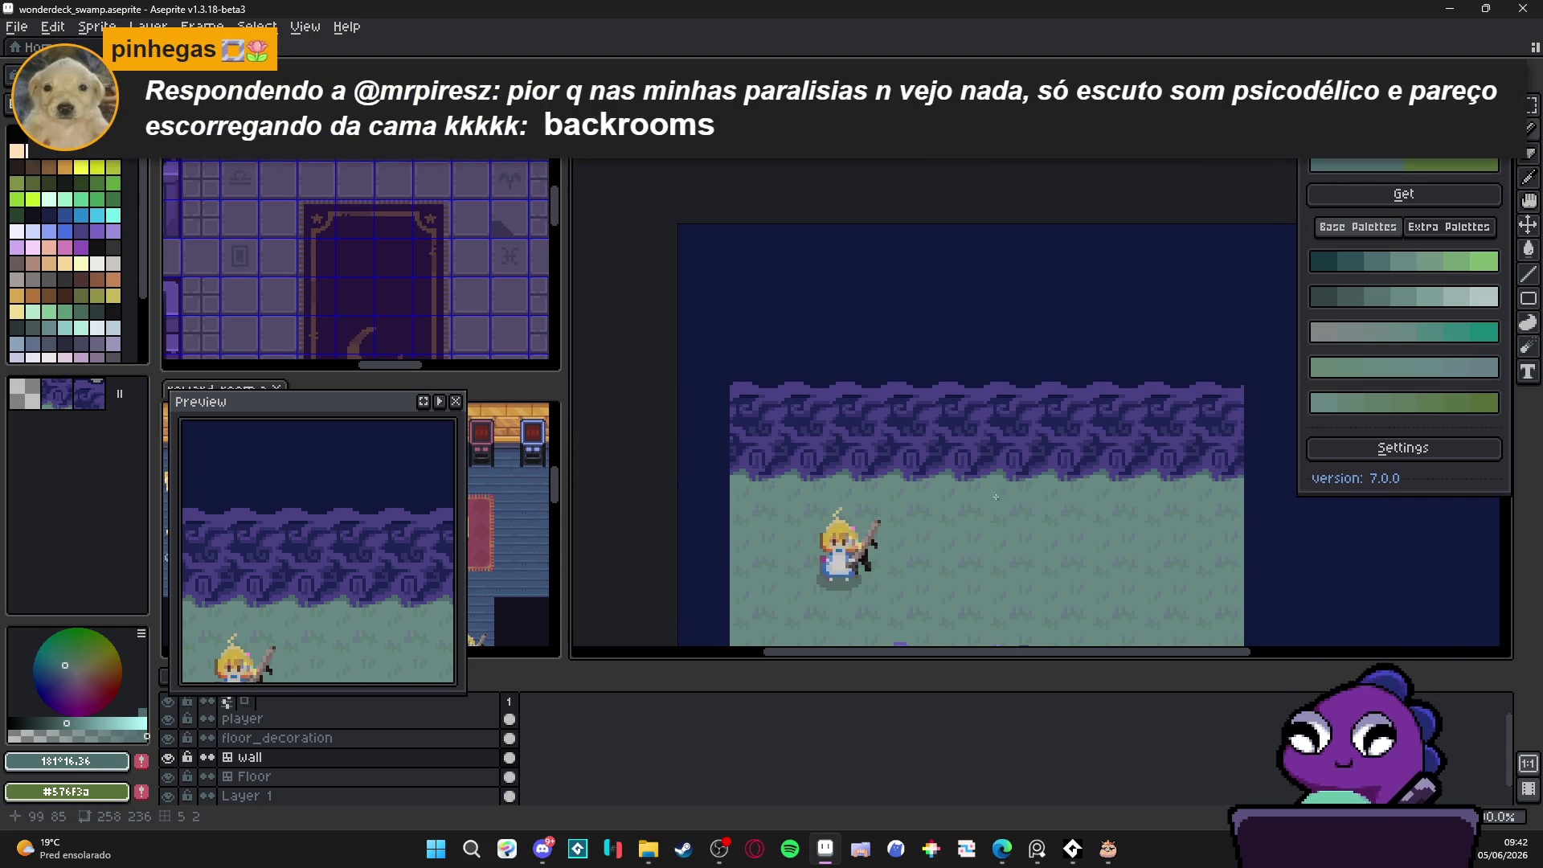
{"action": "scroll", "coordinate": [923, 465], "scroll_direction": "right", "scroll_amount": 1}
{"action": "scroll", "coordinate": [820, 461], "scroll_direction": "up", "scroll_amount": 3}
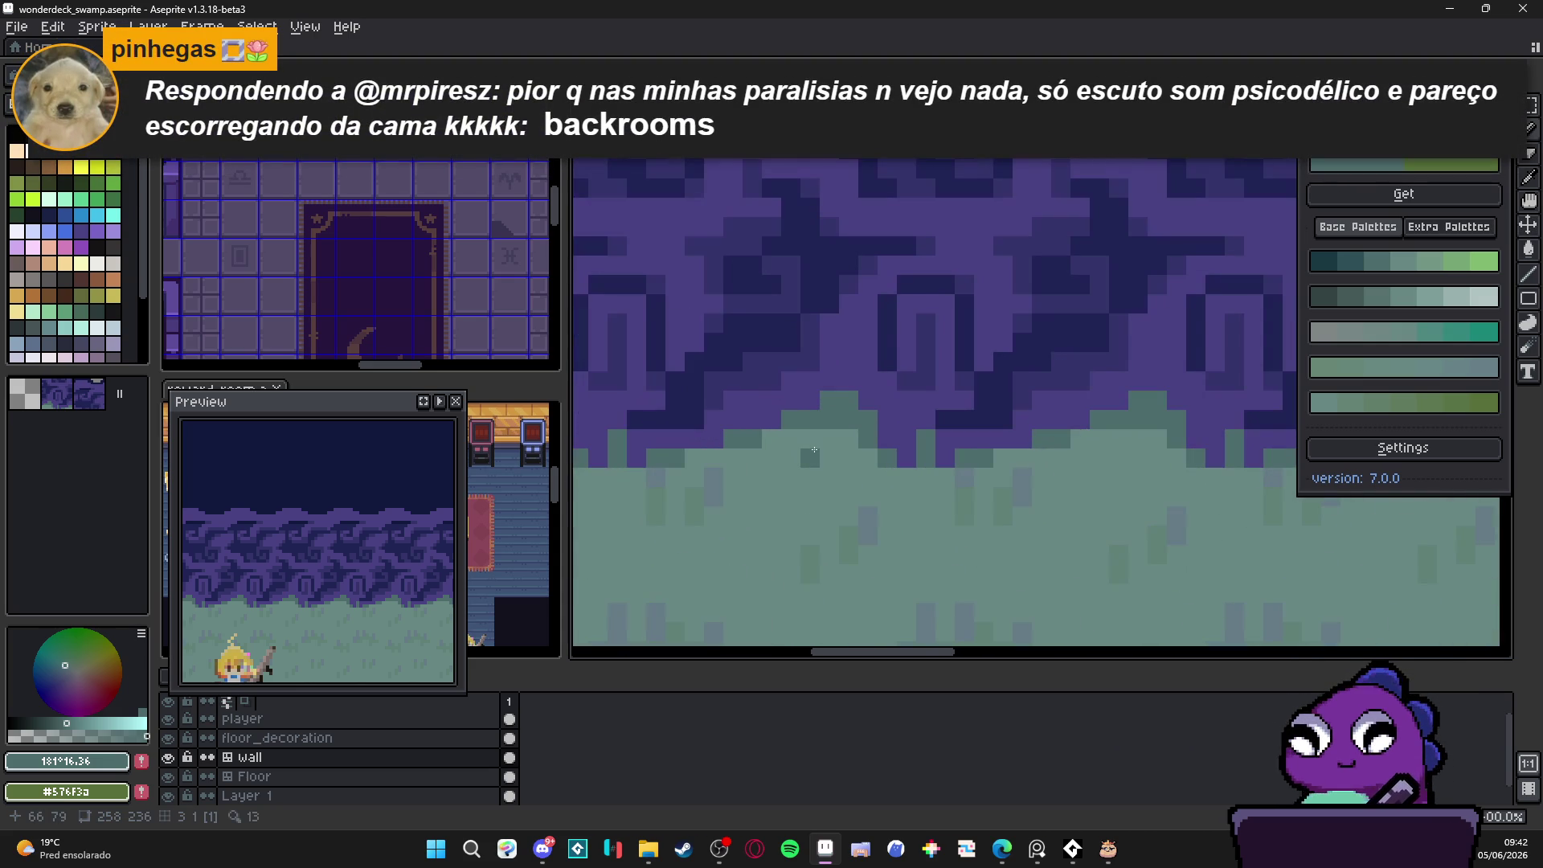
{"action": "scroll", "coordinate": [819, 452], "scroll_direction": "down", "scroll_amount": 2}
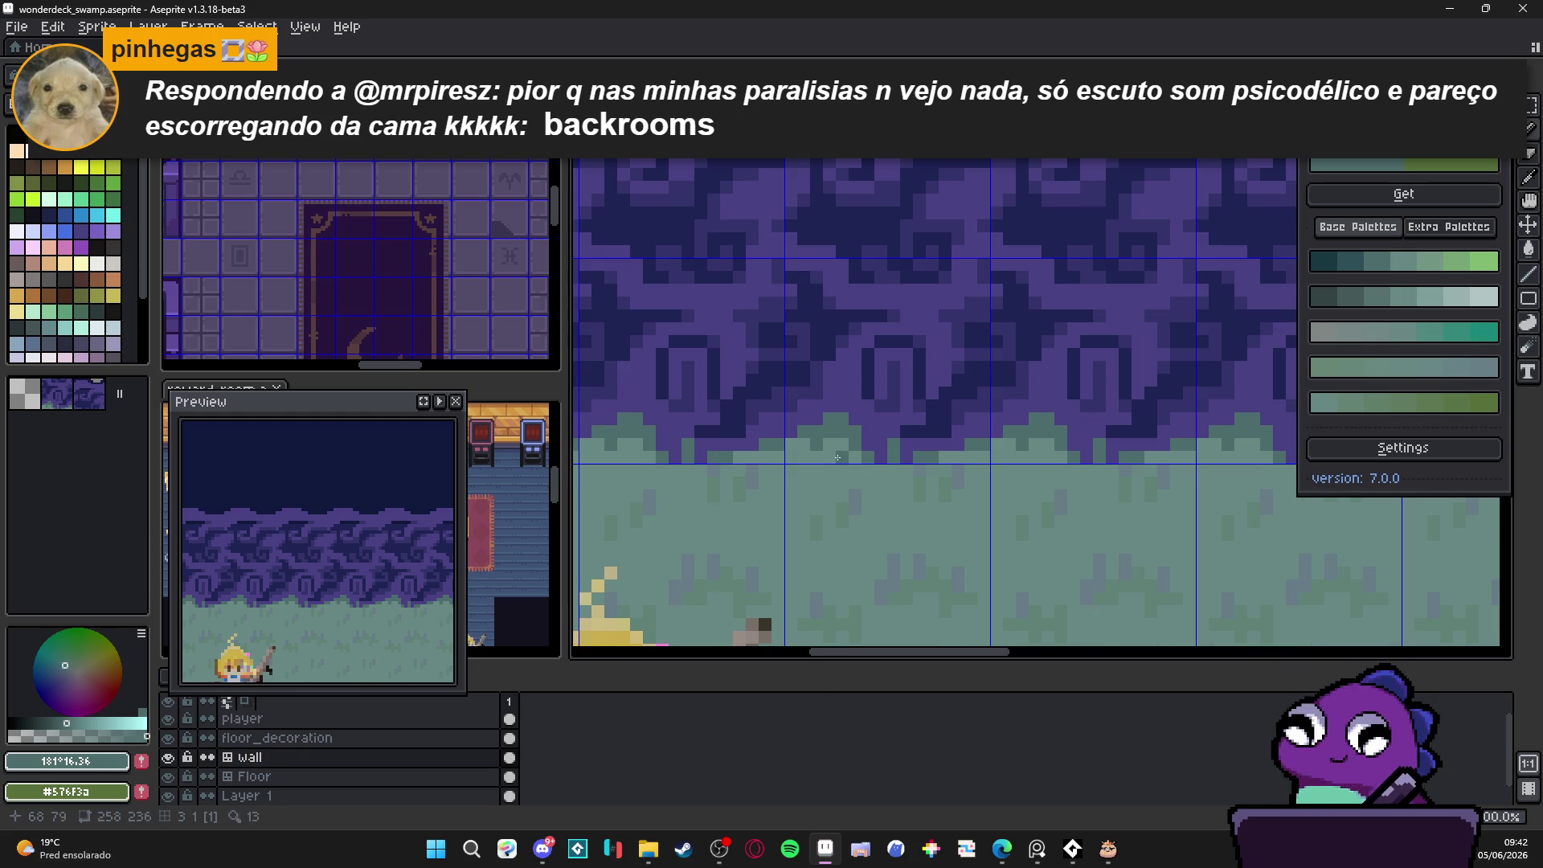
{"action": "scroll", "coordinate": [837, 457], "scroll_direction": "down", "scroll_amount": 3}
Step: Hide the tile grid and take the wall's dark purple #35346b as the drawing colour
{"action": "key", "text": "Tab"}
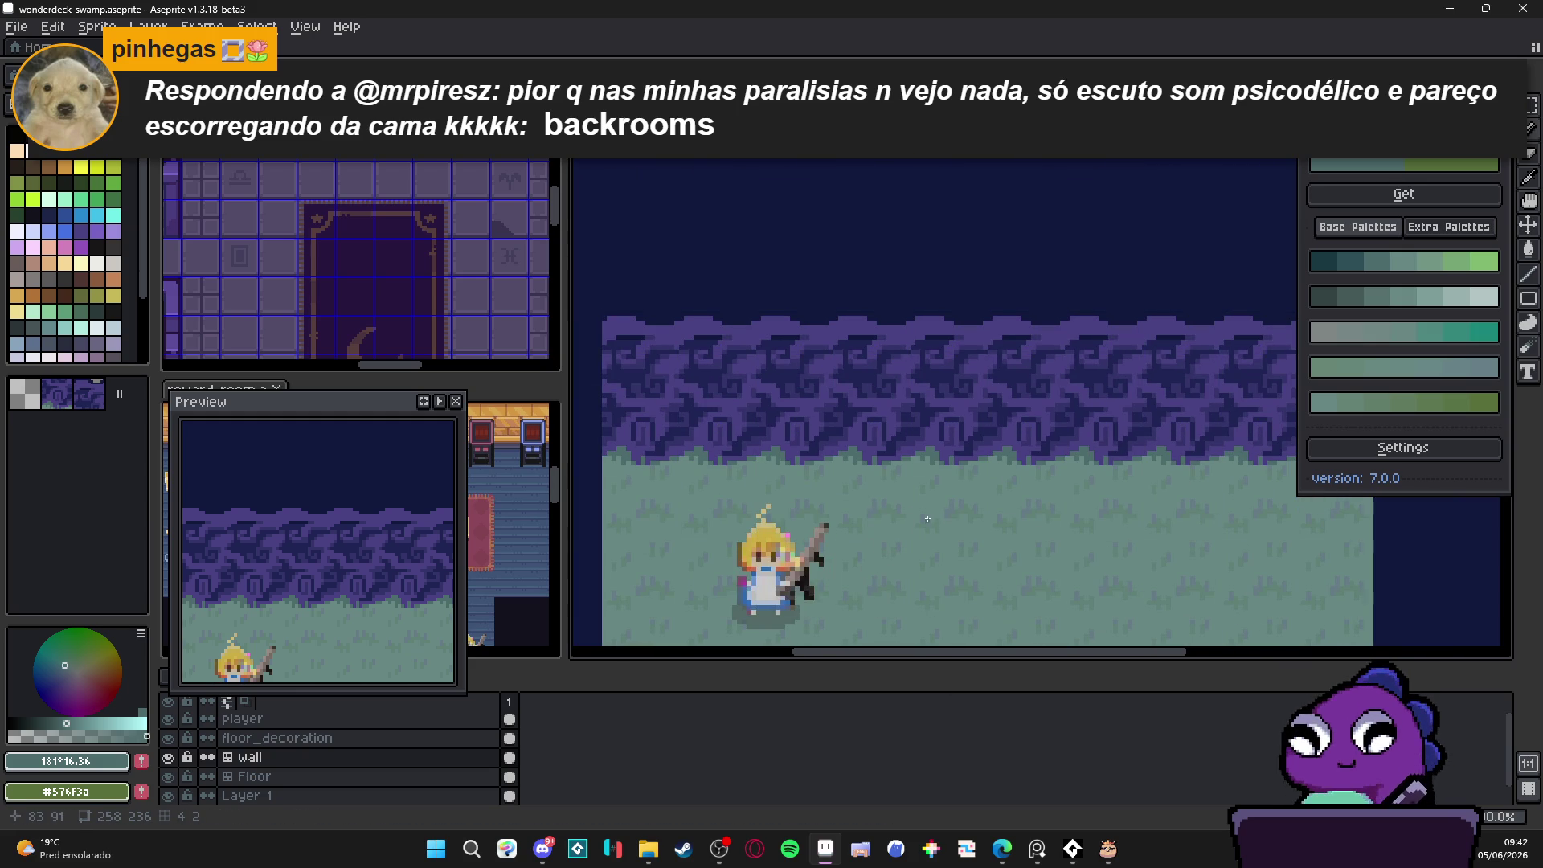
{"action": "scroll", "coordinate": [926, 482], "scroll_direction": "up", "scroll_amount": 2}
{"action": "left_click", "coordinate": [932, 394], "text": "alt"}
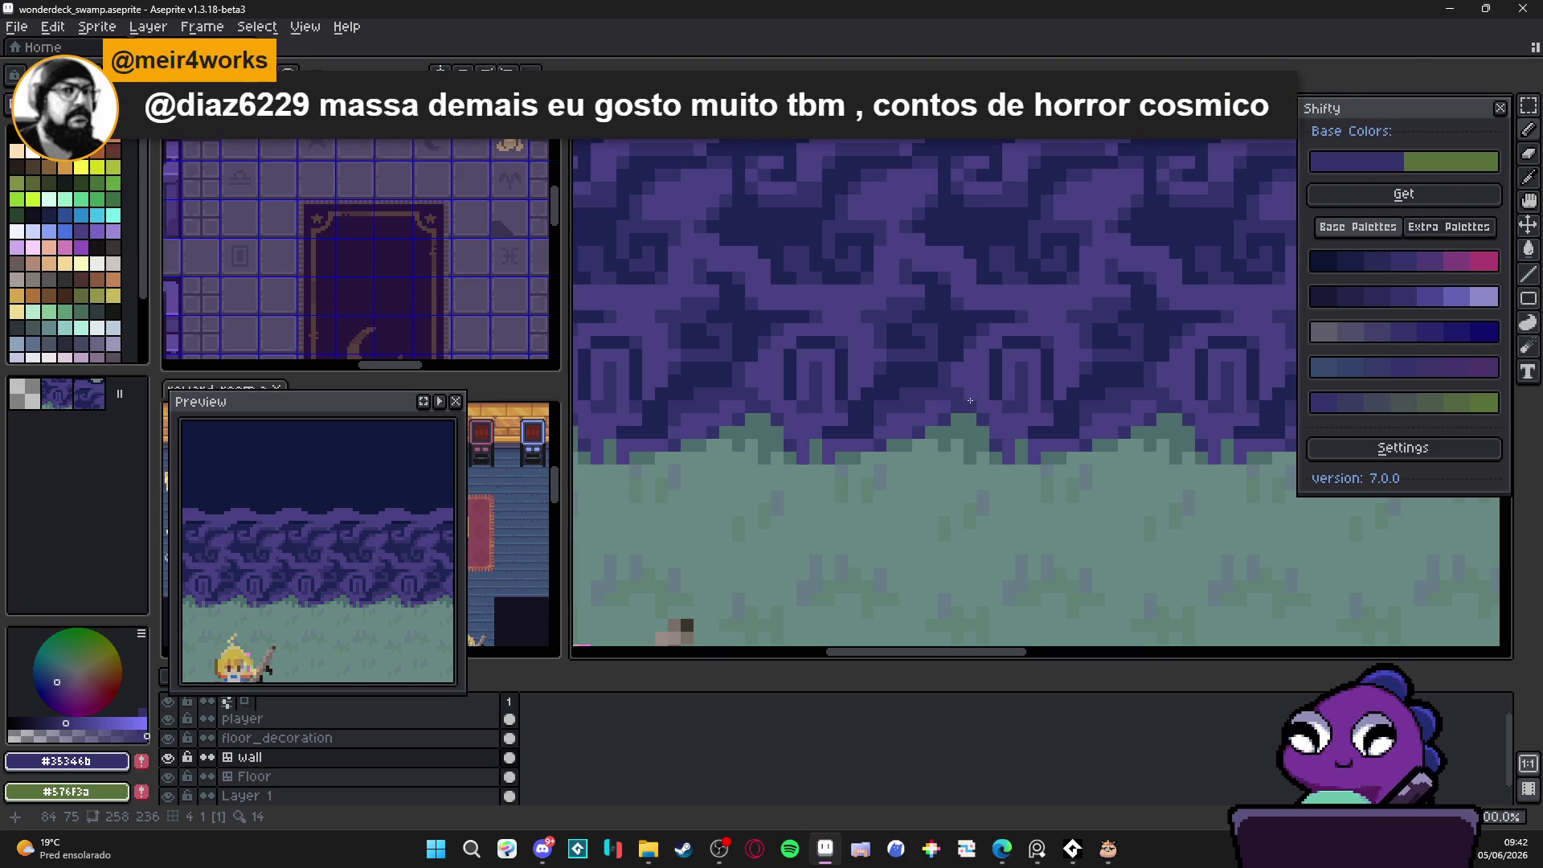
{"action": "scroll", "coordinate": [968, 401], "scroll_direction": "down", "scroll_amount": 2}
{"action": "scroll", "coordinate": [987, 415], "scroll_direction": "up", "scroll_amount": 2}
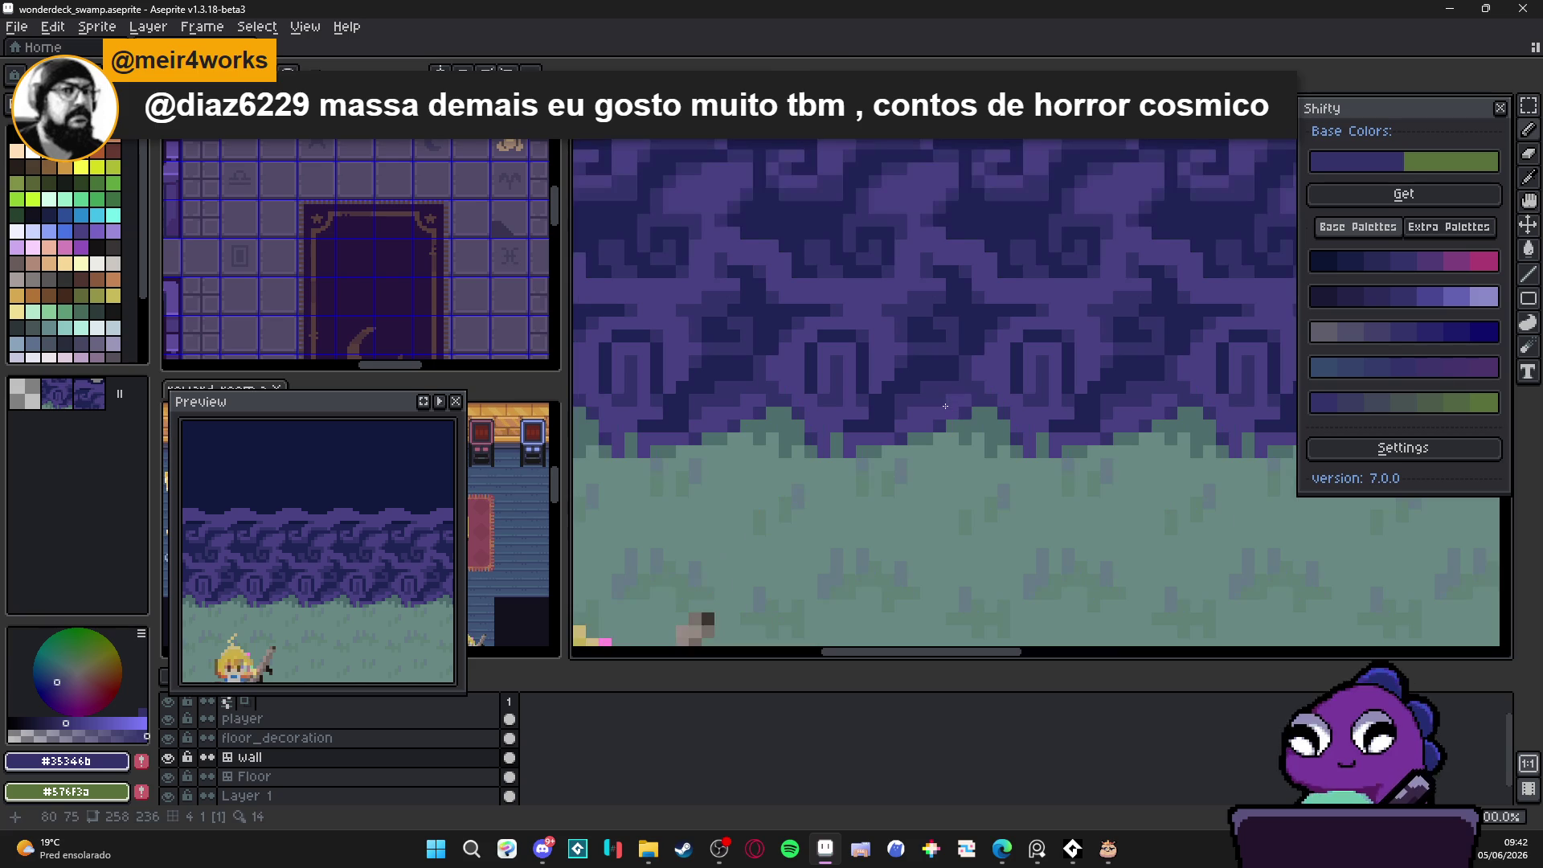
{"action": "scroll", "coordinate": [1000, 428], "scroll_direction": "down", "scroll_amount": 1}
{"action": "scroll", "coordinate": [964, 428], "scroll_direction": "down", "scroll_amount": 1}
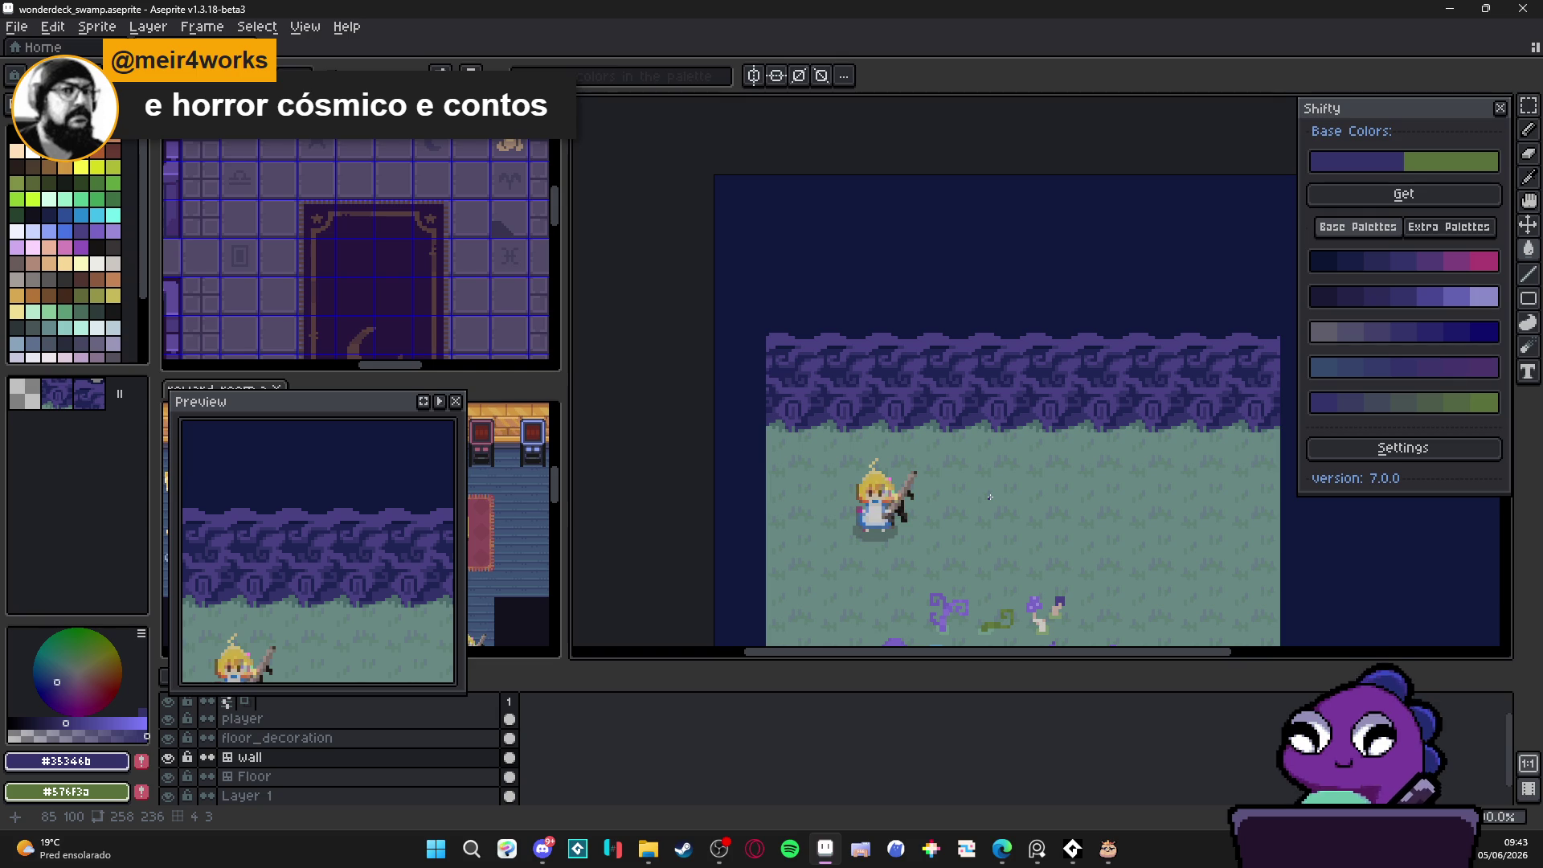
Step: Eyedrop the wall's navy #1F2454, the teal grass and the wall's dark and mid purples
{"action": "scroll", "coordinate": [989, 497], "scroll_direction": "up", "scroll_amount": 5}
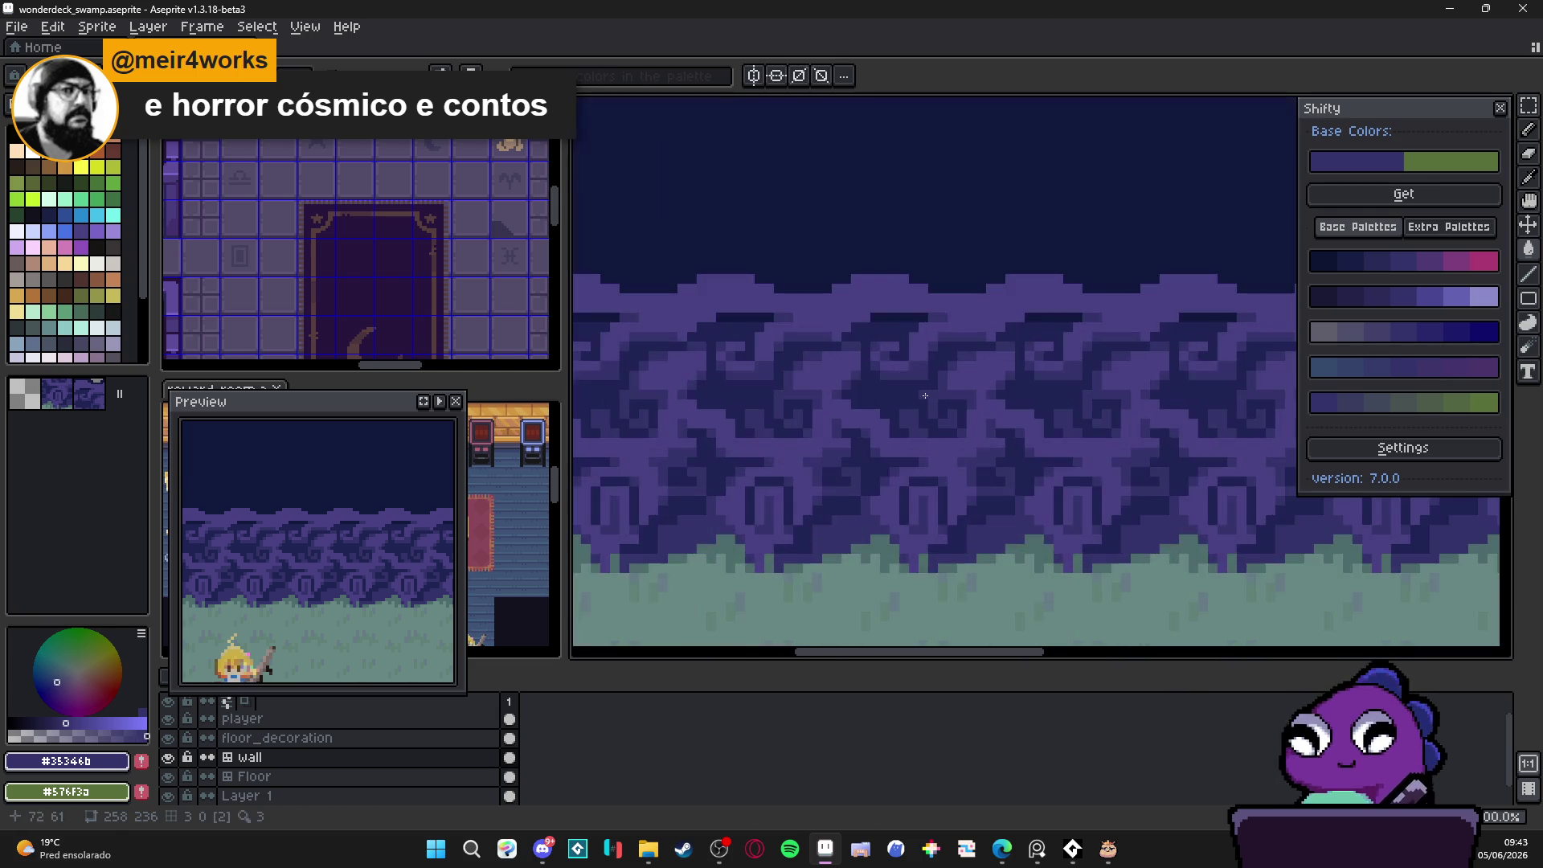
{"action": "left_click", "coordinate": [835, 503], "text": "alt"}
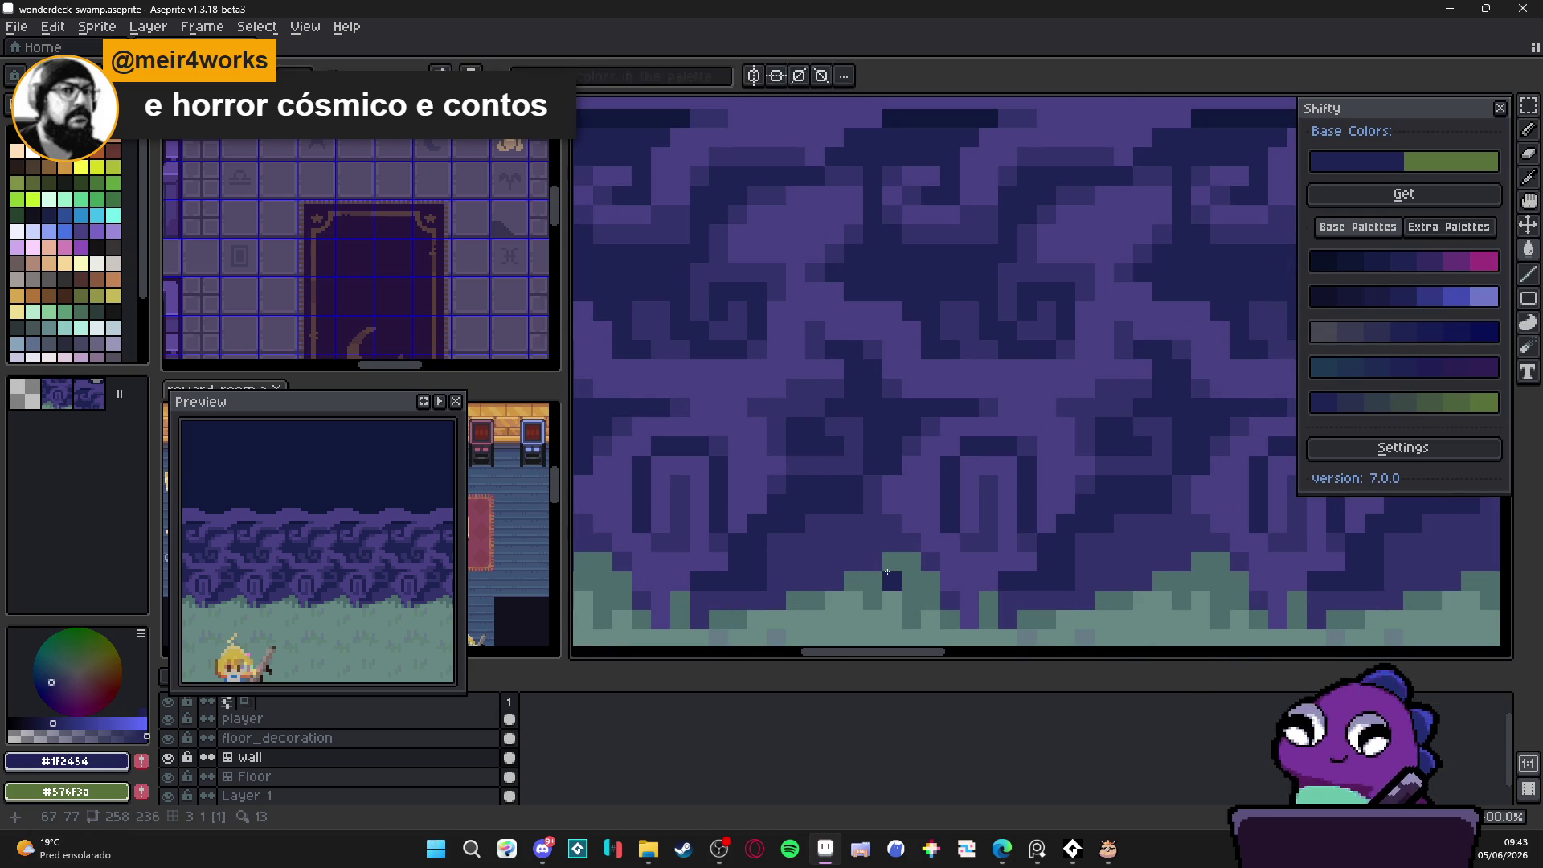
{"action": "left_click", "coordinate": [870, 558], "text": "alt"}
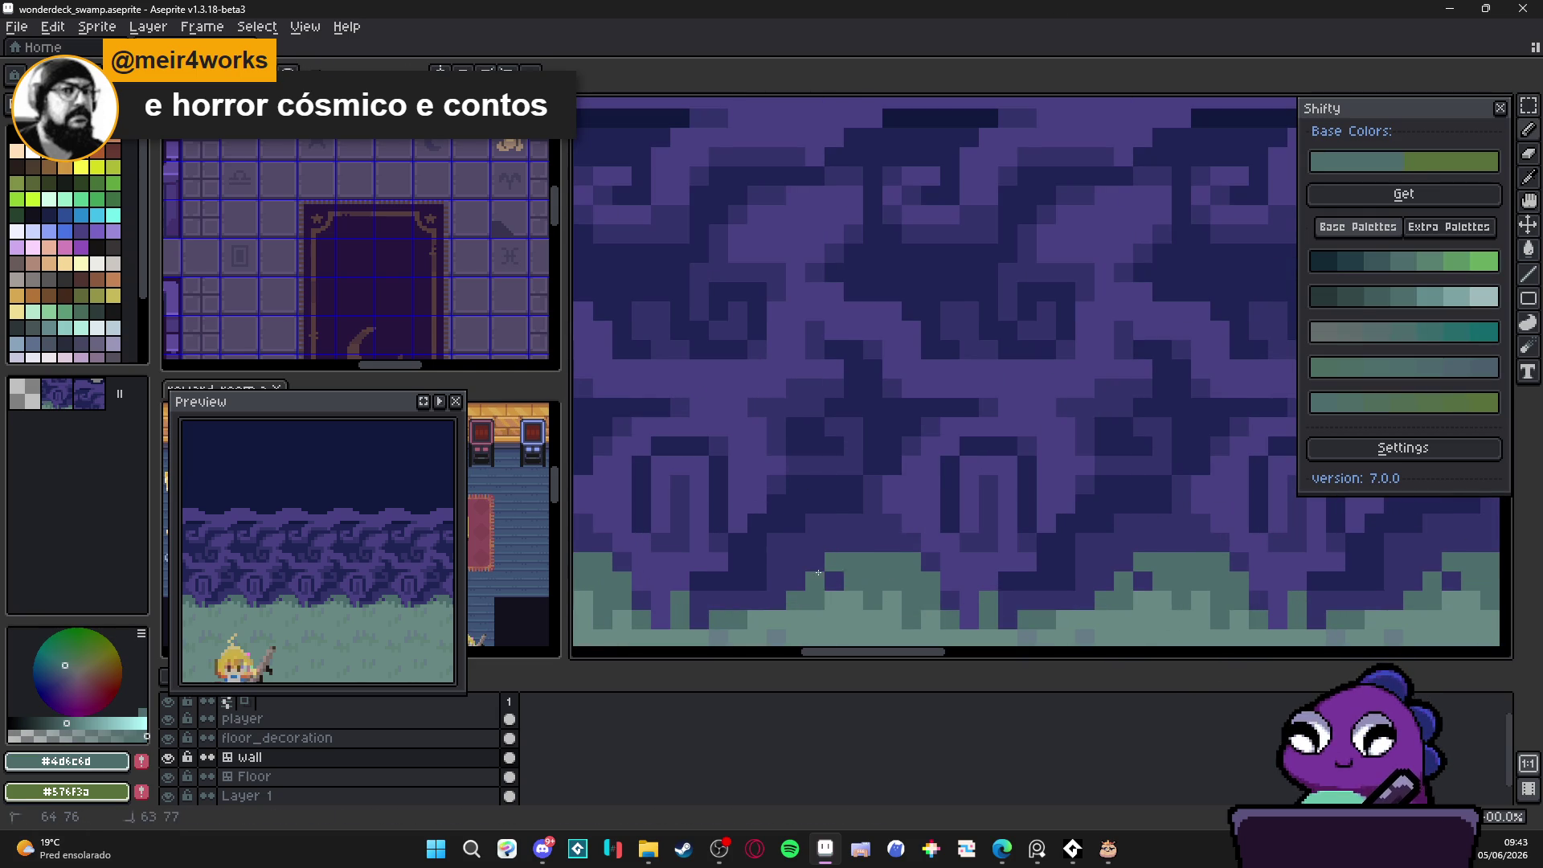
{"action": "left_click", "coordinate": [801, 562], "text": "alt"}
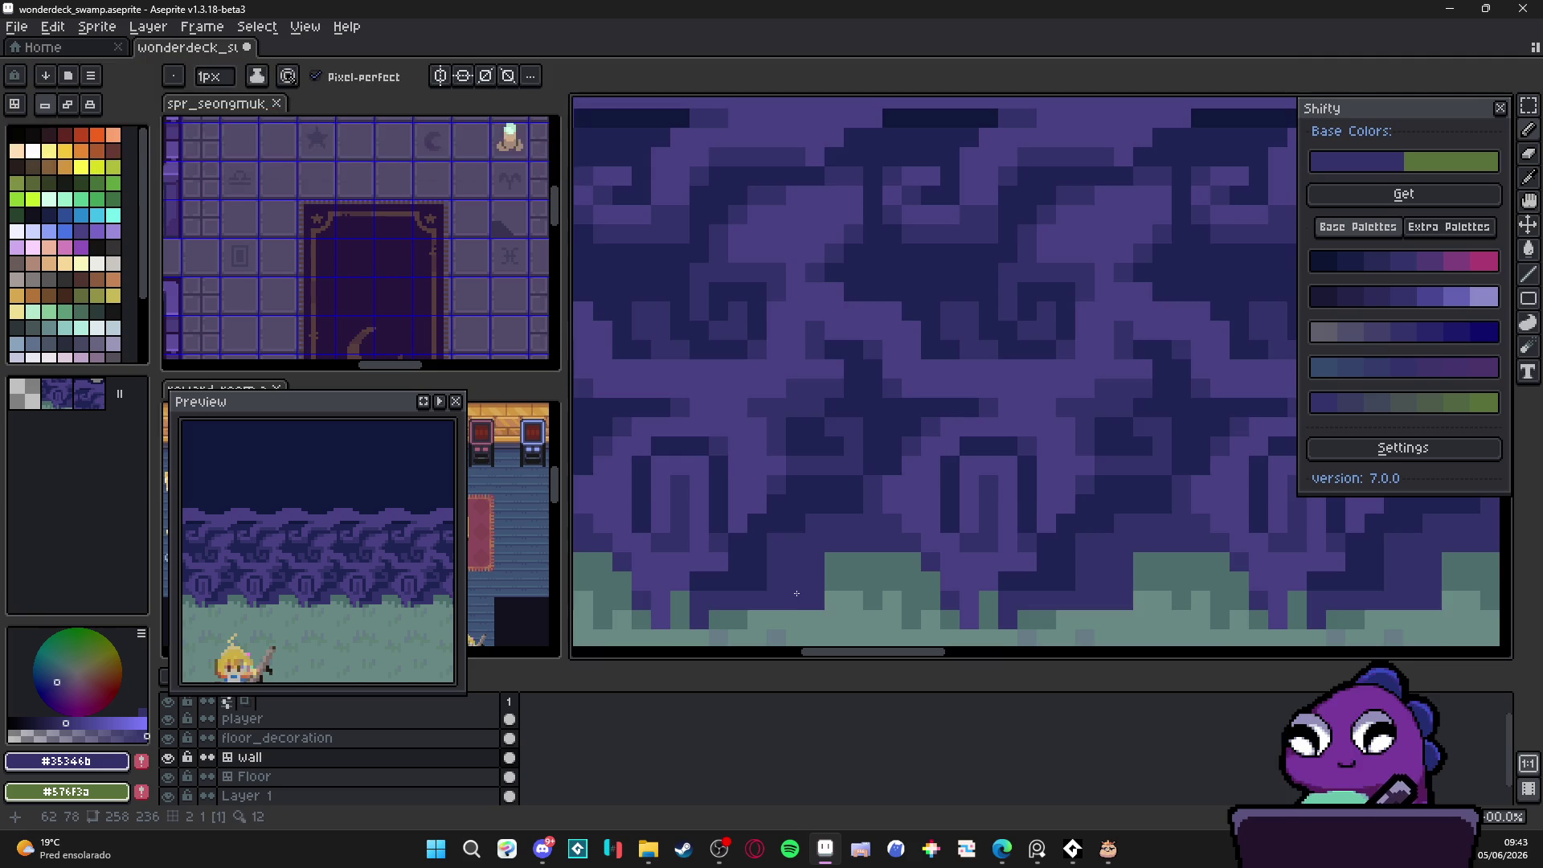
{"action": "scroll", "coordinate": [784, 557], "scroll_direction": "down", "scroll_amount": 3}
{"action": "scroll", "coordinate": [771, 553], "scroll_direction": "down", "scroll_amount": 2}
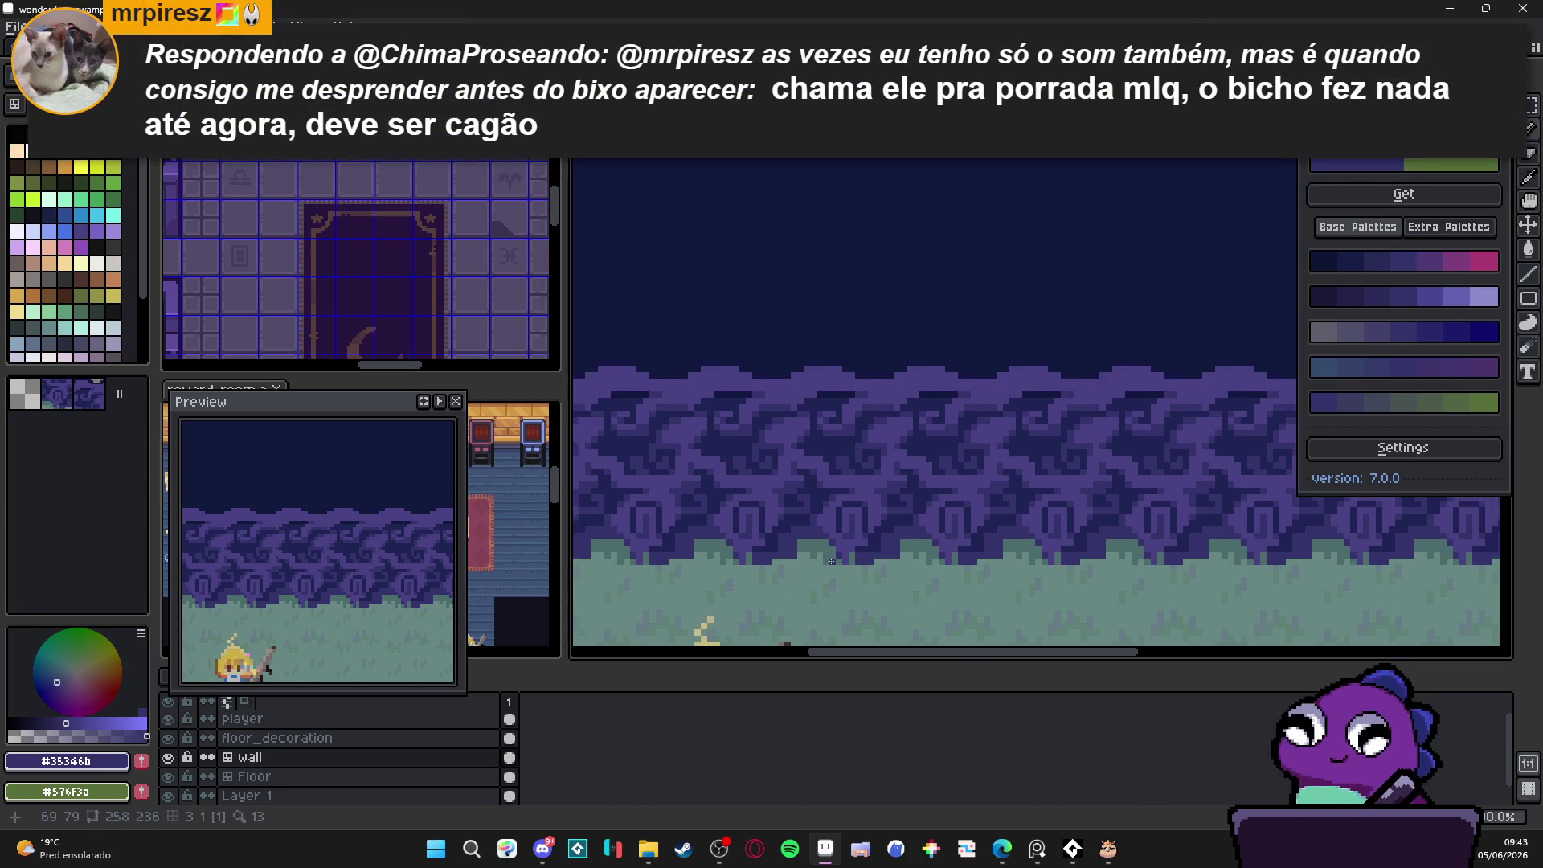
{"action": "scroll", "coordinate": [857, 554], "scroll_direction": "up", "scroll_amount": 3}
{"action": "left_click", "coordinate": [797, 549], "text": "alt"}
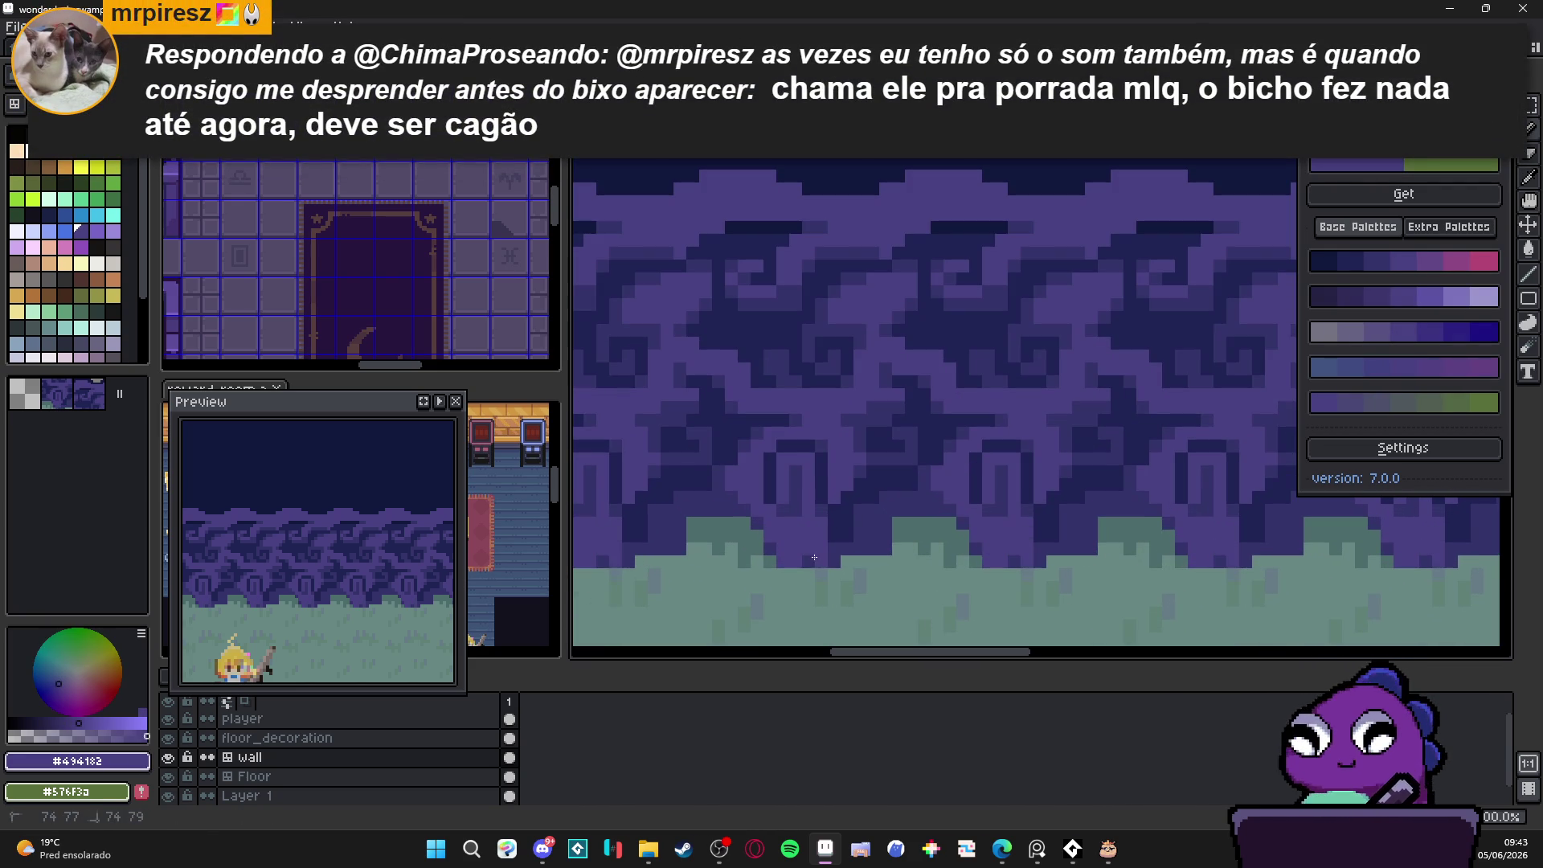
Step: Resample the teal grass, then finish on the #494182 wall purple
{"action": "left_click_drag", "start_coordinate": [826, 558], "coordinate": [853, 554]}
{"action": "scroll", "coordinate": [853, 553], "scroll_direction": "down", "scroll_amount": 4}
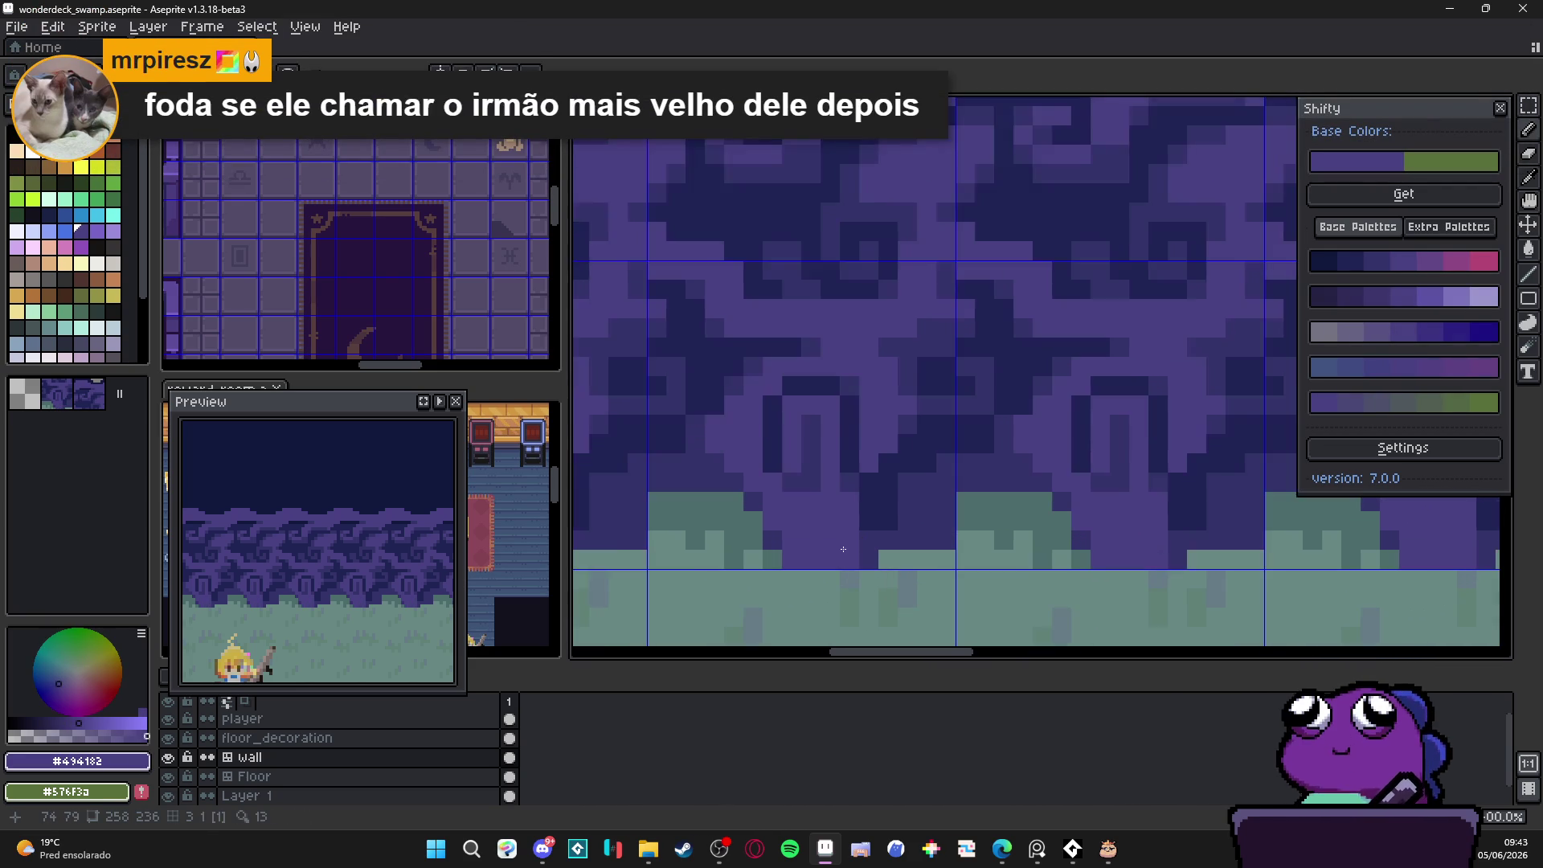
{"action": "scroll", "coordinate": [771, 515], "scroll_direction": "up", "scroll_amount": 3}
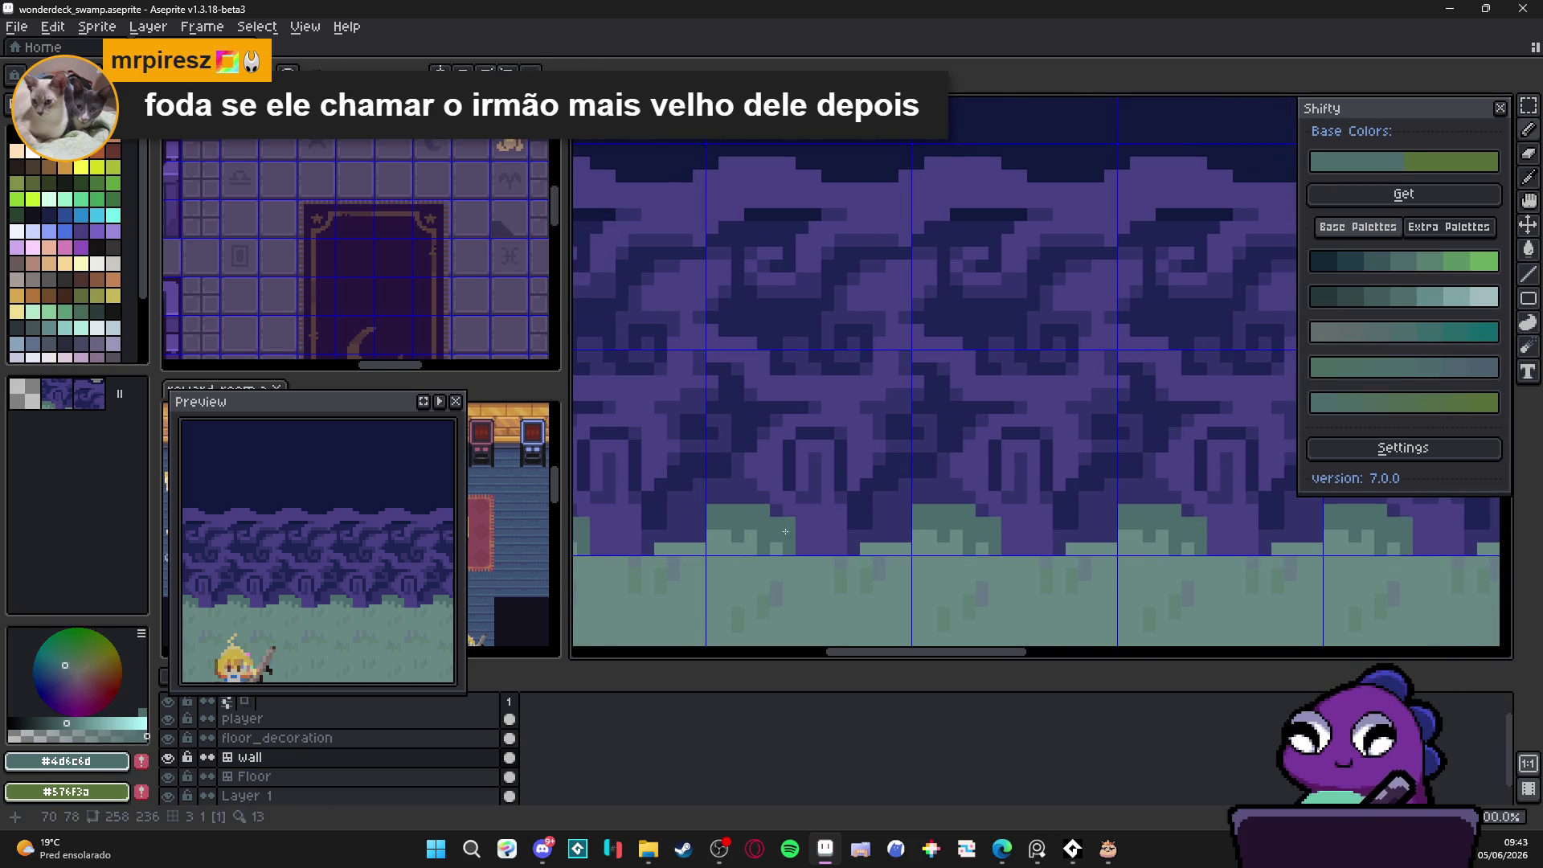
{"action": "key", "text": "m"}
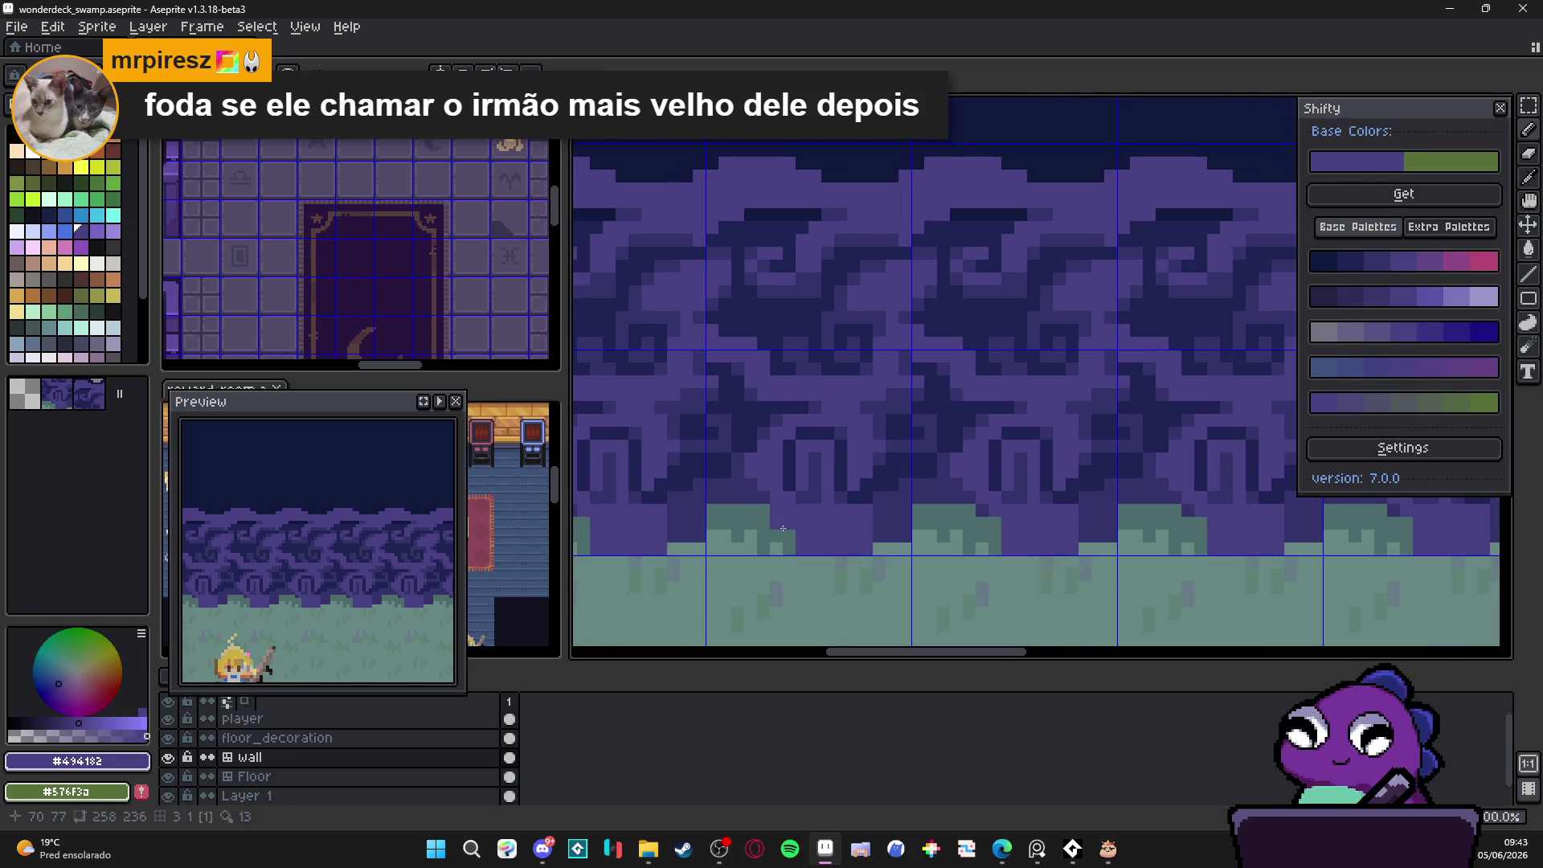
{"action": "left_click", "coordinate": [806, 528]}
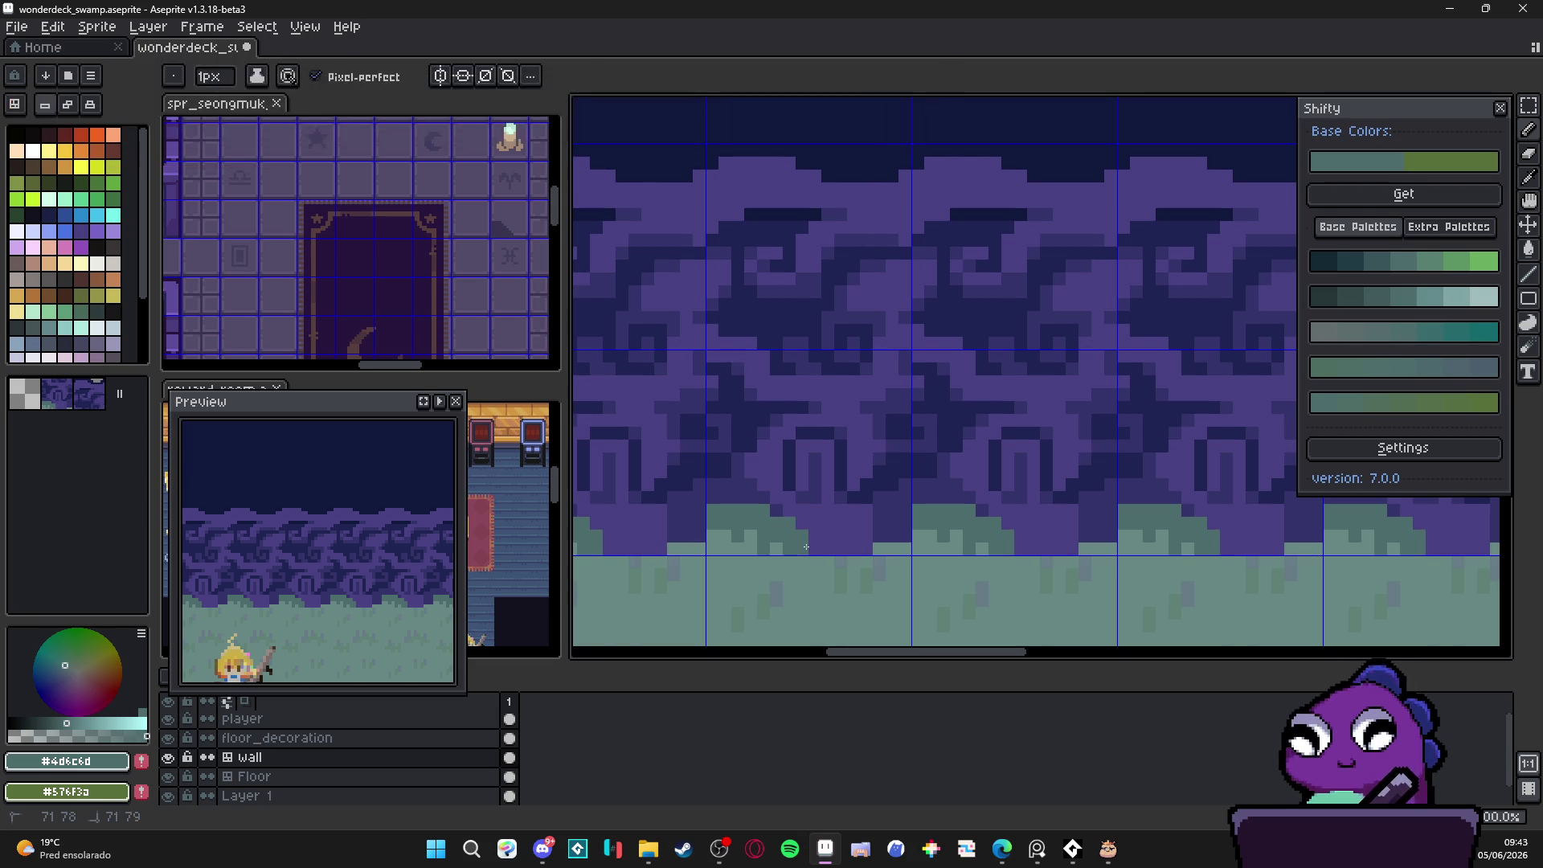
{"action": "left_click", "coordinate": [810, 514]}
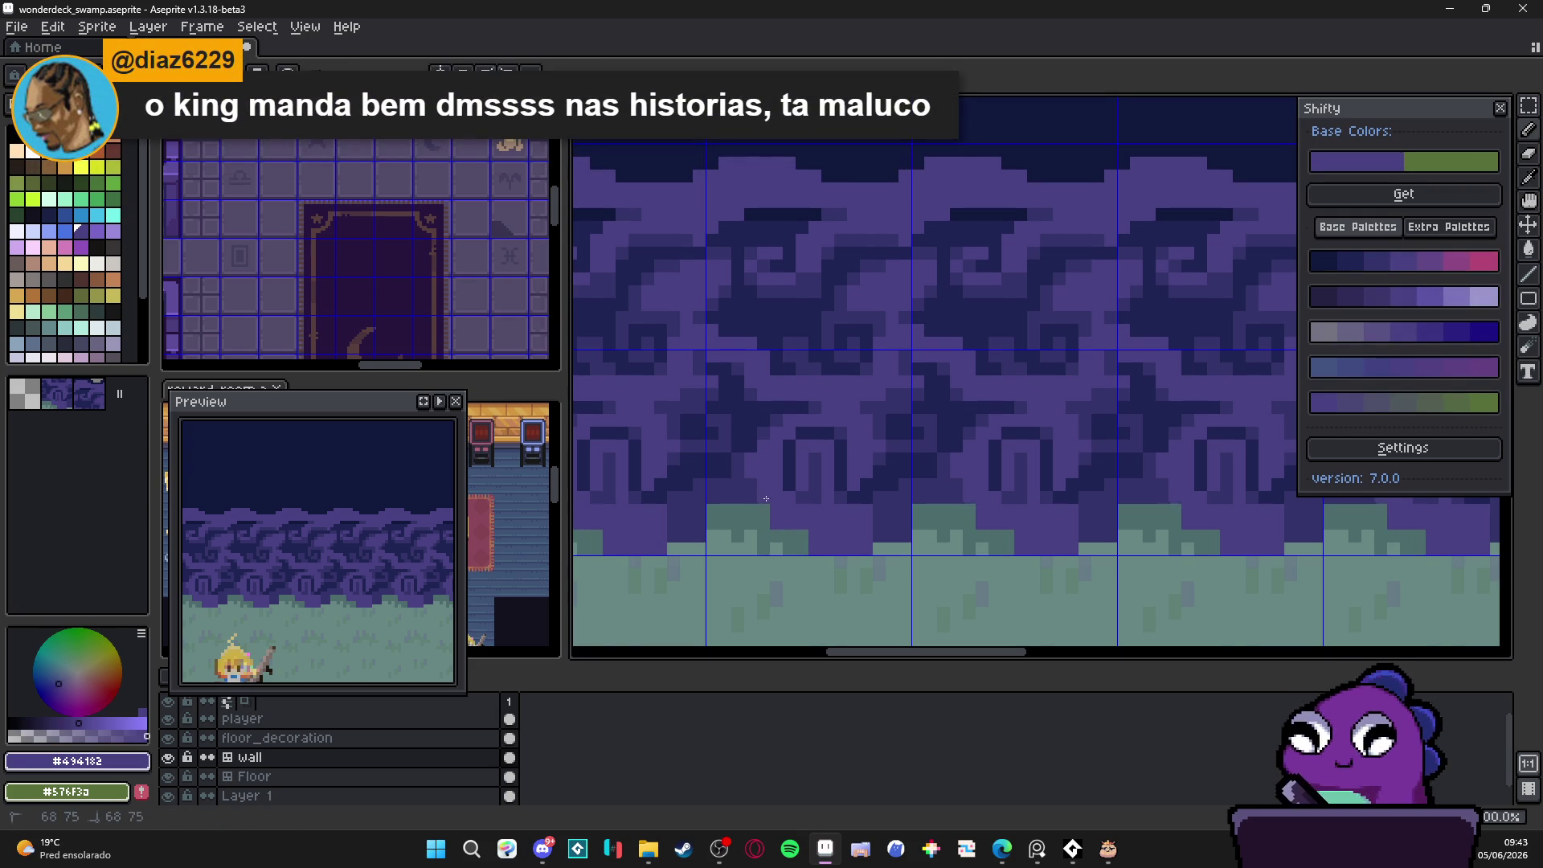
Step: Eyedrop the wall's dark and mid purples, then the teal grass colour
{"action": "scroll", "coordinate": [819, 536], "scroll_direction": "down", "scroll_amount": 4}
{"action": "scroll", "coordinate": [825, 544], "scroll_direction": "up", "scroll_amount": 5}
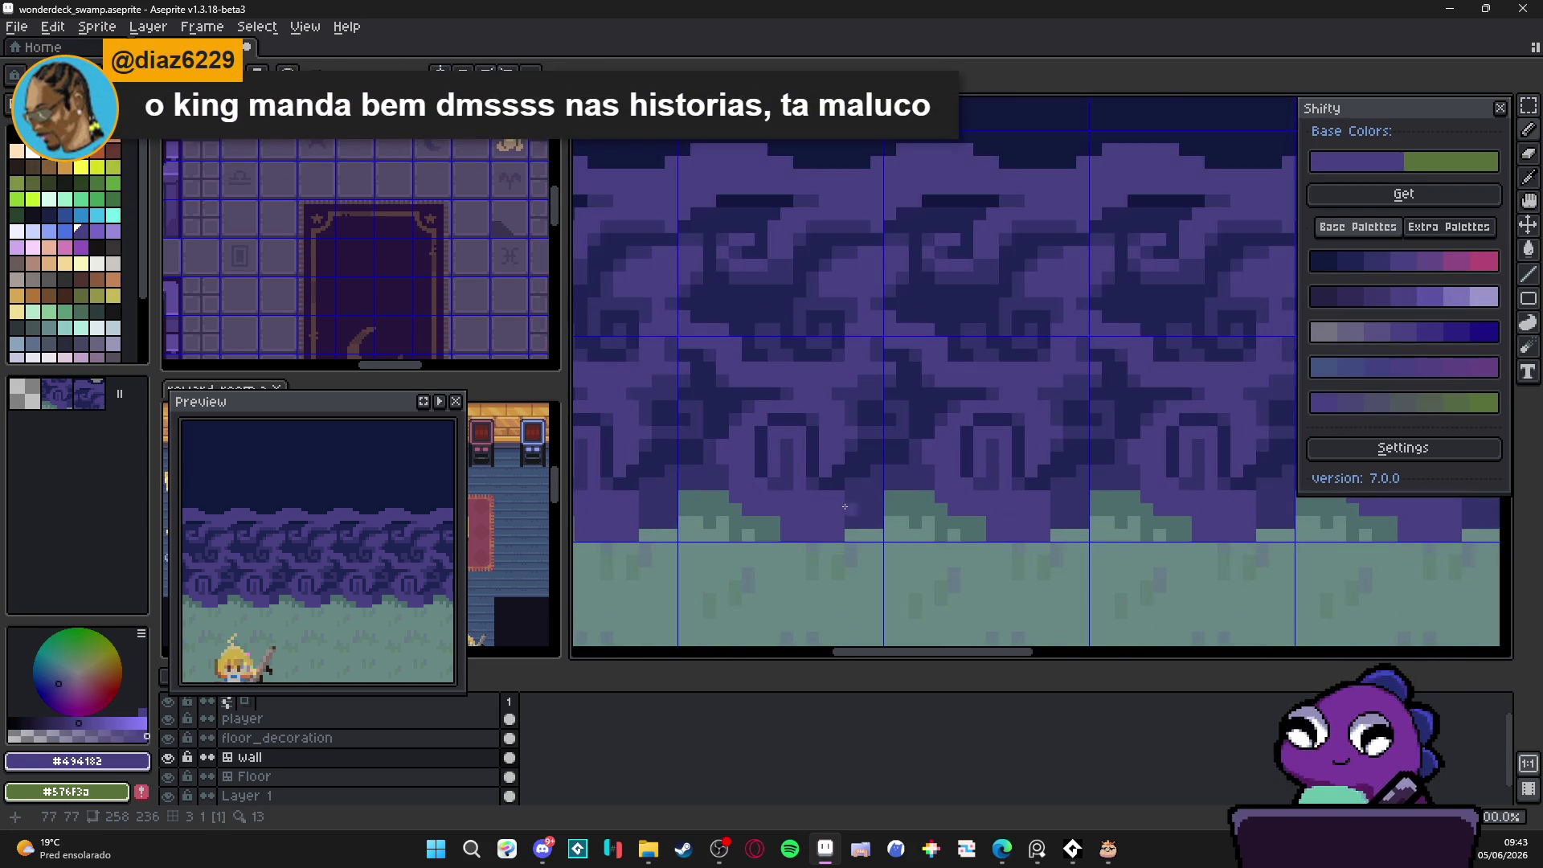
{"action": "left_click", "coordinate": [839, 545]}
{"action": "scroll", "coordinate": [856, 546], "scroll_direction": "down", "scroll_amount": 4}
{"action": "scroll", "coordinate": [845, 533], "scroll_direction": "up", "scroll_amount": 3}
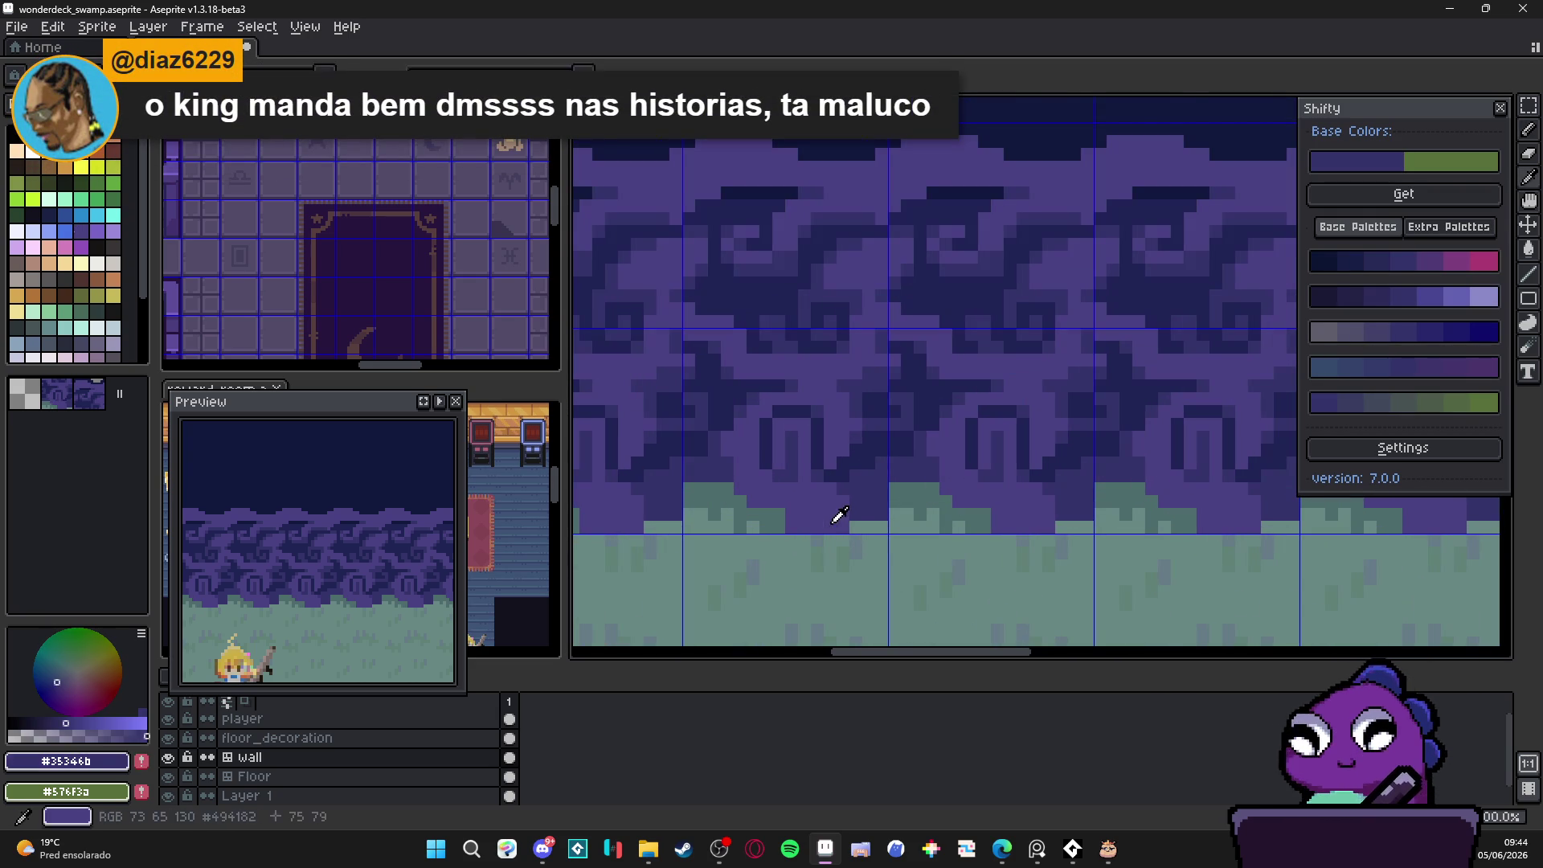
{"action": "left_click", "coordinate": [860, 528]}
{"action": "scroll", "coordinate": [866, 571], "scroll_direction": "down", "scroll_amount": 4}
{"action": "scroll", "coordinate": [835, 538], "scroll_direction": "up", "scroll_amount": 3}
{"action": "left_click", "coordinate": [831, 520]}
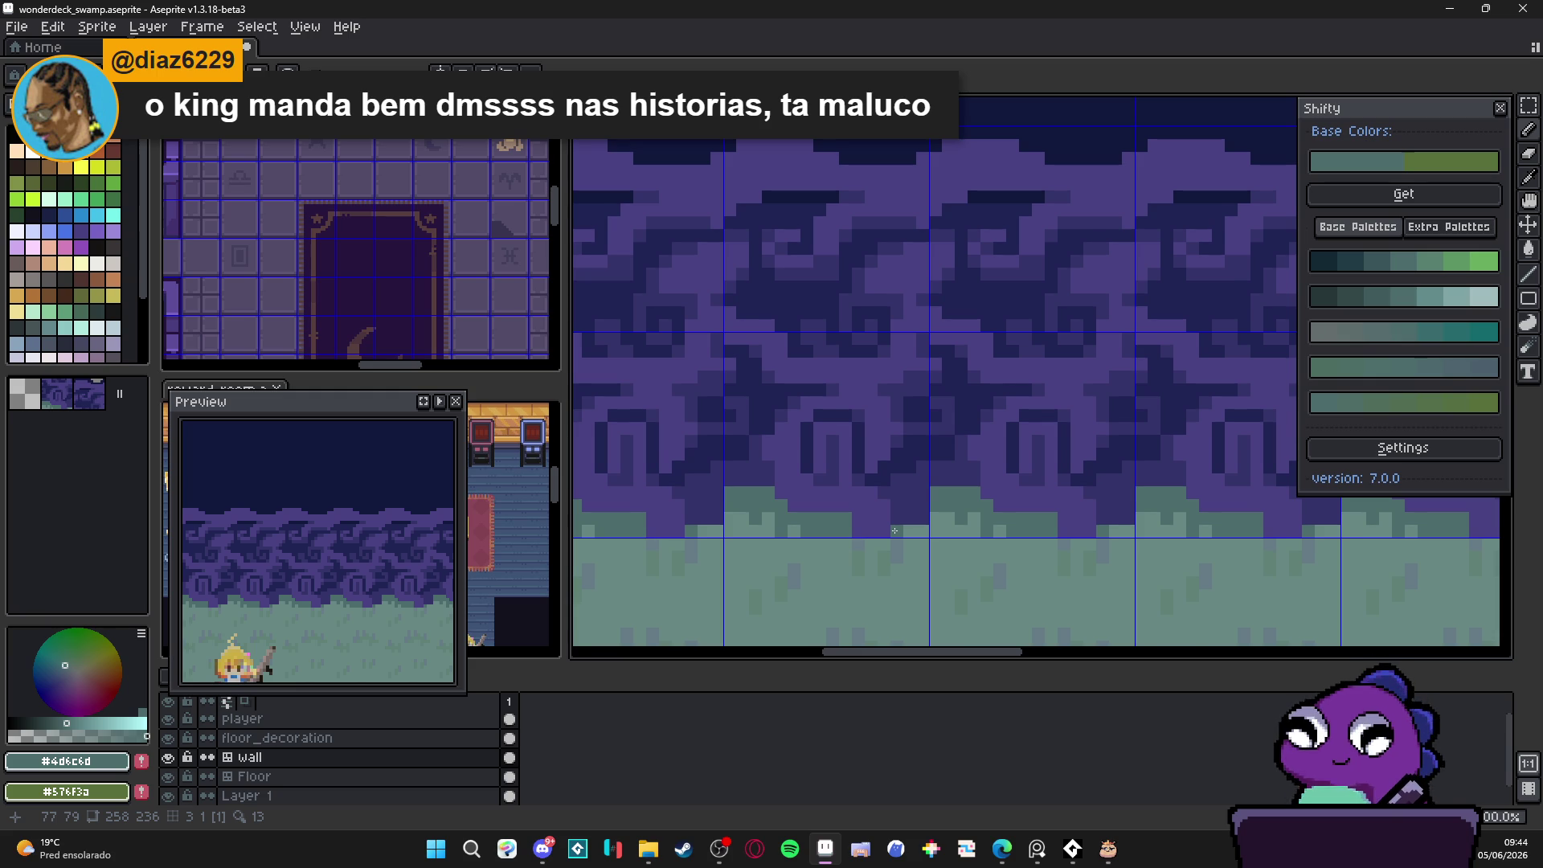
Step: Sample the lighter grass highlight, then settle on the #4d6c6d grass teal
{"action": "scroll", "coordinate": [992, 566], "scroll_direction": "up", "scroll_amount": 2}
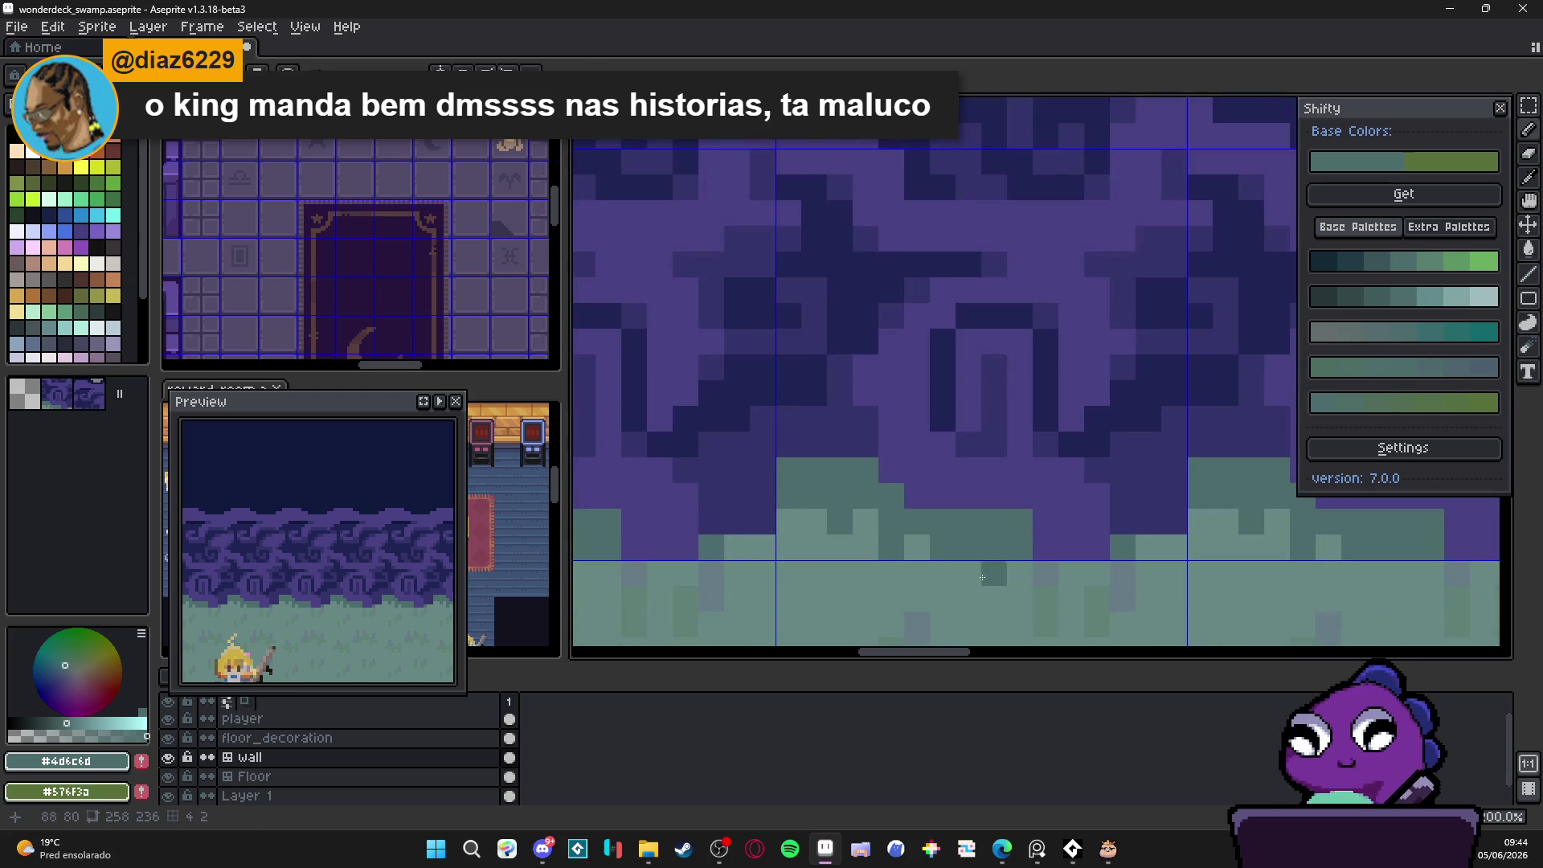
{"action": "left_click", "coordinate": [989, 573], "text": "alt"}
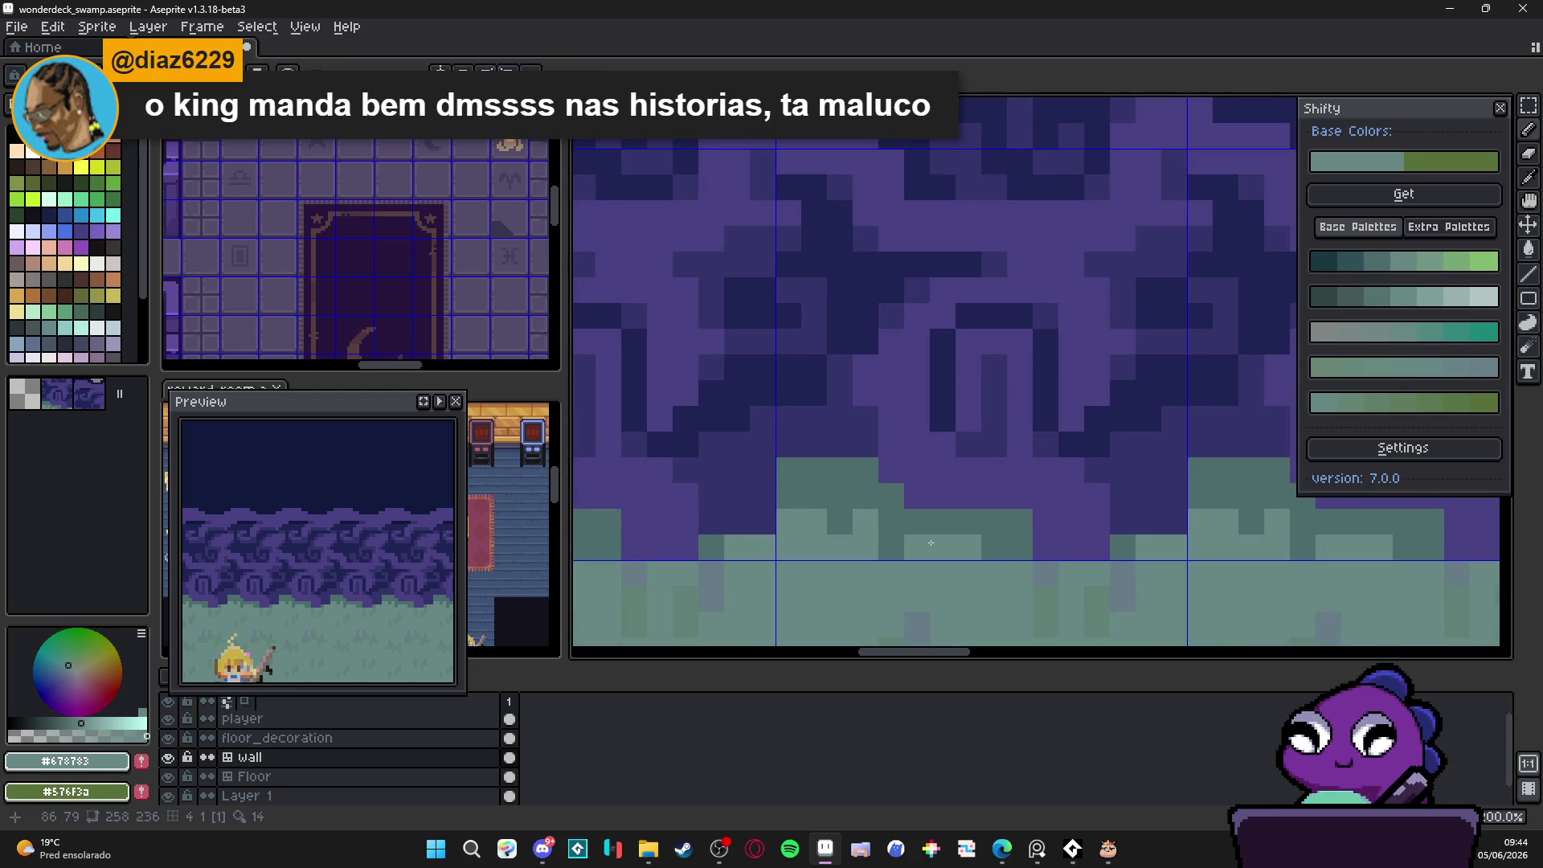
{"action": "scroll", "coordinate": [921, 542], "scroll_direction": "down", "scroll_amount": 3}
{"action": "scroll", "coordinate": [943, 541], "scroll_direction": "up", "scroll_amount": 2}
{"action": "left_click", "coordinate": [946, 522], "text": "alt"}
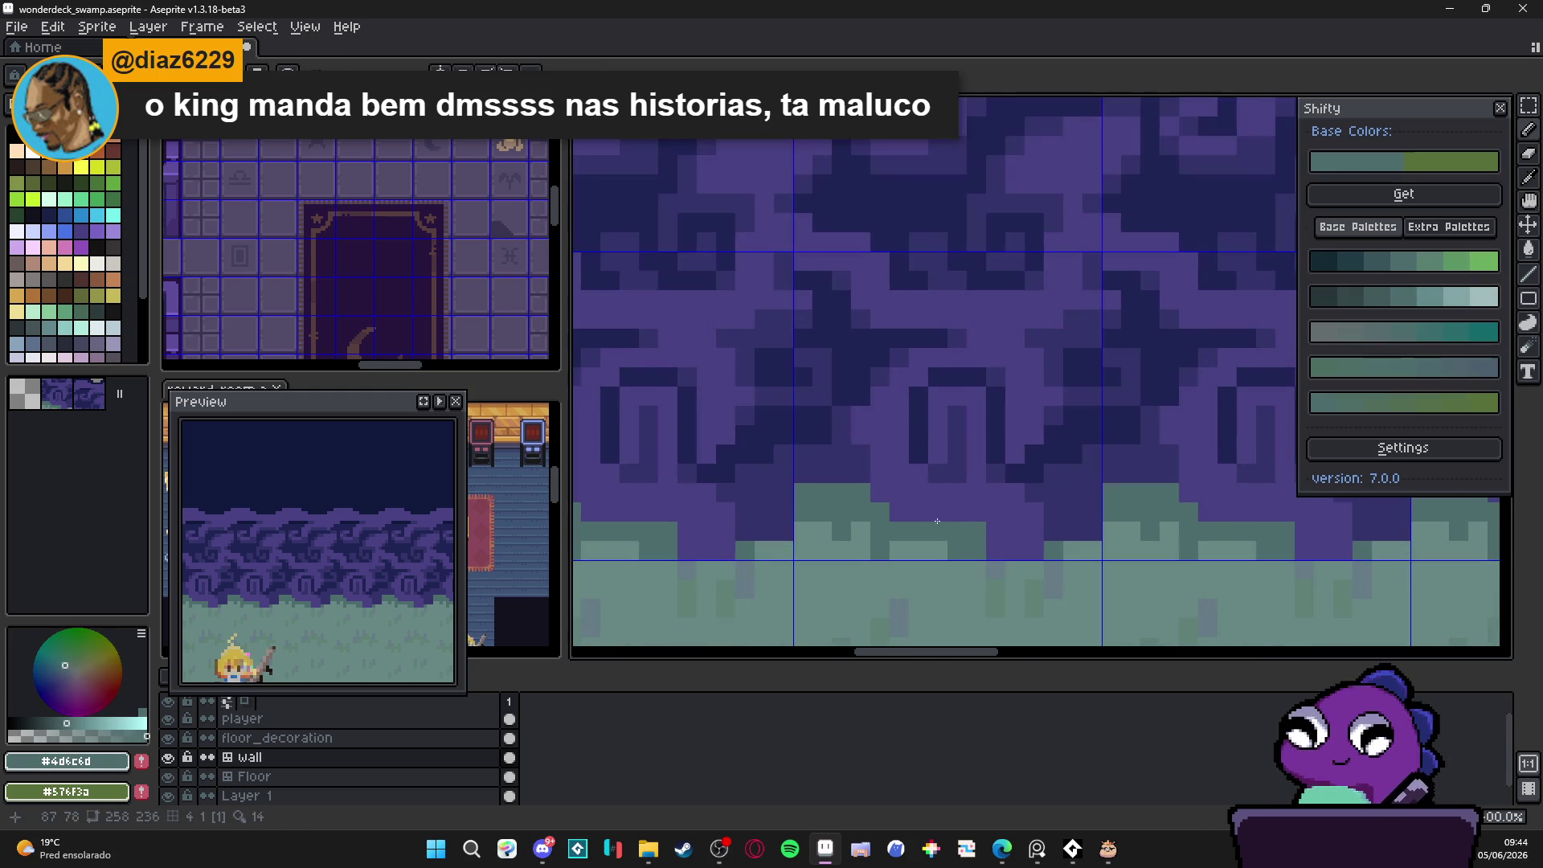
{"action": "scroll", "coordinate": [948, 522], "scroll_direction": "down", "scroll_amount": 3}
{"action": "scroll", "coordinate": [951, 531], "scroll_direction": "up", "scroll_amount": 2}
{"action": "scroll", "coordinate": [955, 563], "scroll_direction": "down", "scroll_amount": 3}
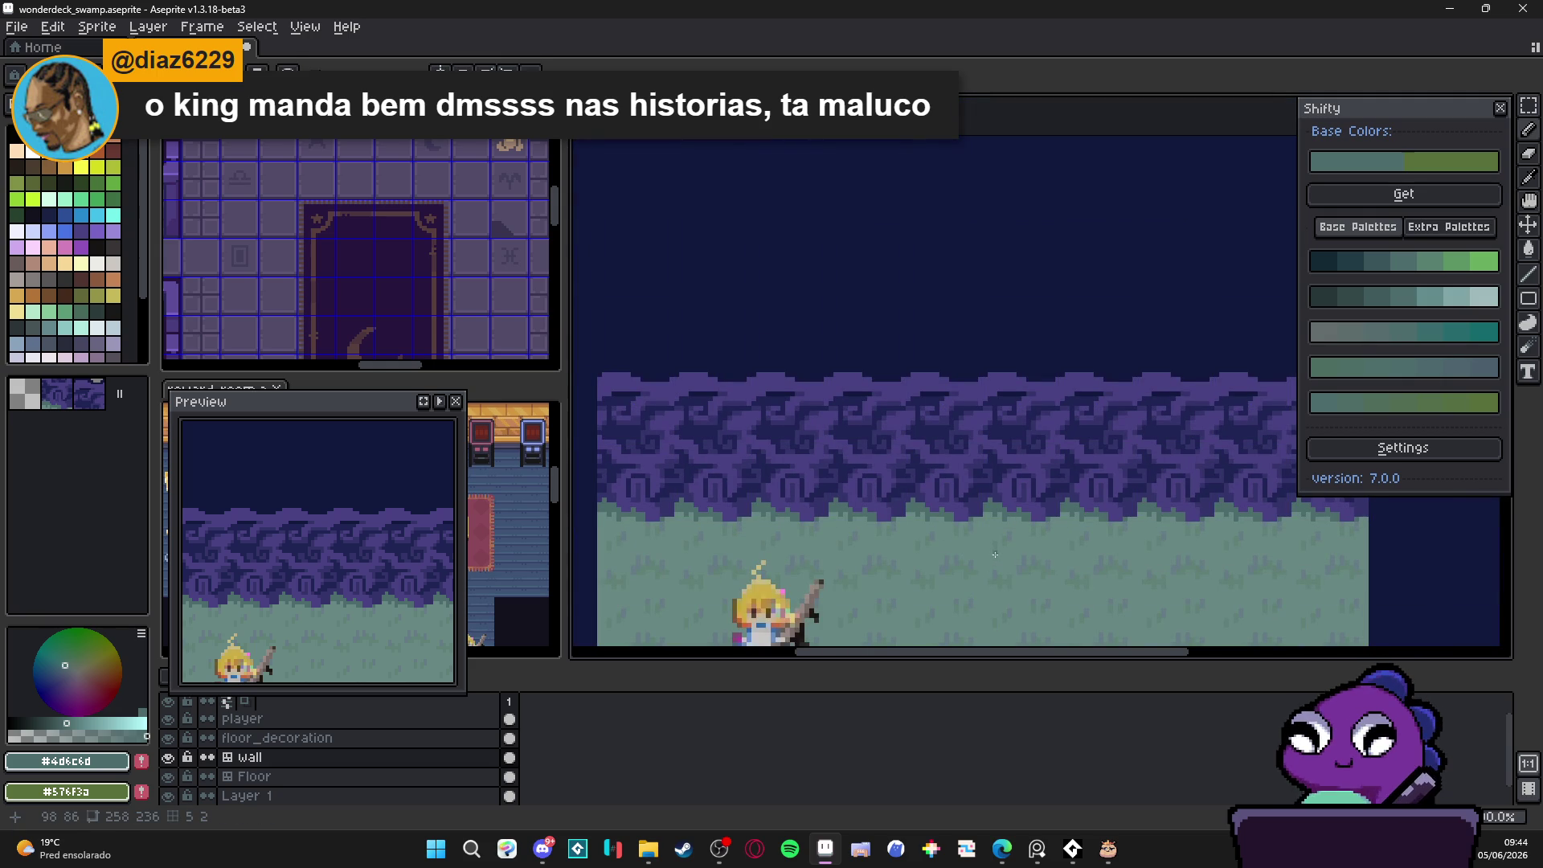
{"action": "scroll", "coordinate": [972, 551], "scroll_direction": "down", "scroll_amount": 2}
{"action": "scroll", "coordinate": [940, 534], "scroll_direction": "up", "scroll_amount": 1}
{"action": "scroll", "coordinate": [922, 507], "scroll_direction": "down", "scroll_amount": 1}
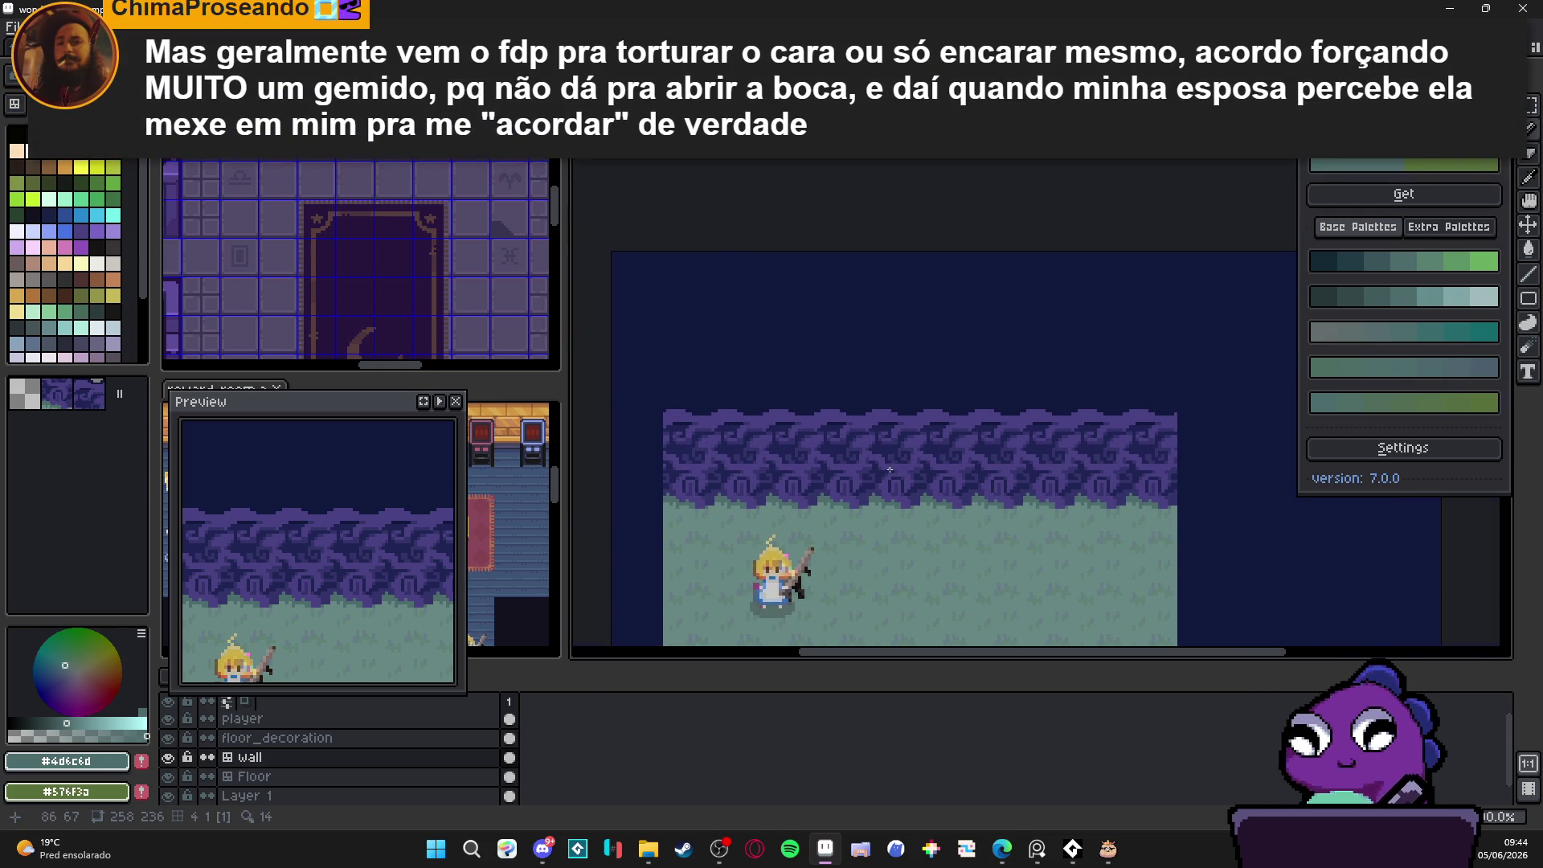
{"action": "scroll", "coordinate": [911, 474], "scroll_direction": "up", "scroll_amount": 2}
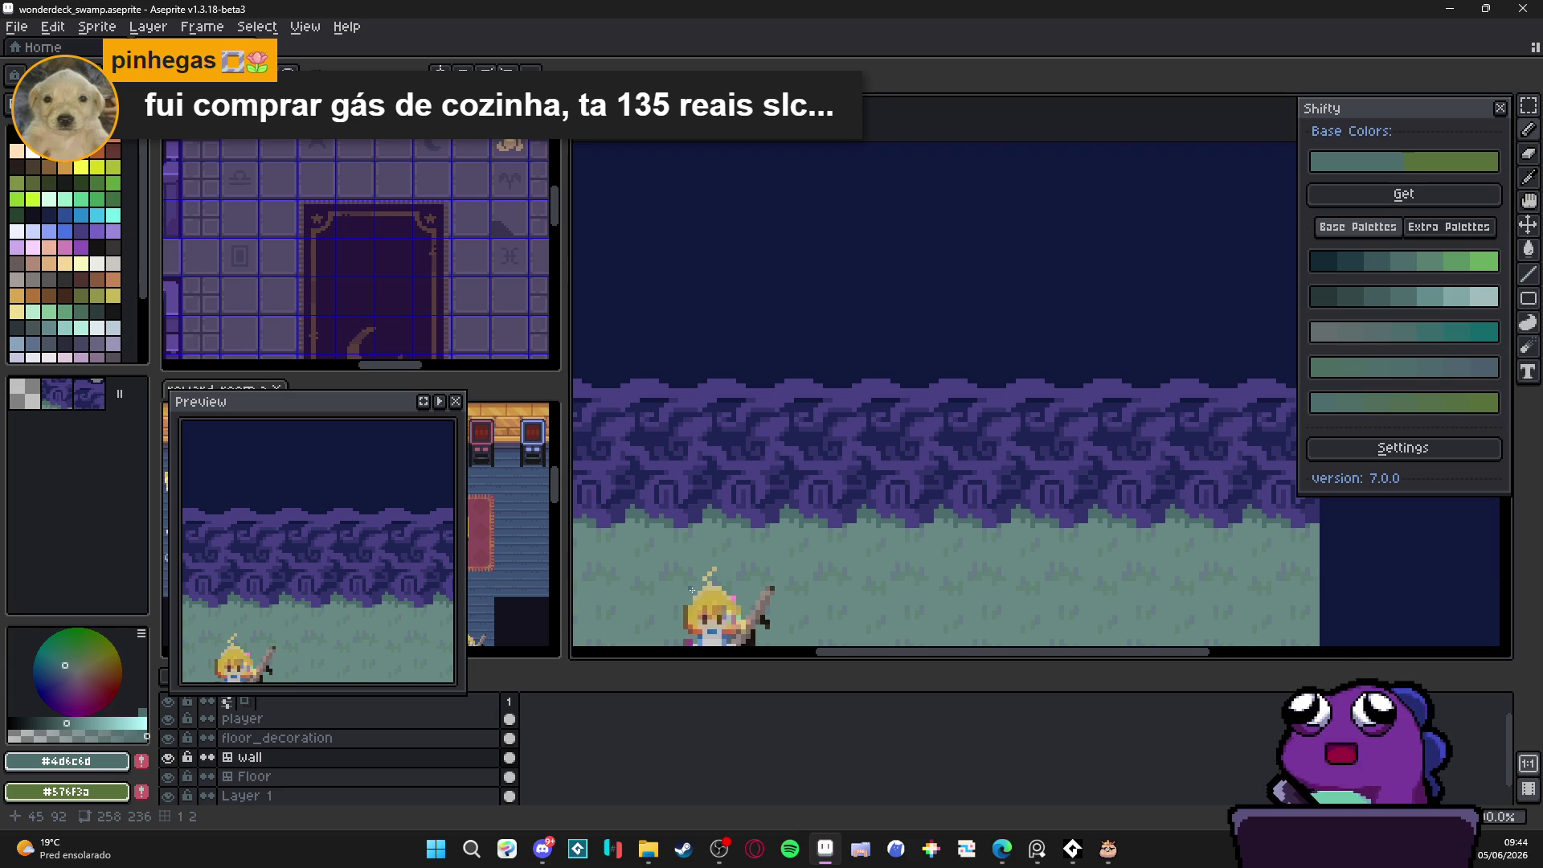
{"action": "left_click", "coordinate": [1036, 849]}
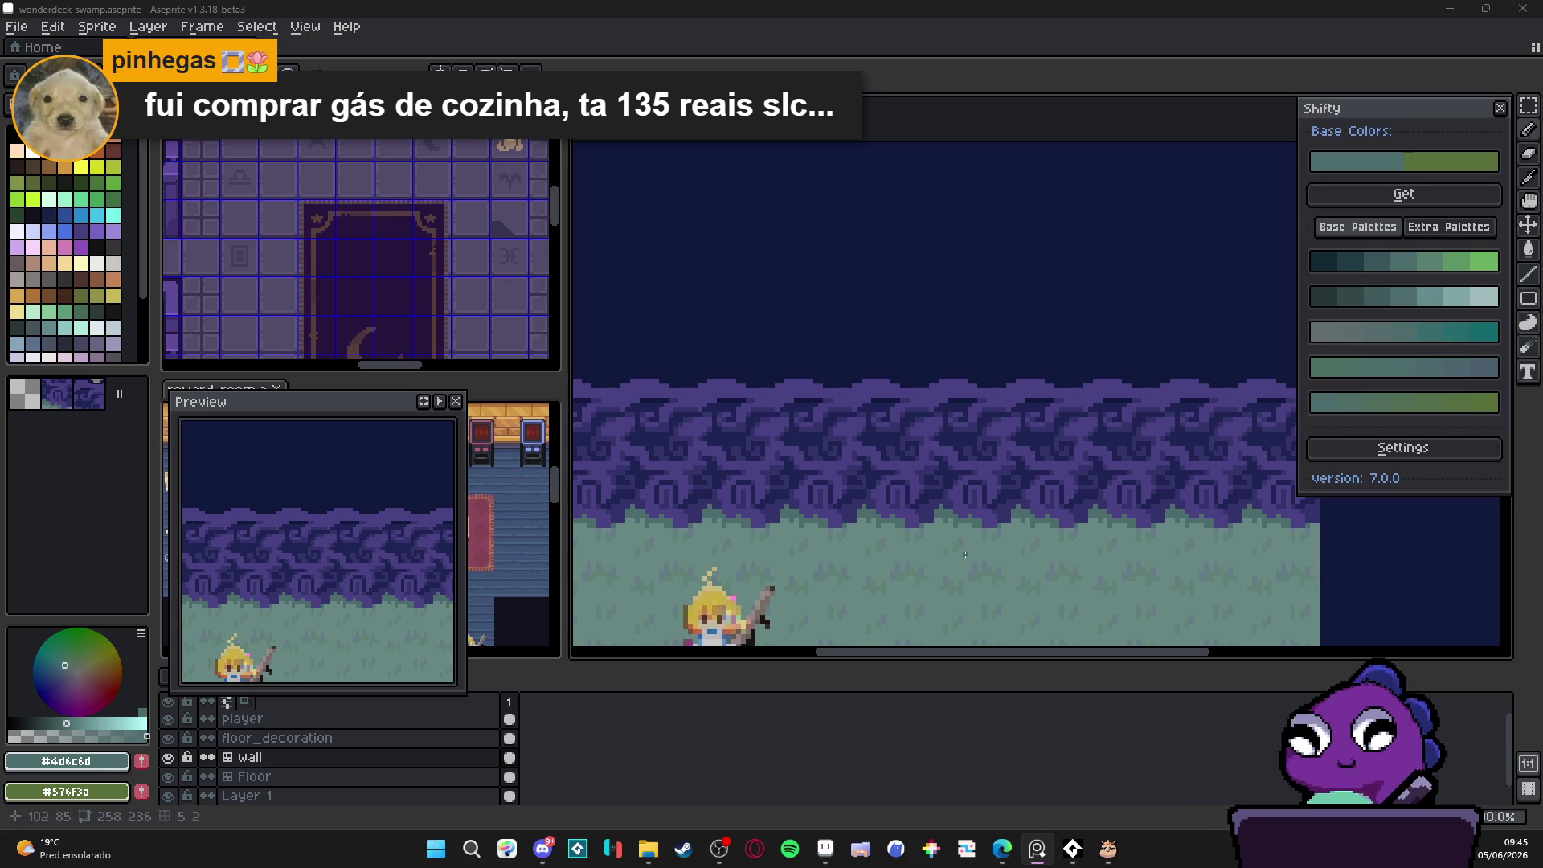
{"action": "scroll", "coordinate": [851, 507], "scroll_direction": "left", "scroll_amount": 1}
{"action": "key", "text": "b"}
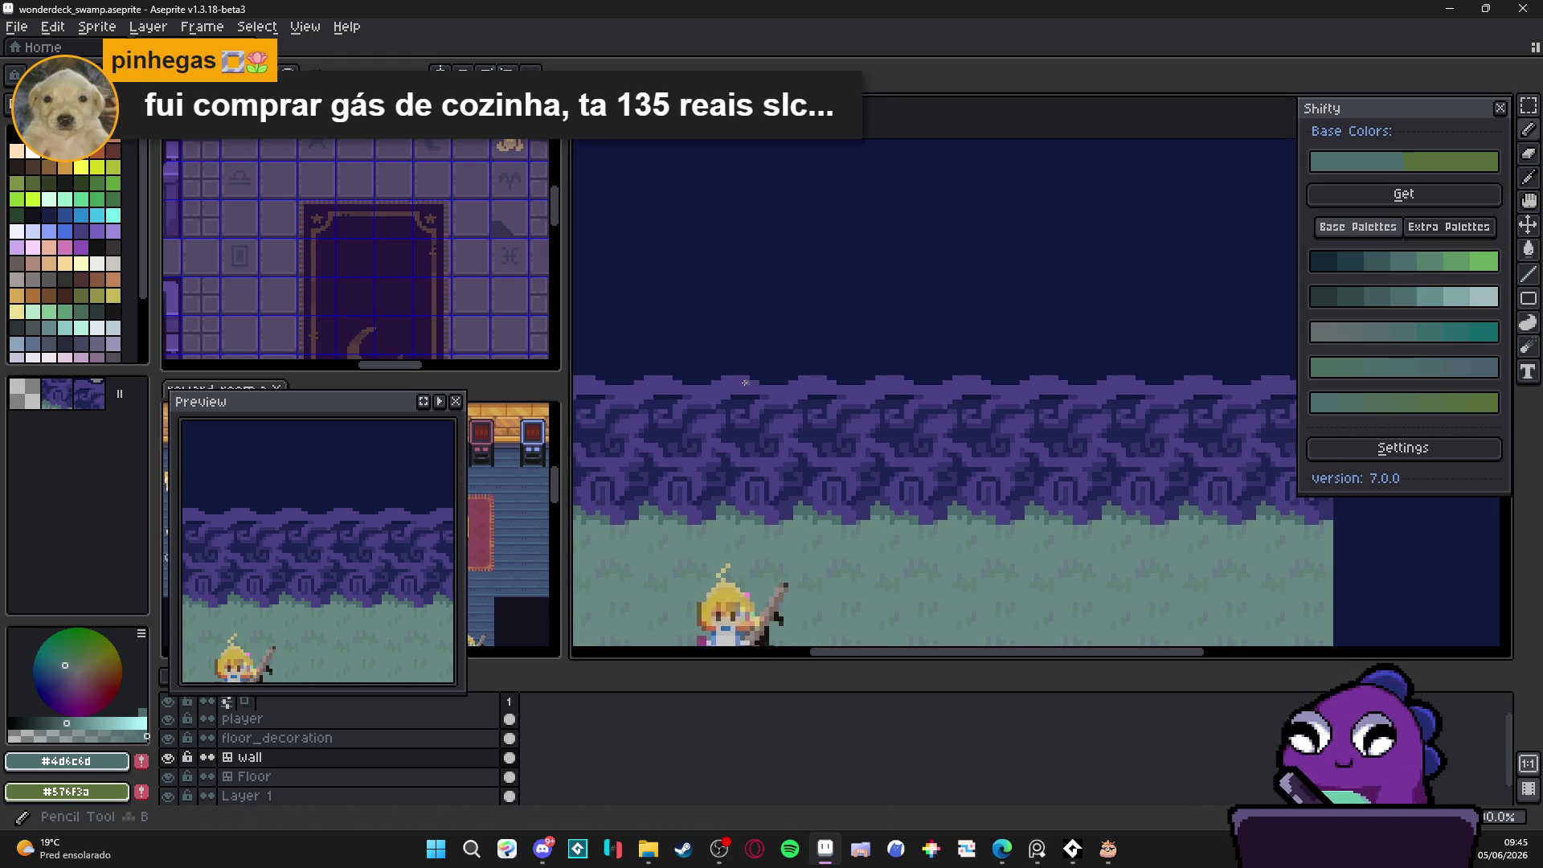
{"action": "scroll", "coordinate": [762, 390], "scroll_direction": "up", "scroll_amount": 3}
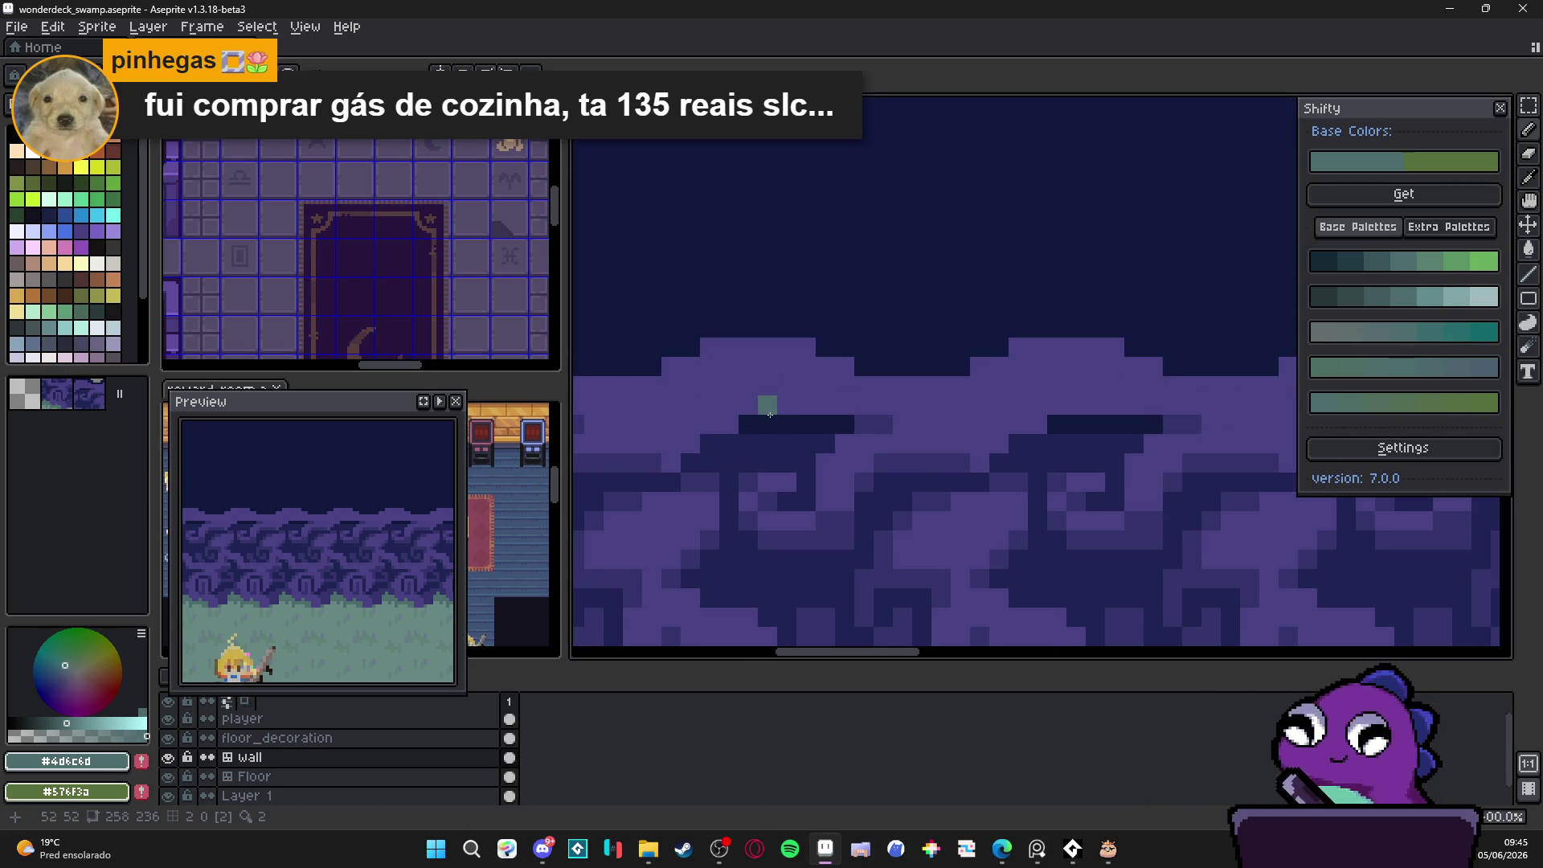
{"action": "left_click", "coordinate": [802, 530], "text": "alt"}
{"action": "scroll", "coordinate": [802, 530], "scroll_direction": "down", "scroll_amount": 2}
{"action": "scroll", "coordinate": [802, 530], "scroll_direction": "up", "scroll_amount": 2}
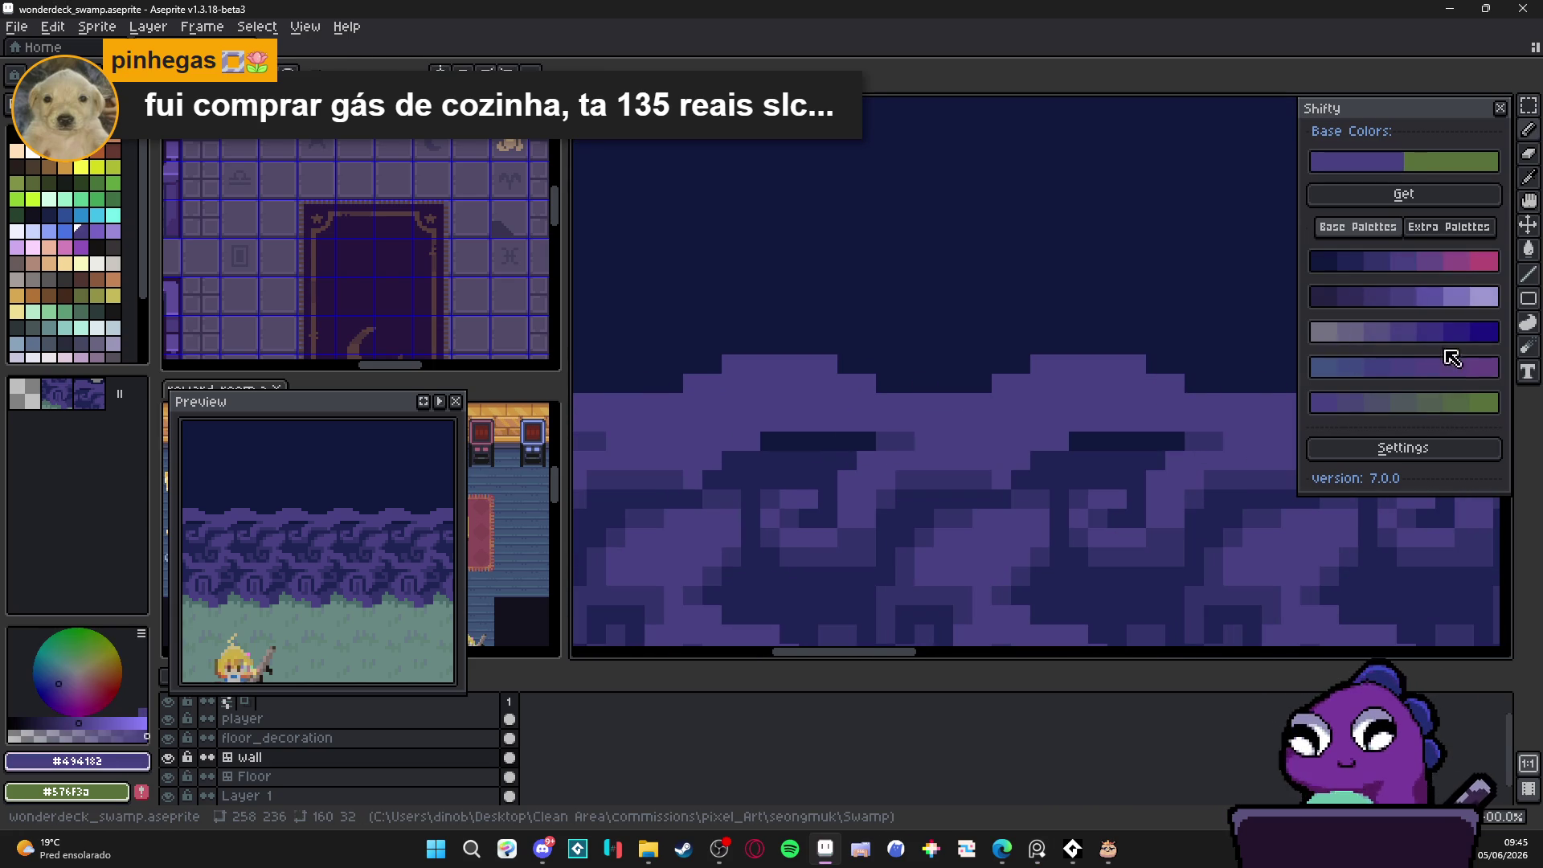
{"action": "left_click", "coordinate": [1427, 296]}
{"action": "left_click", "coordinate": [789, 390]}
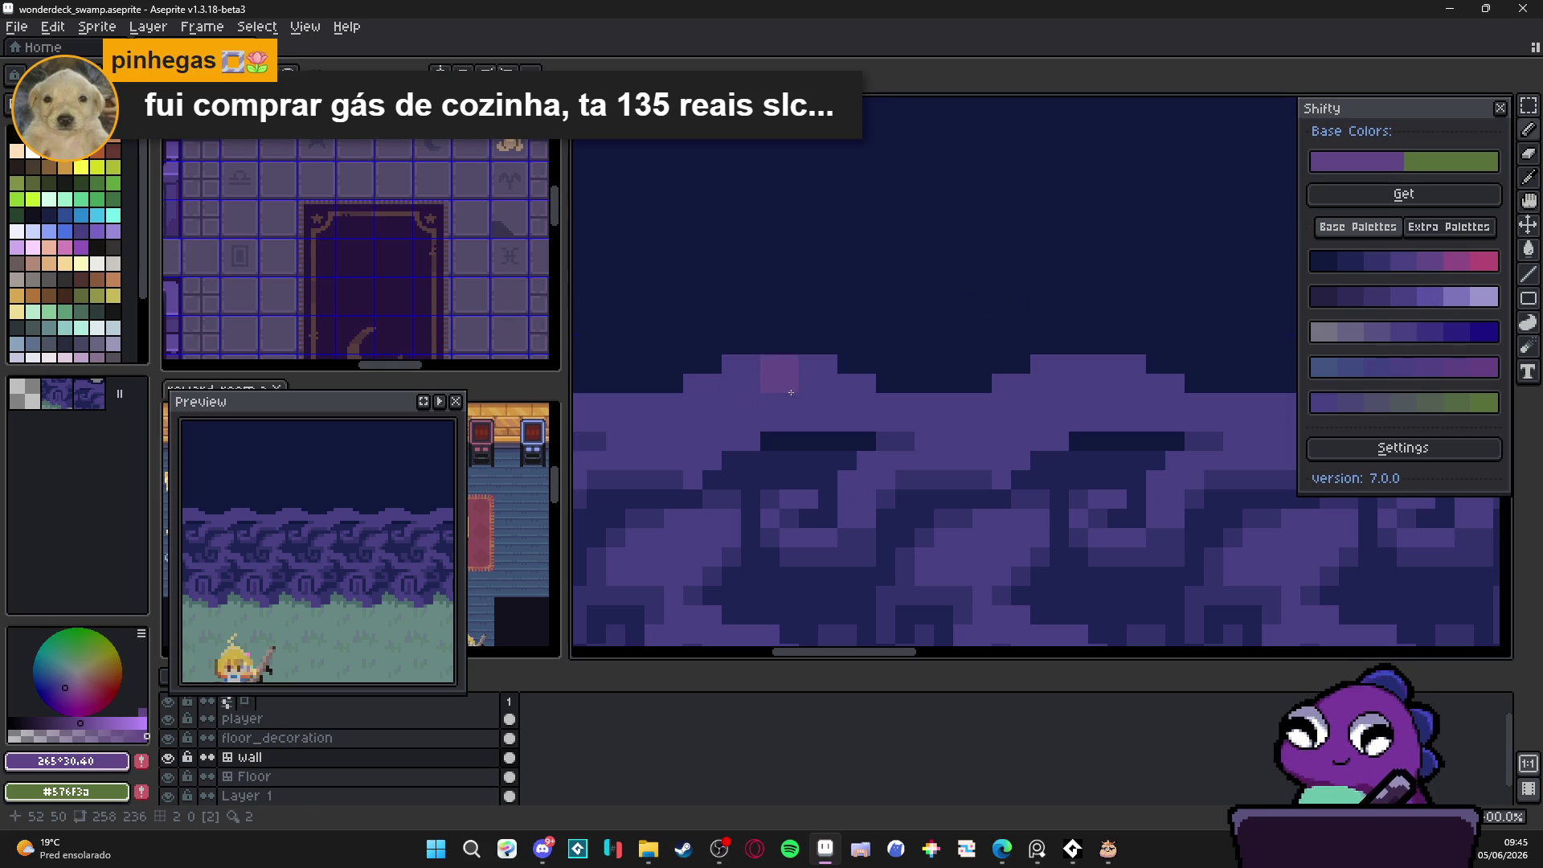
{"action": "mouse_move", "coordinate": [795, 374]}
{"action": "left_mouse_down"}
{"action": "mouse_move", "coordinate": [817, 378]}
{"action": "mouse_move", "coordinate": [751, 375]}
{"action": "mouse_move", "coordinate": [712, 401]}
{"action": "left_mouse_up"}
{"action": "scroll", "coordinate": [719, 423], "scroll_direction": "down", "scroll_amount": 1}
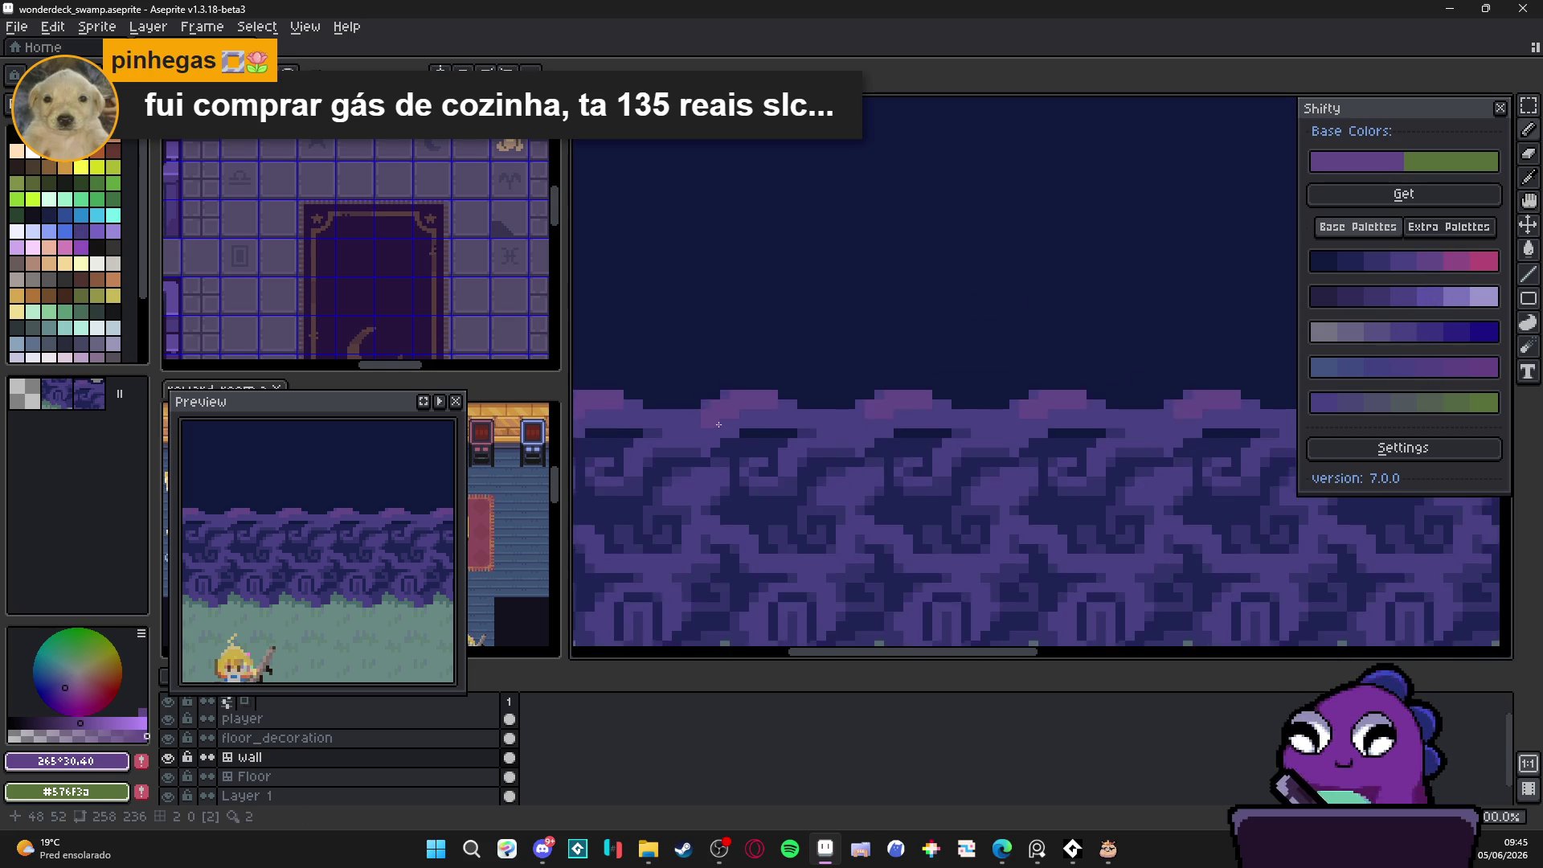
{"action": "scroll", "coordinate": [718, 424], "scroll_direction": "up", "scroll_amount": 1}
{"action": "scroll", "coordinate": [854, 438], "scroll_direction": "up", "scroll_amount": 1}
{"action": "scroll", "coordinate": [789, 487], "scroll_direction": "up", "scroll_amount": 1}
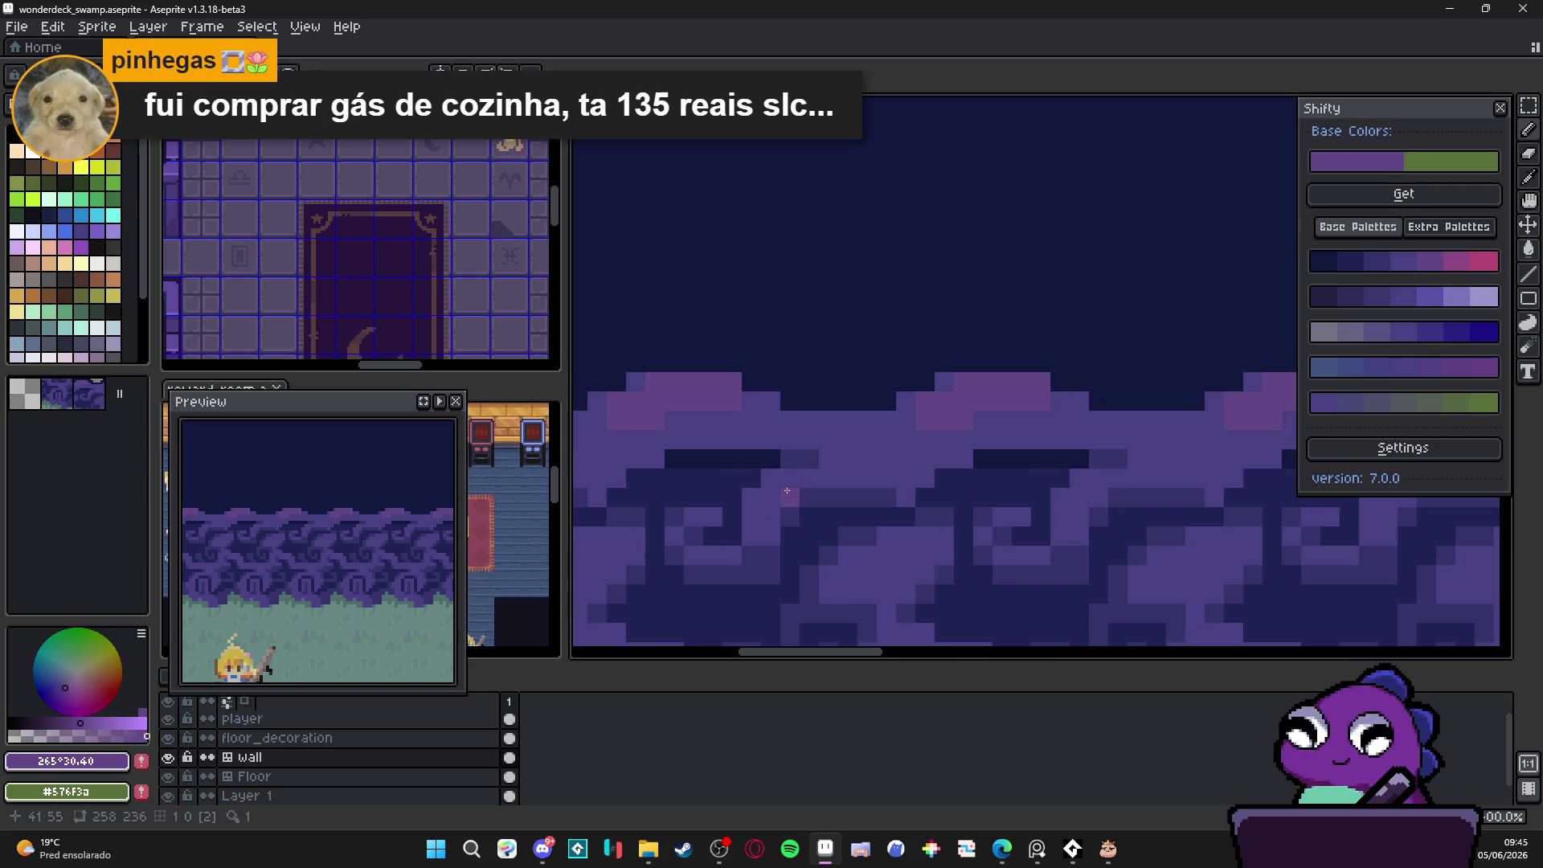
{"action": "scroll", "coordinate": [834, 500], "scroll_direction": "down", "scroll_amount": 3}
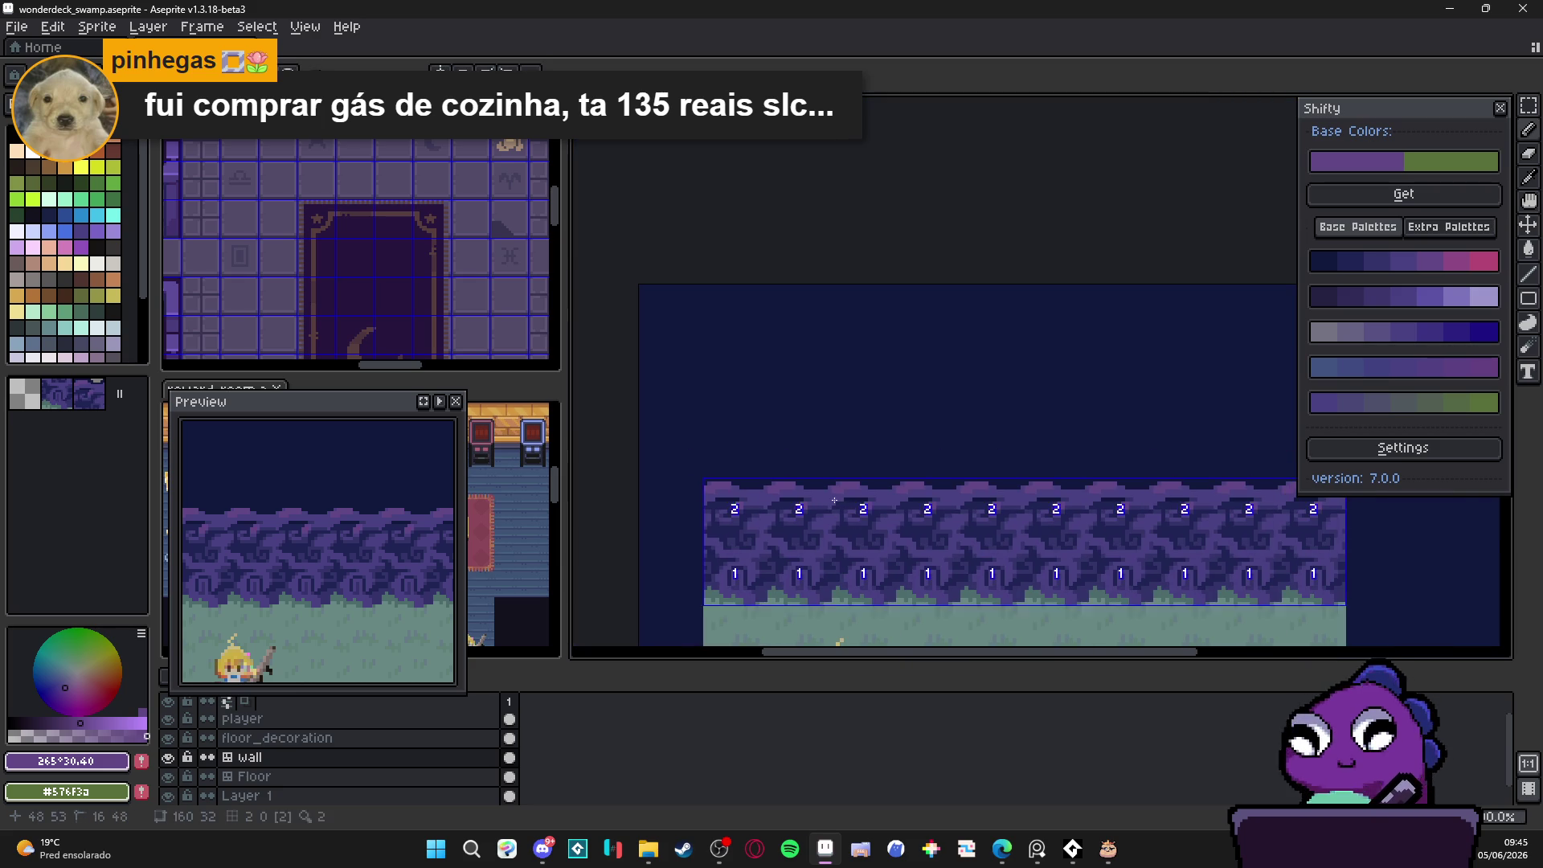
{"action": "scroll", "coordinate": [820, 501], "scroll_direction": "up", "scroll_amount": 1}
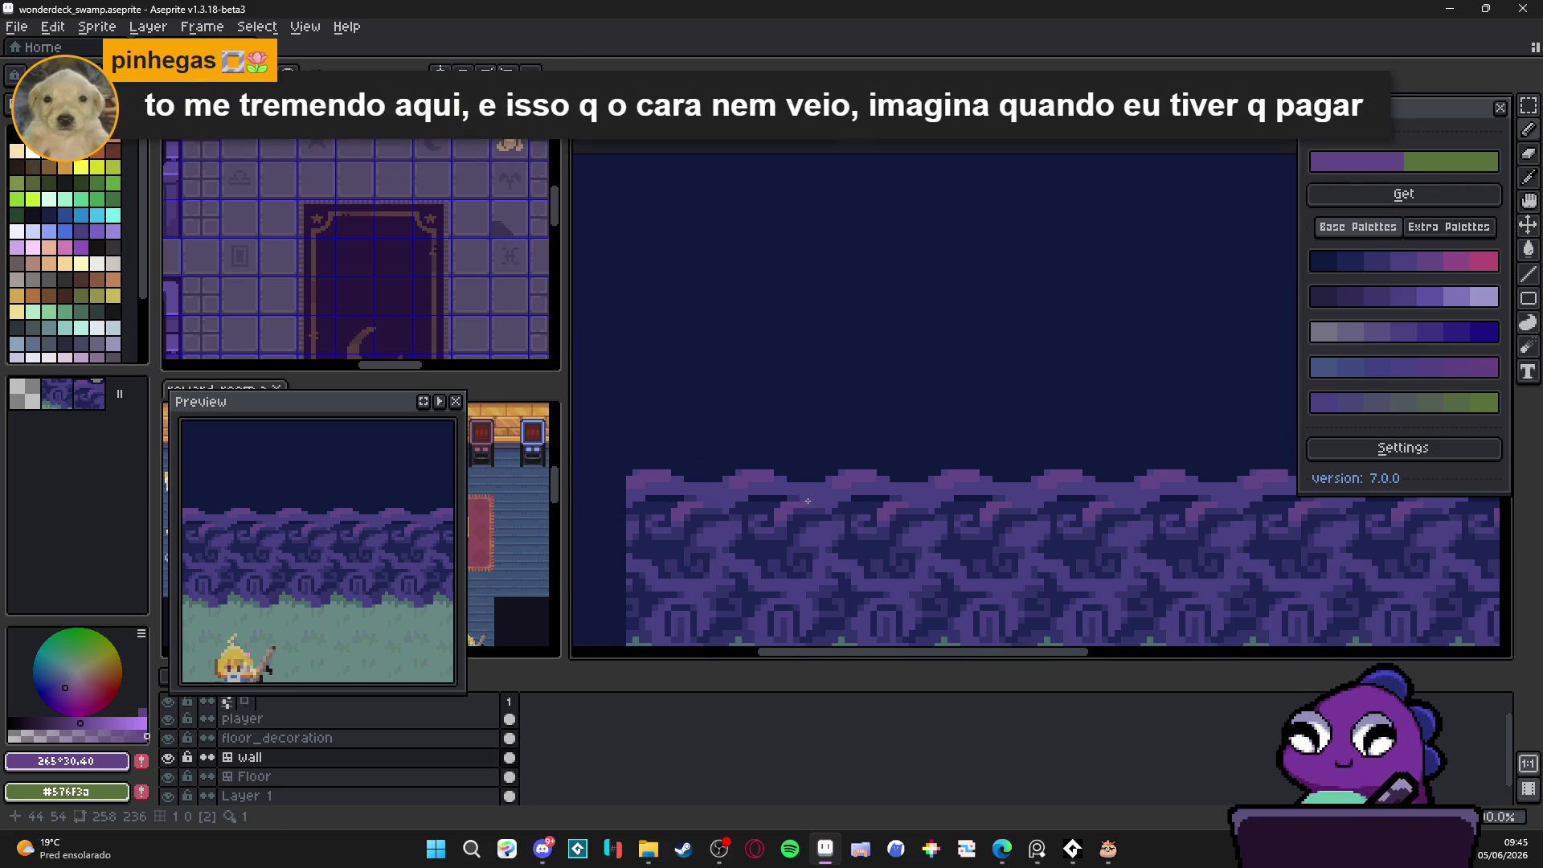
{"action": "left_click_drag", "start_coordinate": [806, 502], "coordinate": [818, 499]}
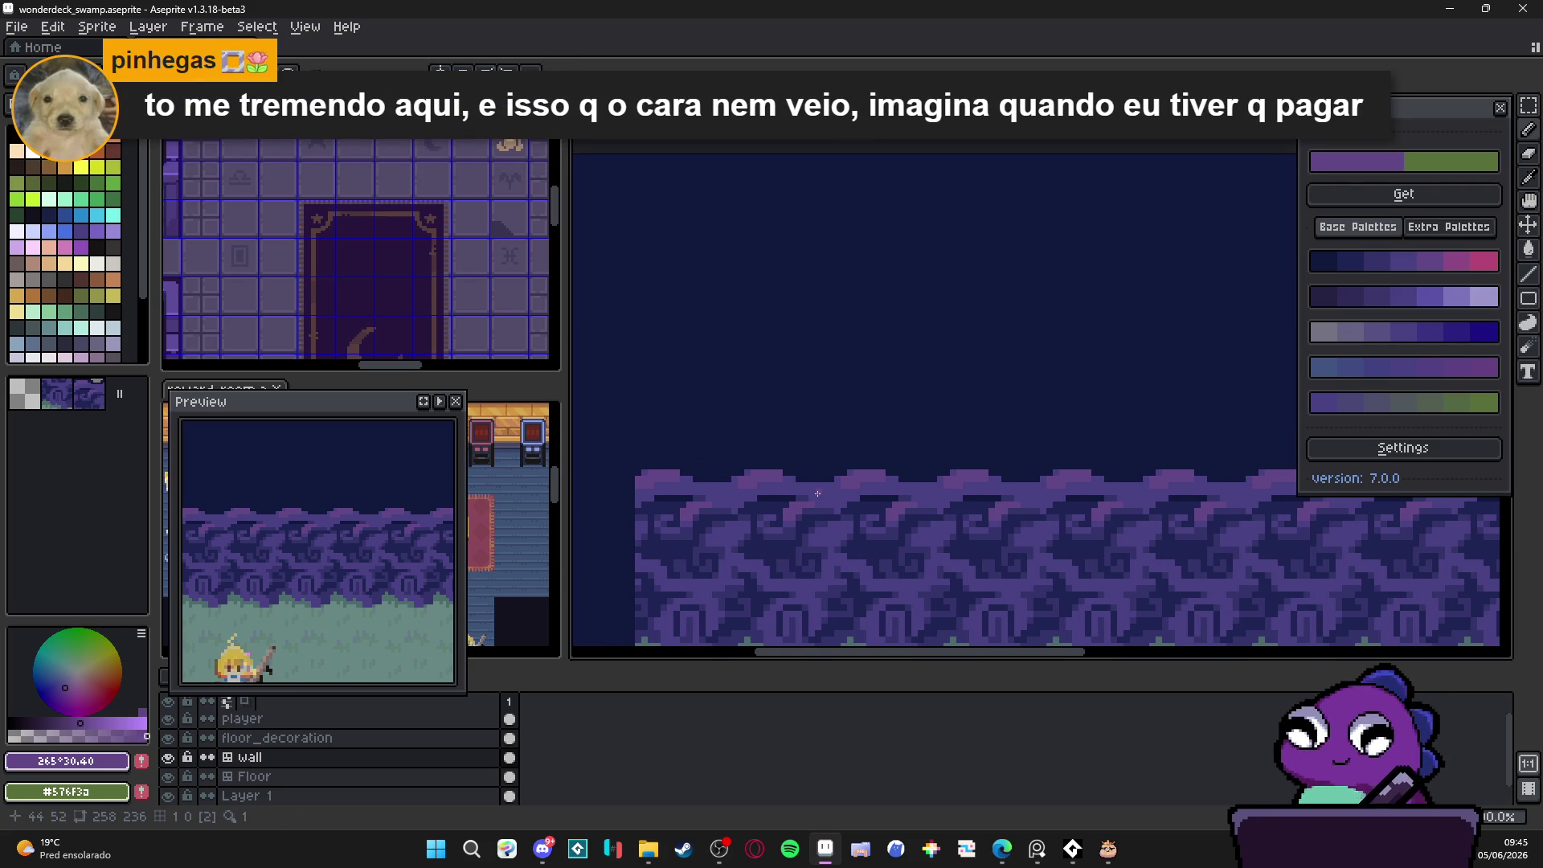
{"action": "scroll", "coordinate": [827, 486], "scroll_direction": "right", "scroll_amount": 1}
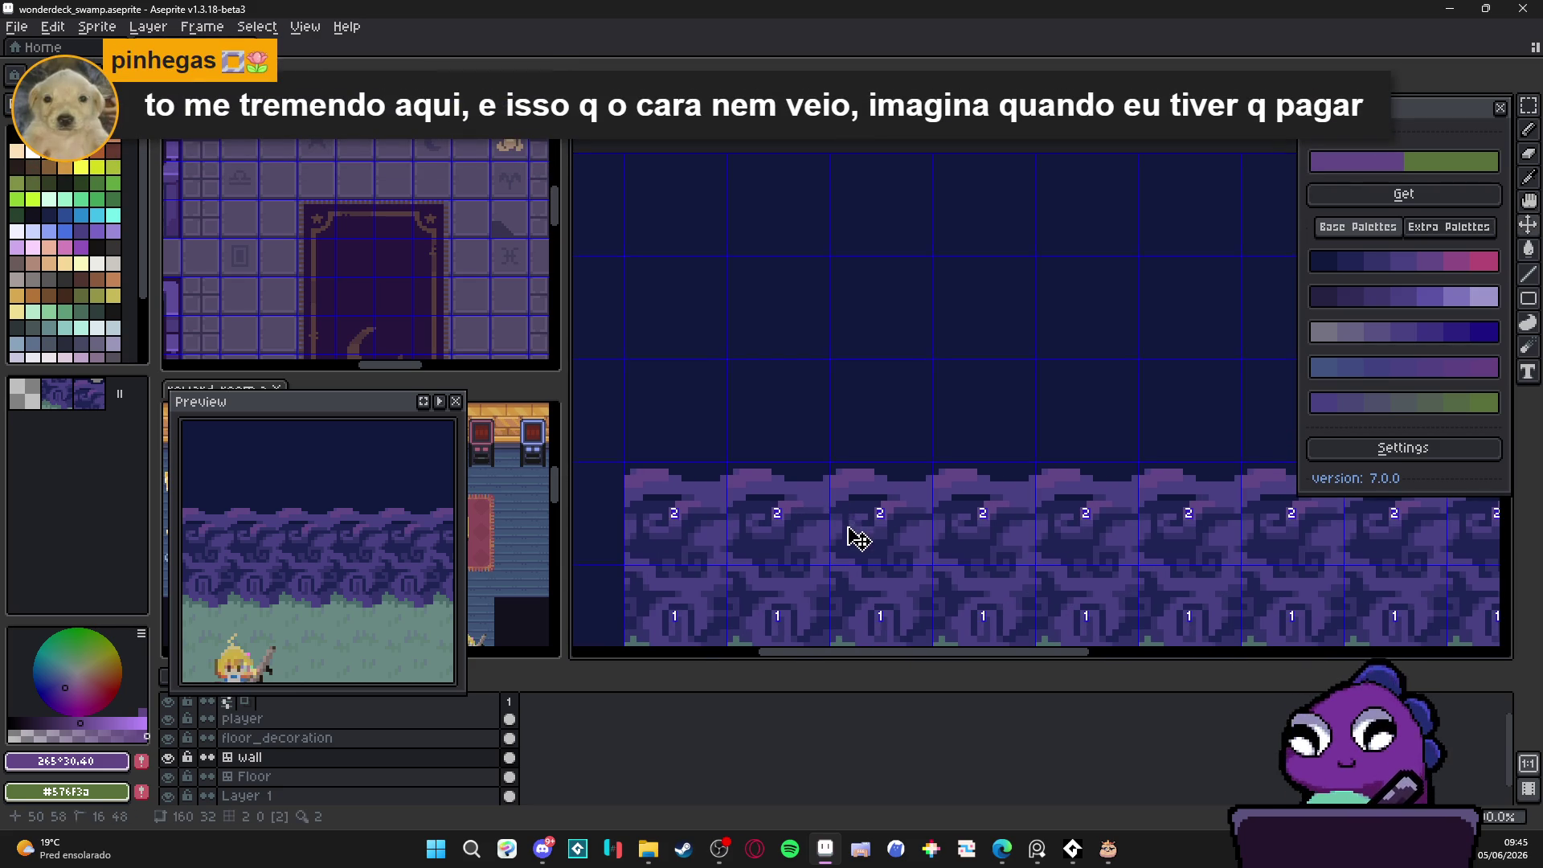
{"action": "scroll", "coordinate": [700, 478], "scroll_direction": "up", "scroll_amount": 1}
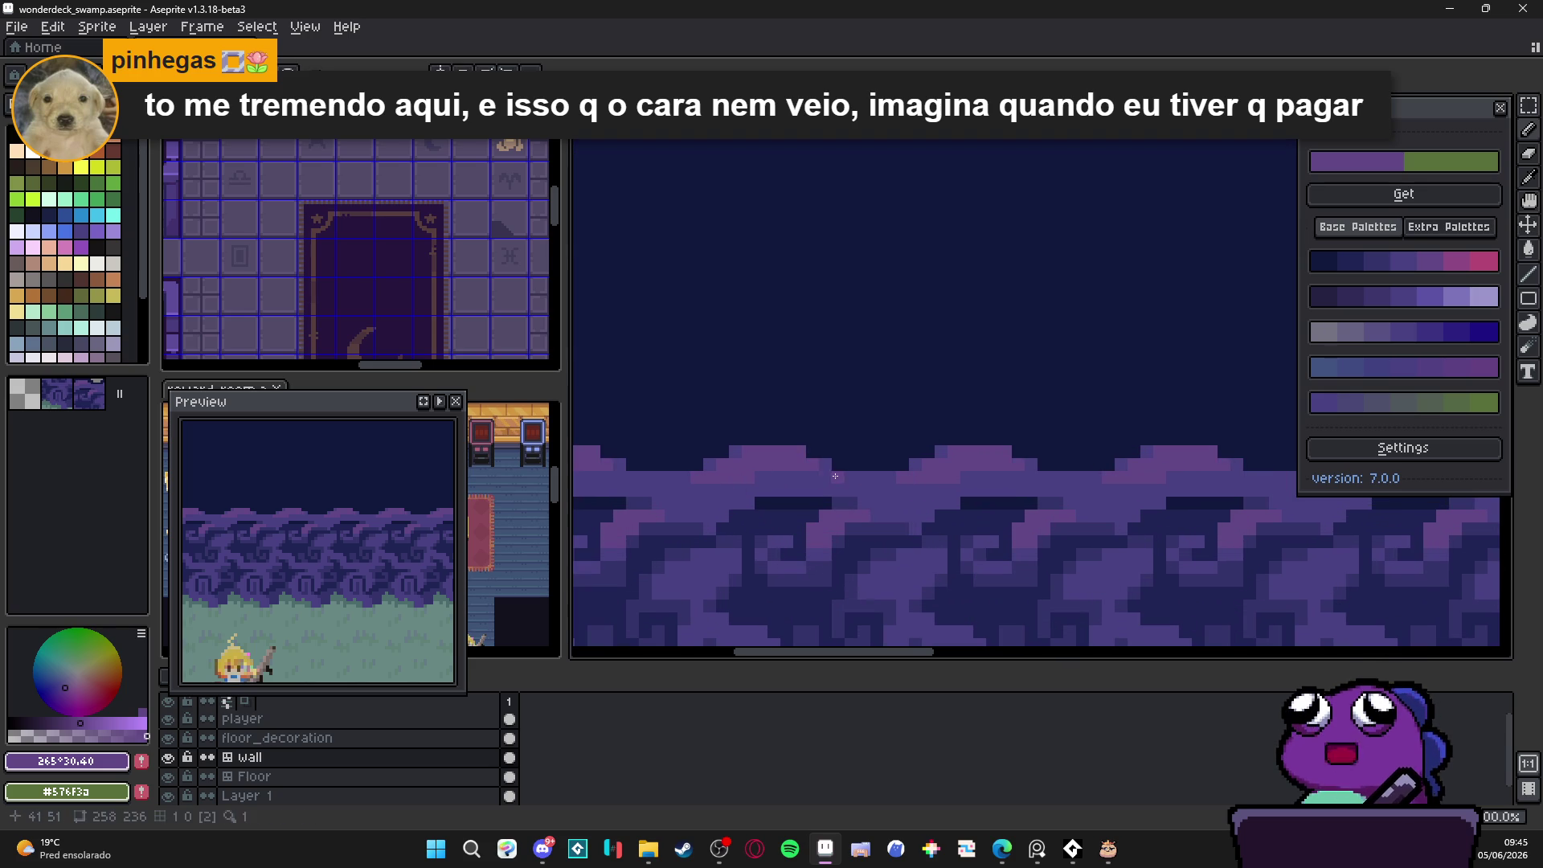
{"action": "scroll", "coordinate": [819, 476], "scroll_direction": "down", "scroll_amount": 3}
{"action": "scroll", "coordinate": [997, 481], "scroll_direction": "up", "scroll_amount": 2}
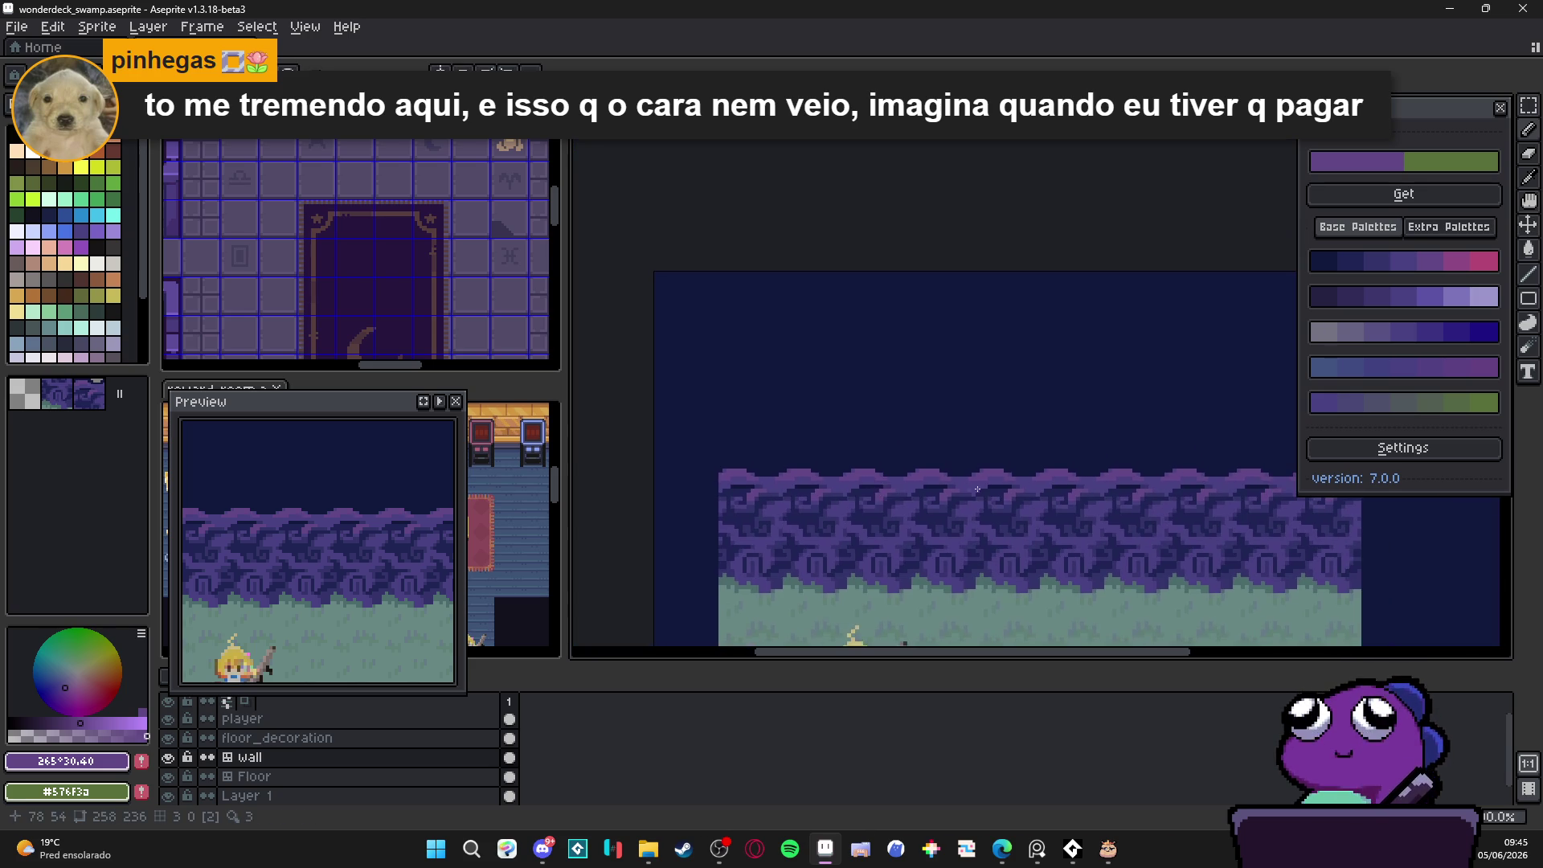
{"action": "scroll", "coordinate": [997, 481], "scroll_direction": "up", "scroll_amount": 2}
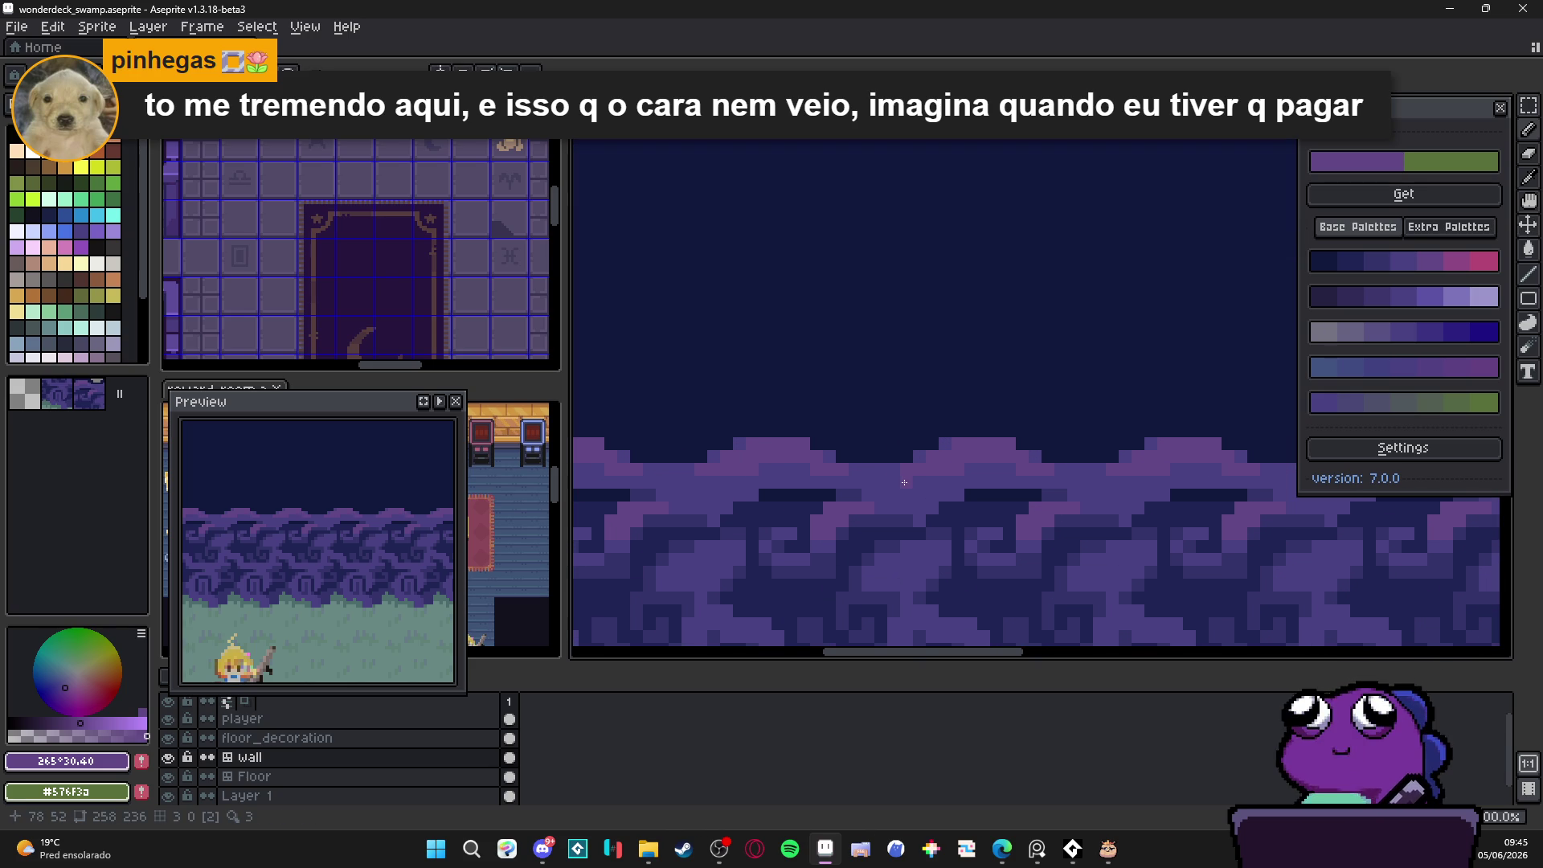
{"action": "scroll", "coordinate": [904, 482], "scroll_direction": "down", "scroll_amount": 3}
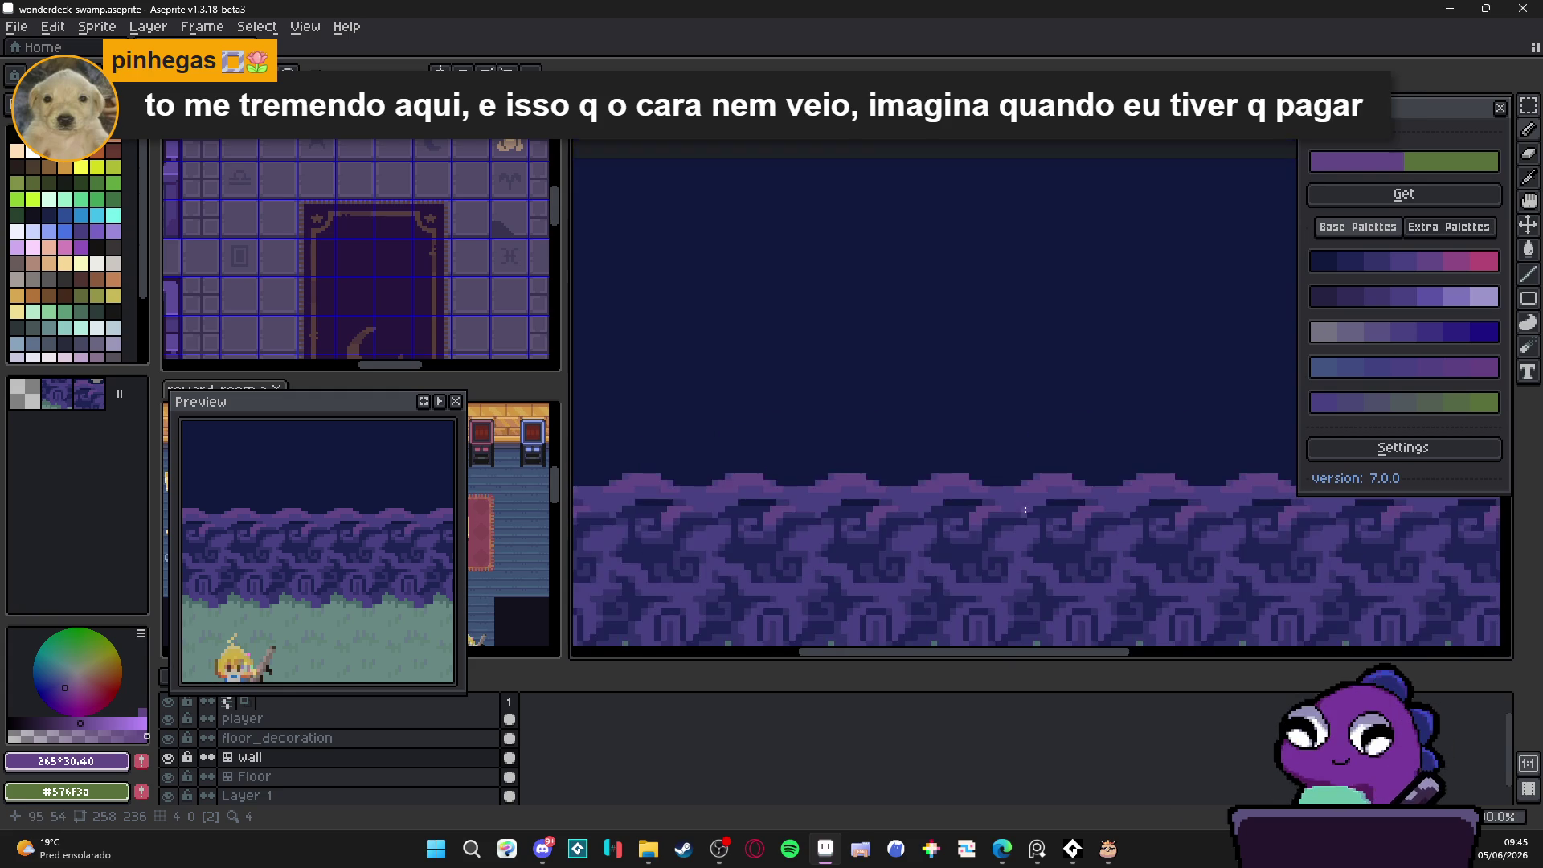
{"action": "scroll", "coordinate": [1012, 502], "scroll_direction": "down", "scroll_amount": 3}
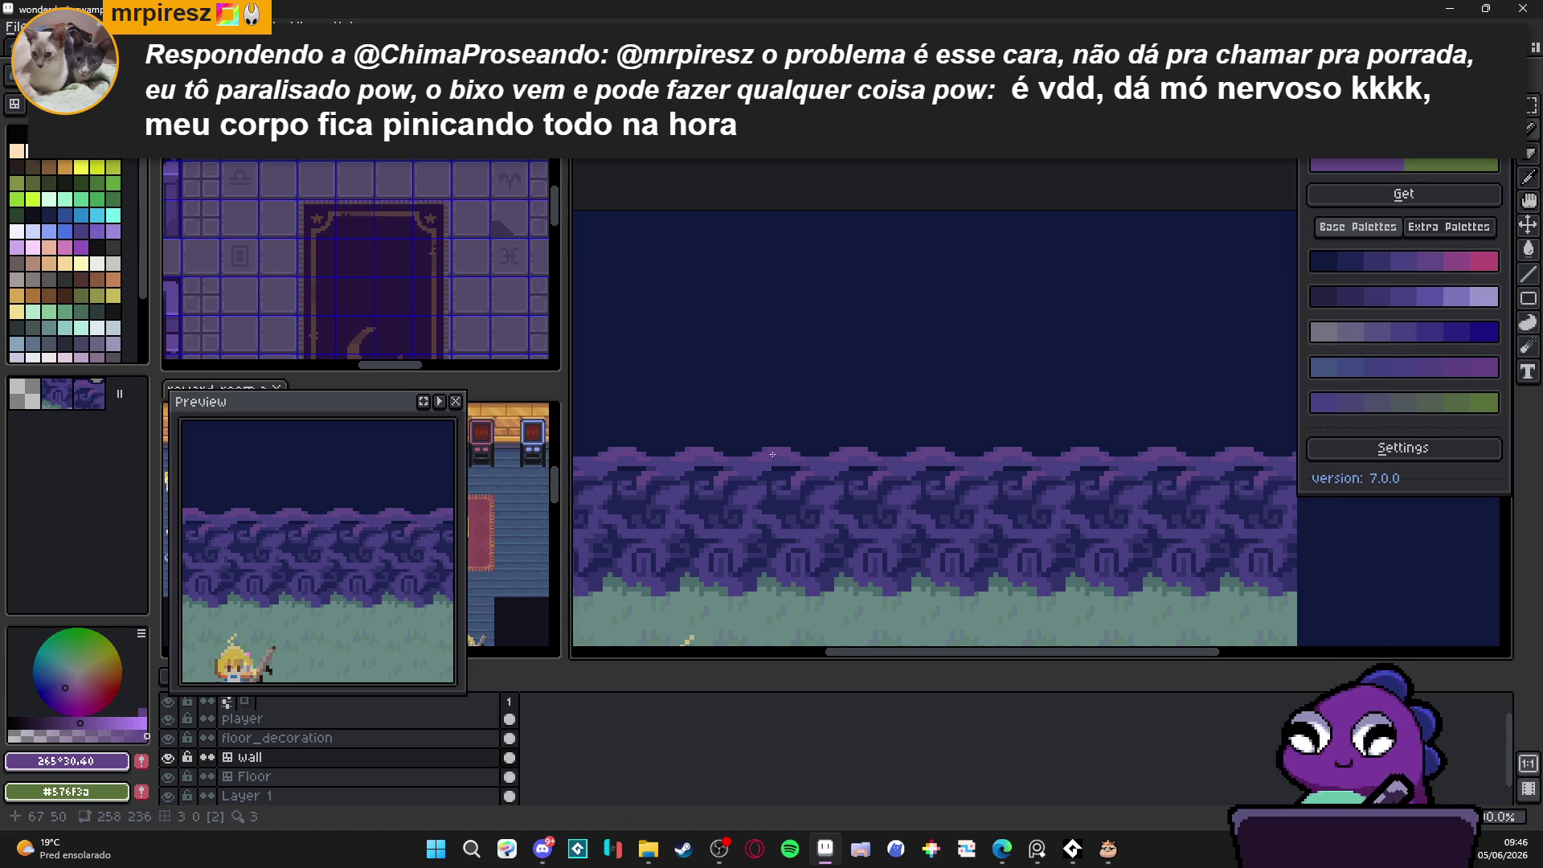
{"action": "scroll", "coordinate": [815, 479], "scroll_direction": "down", "scroll_amount": 2}
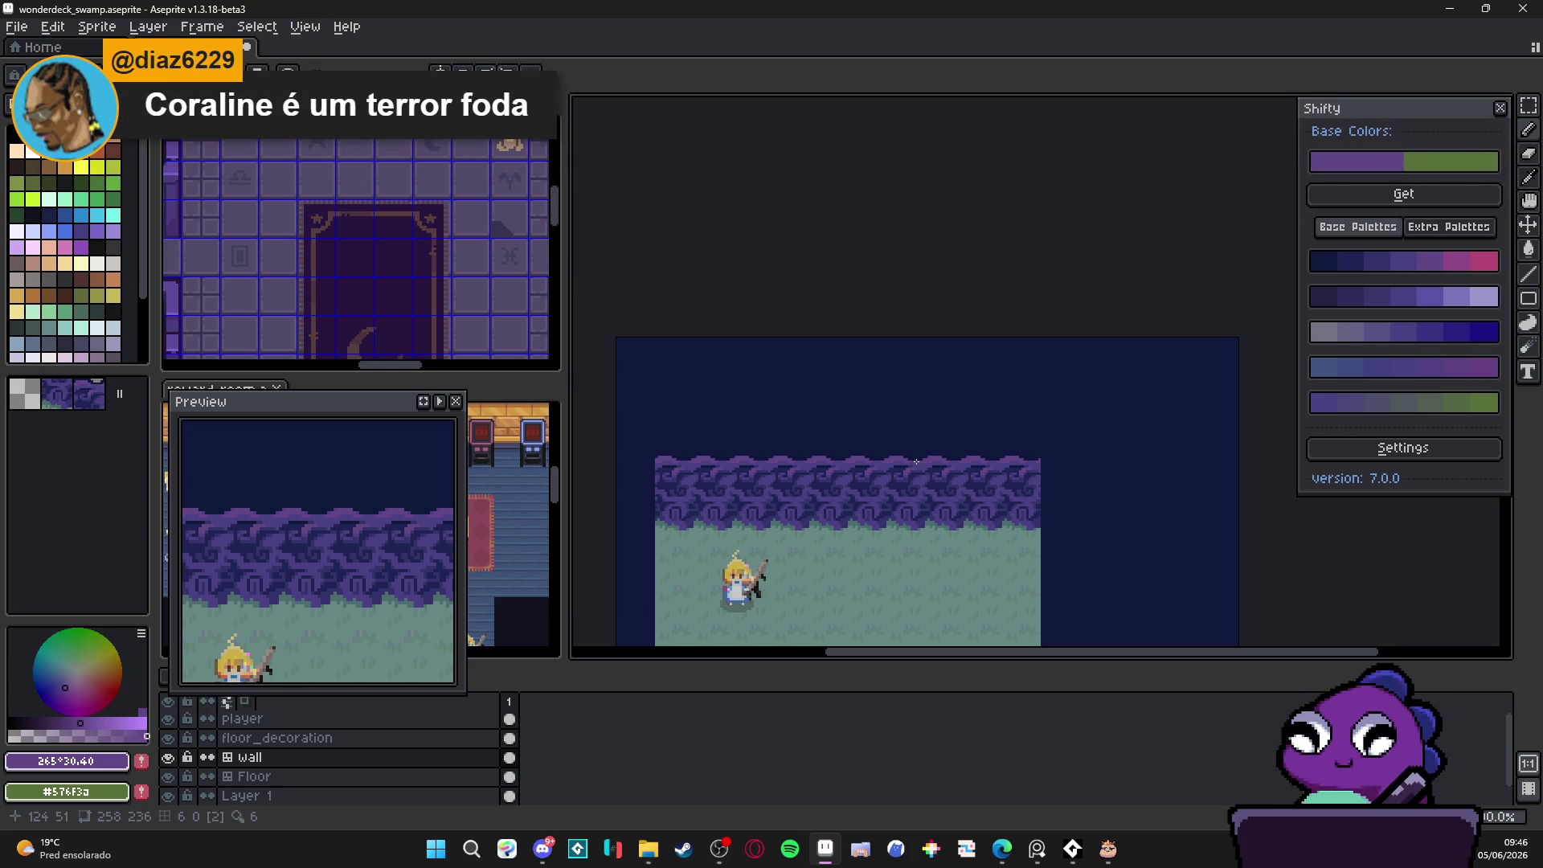
Step: Set a magenta base colour for shading in the Shifty panel
{"action": "scroll", "coordinate": [915, 462], "scroll_direction": "up", "scroll_amount": 3}
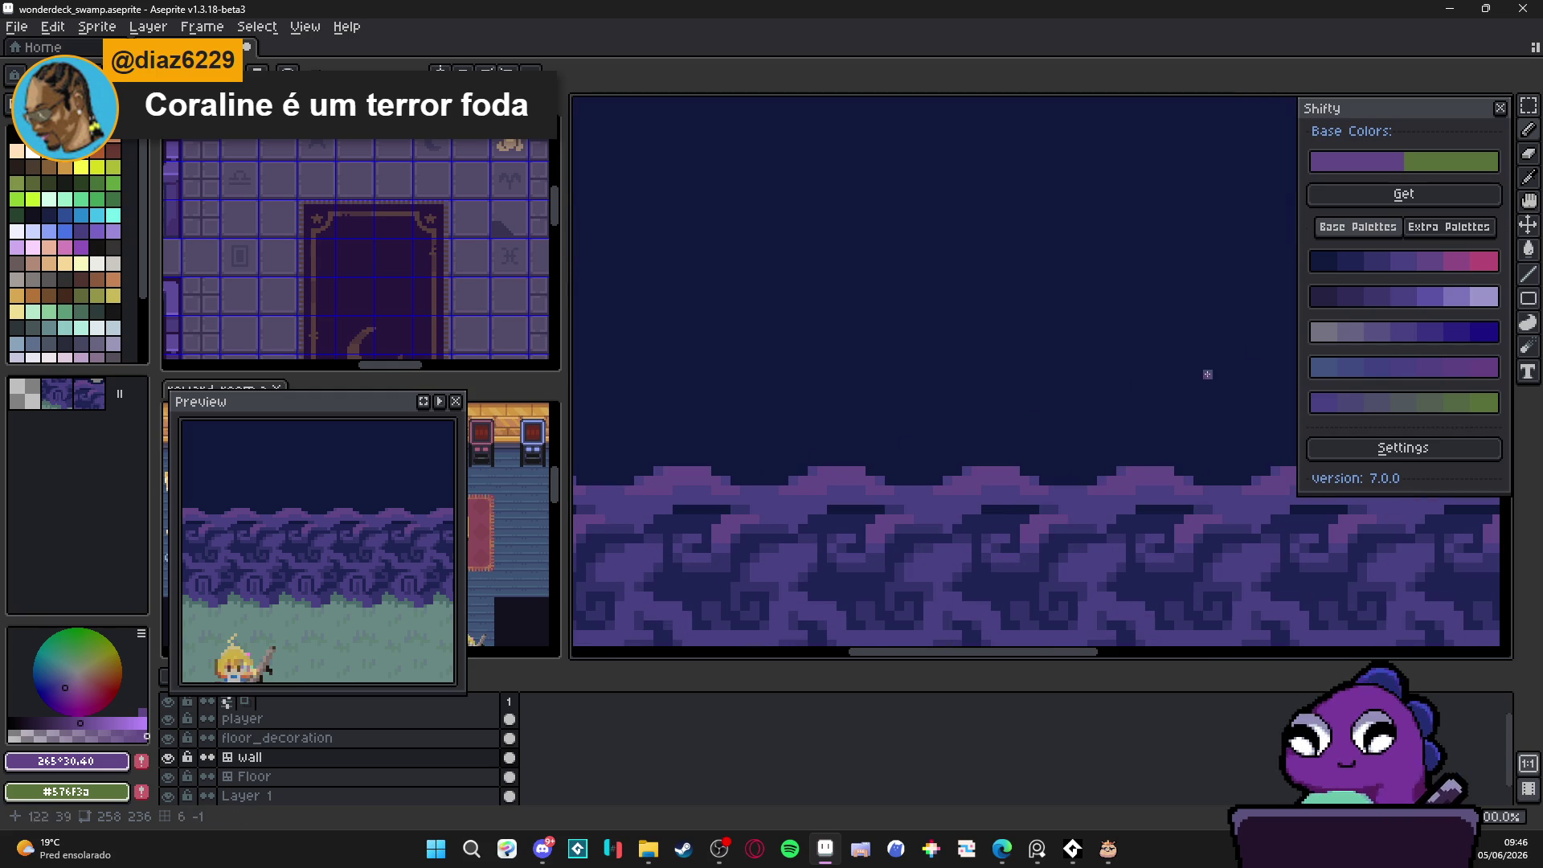
{"action": "left_click", "coordinate": [1442, 265]}
{"action": "scroll", "coordinate": [977, 500], "scroll_direction": "down", "scroll_amount": 2}
{"action": "scroll", "coordinate": [981, 482], "scroll_direction": "down", "scroll_amount": 1}
{"action": "left_click_drag", "start_coordinate": [1003, 542], "coordinate": [920, 404]}
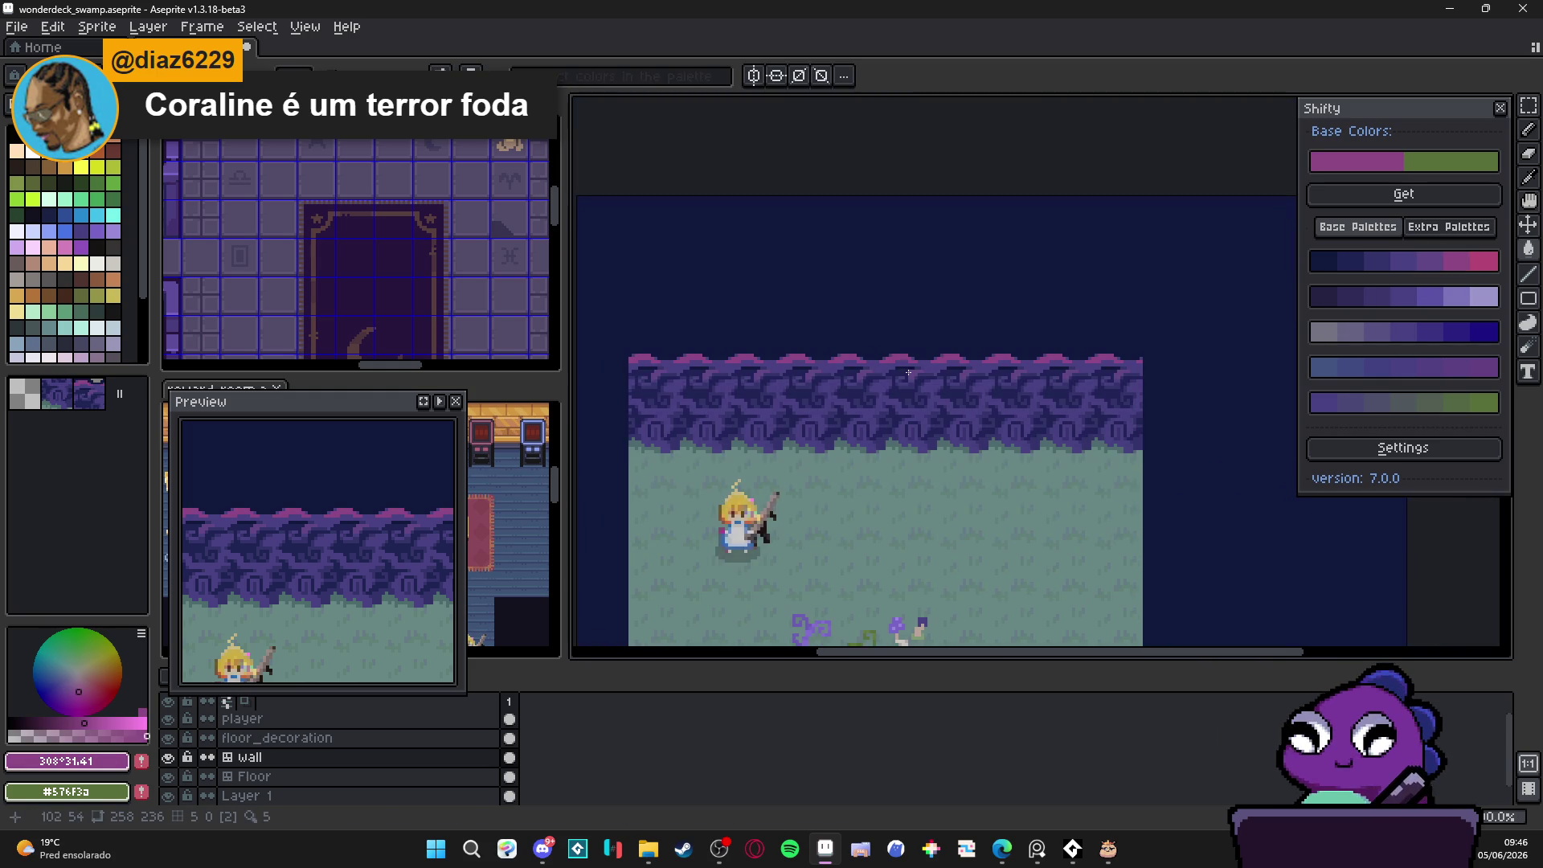
Step: Paint navy #1F2454 and #35346b purple detail pixels into the wall tile
{"action": "key", "text": "Tab"}
{"action": "key", "text": "Tab"}
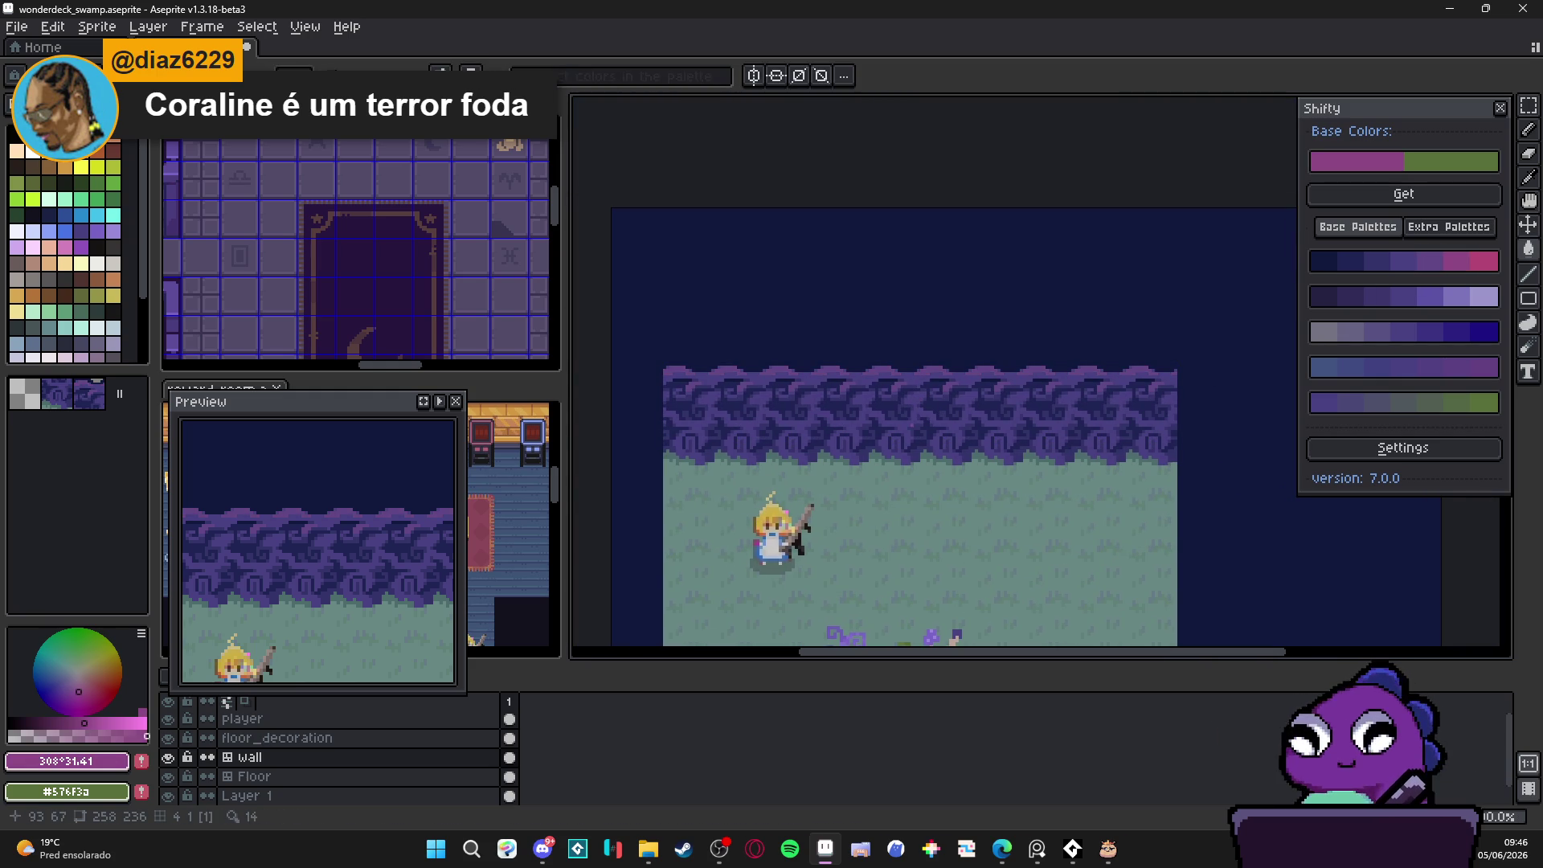
{"action": "scroll", "coordinate": [904, 422], "scroll_direction": "down", "scroll_amount": 1}
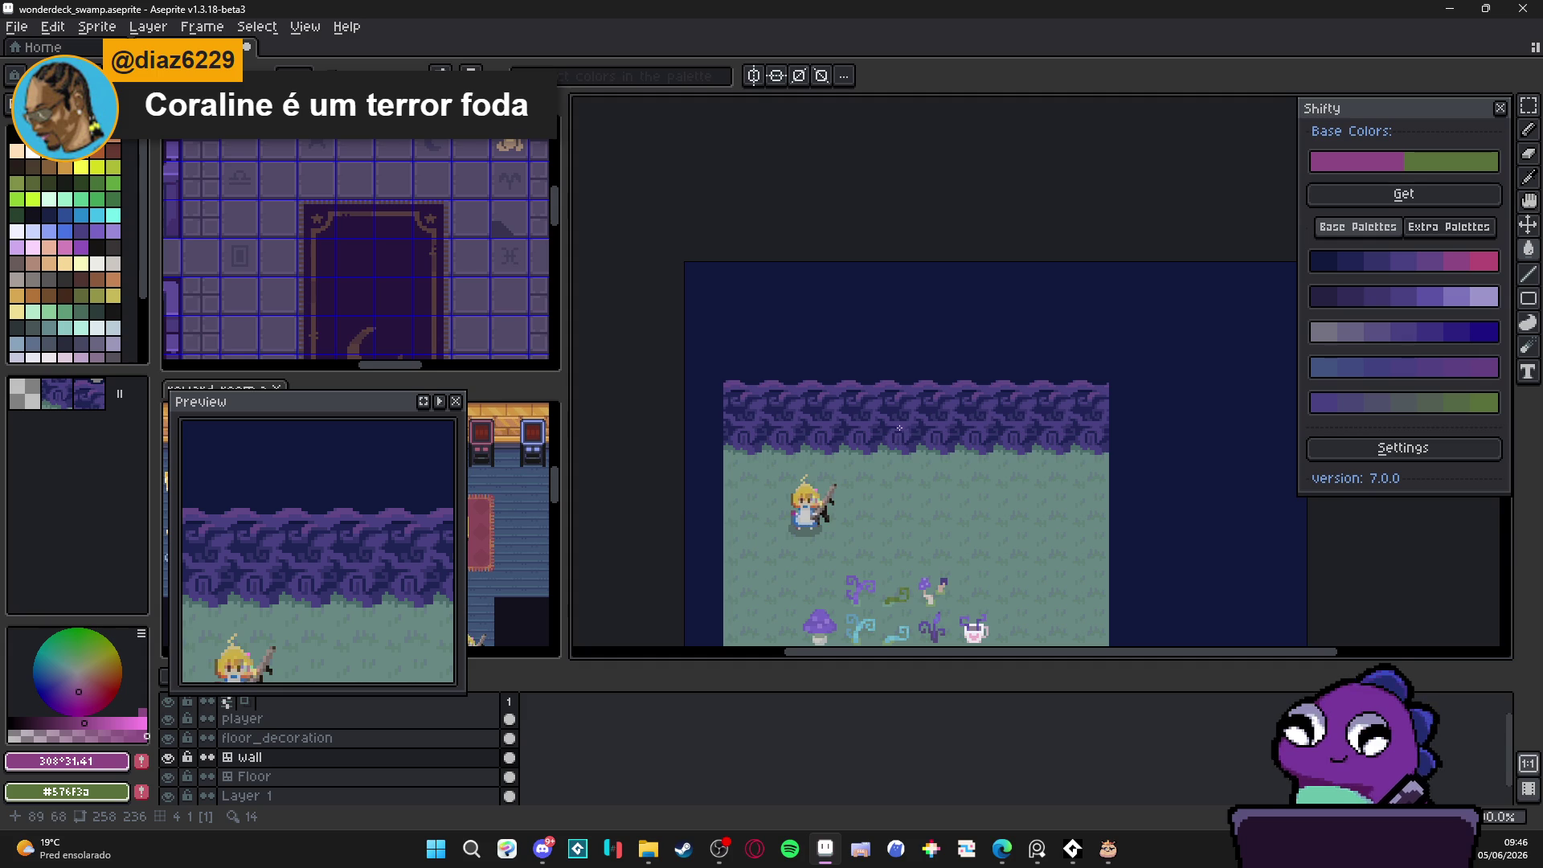
{"action": "scroll", "coordinate": [898, 429], "scroll_direction": "up", "scroll_amount": 2}
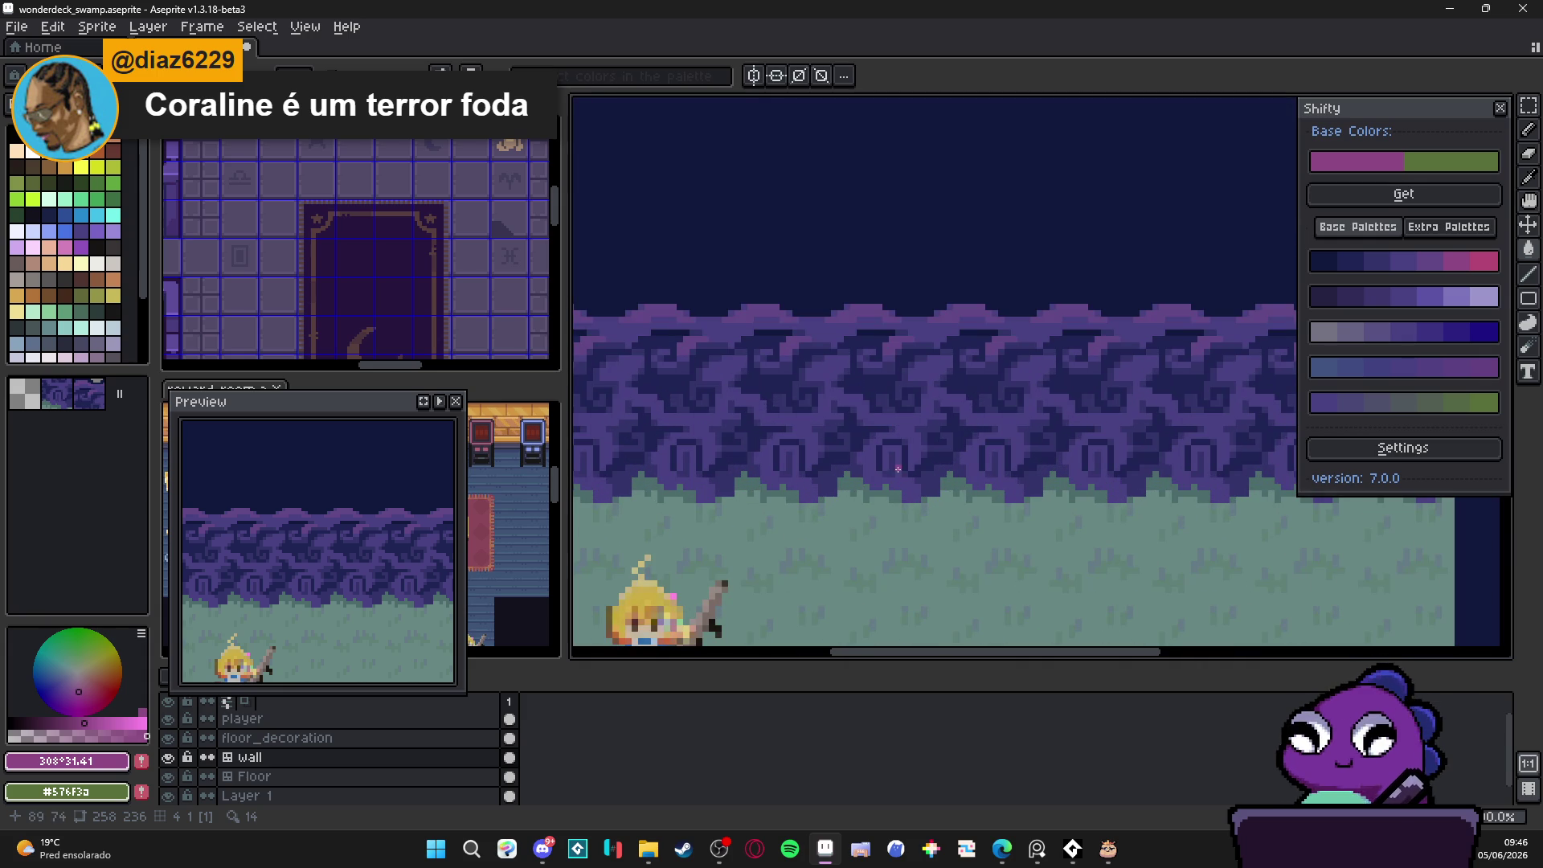
{"action": "scroll", "coordinate": [956, 421], "scroll_direction": "up", "scroll_amount": 2}
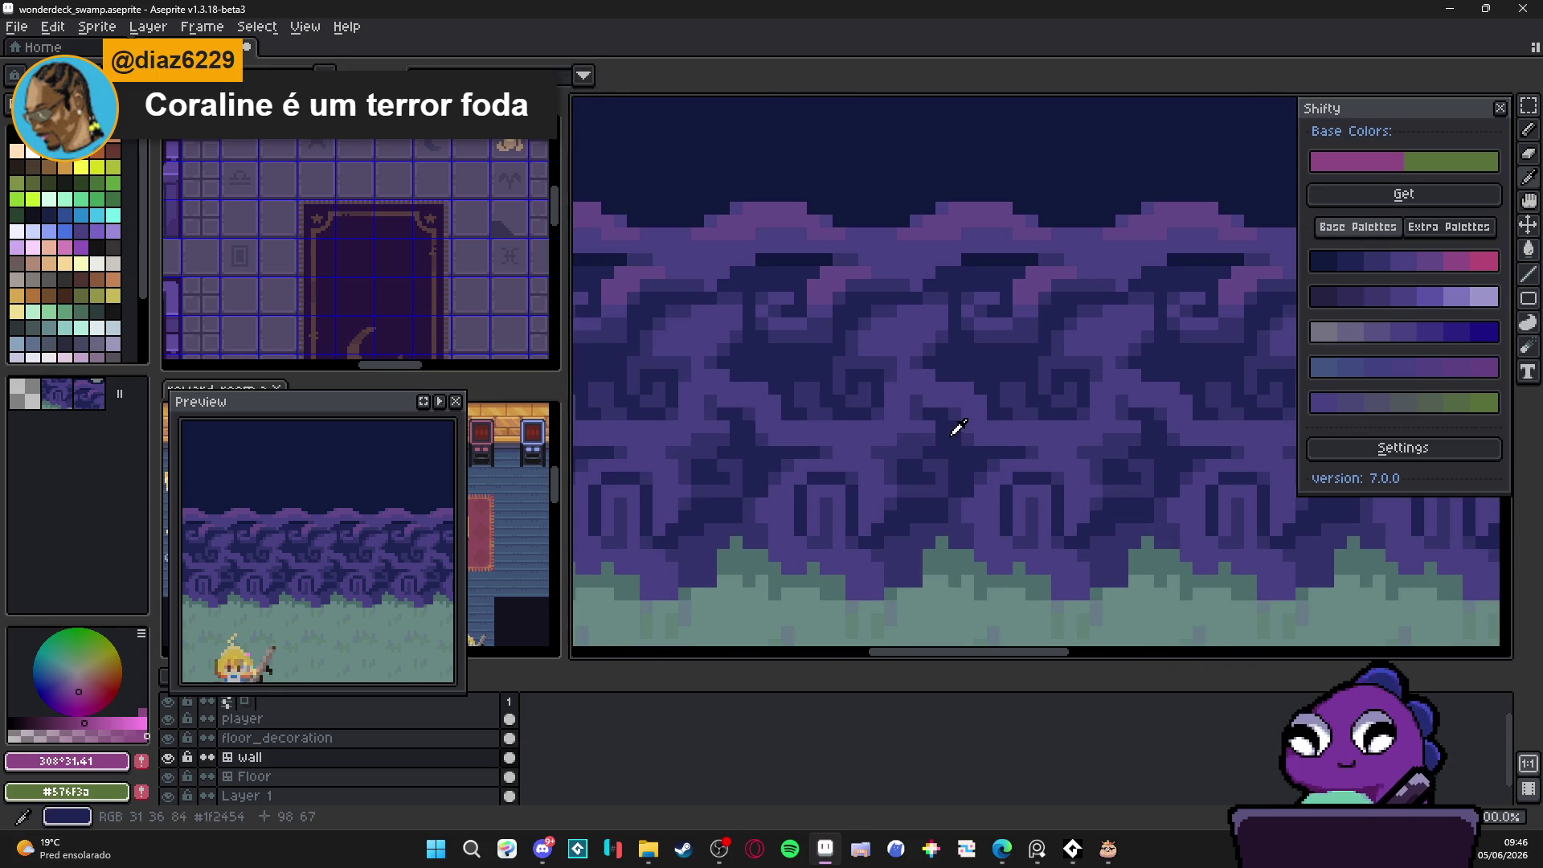
{"action": "left_click", "coordinate": [927, 429], "text": "alt"}
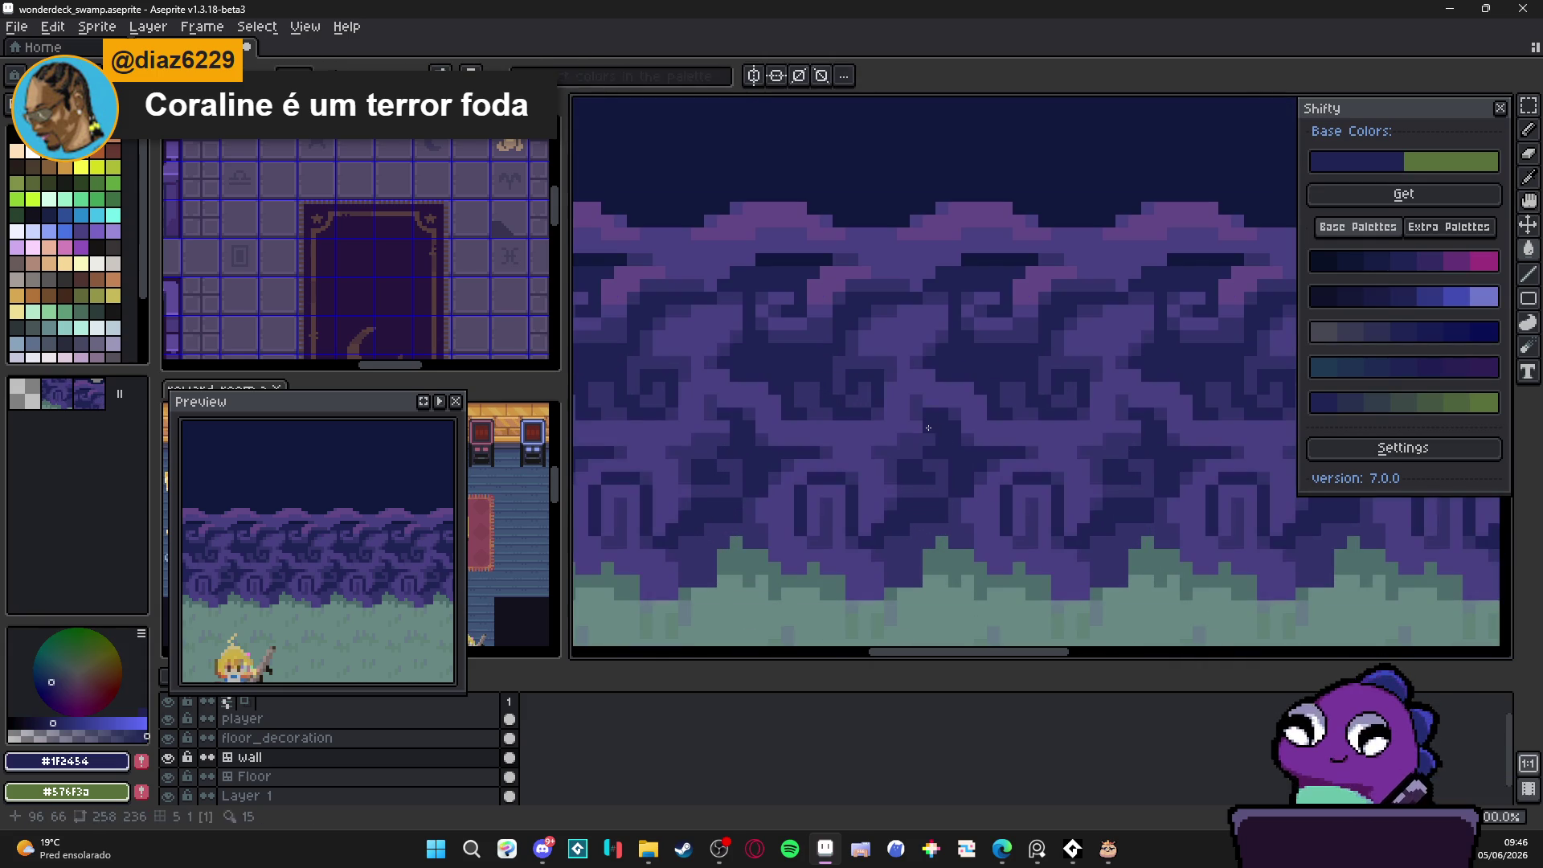
{"action": "left_click_drag", "start_coordinate": [927, 426], "coordinate": [929, 444]}
{"action": "left_click", "coordinate": [916, 415], "text": "alt"}
{"action": "left_click", "coordinate": [916, 426]}
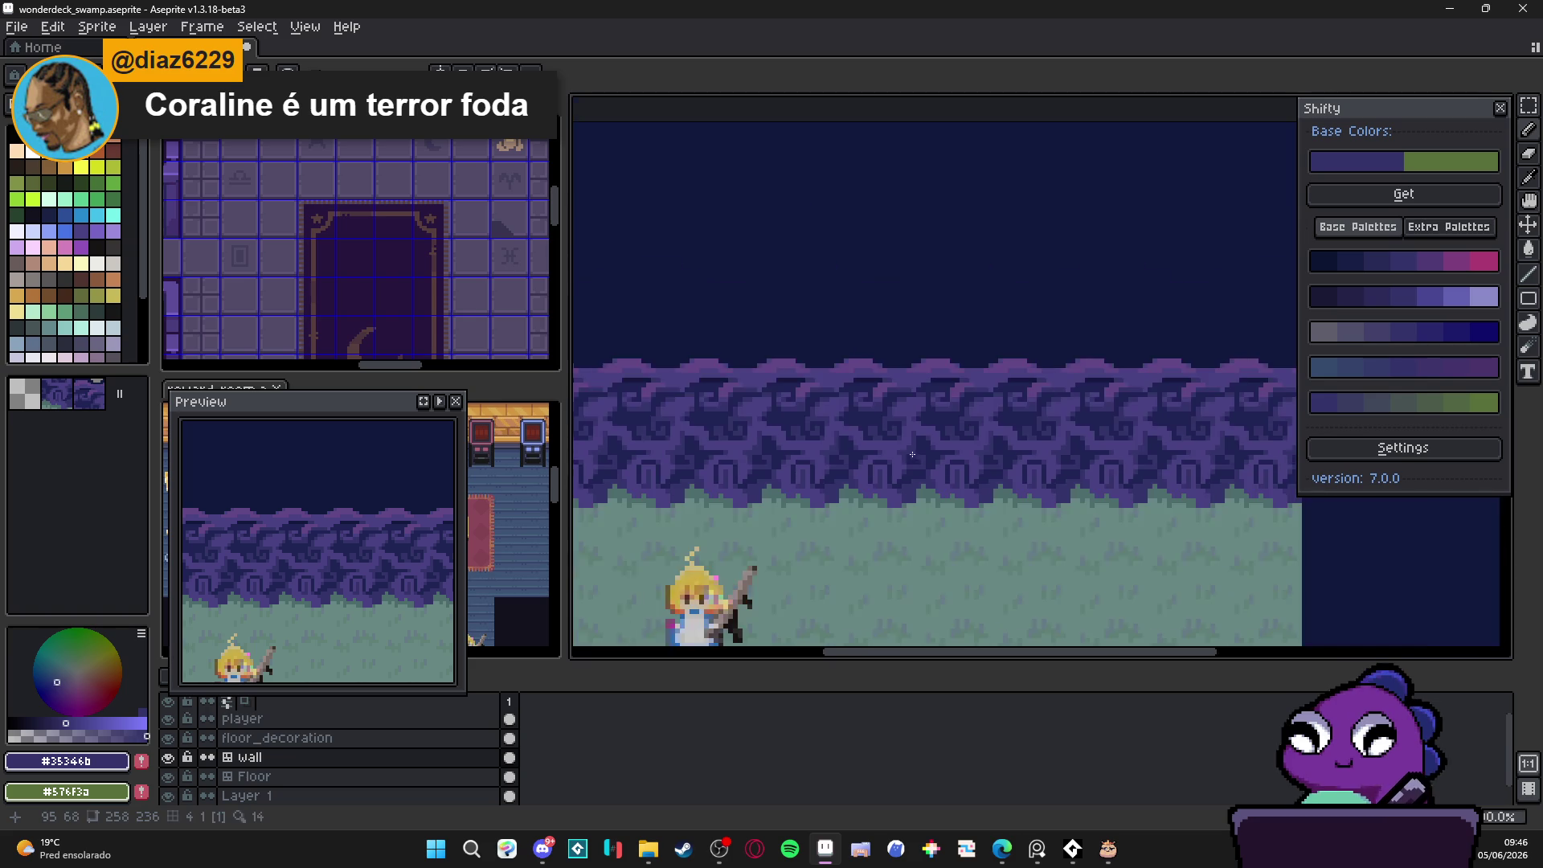
{"action": "left_click", "coordinate": [923, 447], "text": "alt"}
{"action": "left_click", "coordinate": [895, 458]}
{"action": "left_click", "coordinate": [896, 445]}
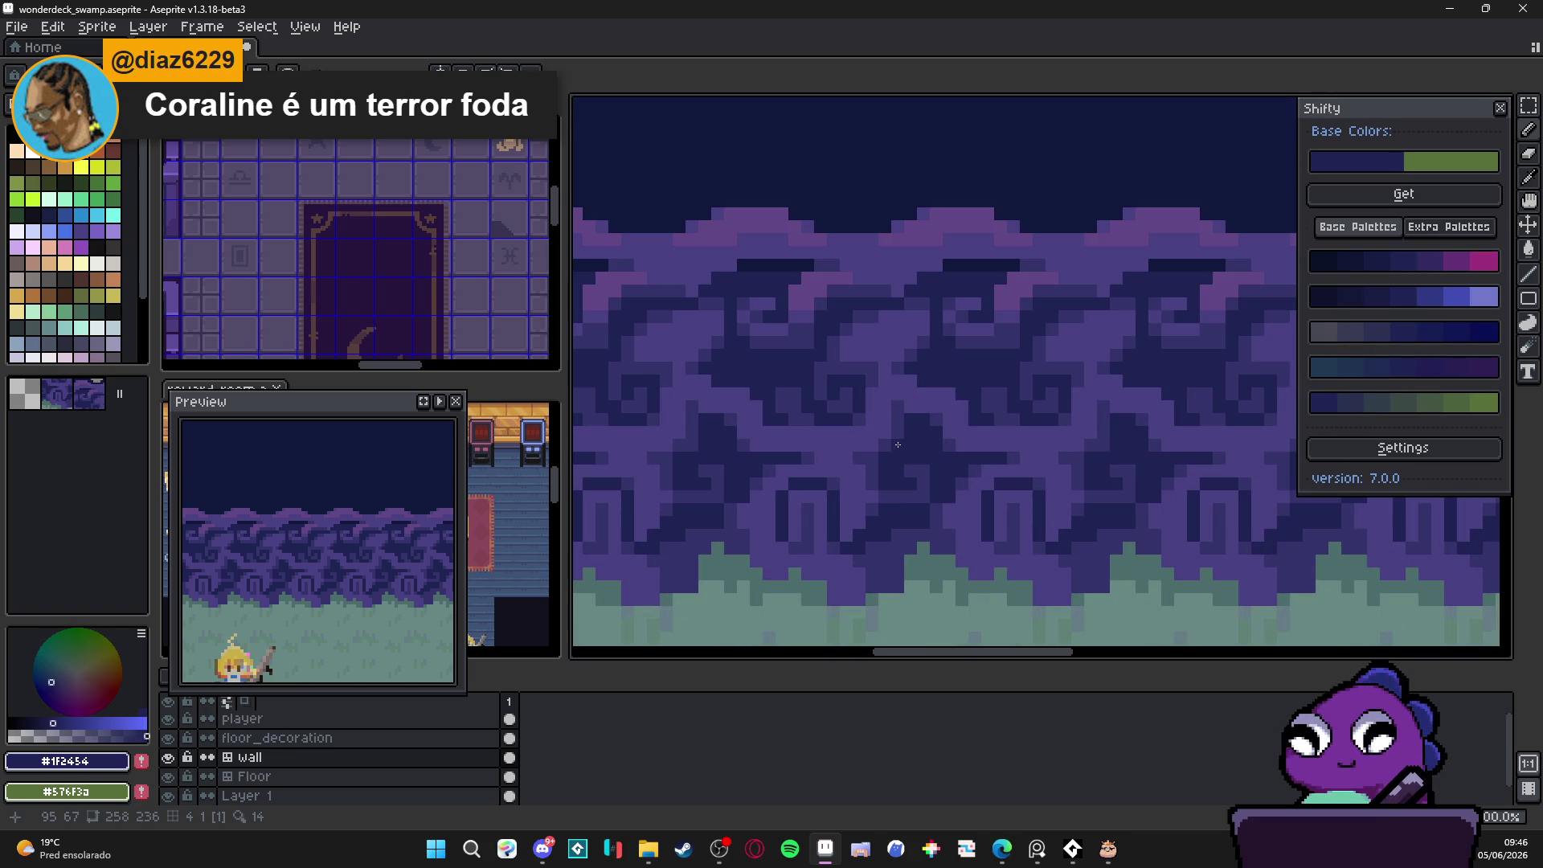
Step: Pick the darker #35346b and draw dark pixels along the wall pattern
{"action": "scroll", "coordinate": [894, 462], "scroll_direction": "down", "scroll_amount": 2}
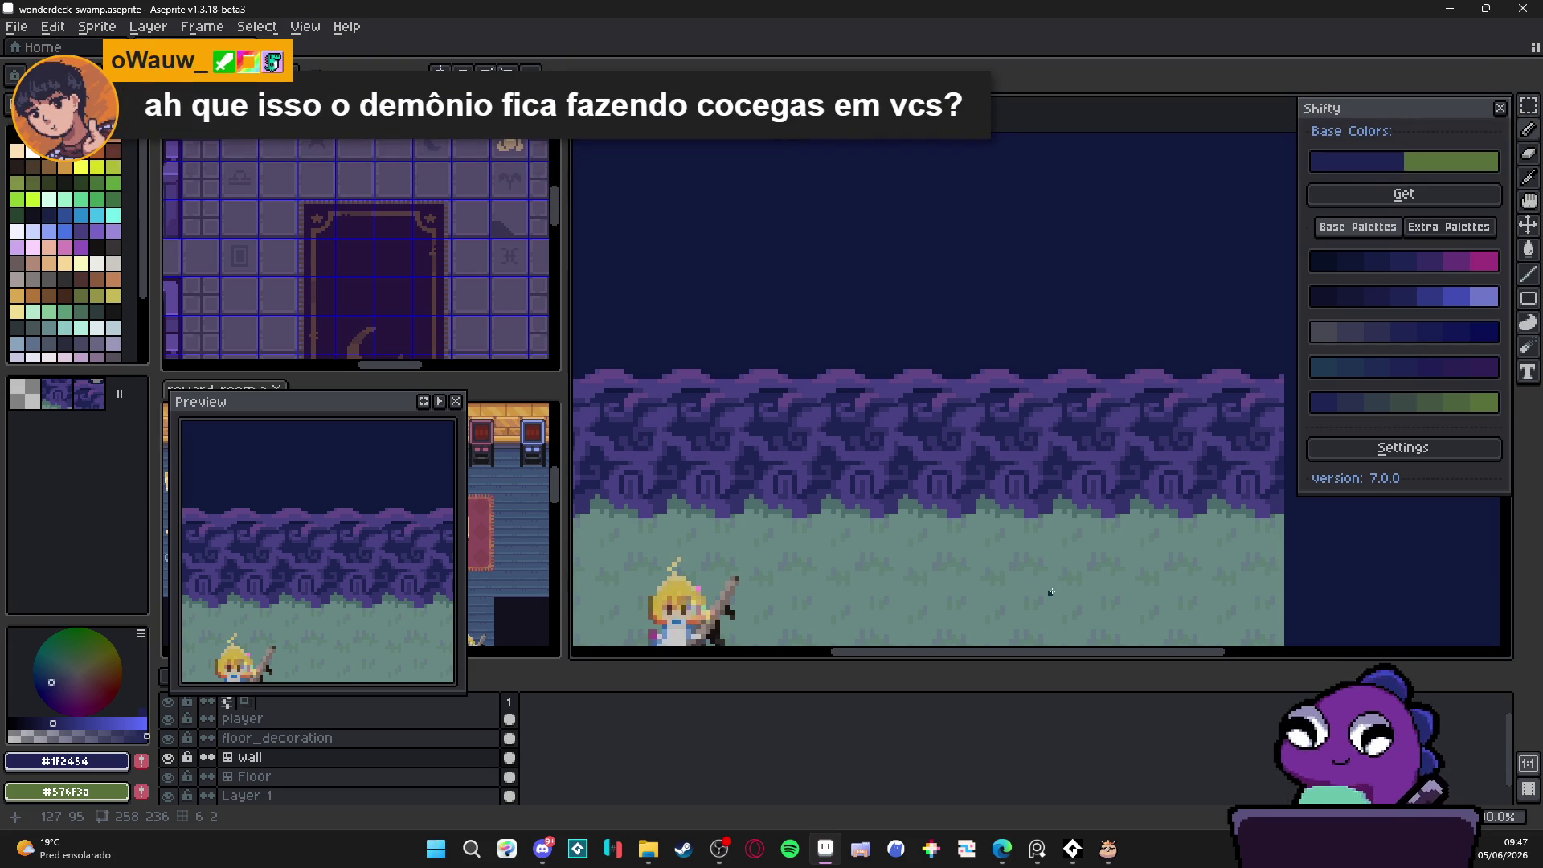
{"action": "scroll", "coordinate": [776, 431], "scroll_direction": "up", "scroll_amount": 2}
{"action": "scroll", "coordinate": [776, 431], "scroll_direction": "up", "scroll_amount": 2}
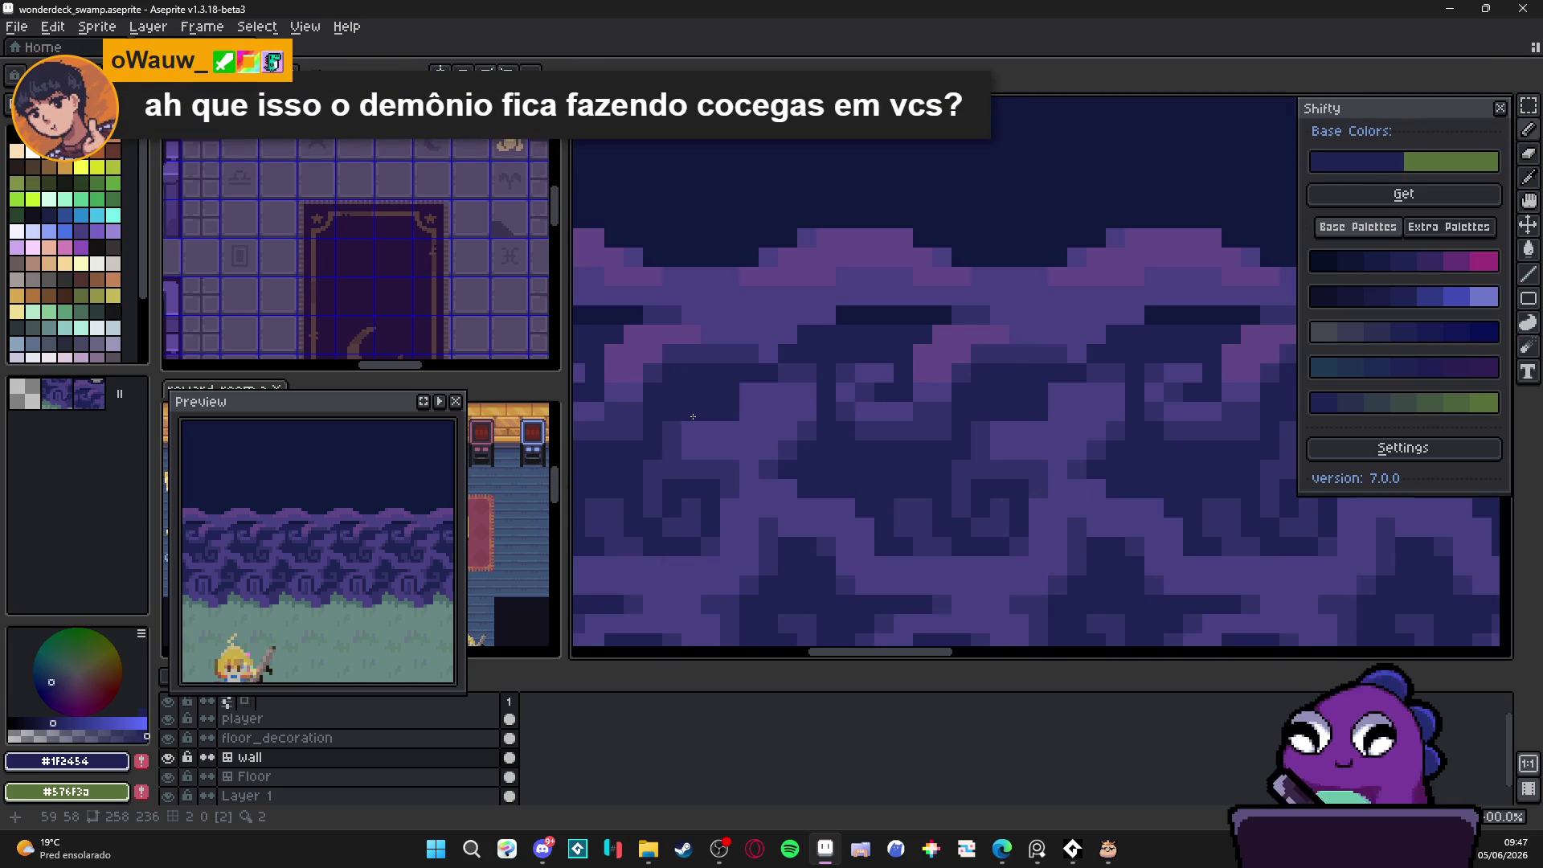
{"action": "left_click", "coordinate": [768, 411], "text": "alt"}
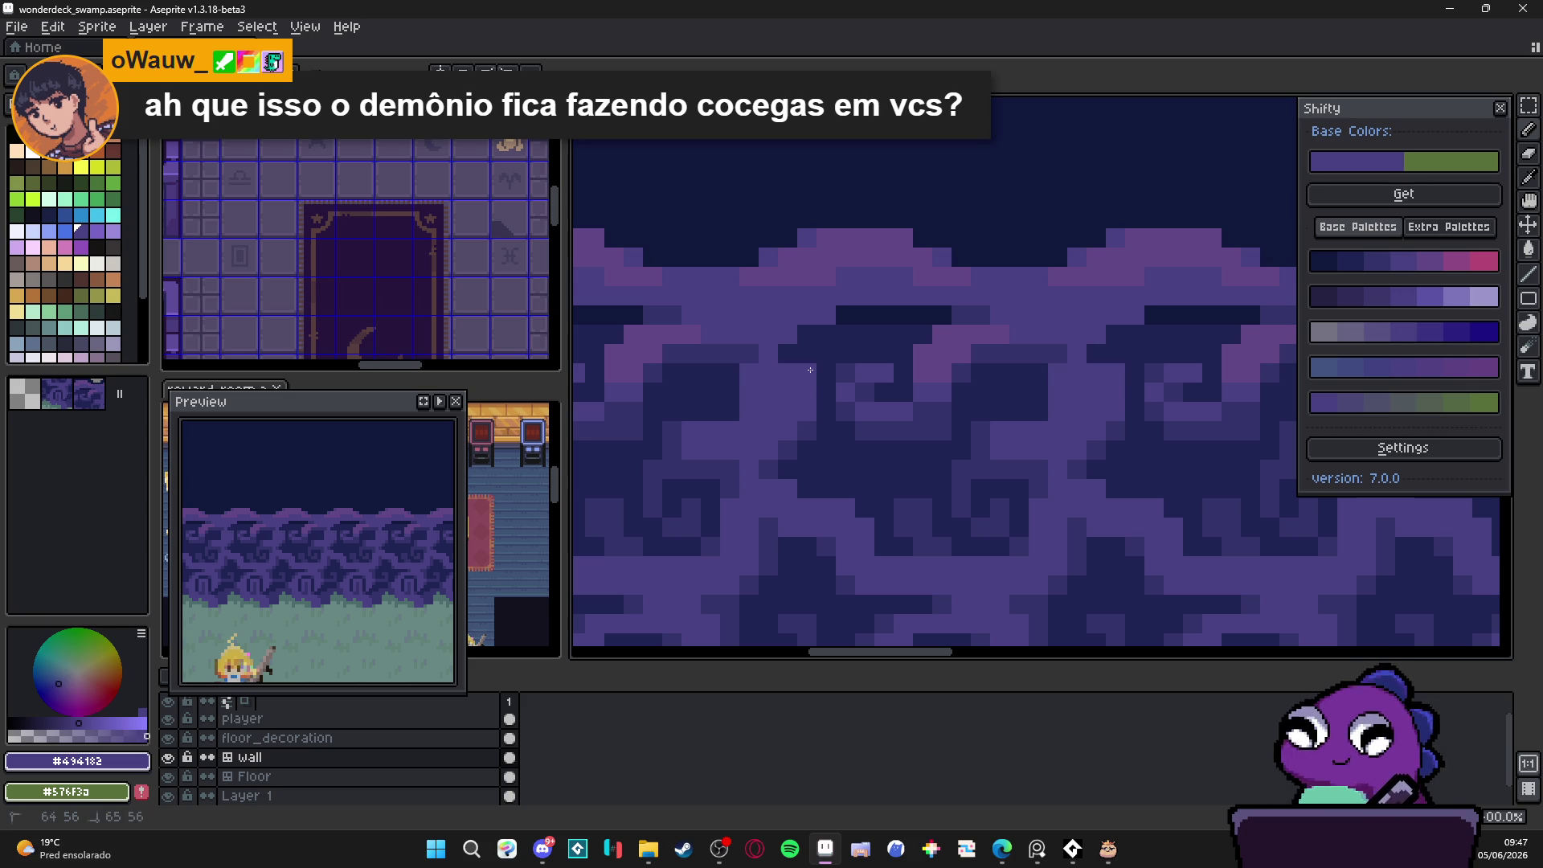
{"action": "left_click", "coordinate": [811, 447], "text": "alt"}
{"action": "scroll", "coordinate": [810, 447], "scroll_direction": "down", "scroll_amount": 2}
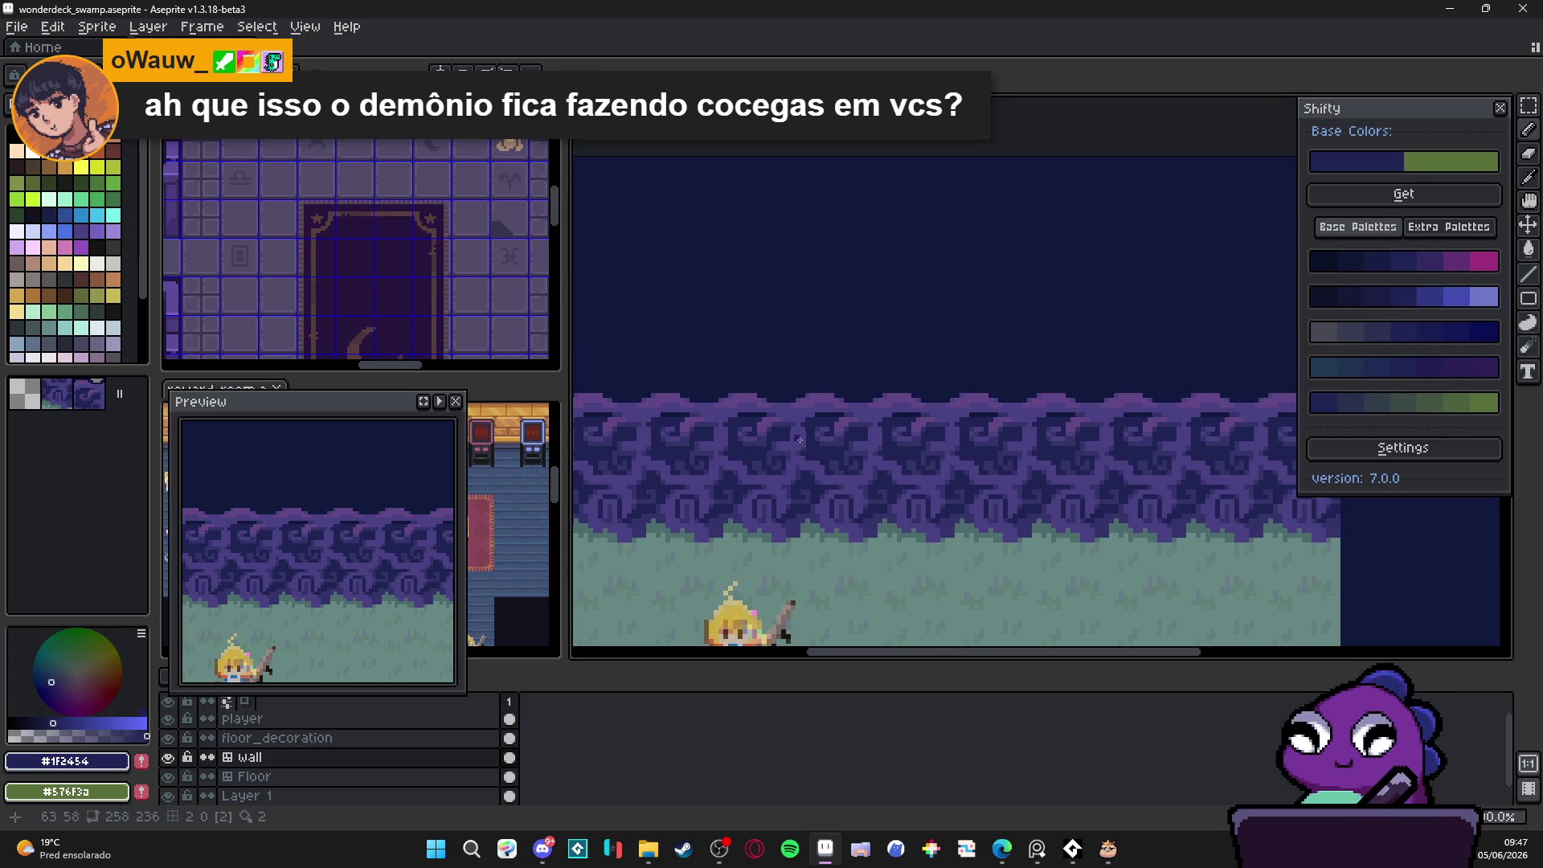
{"action": "scroll", "coordinate": [794, 438], "scroll_direction": "up", "scroll_amount": 3}
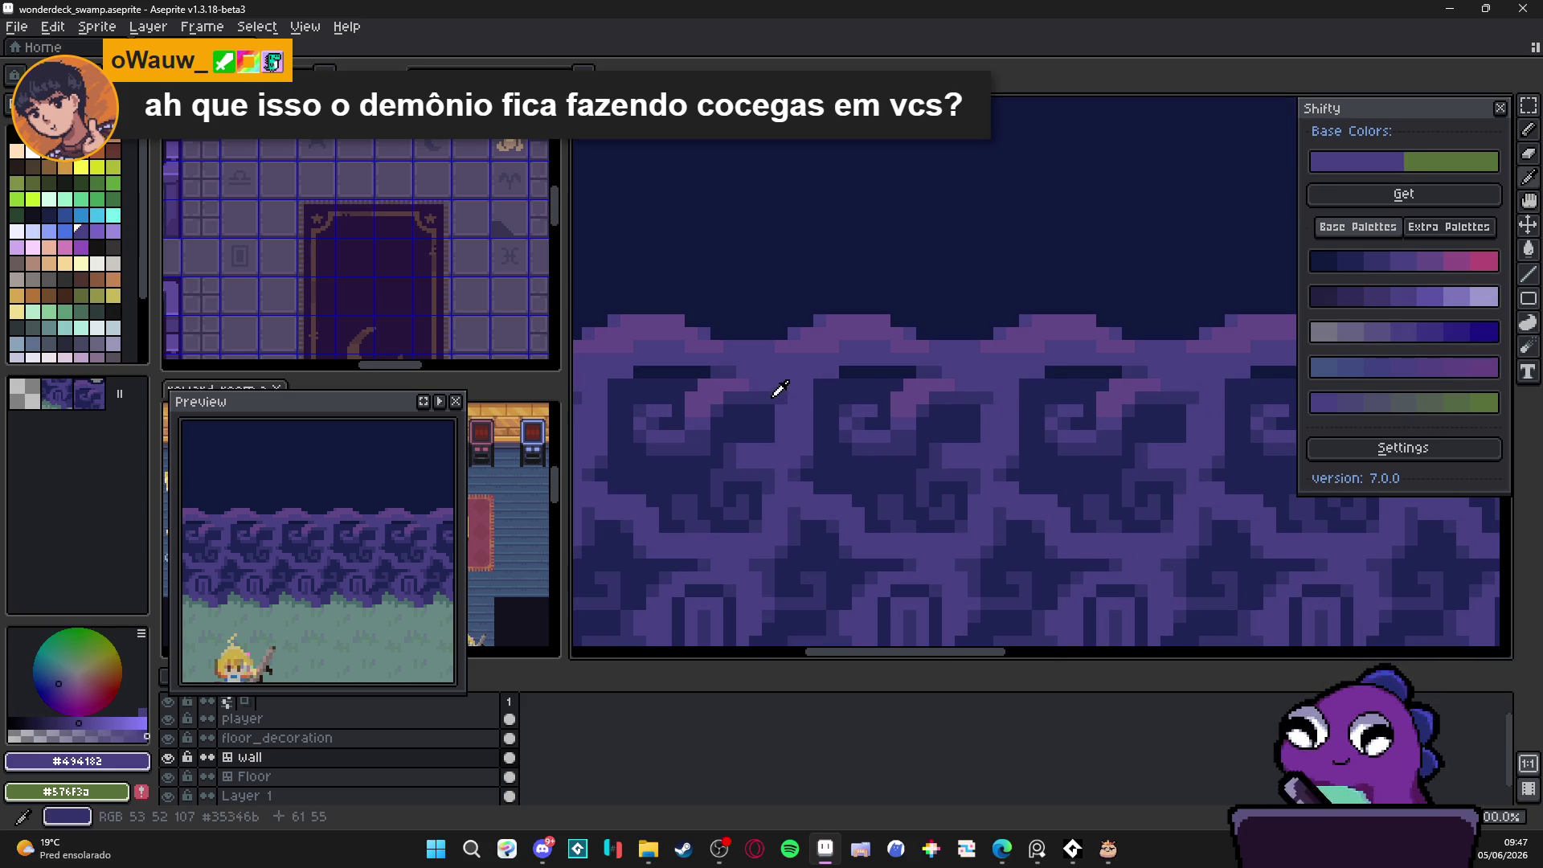
{"action": "left_click", "coordinate": [783, 391], "text": "alt"}
{"action": "left_click_drag", "start_coordinate": [787, 386], "coordinate": [810, 374]}
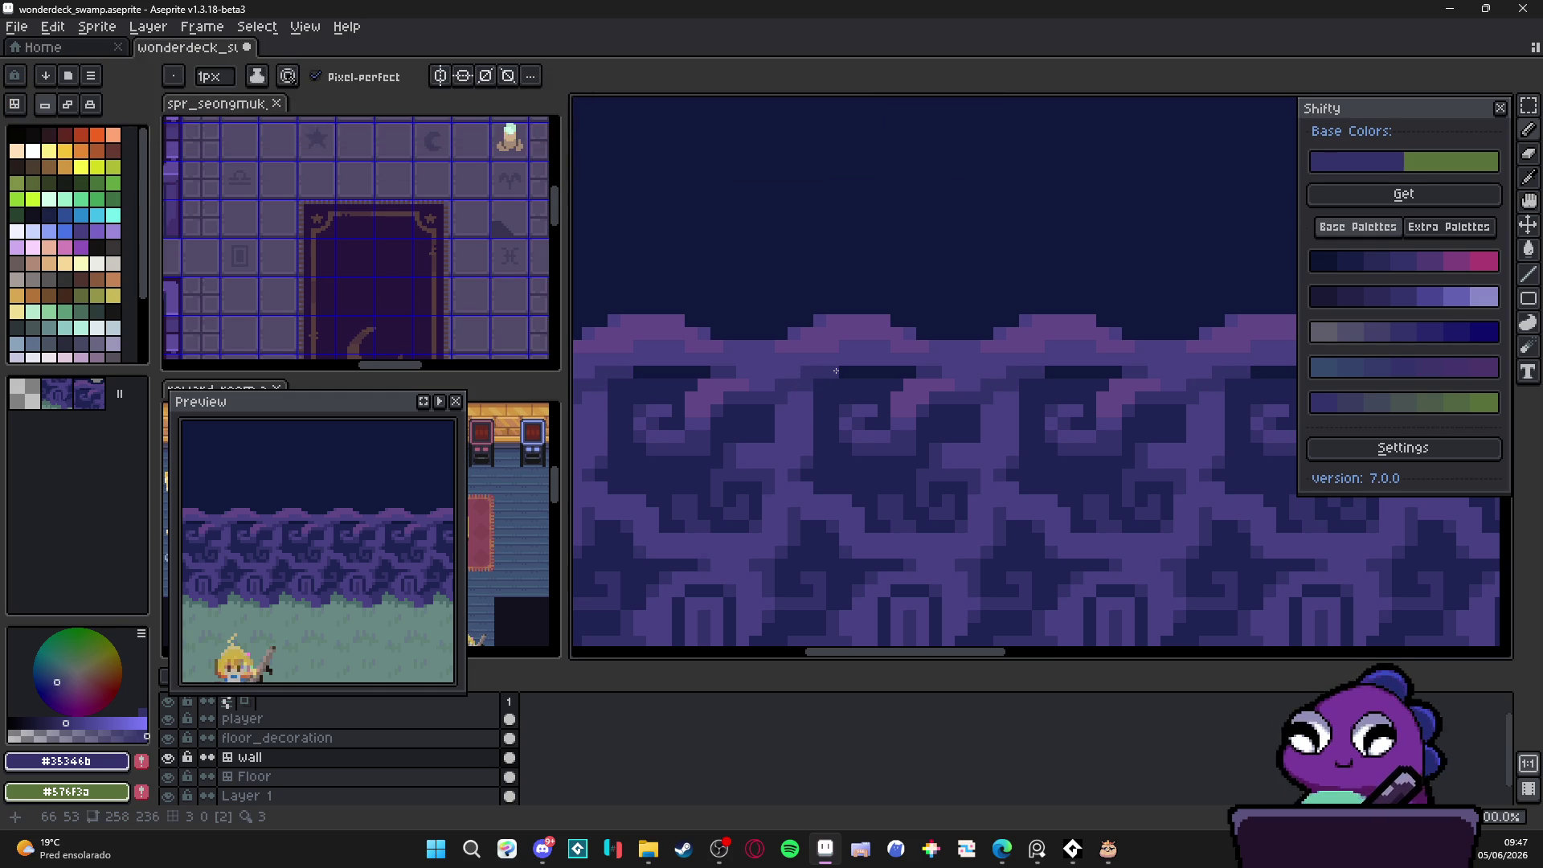
{"action": "left_click", "coordinate": [866, 358]}
Step: Add more dark pixels and short strokes to the wall swirl
{"action": "scroll", "coordinate": [853, 364], "scroll_direction": "down", "scroll_amount": 2}
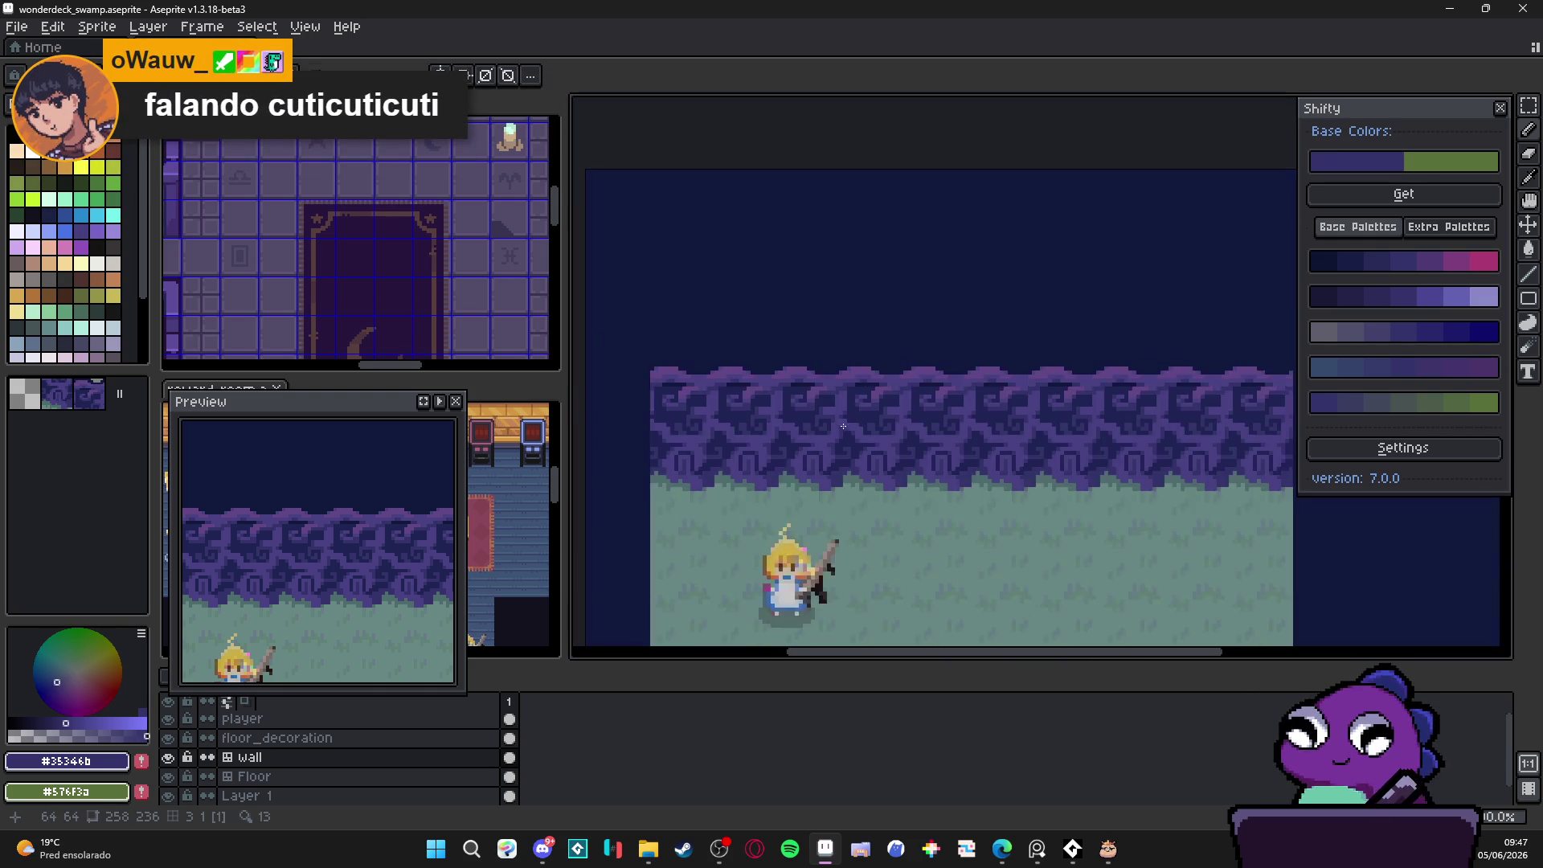
{"action": "scroll", "coordinate": [850, 366], "scroll_direction": "up", "scroll_amount": 2}
{"action": "left_click_drag", "start_coordinate": [847, 368], "coordinate": [834, 377]}
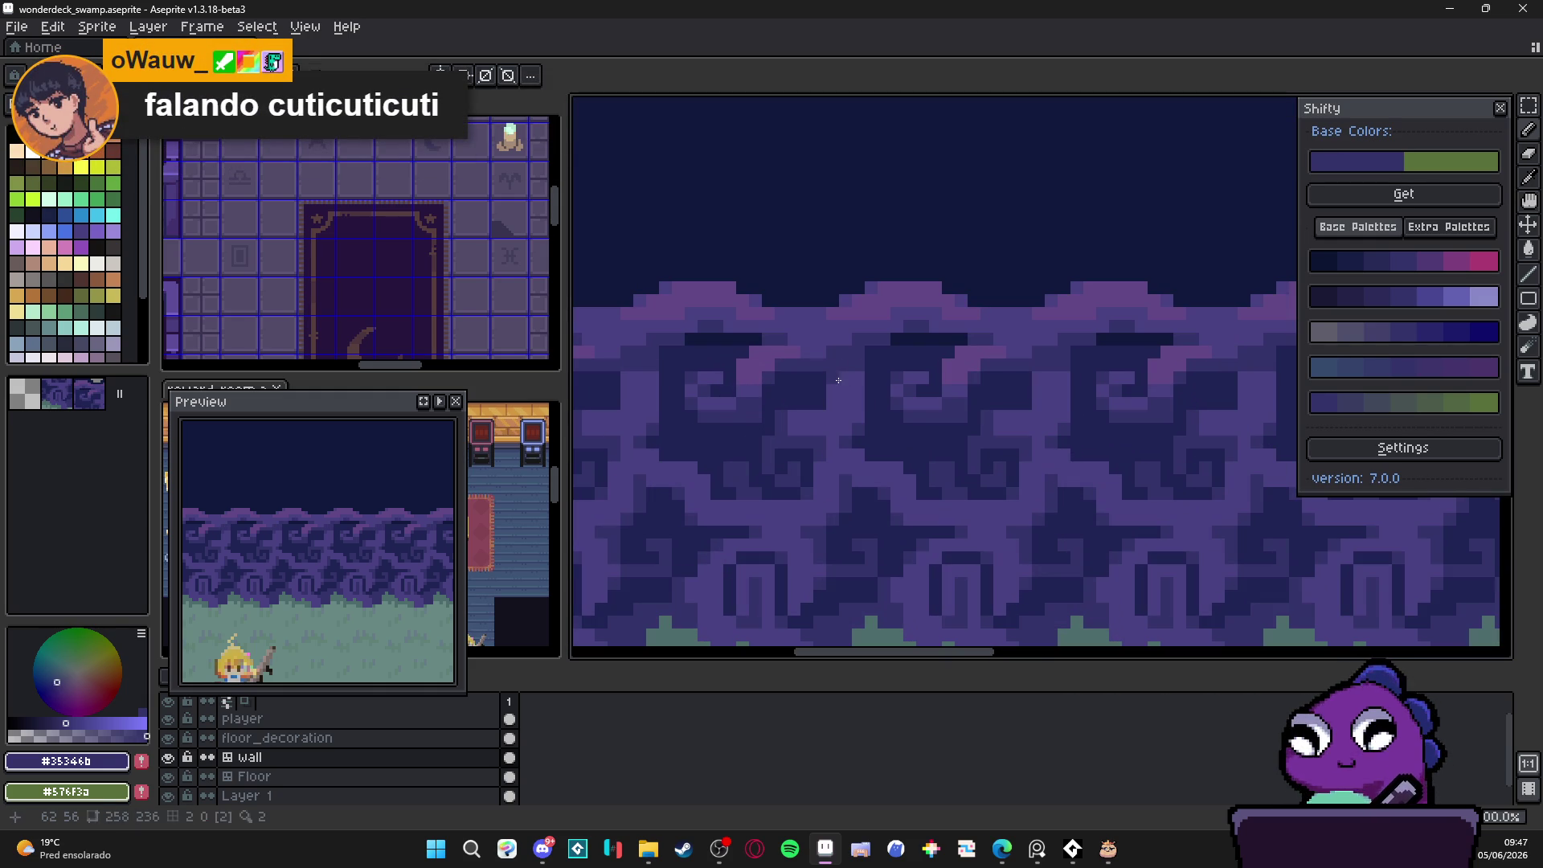
{"action": "scroll", "coordinate": [860, 409], "scroll_direction": "down", "scroll_amount": 2}
{"action": "scroll", "coordinate": [860, 410], "scroll_direction": "up", "scroll_amount": 2}
{"action": "left_click", "coordinate": [854, 389]}
{"action": "left_click_drag", "start_coordinate": [841, 378], "coordinate": [844, 419]}
{"action": "left_click", "coordinate": [832, 384]}
{"action": "left_click", "coordinate": [828, 396]}
{"action": "left_click", "coordinate": [831, 408]}
{"action": "left_click", "coordinate": [831, 409]}
{"action": "left_click_drag", "start_coordinate": [831, 408], "coordinate": [850, 424]}
Step: Resample navy and #35346b, select the Pencil and save wonderdeck_swamp.aseprite
{"action": "left_click", "coordinate": [850, 417], "text": "alt"}
{"action": "scroll", "coordinate": [851, 419], "scroll_direction": "down", "scroll_amount": 2}
{"action": "left_click", "coordinate": [861, 423], "text": "alt"}
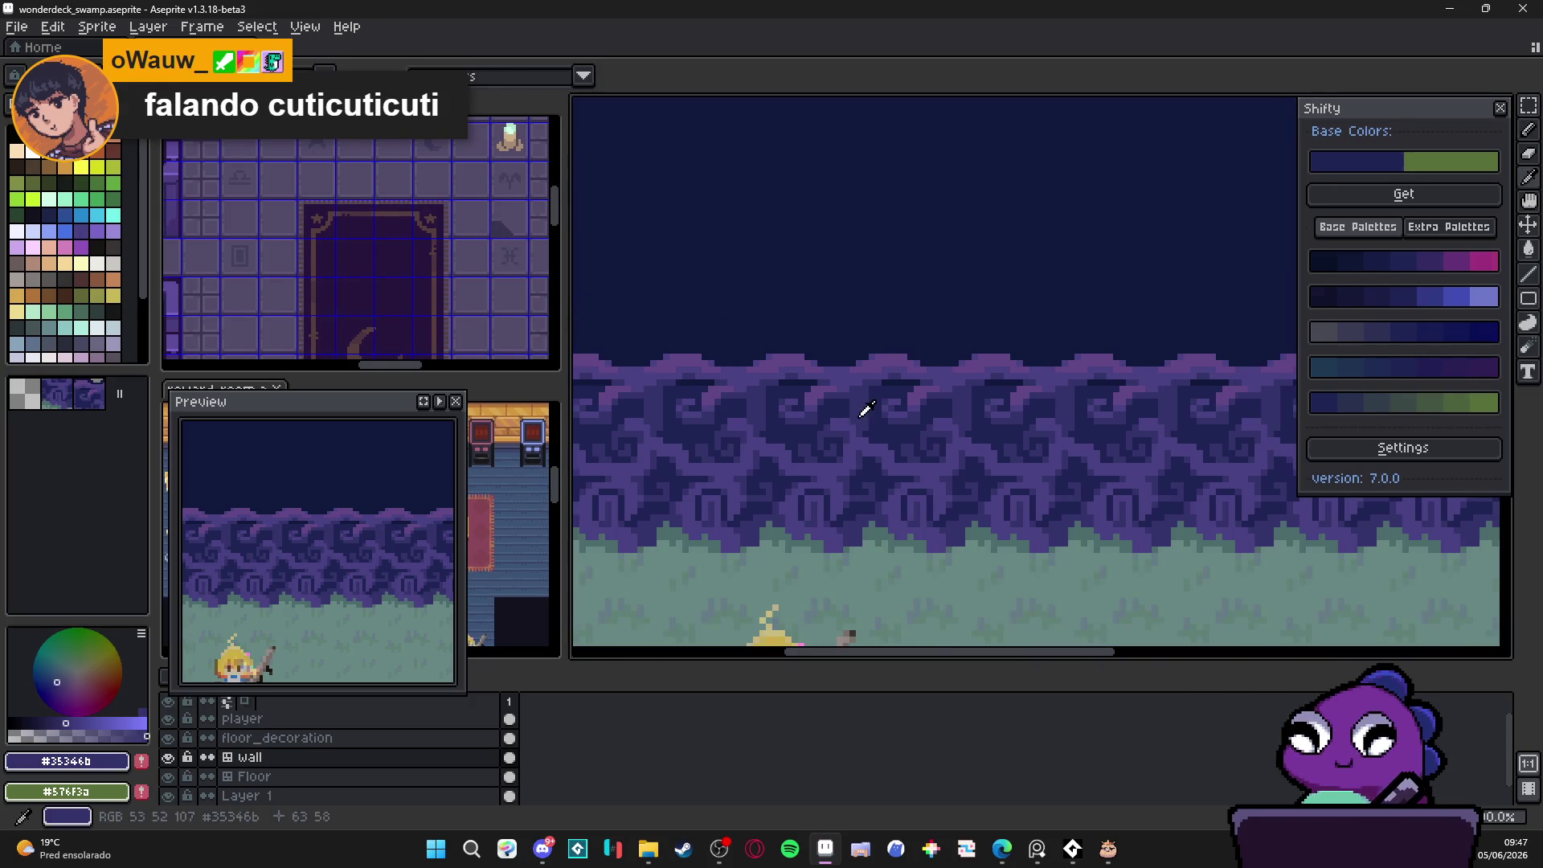
{"action": "scroll", "coordinate": [861, 424], "scroll_direction": "up", "scroll_amount": 2}
{"action": "scroll", "coordinate": [885, 463], "scroll_direction": "down", "scroll_amount": 3}
{"action": "scroll", "coordinate": [885, 463], "scroll_direction": "down", "scroll_amount": 2}
{"action": "scroll", "coordinate": [883, 430], "scroll_direction": "up", "scroll_amount": 1}
{"action": "scroll", "coordinate": [883, 430], "scroll_direction": "up", "scroll_amount": 1}
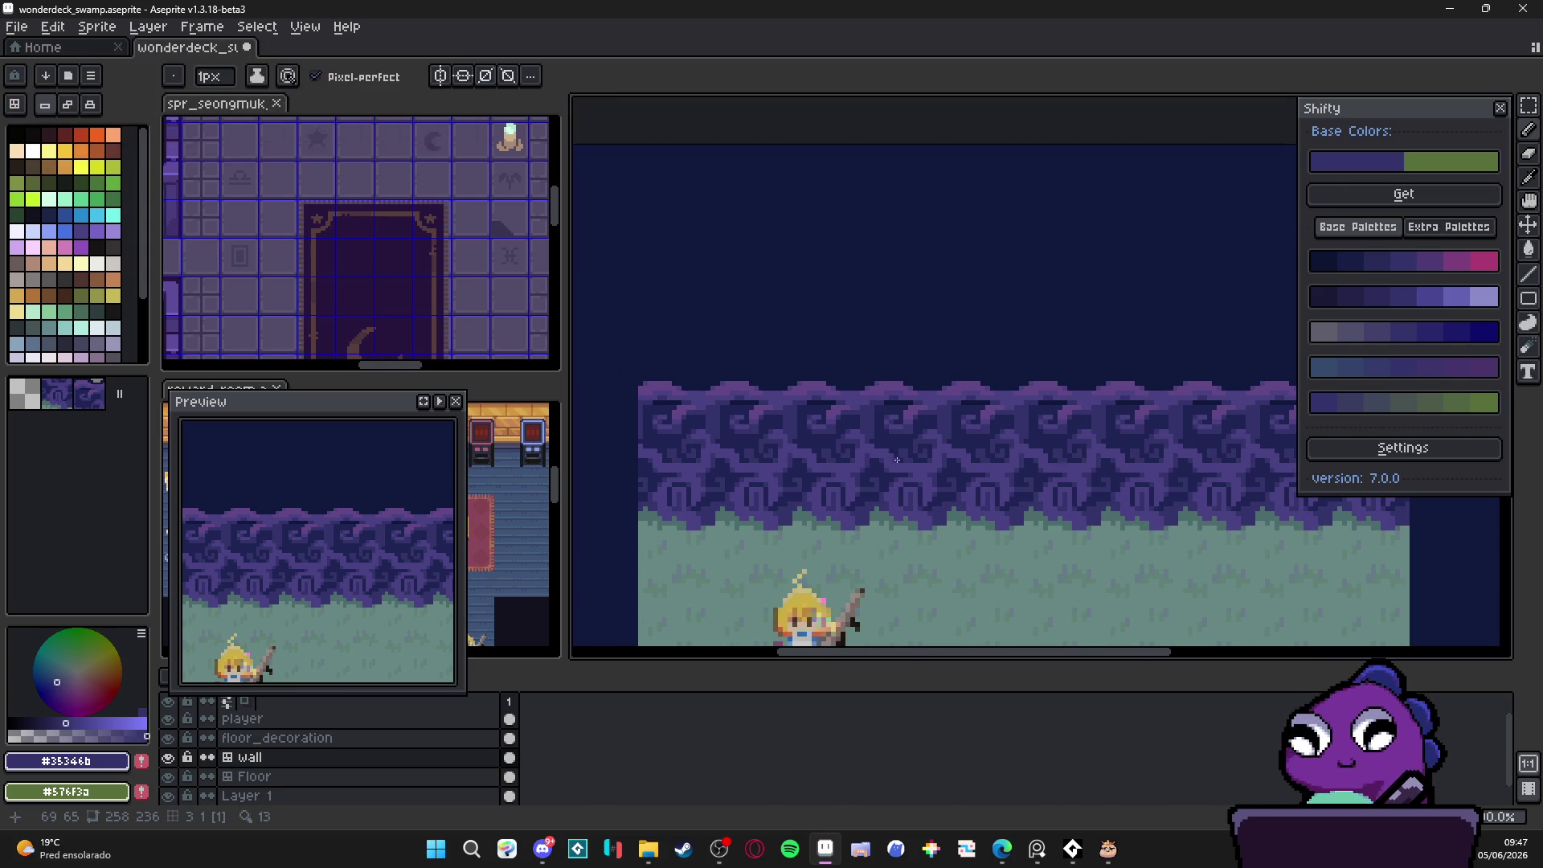
{"action": "scroll", "coordinate": [853, 460], "scroll_direction": "down", "scroll_amount": 1}
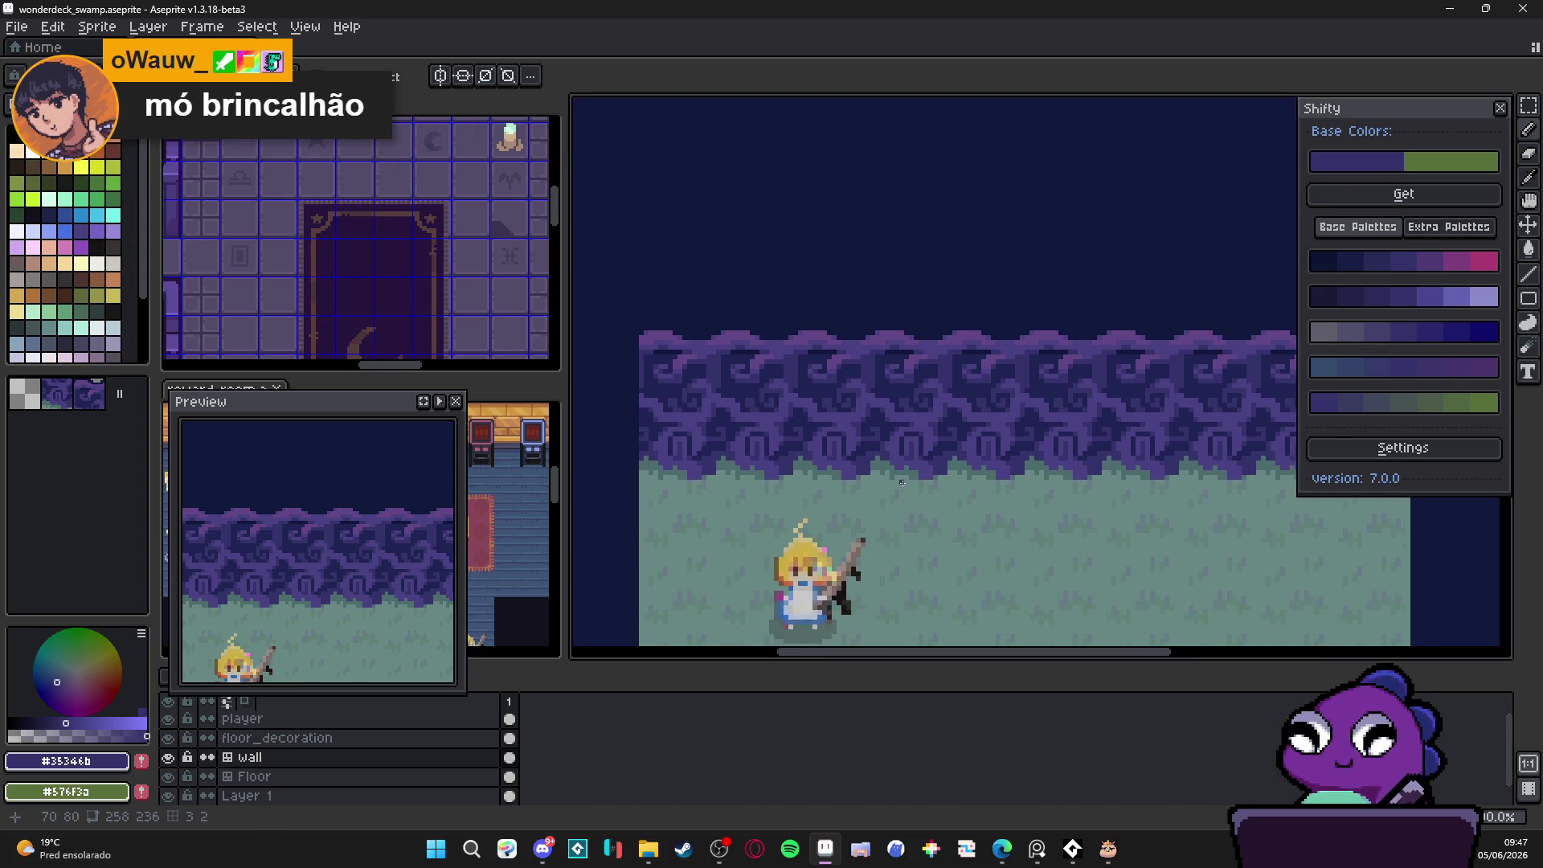
{"action": "key", "text": "v"}
{"action": "key", "text": "b"}
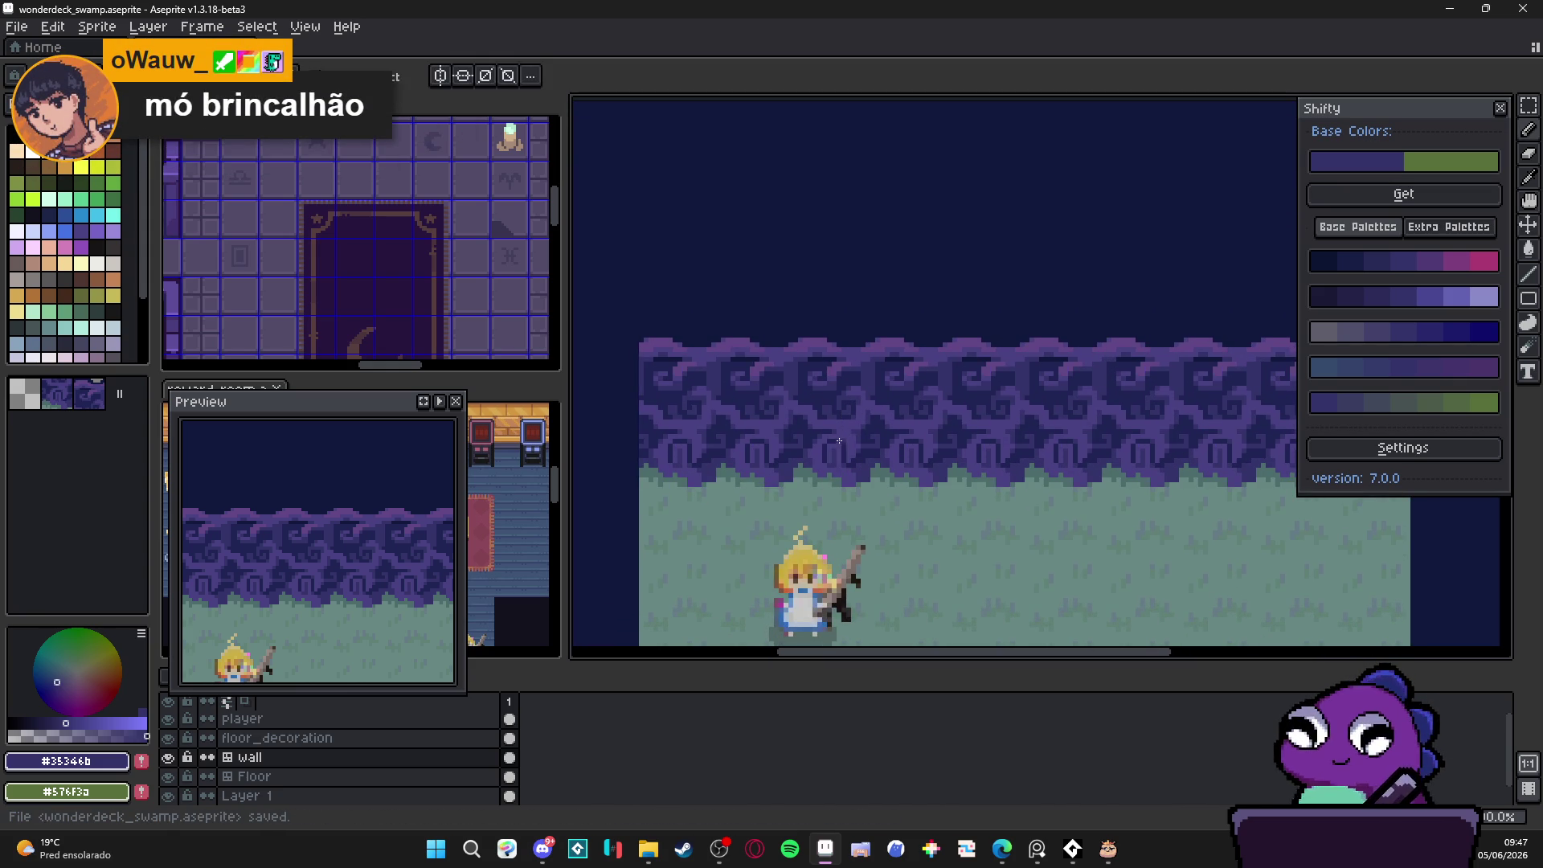
{"action": "key", "text": "ctrl+s"}
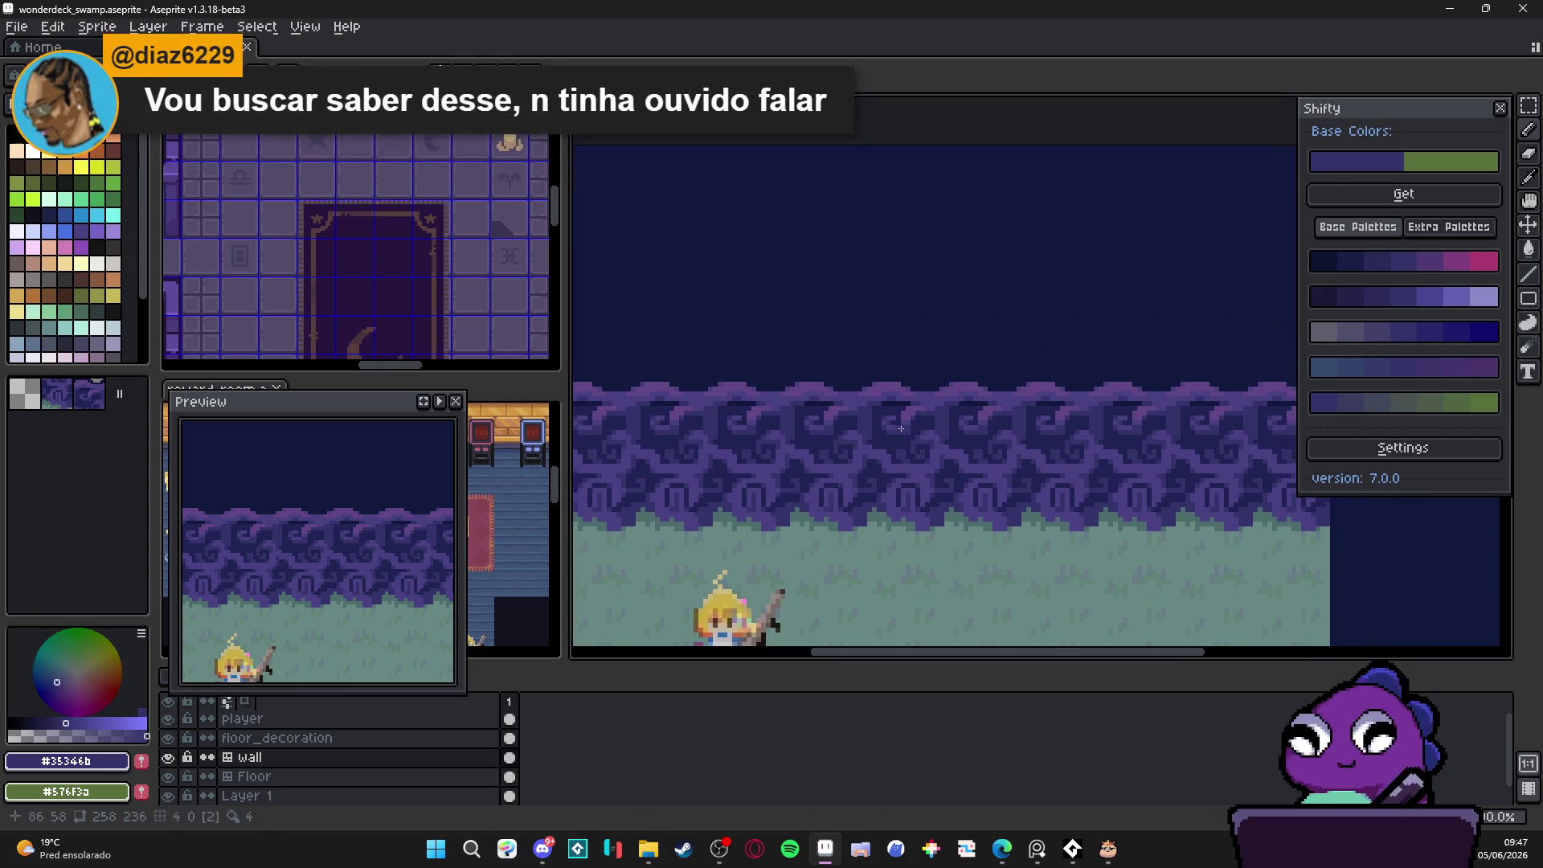
Step: Pan down over the room's lower floor, save the sprite again, then zoom the wall tiles
{"action": "scroll", "coordinate": [875, 414], "scroll_direction": "down", "scroll_amount": 1}
{"action": "left_click_drag", "start_coordinate": [880, 418], "coordinate": [877, 387]}
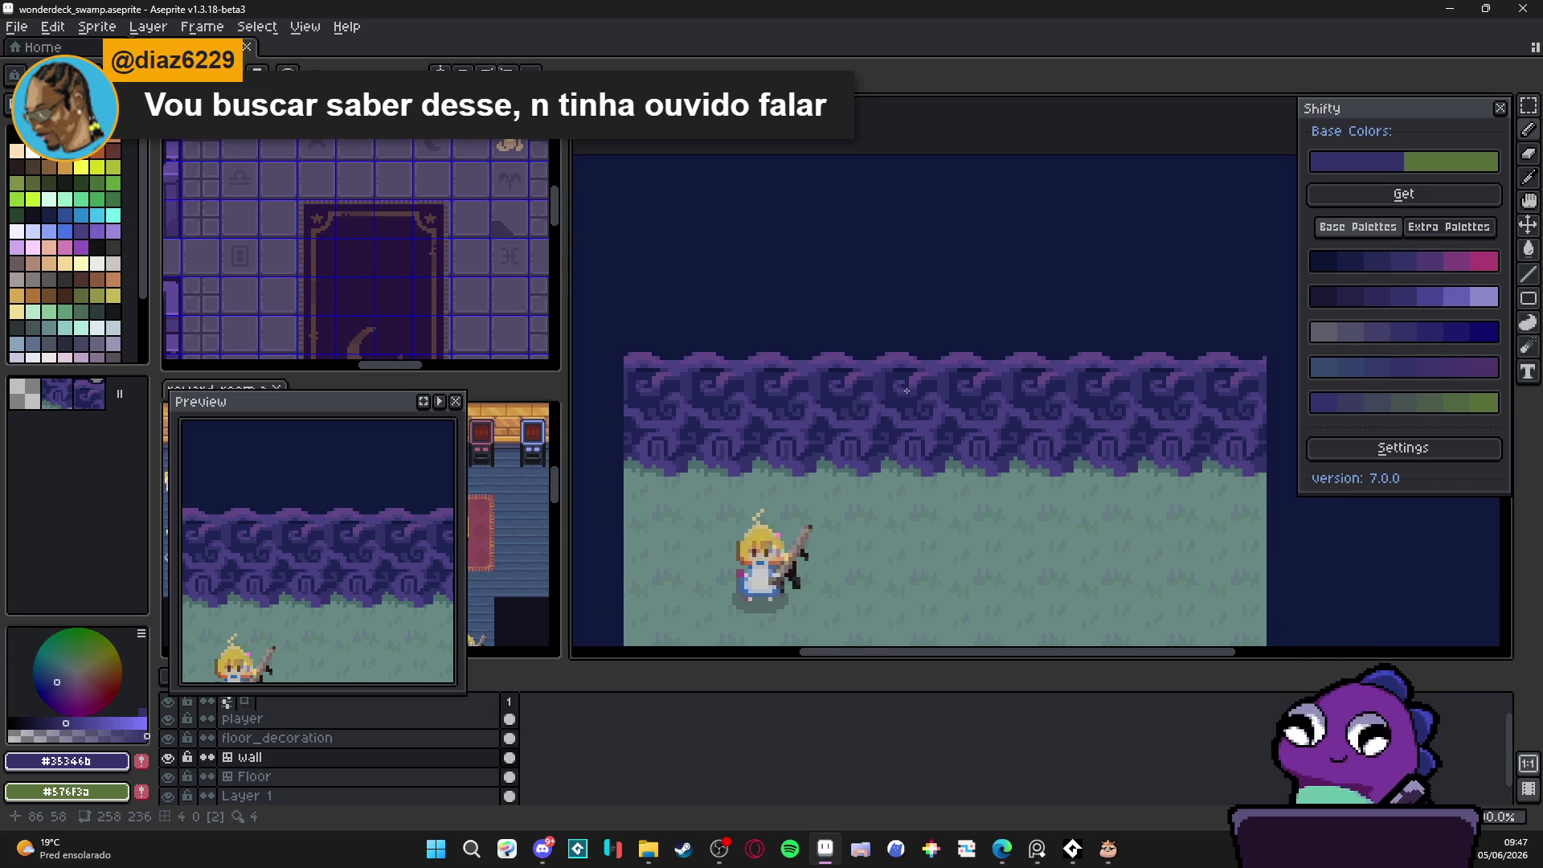
{"action": "scroll", "coordinate": [848, 405], "scroll_direction": "down", "scroll_amount": 1}
{"action": "scroll", "coordinate": [875, 424], "scroll_direction": "down", "scroll_amount": 1}
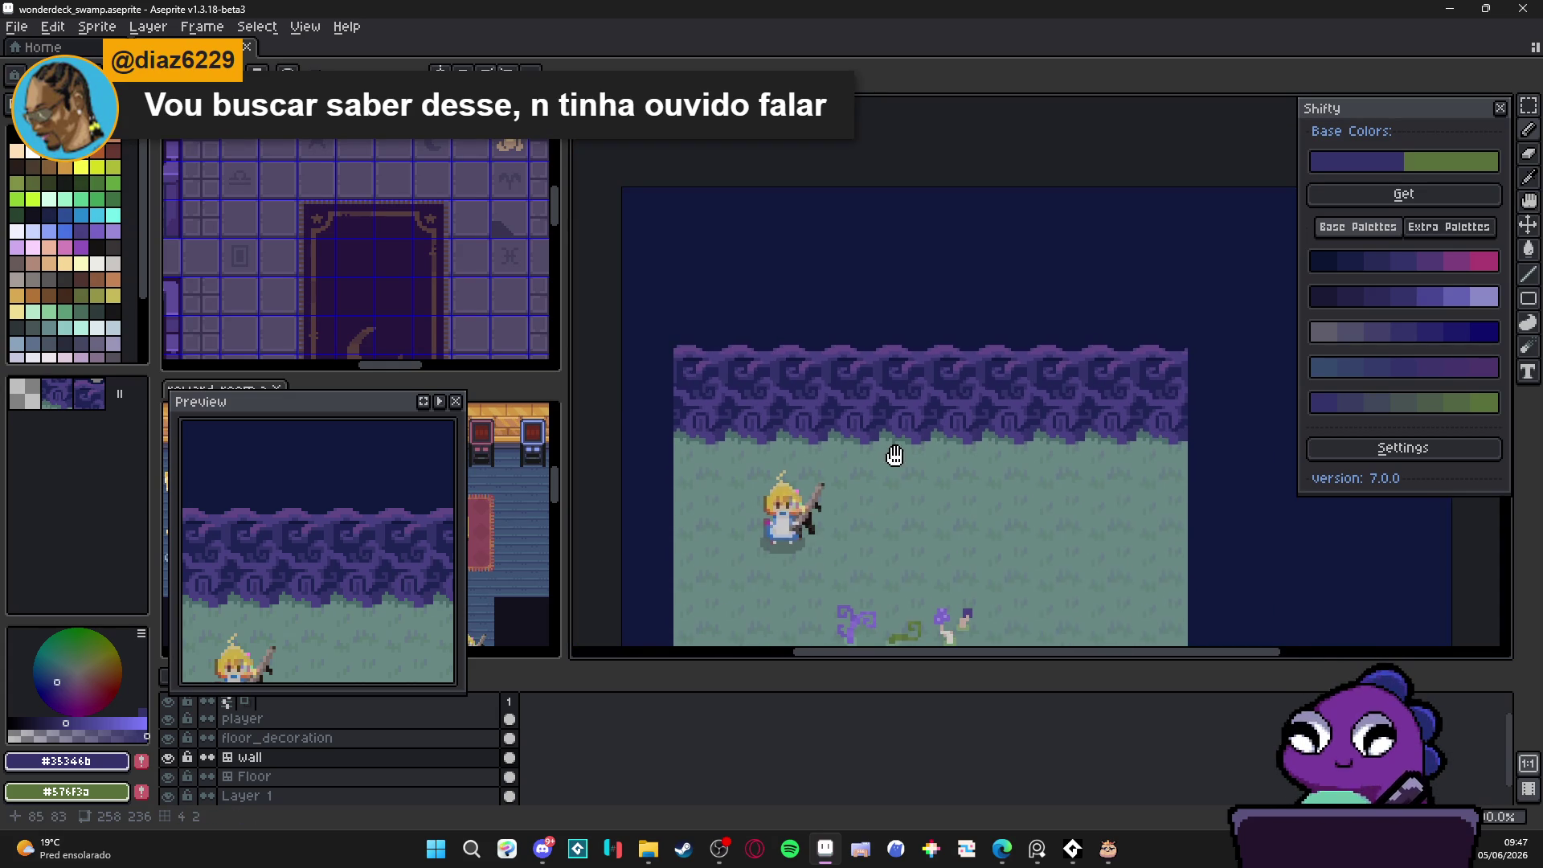
{"action": "scroll", "coordinate": [891, 463], "scroll_direction": "down", "scroll_amount": 1}
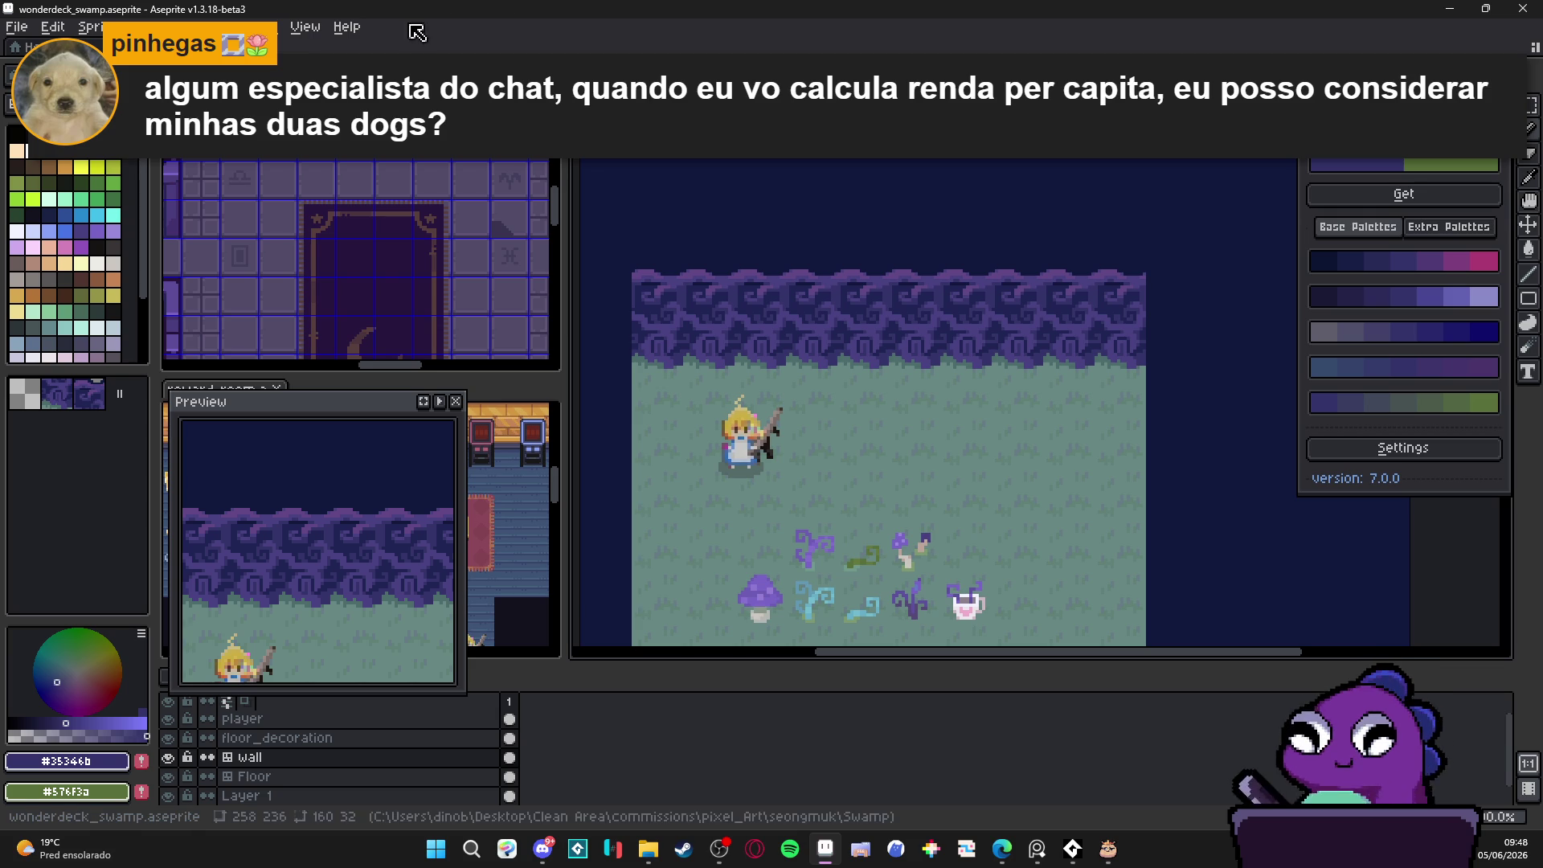
{"action": "key", "text": "ctrl+s"}
{"action": "scroll", "coordinate": [733, 401], "scroll_direction": "down", "scroll_amount": 2}
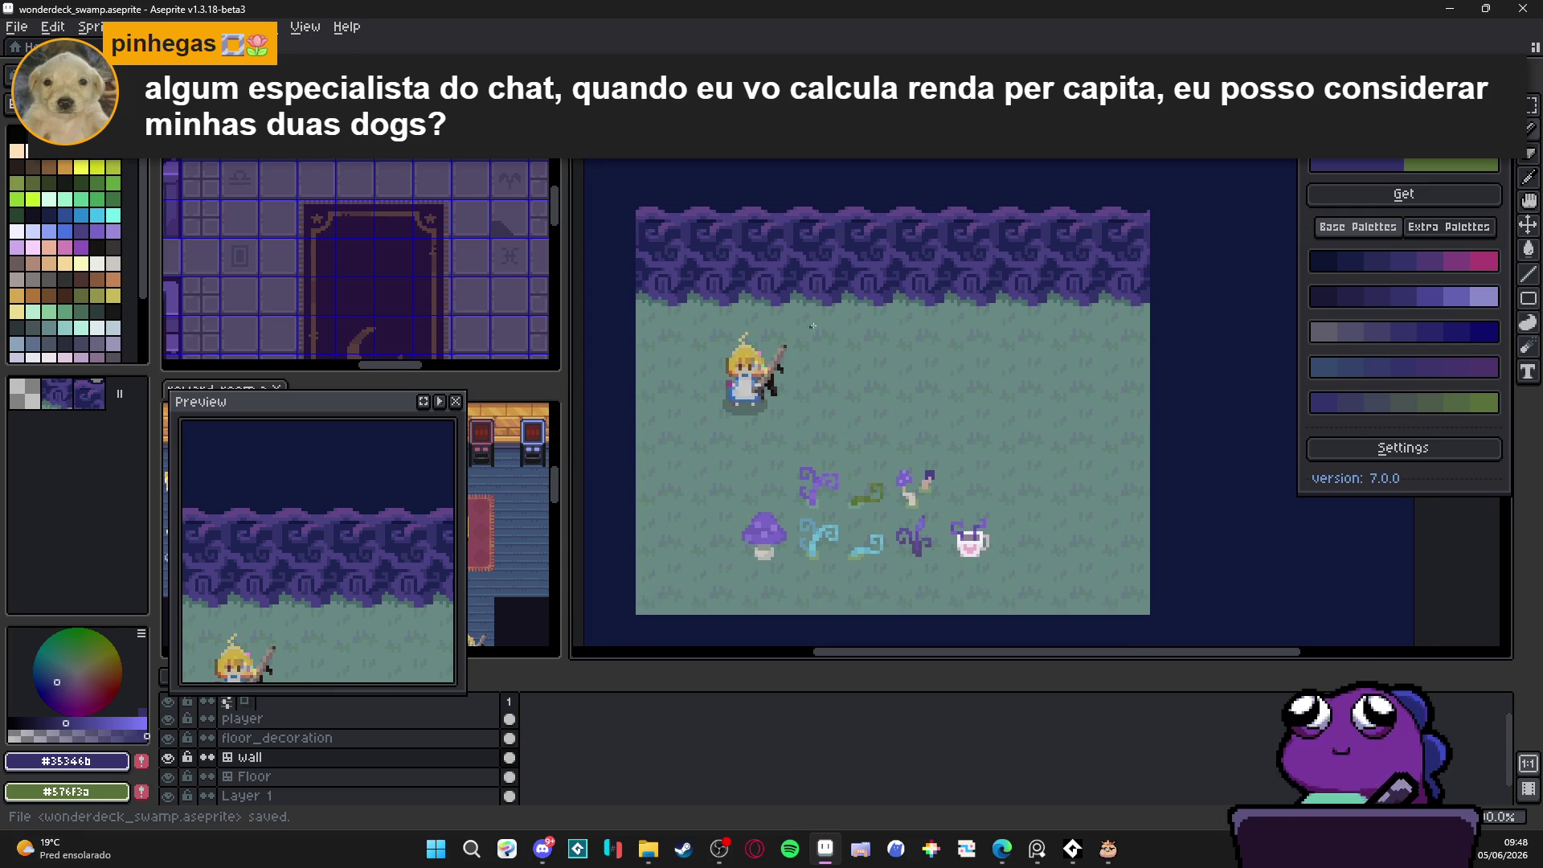
{"action": "scroll", "coordinate": [827, 349], "scroll_direction": "up", "scroll_amount": 5}
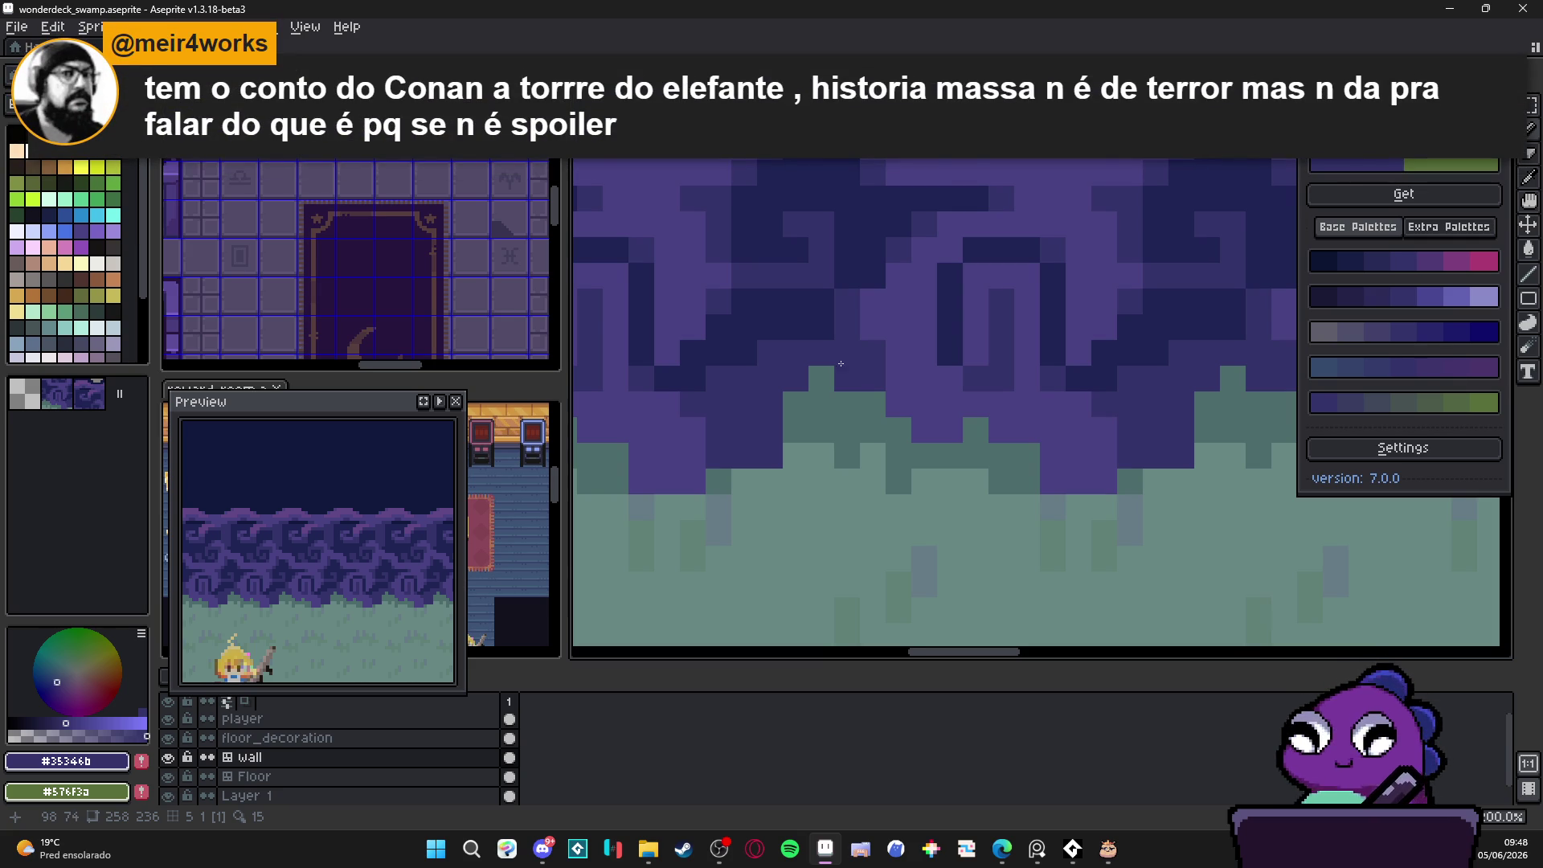
Step: Zoom into the wall tiles and eyedrop the darkest navy #11183c as the foreground colour
{"action": "scroll", "coordinate": [842, 361], "scroll_direction": "down", "scroll_amount": 3}
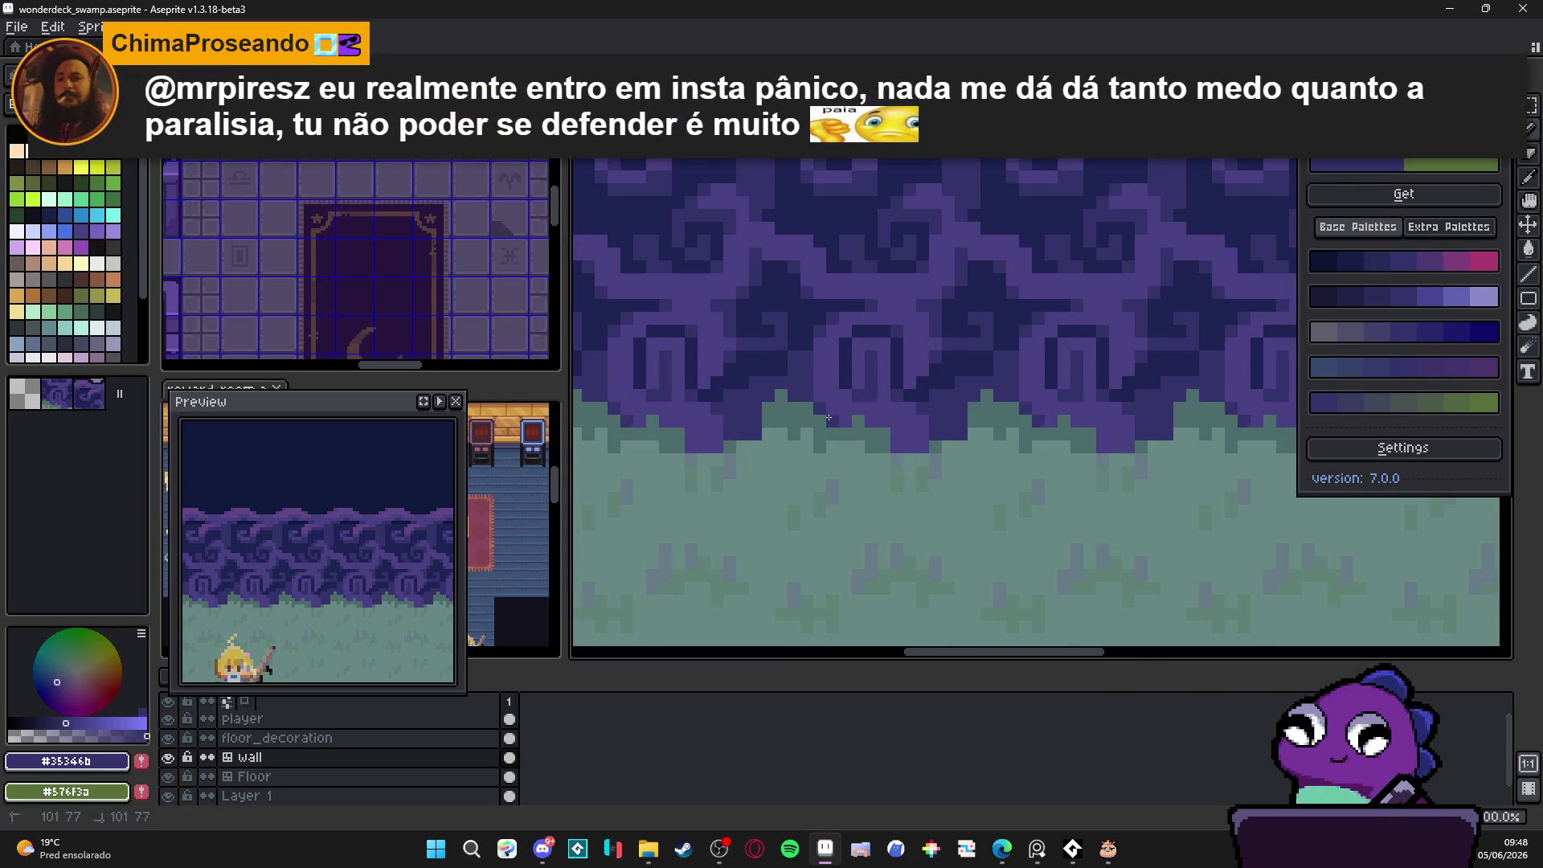
{"action": "scroll", "coordinate": [876, 413], "scroll_direction": "down", "scroll_amount": 2}
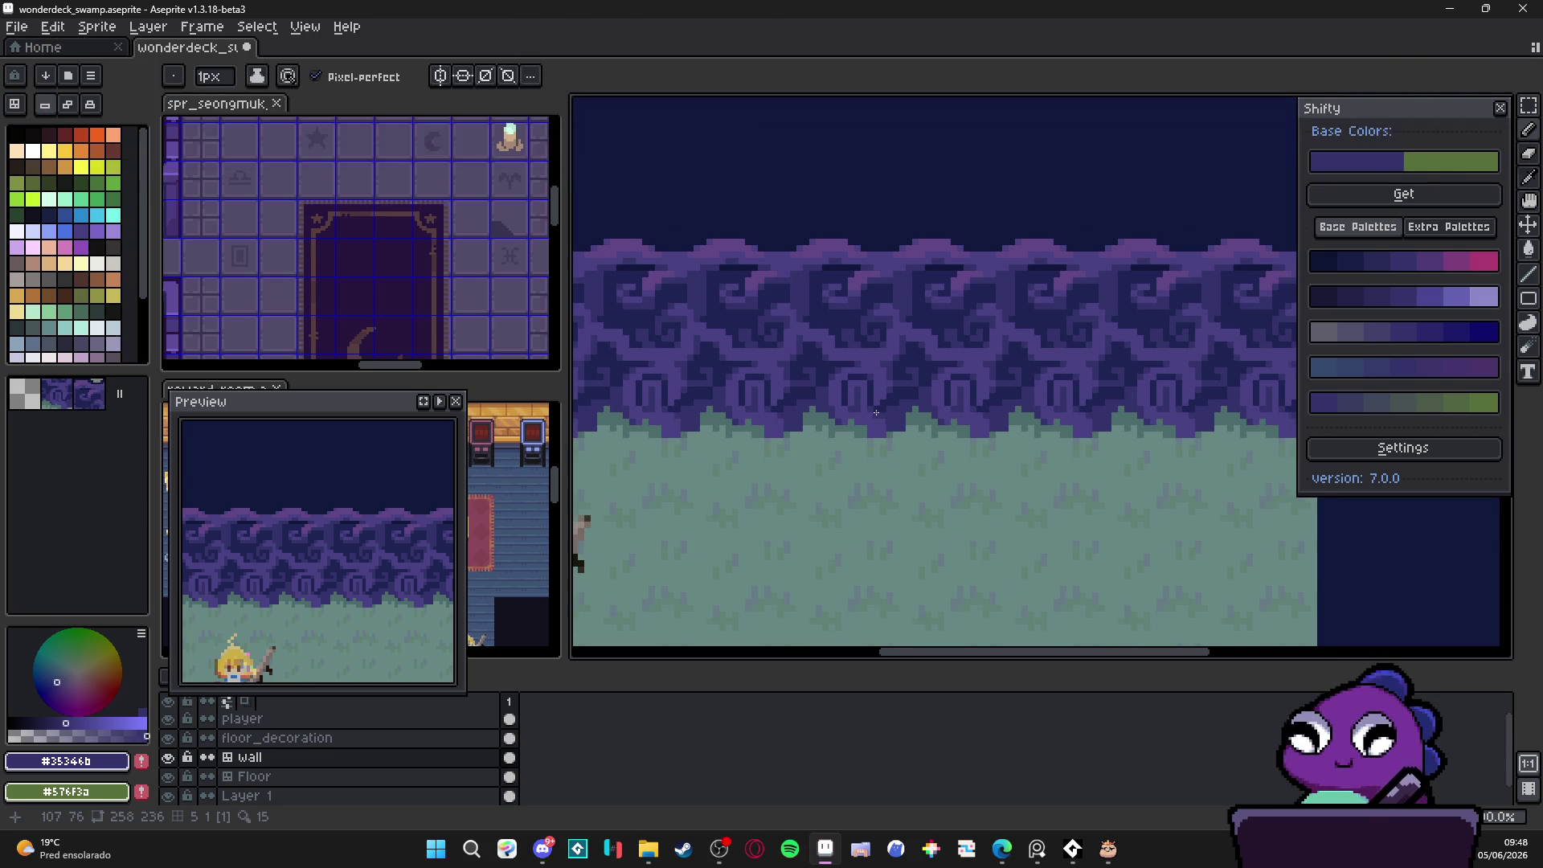
{"action": "left_click_drag", "start_coordinate": [876, 412], "coordinate": [856, 415]}
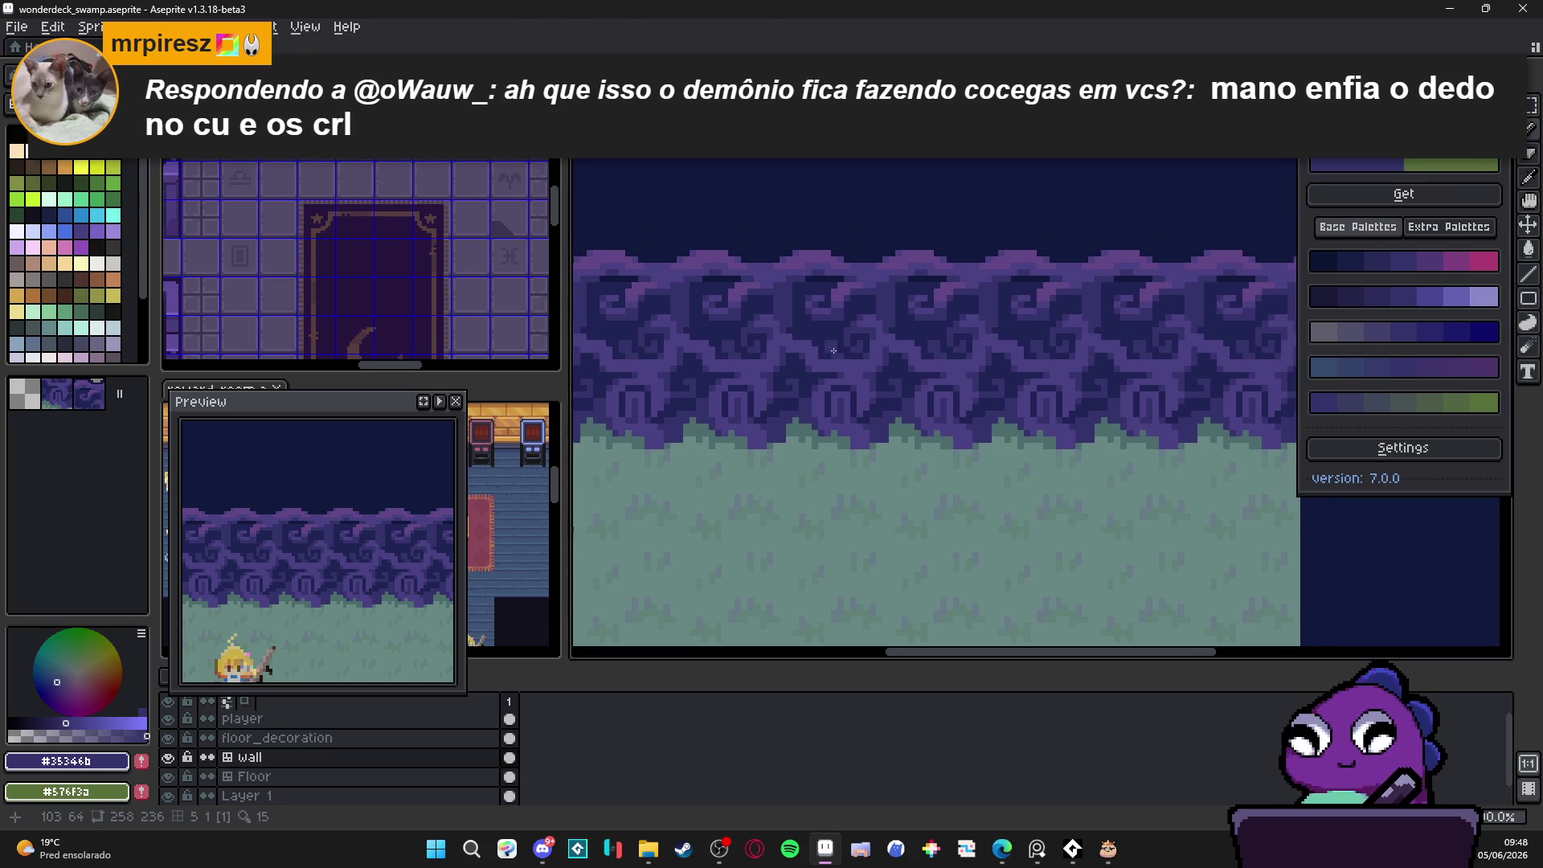
{"action": "scroll", "coordinate": [835, 330], "scroll_direction": "up", "scroll_amount": 2}
{"action": "left_click", "coordinate": [839, 310], "text": "alt"}
{"action": "scroll", "coordinate": [840, 310], "scroll_direction": "down", "scroll_amount": 5}
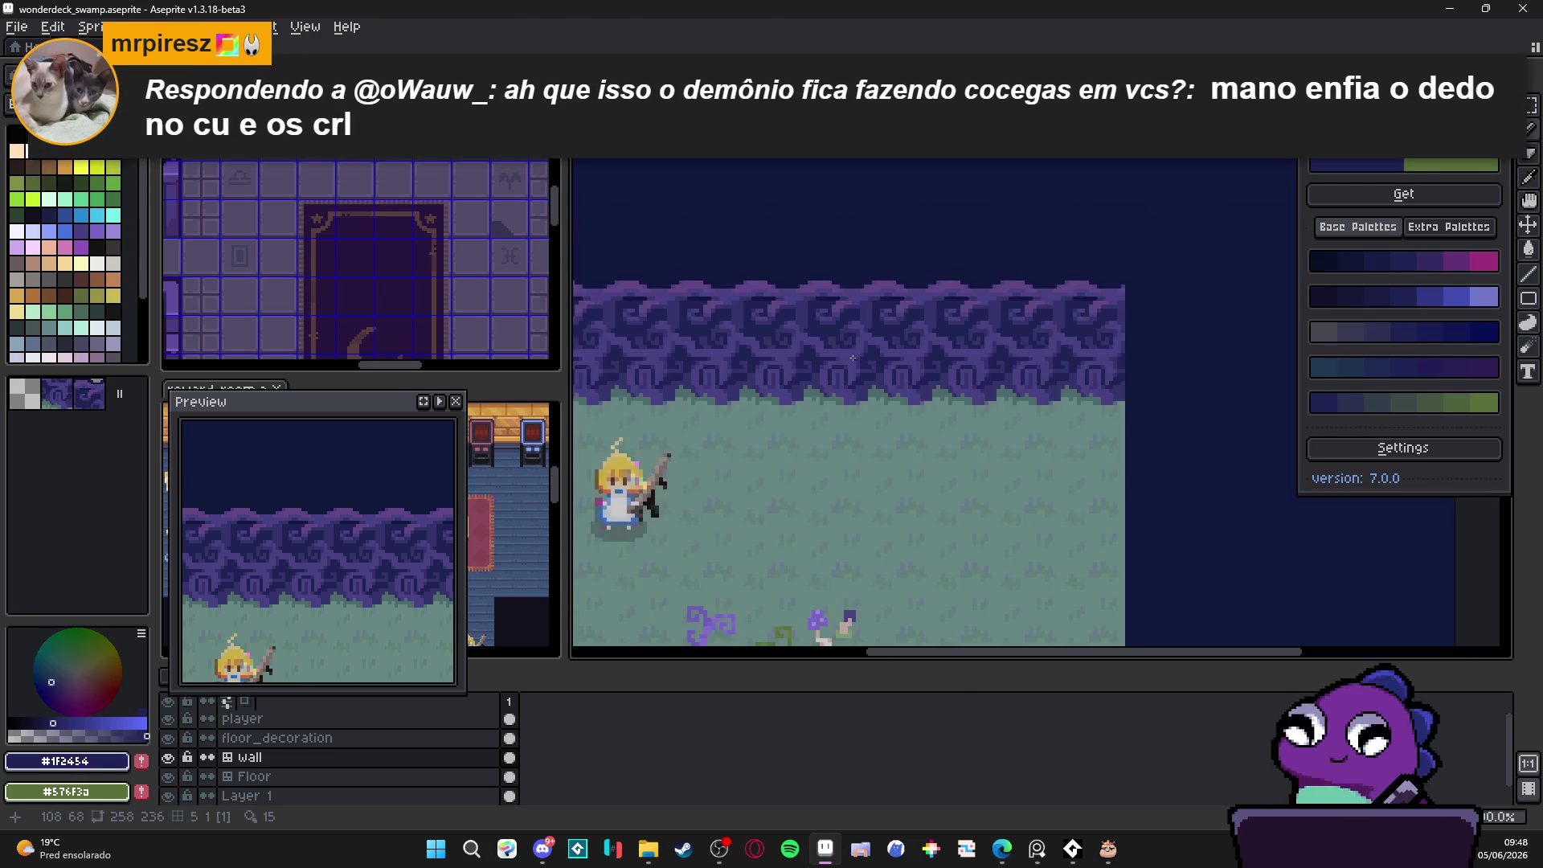
{"action": "scroll", "coordinate": [834, 355], "scroll_direction": "up", "scroll_amount": 5}
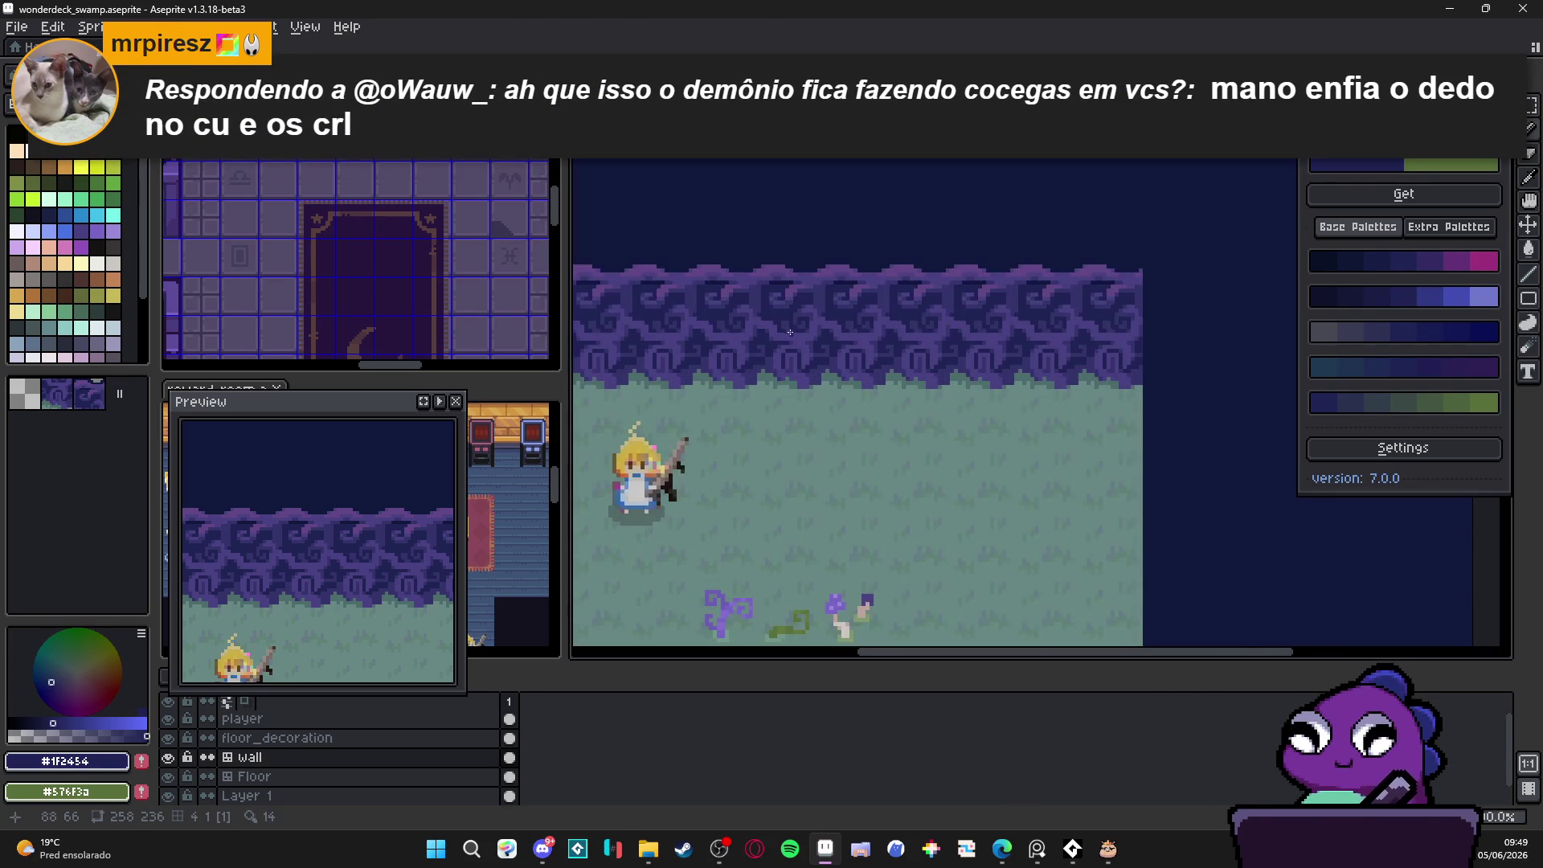
{"action": "left_click", "coordinate": [776, 234], "text": "alt"}
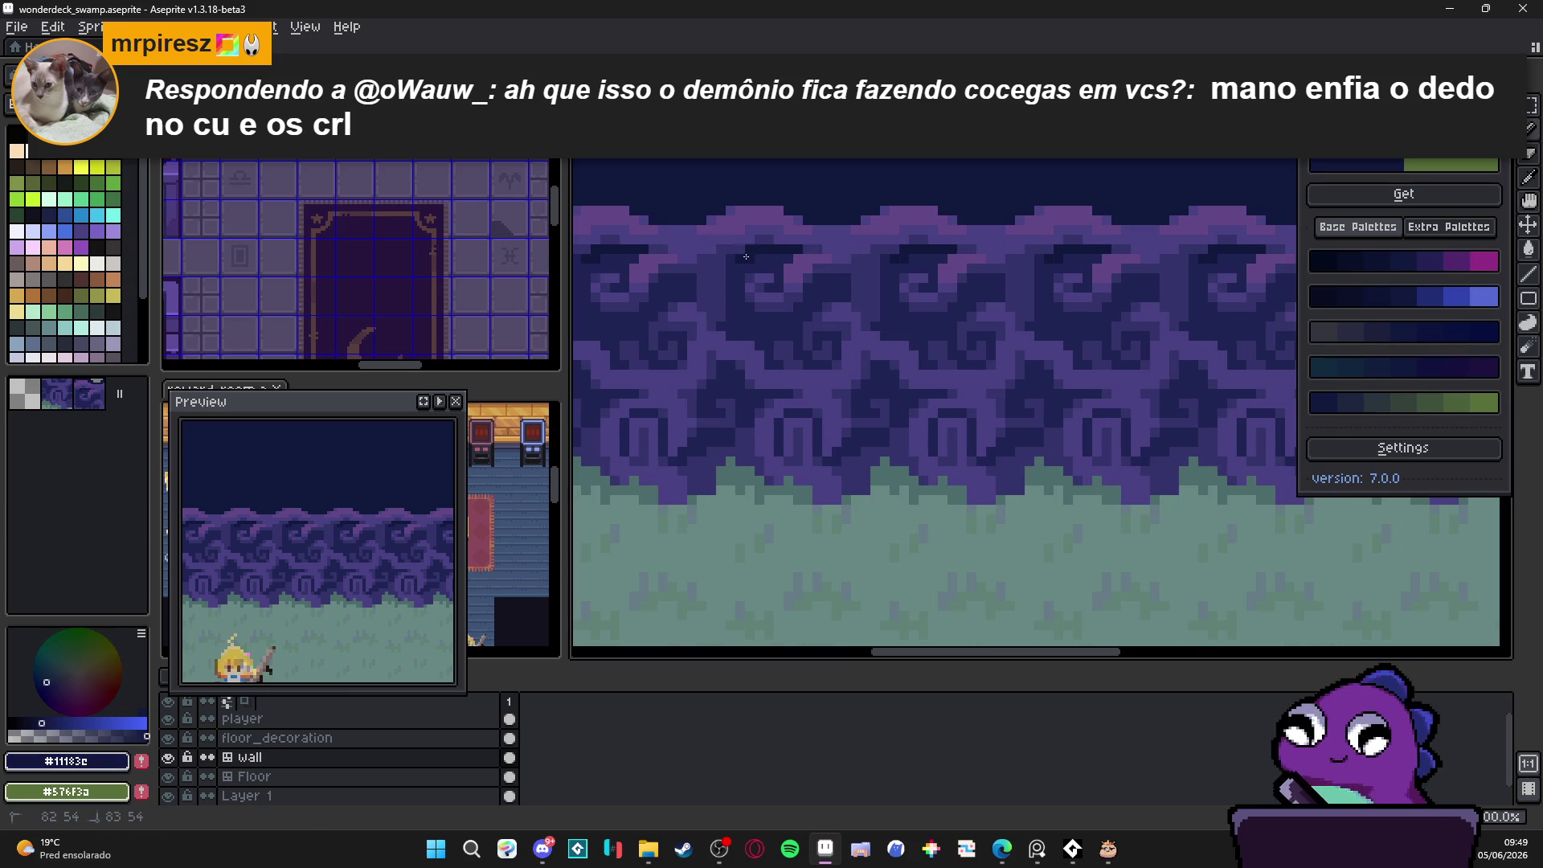
{"action": "scroll", "coordinate": [764, 257], "scroll_direction": "up", "scroll_amount": 2}
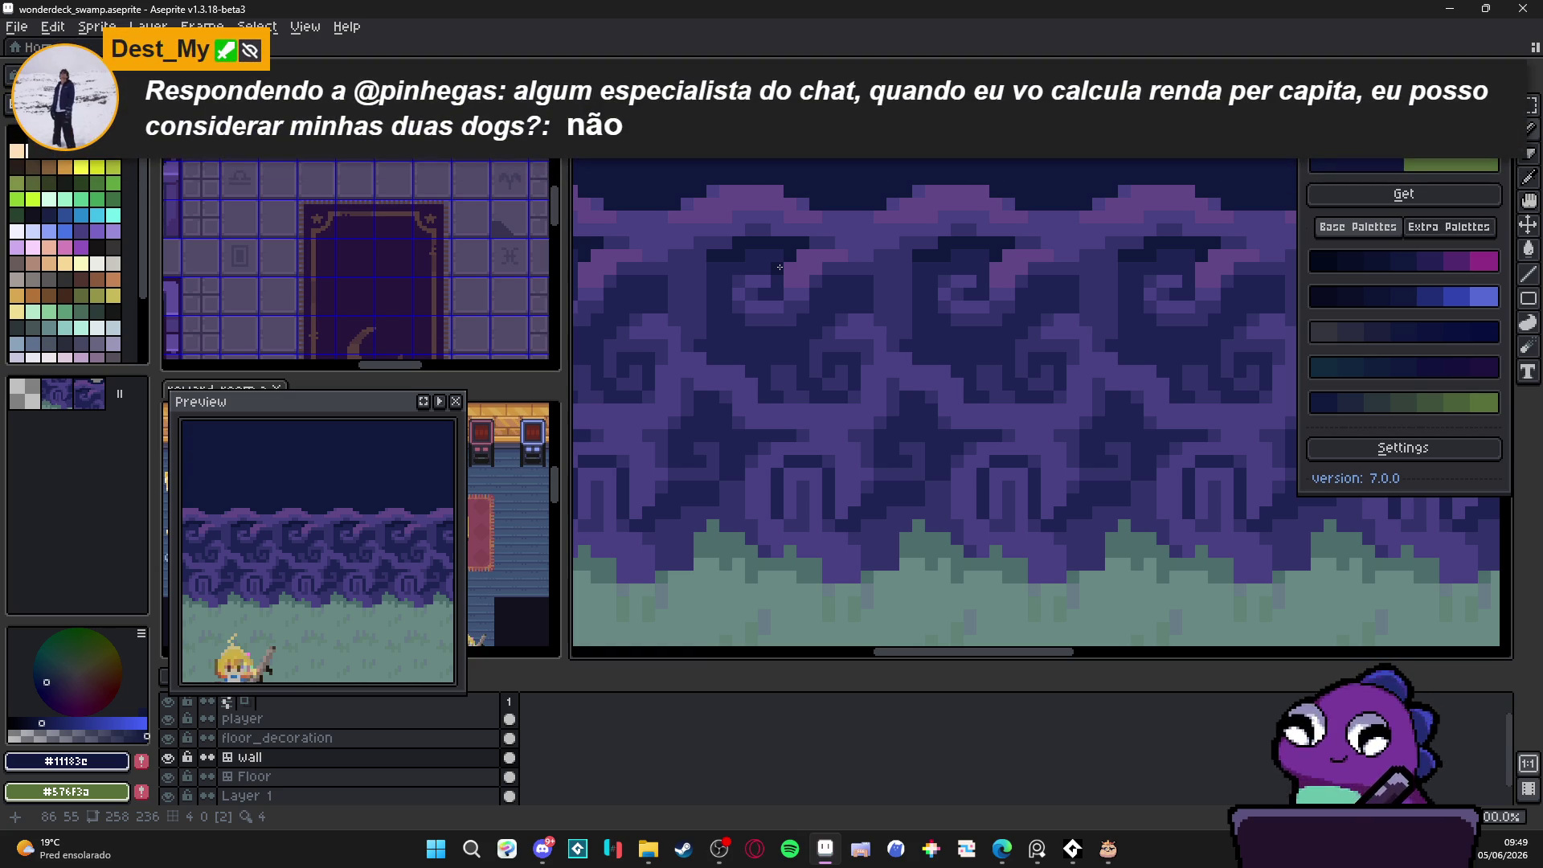
{"action": "scroll", "coordinate": [908, 402], "scroll_direction": "down", "scroll_amount": 2}
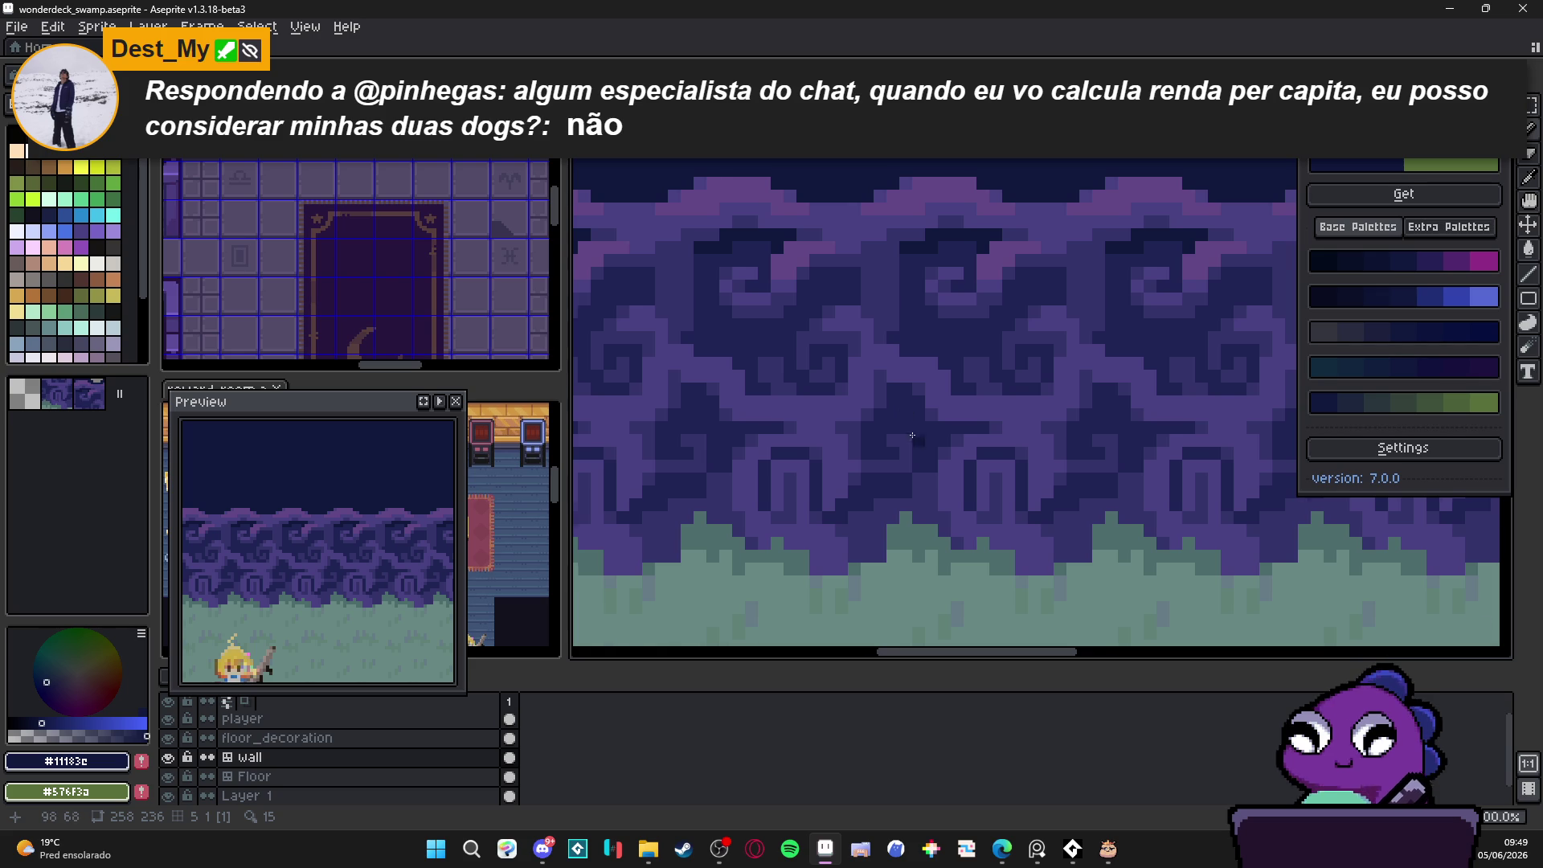
{"action": "scroll", "coordinate": [912, 425], "scroll_direction": "down", "scroll_amount": 1}
{"action": "scroll", "coordinate": [886, 384], "scroll_direction": "up", "scroll_amount": 2}
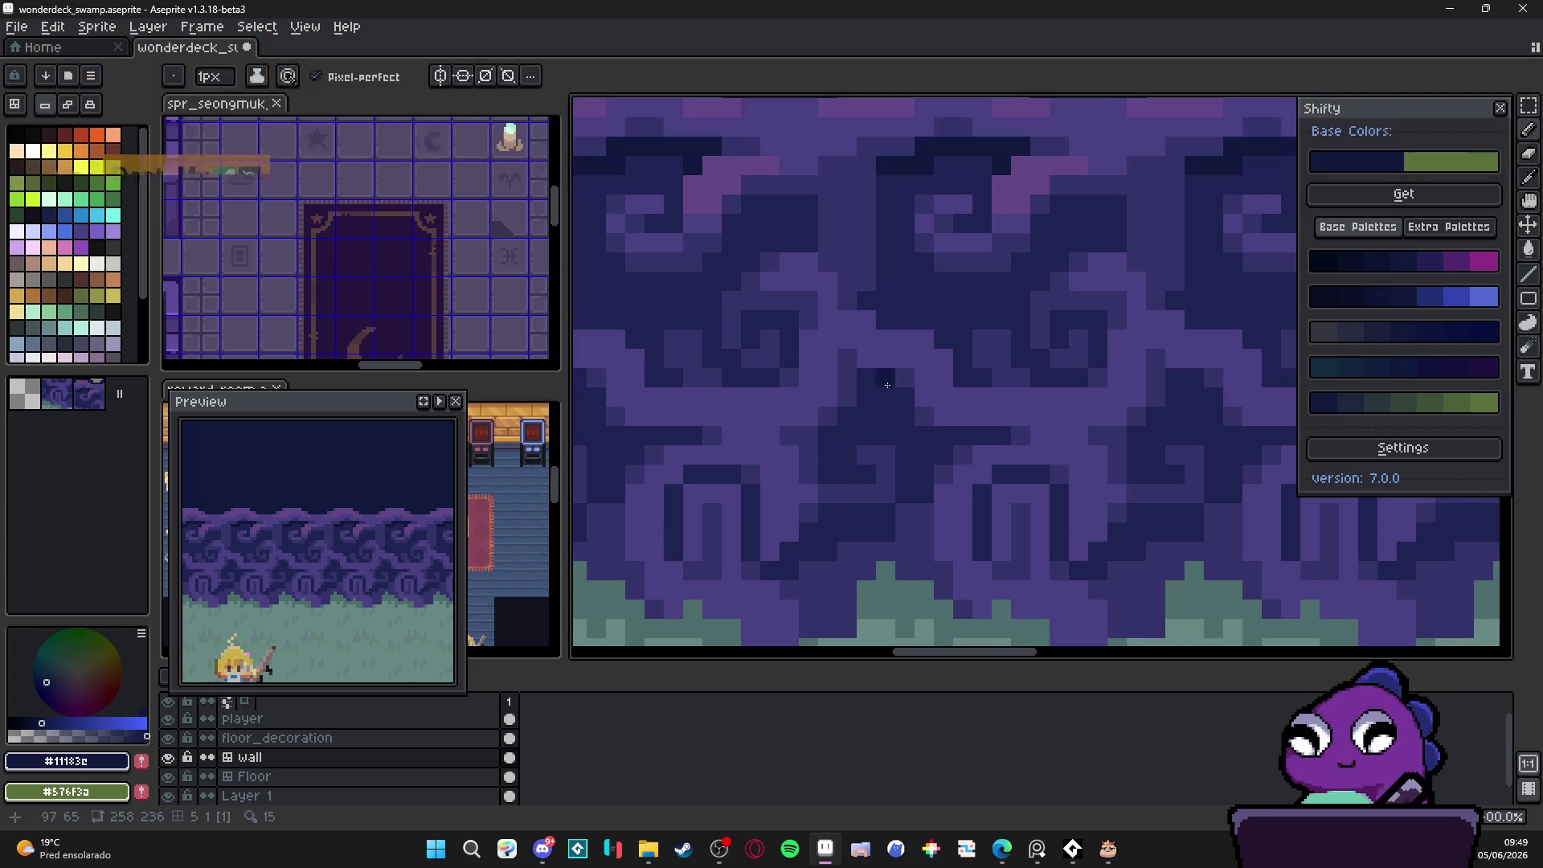
{"action": "mouse_move", "coordinate": [888, 406]}
{"action": "left_mouse_down"}
{"action": "mouse_move", "coordinate": [829, 436]}
{"action": "mouse_move", "coordinate": [840, 474]}
{"action": "mouse_move", "coordinate": [872, 475]}
{"action": "mouse_move", "coordinate": [903, 427]}
{"action": "mouse_move", "coordinate": [1000, 436]}
{"action": "left_mouse_up"}
{"action": "left_click", "coordinate": [834, 446]}
{"action": "left_click", "coordinate": [903, 426]}
{"action": "left_click", "coordinate": [904, 397]}
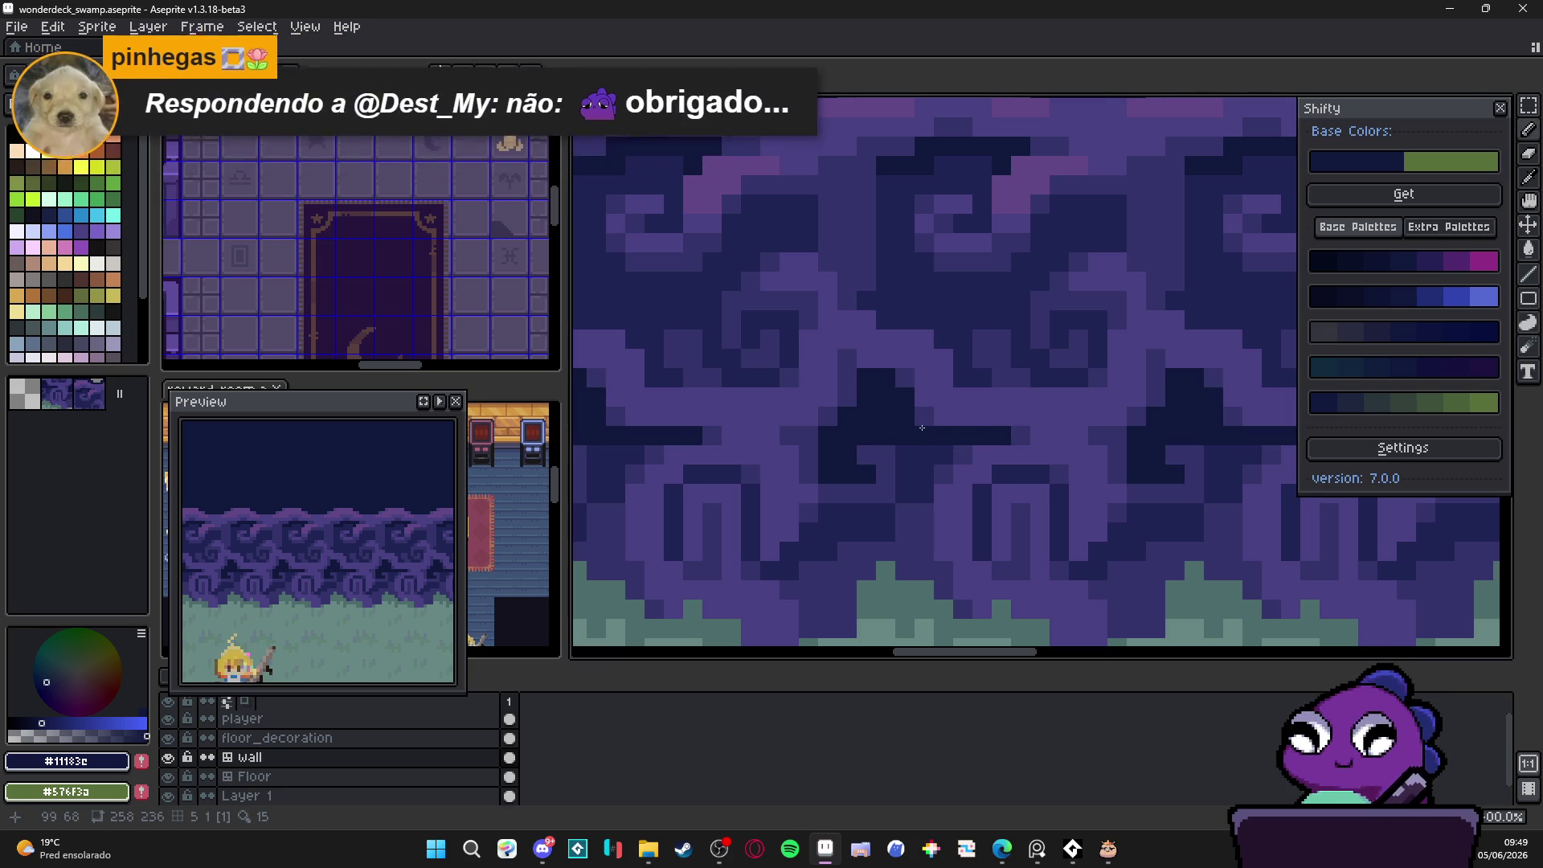
{"action": "left_click", "coordinate": [924, 455]}
{"action": "left_click", "coordinate": [905, 475]}
{"action": "scroll", "coordinate": [924, 491], "scroll_direction": "down", "scroll_amount": 3}
{"action": "scroll", "coordinate": [876, 506], "scroll_direction": "up", "scroll_amount": 2}
{"action": "left_click_drag", "start_coordinate": [884, 511], "coordinate": [857, 515]}
{"action": "left_click", "coordinate": [831, 527]}
{"action": "left_click", "coordinate": [818, 529]}
{"action": "scroll", "coordinate": [814, 540], "scroll_direction": "down", "scroll_amount": 2}
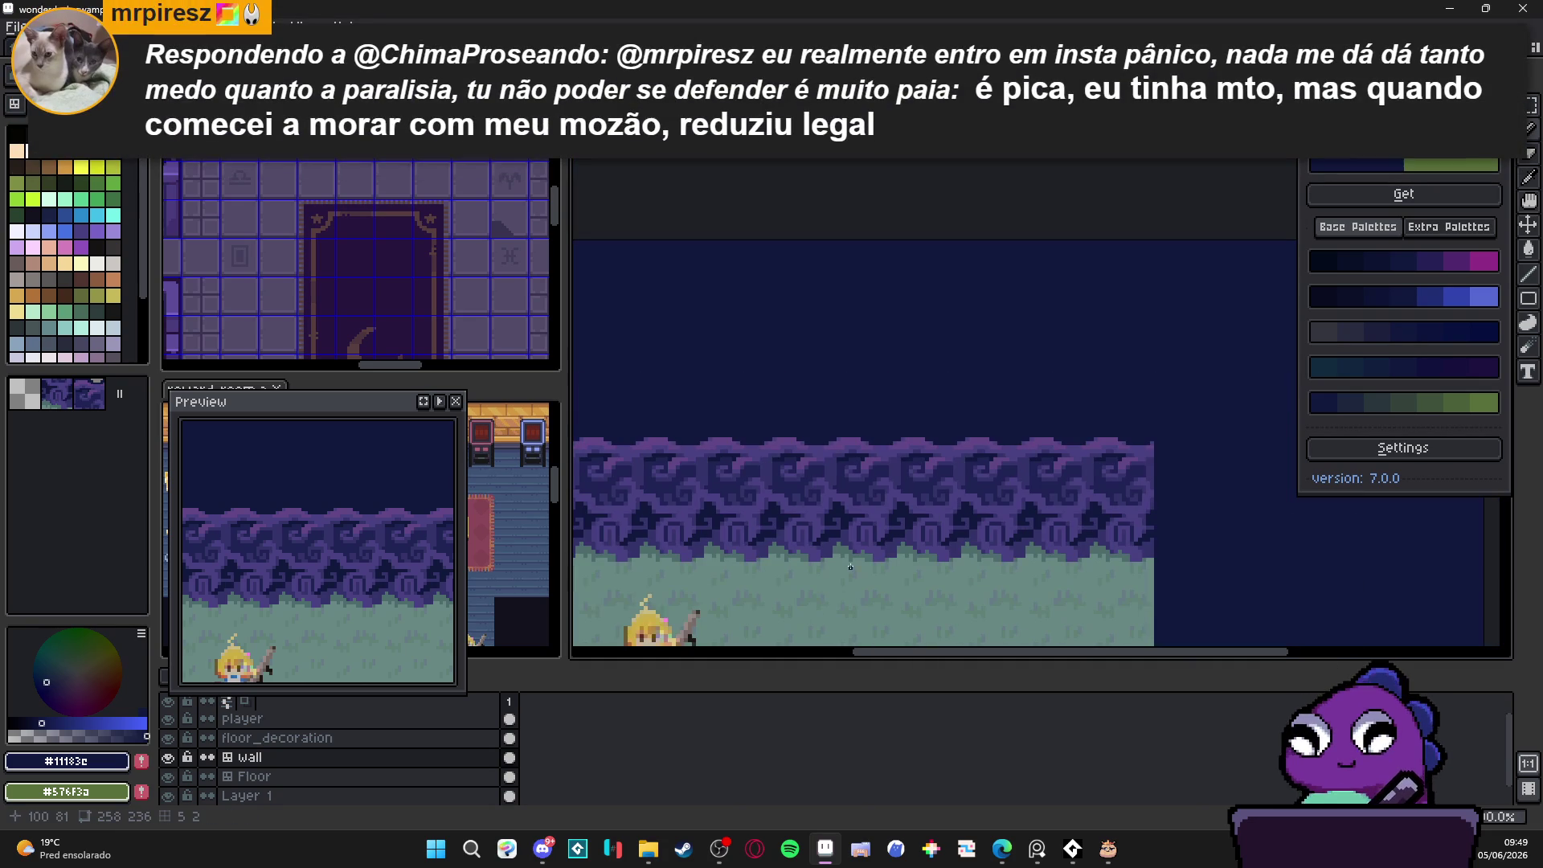
{"action": "scroll", "coordinate": [811, 540], "scroll_direction": "up", "scroll_amount": 1}
{"action": "scroll", "coordinate": [811, 540], "scroll_direction": "up", "scroll_amount": 2}
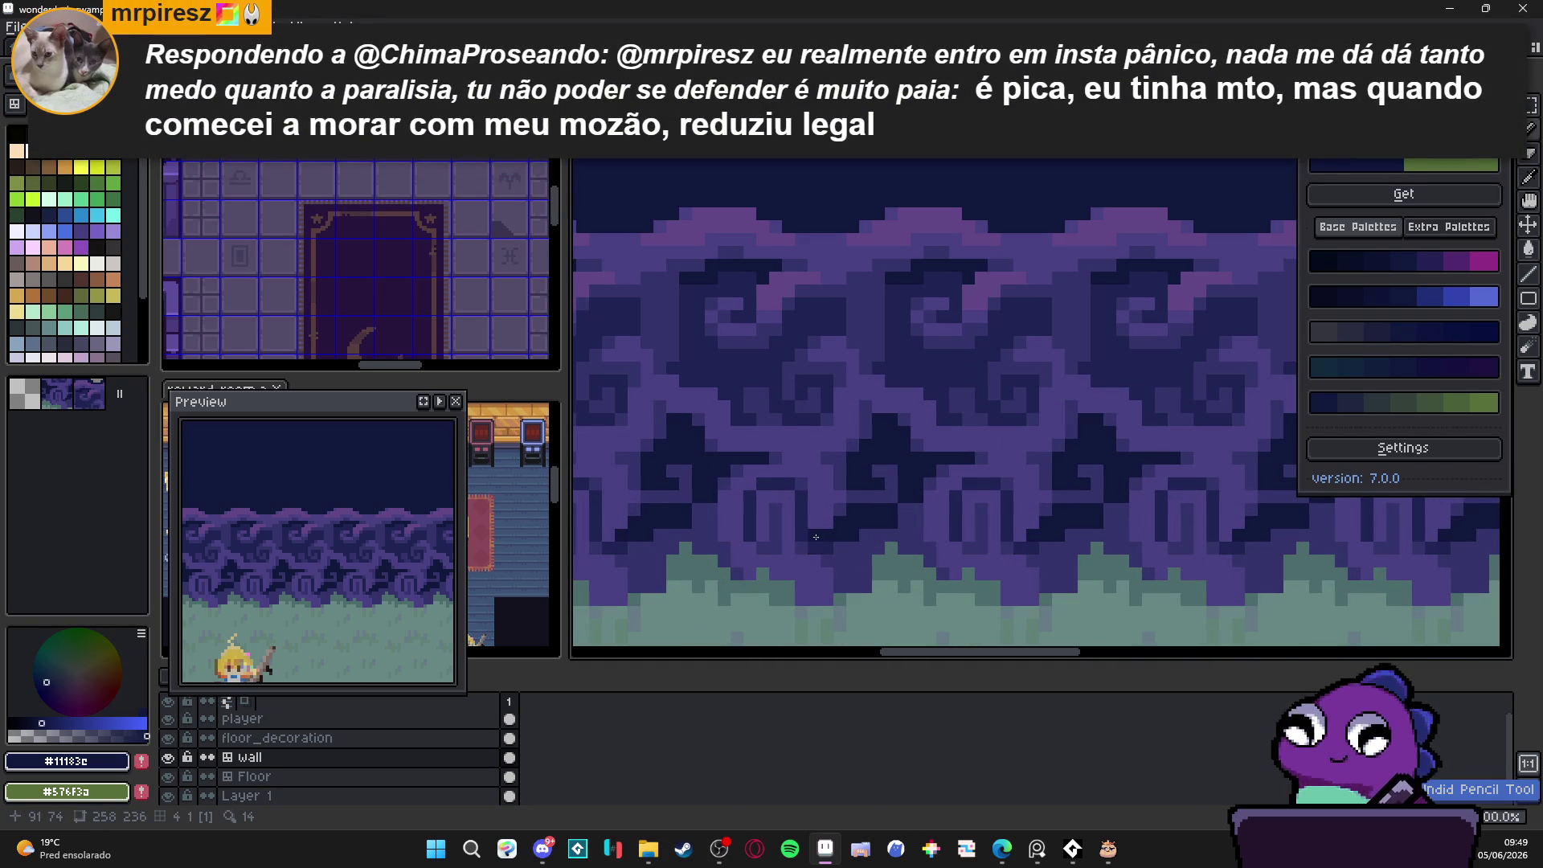
{"action": "left_click", "coordinate": [814, 548], "text": "alt"}
{"action": "left_click", "coordinate": [807, 535], "text": "alt"}
{"action": "left_click", "coordinate": [811, 548]}
{"action": "scroll", "coordinate": [833, 556], "scroll_direction": "down", "scroll_amount": 1}
{"action": "scroll", "coordinate": [821, 549], "scroll_direction": "up", "scroll_amount": 1}
{"action": "scroll", "coordinate": [835, 546], "scroll_direction": "up", "scroll_amount": 1}
{"action": "scroll", "coordinate": [865, 536], "scroll_direction": "down", "scroll_amount": 1}
{"action": "scroll", "coordinate": [865, 536], "scroll_direction": "up", "scroll_amount": 1}
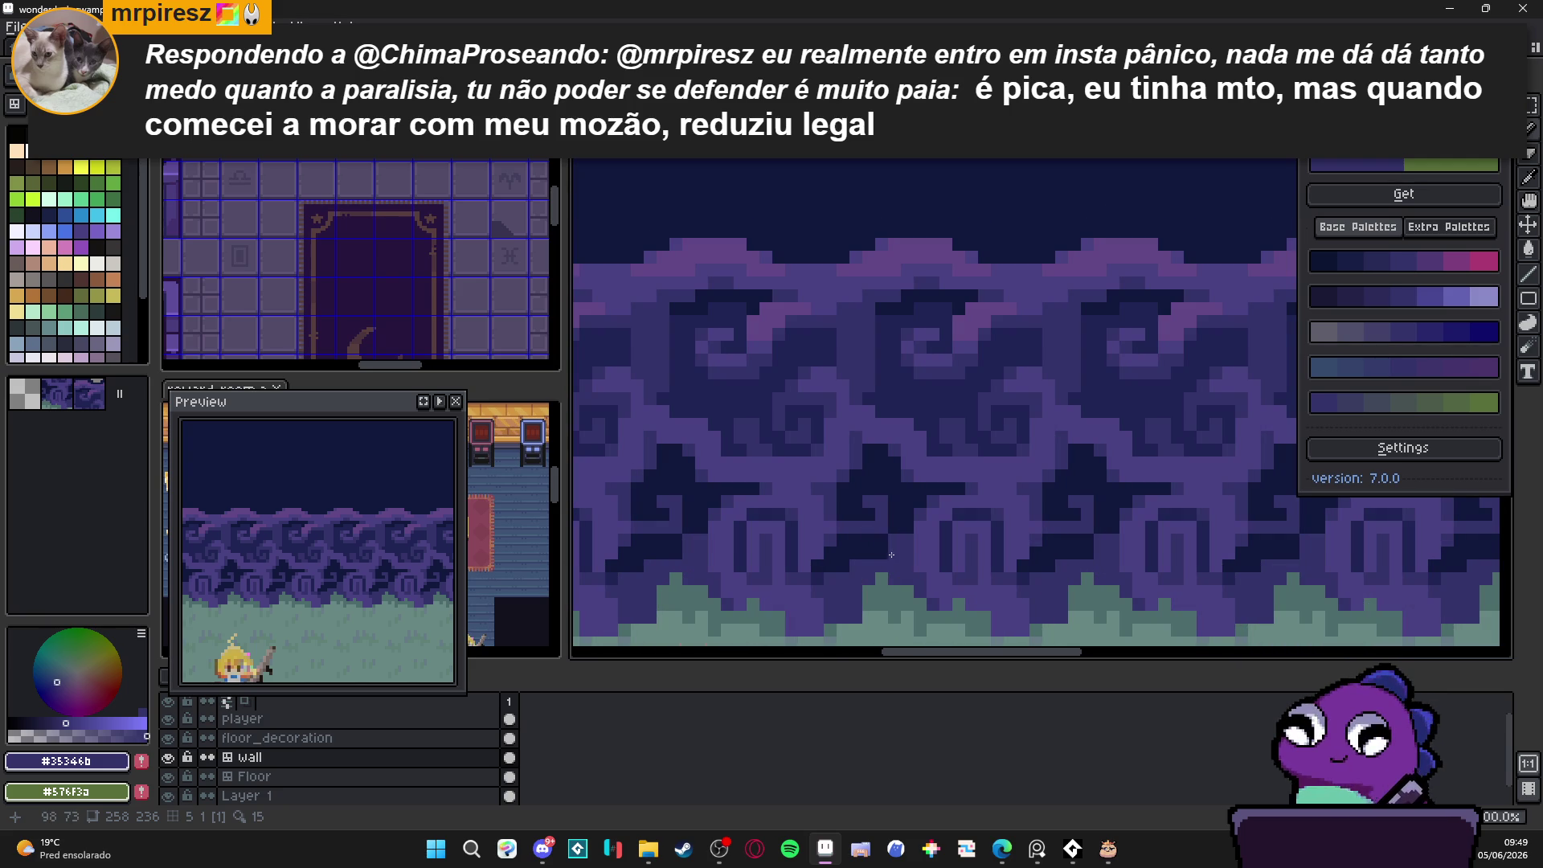
{"action": "scroll", "coordinate": [934, 587], "scroll_direction": "down", "scroll_amount": 2}
{"action": "scroll", "coordinate": [932, 585], "scroll_direction": "up", "scroll_amount": 1}
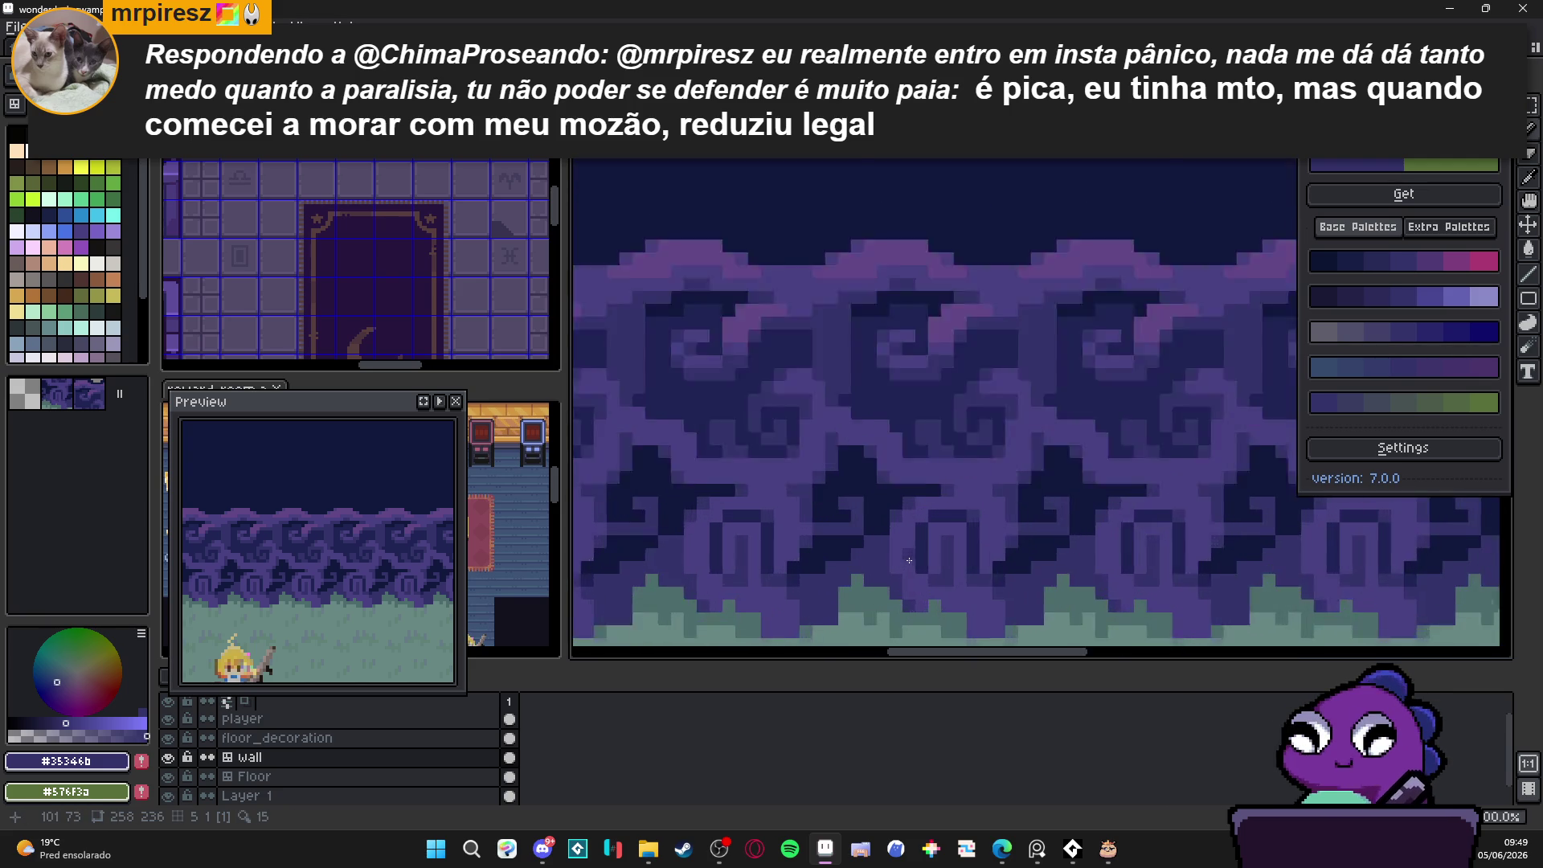
{"action": "scroll", "coordinate": [921, 568], "scroll_direction": "down", "scroll_amount": 1}
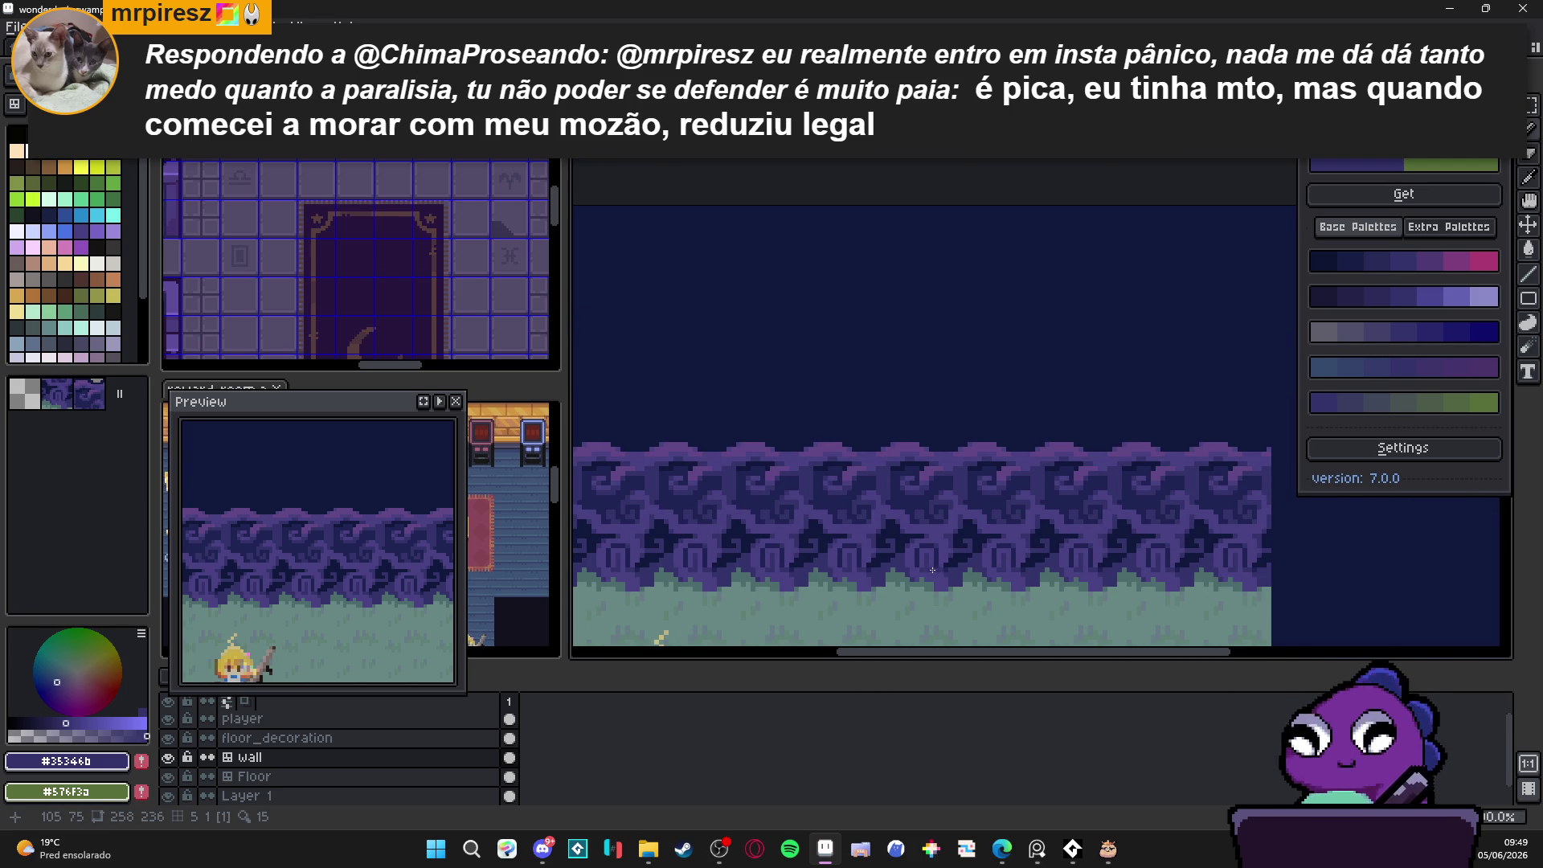
{"action": "scroll", "coordinate": [791, 533], "scroll_direction": "down", "scroll_amount": 2}
{"action": "scroll", "coordinate": [845, 528], "scroll_direction": "down", "scroll_amount": 1}
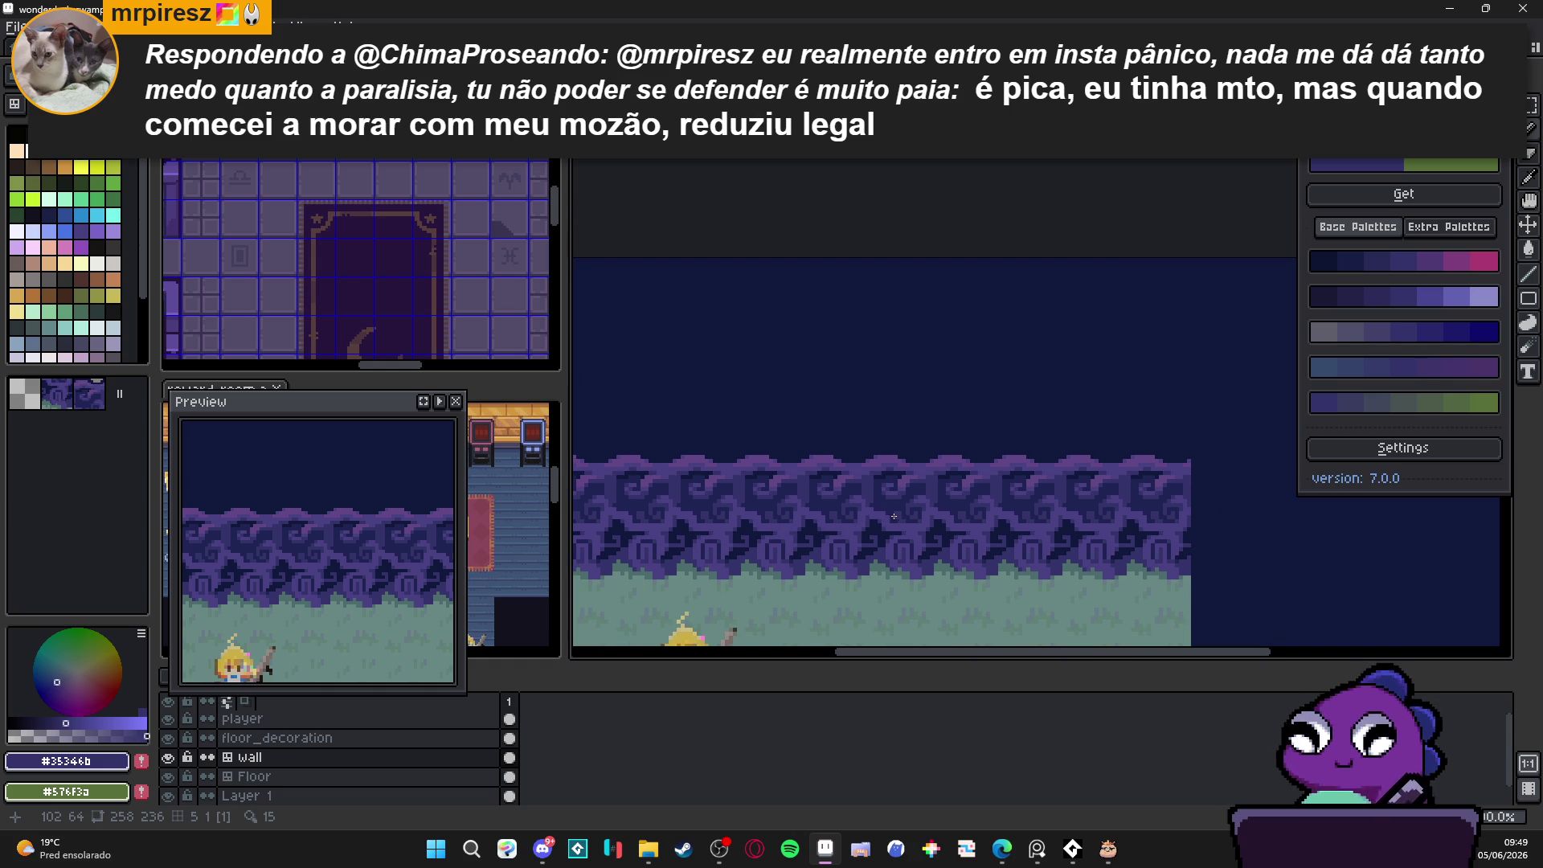
{"action": "scroll", "coordinate": [811, 506], "scroll_direction": "up", "scroll_amount": 3}
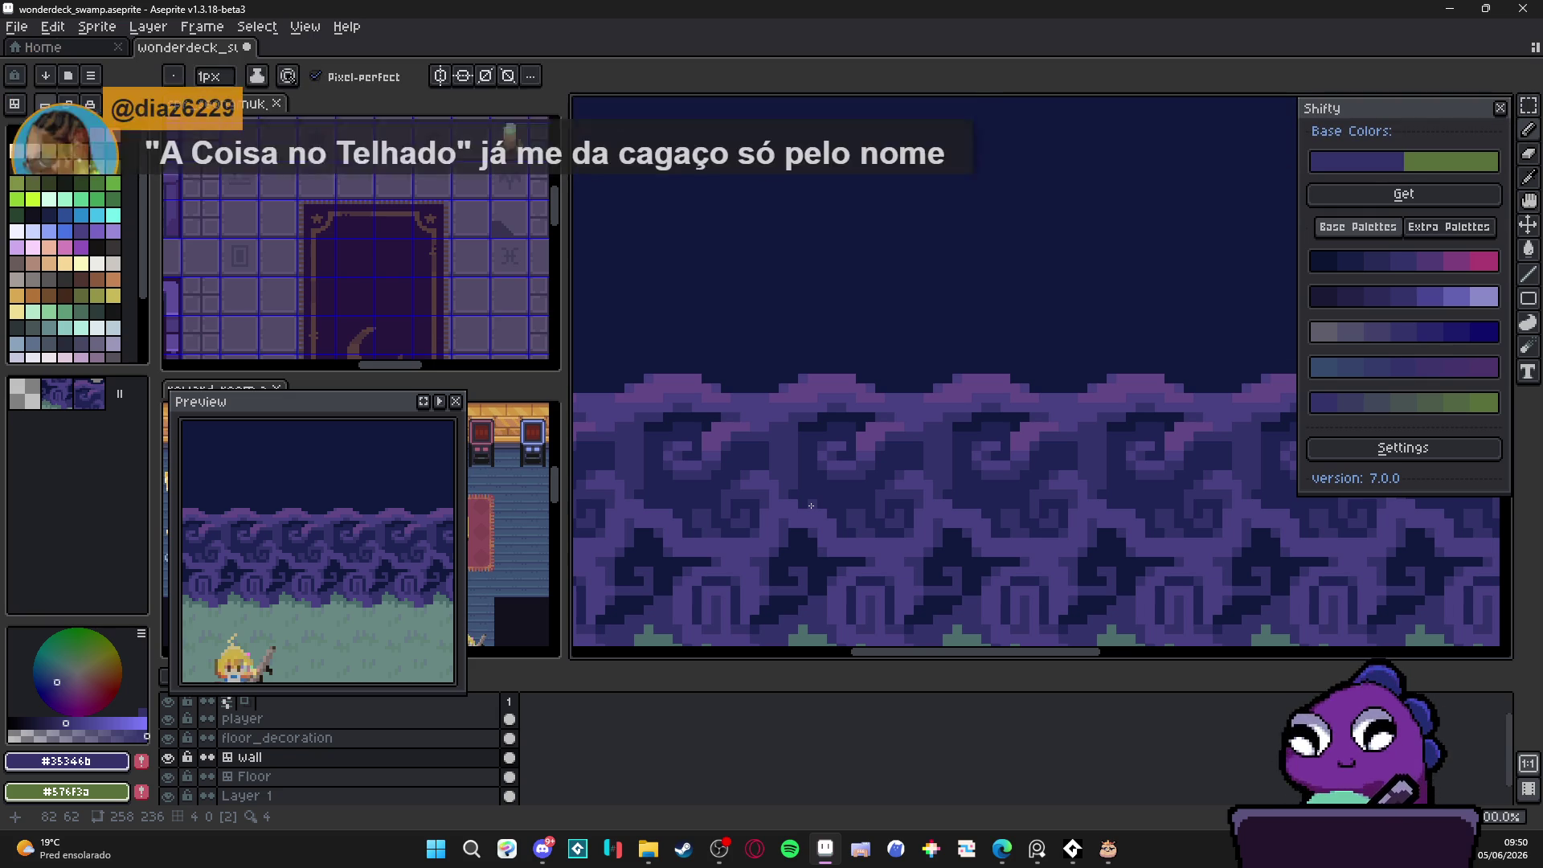
{"action": "scroll", "coordinate": [857, 491], "scroll_direction": "down", "scroll_amount": 3}
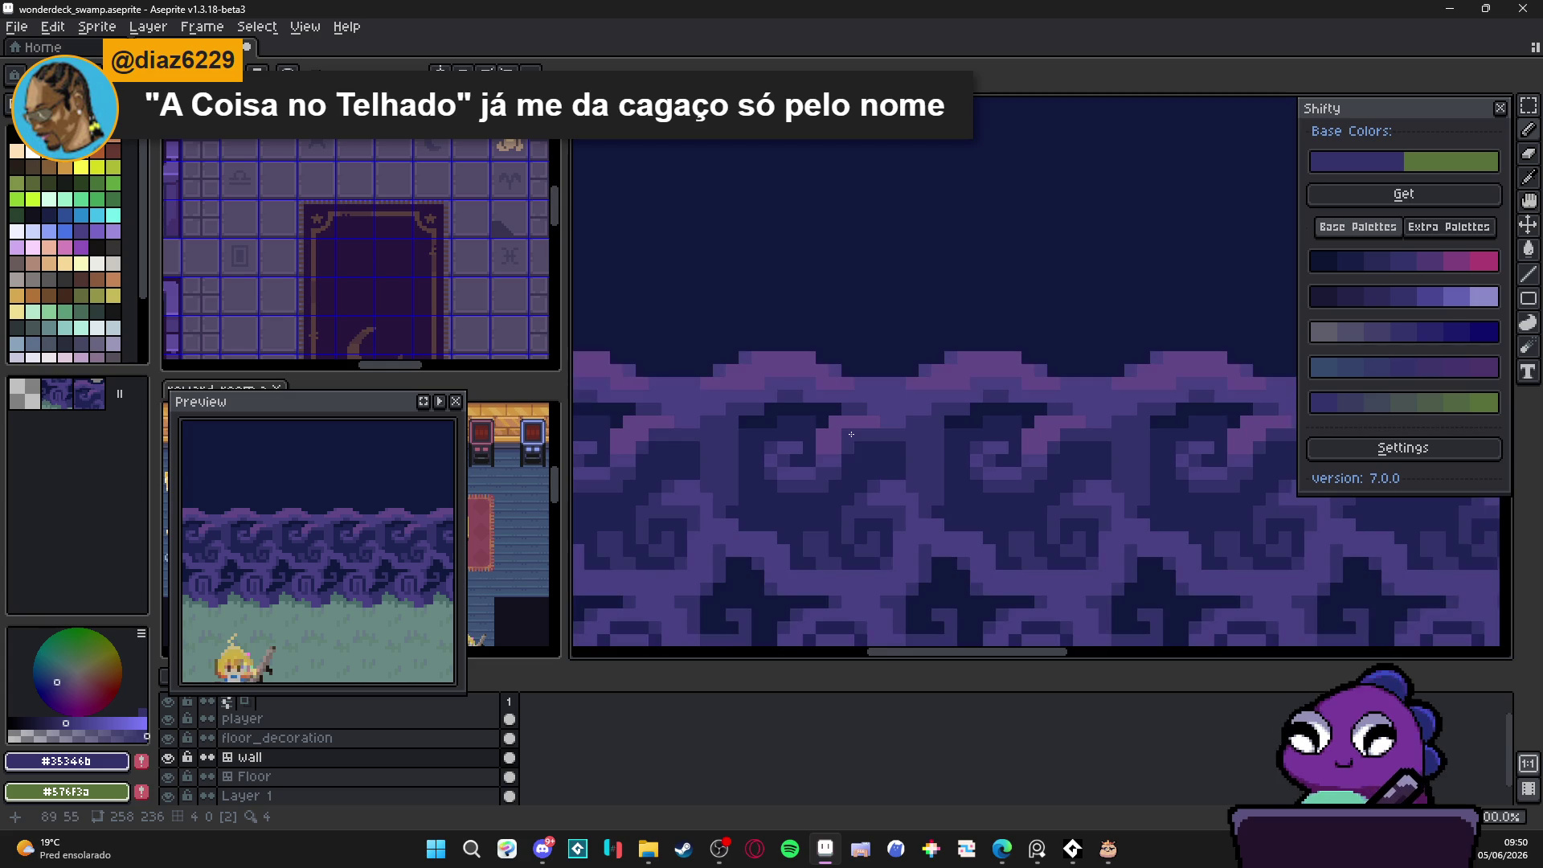
{"action": "scroll", "coordinate": [864, 471], "scroll_direction": "up", "scroll_amount": 2}
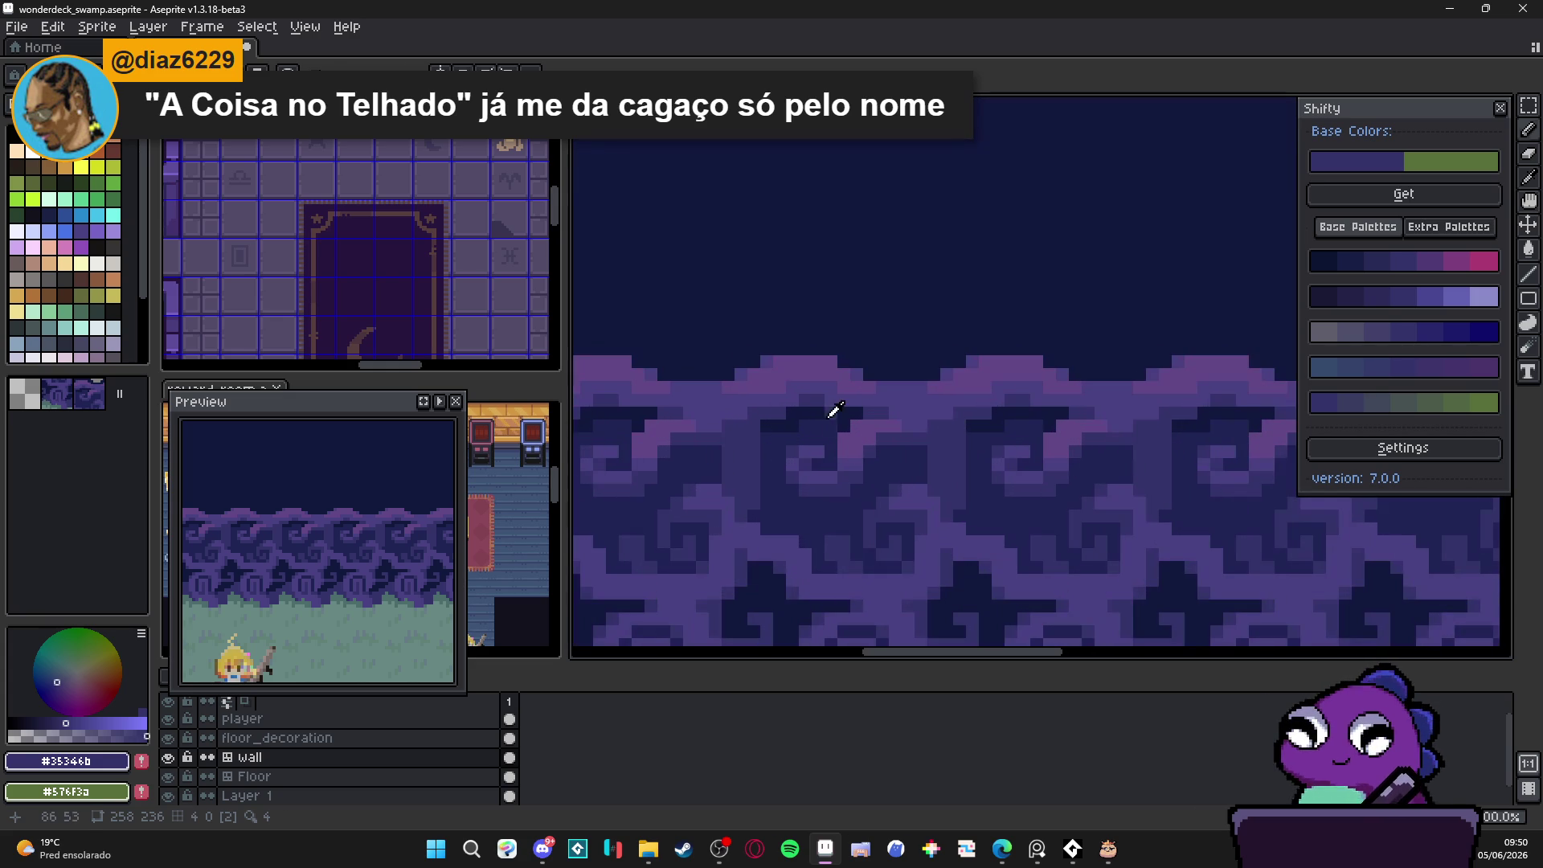
{"action": "left_click", "coordinate": [884, 455], "text": "alt"}
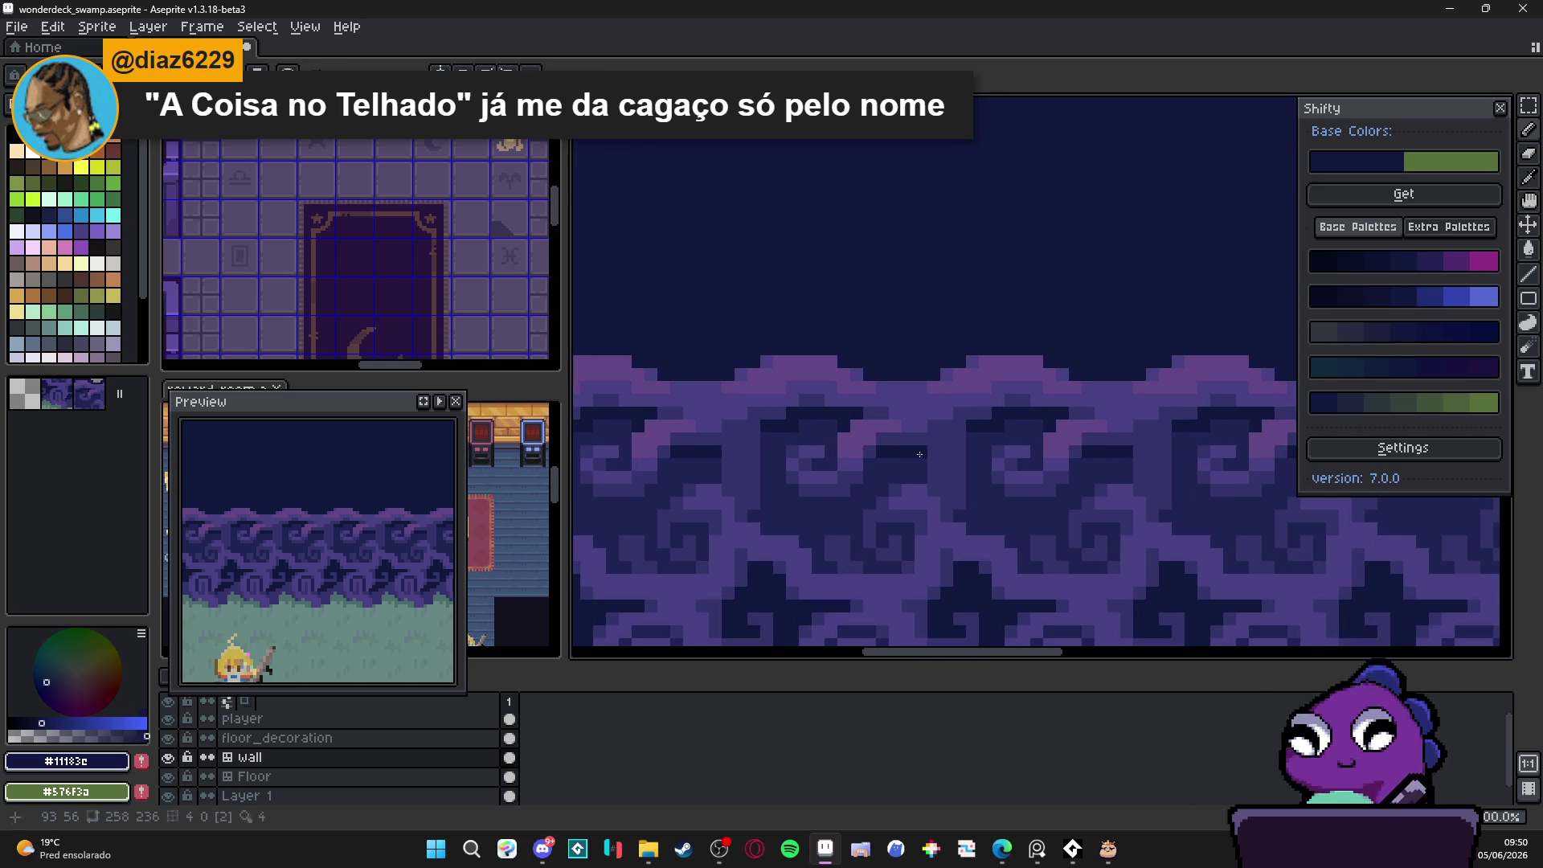
{"action": "left_click_drag", "start_coordinate": [857, 492], "coordinate": [796, 499]}
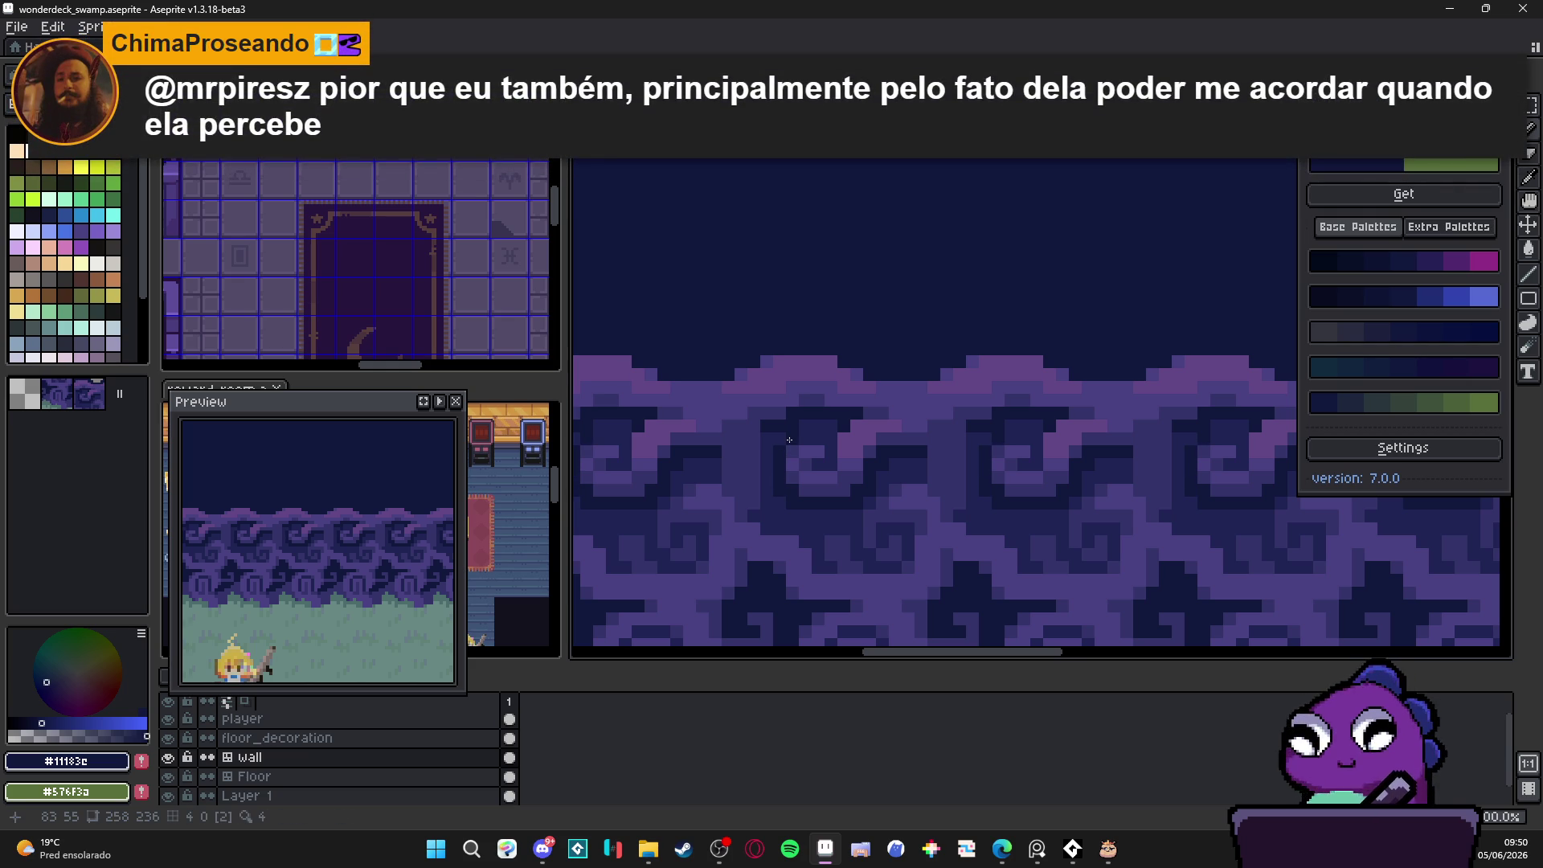
{"action": "scroll", "coordinate": [853, 501], "scroll_direction": "down", "scroll_amount": 3}
{"action": "scroll", "coordinate": [853, 501], "scroll_direction": "up", "scroll_amount": 3}
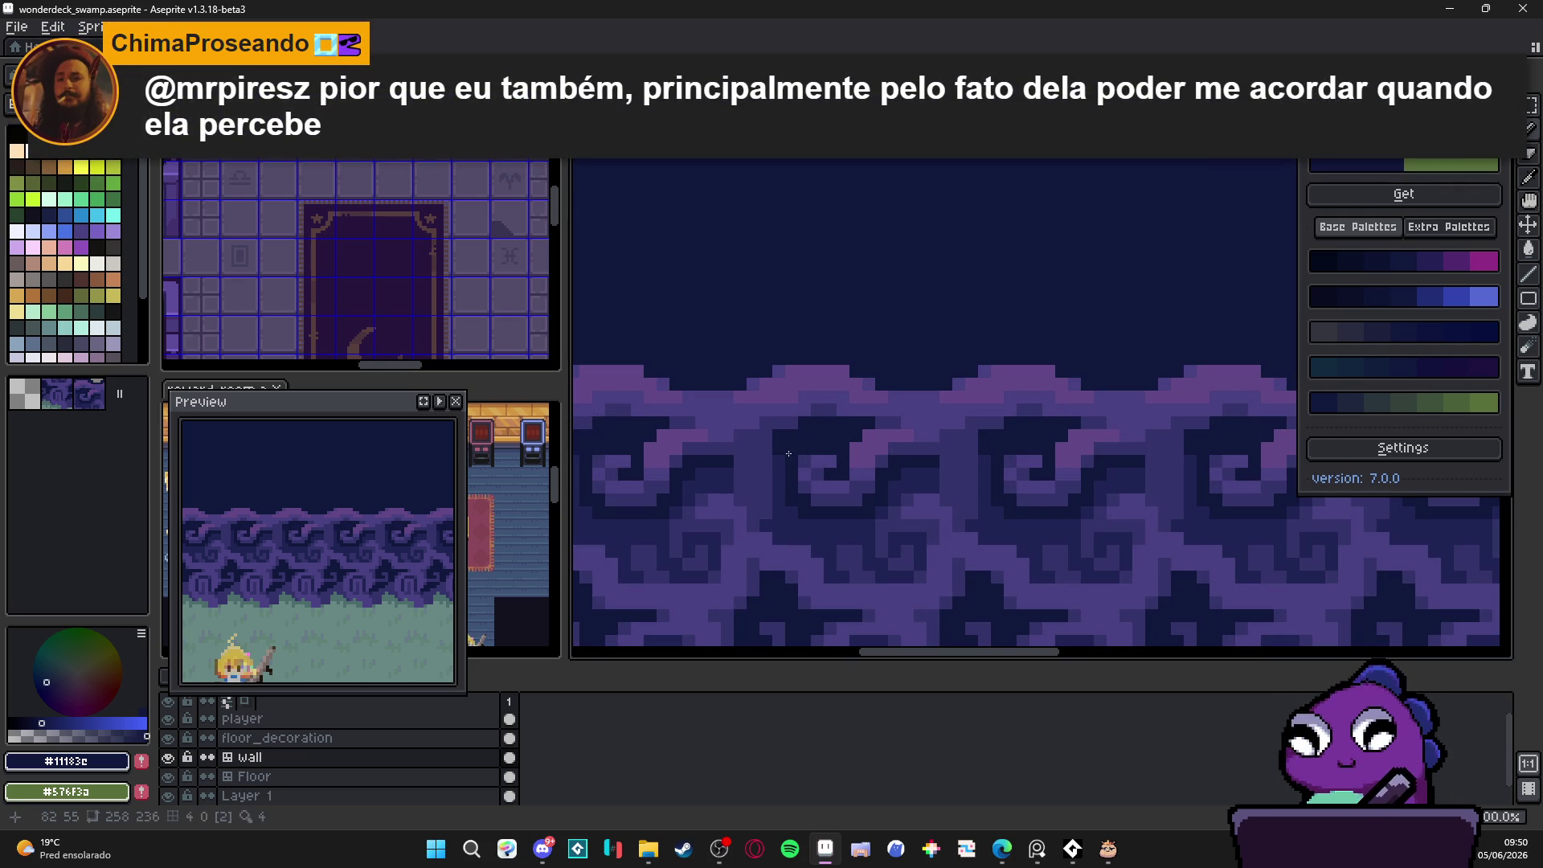
{"action": "scroll", "coordinate": [938, 477], "scroll_direction": "down", "scroll_amount": 3}
{"action": "scroll", "coordinate": [918, 426], "scroll_direction": "down", "scroll_amount": 3}
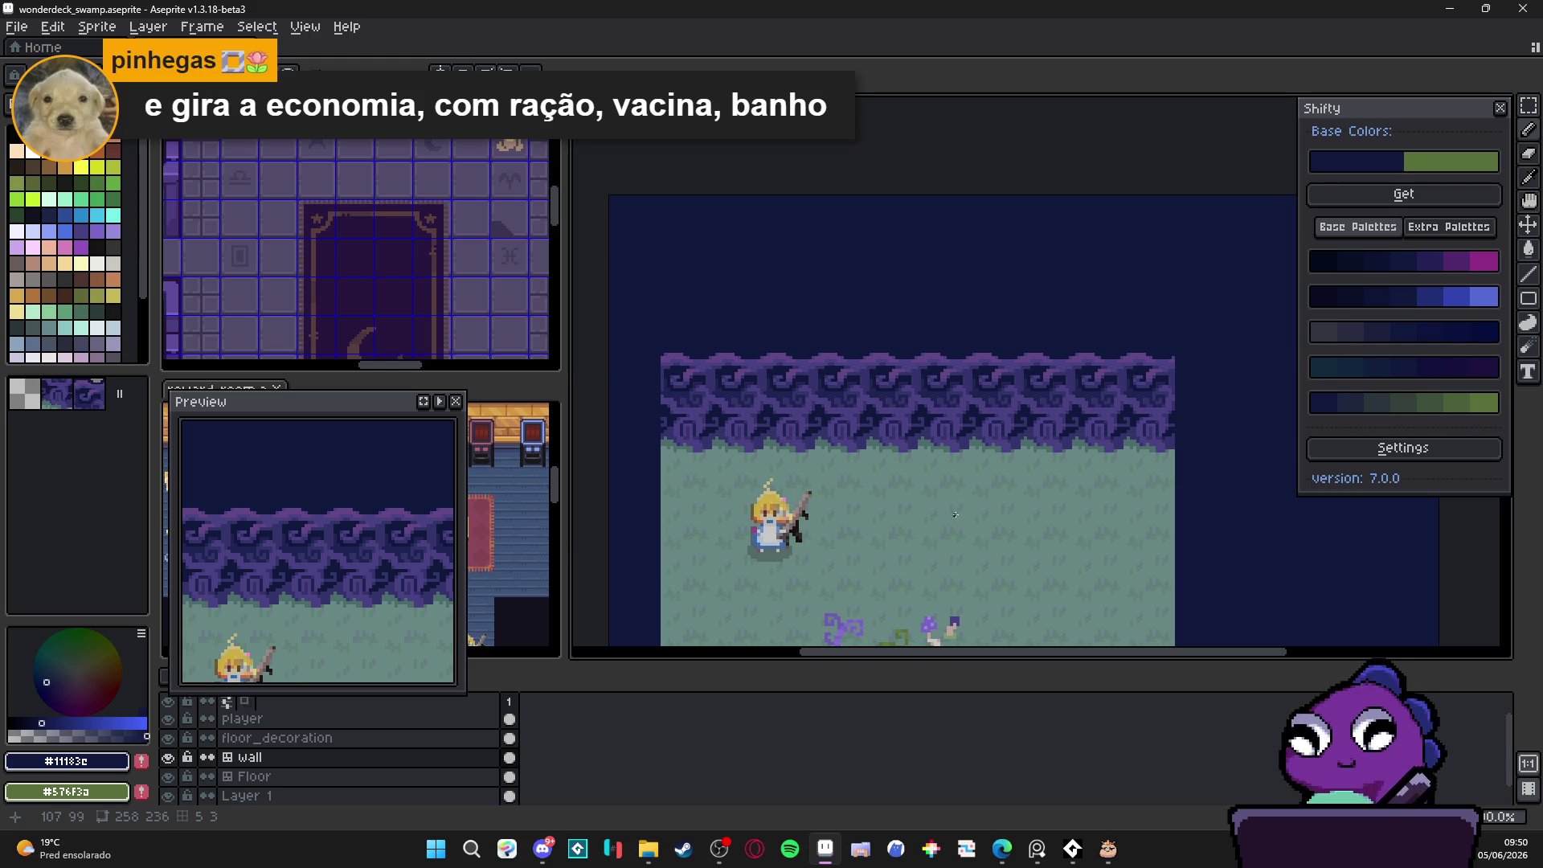
{"action": "scroll", "coordinate": [331, 313], "scroll_direction": "up", "scroll_amount": 5}
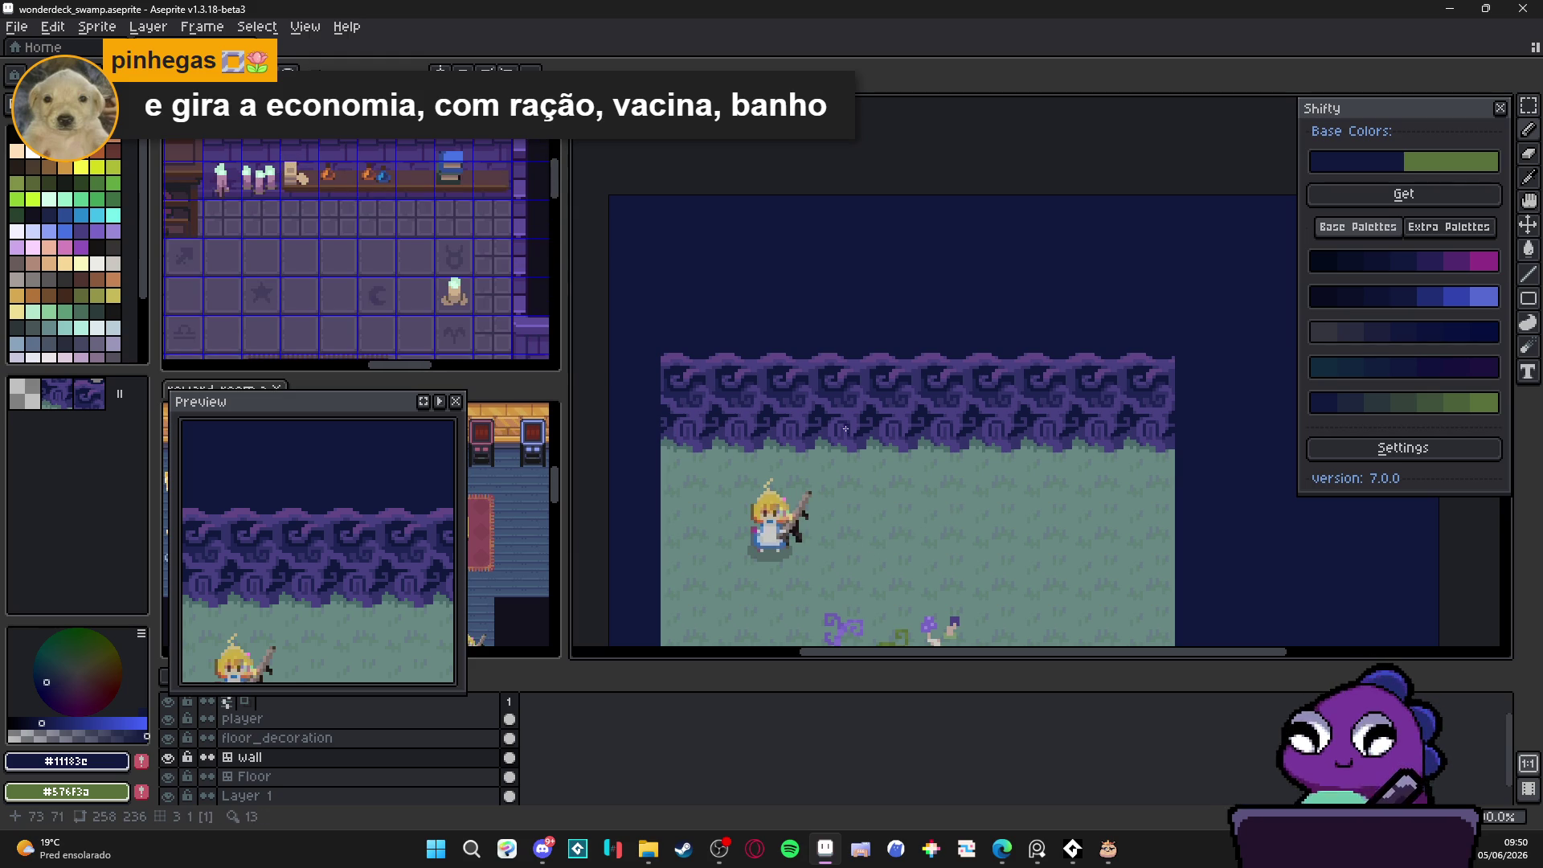
{"action": "scroll", "coordinate": [840, 376], "scroll_direction": "up", "scroll_amount": 1}
{"action": "scroll", "coordinate": [868, 368], "scroll_direction": "up", "scroll_amount": 1}
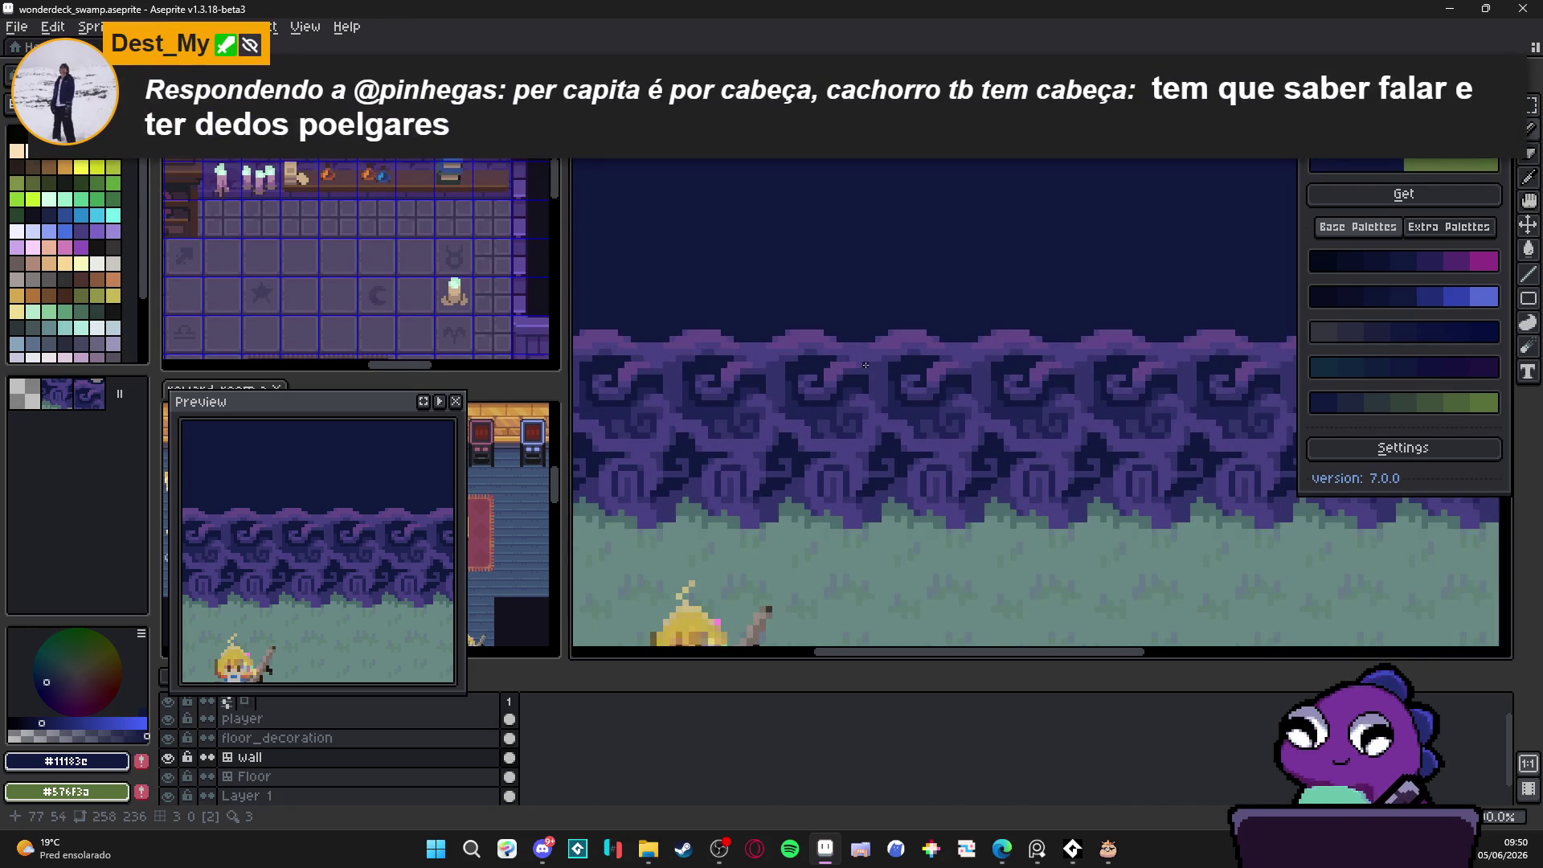
{"action": "scroll", "coordinate": [864, 366], "scroll_direction": "down", "scroll_amount": 1}
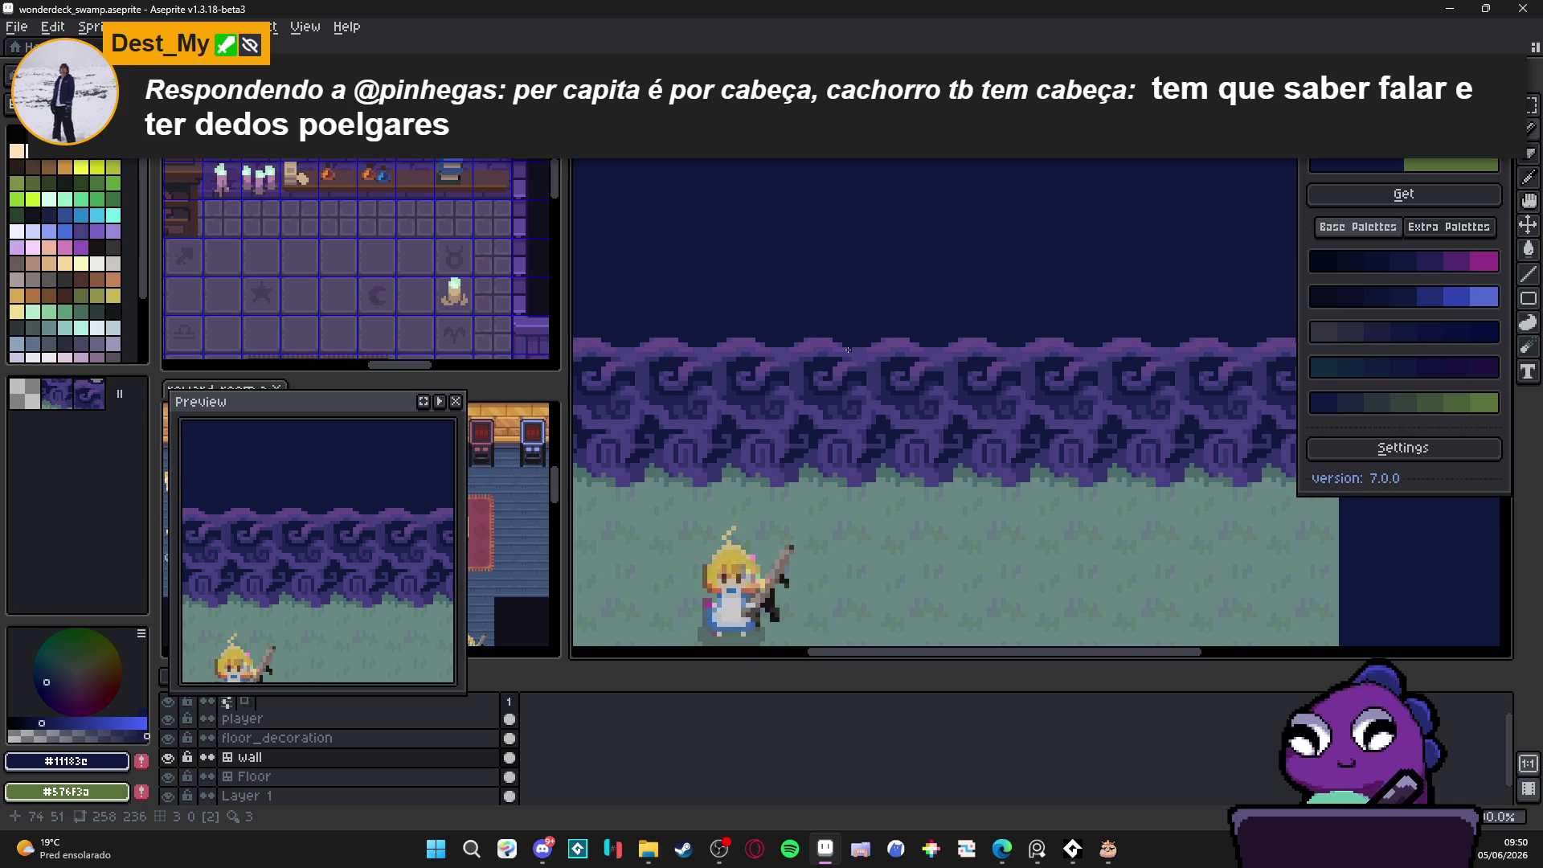
{"action": "mouse_move", "coordinate": [855, 524]}
{"action": "left_mouse_down"}
{"action": "mouse_move", "coordinate": [879, 193]}
{"action": "mouse_move", "coordinate": [823, 444]}
{"action": "left_mouse_up"}
{"action": "scroll", "coordinate": [725, 269], "scroll_direction": "up", "scroll_amount": 3}
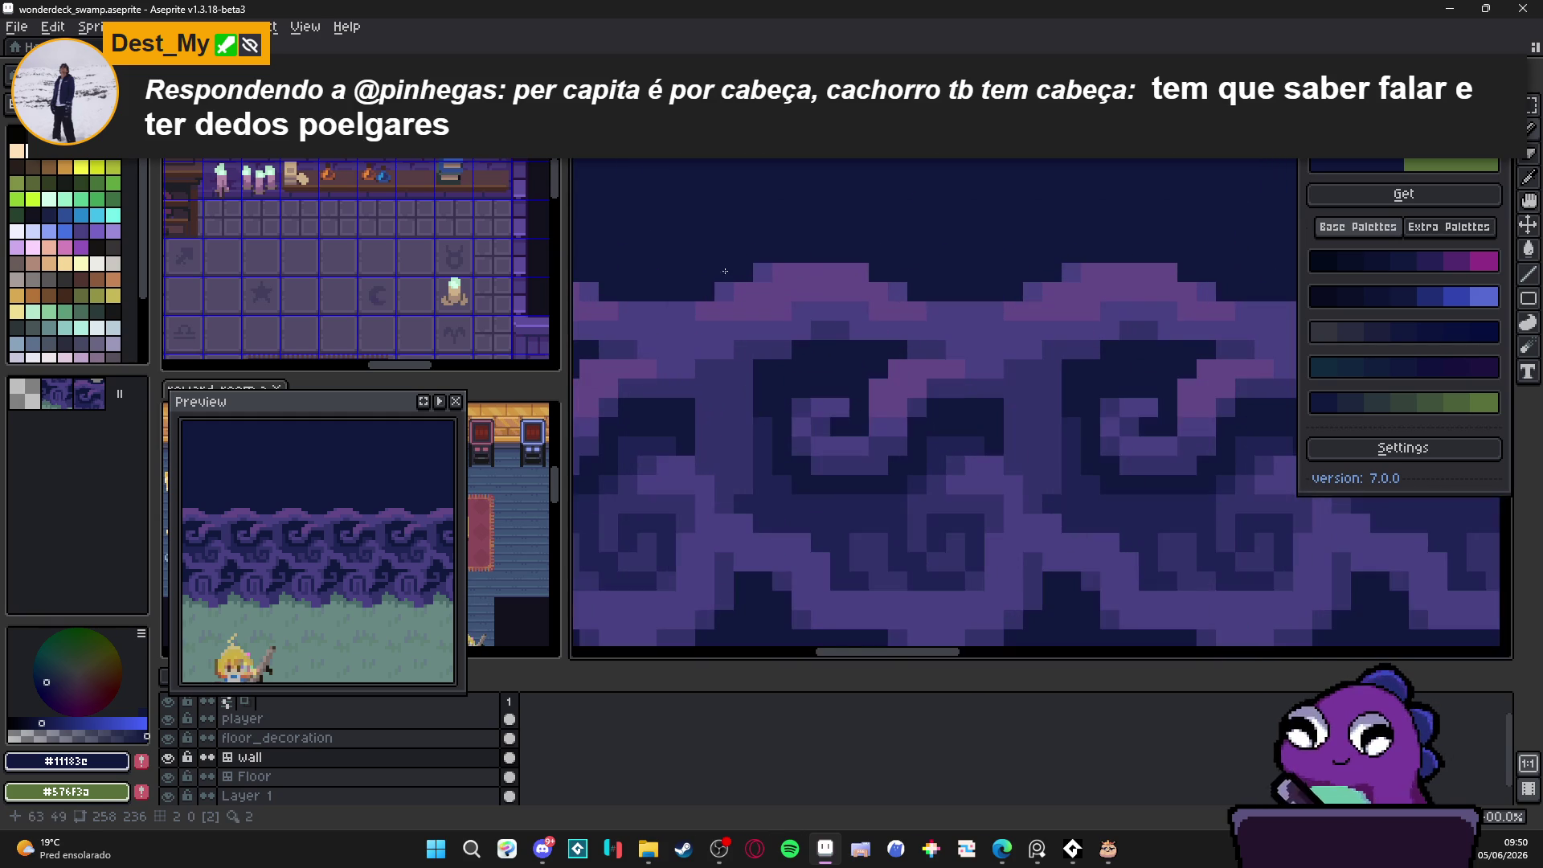
Step: Pick wall purple #494182 and pencil three light pixels onto the wall tile's top bump
{"action": "left_click", "coordinate": [723, 286], "text": "alt"}
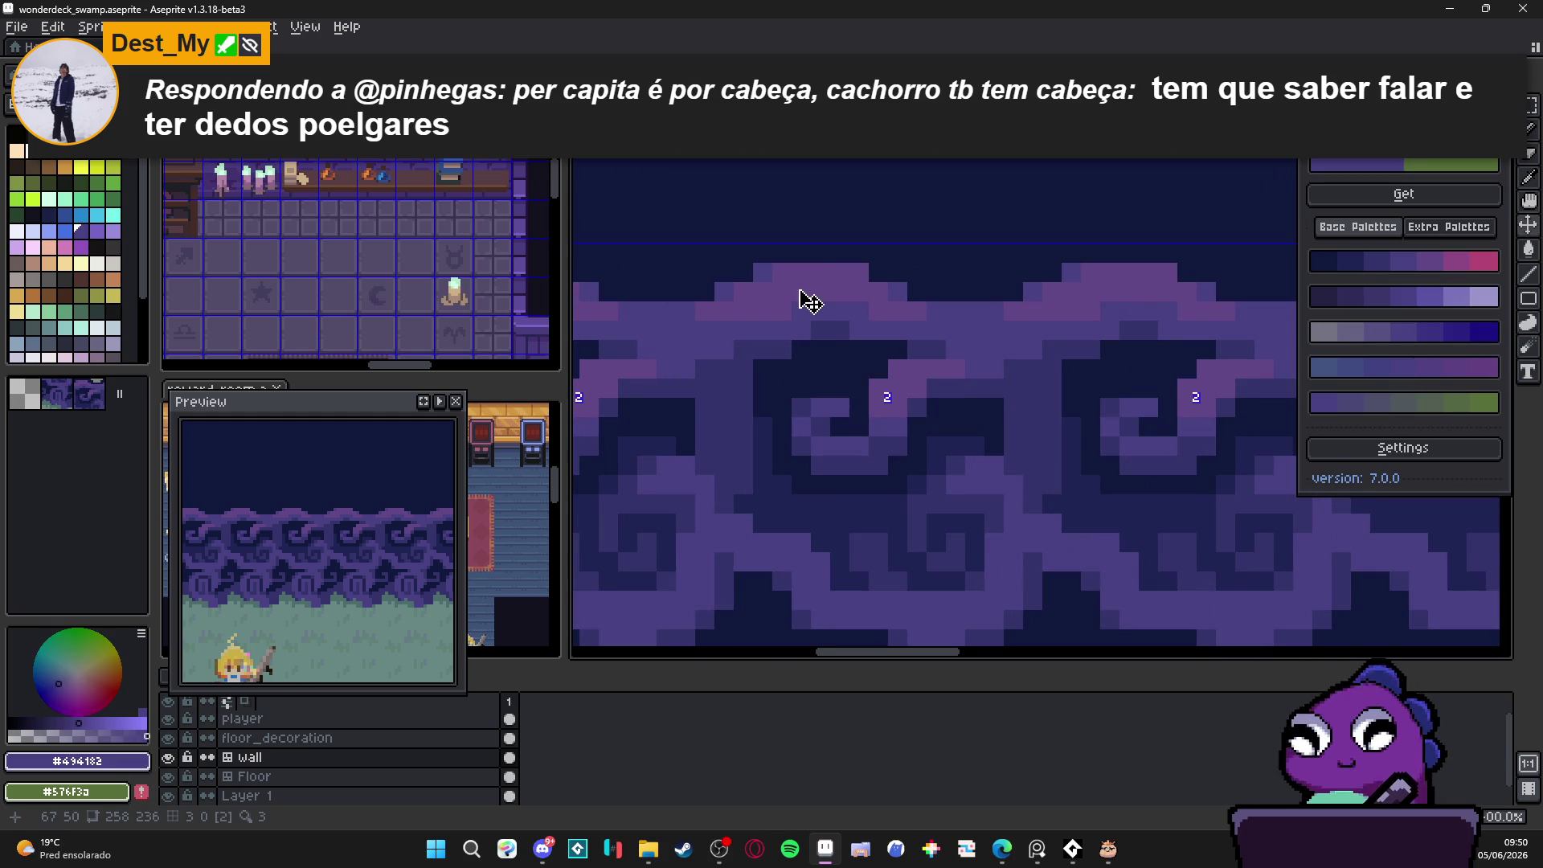
{"action": "left_click", "coordinate": [801, 253]}
{"action": "left_click", "coordinate": [935, 292]}
{"action": "left_click", "coordinate": [952, 293]}
{"action": "scroll", "coordinate": [738, 305], "scroll_direction": "down", "scroll_amount": 1}
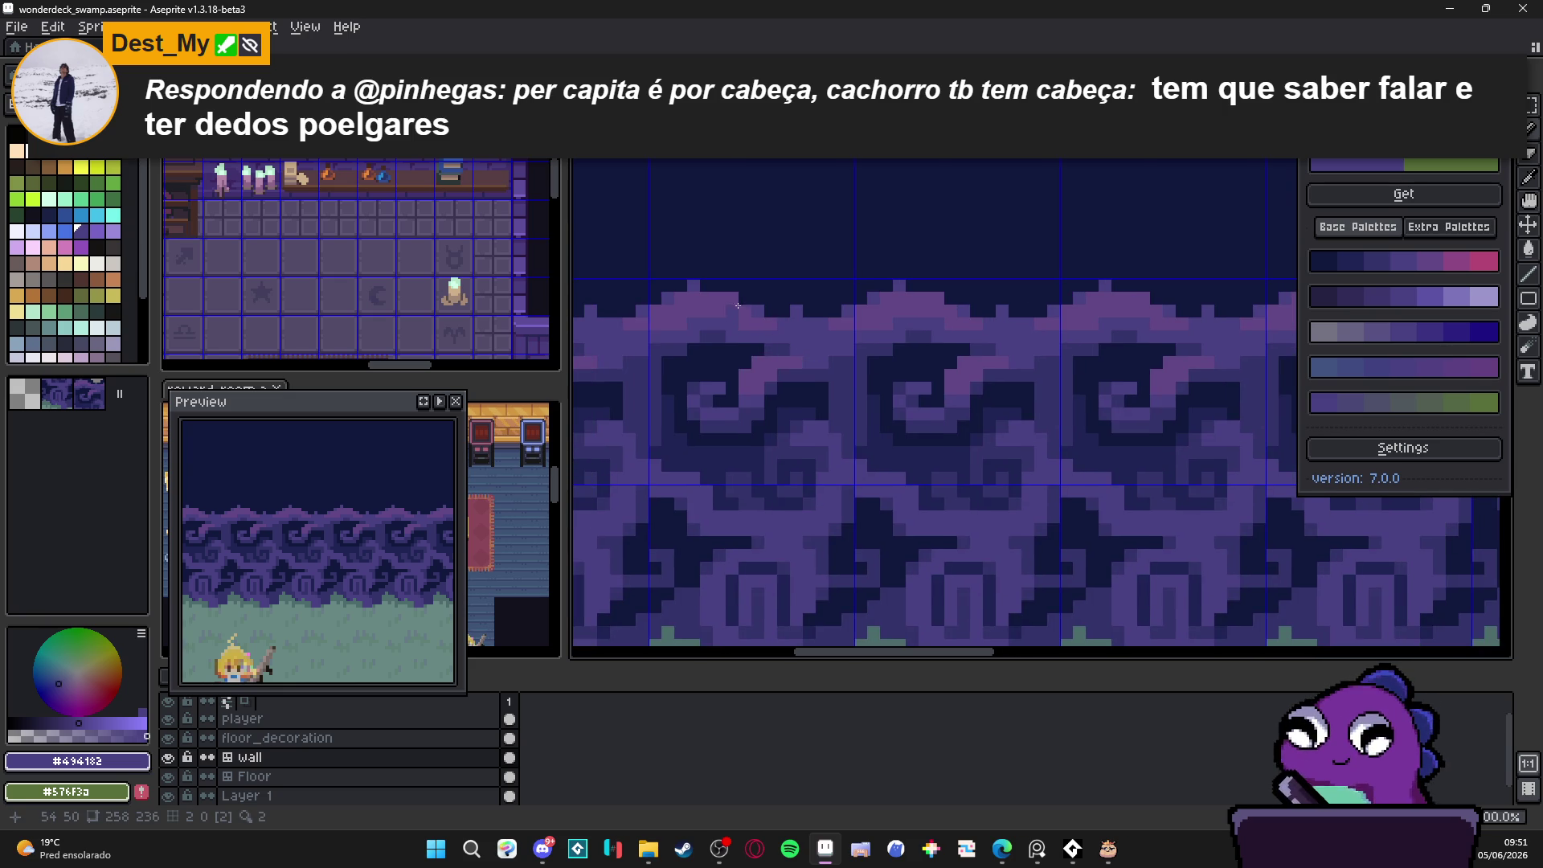
{"action": "scroll", "coordinate": [743, 337], "scroll_direction": "down", "scroll_amount": 4}
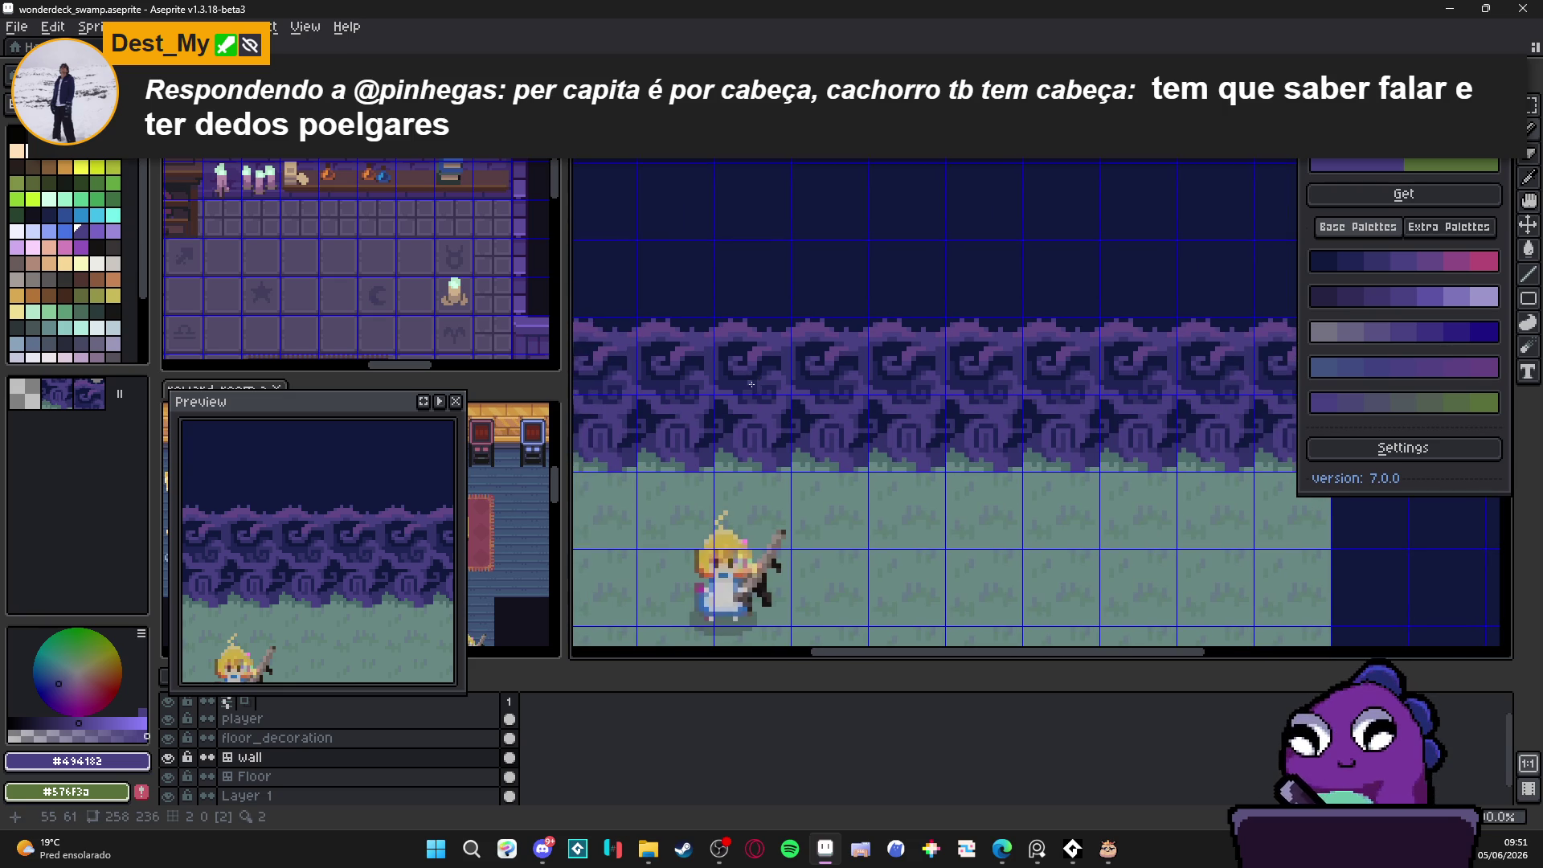
{"action": "scroll", "coordinate": [751, 384], "scroll_direction": "up", "scroll_amount": 3}
{"action": "scroll", "coordinate": [839, 376], "scroll_direction": "down", "scroll_amount": 1}
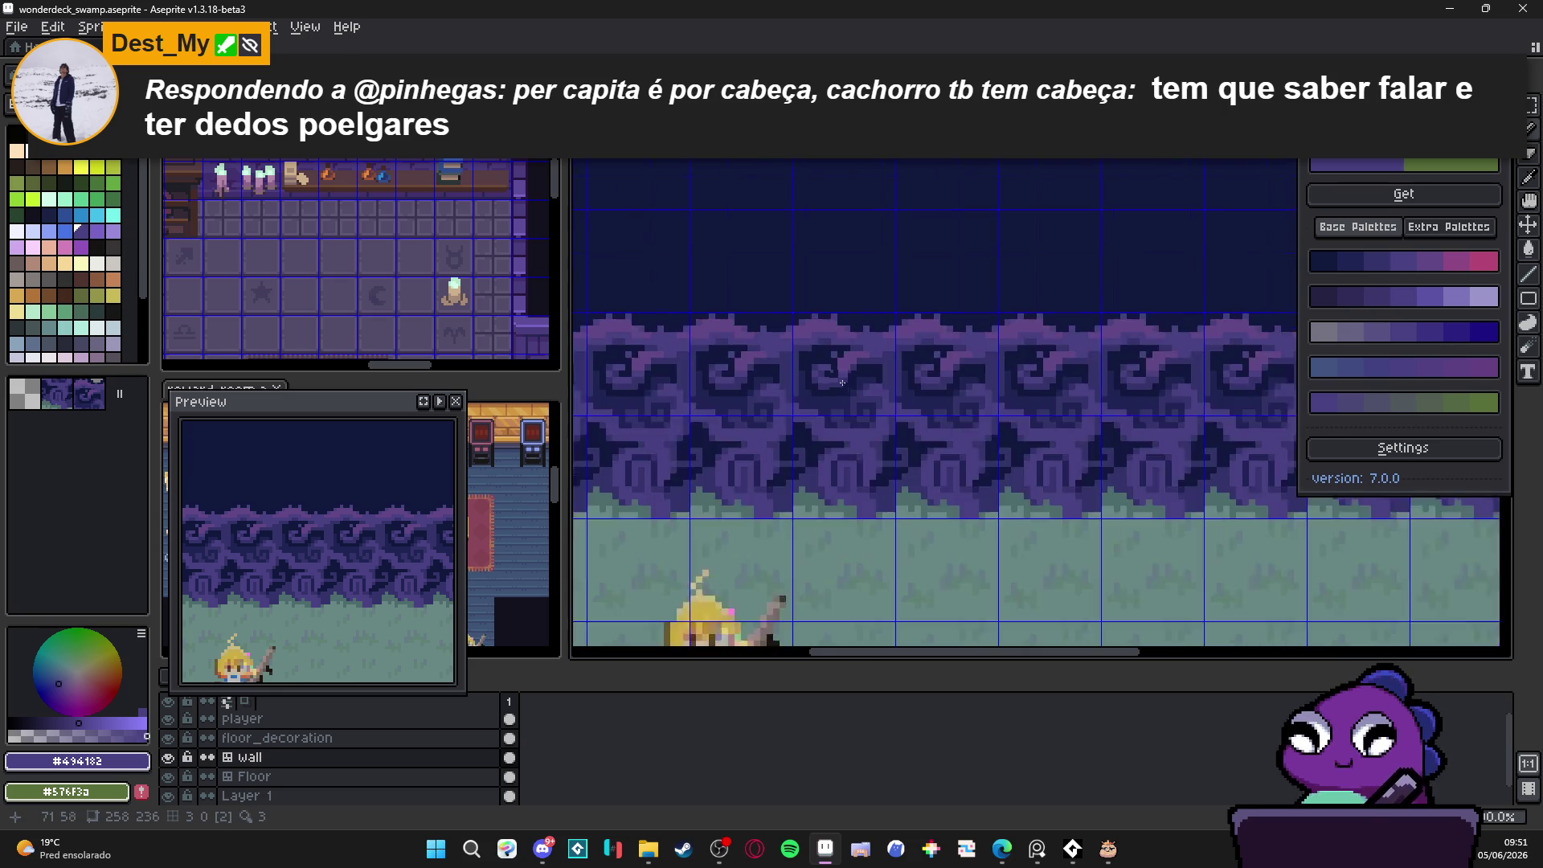
{"action": "scroll", "coordinate": [839, 376], "scroll_direction": "down", "scroll_amount": 1}
{"action": "scroll", "coordinate": [748, 392], "scroll_direction": "down", "scroll_amount": 1}
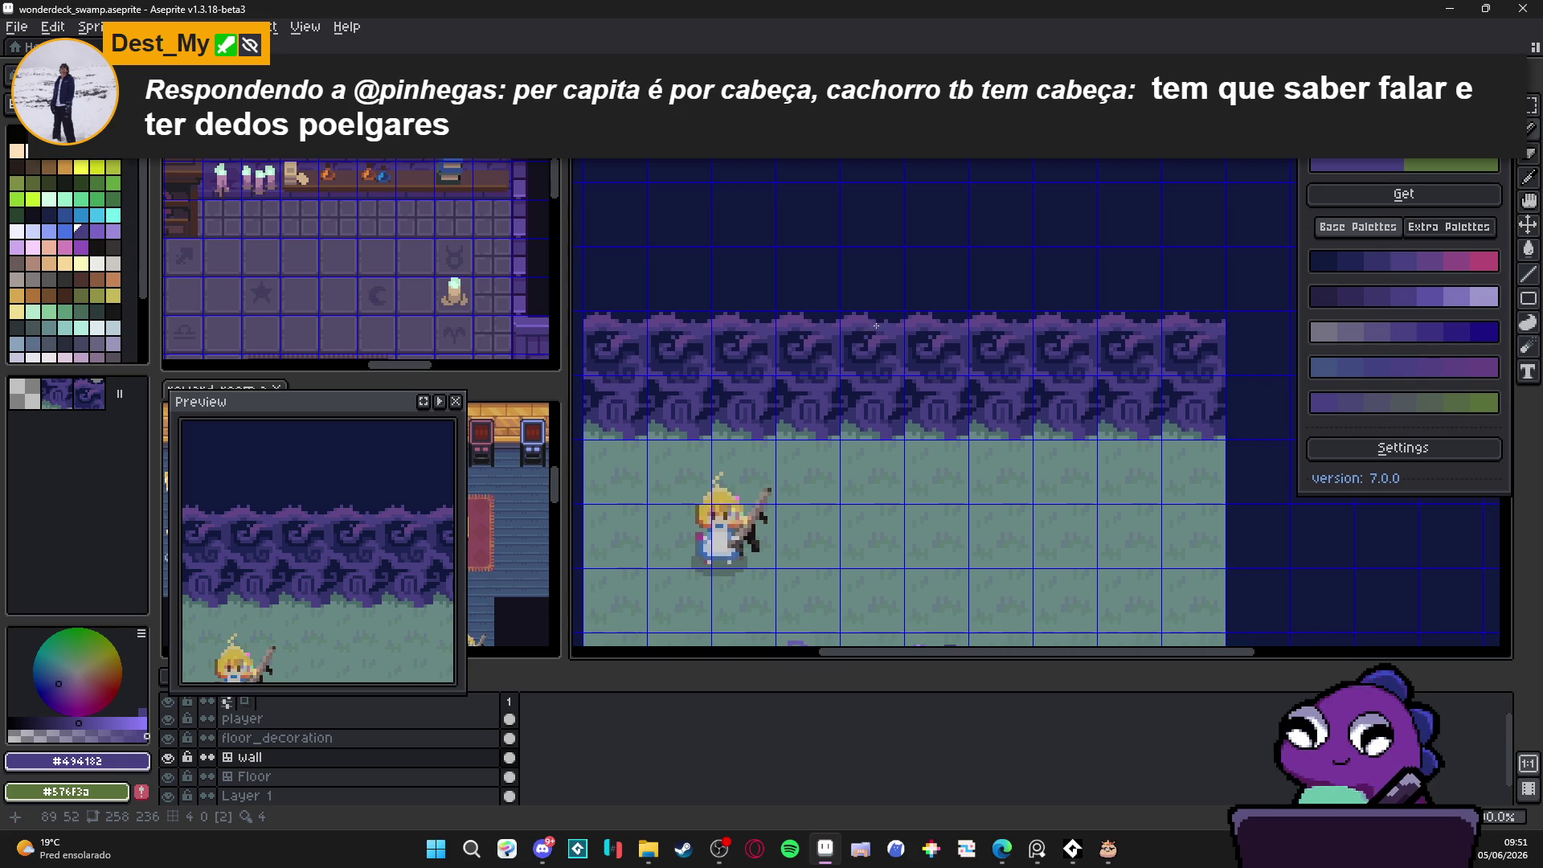
{"action": "left_click_drag", "start_coordinate": [867, 345], "coordinate": [812, 339]}
Step: Hide the tile grid, sample purple #624886, and undo the last pencil stroke
{"action": "key", "text": "ctrl+'"}
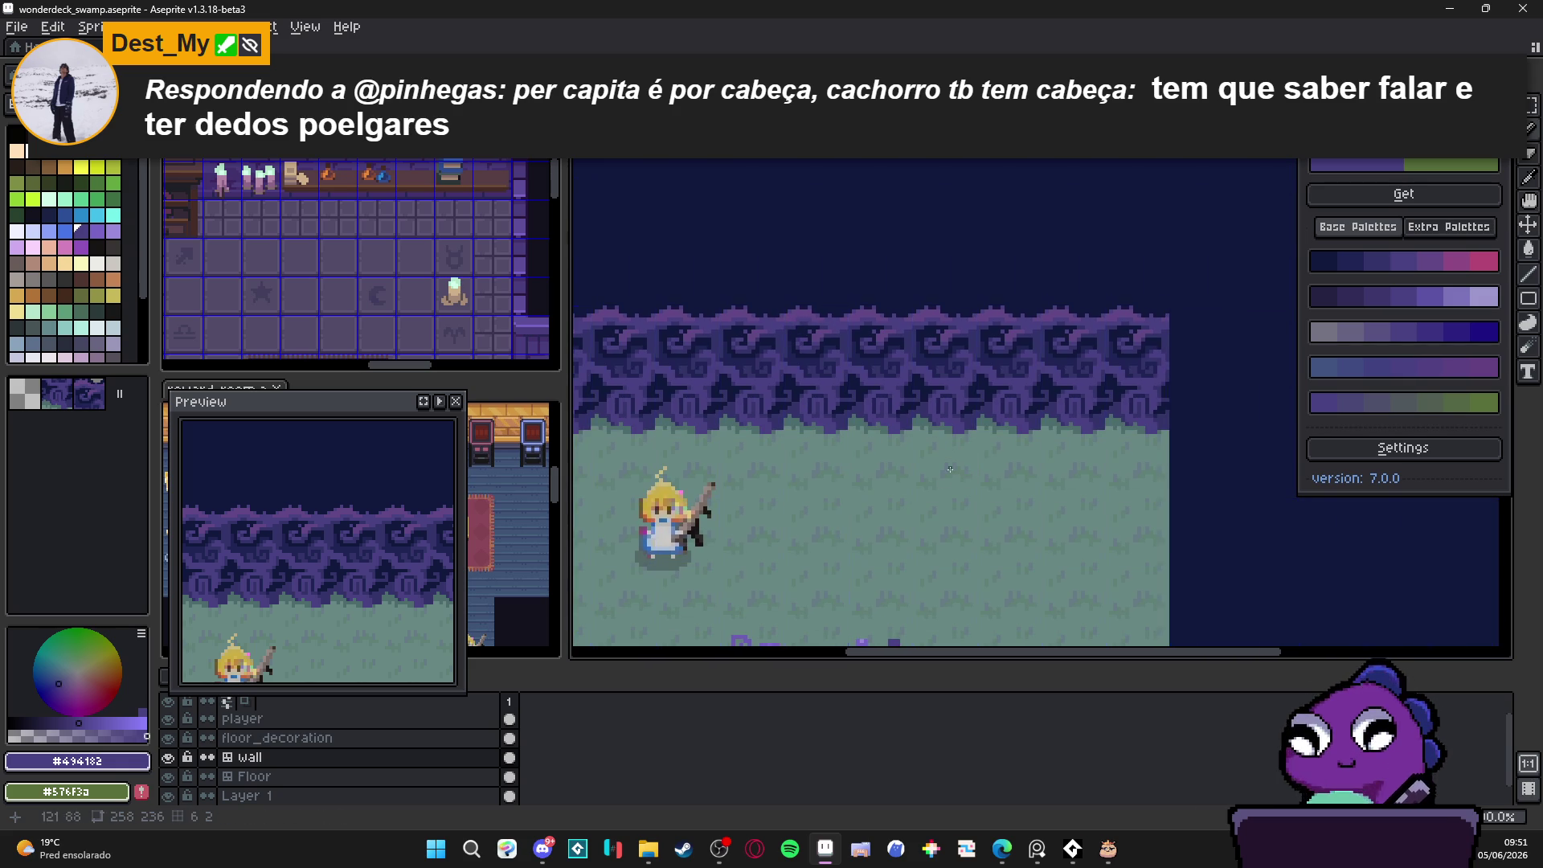
{"action": "scroll", "coordinate": [849, 399], "scroll_direction": "up", "scroll_amount": 3}
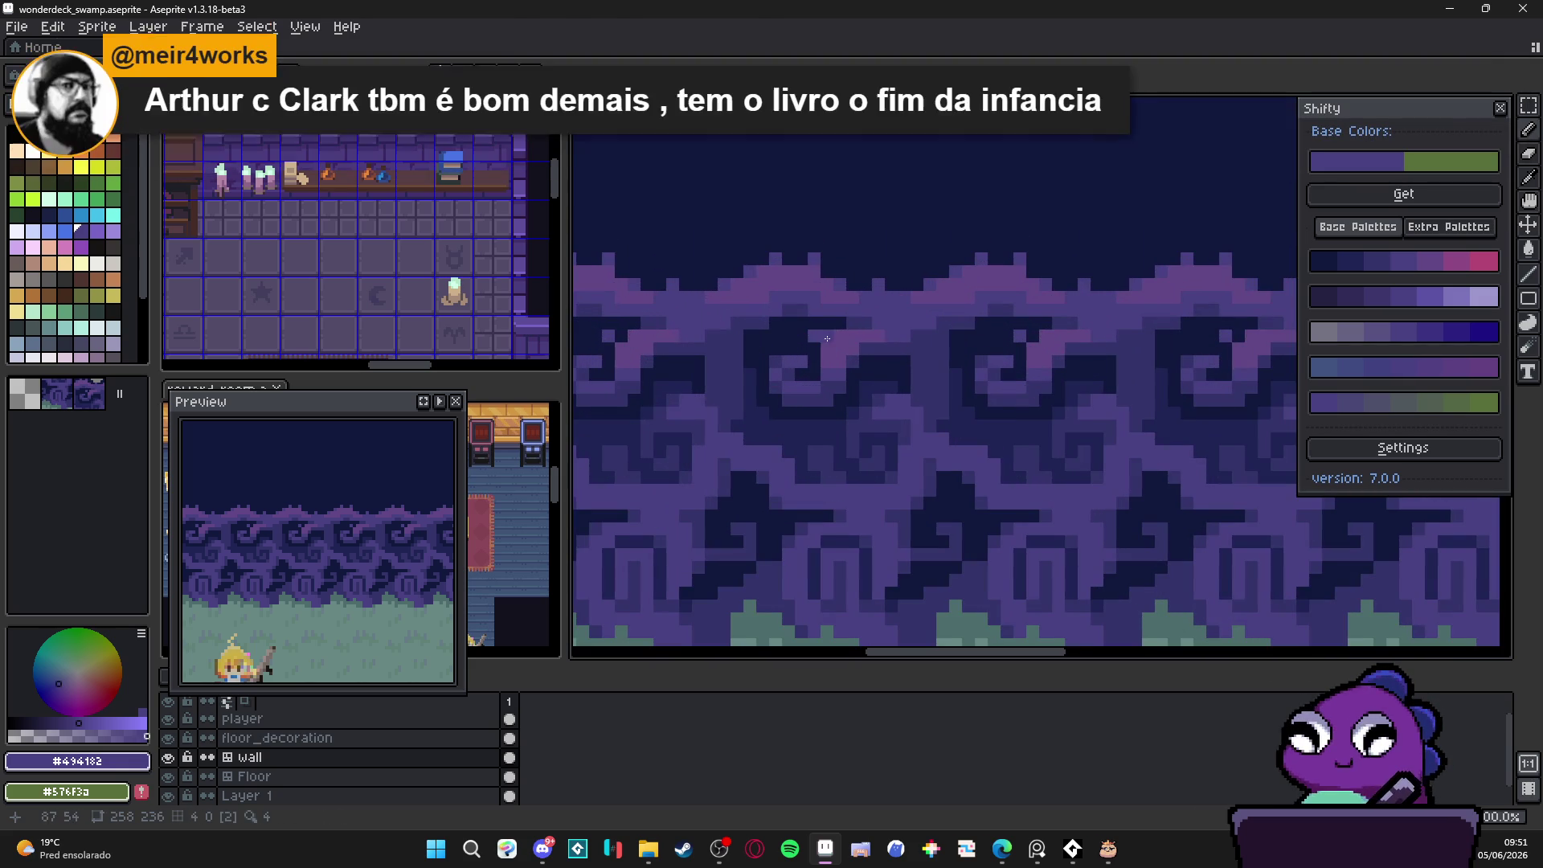
{"action": "scroll", "coordinate": [883, 419], "scroll_direction": "down", "scroll_amount": 2}
{"action": "scroll", "coordinate": [797, 367], "scroll_direction": "up", "scroll_amount": 3}
{"action": "left_click", "coordinate": [796, 366], "text": "alt"}
{"action": "scroll", "coordinate": [797, 366], "scroll_direction": "down", "scroll_amount": 3}
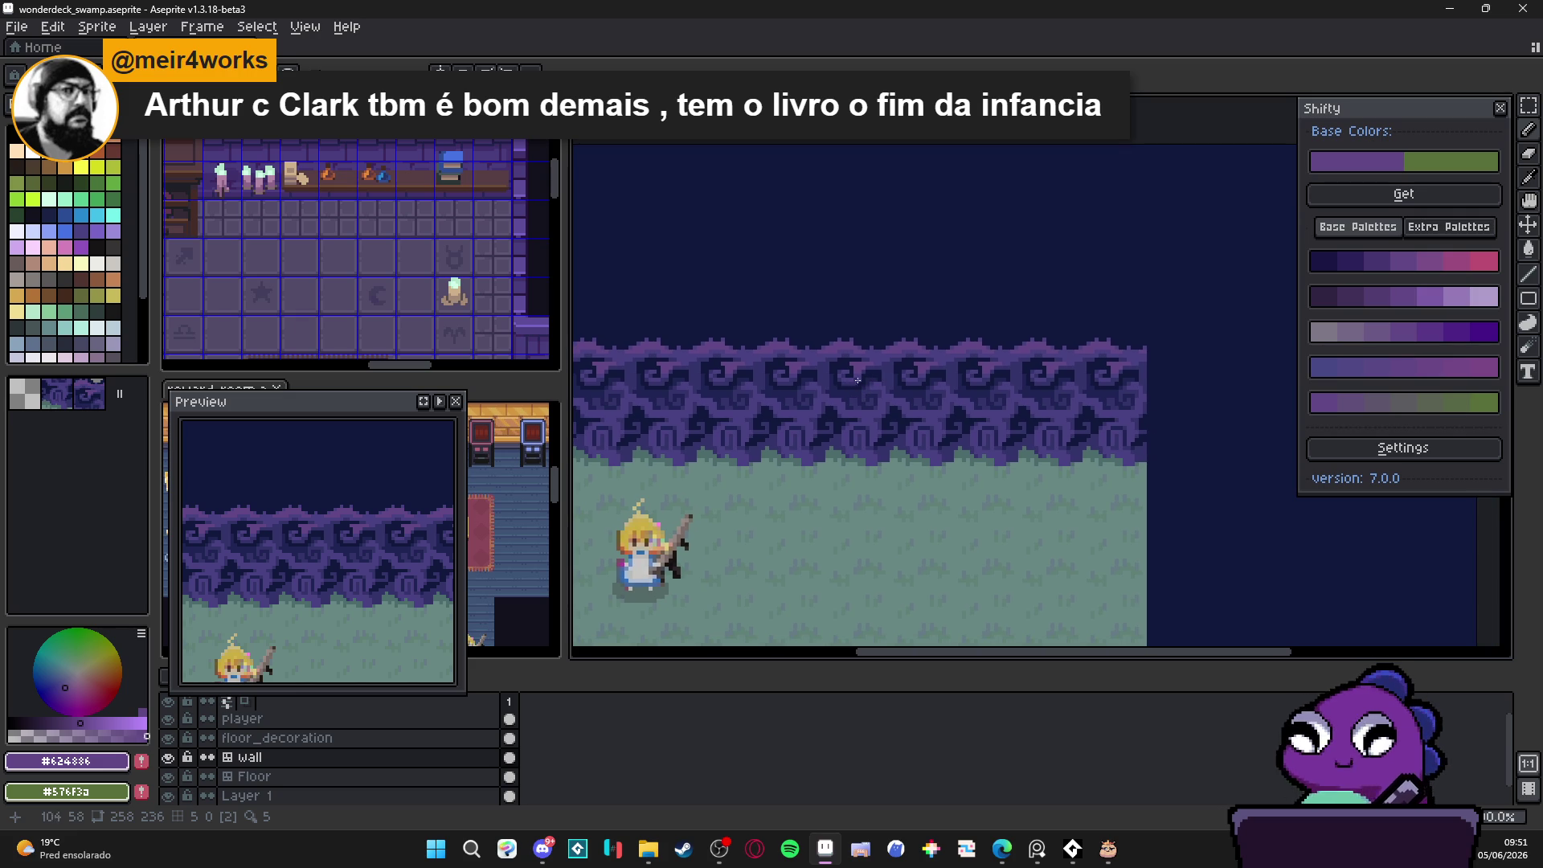
{"action": "key", "text": "ctrl+z"}
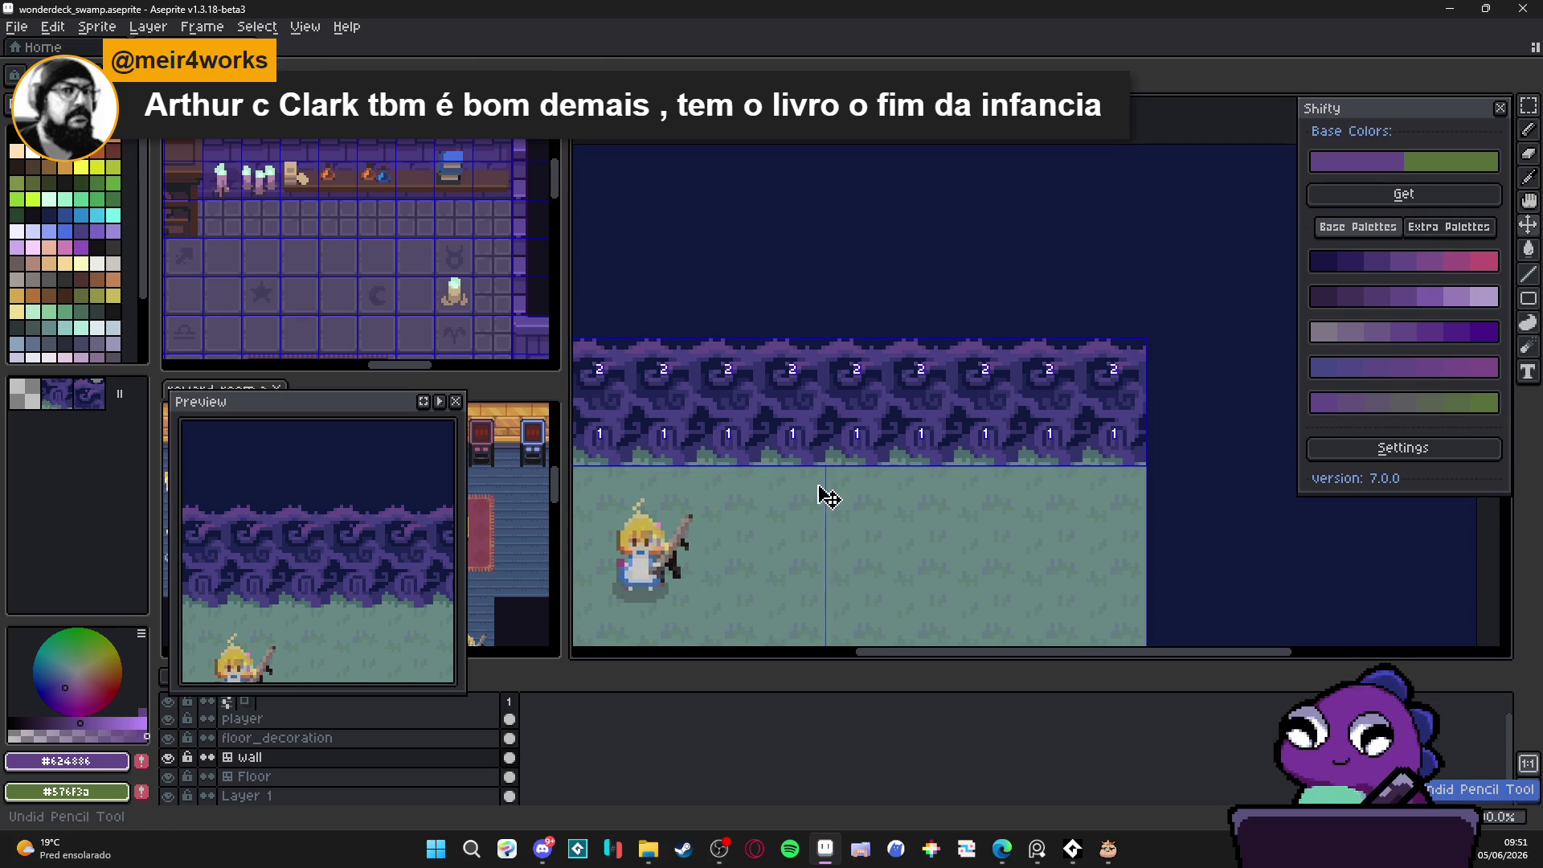
{"action": "scroll", "coordinate": [690, 371], "scroll_direction": "up", "scroll_amount": 3}
Step: Sample wall colours #11183c and #35346b, then return to #494182 as the drawing colour
{"action": "left_click", "coordinate": [690, 371], "text": "alt"}
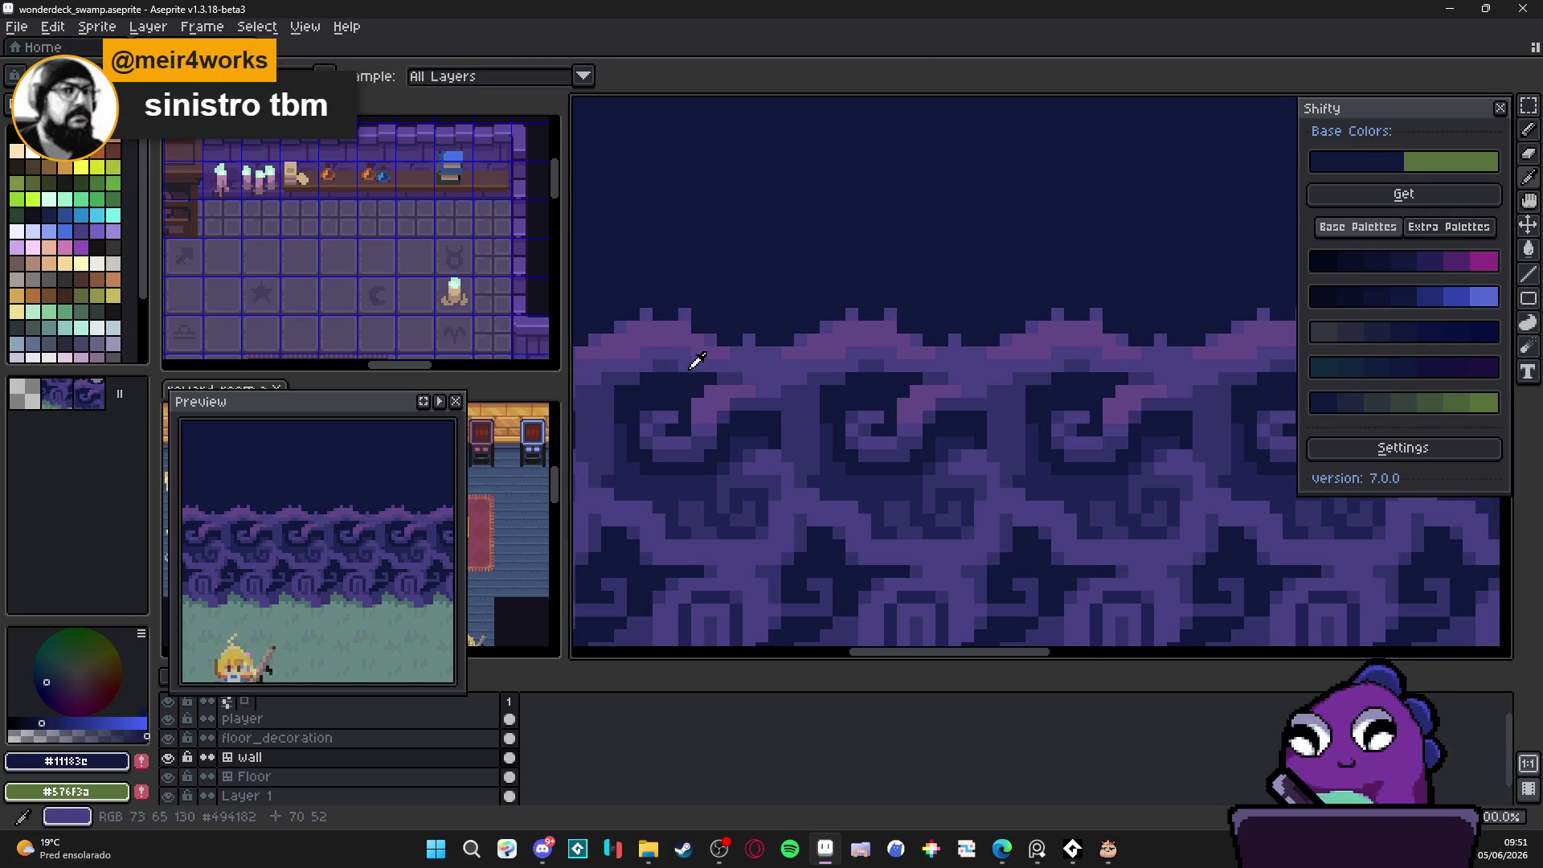
{"action": "left_click", "coordinate": [691, 368], "text": "alt"}
{"action": "left_click", "coordinate": [683, 371], "text": "alt"}
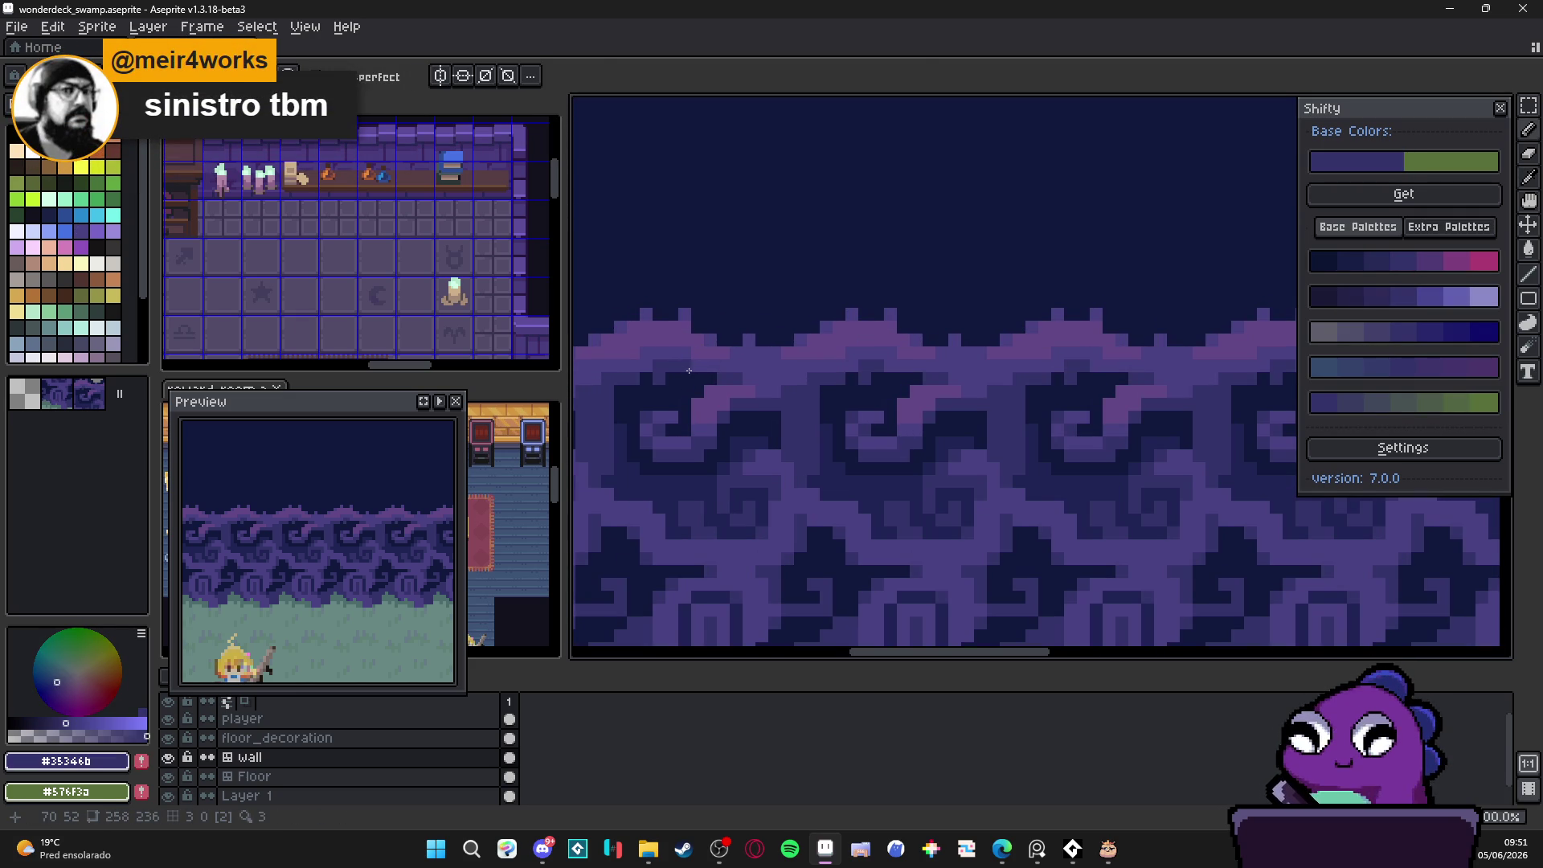
{"action": "scroll", "coordinate": [828, 437], "scroll_direction": "down", "scroll_amount": 2}
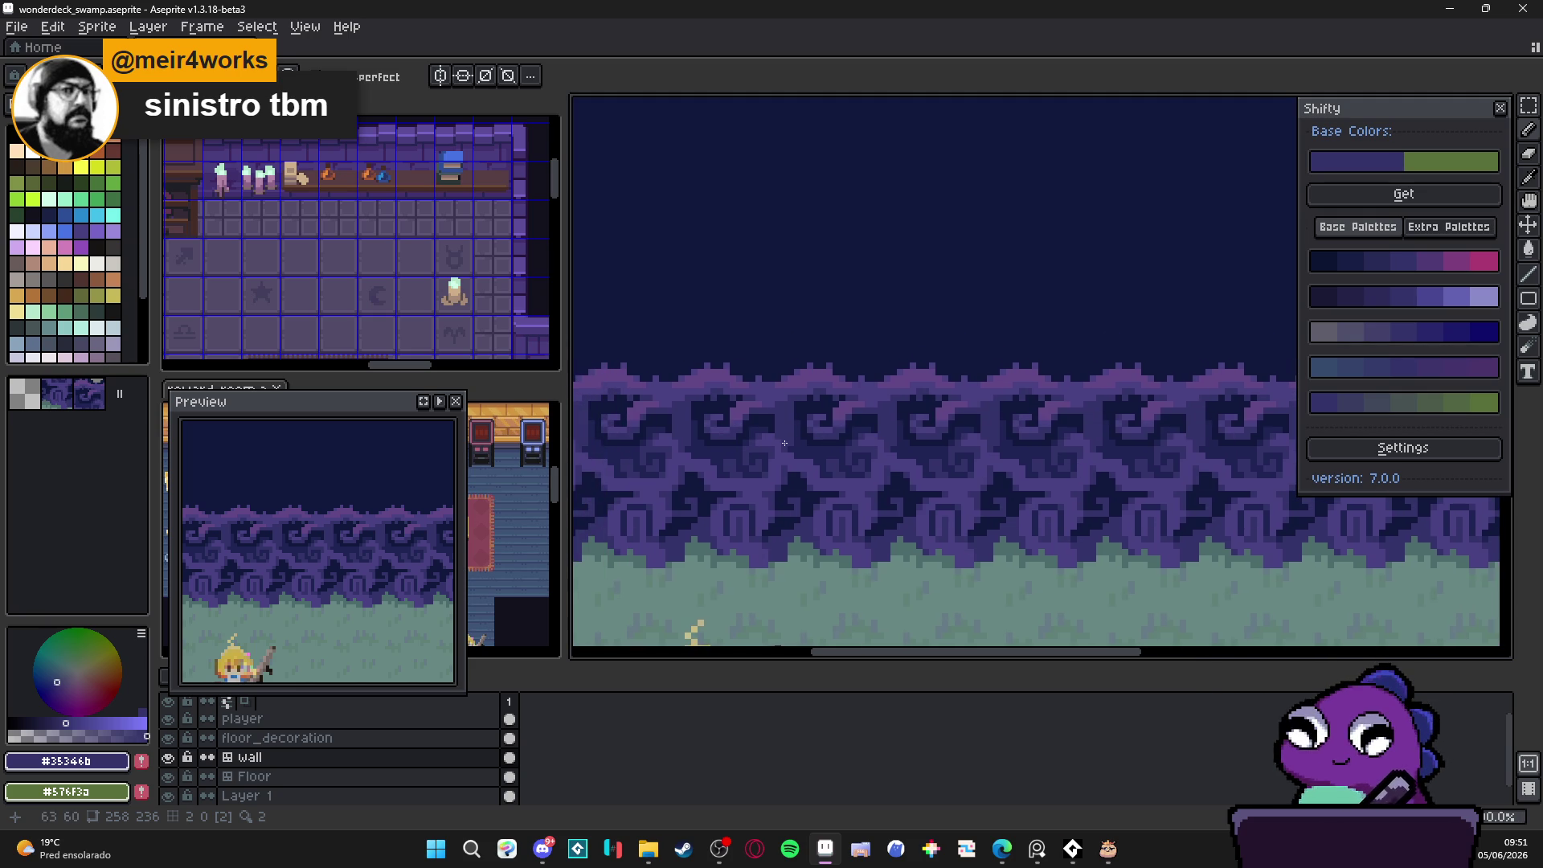
{"action": "scroll", "coordinate": [803, 445], "scroll_direction": "down", "scroll_amount": 3}
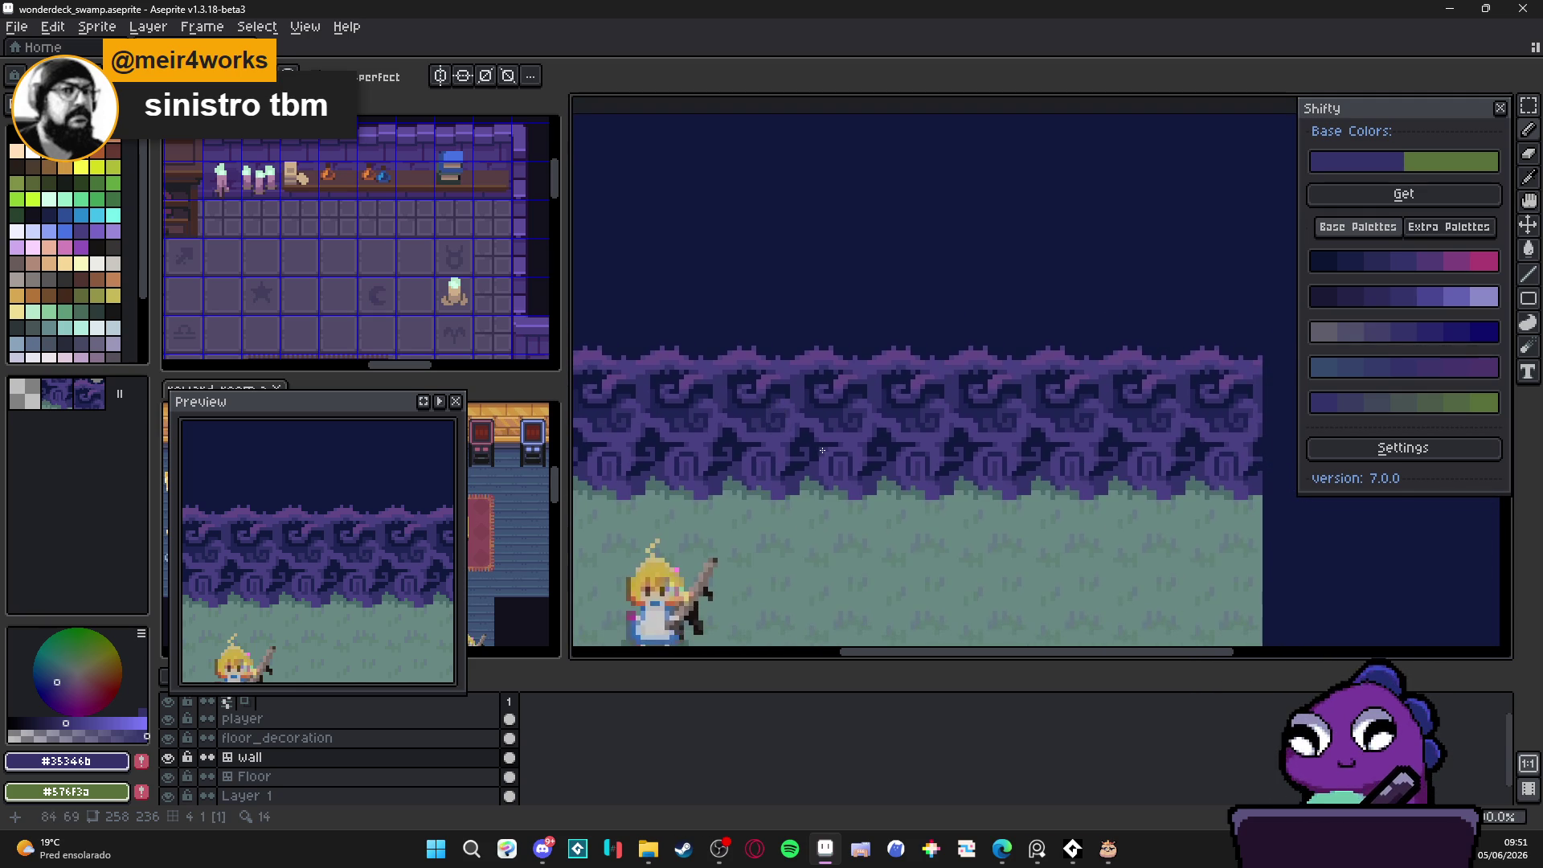
{"action": "scroll", "coordinate": [821, 451], "scroll_direction": "up", "scroll_amount": 3}
{"action": "scroll", "coordinate": [800, 486], "scroll_direction": "down", "scroll_amount": 2}
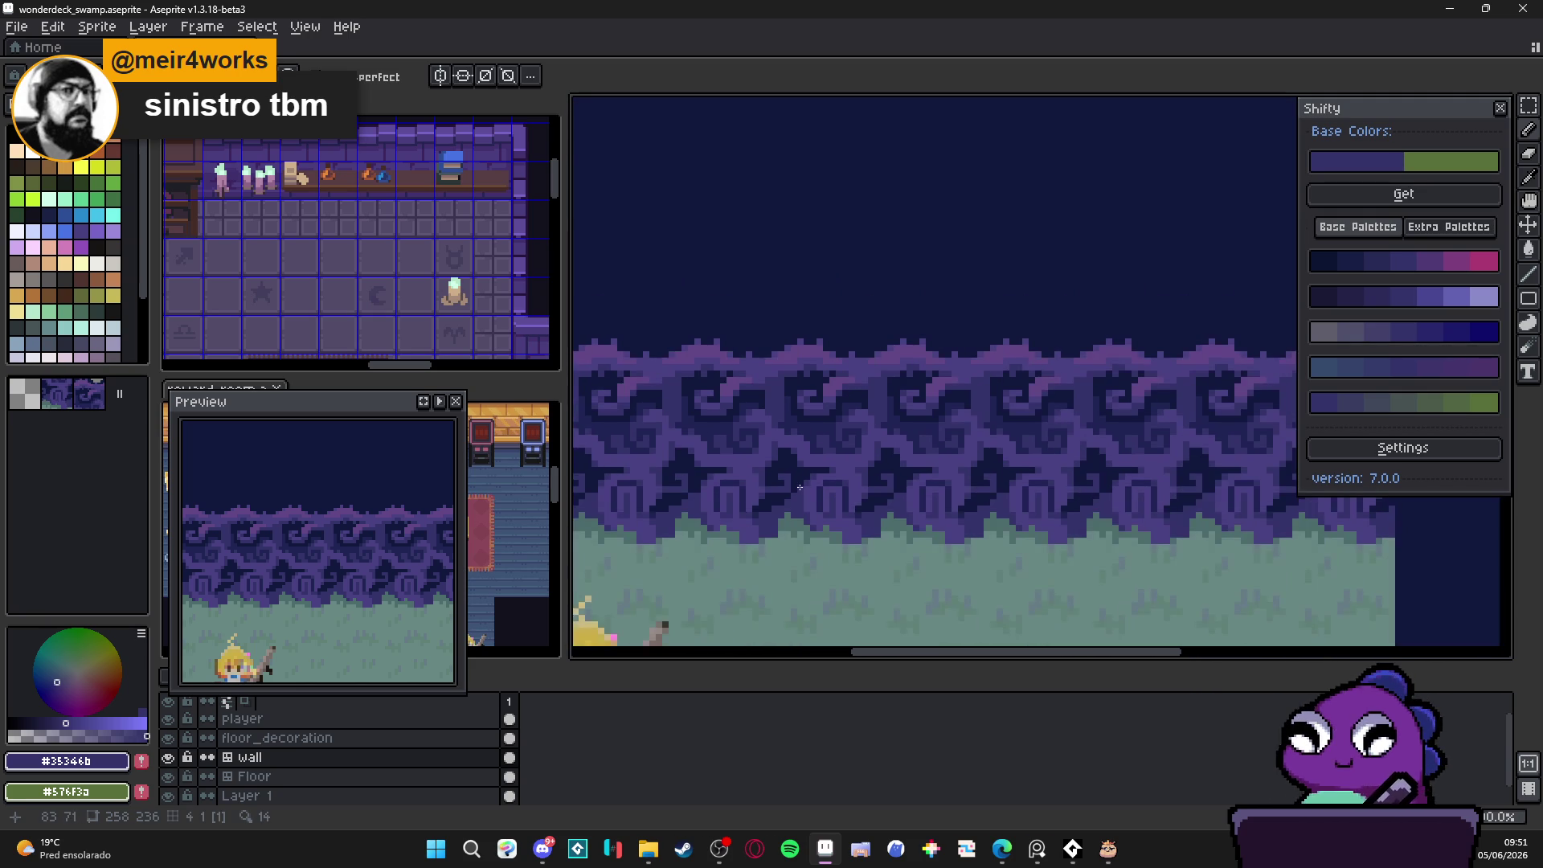
{"action": "scroll", "coordinate": [815, 467], "scroll_direction": "down", "scroll_amount": 1}
{"action": "scroll", "coordinate": [864, 475], "scroll_direction": "up", "scroll_amount": 1}
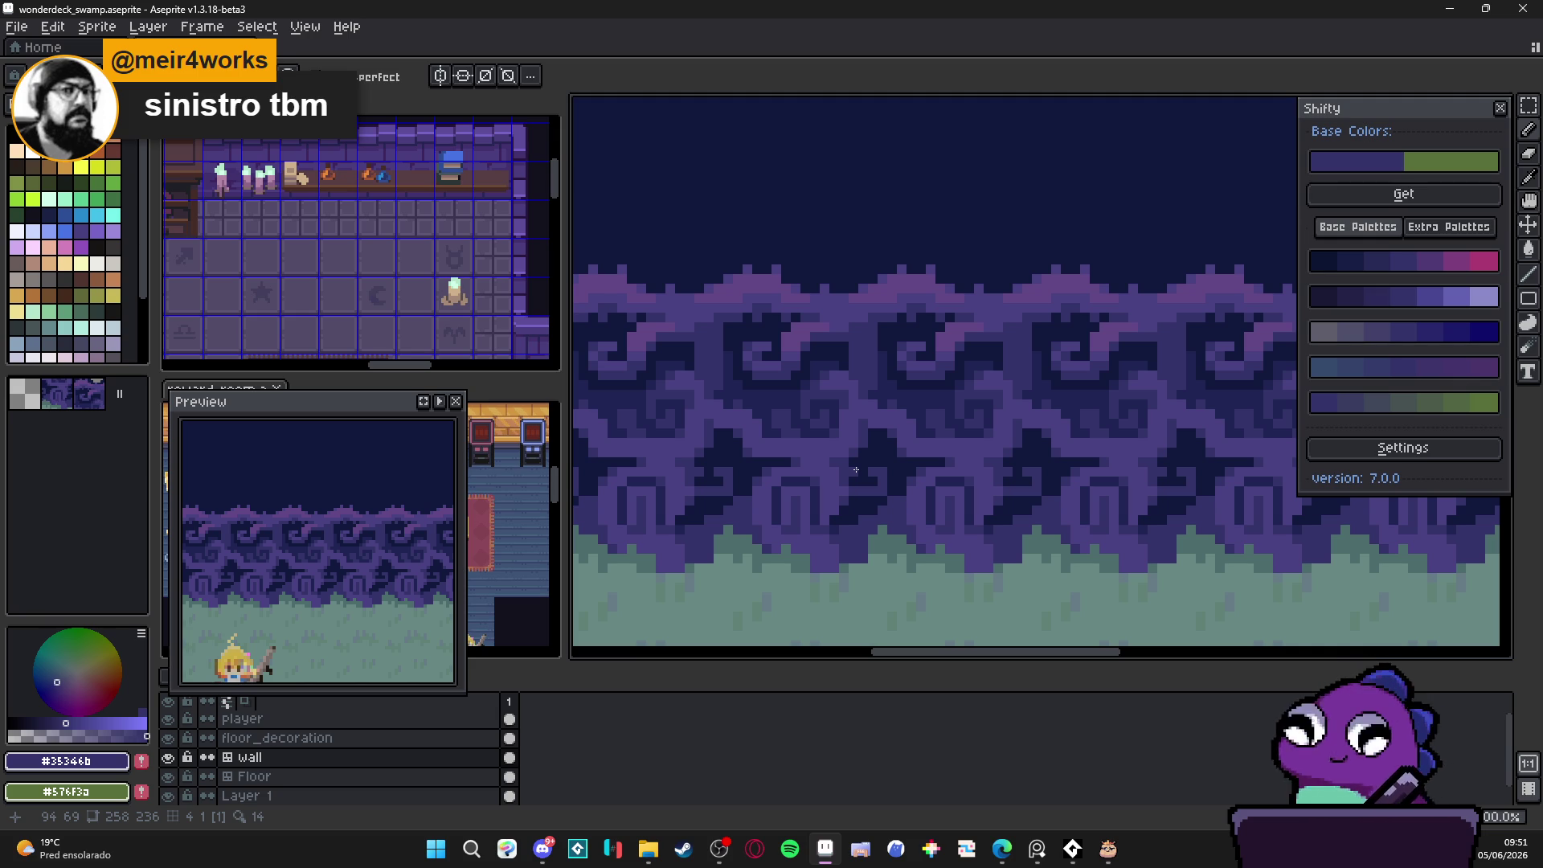
{"action": "left_click", "coordinate": [856, 469], "text": "alt"}
{"action": "scroll", "coordinate": [855, 469], "scroll_direction": "down", "scroll_amount": 3}
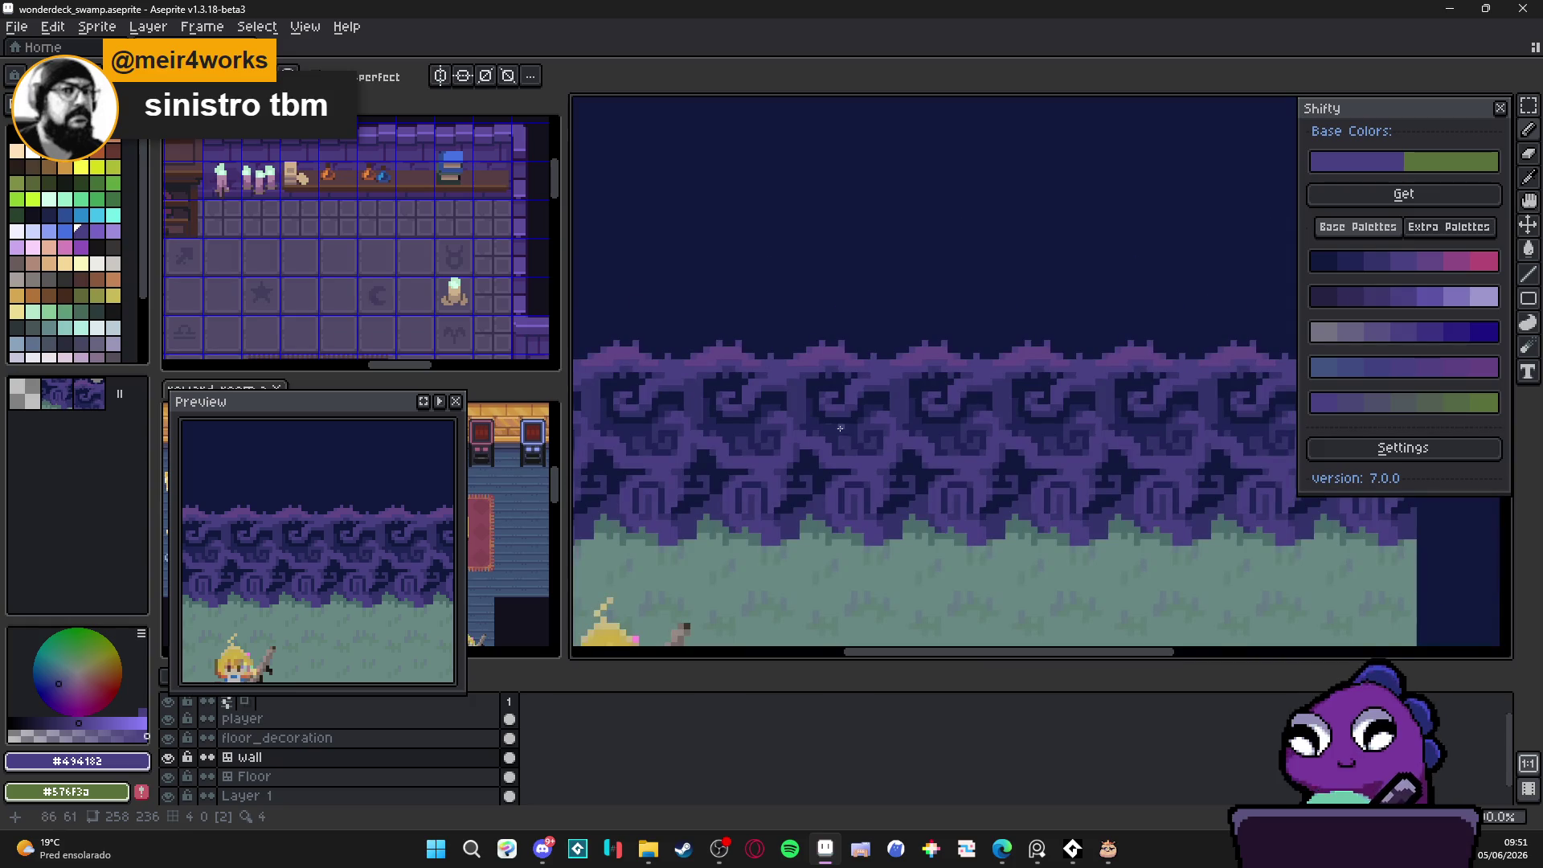
{"action": "scroll", "coordinate": [808, 388], "scroll_direction": "up", "scroll_amount": 2}
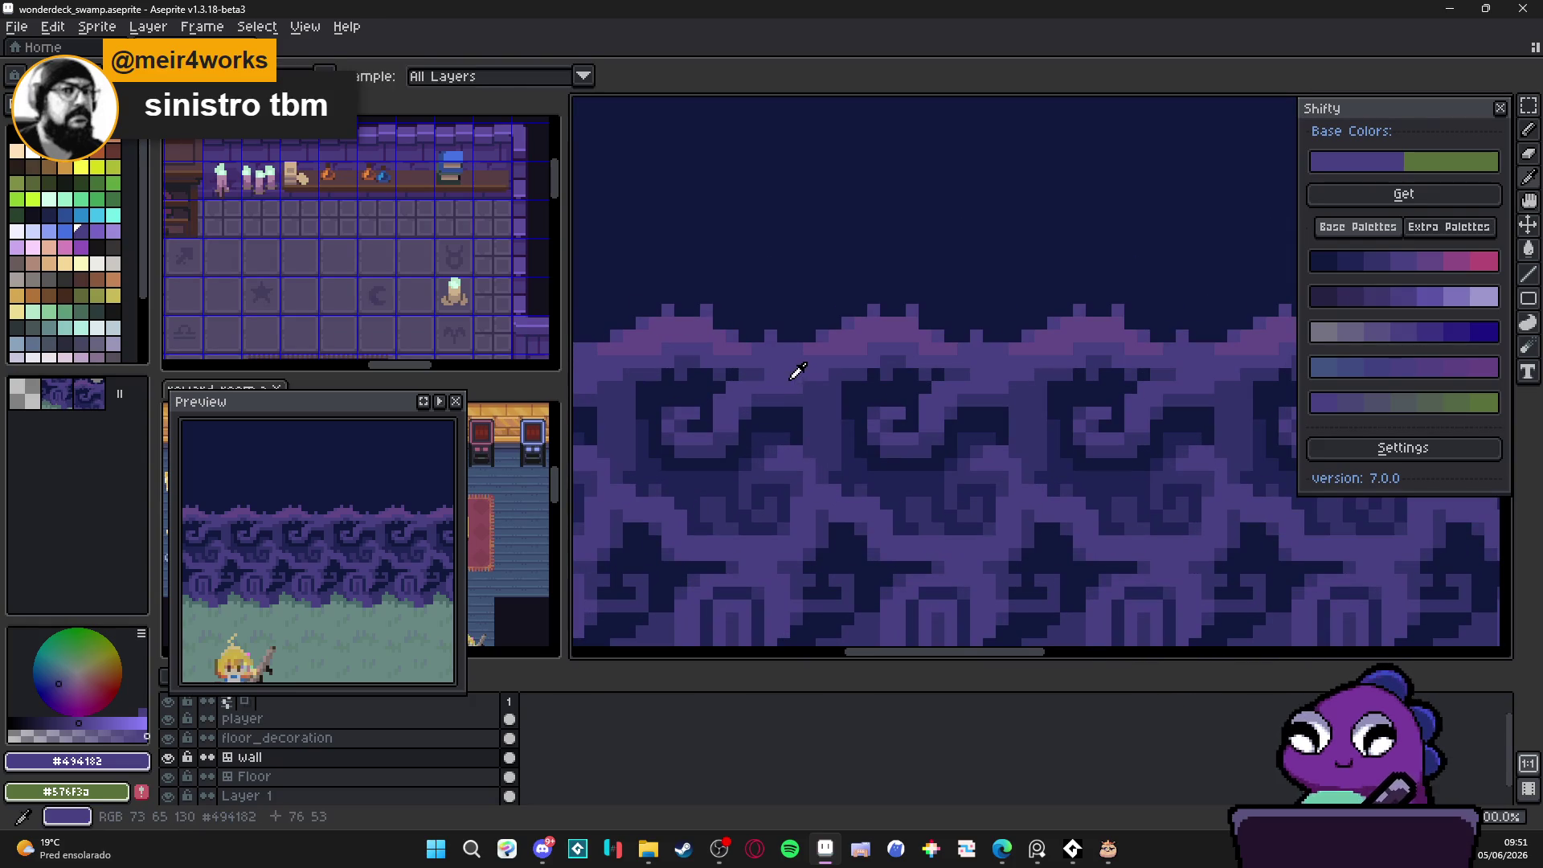
Step: Repaint the wall tile's top-edge peaks and pink strip in lighter purples, then choose cyan (palette index 40)
{"action": "scroll", "coordinate": [799, 387], "scroll_direction": "down", "scroll_amount": 3}
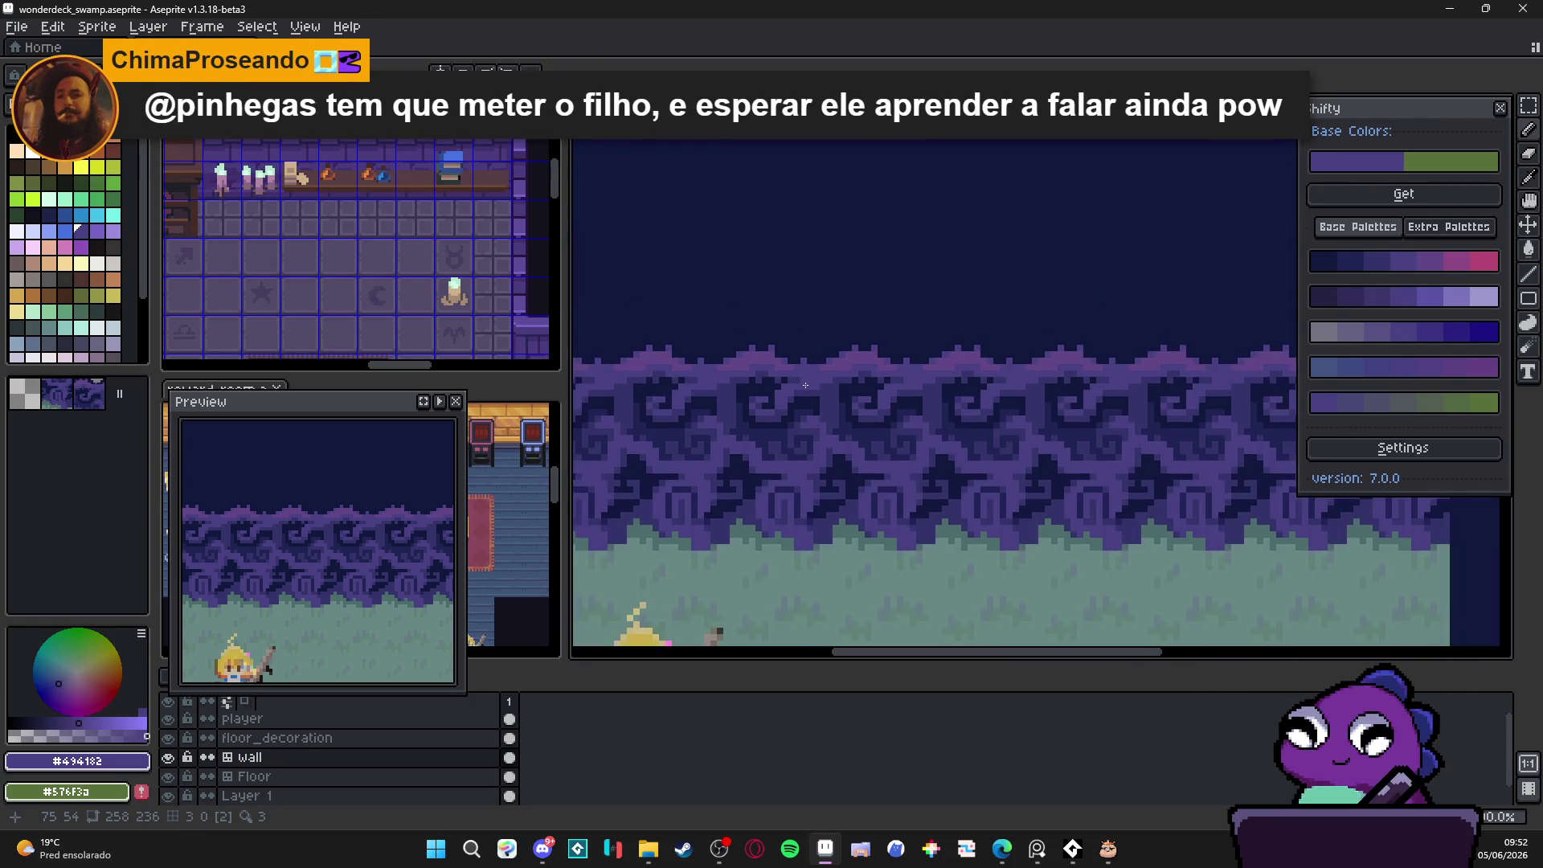
{"action": "scroll", "coordinate": [806, 378], "scroll_direction": "up", "scroll_amount": 2}
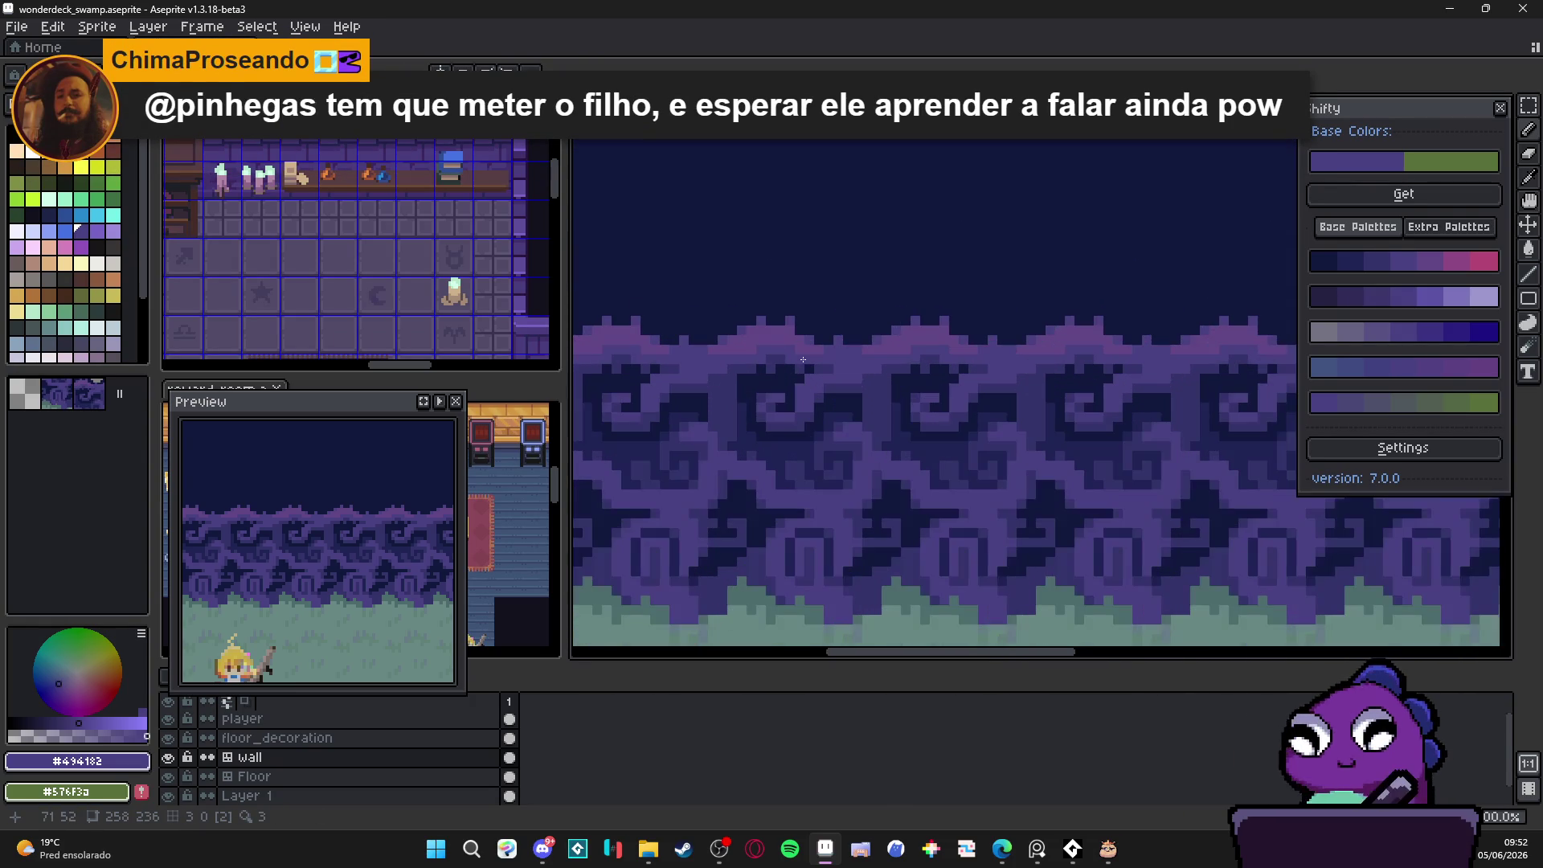
{"action": "scroll", "coordinate": [800, 353], "scroll_direction": "up", "scroll_amount": 2}
{"action": "mouse_move", "coordinate": [800, 352]}
{"action": "left_mouse_down"}
{"action": "mouse_move", "coordinate": [771, 319]}
{"action": "mouse_move", "coordinate": [686, 320]}
{"action": "left_mouse_up"}
{"action": "left_click", "coordinate": [725, 340], "text": "alt"}
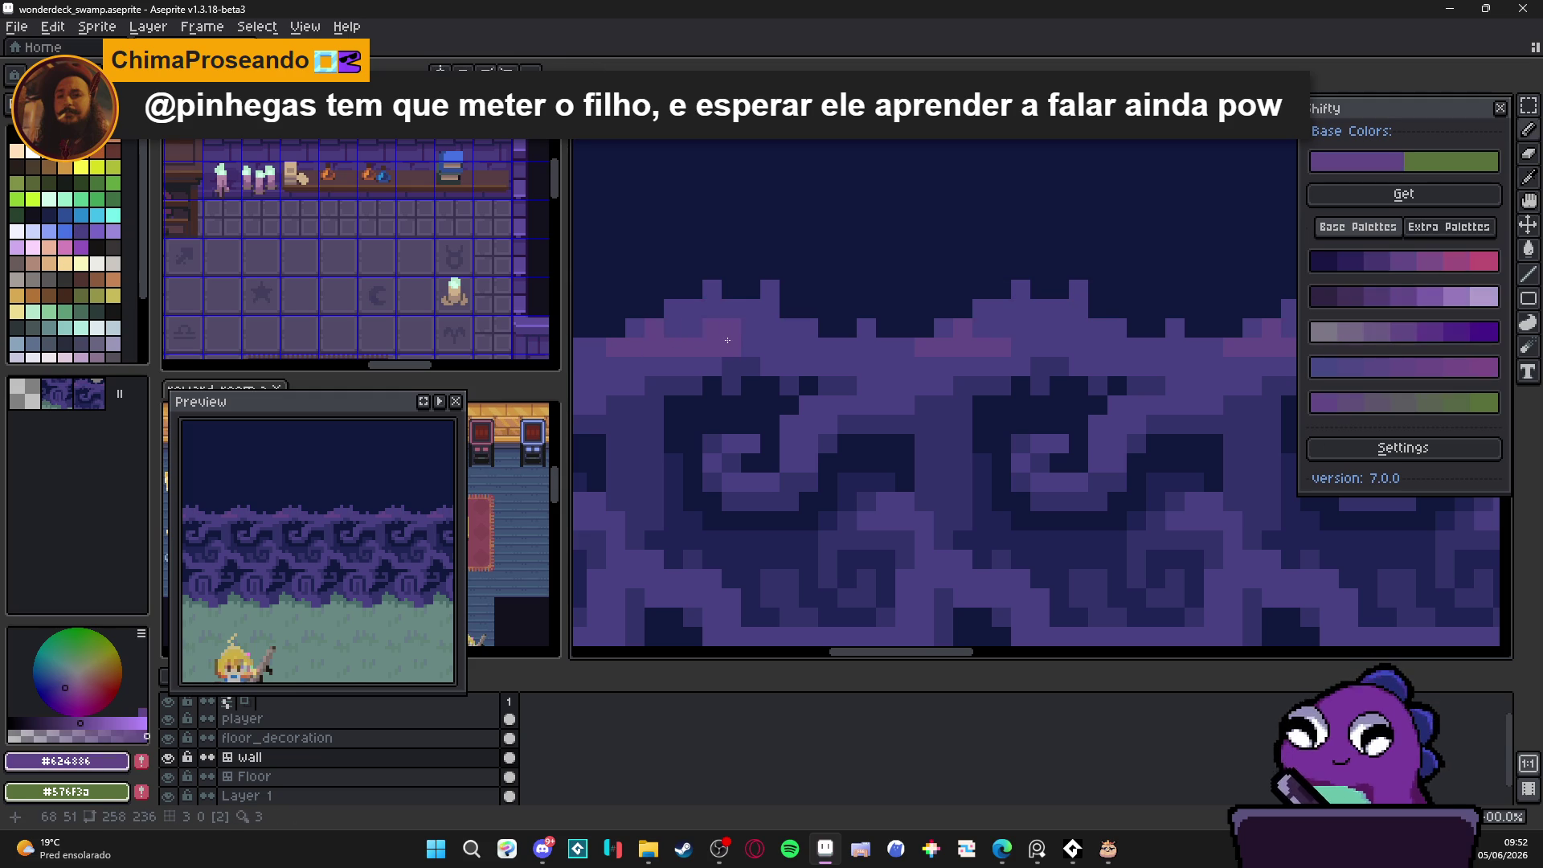
{"action": "left_click", "coordinate": [727, 336]}
{"action": "left_click", "coordinate": [735, 333]}
{"action": "left_click", "coordinate": [750, 320]}
{"action": "left_click", "coordinate": [777, 344], "text": "alt"}
{"action": "left_click_drag", "start_coordinate": [692, 347], "coordinate": [633, 357]}
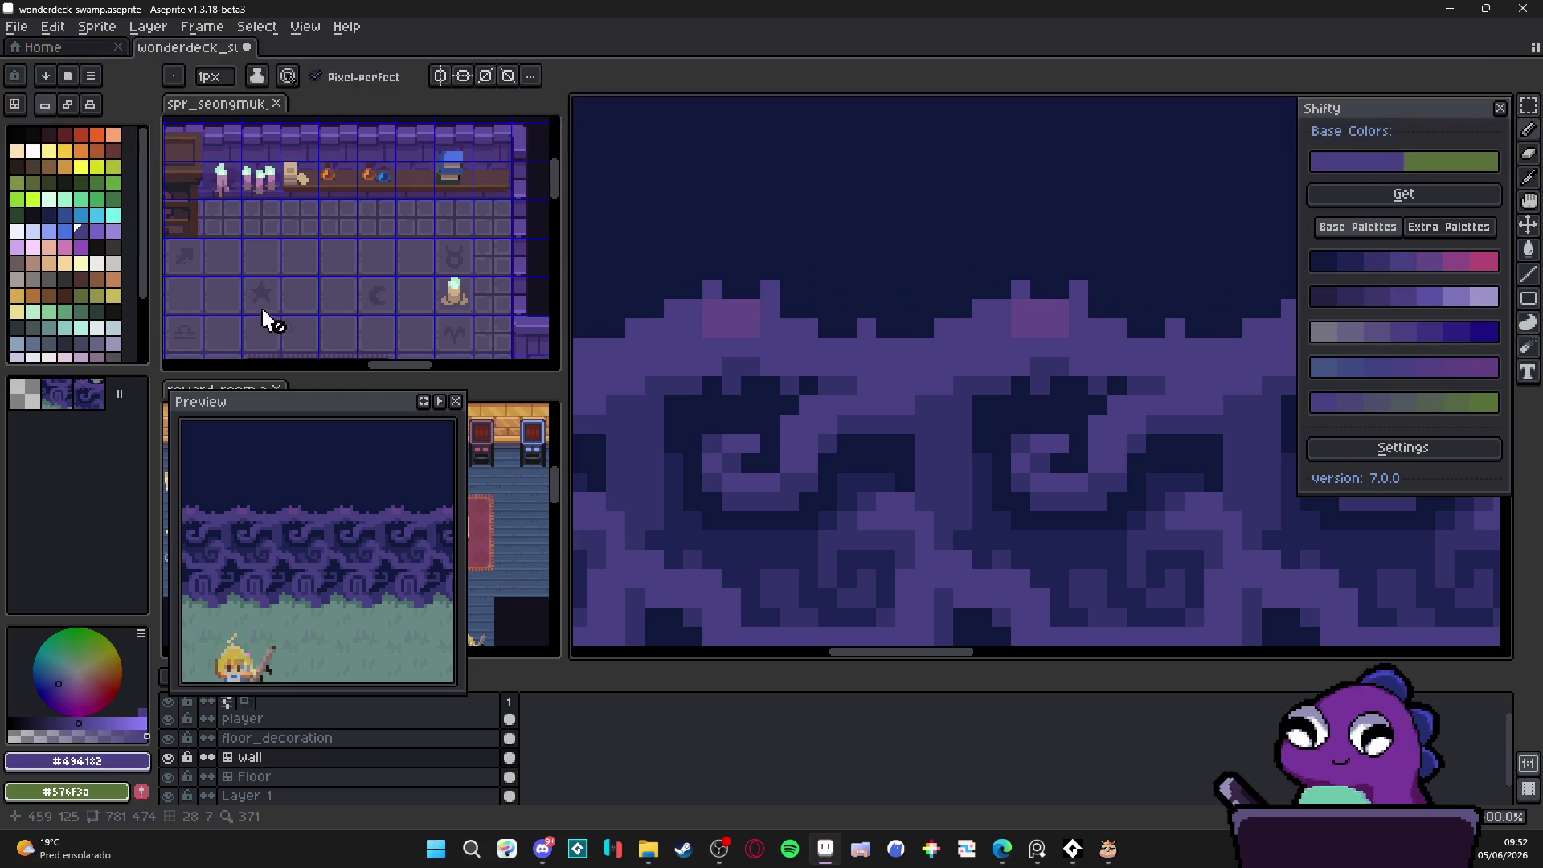
{"action": "left_click", "coordinate": [97, 217]}
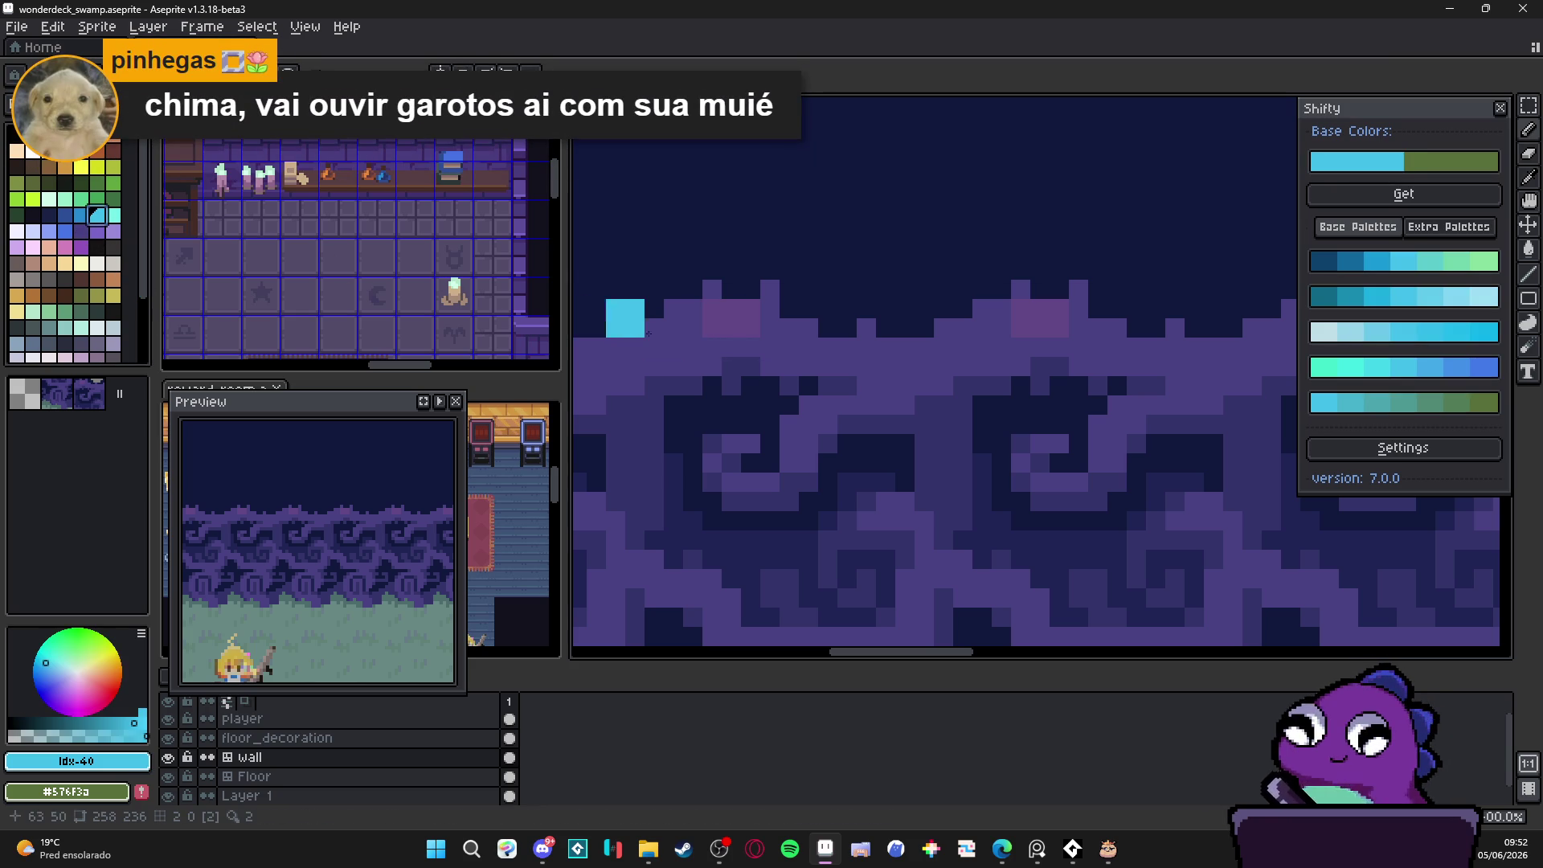
Step: Paint slate-blue #485592 highlights on the wall crest, fixing stray pixels with purple #494182
{"action": "left_click", "coordinate": [46, 713]}
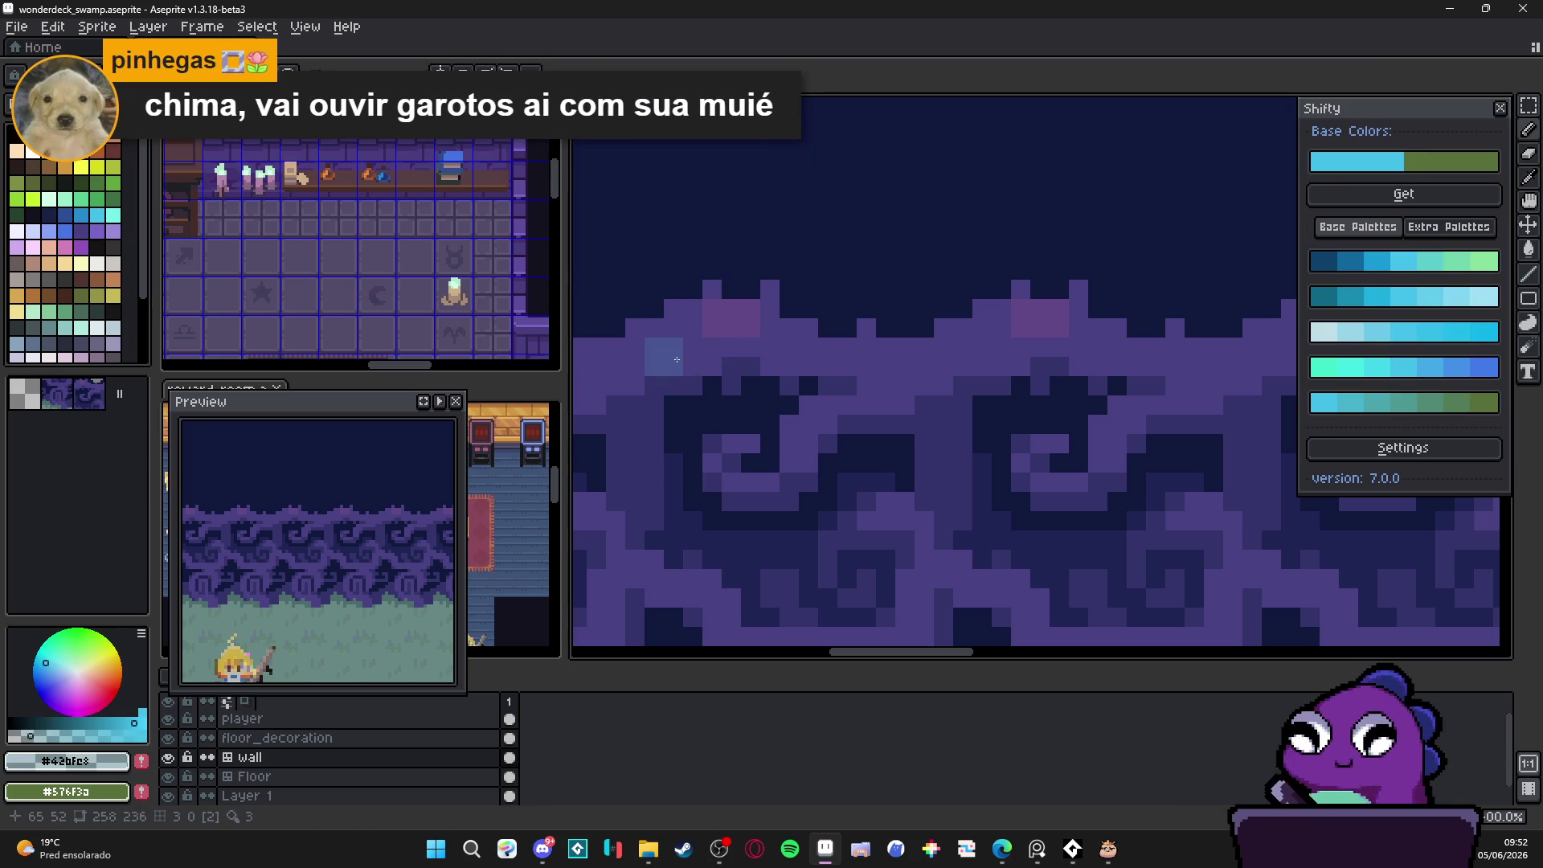
{"action": "left_click", "coordinate": [664, 357]}
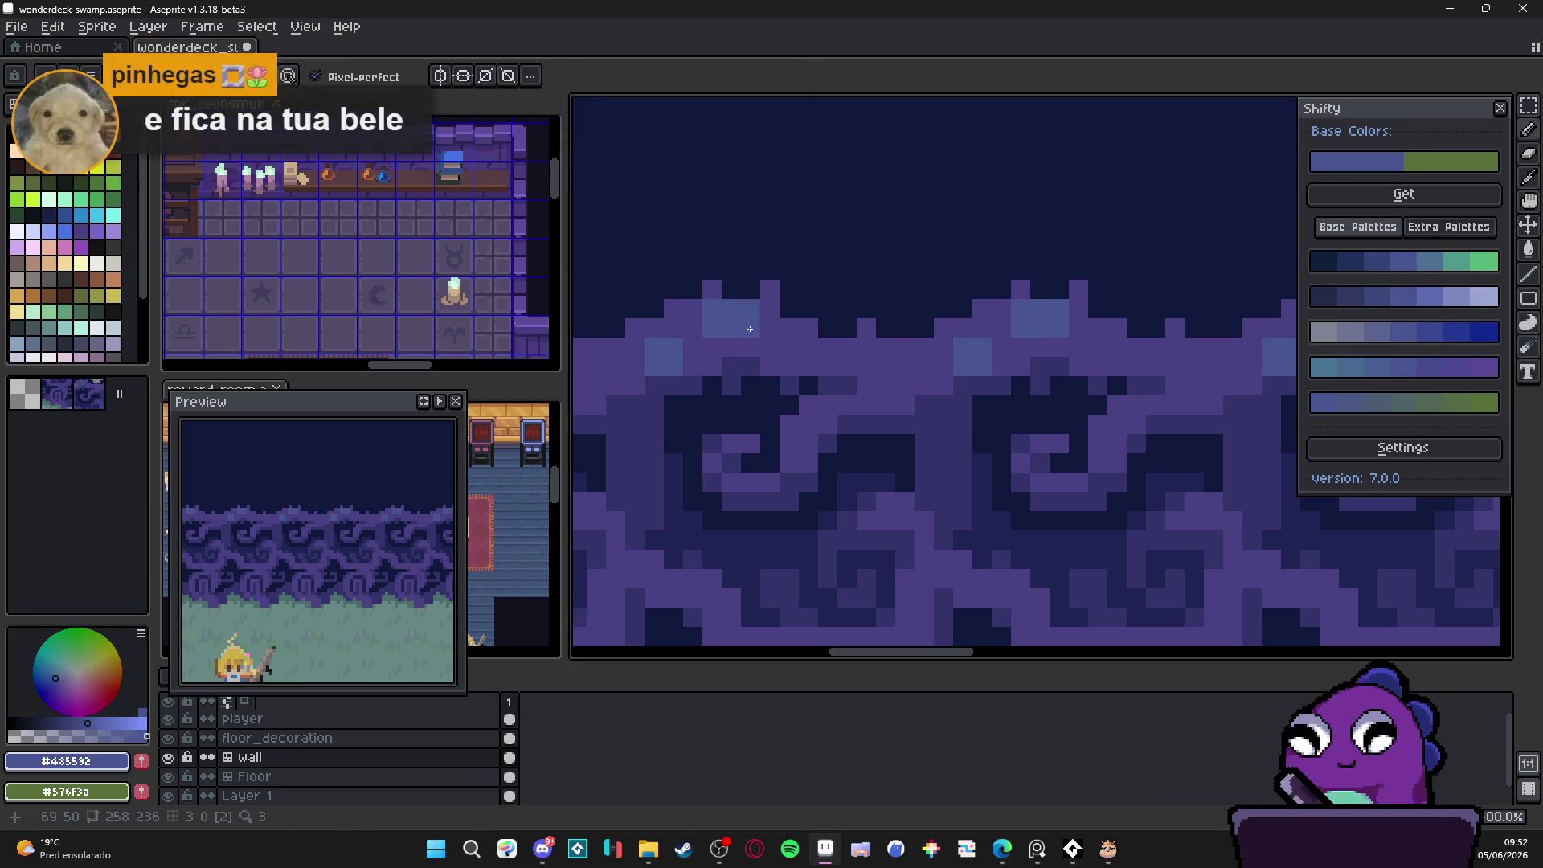
{"action": "left_click_drag", "start_coordinate": [683, 322], "coordinate": [700, 330]}
{"action": "left_click", "coordinate": [675, 322], "text": "alt"}
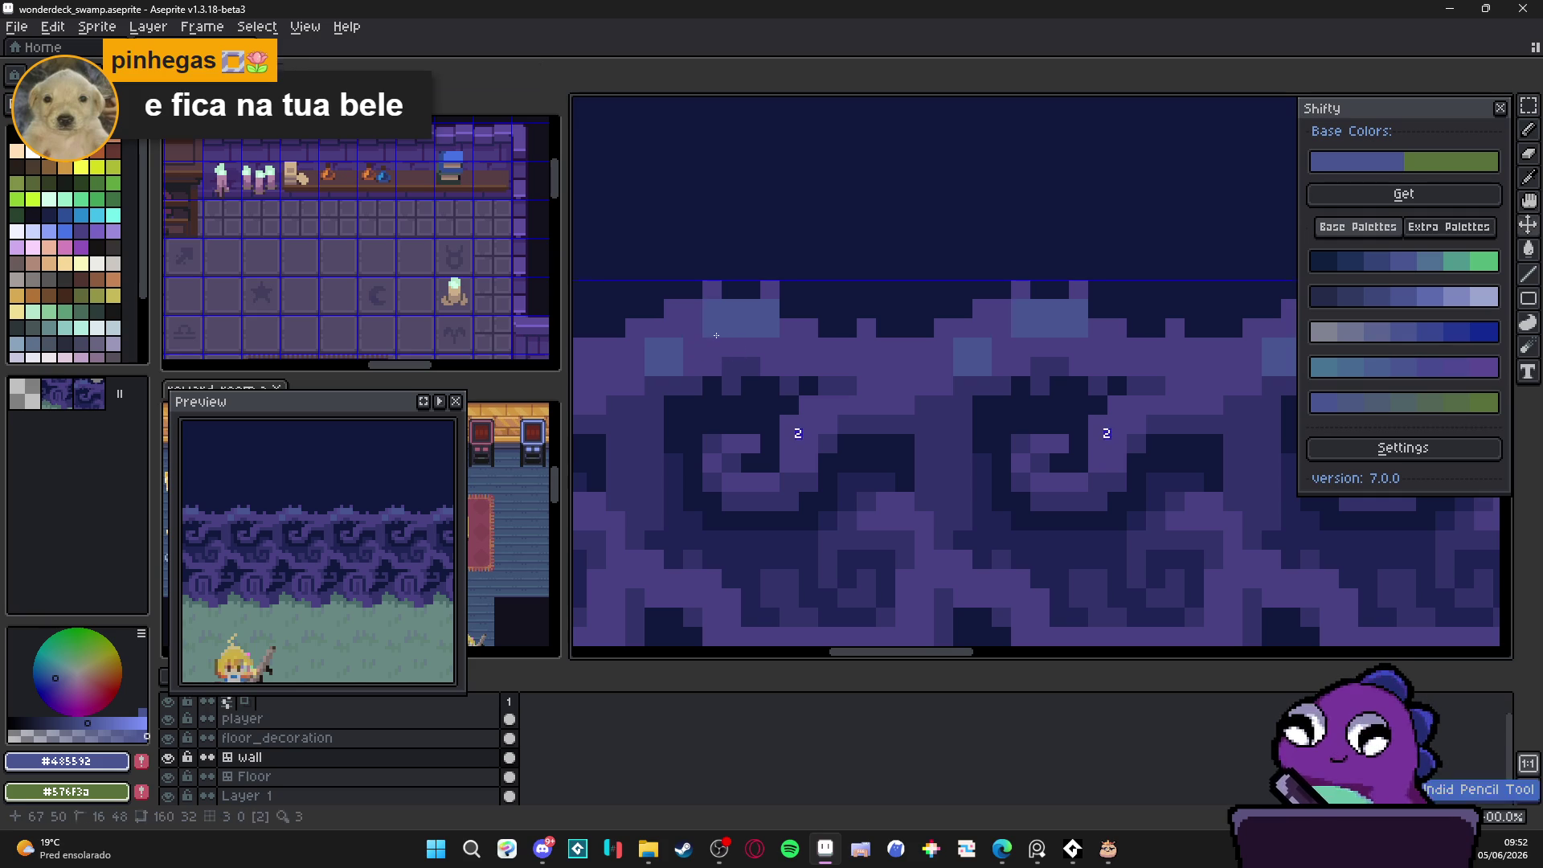
{"action": "left_click", "coordinate": [664, 357]}
{"action": "scroll", "coordinate": [723, 377], "scroll_direction": "down", "scroll_amount": 3}
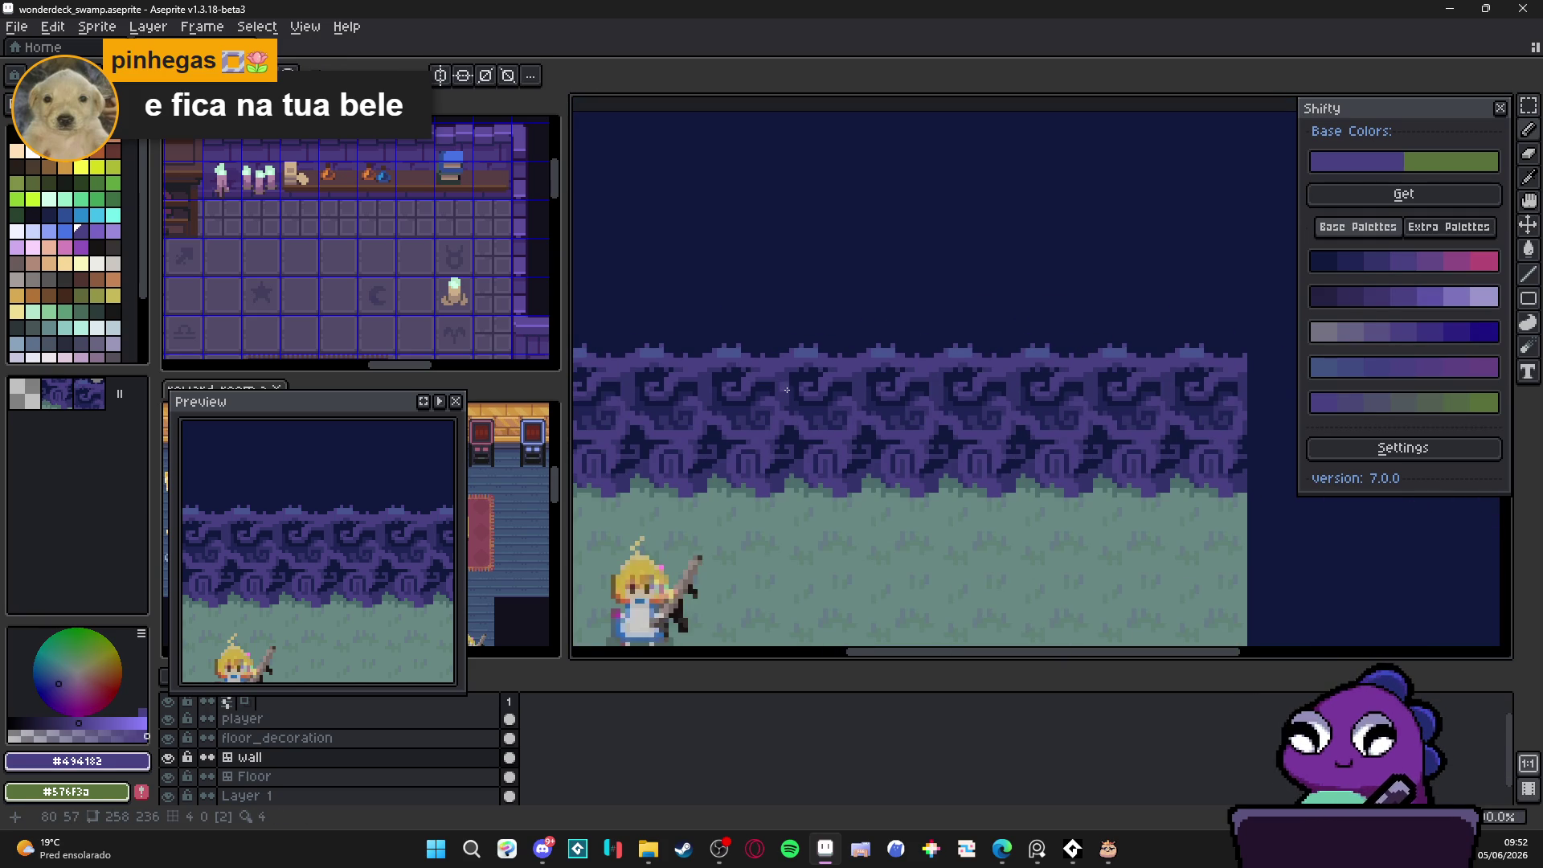
{"action": "scroll", "coordinate": [783, 390], "scroll_direction": "down", "scroll_amount": 1}
{"action": "left_click_drag", "start_coordinate": [795, 369], "coordinate": [787, 307]}
{"action": "scroll", "coordinate": [801, 299], "scroll_direction": "up", "scroll_amount": 3}
Step: Sample #485592 from the wall and extend the light-blue highlight along the wall's top row
{"action": "left_click", "coordinate": [812, 310], "text": "alt"}
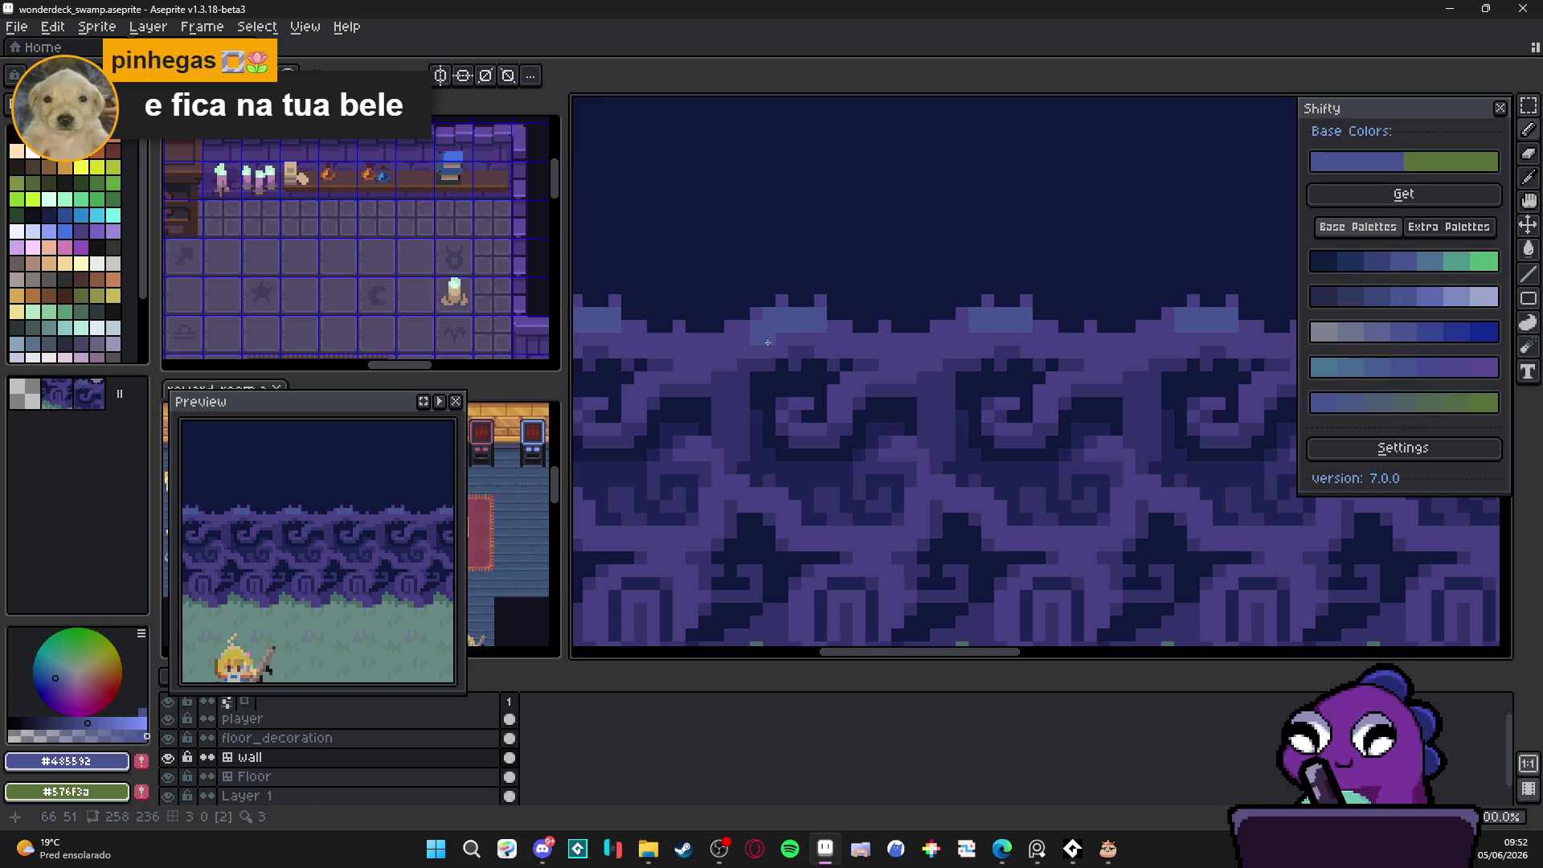
{"action": "left_click_drag", "start_coordinate": [764, 343], "coordinate": [830, 341]}
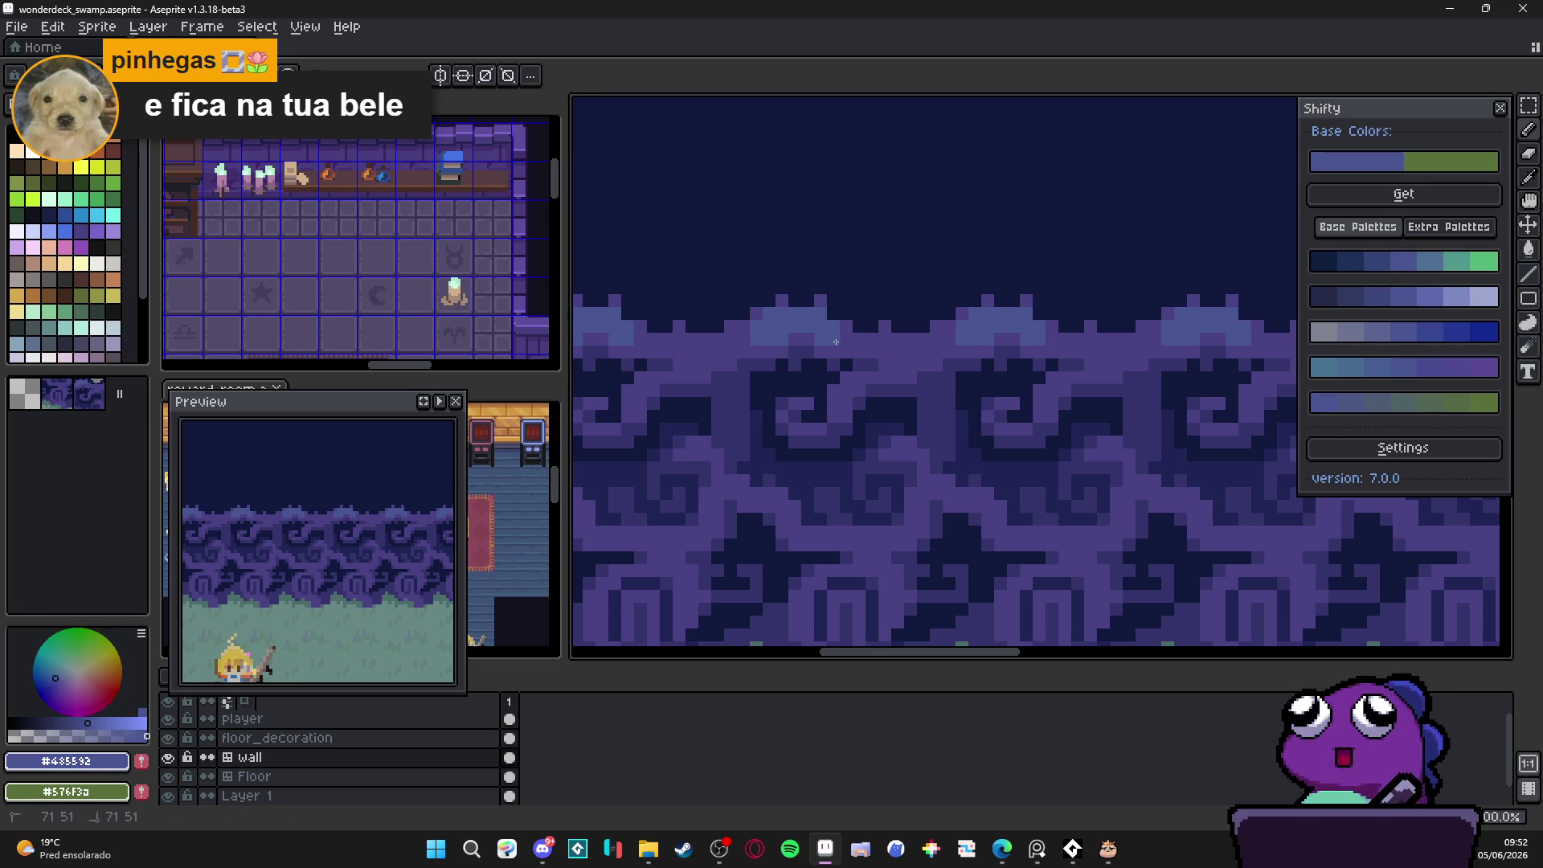
{"action": "scroll", "coordinate": [835, 341], "scroll_direction": "down", "scroll_amount": 2}
{"action": "scroll", "coordinate": [827, 405], "scroll_direction": "down", "scroll_amount": 2}
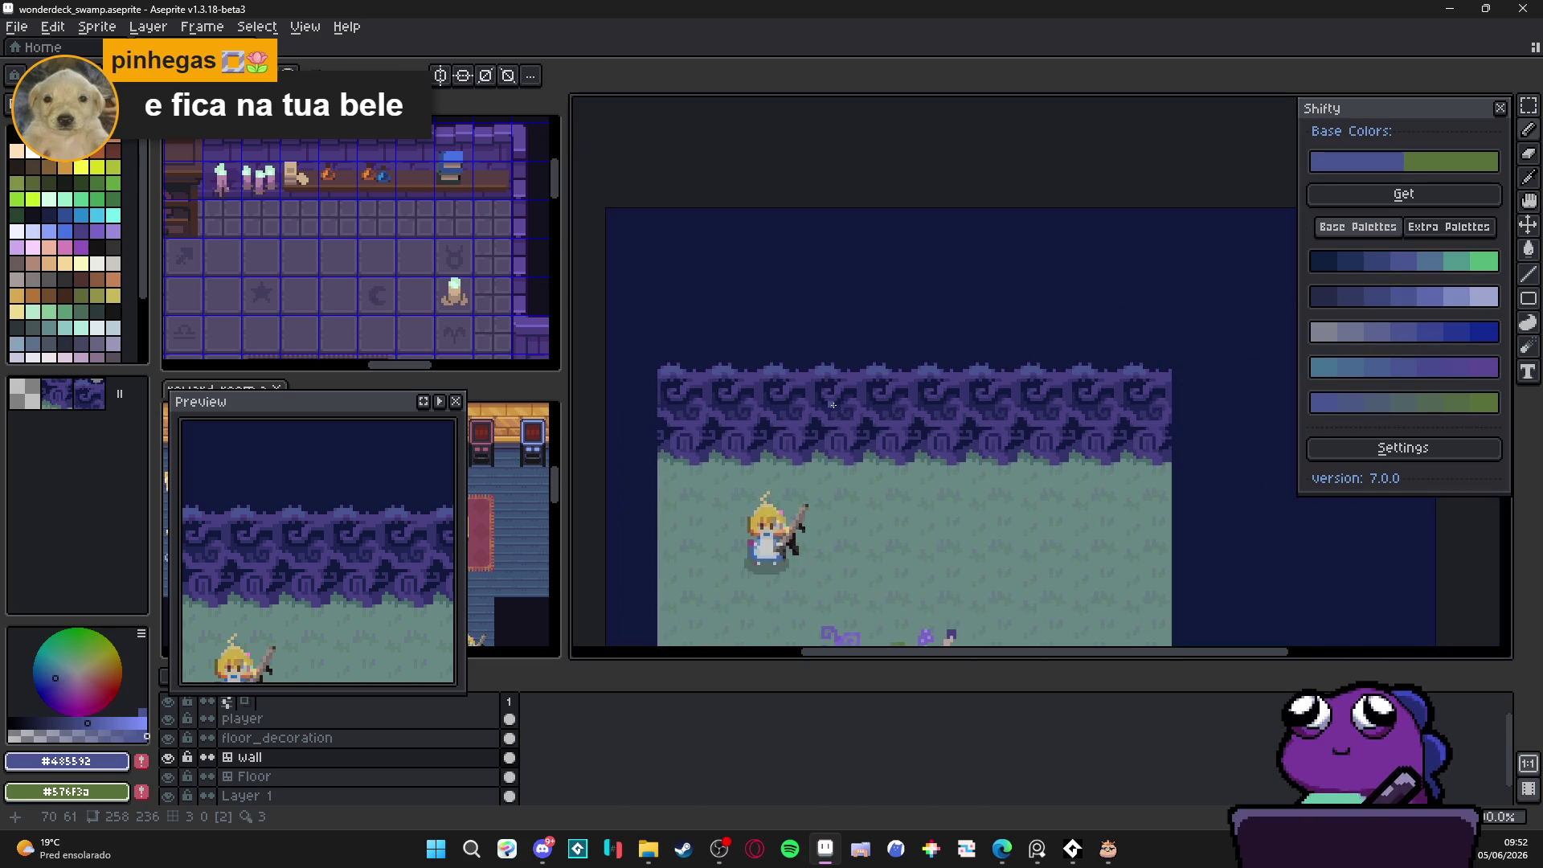
{"action": "scroll", "coordinate": [833, 404], "scroll_direction": "up", "scroll_amount": 2}
{"action": "scroll", "coordinate": [905, 346], "scroll_direction": "up", "scroll_amount": 1}
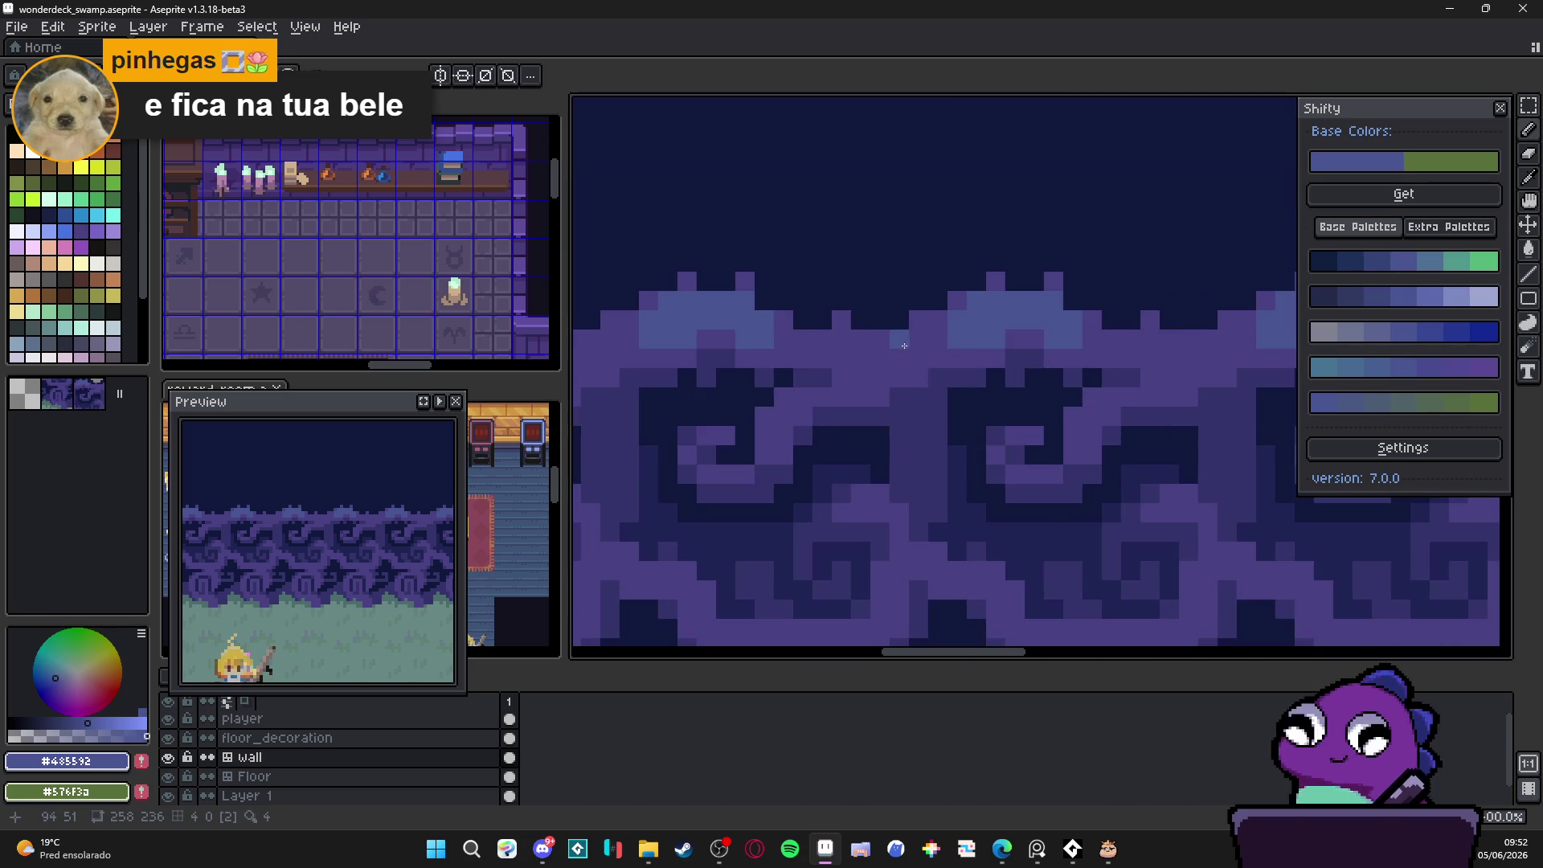
{"action": "left_click_drag", "start_coordinate": [905, 346], "coordinate": [915, 345]}
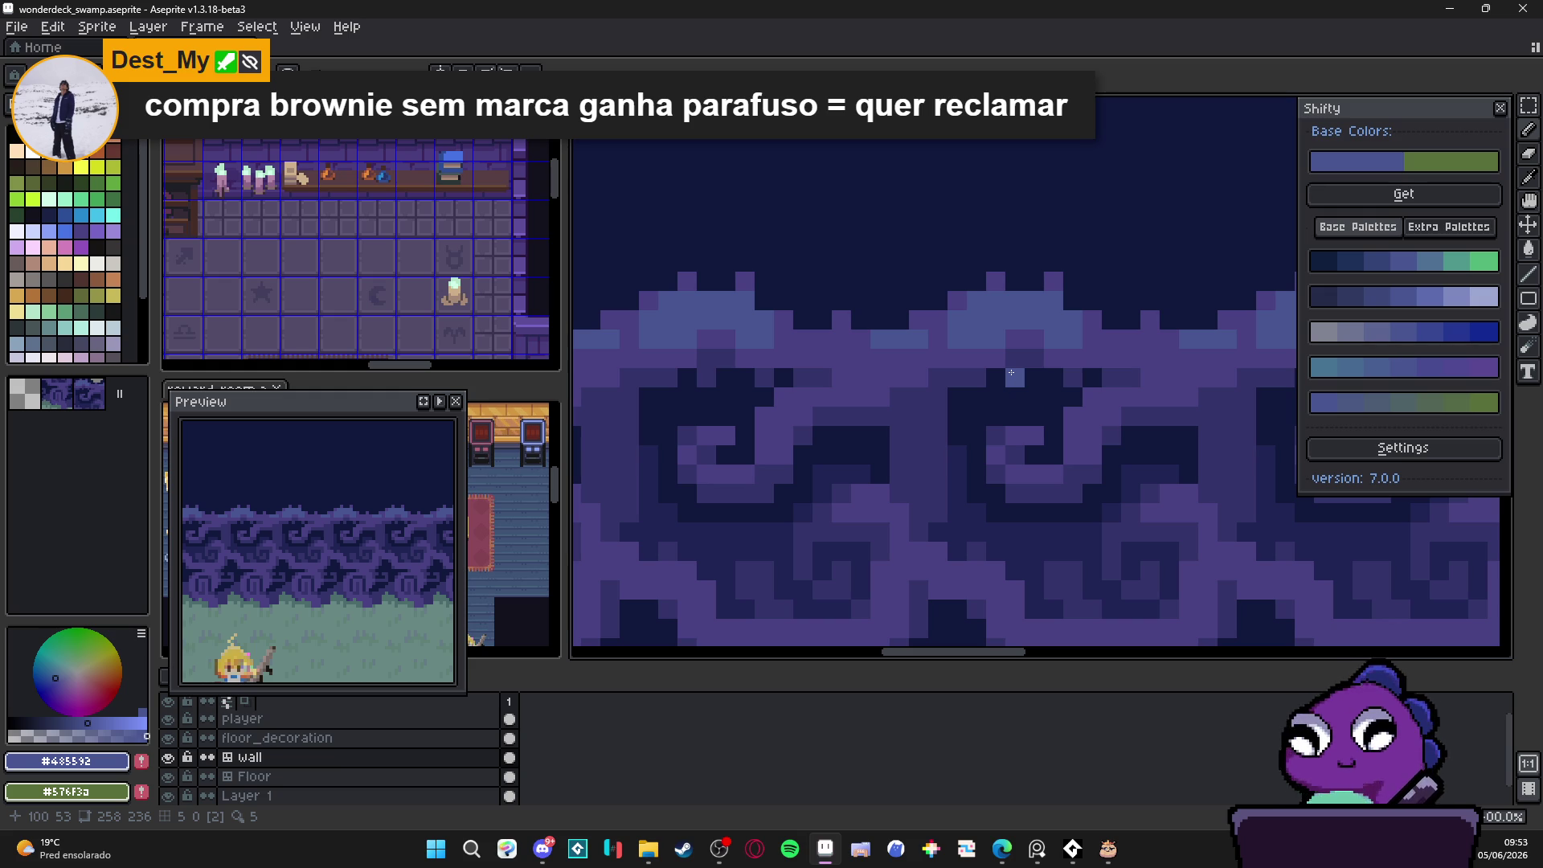
{"action": "scroll", "coordinate": [1011, 372], "scroll_direction": "down", "scroll_amount": 4}
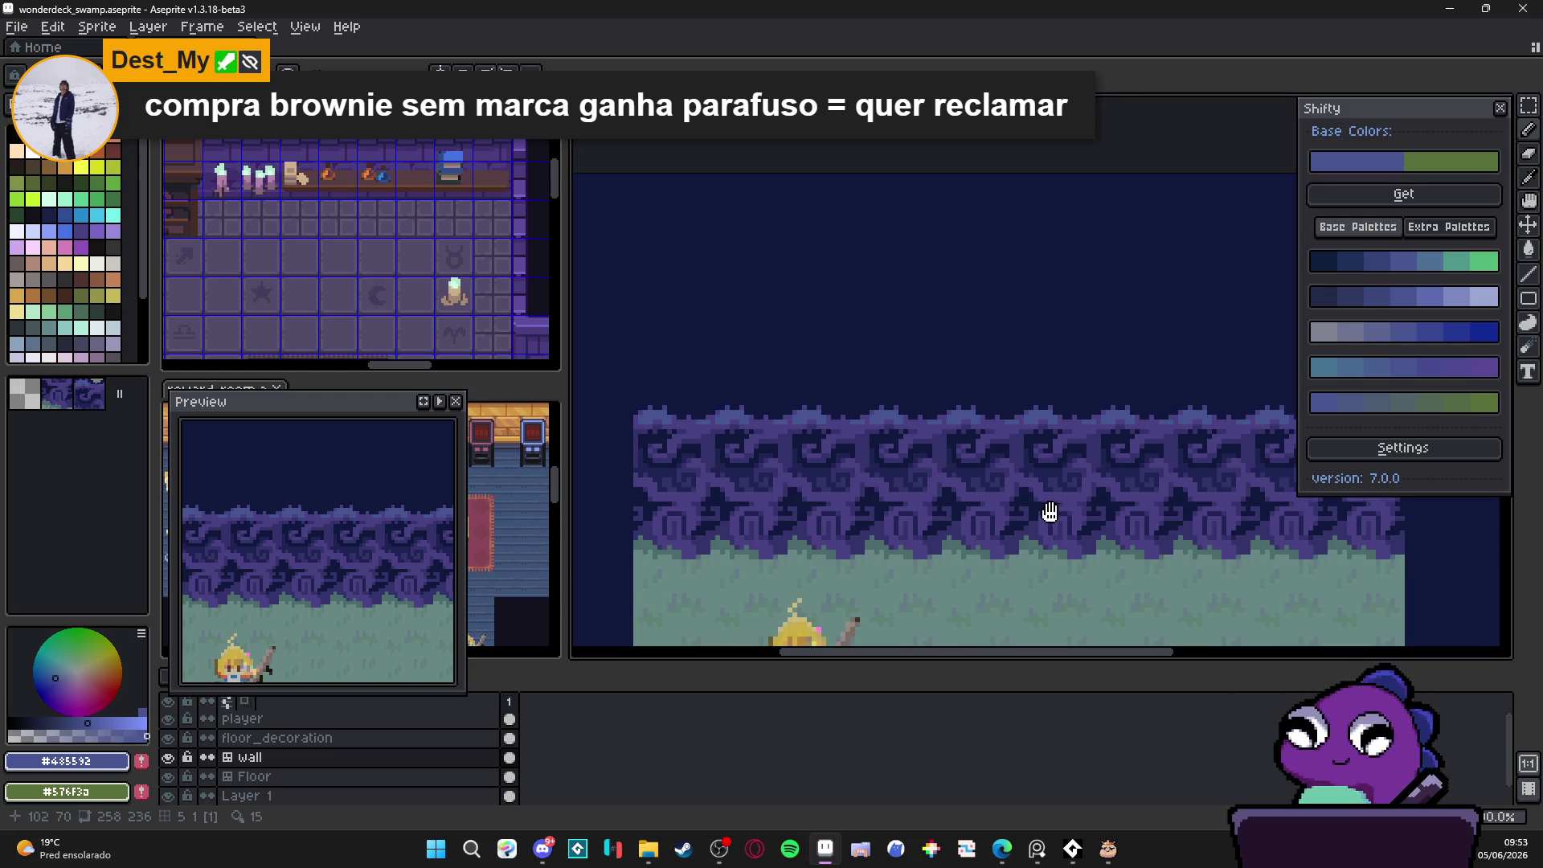
{"action": "scroll", "coordinate": [1050, 512], "scroll_direction": "down", "scroll_amount": 3}
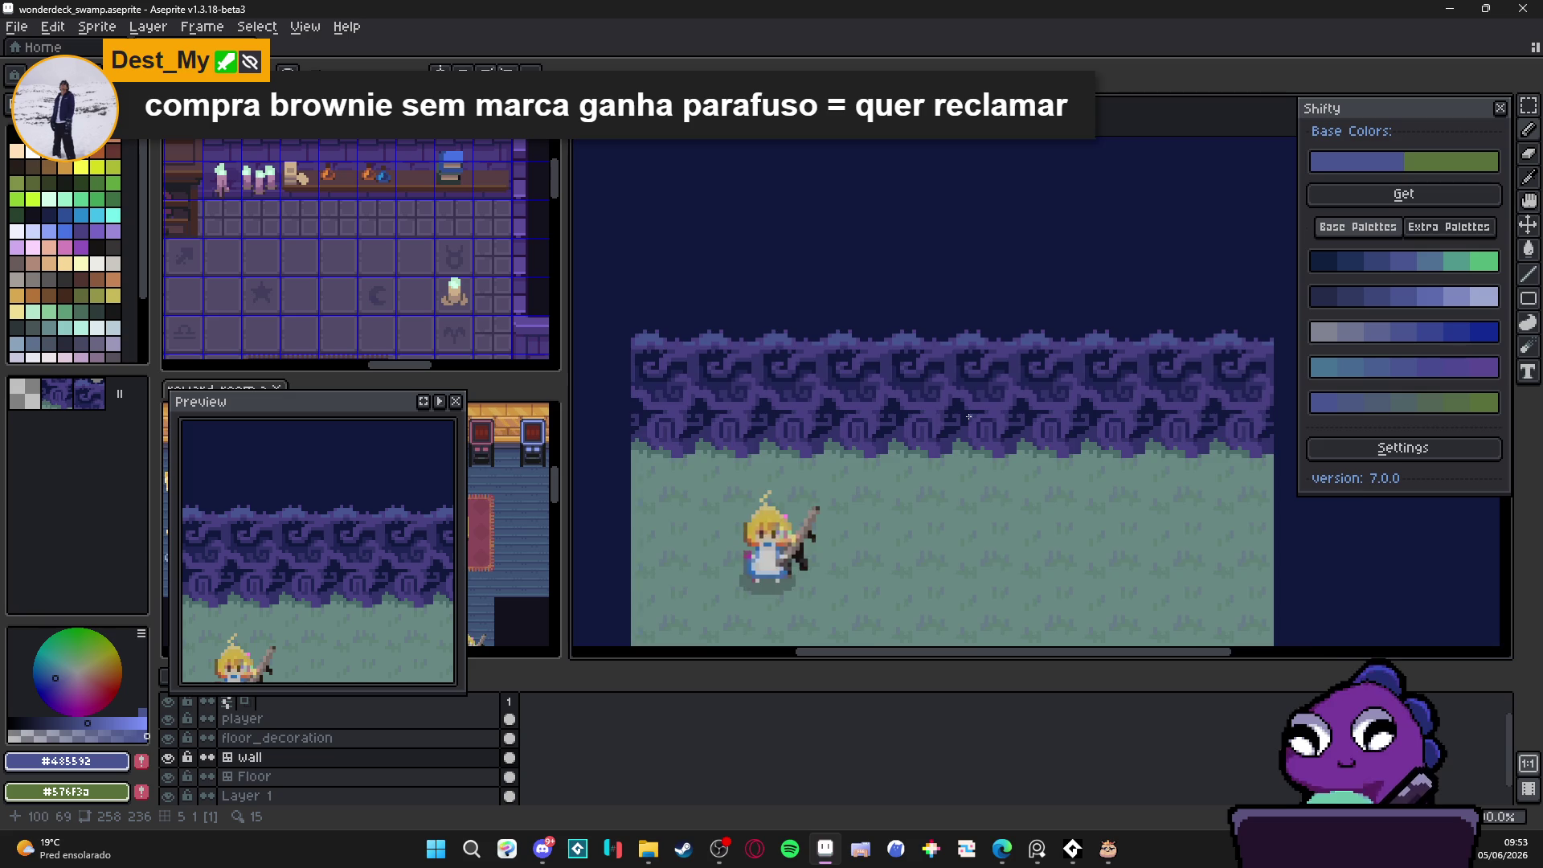
{"action": "scroll", "coordinate": [968, 416], "scroll_direction": "down", "scroll_amount": 2}
{"action": "scroll", "coordinate": [892, 402], "scroll_direction": "up", "scroll_amount": 1}
{"action": "scroll", "coordinate": [892, 402], "scroll_direction": "up", "scroll_amount": 1}
{"action": "scroll", "coordinate": [906, 393], "scroll_direction": "up", "scroll_amount": 3}
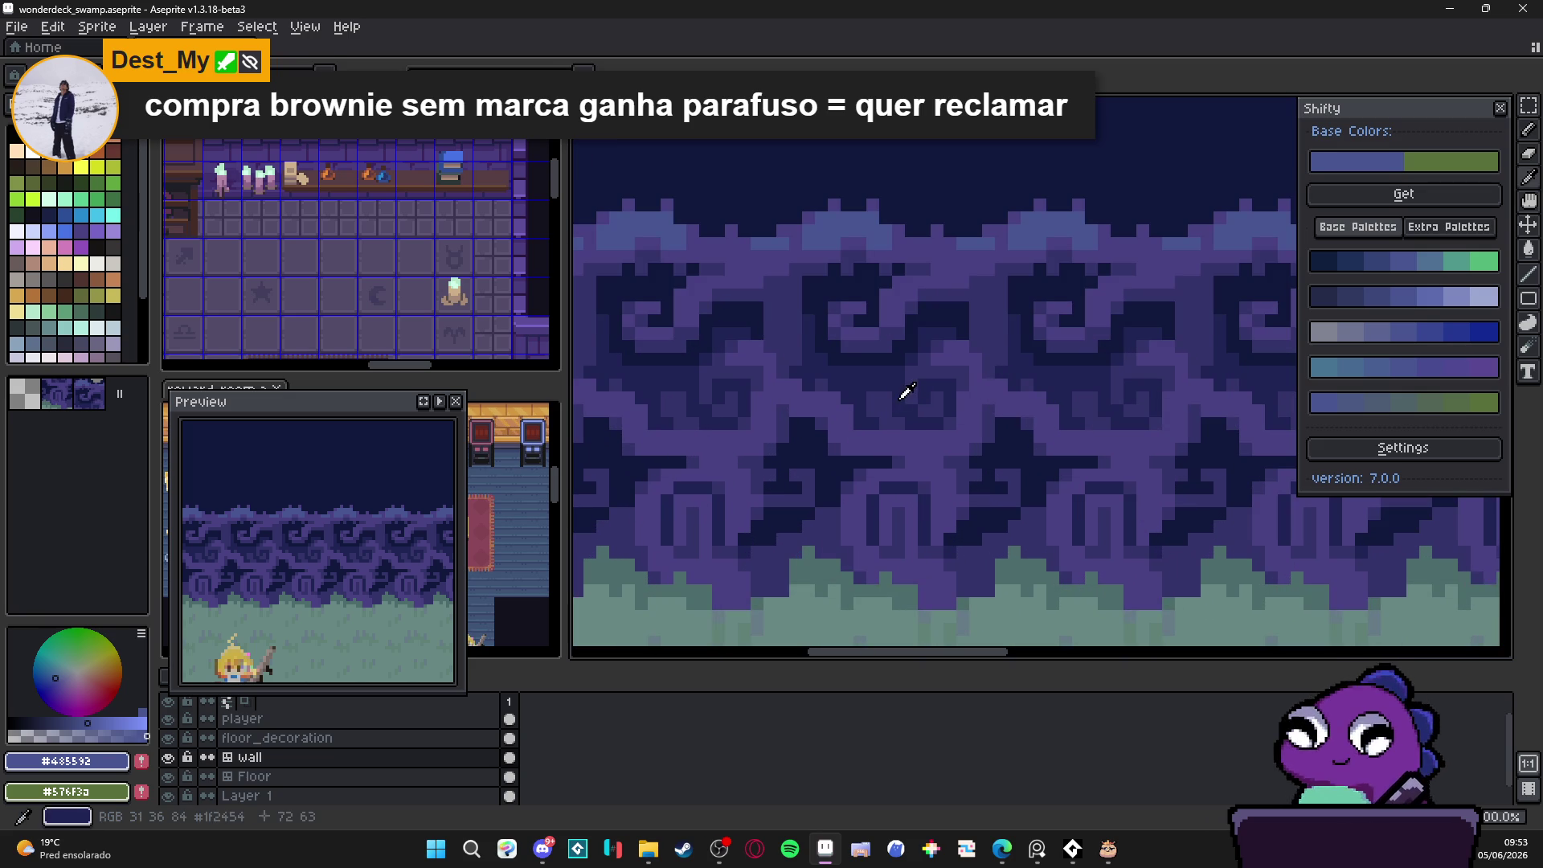
Step: Try navy #1F2454 and purple #35346B as drawing colours, then undo the last pencil stroke
{"action": "left_click", "coordinate": [901, 397], "text": "alt"}
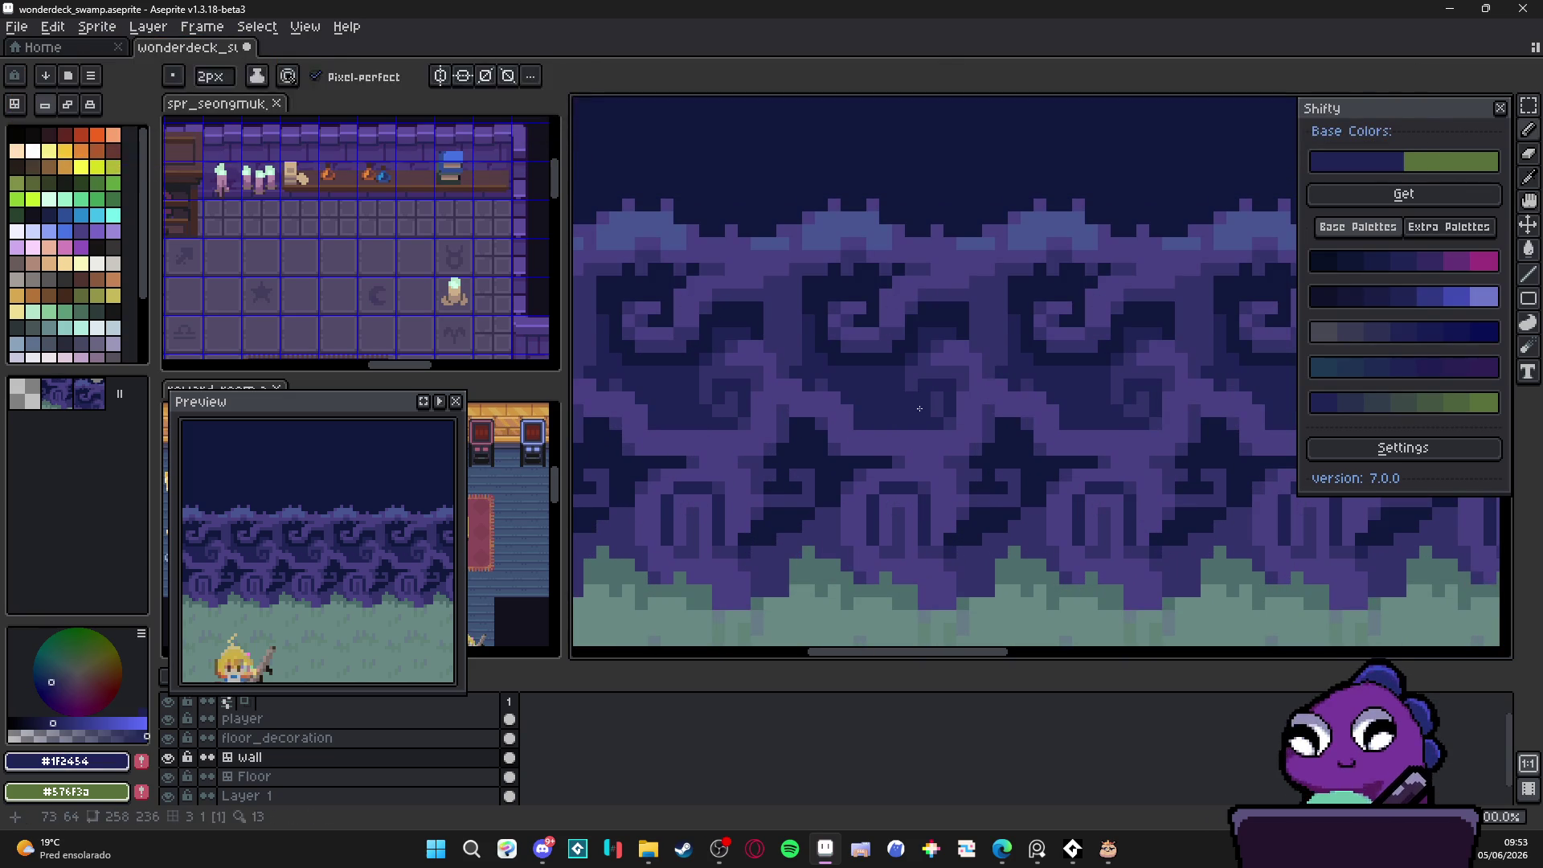
{"action": "left_click", "coordinate": [924, 407], "text": "alt"}
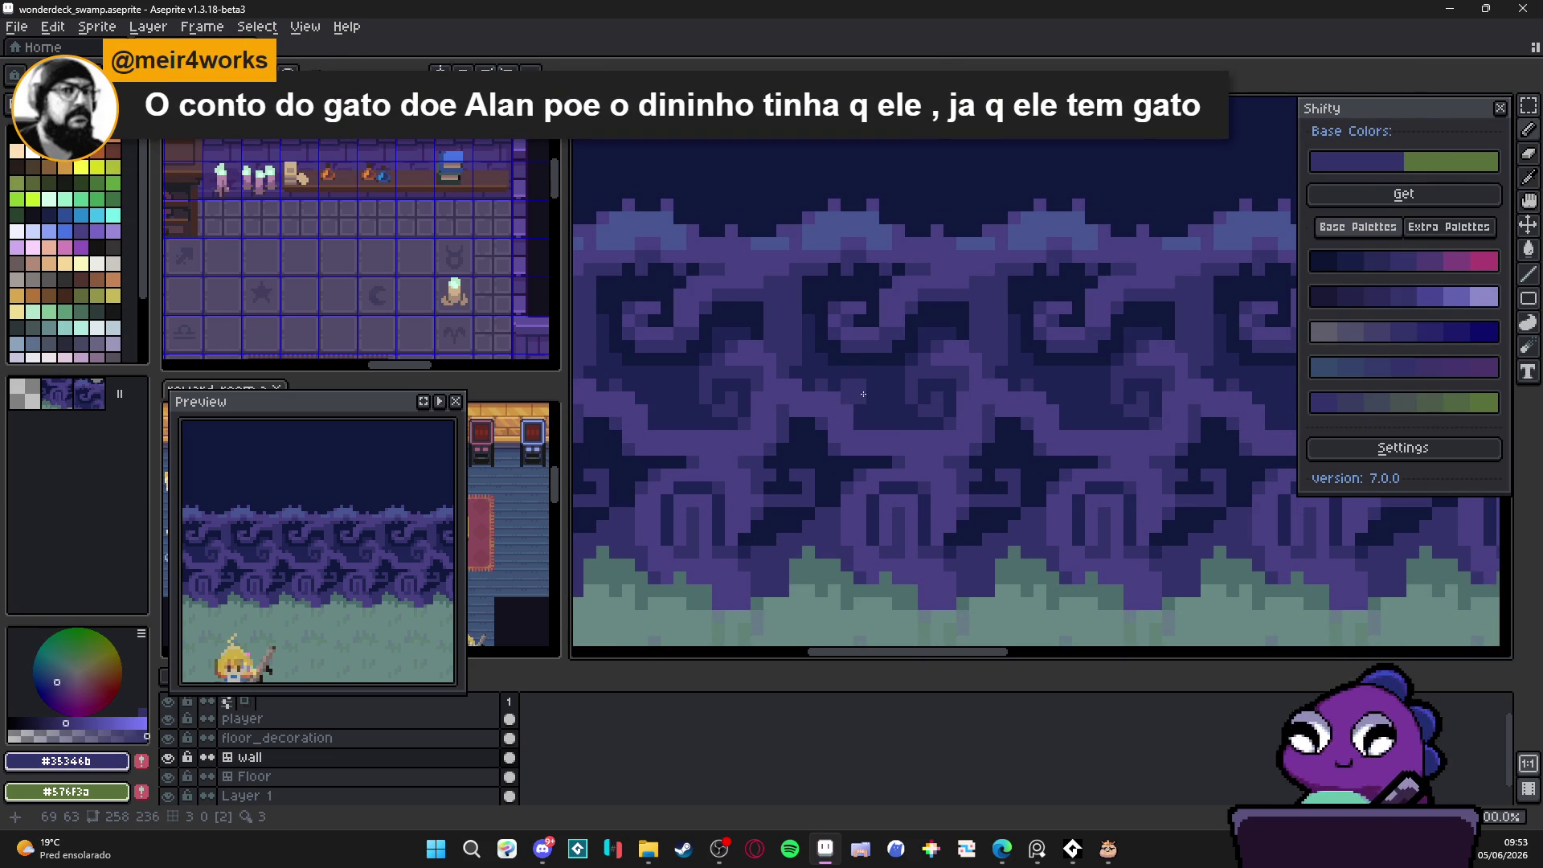
{"action": "key", "text": "ctrl+z"}
{"action": "key", "text": "ctrl+z"}
{"action": "key", "text": "ctrl+z"}
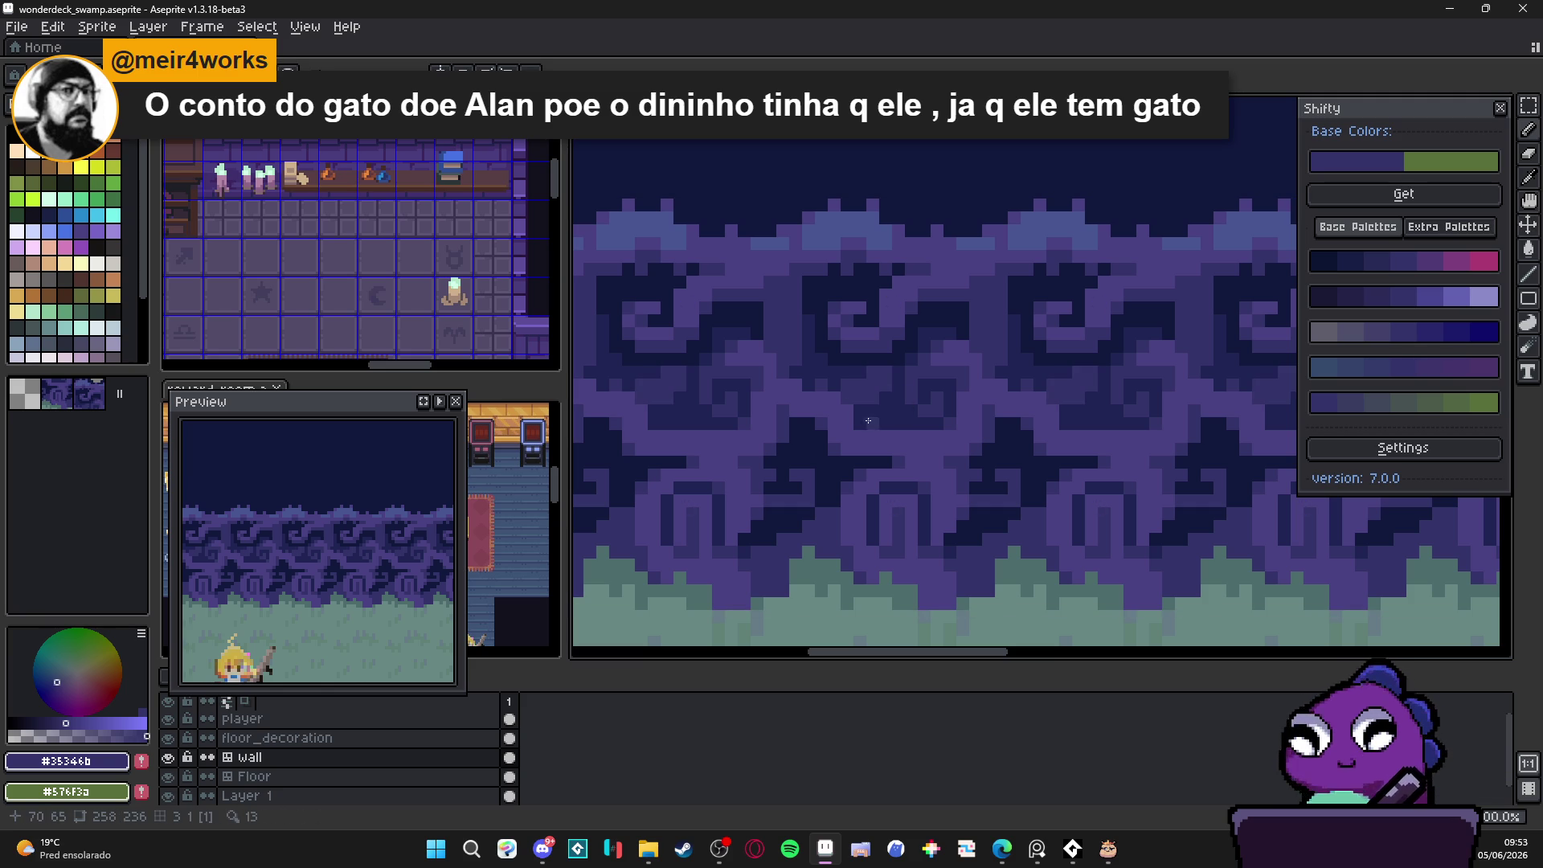
{"action": "scroll", "coordinate": [874, 434], "scroll_direction": "down", "scroll_amount": 2}
{"action": "scroll", "coordinate": [863, 412], "scroll_direction": "up", "scroll_amount": 2}
{"action": "scroll", "coordinate": [877, 457], "scroll_direction": "down", "scroll_amount": 2}
{"action": "scroll", "coordinate": [859, 440], "scroll_direction": "up", "scroll_amount": 2}
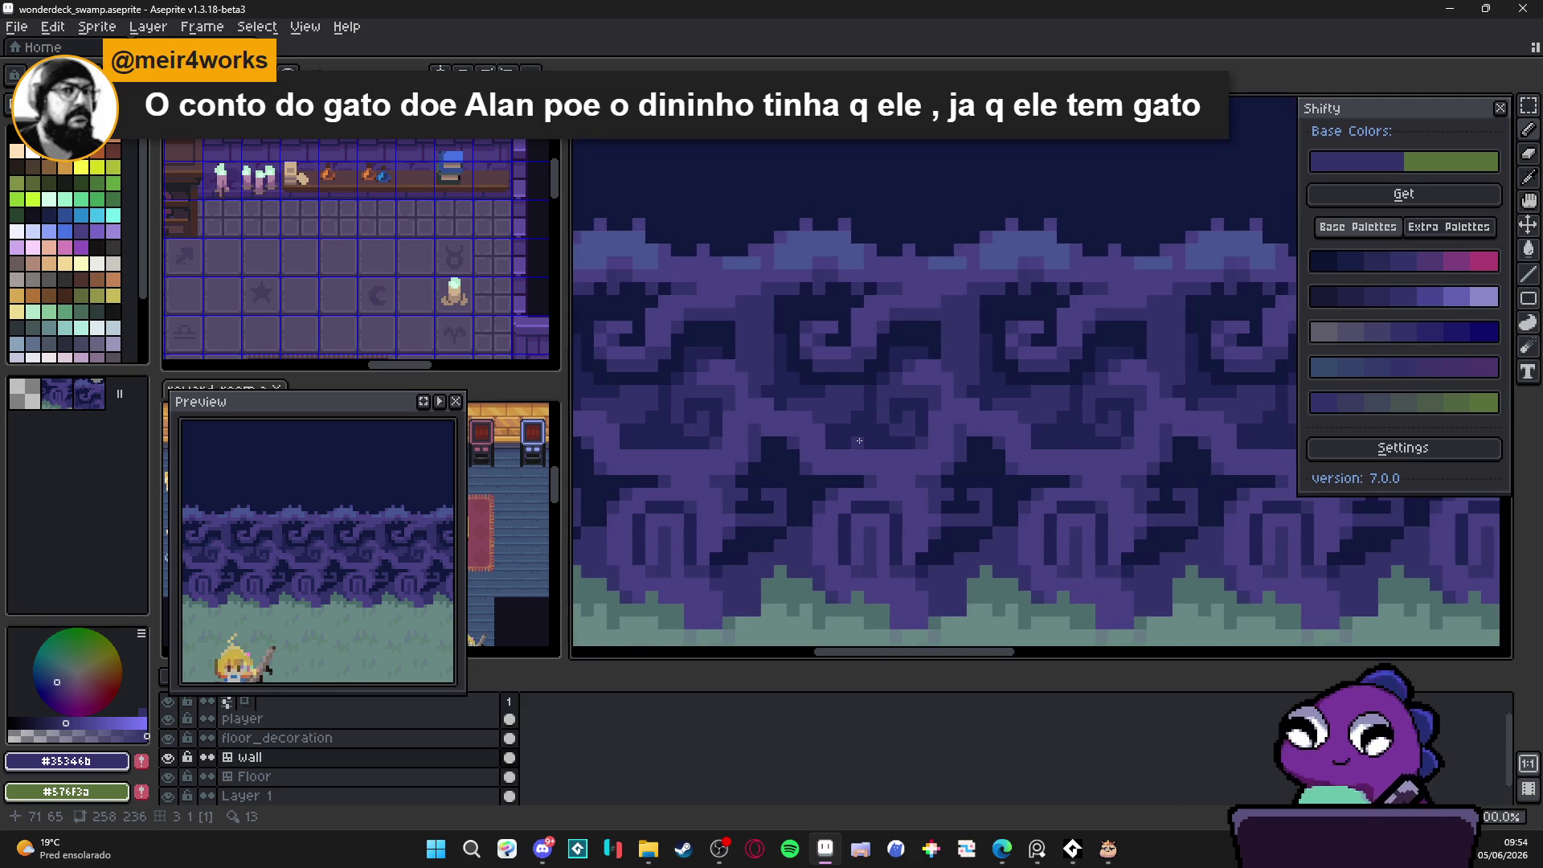
{"action": "scroll", "coordinate": [965, 521], "scroll_direction": "down", "scroll_amount": 2}
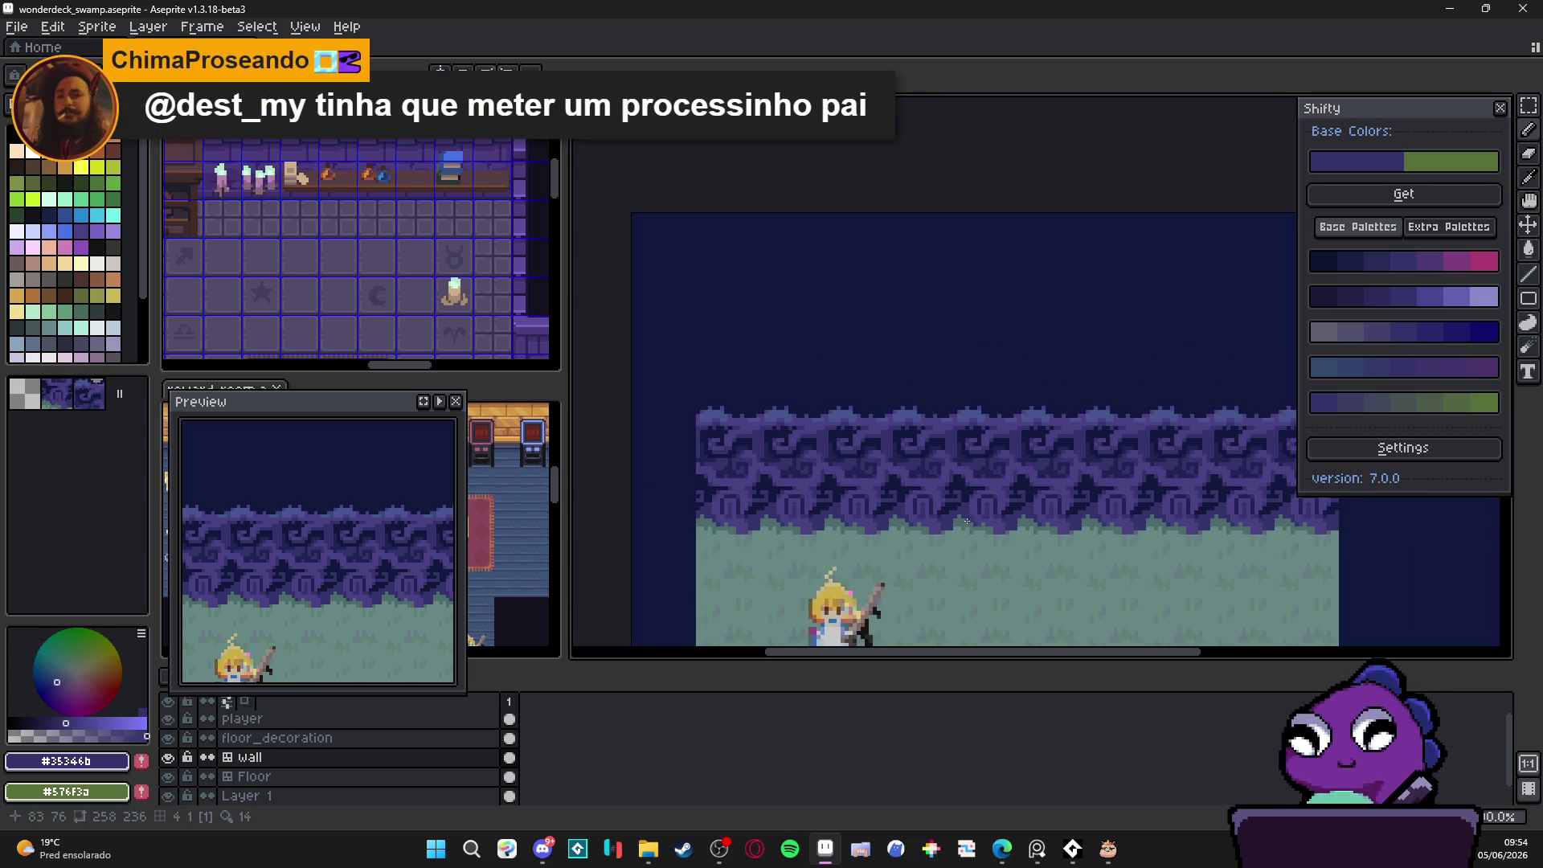
{"action": "scroll", "coordinate": [956, 506], "scroll_direction": "up", "scroll_amount": 2}
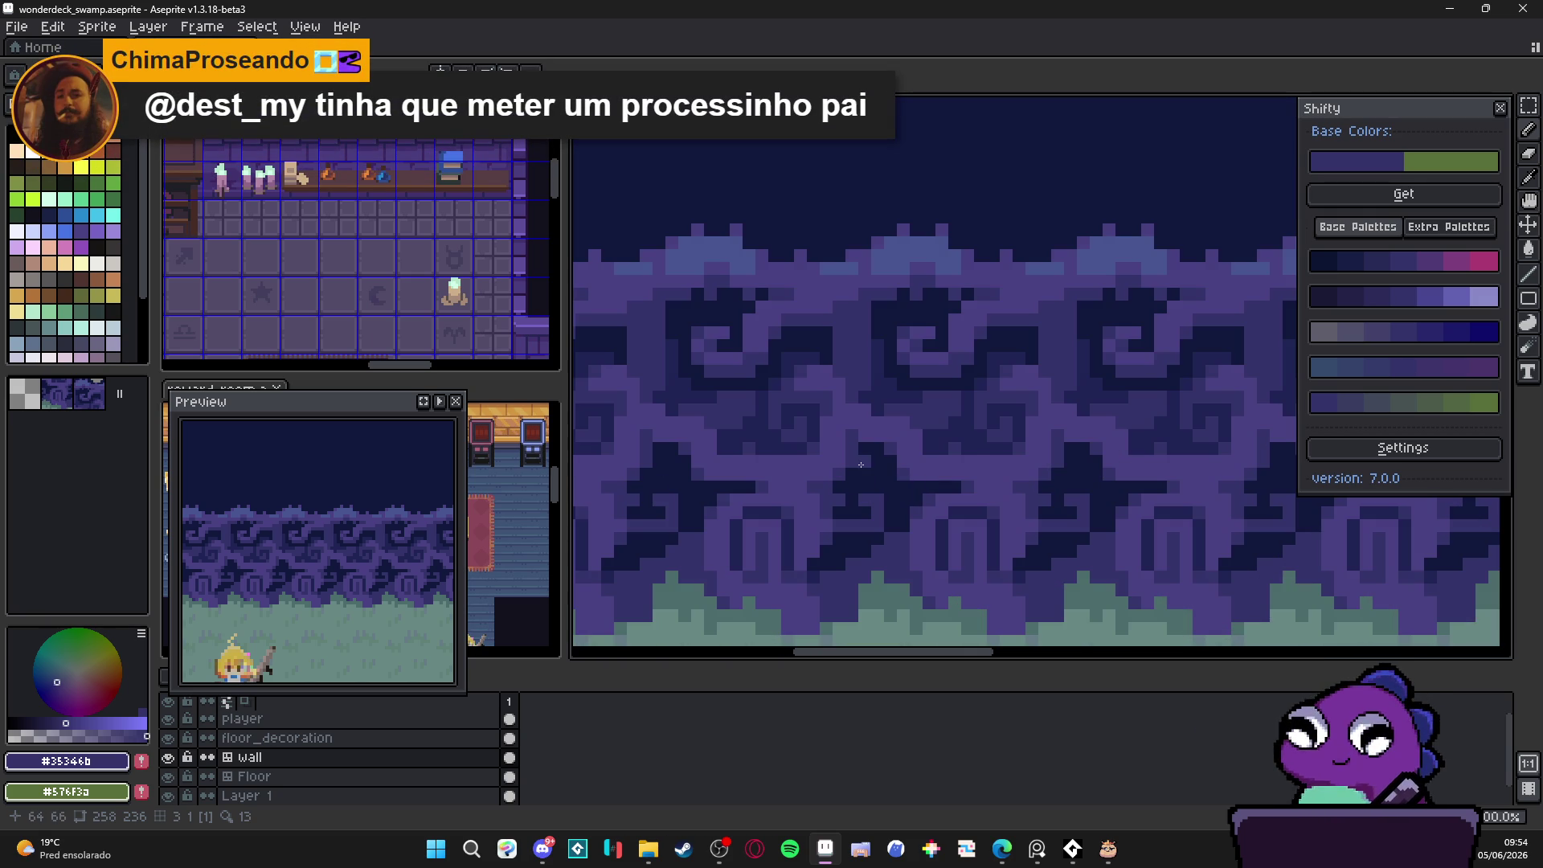
{"action": "scroll", "coordinate": [874, 467], "scroll_direction": "down", "scroll_amount": 2}
{"action": "scroll", "coordinate": [881, 469], "scroll_direction": "up", "scroll_amount": 1}
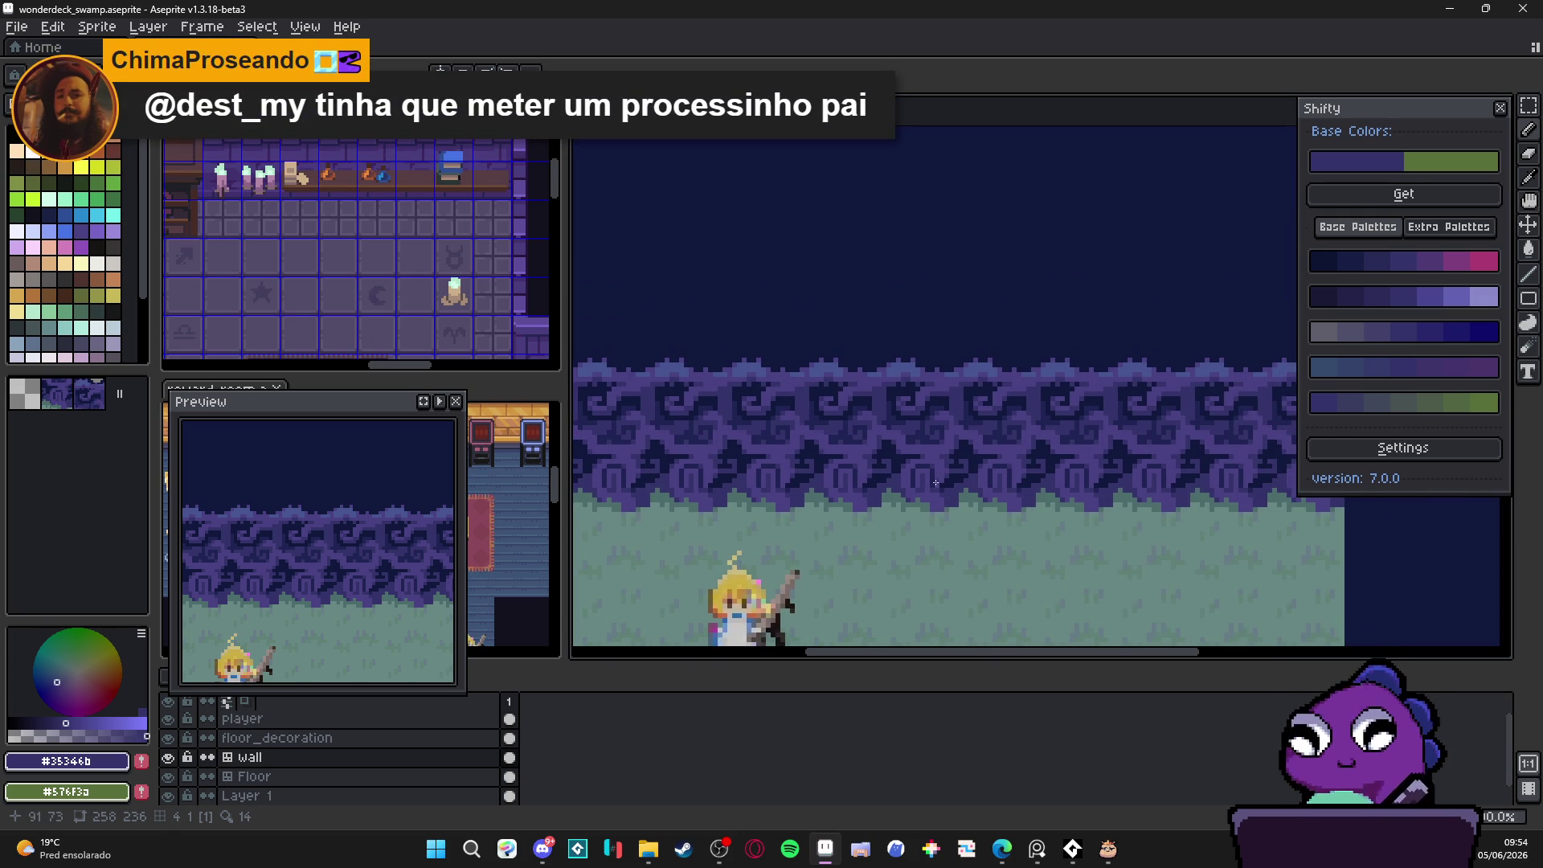
{"action": "scroll", "coordinate": [961, 455], "scroll_direction": "up", "scroll_amount": 1}
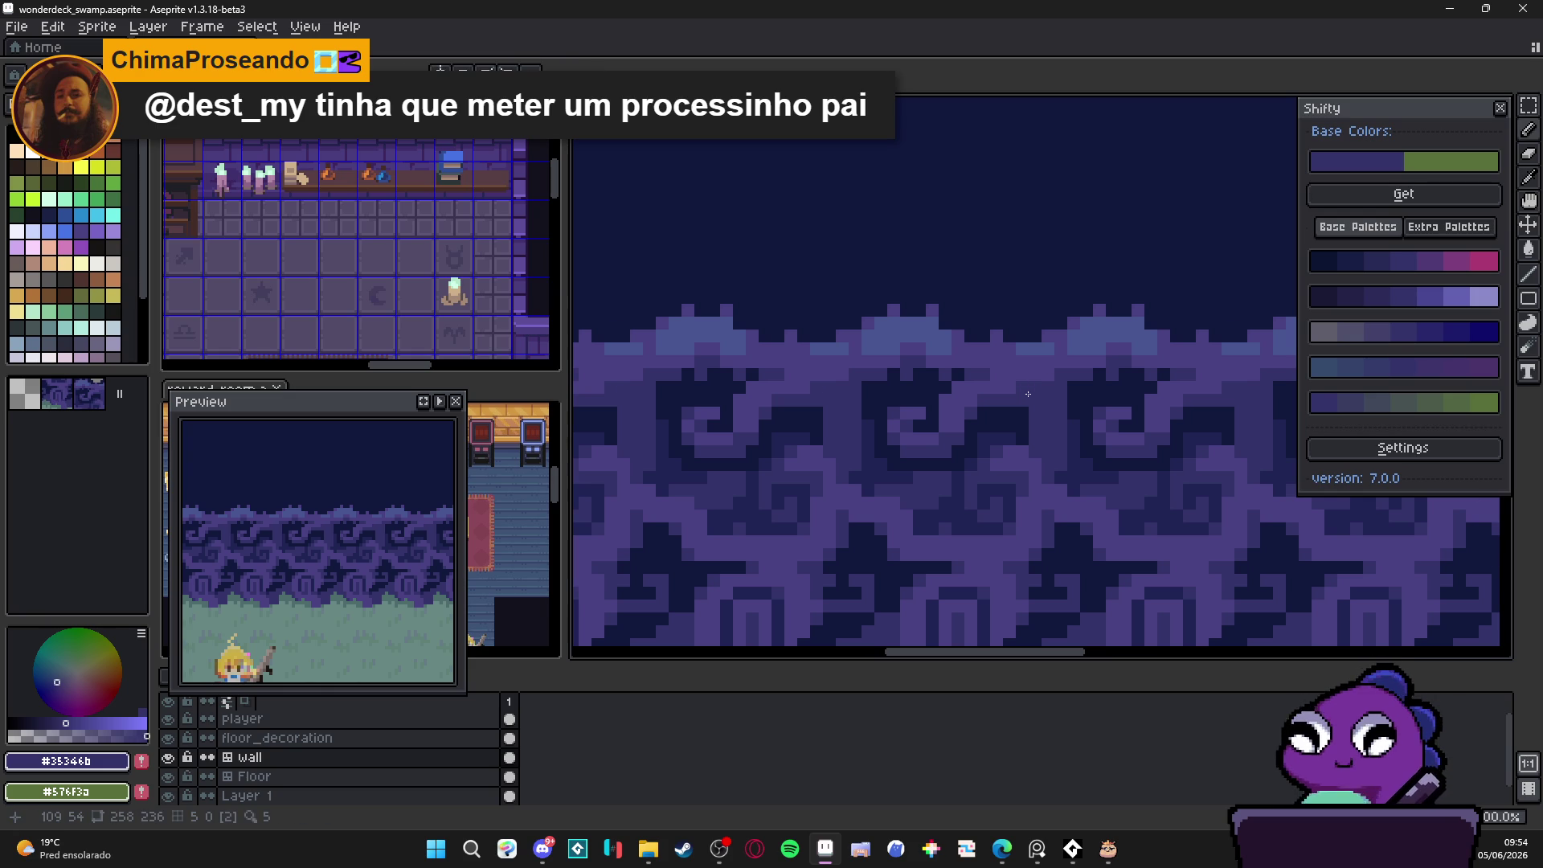
{"action": "scroll", "coordinate": [1032, 413], "scroll_direction": "down", "scroll_amount": 1}
{"action": "scroll", "coordinate": [1031, 412], "scroll_direction": "up", "scroll_amount": 3}
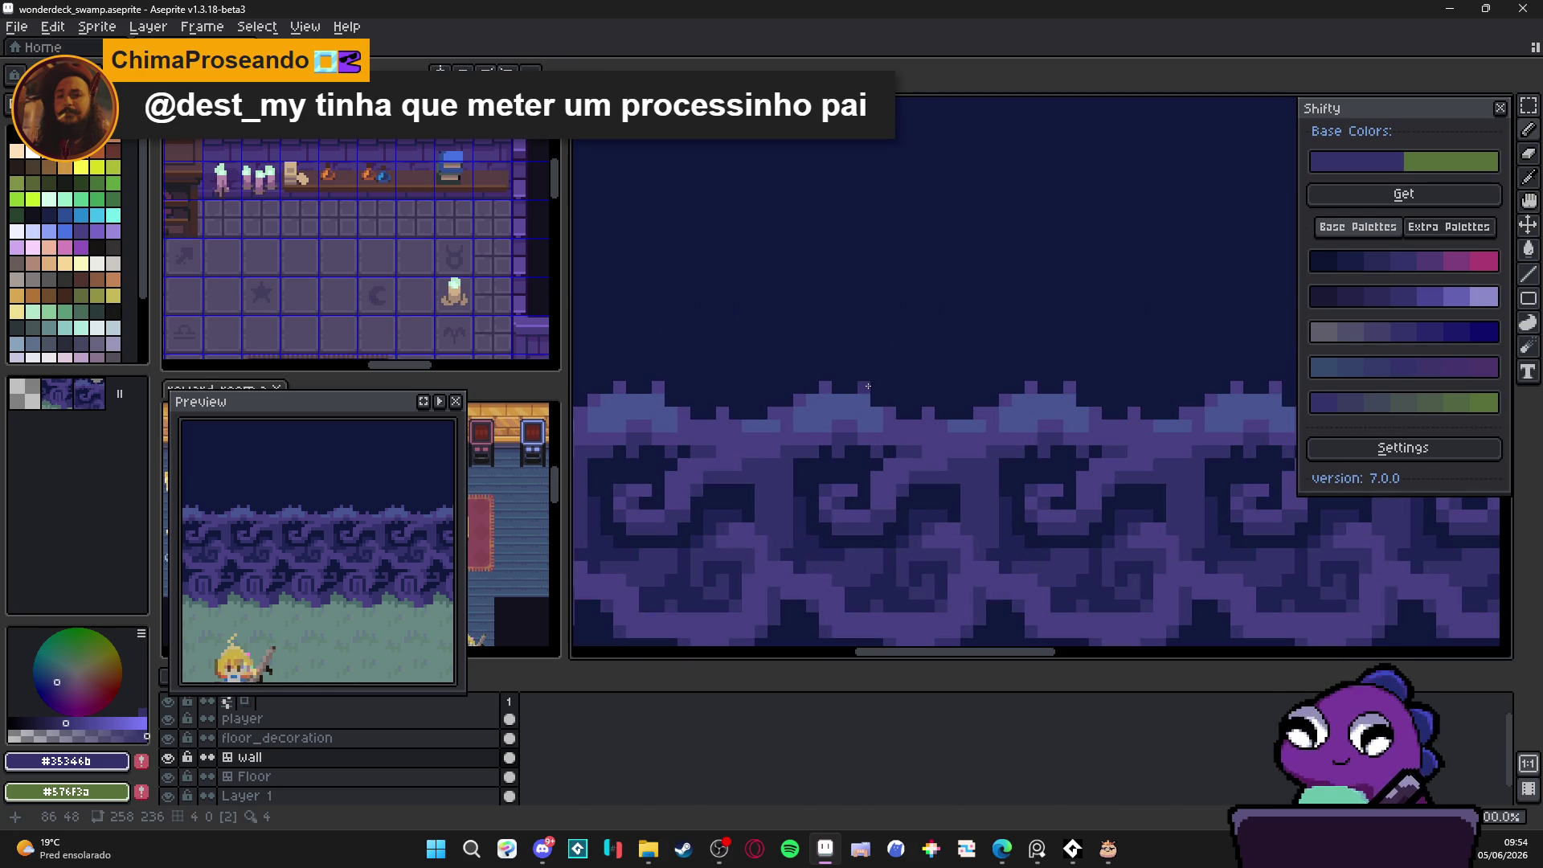
{"action": "scroll", "coordinate": [932, 398], "scroll_direction": "down", "scroll_amount": 2}
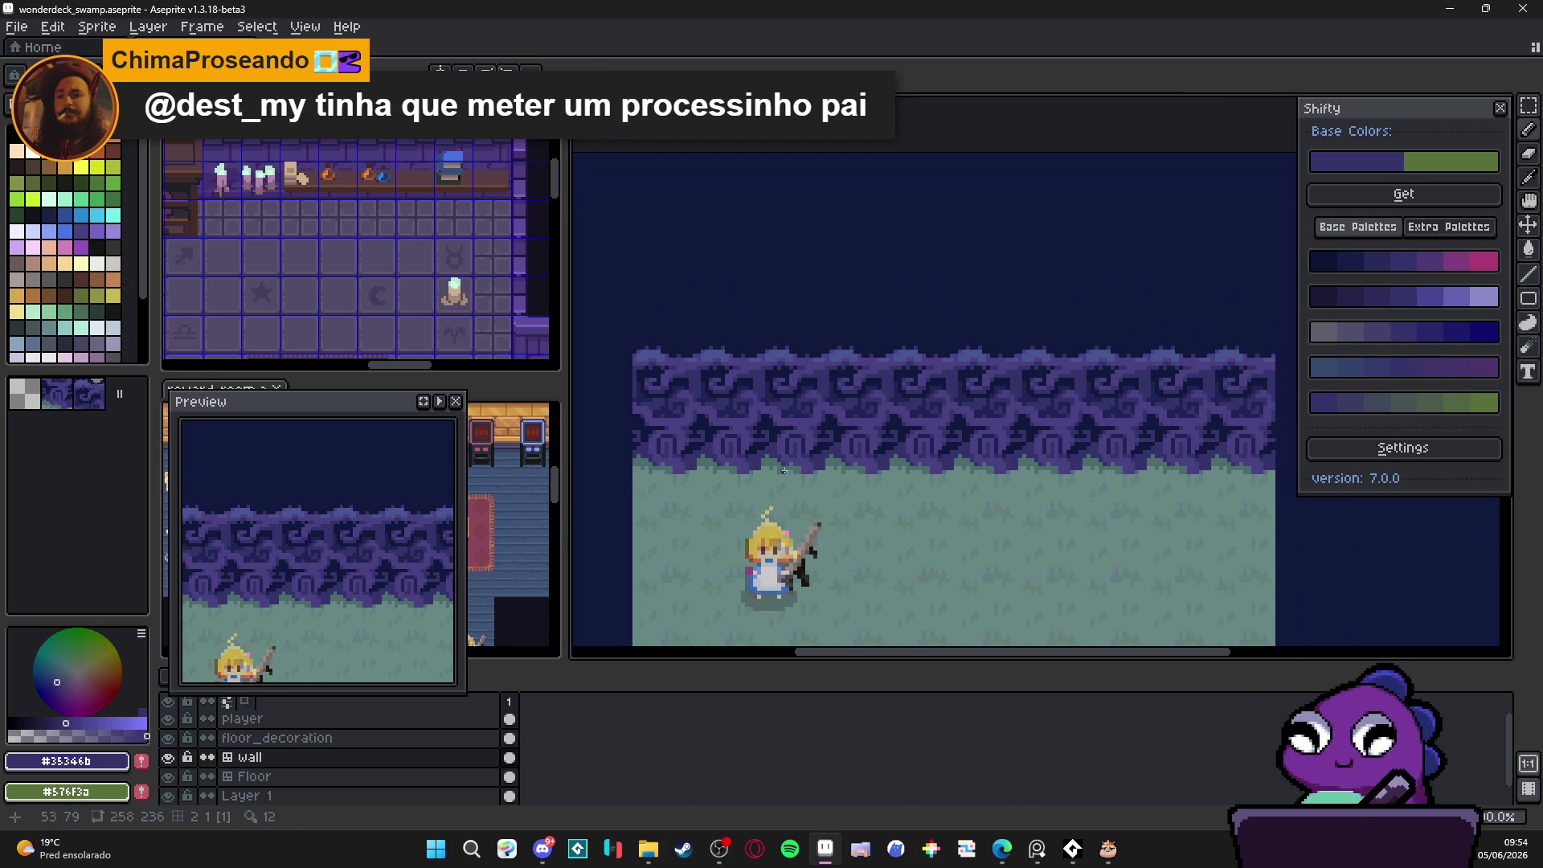
{"action": "scroll", "coordinate": [808, 471], "scroll_direction": "up", "scroll_amount": 2}
Step: Eyedrop wall colours #494182, #11183c and #35346b, then the grass green #4d6c6d
{"action": "left_click", "coordinate": [790, 450], "text": "alt"}
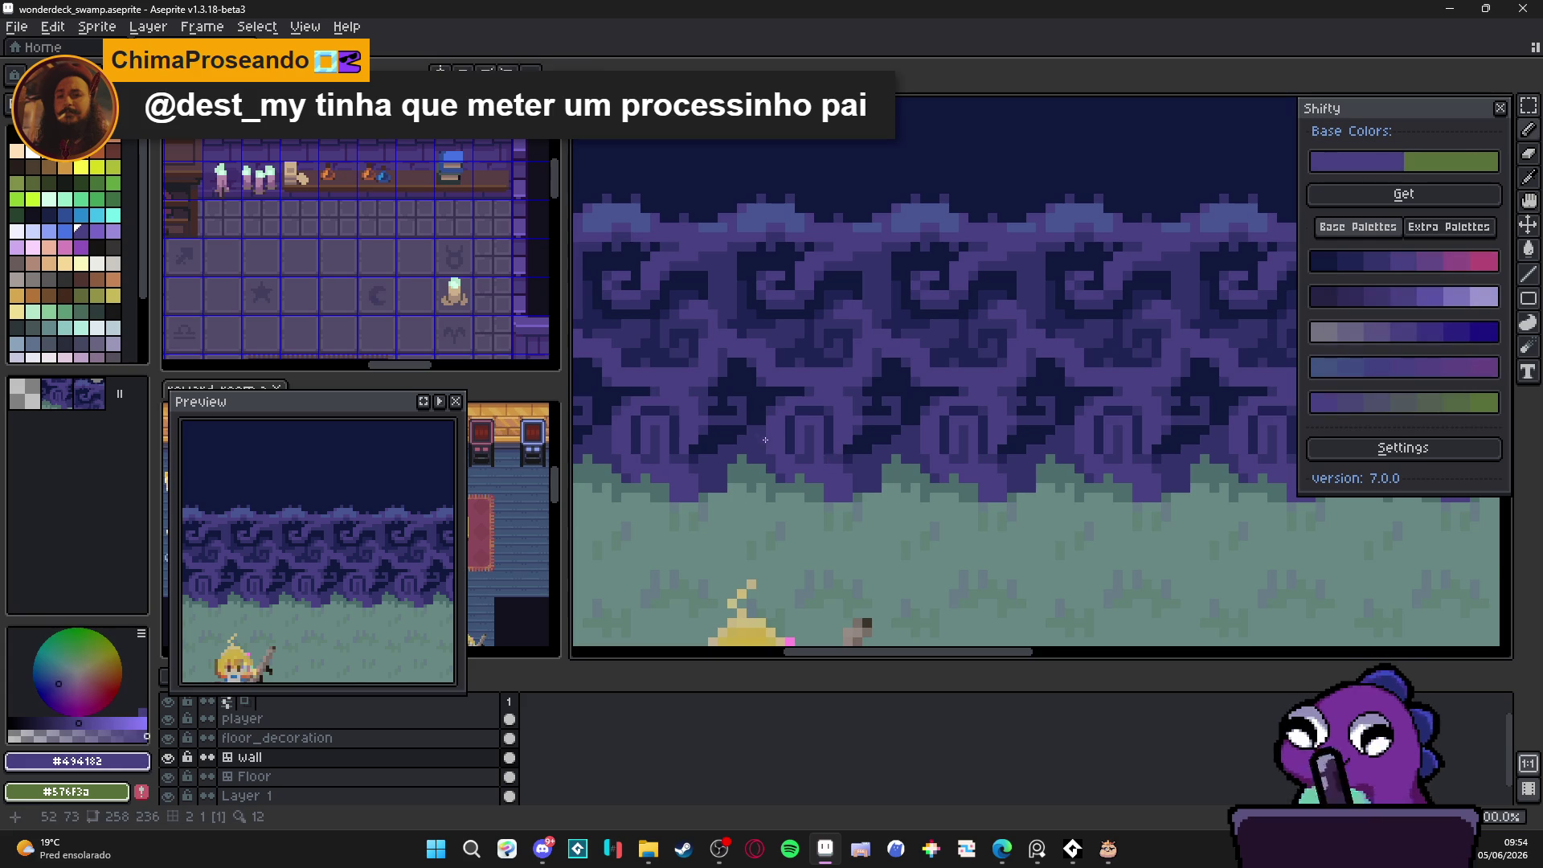
{"action": "scroll", "coordinate": [757, 451], "scroll_direction": "up", "scroll_amount": 2}
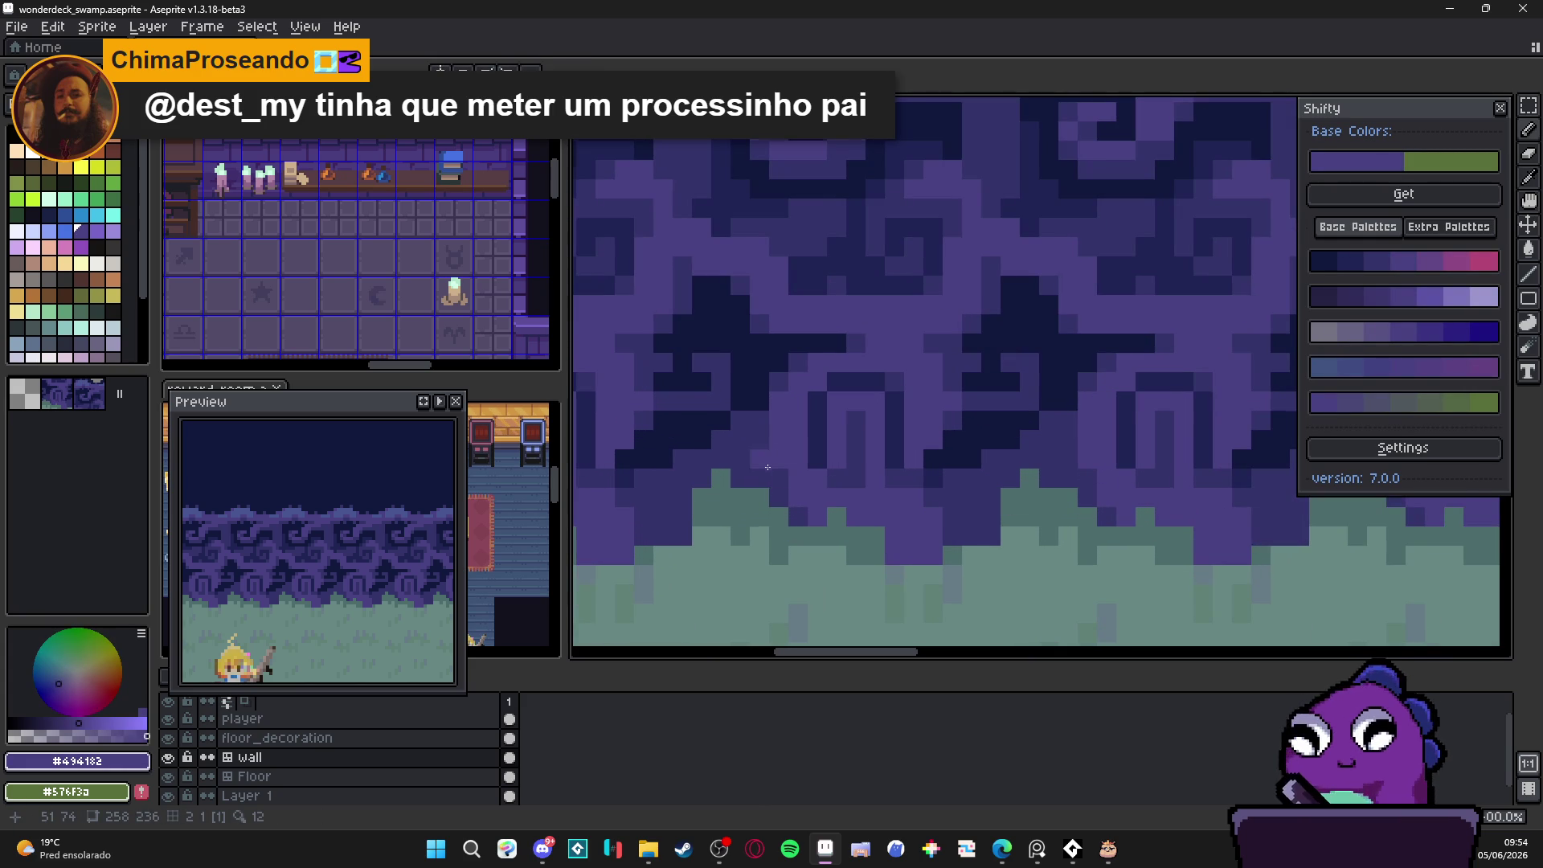
{"action": "scroll", "coordinate": [795, 468], "scroll_direction": "down", "scroll_amount": 2}
{"action": "scroll", "coordinate": [765, 468], "scroll_direction": "up", "scroll_amount": 1}
{"action": "scroll", "coordinate": [728, 474], "scroll_direction": "down", "scroll_amount": 2}
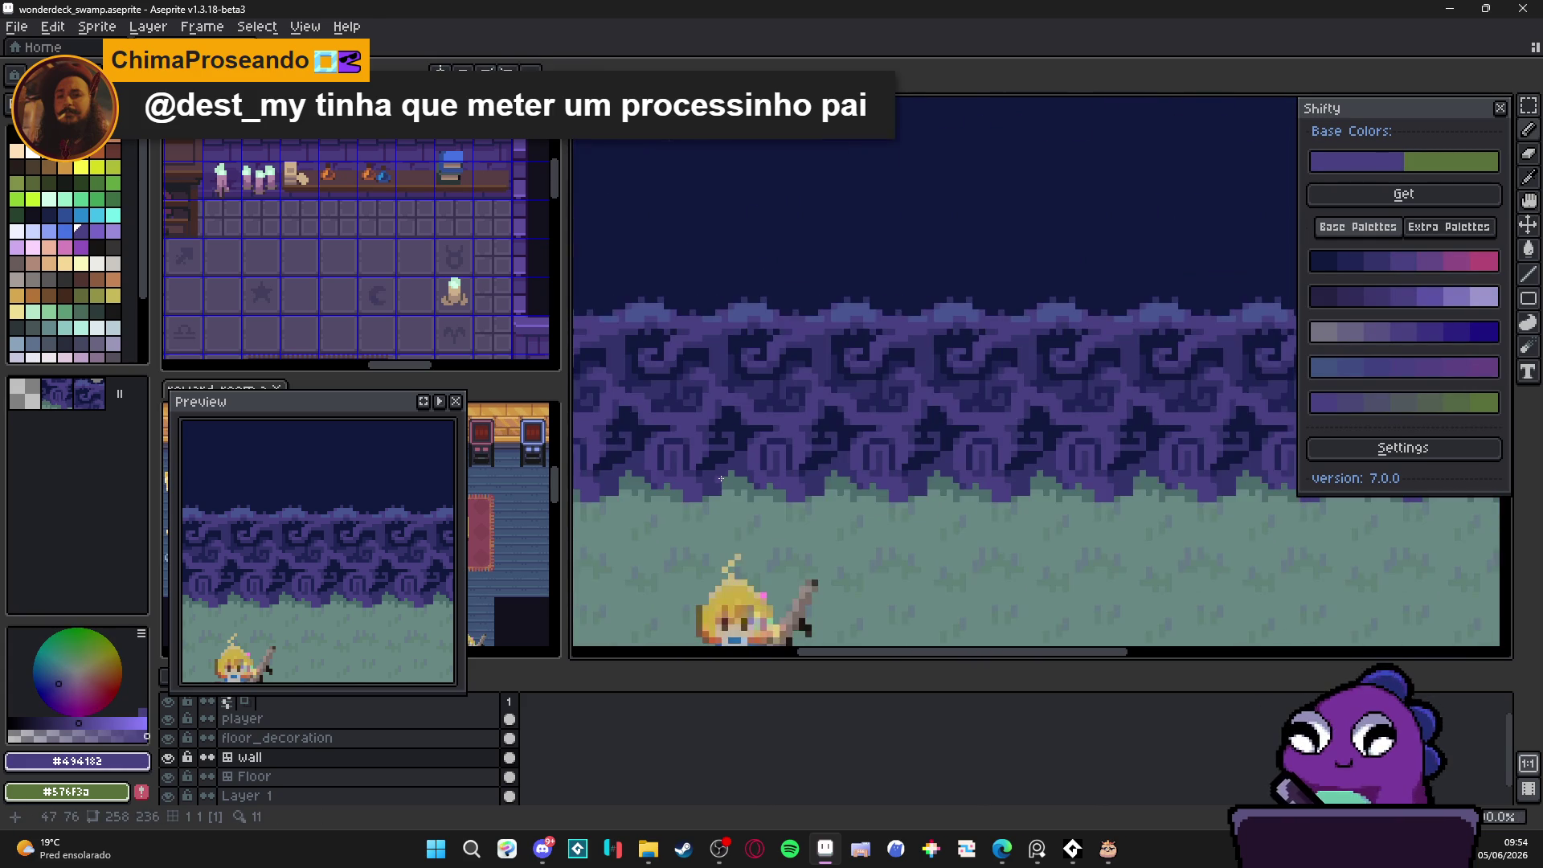
{"action": "left_click_drag", "start_coordinate": [728, 475], "coordinate": [820, 488]}
{"action": "scroll", "coordinate": [822, 474], "scroll_direction": "up", "scroll_amount": 2}
{"action": "left_click", "coordinate": [826, 449], "text": "alt"}
{"action": "left_click", "coordinate": [850, 458], "text": "alt"}
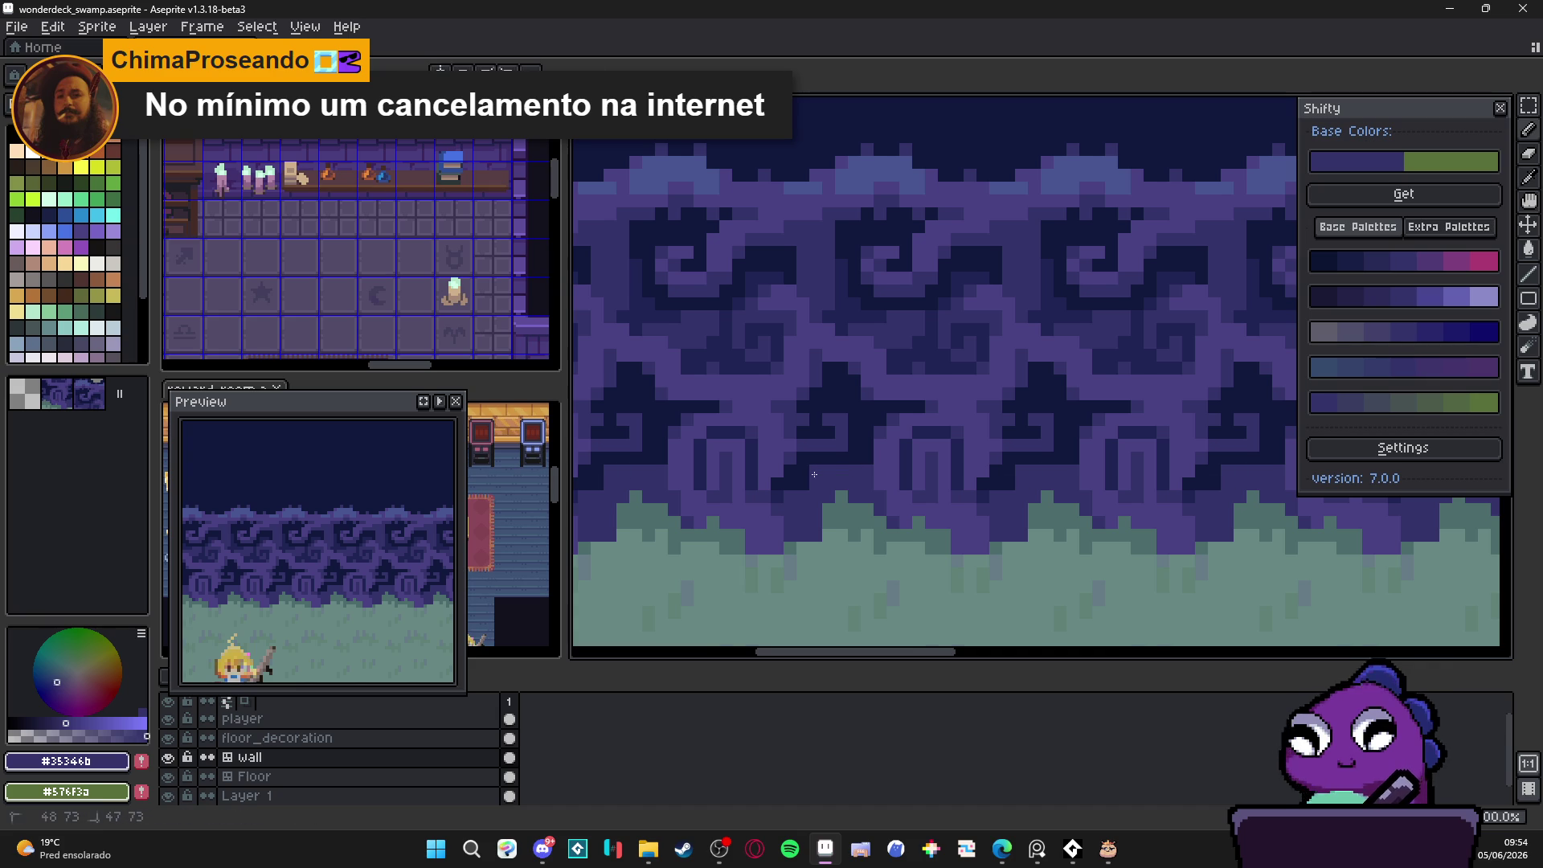
{"action": "left_click", "coordinate": [788, 495], "text": "alt"}
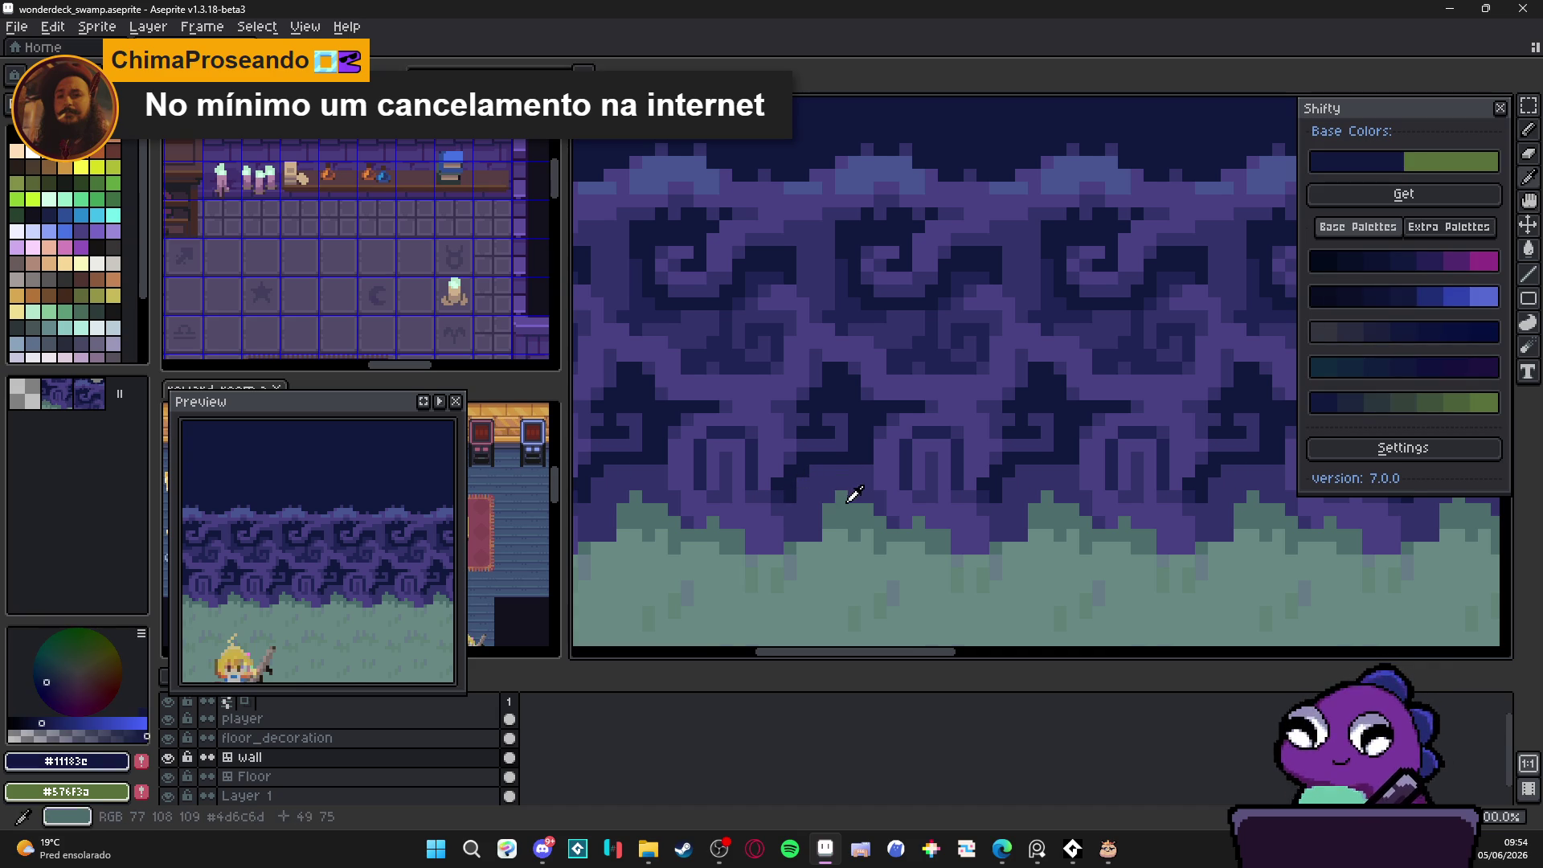
{"action": "left_click", "coordinate": [852, 497], "text": "alt"}
{"action": "scroll", "coordinate": [852, 497], "scroll_direction": "down", "scroll_amount": 1}
{"action": "scroll", "coordinate": [884, 506], "scroll_direction": "down", "scroll_amount": 2}
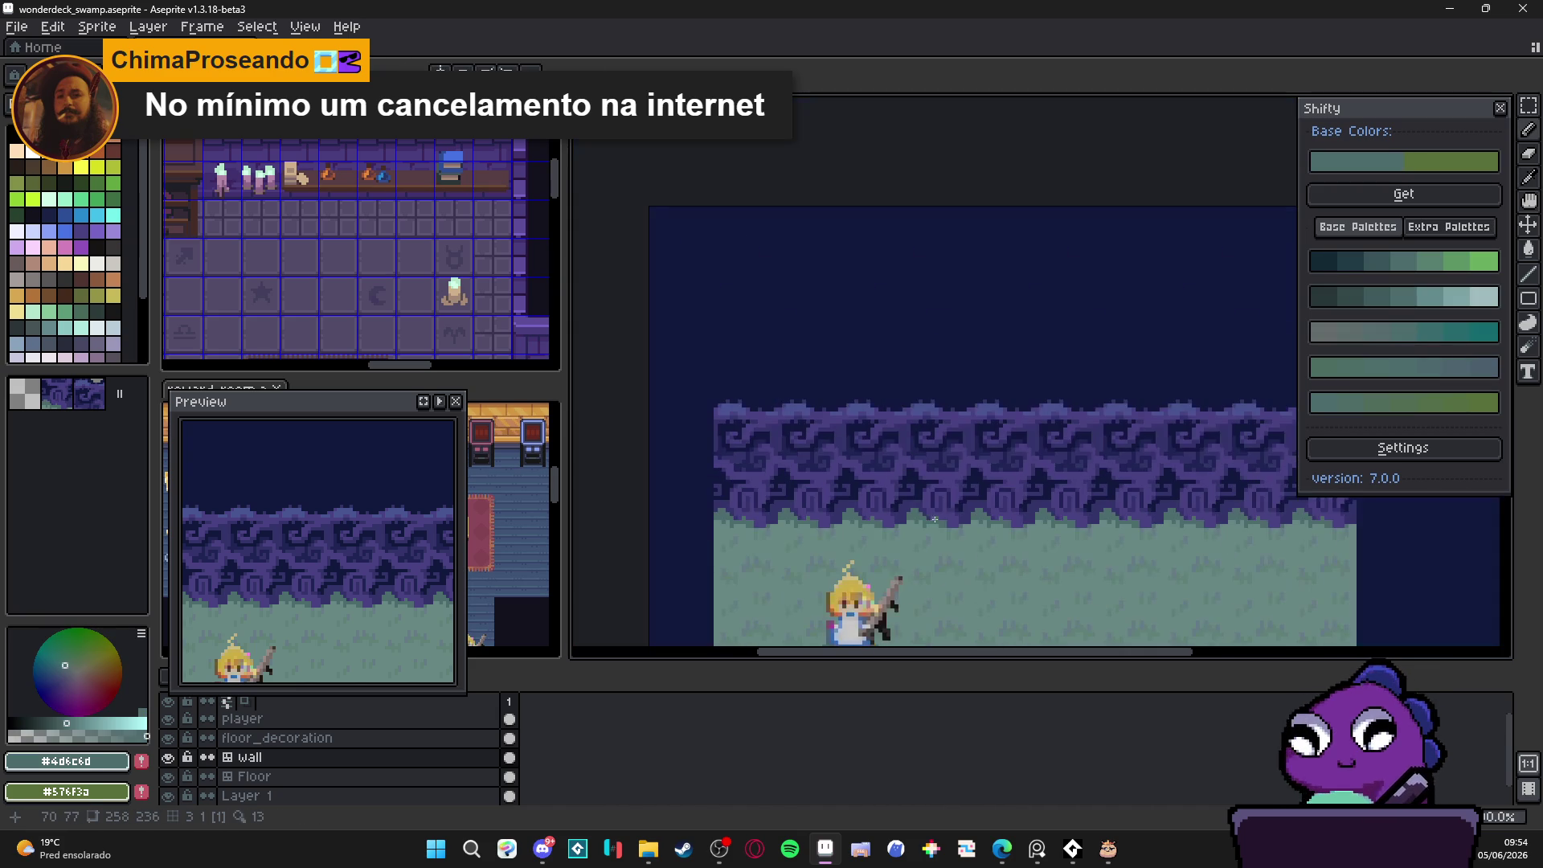
Step: Bring the floor decorations below the character into view and save wonderdeck_swamp.aseprite
{"action": "scroll", "coordinate": [906, 512], "scroll_direction": "down", "scroll_amount": 1}
{"action": "left_click_drag", "start_coordinate": [905, 511], "coordinate": [923, 417]}
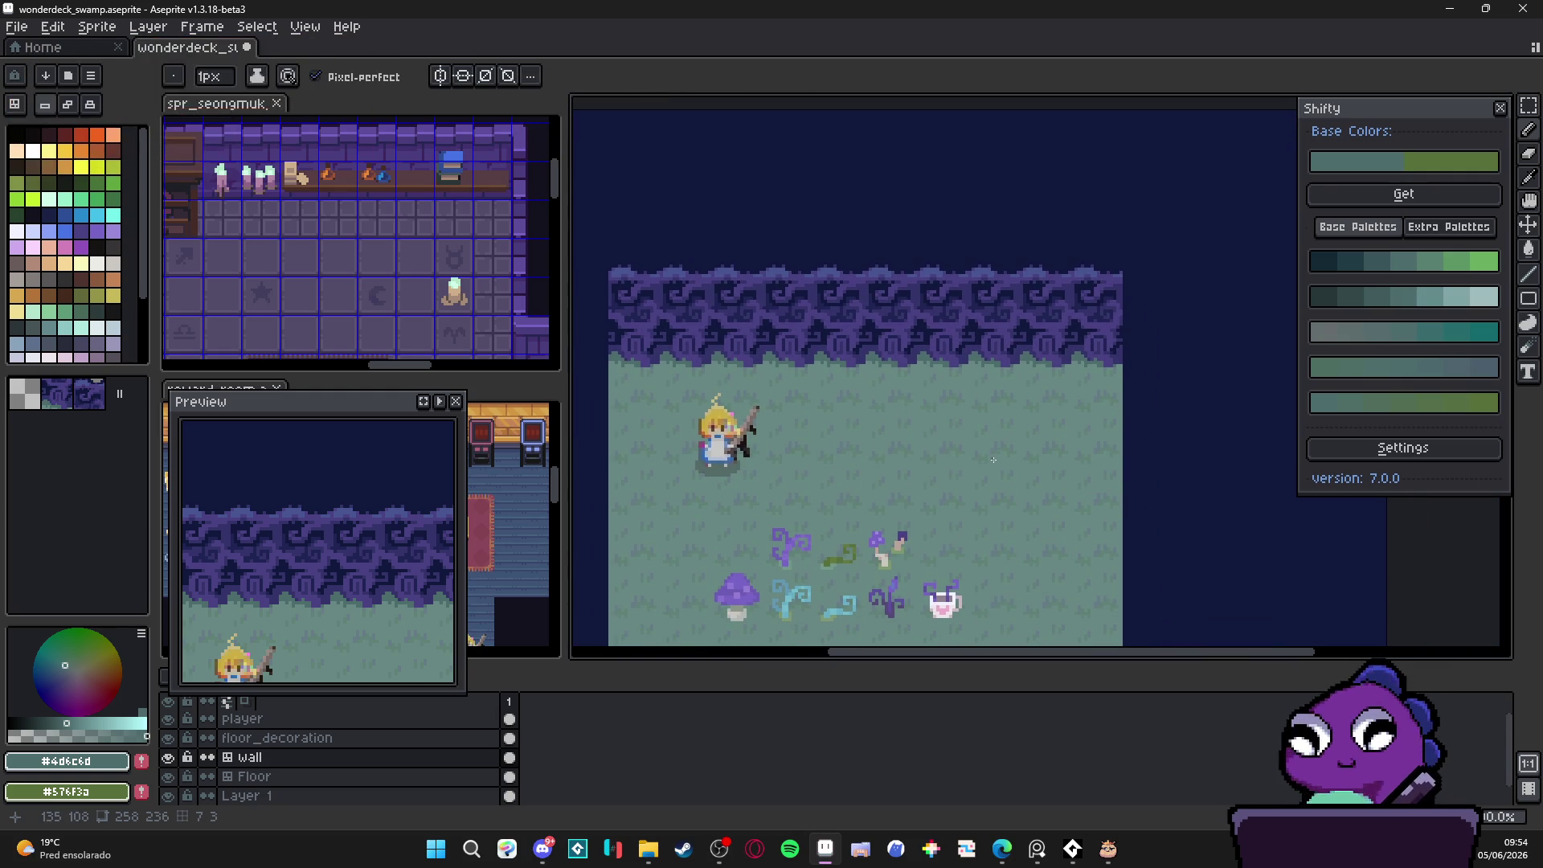
{"action": "mouse_move", "coordinate": [920, 467]}
{"action": "left_mouse_down"}
{"action": "mouse_move", "coordinate": [897, 414]}
{"action": "mouse_move", "coordinate": [932, 411]}
{"action": "mouse_move", "coordinate": [936, 387]}
{"action": "left_mouse_up"}
{"action": "key", "text": "ctrl+s"}
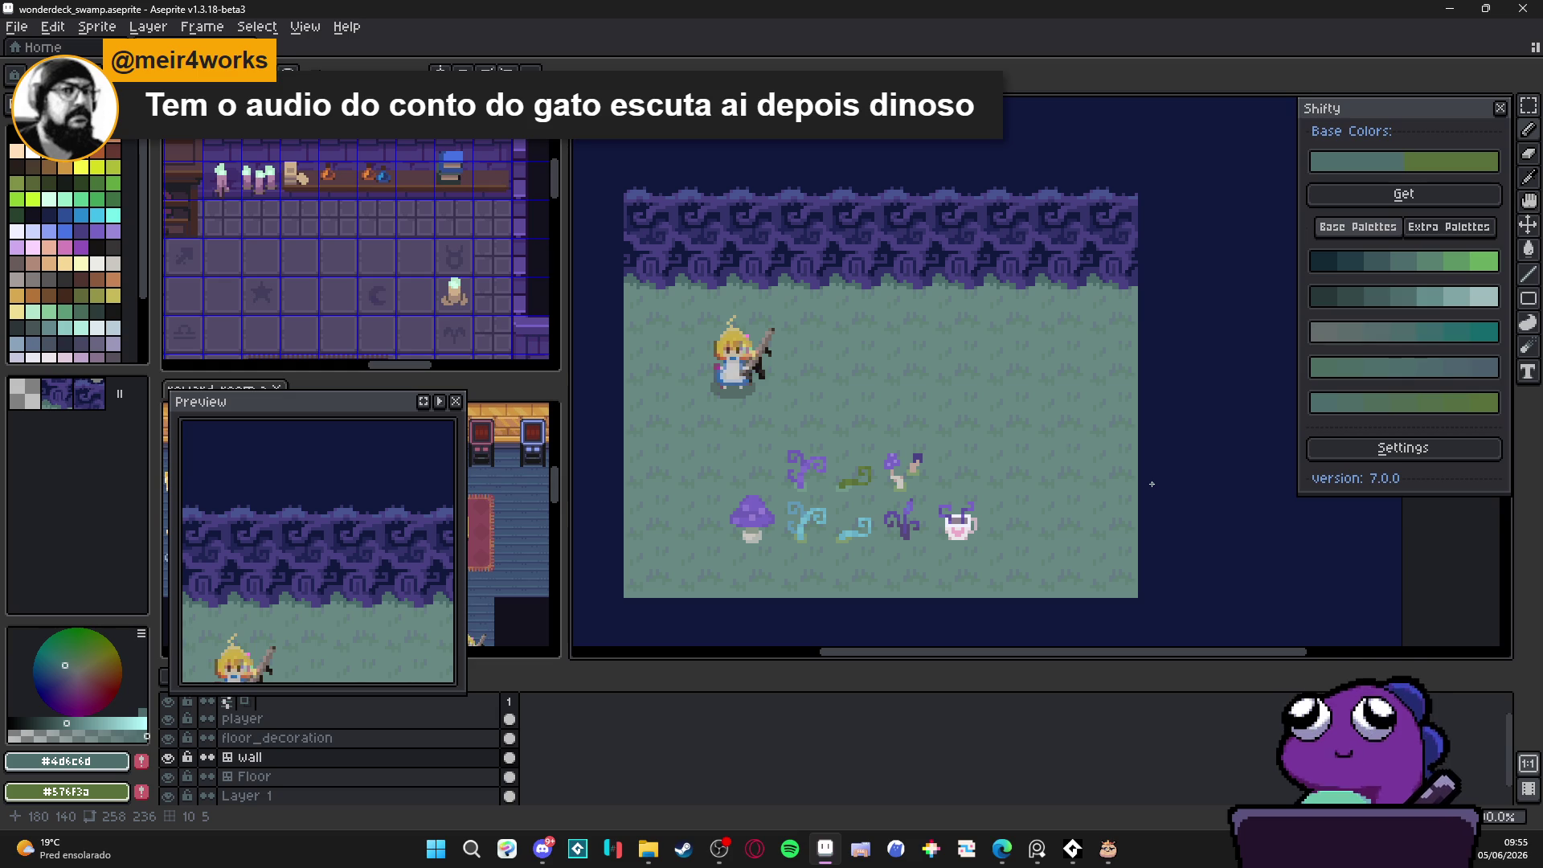
{"action": "key", "text": "ctrl+s"}
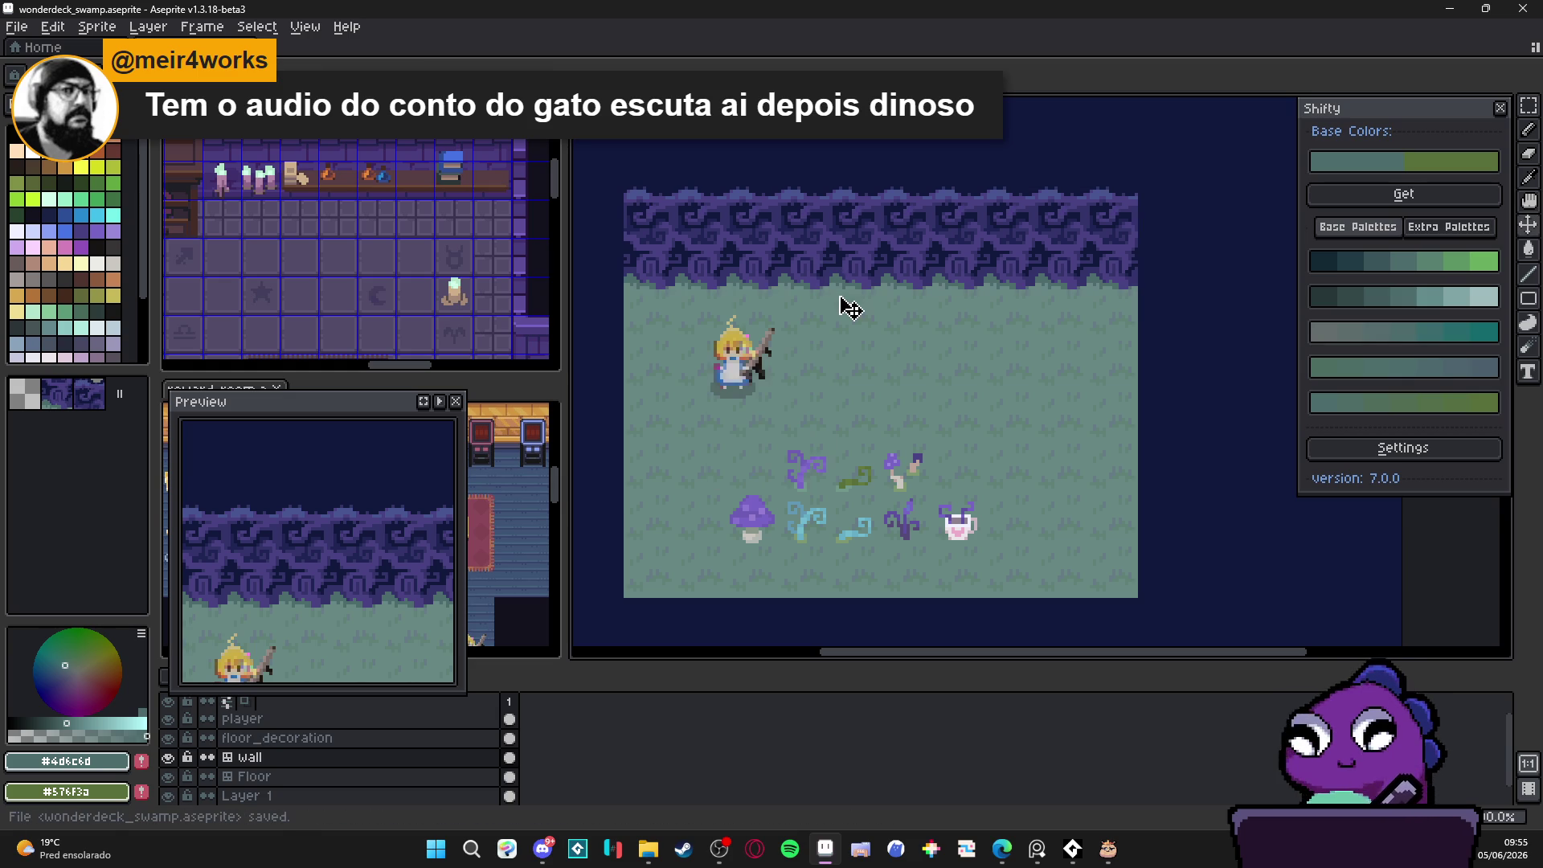
Step: Snip a screenshot of the swamp scene canvas area with Win+Shift+S, then nudge the view right
{"action": "key", "text": "super+shift+s"}
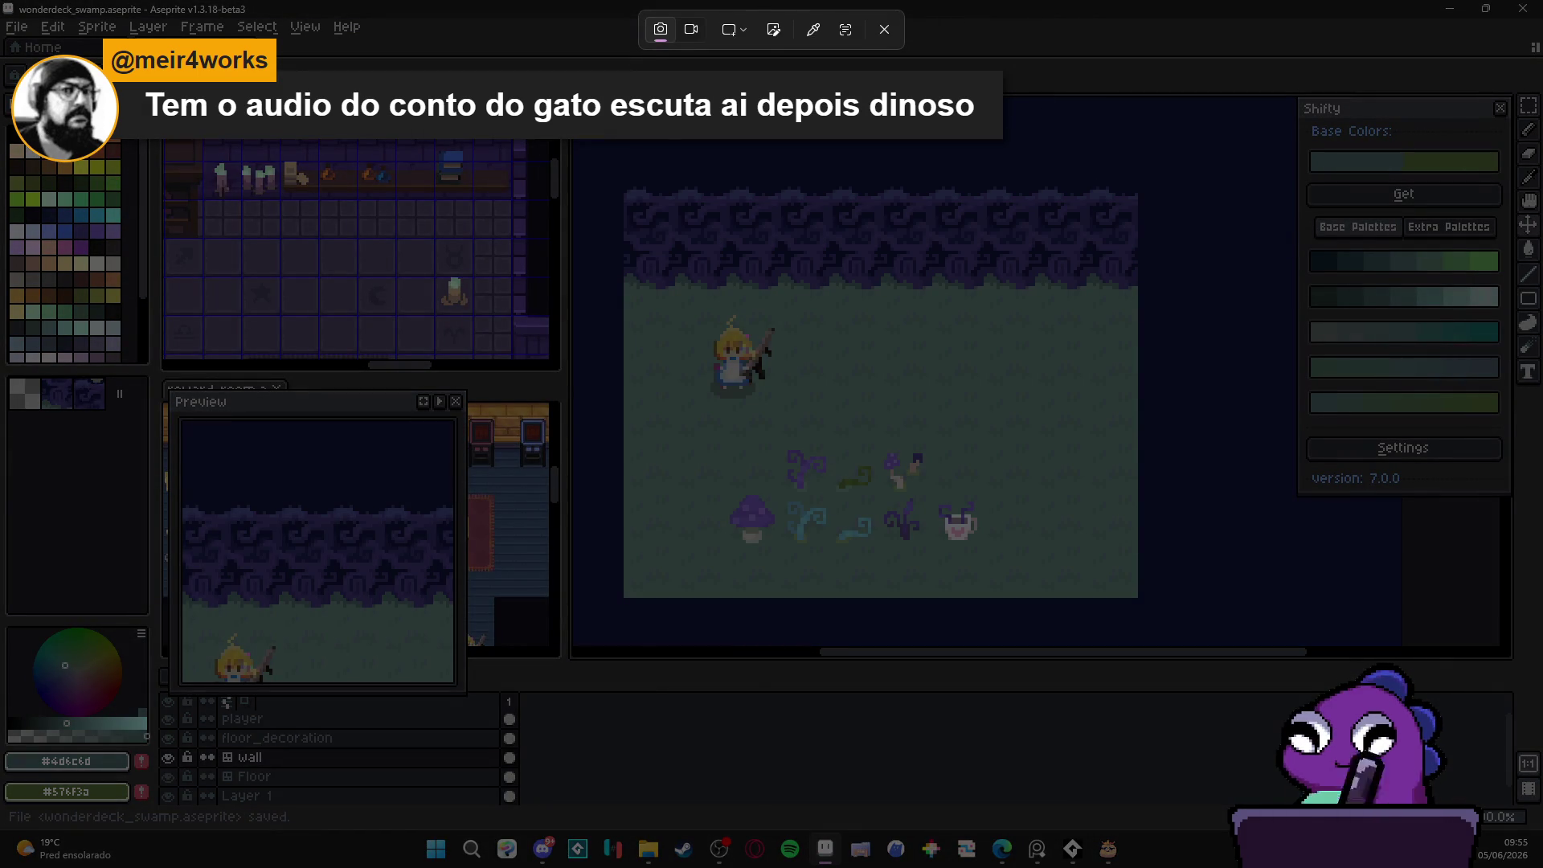
{"action": "mouse_move", "coordinate": [607, 158]}
{"action": "left_mouse_down"}
{"action": "mouse_move", "coordinate": [1163, 543]}
{"action": "mouse_move", "coordinate": [1162, 619]}
{"action": "left_mouse_up"}
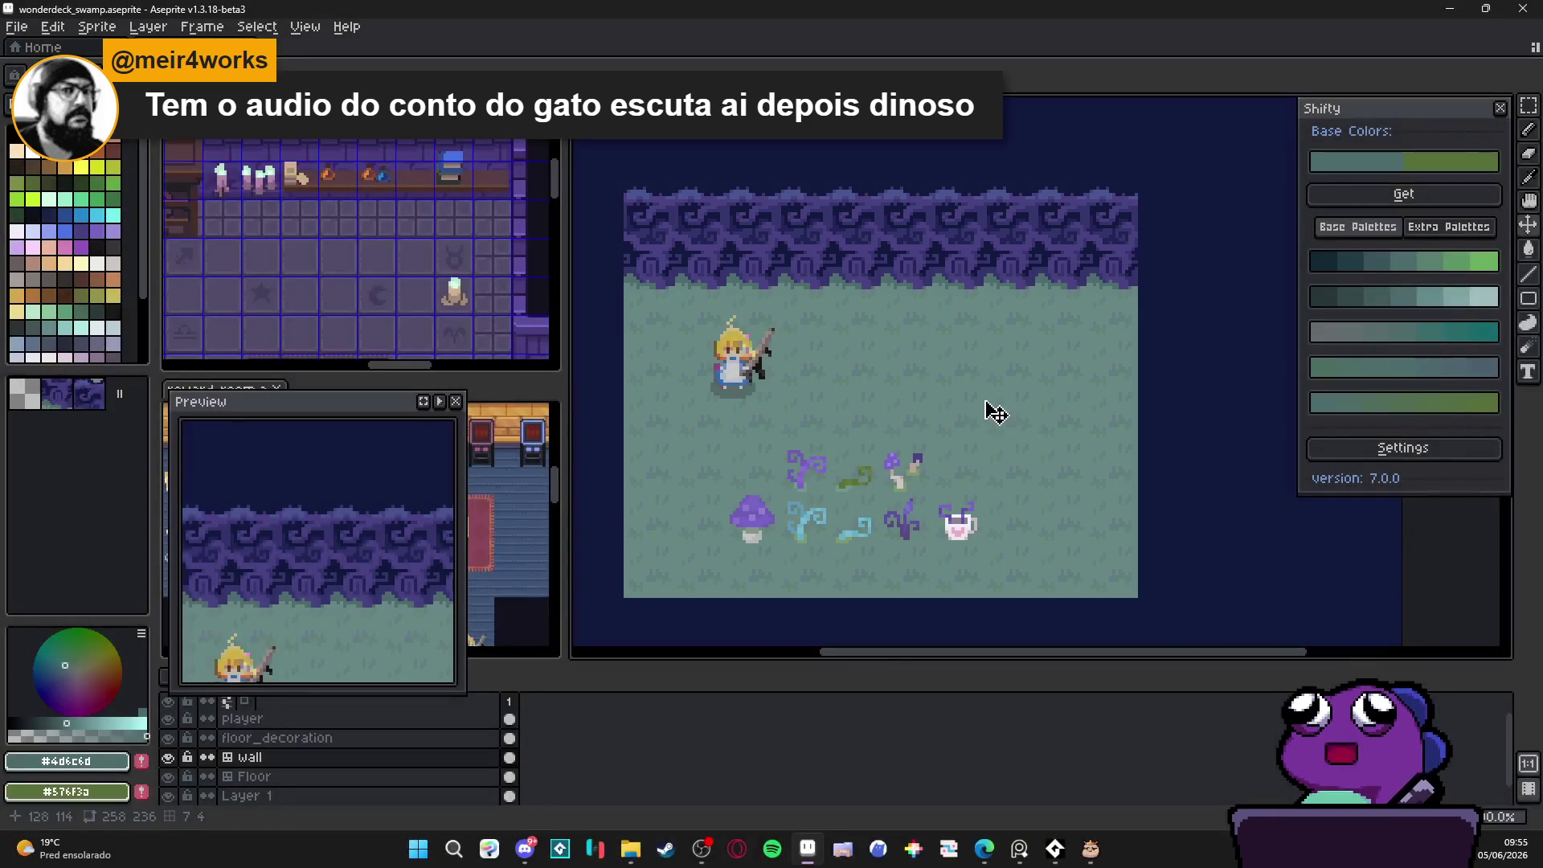
{"action": "mouse_move", "coordinate": [879, 486]}
{"action": "left_mouse_down"}
{"action": "mouse_move", "coordinate": [902, 465]}
{"action": "mouse_move", "coordinate": [923, 474]}
{"action": "left_mouse_up"}
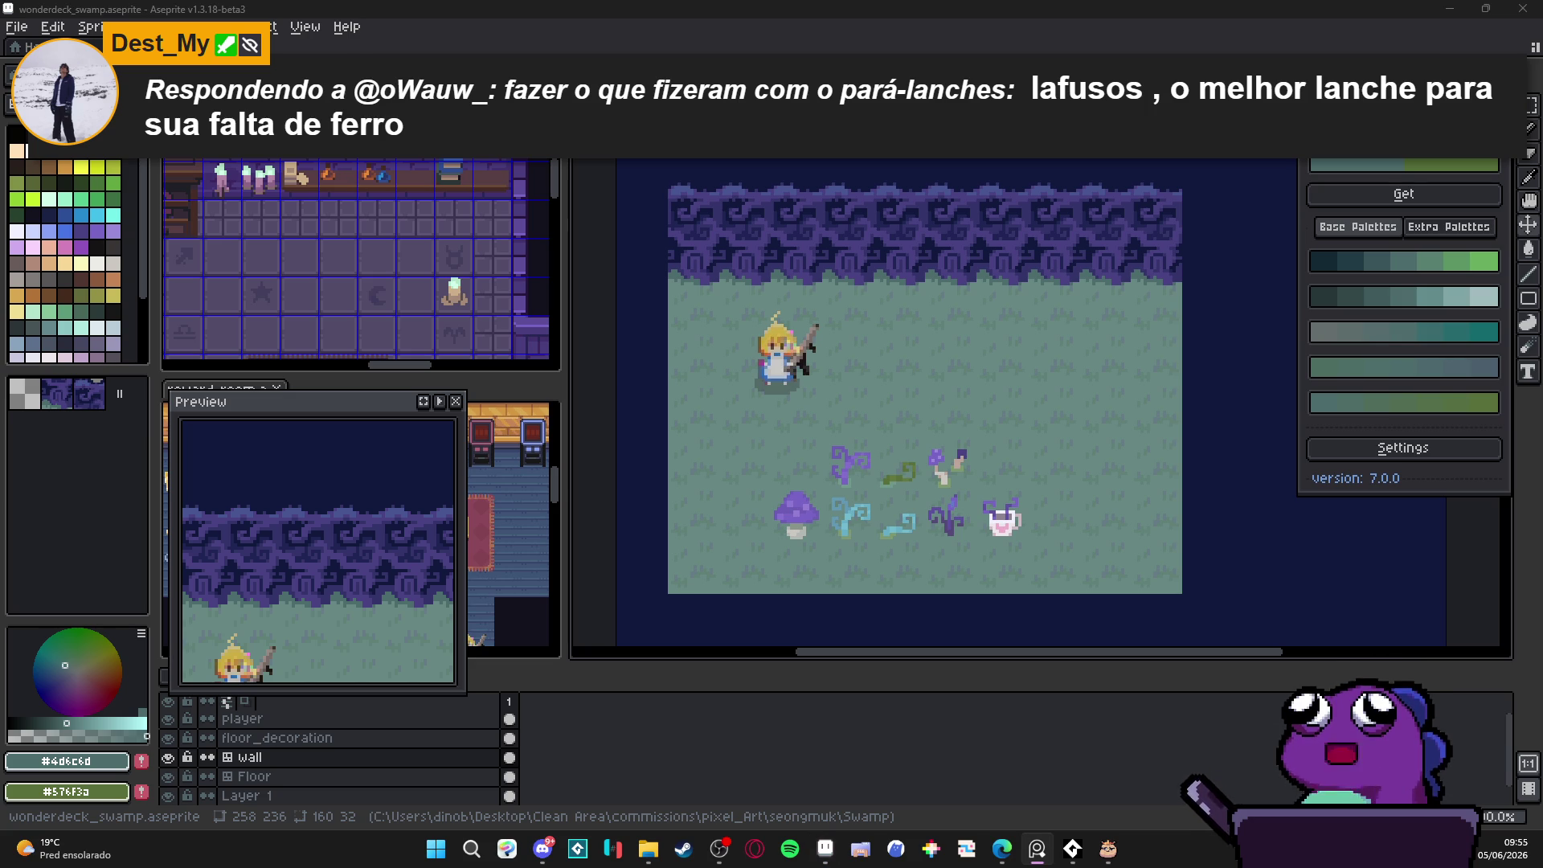
Step: Save wonderdeck_swamp.aseprite with Ctrl+S and snip the swamp room's wall, grass and player sprite
{"action": "left_click", "coordinate": [987, 467]}
{"action": "left_click_drag", "start_coordinate": [951, 468], "coordinate": [940, 470]}
{"action": "key", "text": "ctrl+s"}
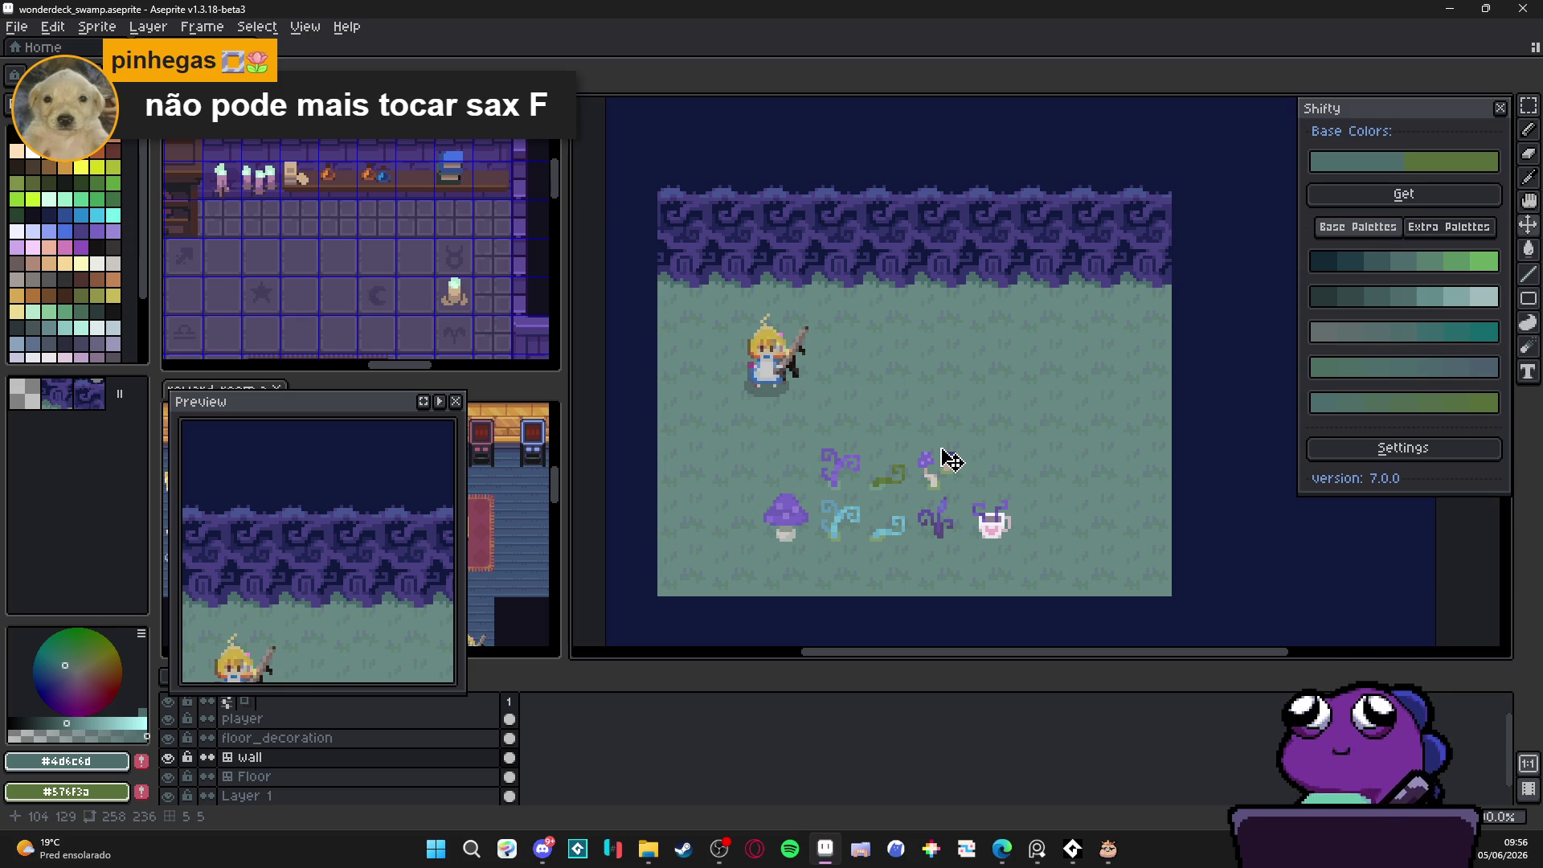
{"action": "left_click_drag", "start_coordinate": [935, 465], "coordinate": [944, 471]}
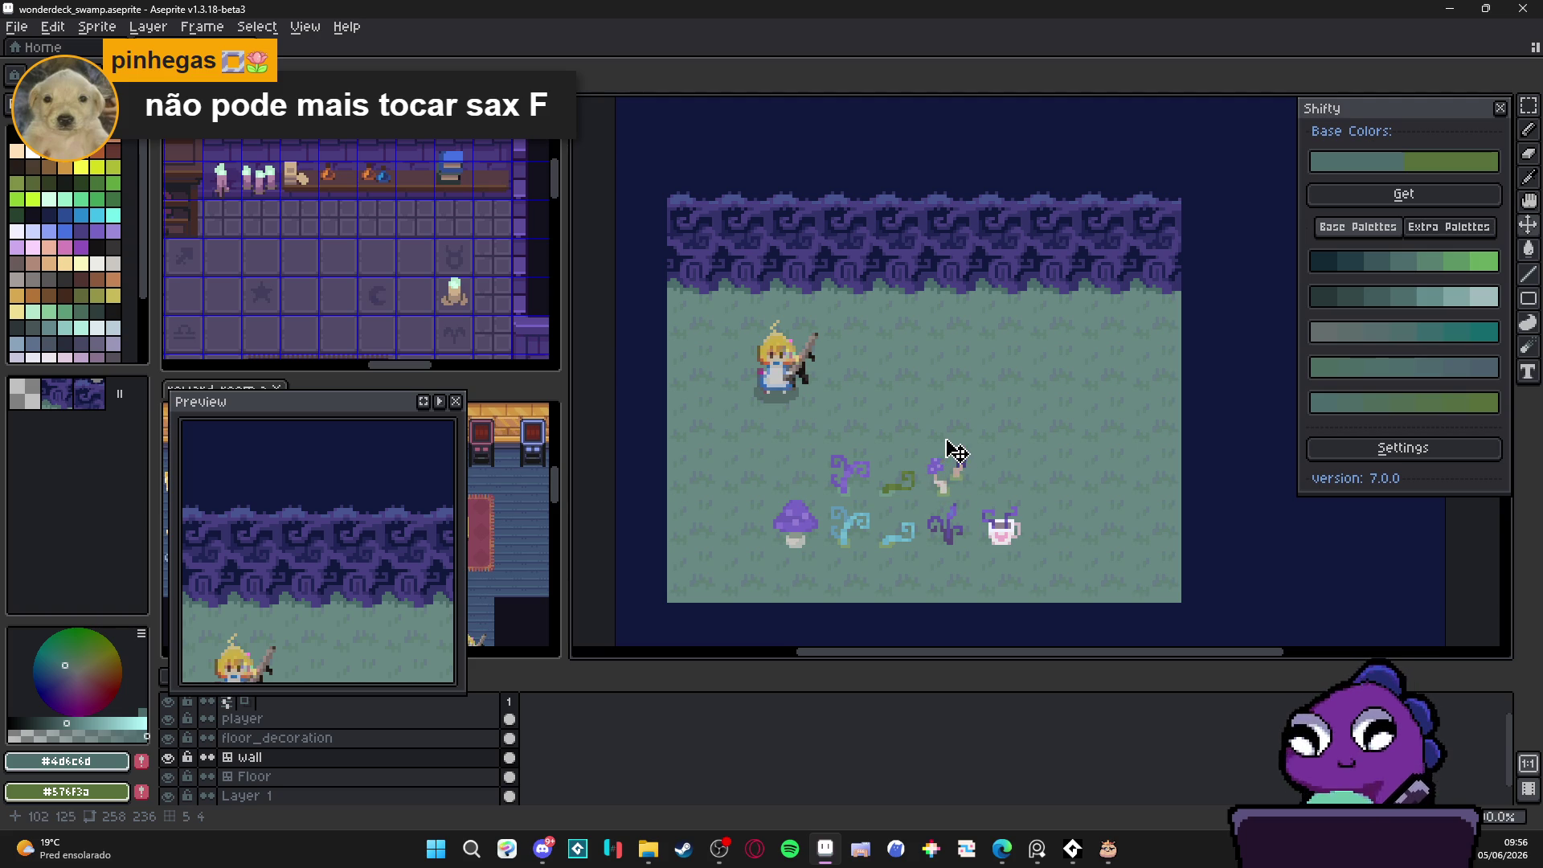
{"action": "scroll", "coordinate": [951, 423], "scroll_direction": "down", "scroll_amount": 1}
{"action": "scroll", "coordinate": [950, 423], "scroll_direction": "up", "scroll_amount": 1}
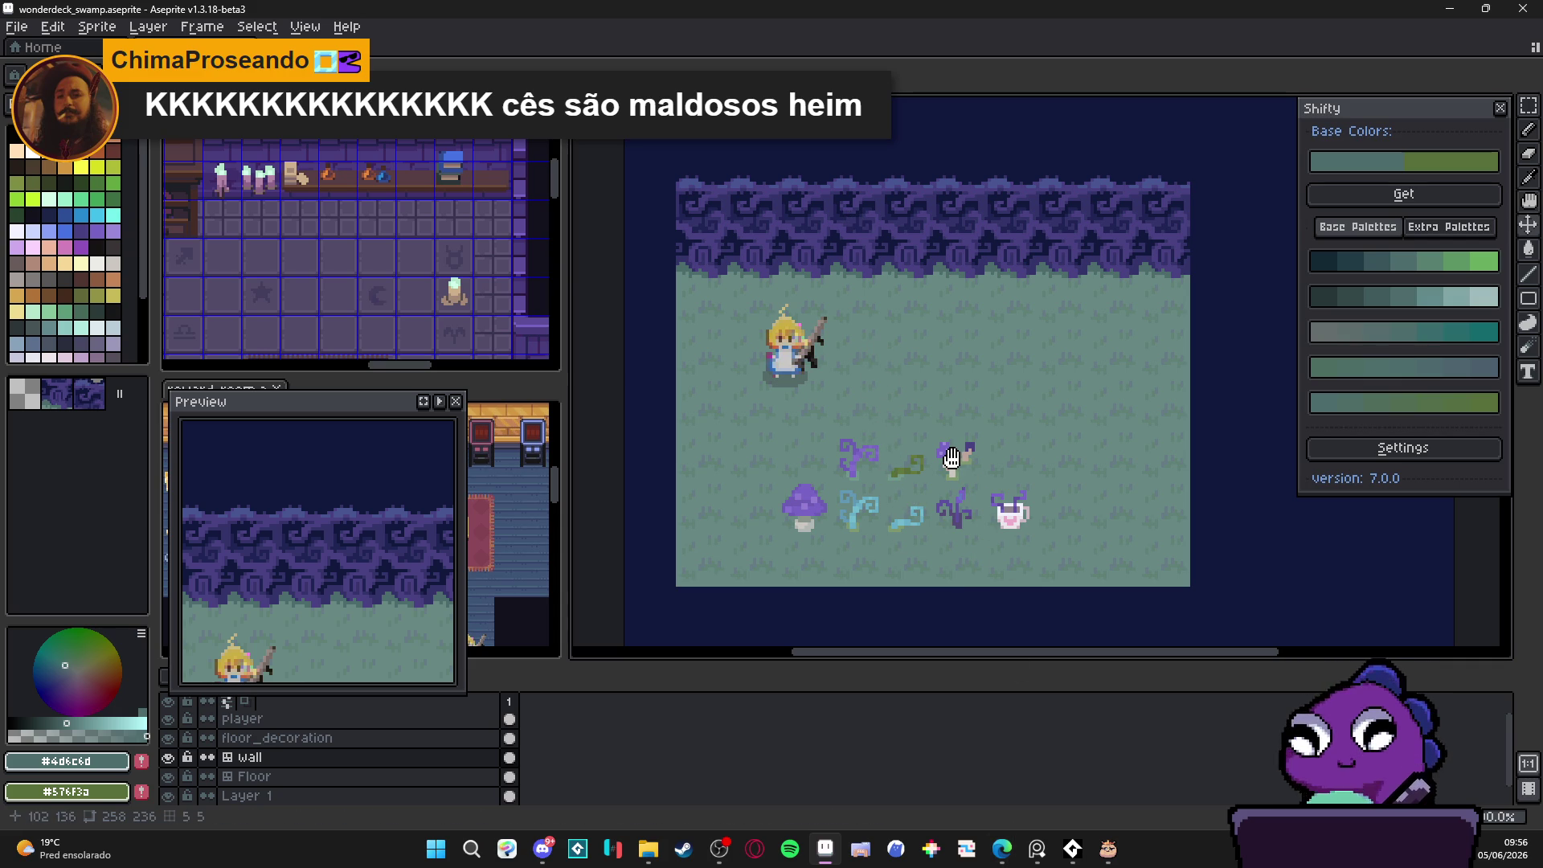
{"action": "key", "text": "super+shift+s"}
{"action": "mouse_move", "coordinate": [651, 142]}
{"action": "left_mouse_down"}
{"action": "mouse_move", "coordinate": [882, 359]}
{"action": "mouse_move", "coordinate": [1225, 615]}
{"action": "left_mouse_up"}
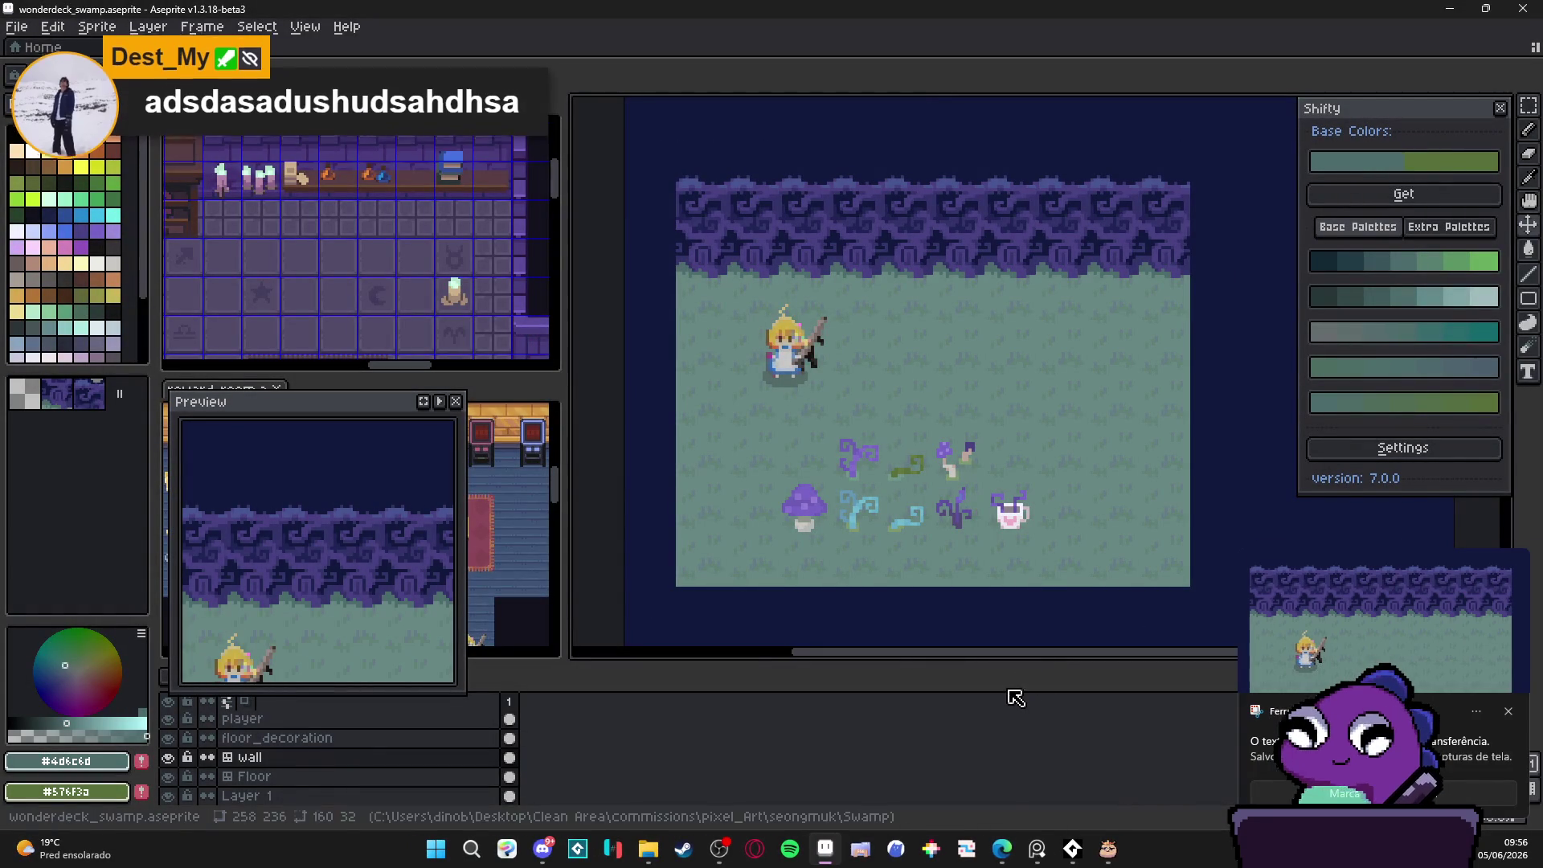
Step: Finish capturing the swamp canvas snip, then zoom the canvas in
{"action": "mouse_move", "coordinate": [1002, 848]}
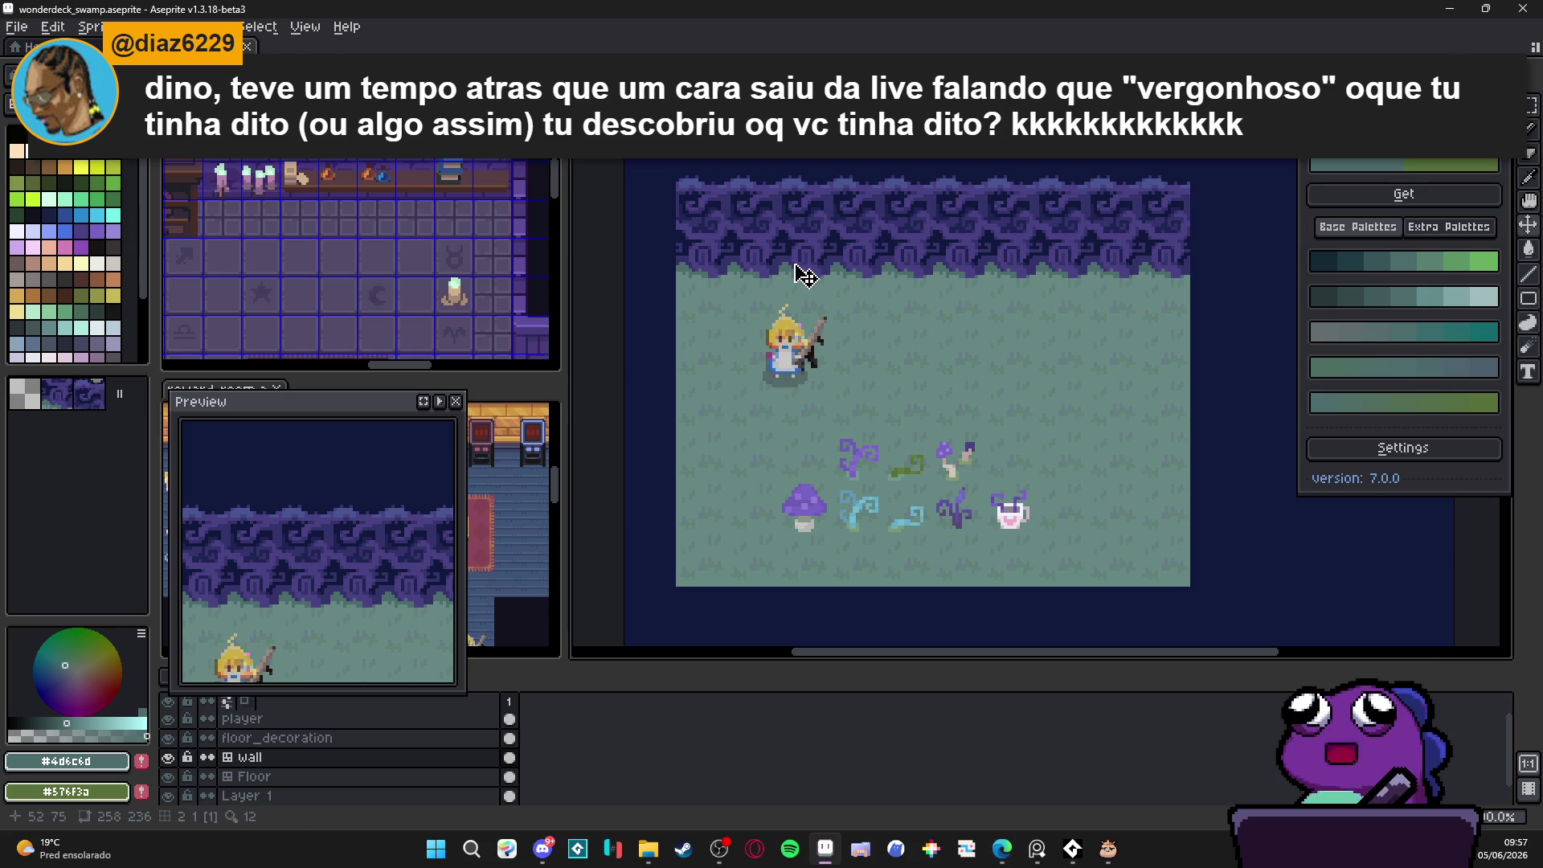
{"action": "scroll", "coordinate": [784, 278], "scroll_direction": "up", "scroll_amount": 1}
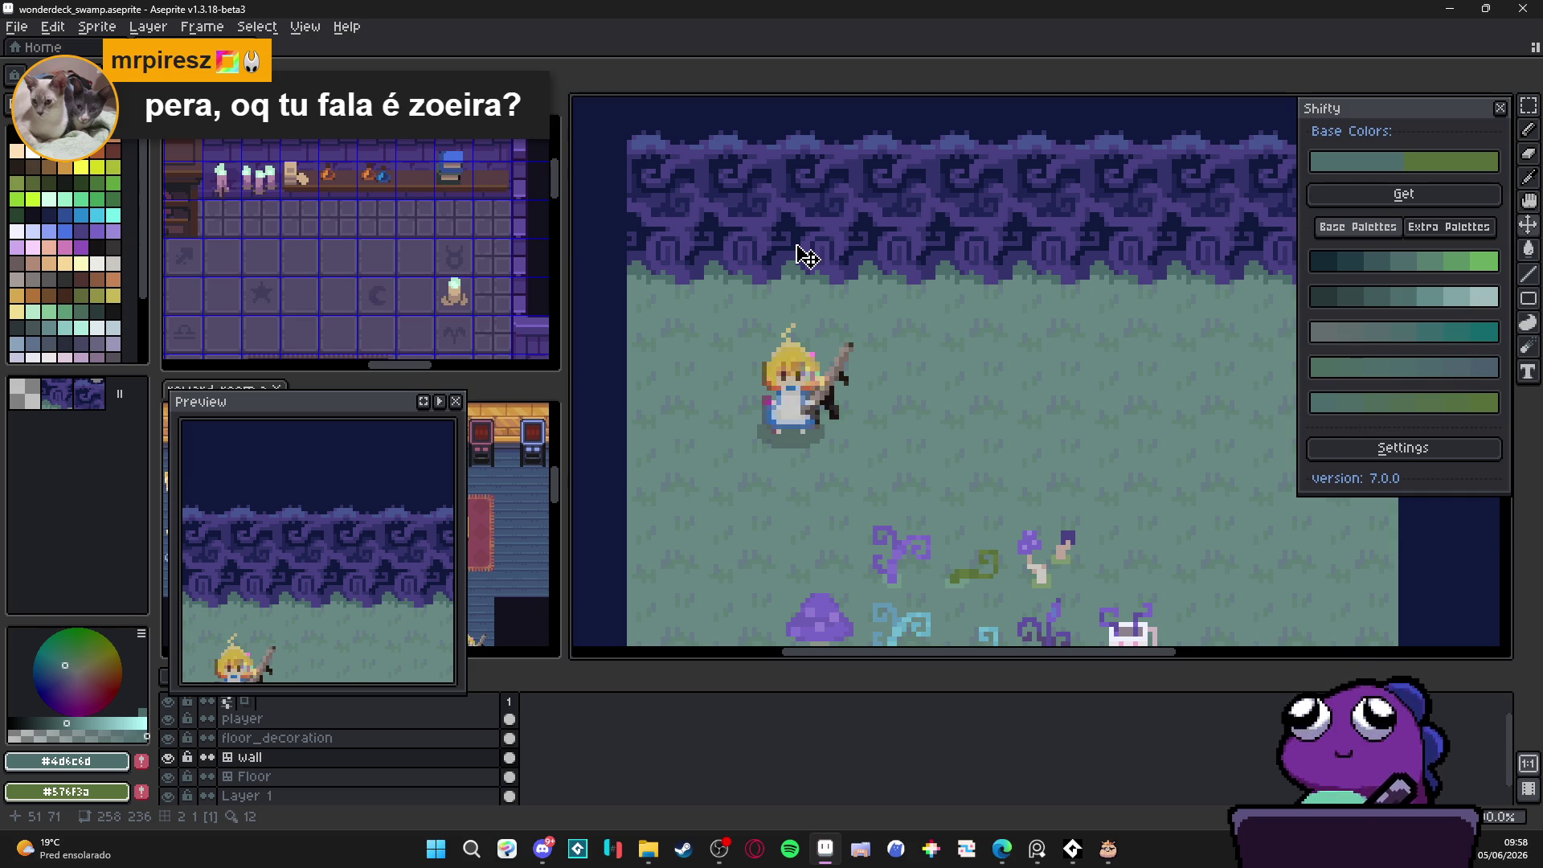
Step: Save wonderdeck_swamp.aseprite twice and close the floating Preview window of the scene
{"action": "scroll", "coordinate": [860, 327], "scroll_direction": "down", "scroll_amount": 2}
{"action": "key", "text": "ctrl+s"}
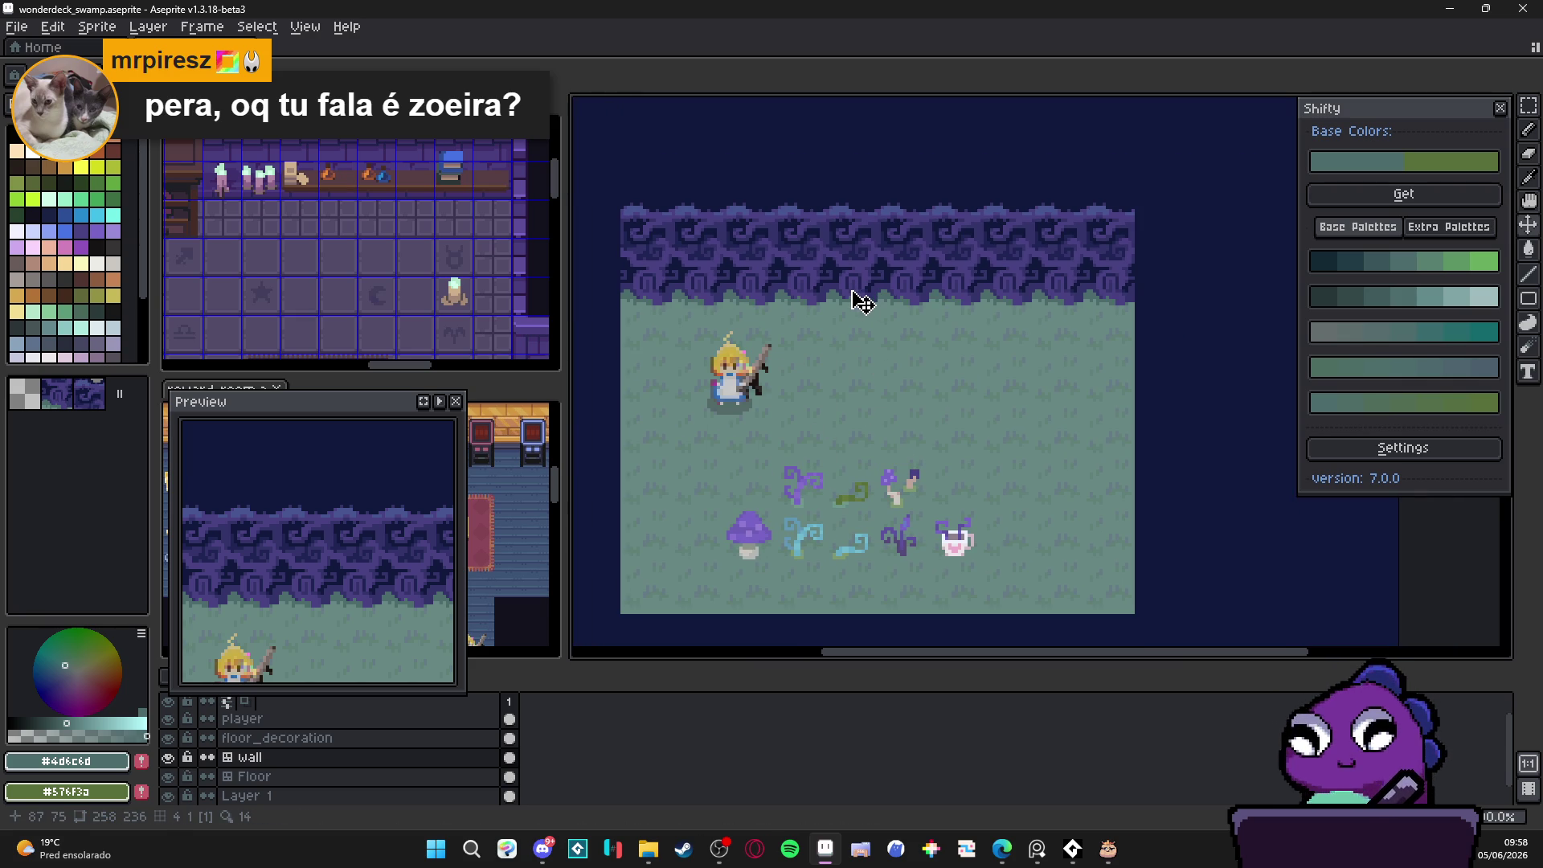
{"action": "left_click_drag", "start_coordinate": [853, 306], "coordinate": [874, 302]}
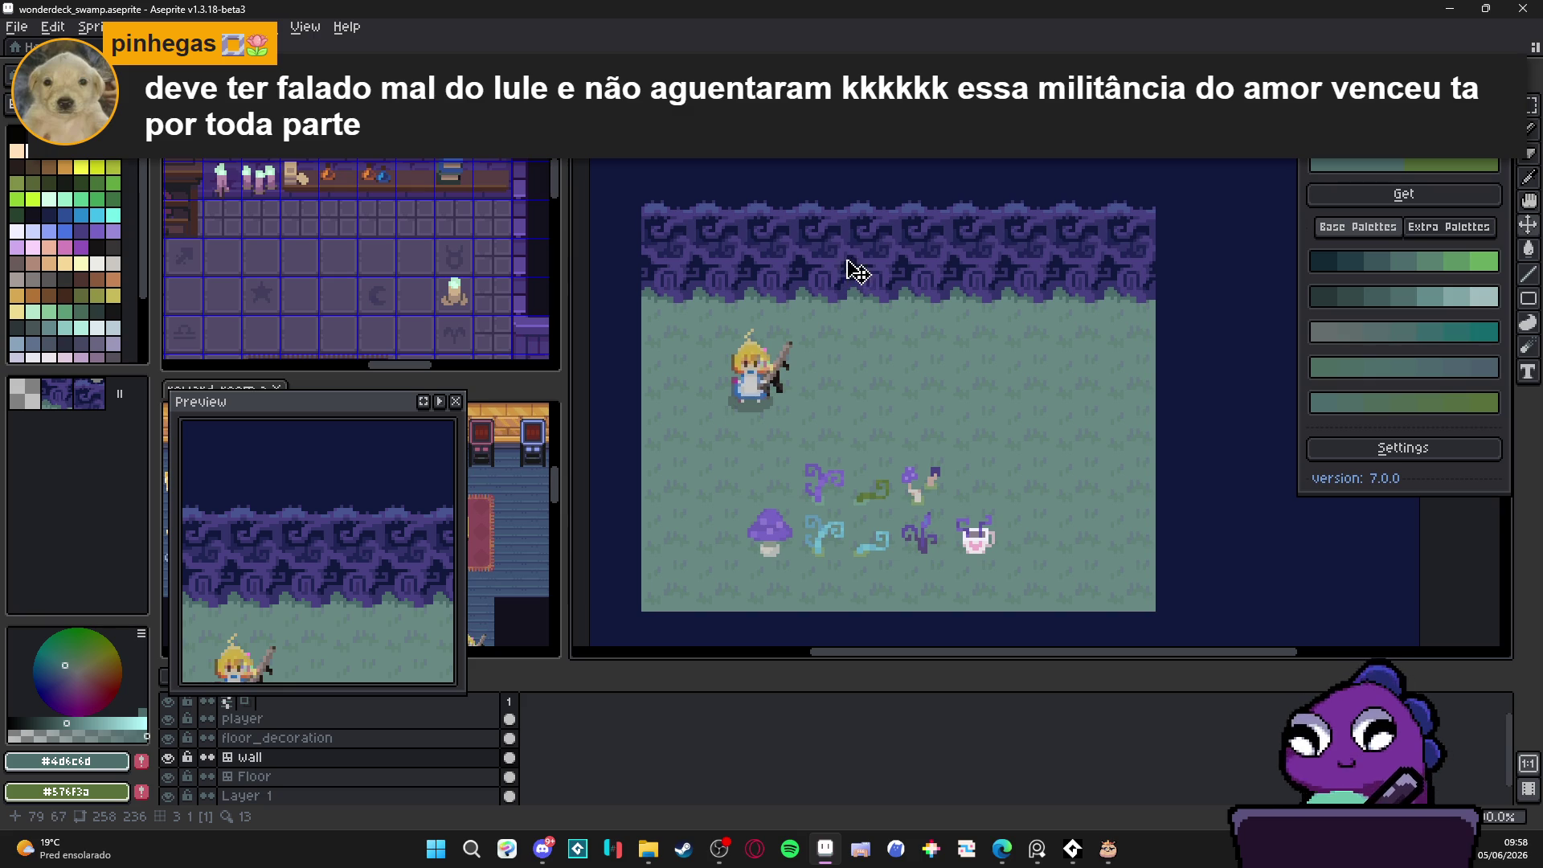
{"action": "scroll", "coordinate": [861, 283], "scroll_direction": "left", "scroll_amount": 1}
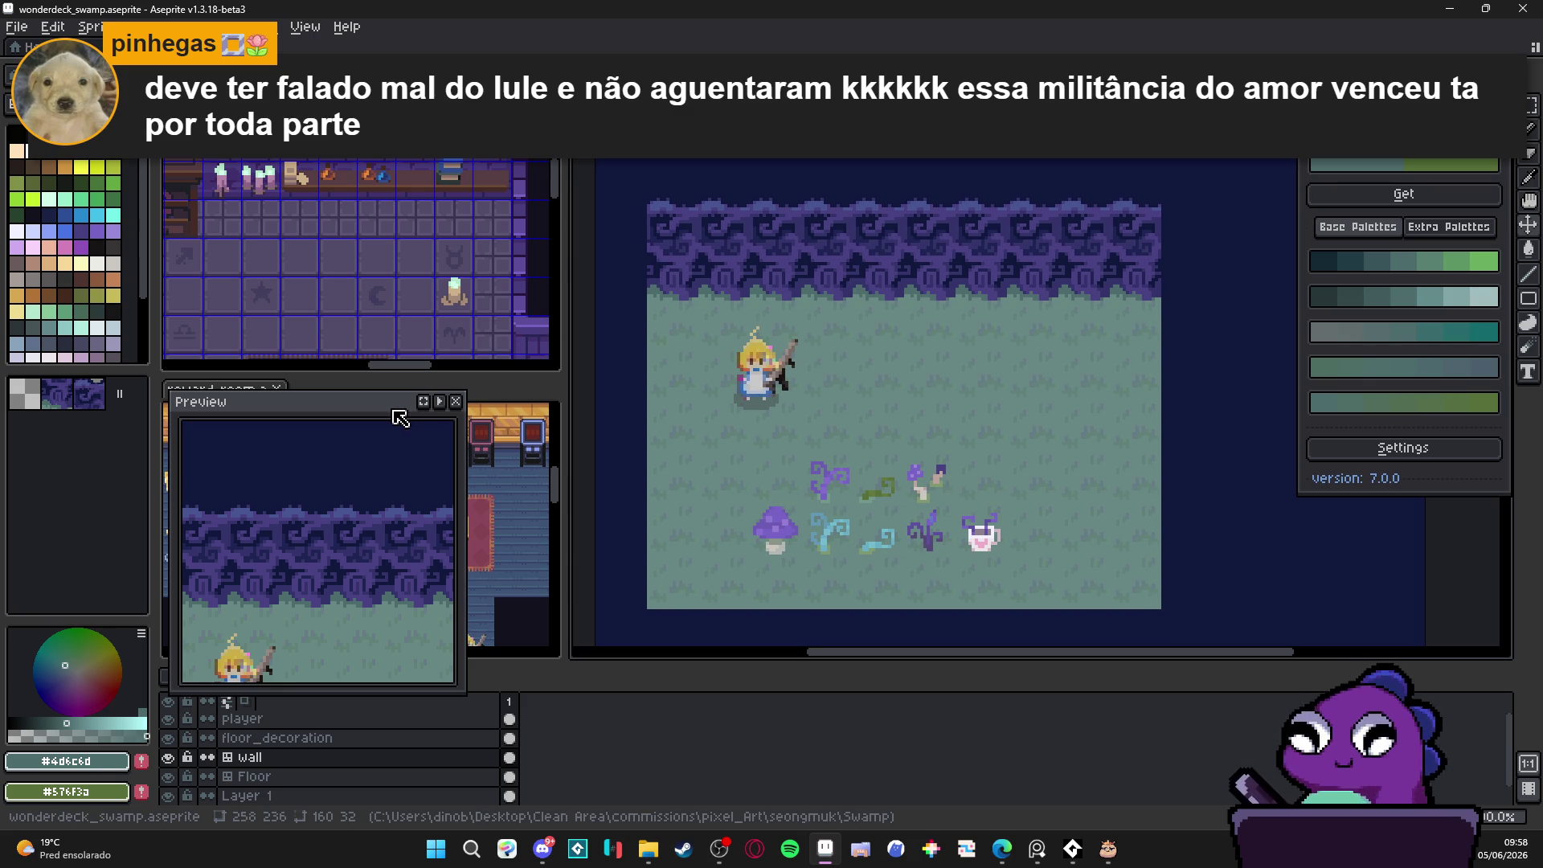
{"action": "key", "text": "ctrl+s"}
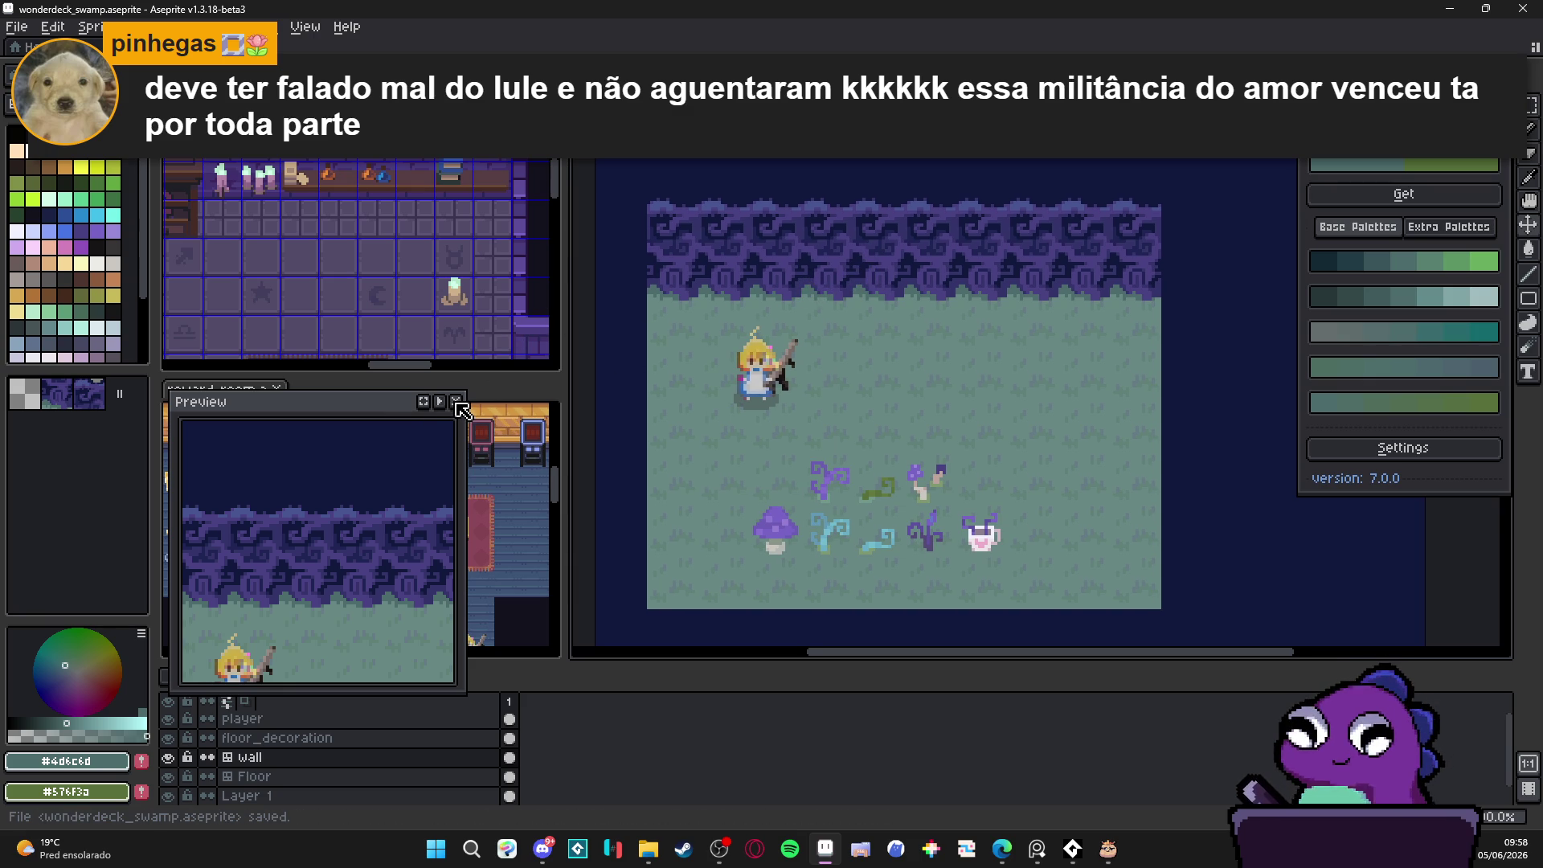
{"action": "left_click", "coordinate": [455, 401]}
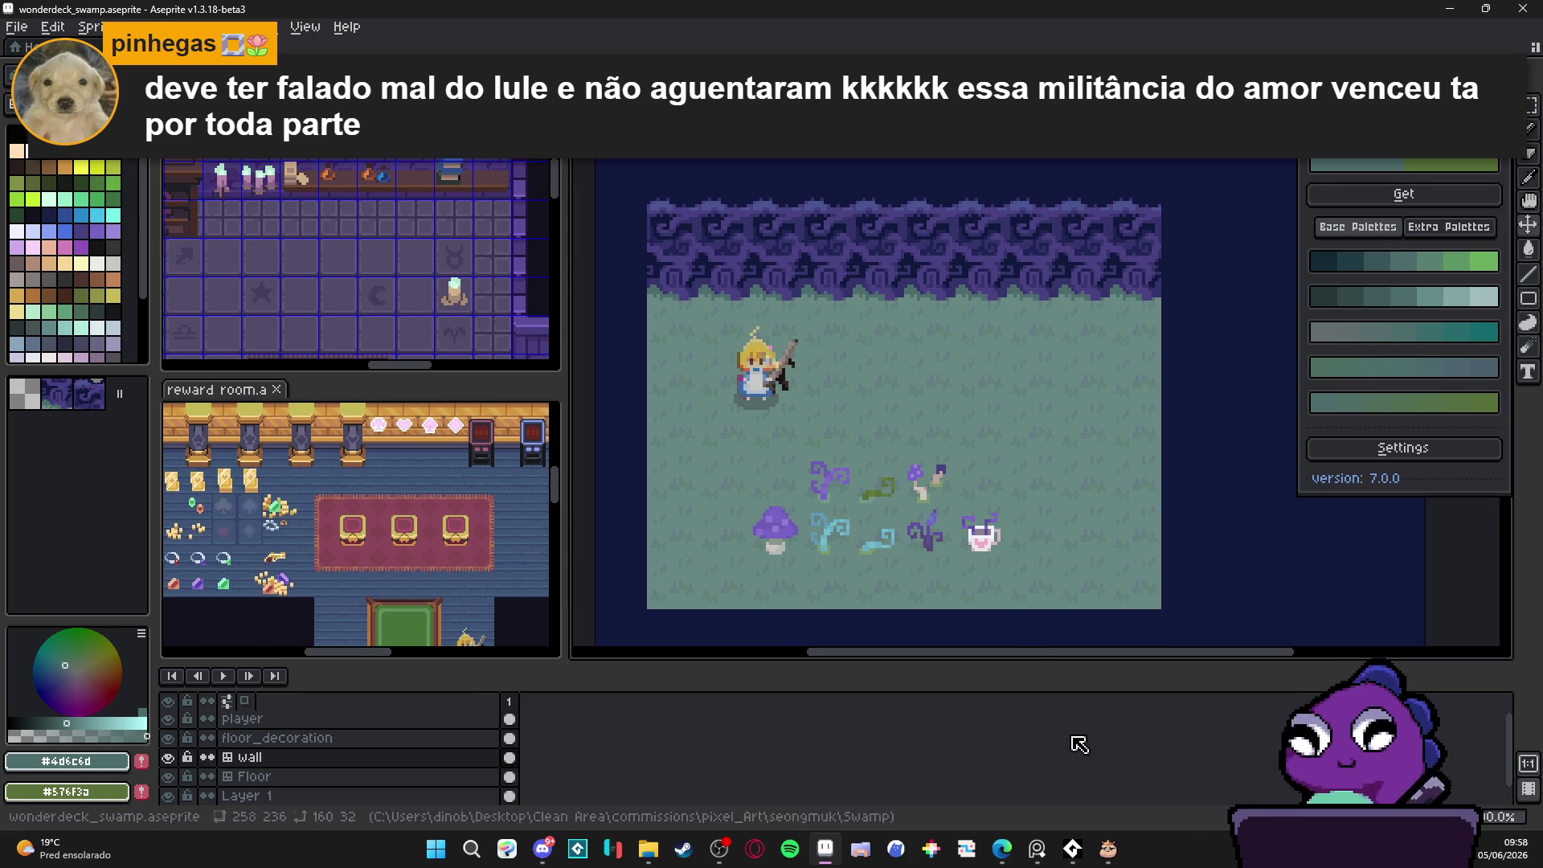
{"action": "left_click", "coordinate": [16, 27]}
Step: Swap the Aseprite workspace to the saved Indolence project using the Pixel Projects script
{"action": "mouse_move", "coordinate": [40, 245]}
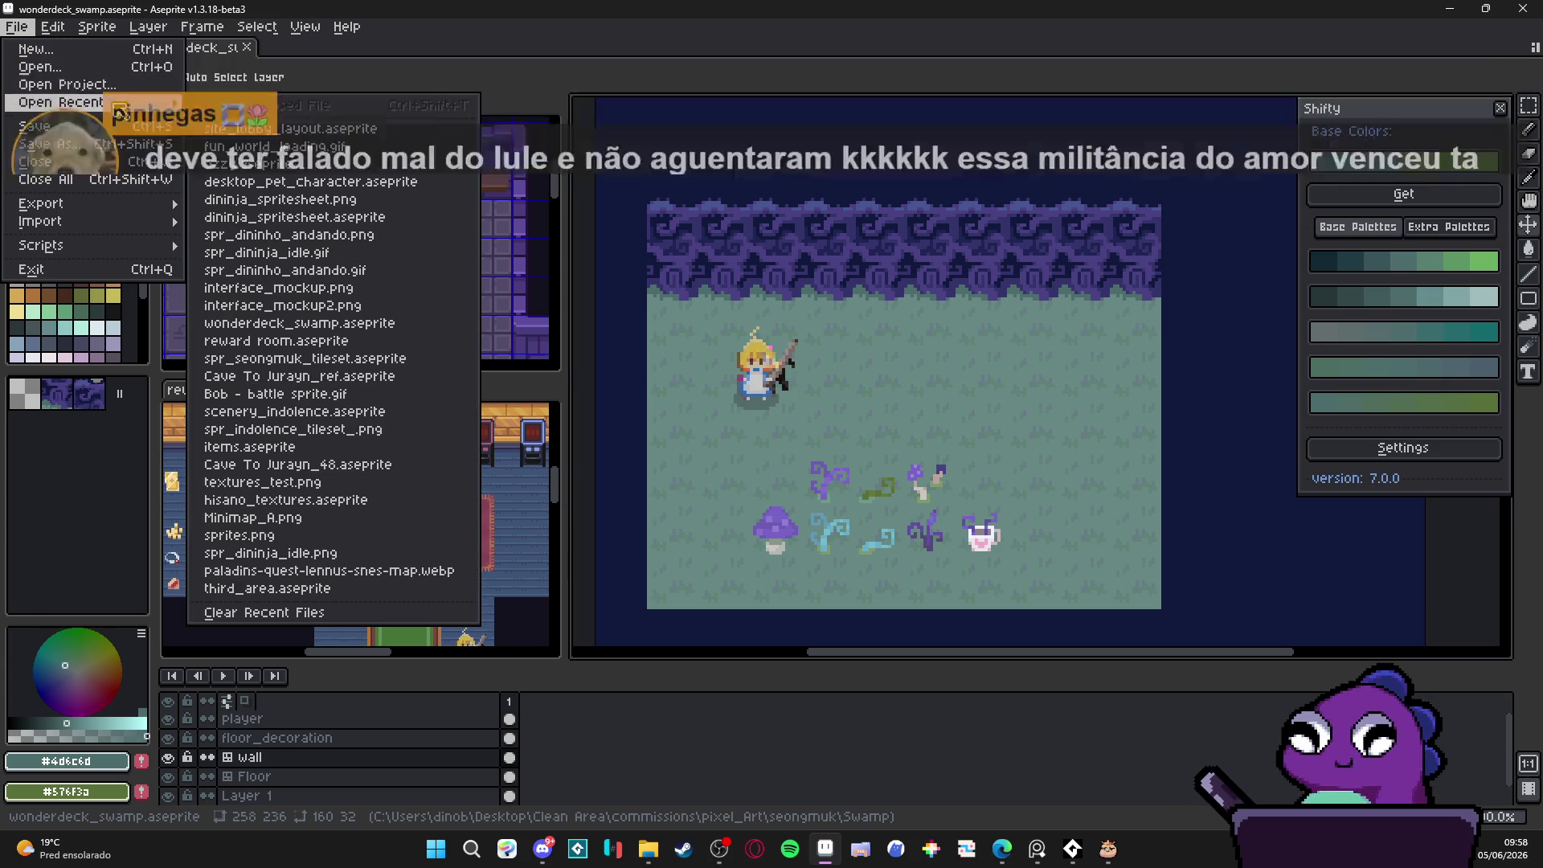
{"action": "left_click", "coordinate": [386, 378]}
{"action": "left_click", "coordinate": [467, 374]}
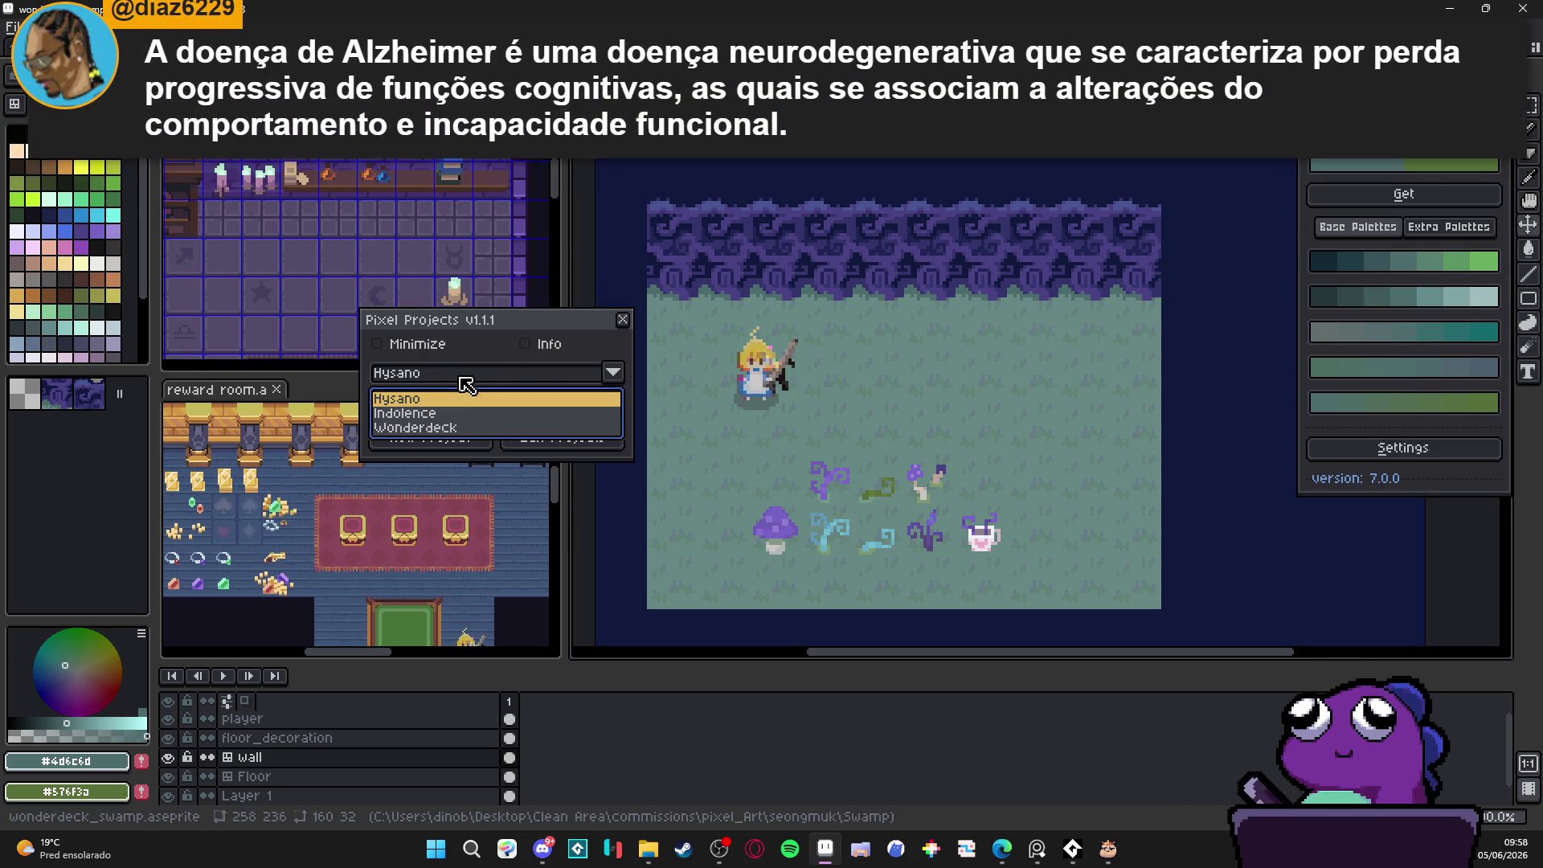
{"action": "left_click", "coordinate": [433, 412]}
{"action": "left_click", "coordinate": [430, 403]}
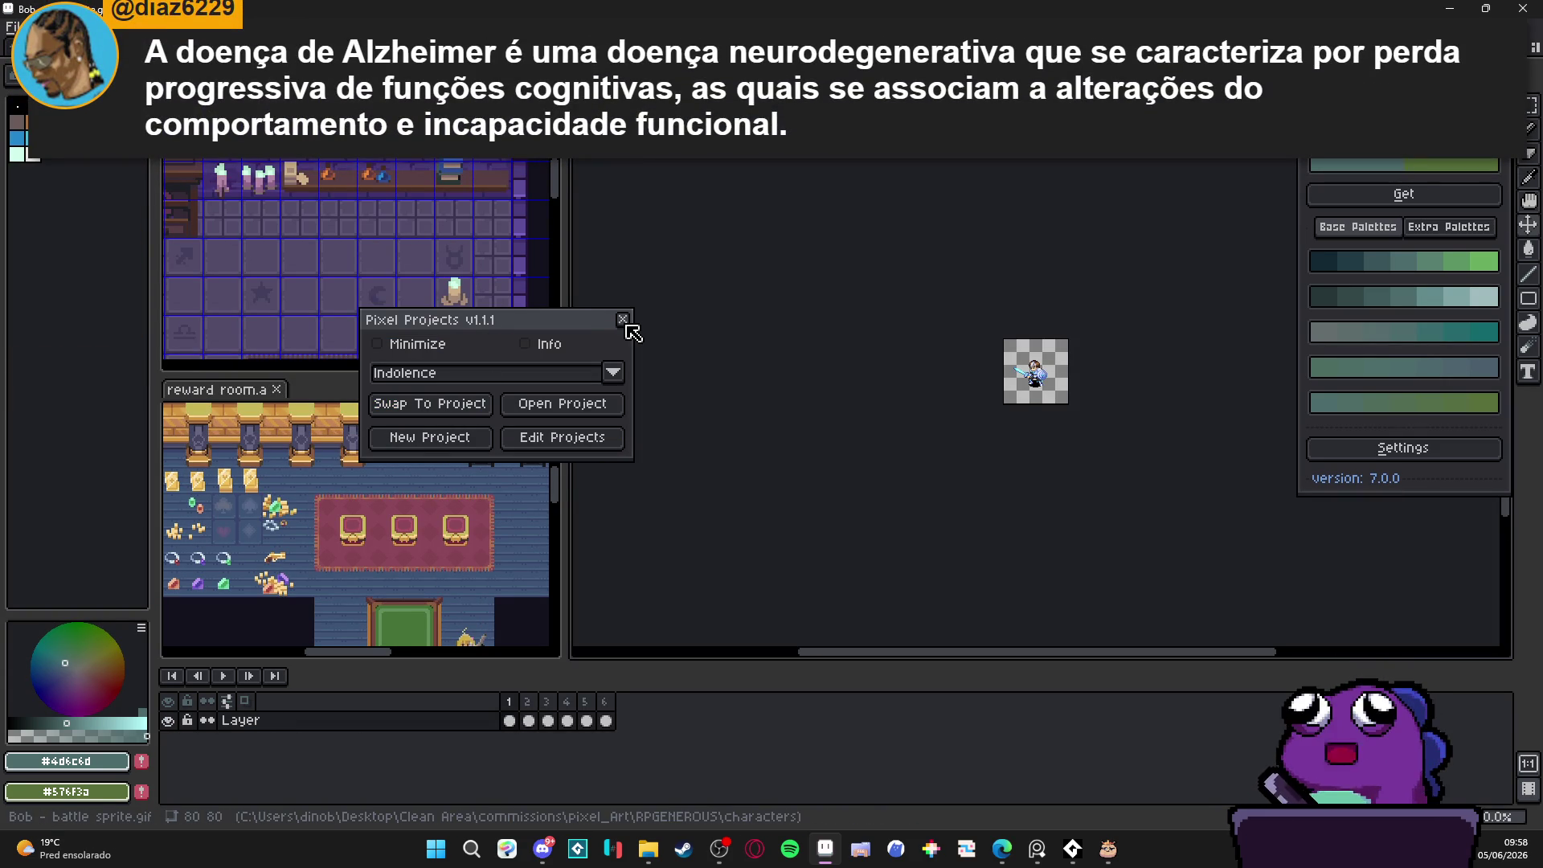
{"action": "left_click", "coordinate": [625, 319]}
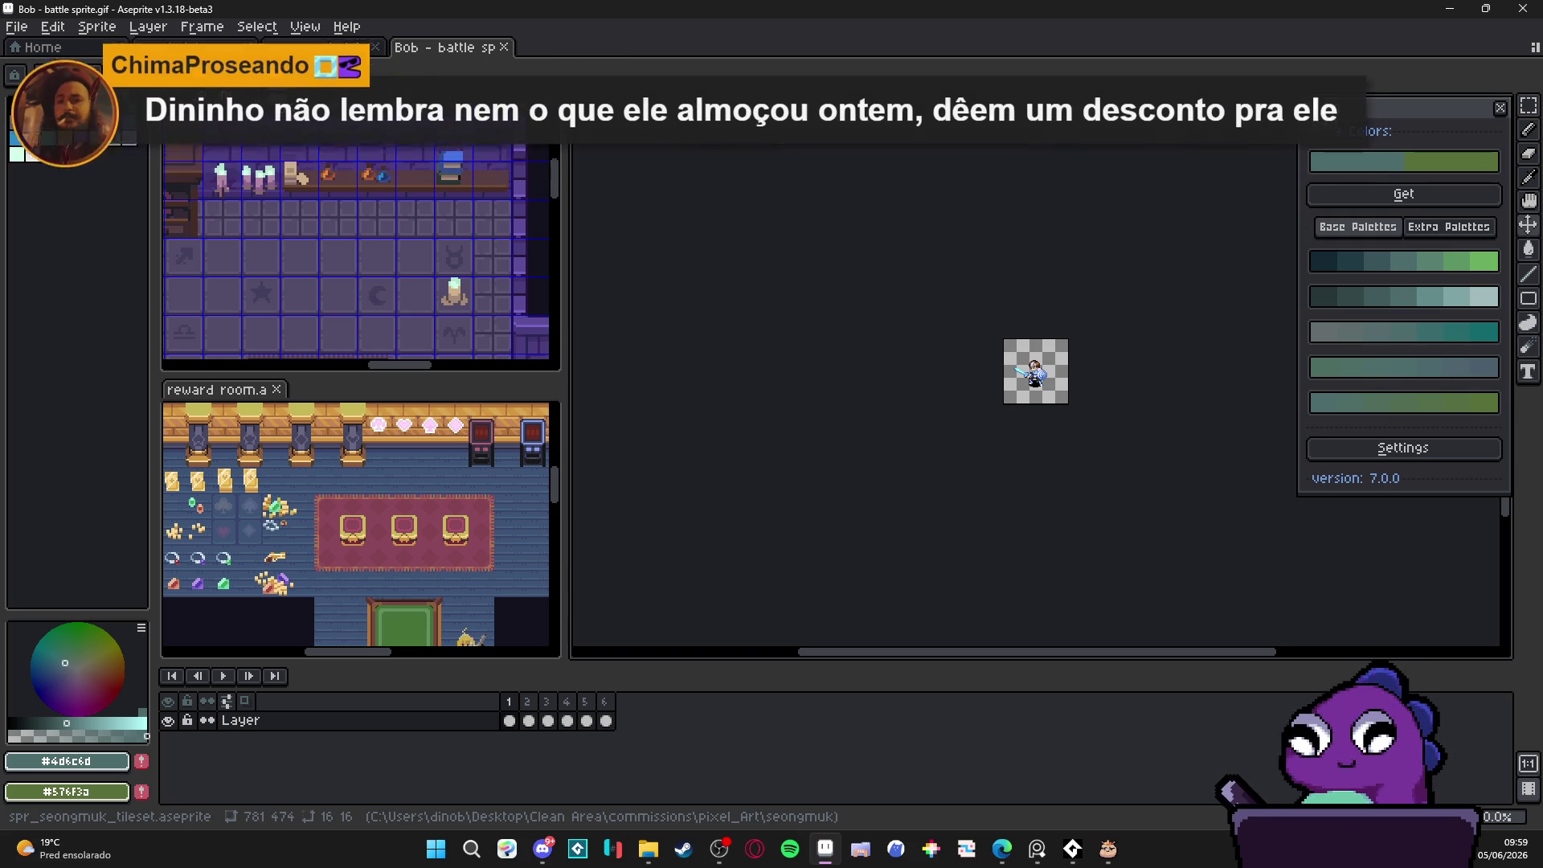
Step: Close the seongmuk tileset and reward room tabs and give the indolence scenery its own left pane
{"action": "left_click", "coordinate": [276, 104]}
{"action": "left_click", "coordinate": [282, 145]}
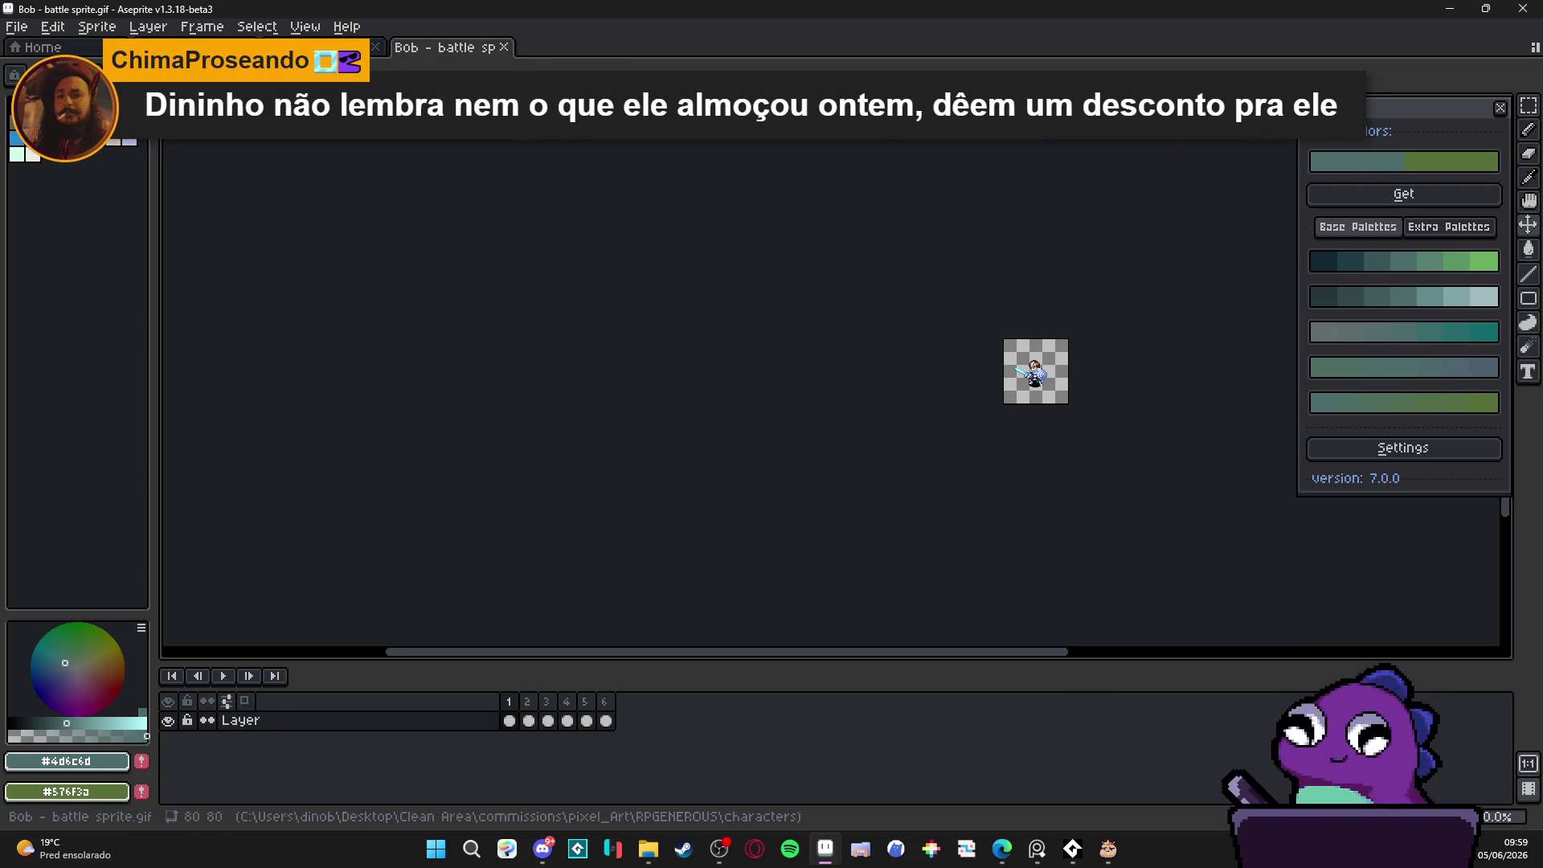
{"action": "mouse_move", "coordinate": [281, 47]}
{"action": "left_mouse_down"}
{"action": "mouse_move", "coordinate": [207, 252]}
{"action": "mouse_move", "coordinate": [303, 286]}
{"action": "left_mouse_up"}
{"action": "scroll", "coordinate": [322, 338], "scroll_direction": "up", "scroll_amount": 2}
Step: Dock the indolence tileset in a pane below the scenery and adjust its view
{"action": "left_click", "coordinate": [643, 76]}
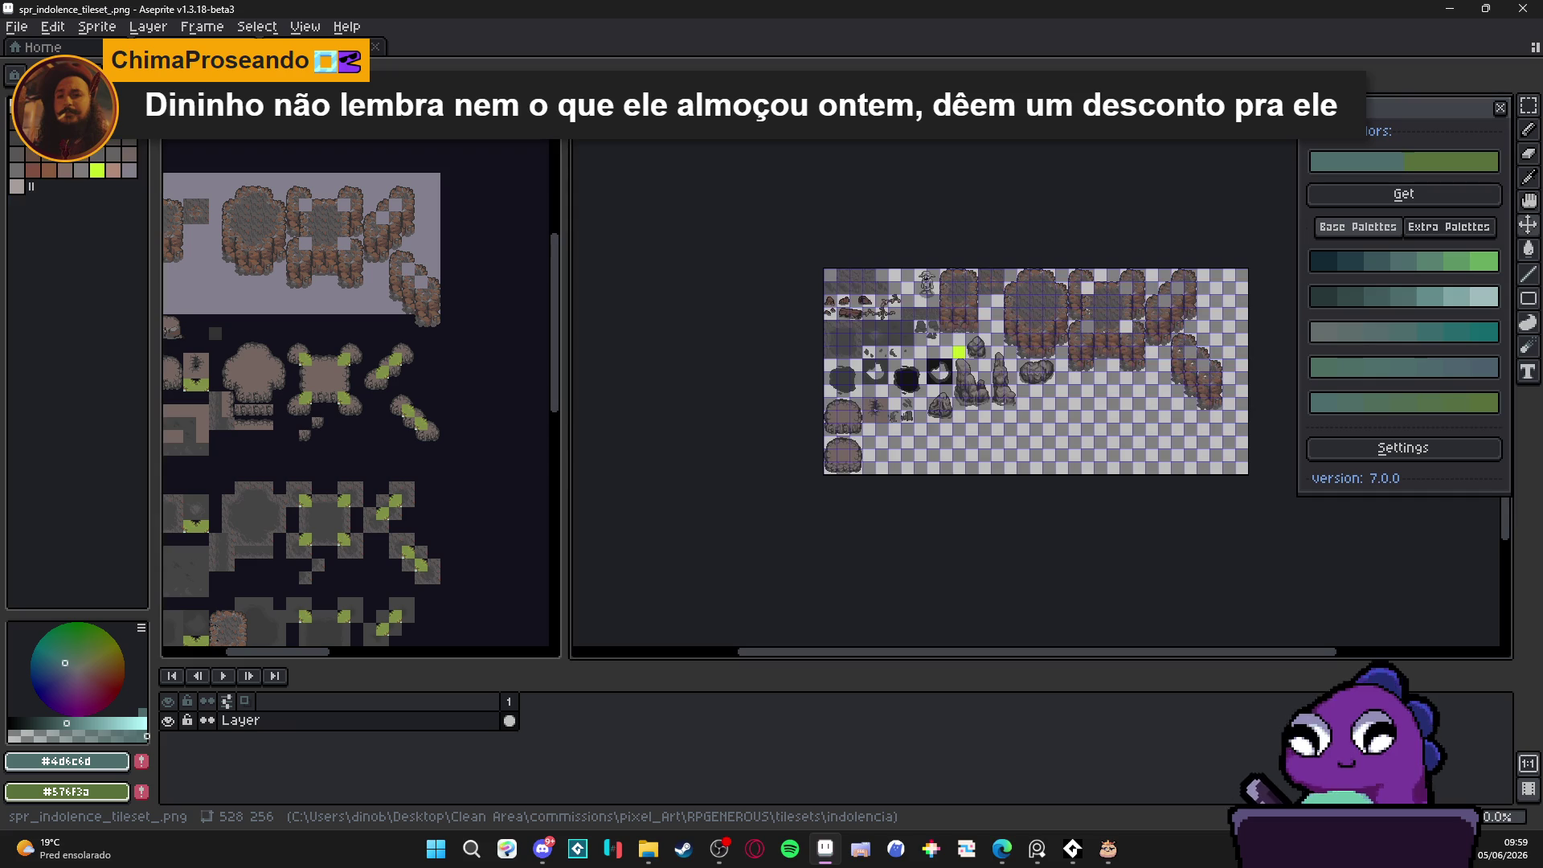
{"action": "mouse_move", "coordinate": [241, 47]}
{"action": "left_mouse_down"}
{"action": "mouse_move", "coordinate": [361, 665]}
{"action": "mouse_move", "coordinate": [385, 562]}
{"action": "left_mouse_up"}
{"action": "scroll", "coordinate": [415, 514], "scroll_direction": "up", "scroll_amount": 2}
{"action": "left_click_drag", "start_coordinate": [344, 499], "coordinate": [389, 541]}
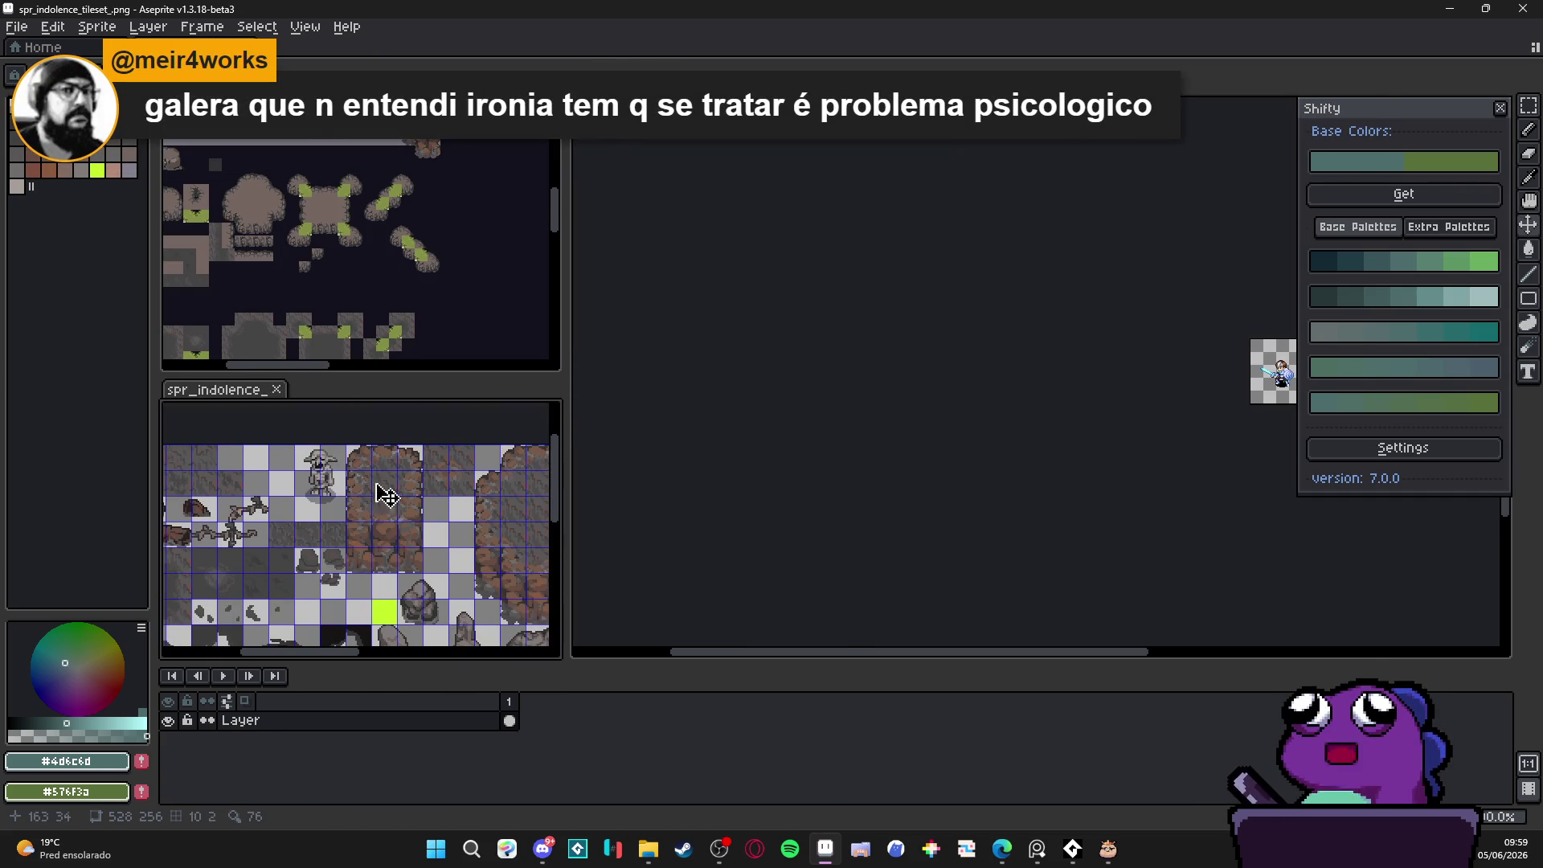
{"action": "scroll", "coordinate": [468, 337], "scroll_direction": "up", "scroll_amount": 2}
{"action": "scroll", "coordinate": [343, 215], "scroll_direction": "up", "scroll_amount": 1}
{"action": "scroll", "coordinate": [884, 402], "scroll_direction": "up", "scroll_amount": 4}
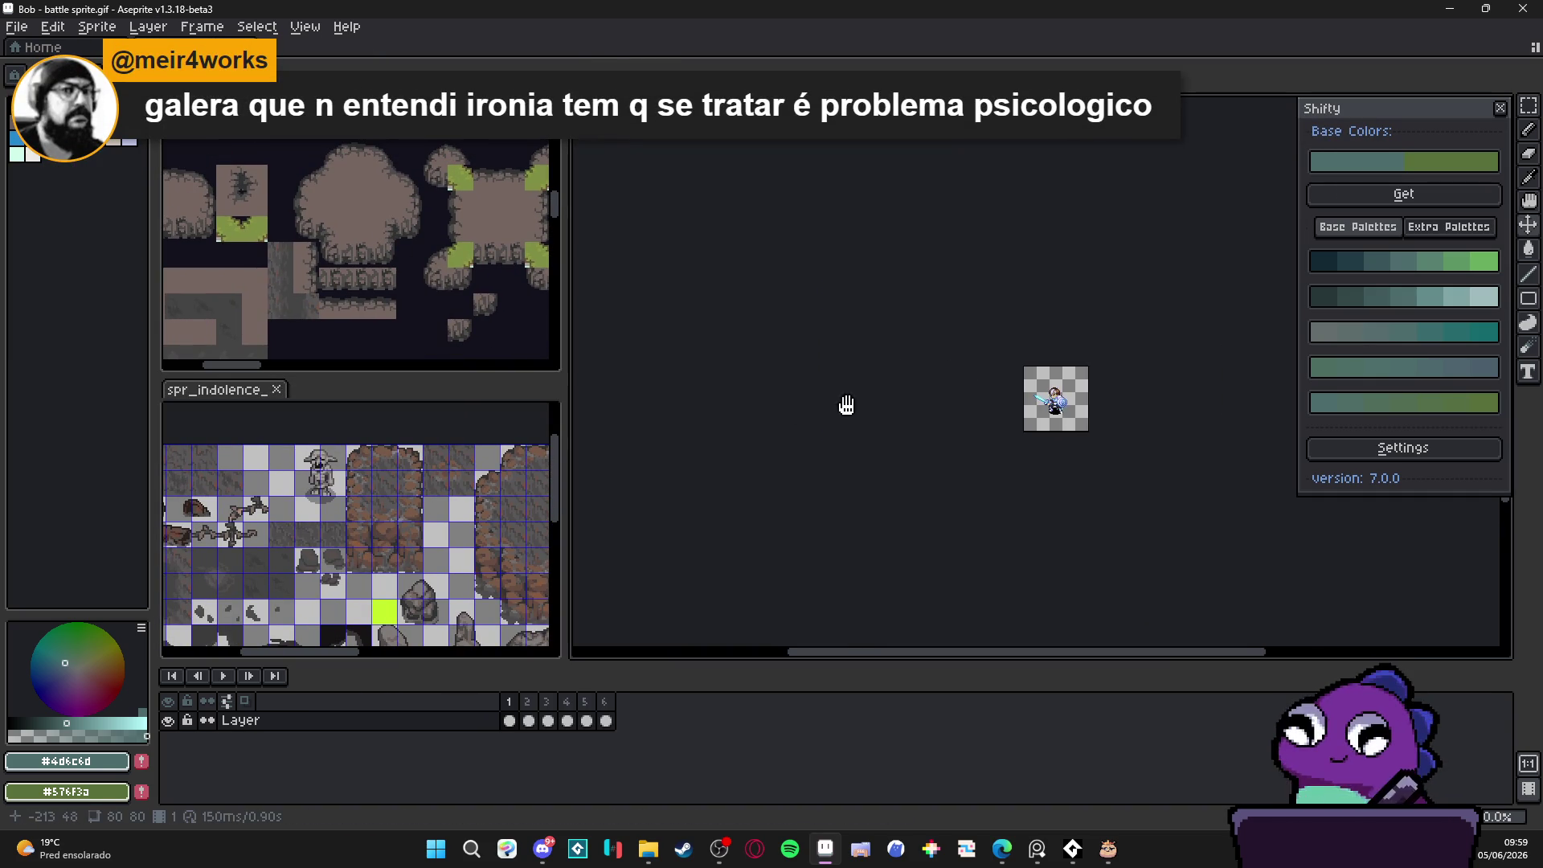
{"action": "scroll", "coordinate": [975, 405], "scroll_direction": "right", "scroll_amount": 2}
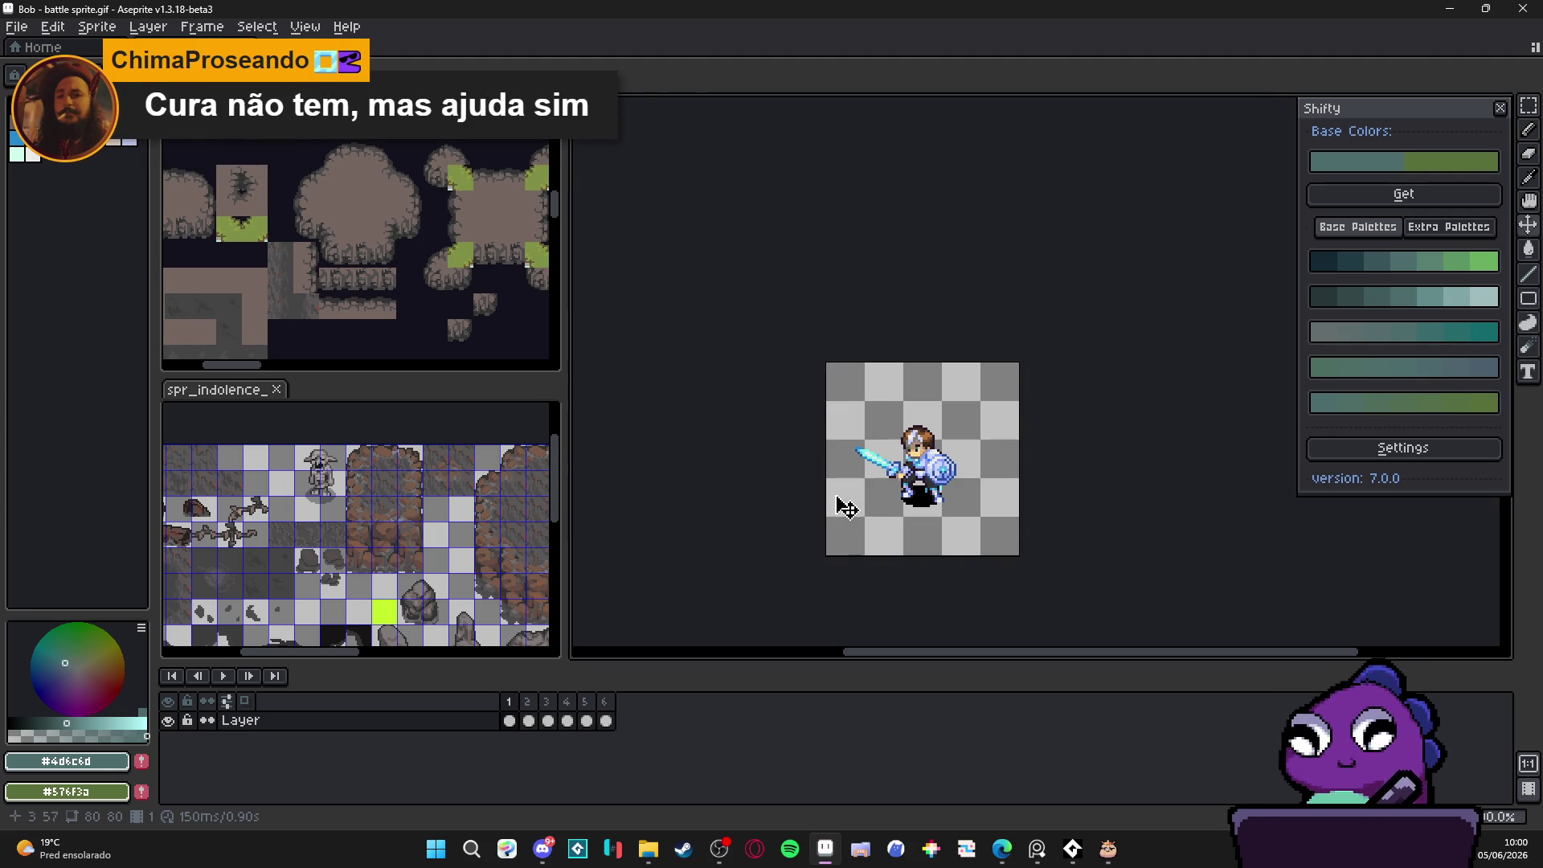
{"action": "left_click_drag", "start_coordinate": [836, 506], "coordinate": [784, 478]}
{"action": "scroll", "coordinate": [815, 465], "scroll_direction": "up", "scroll_amount": 1}
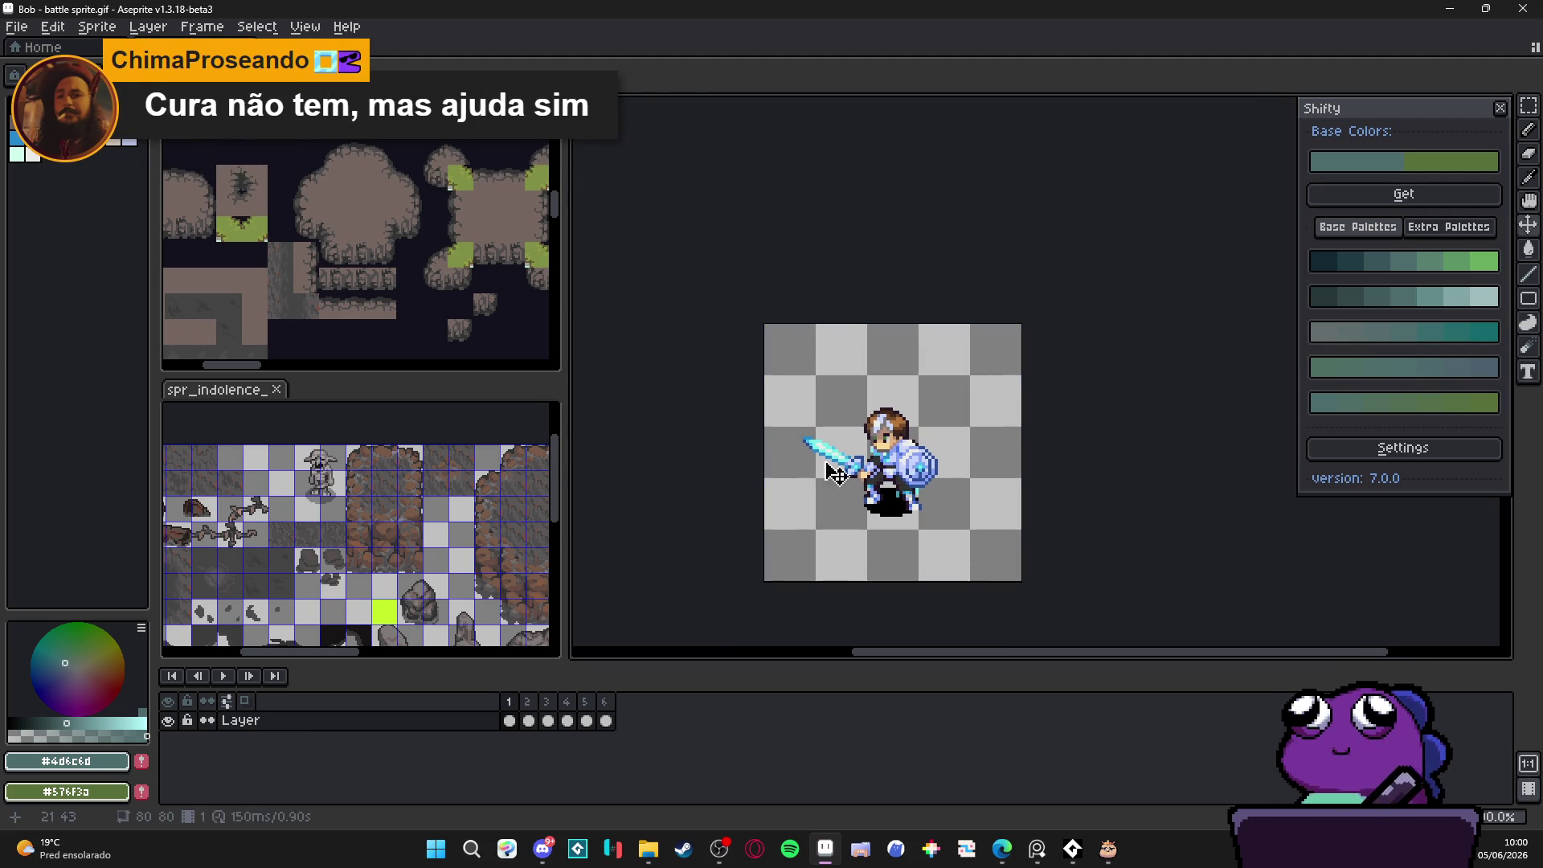
{"action": "mouse_move", "coordinate": [827, 432]}
{"action": "left_mouse_down"}
{"action": "mouse_move", "coordinate": [793, 419]}
{"action": "mouse_move", "coordinate": [884, 378]}
{"action": "left_mouse_up"}
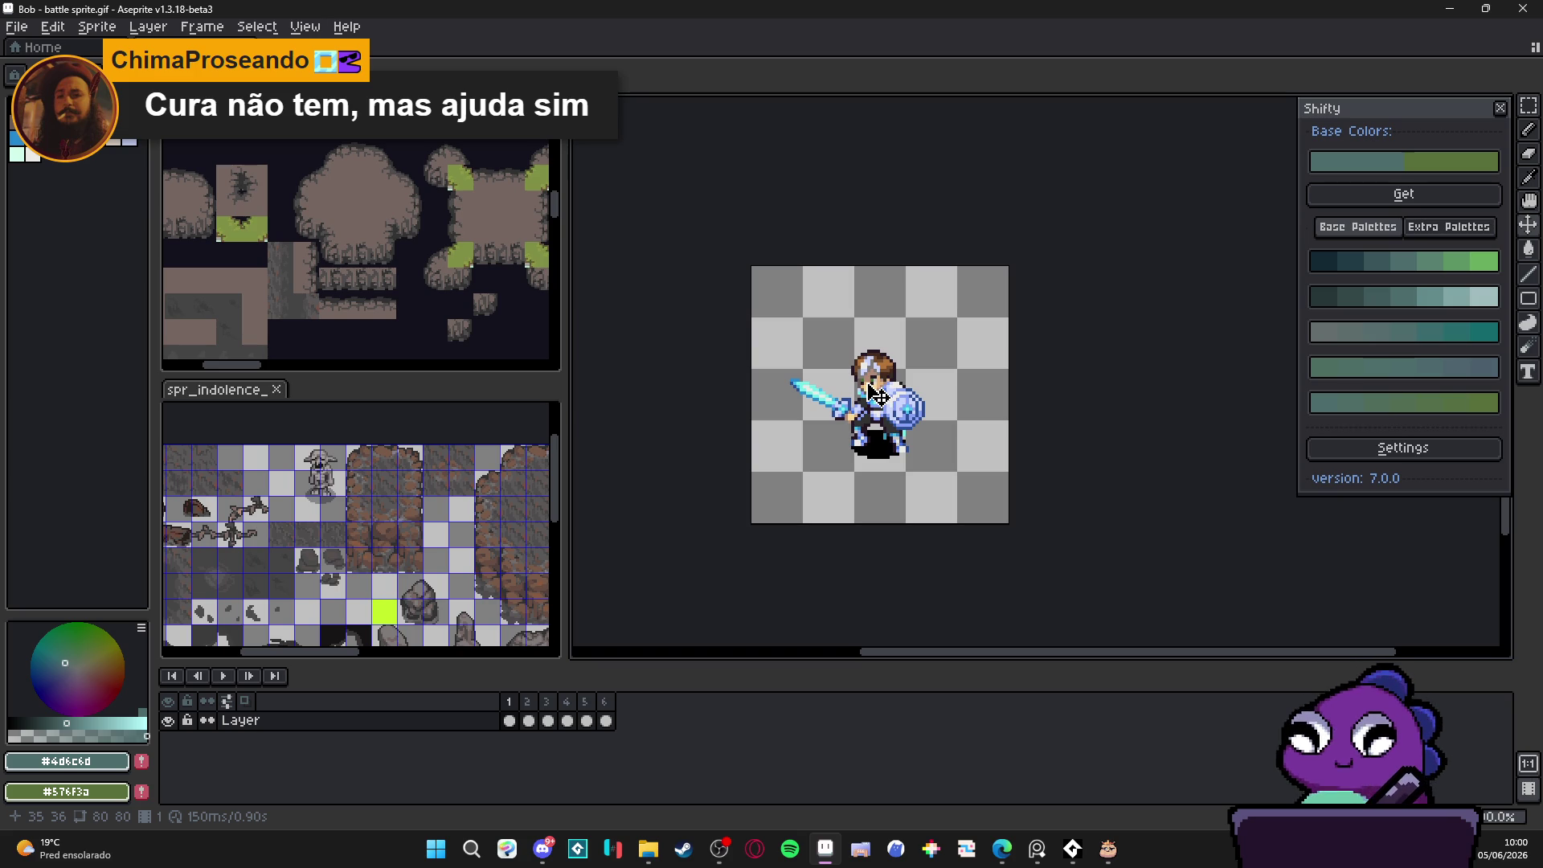
{"action": "left_click_drag", "start_coordinate": [878, 397], "coordinate": [888, 401]}
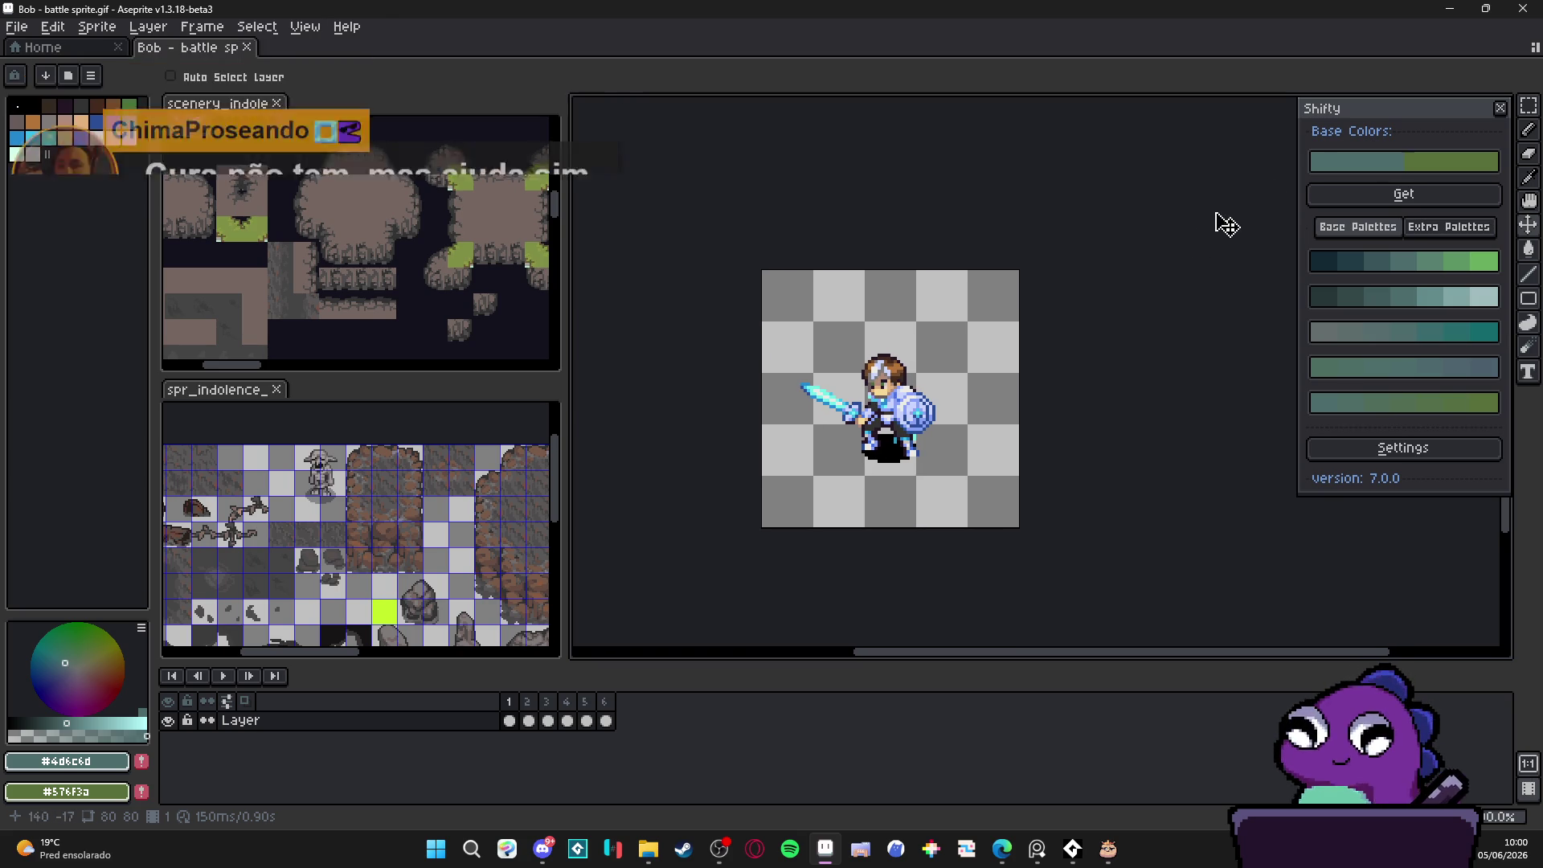
{"action": "left_click_drag", "start_coordinate": [1376, 114], "coordinate": [1371, 116]}
{"action": "left_click_drag", "start_coordinate": [1136, 206], "coordinate": [1164, 196]}
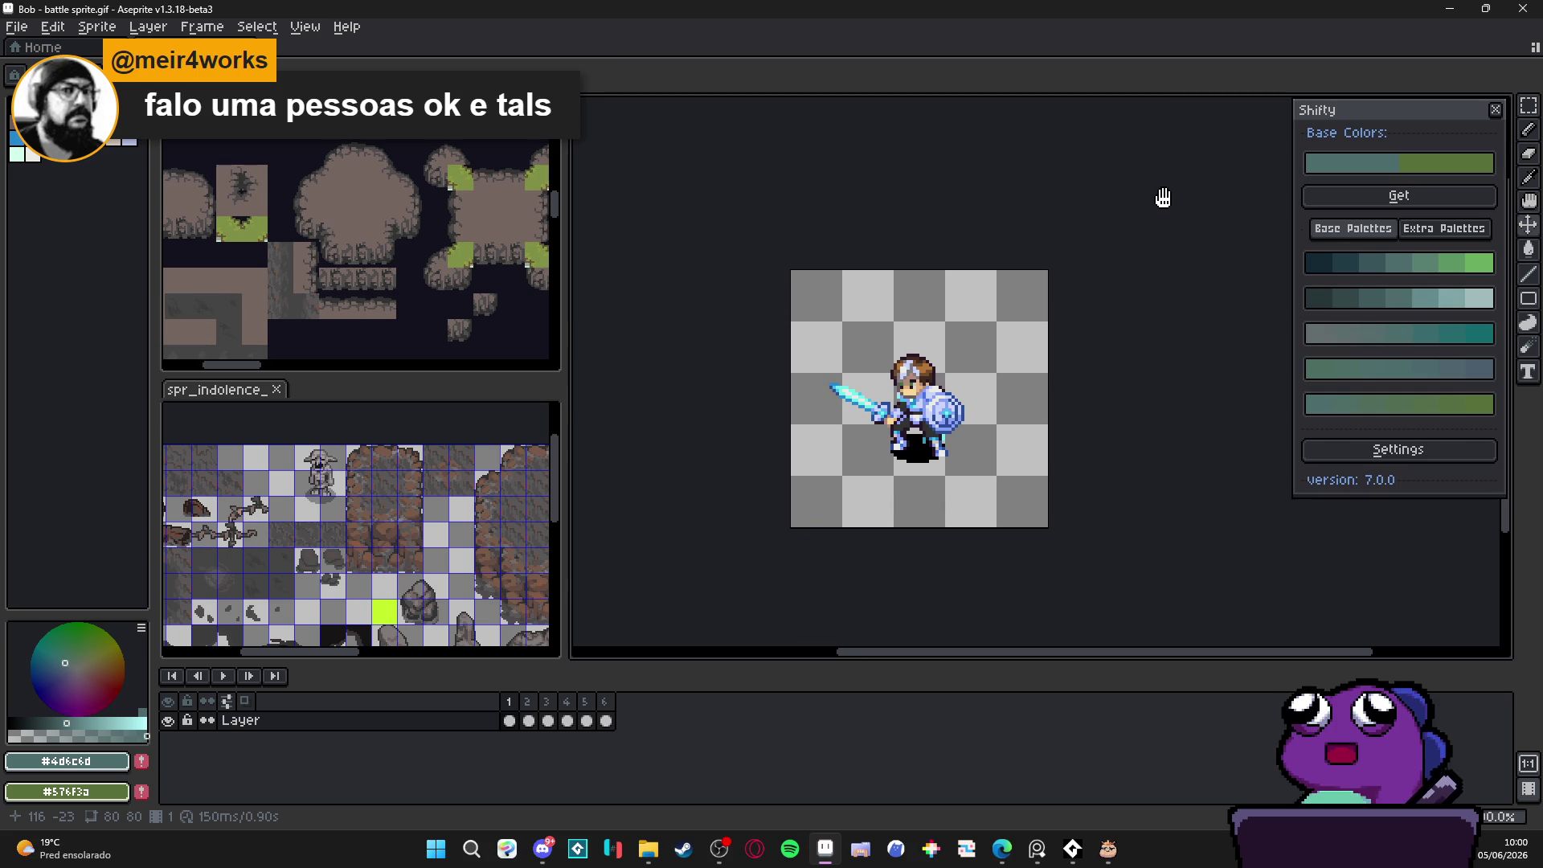
{"action": "scroll", "coordinate": [932, 395], "scroll_direction": "up", "scroll_amount": 1}
{"action": "scroll", "coordinate": [929, 393], "scroll_direction": "down", "scroll_amount": 1}
{"action": "scroll", "coordinate": [930, 394], "scroll_direction": "up", "scroll_amount": 1}
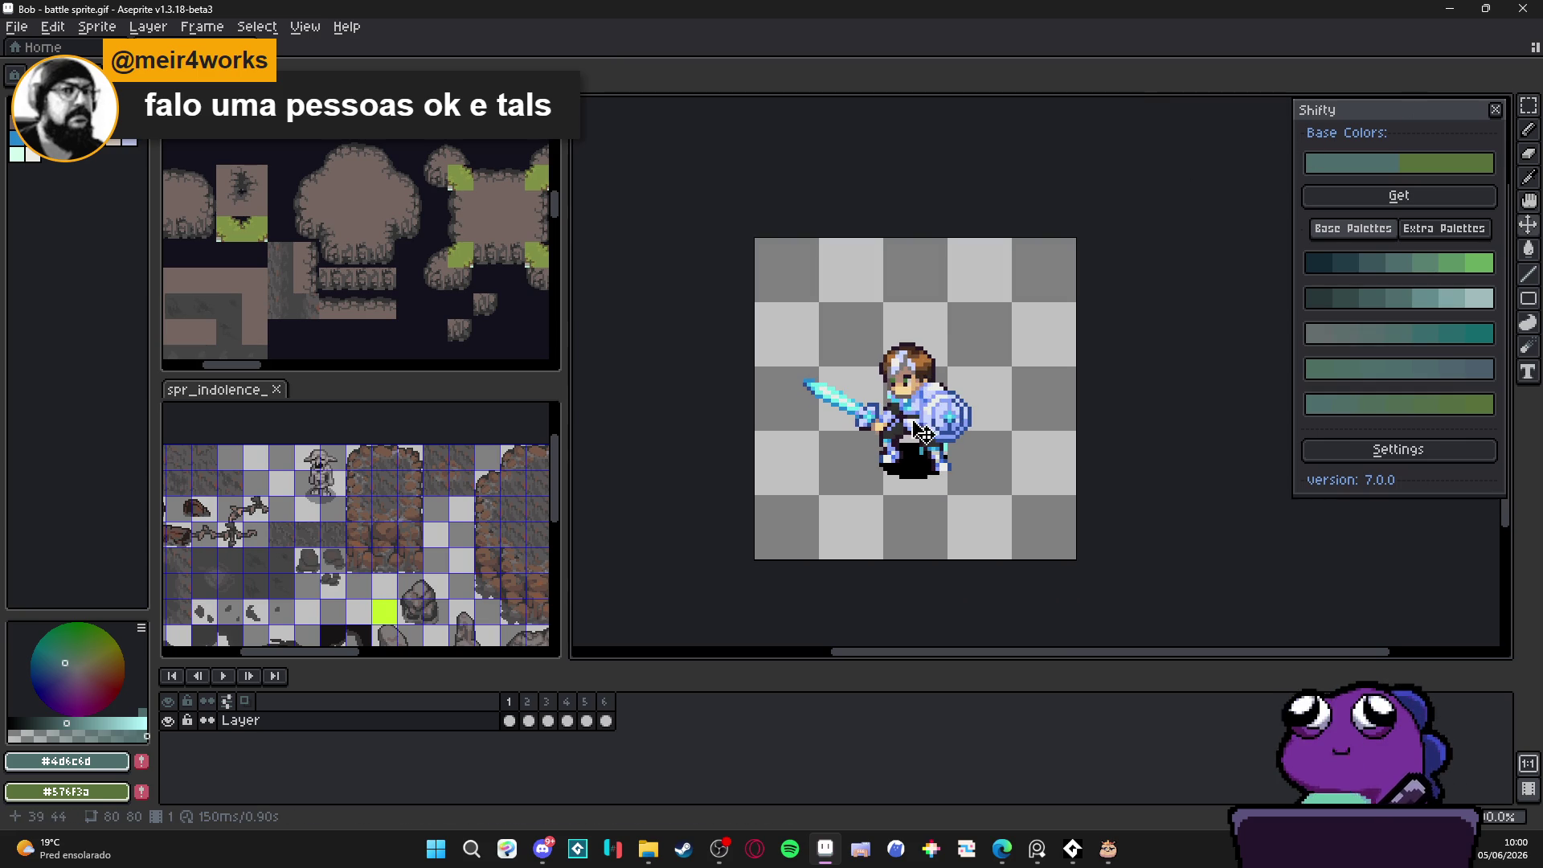
{"action": "key", "text": "w"}
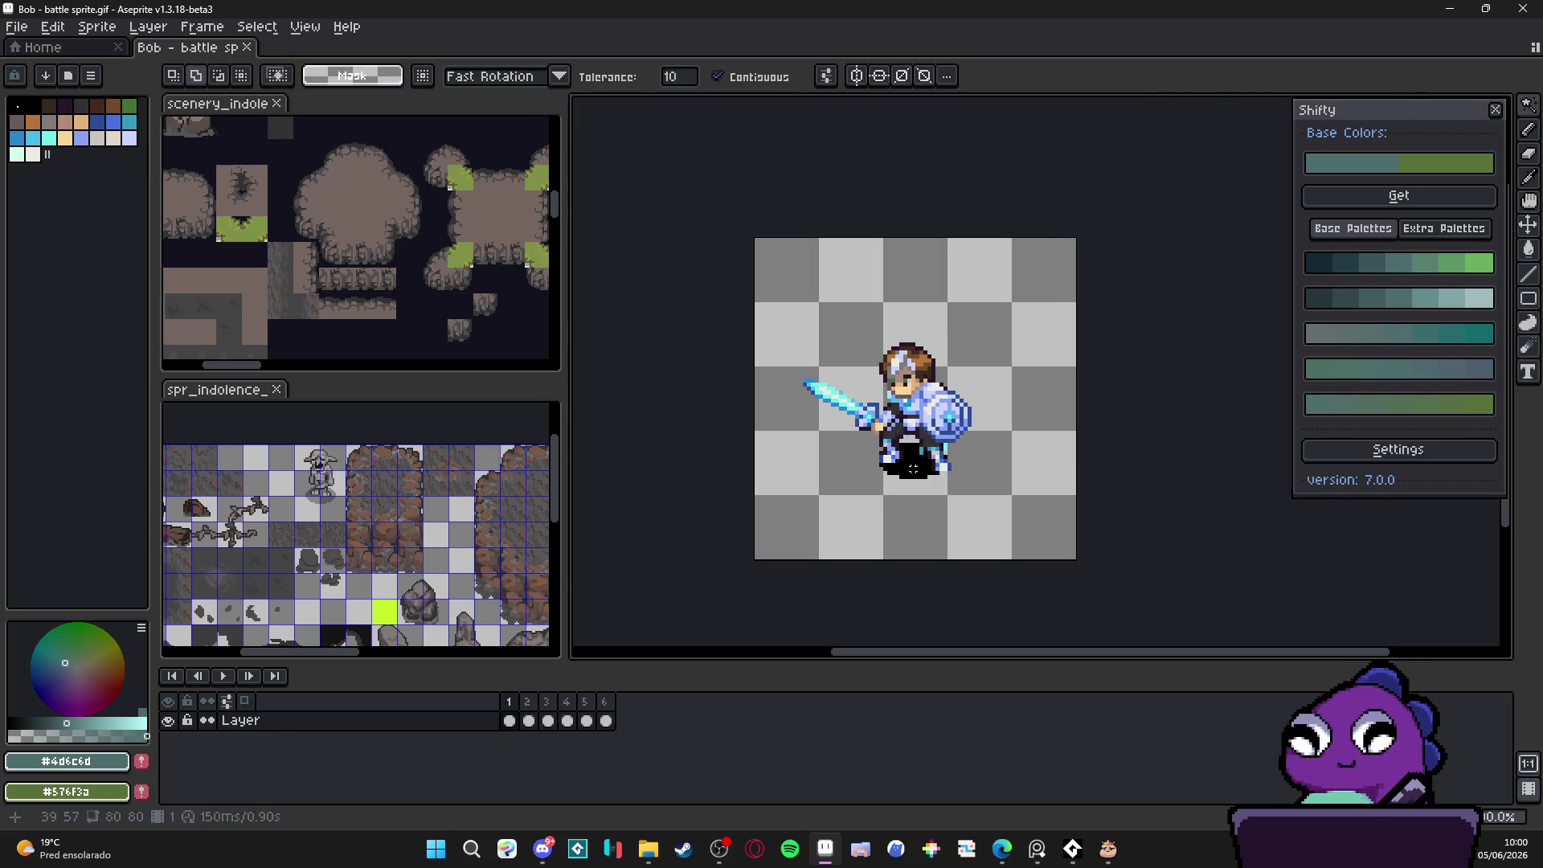
{"action": "key", "text": "ctrl+a"}
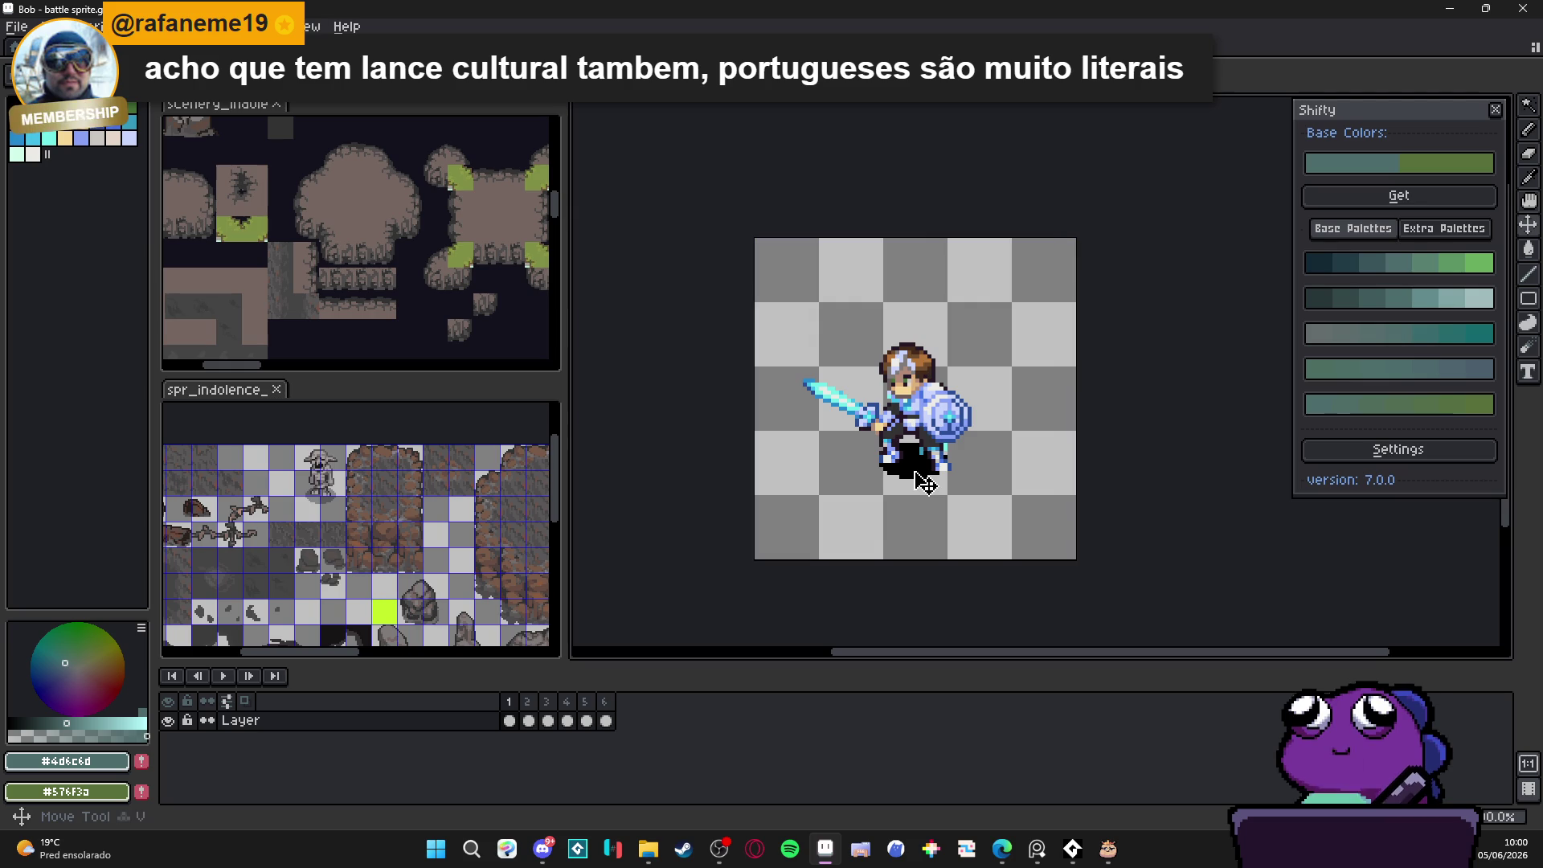
{"action": "key", "text": "v"}
{"action": "key", "text": "ctrl+d"}
{"action": "key", "text": "w"}
{"action": "key", "text": "ctrl+a"}
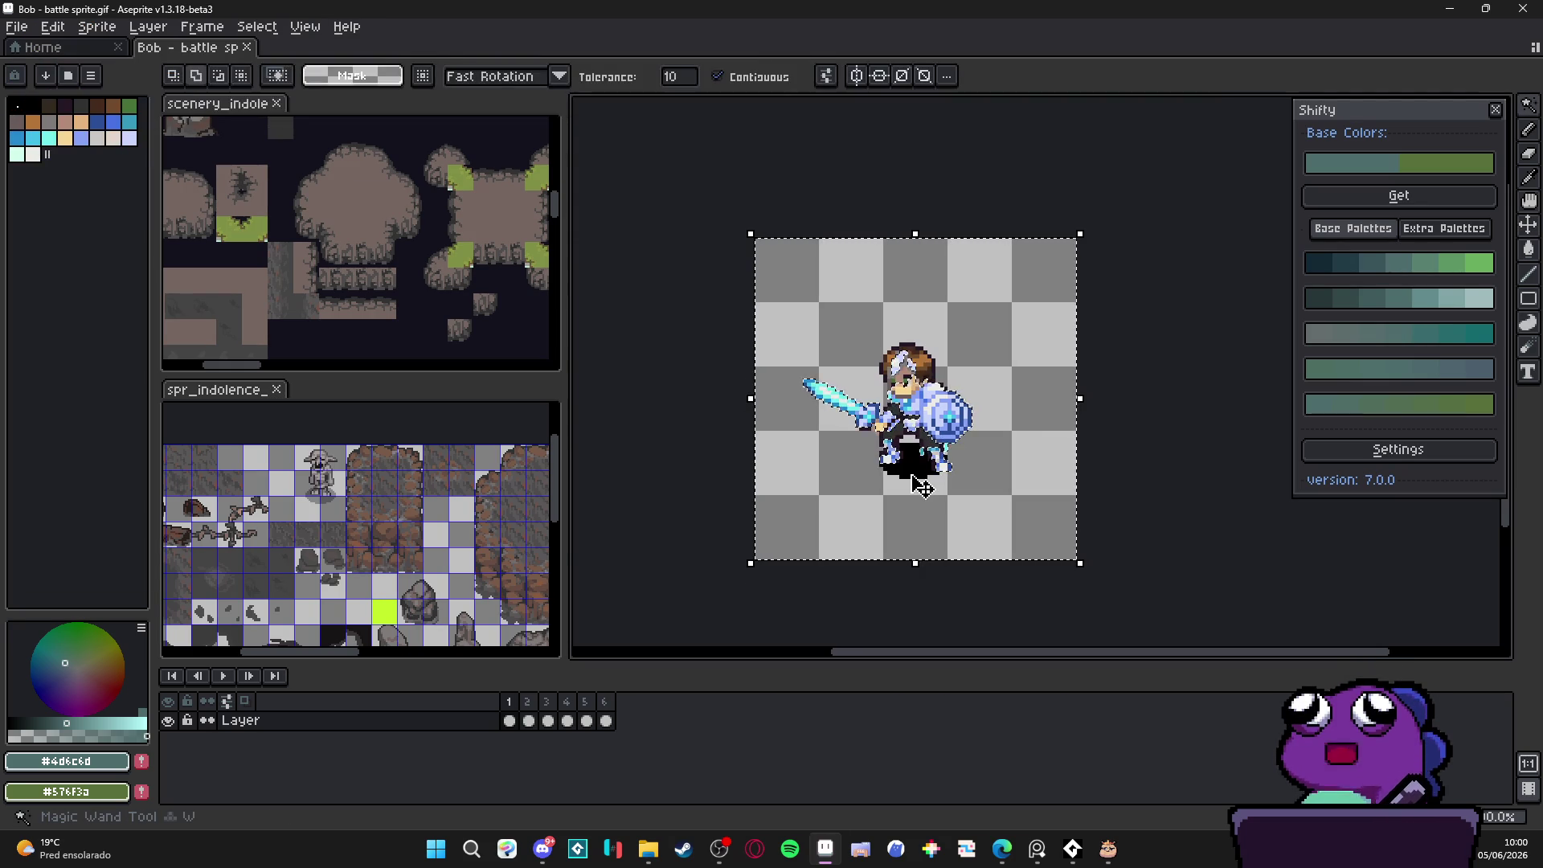
{"action": "key", "text": "ctrl+z"}
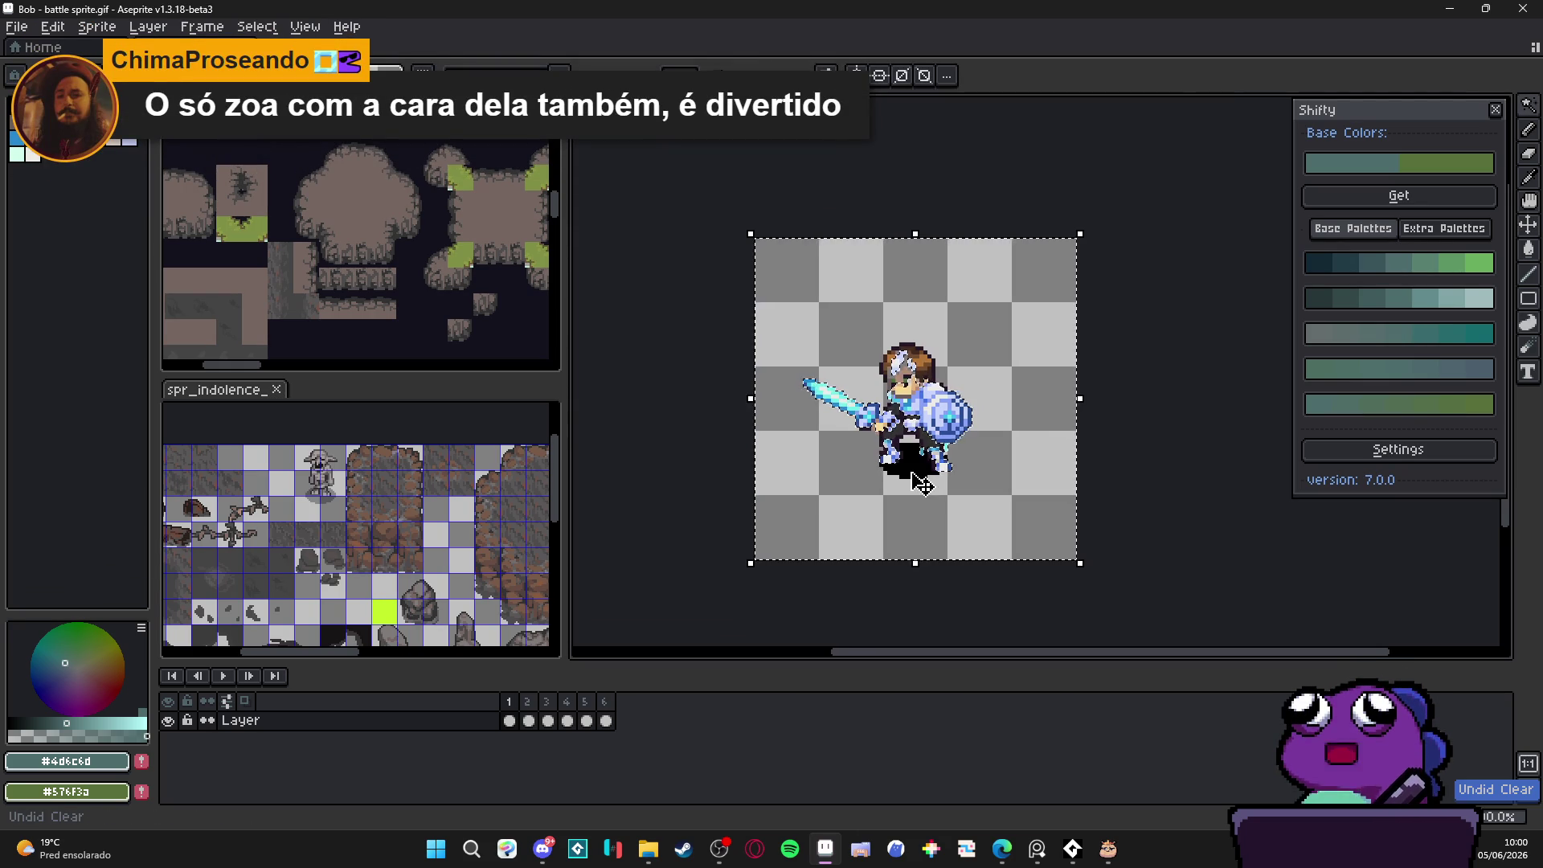
{"action": "left_click", "coordinate": [918, 482]}
{"action": "key", "text": "ctrl+d"}
{"action": "left_click_drag", "start_coordinate": [1380, 117], "coordinate": [1368, 123]}
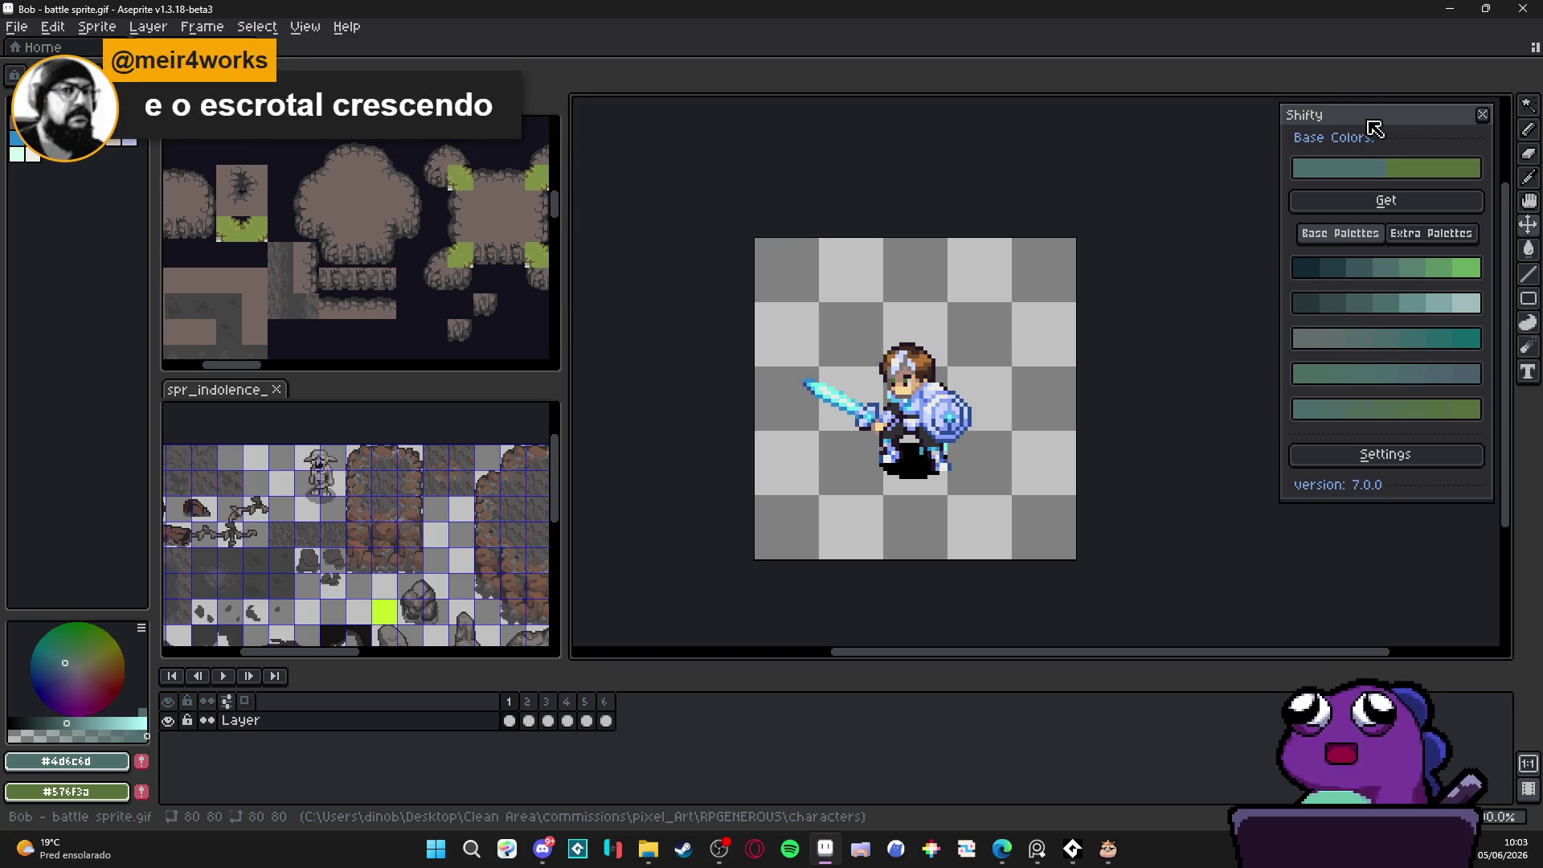
Step: Switch to the spr_indolence tileset and make a rectangular marquee selection on it
{"action": "left_click", "coordinate": [206, 417]}
{"action": "scroll", "coordinate": [257, 482], "scroll_direction": "down", "scroll_amount": 2}
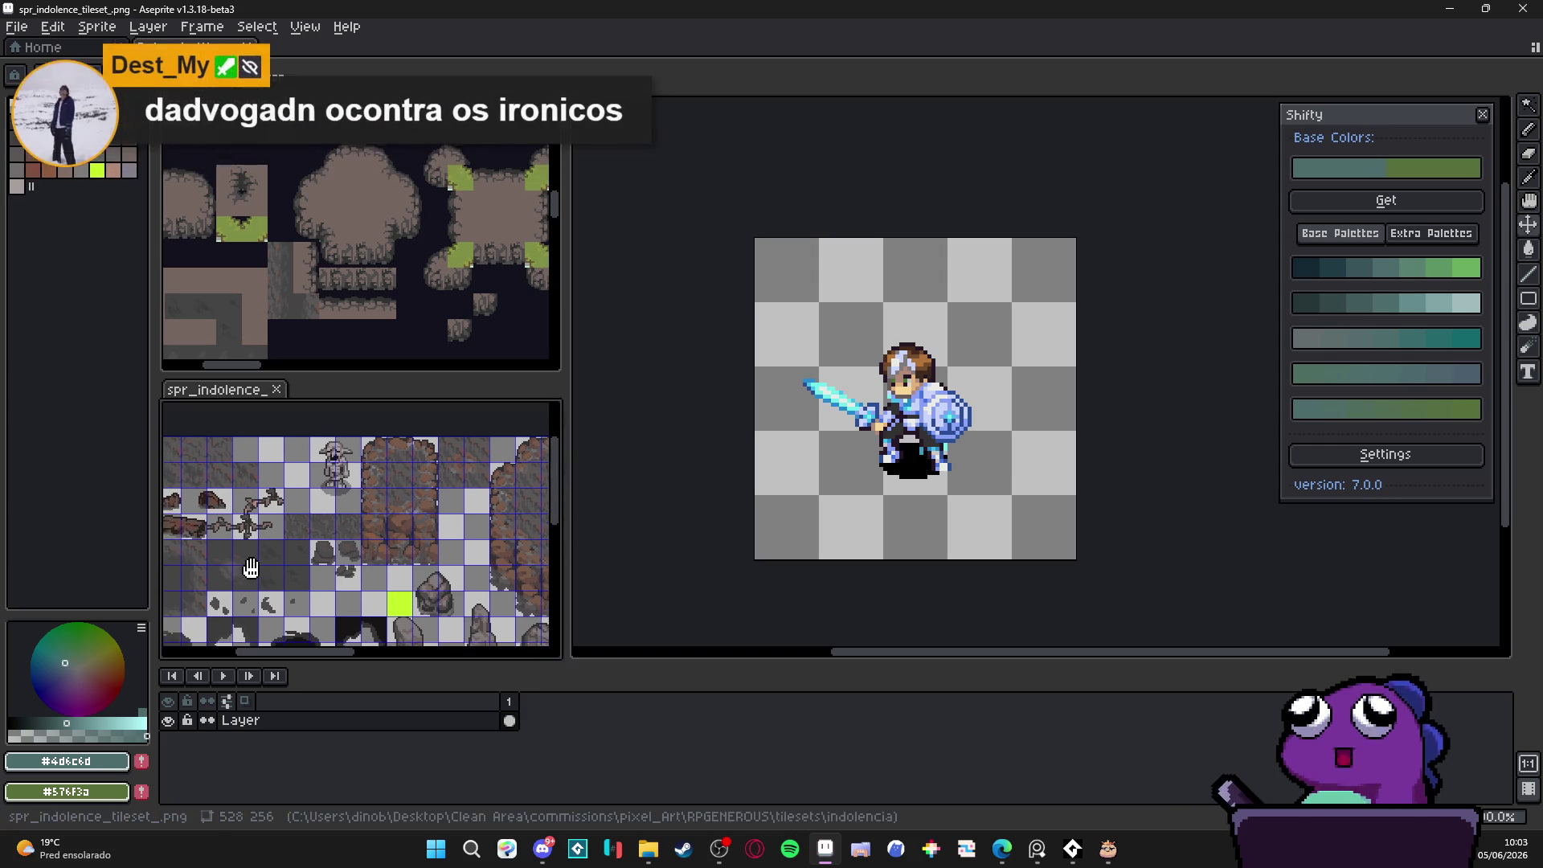
{"action": "scroll", "coordinate": [277, 523], "scroll_direction": "down", "scroll_amount": 2}
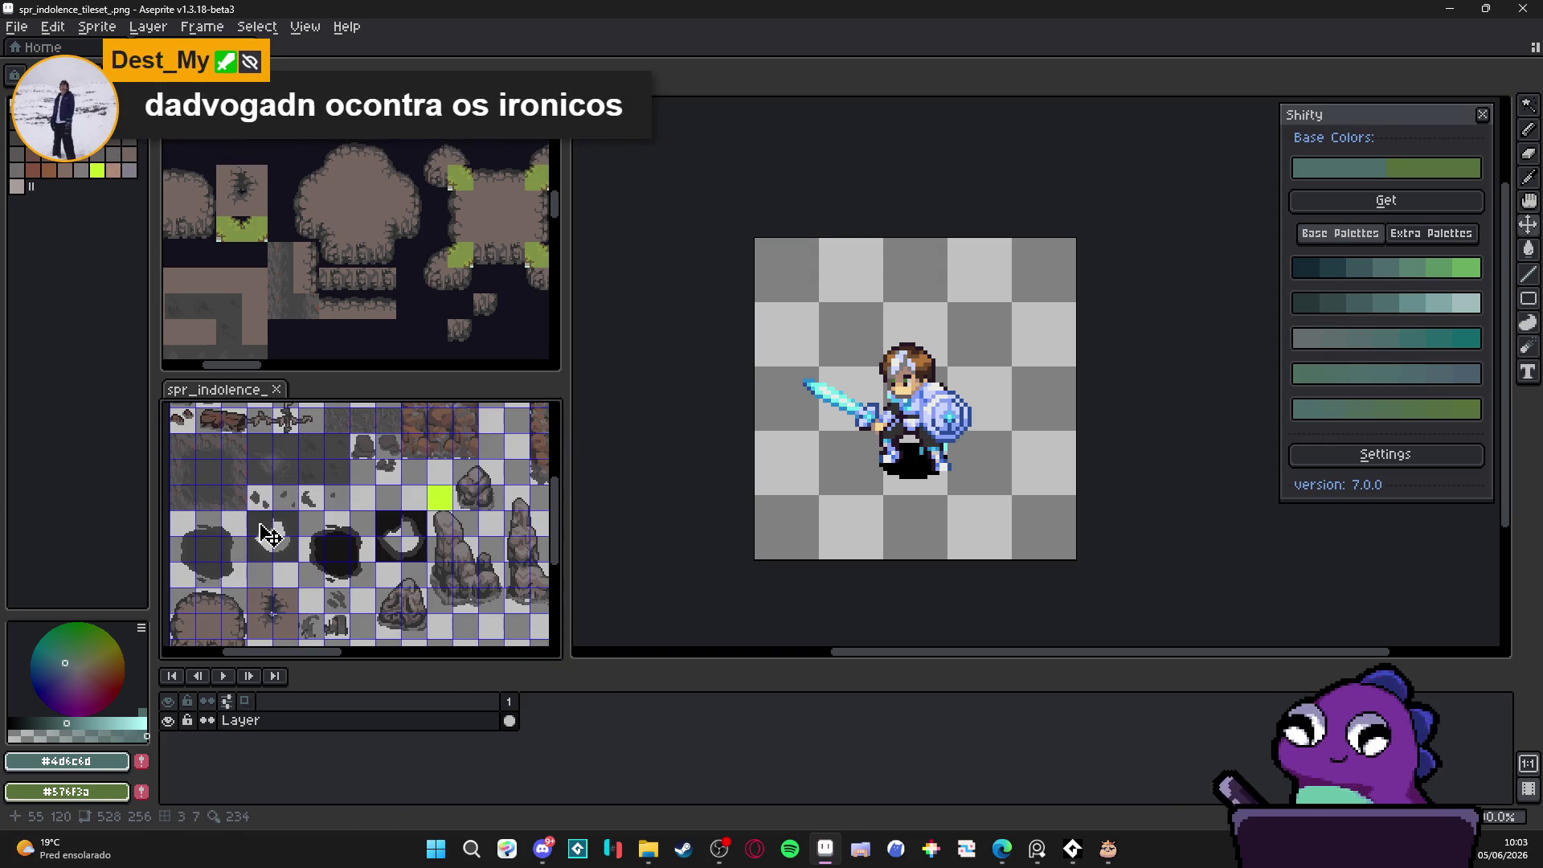
{"action": "key", "text": "m"}
{"action": "mouse_move", "coordinate": [244, 507]}
{"action": "left_mouse_down"}
{"action": "mouse_move", "coordinate": [318, 560]}
{"action": "mouse_move", "coordinate": [307, 515]}
{"action": "left_mouse_up"}
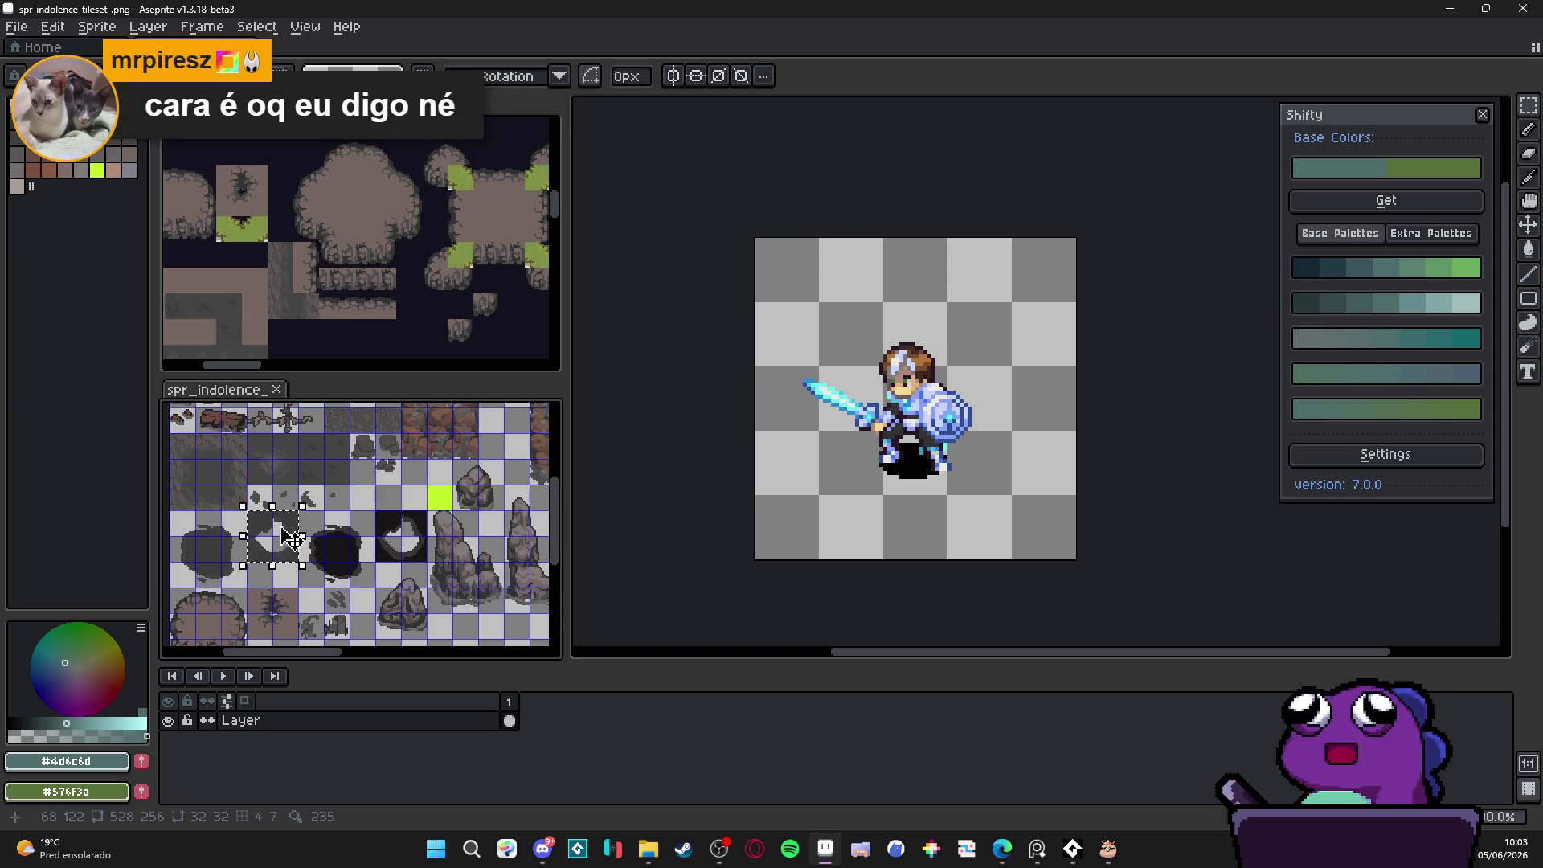
Step: Offset one pit tile's pixels up and left, then return to the Bob and scenery_indolence documents
{"action": "scroll", "coordinate": [303, 551], "scroll_direction": "up", "scroll_amount": 1}
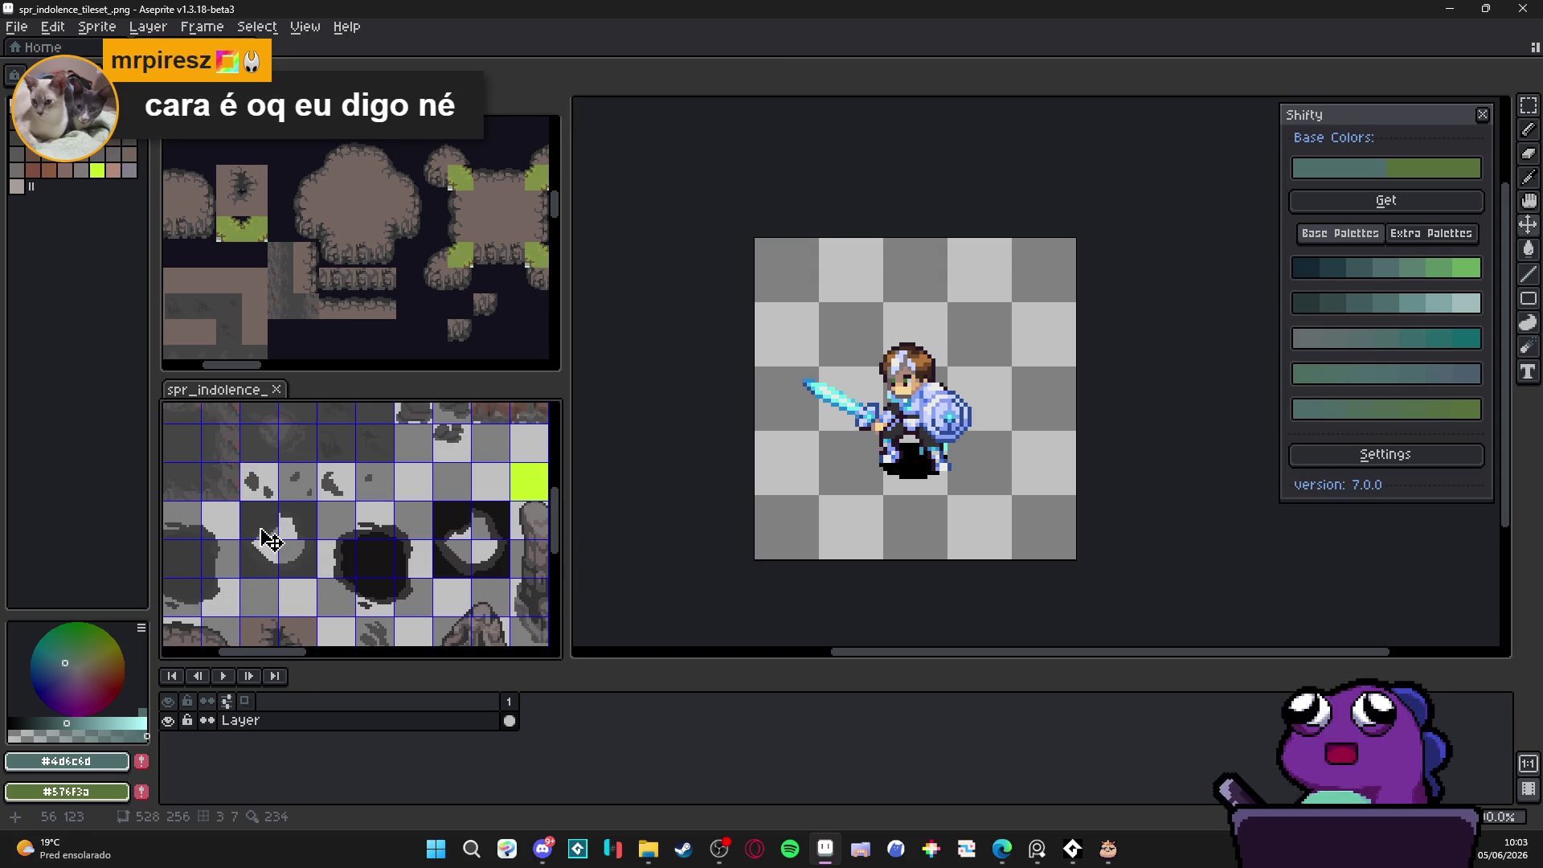
{"action": "left_click_drag", "start_coordinate": [268, 540], "coordinate": [289, 566]}
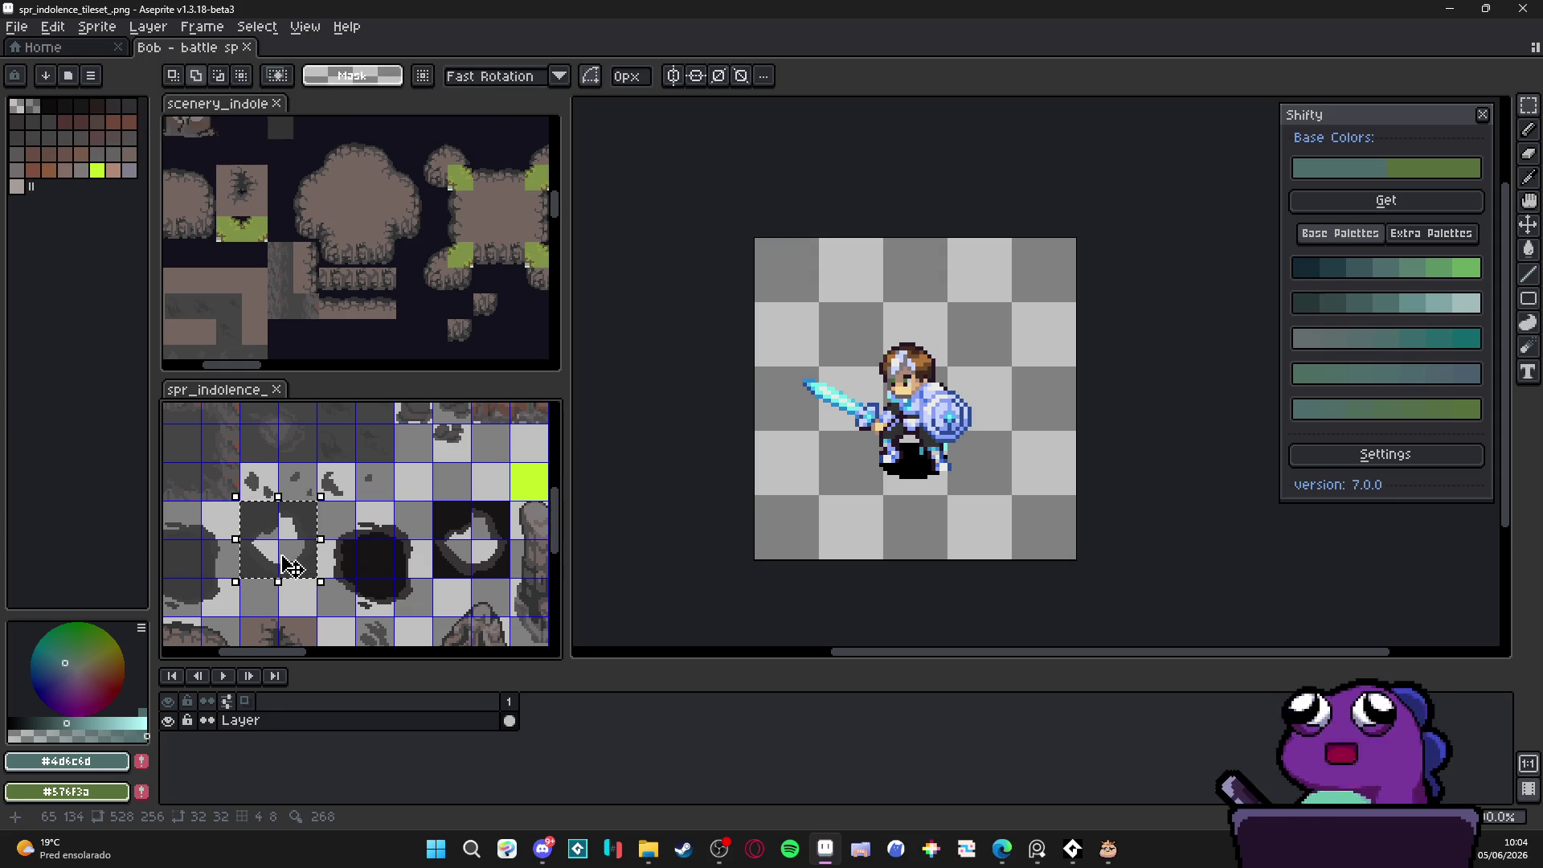
{"action": "left_click", "coordinate": [286, 561]}
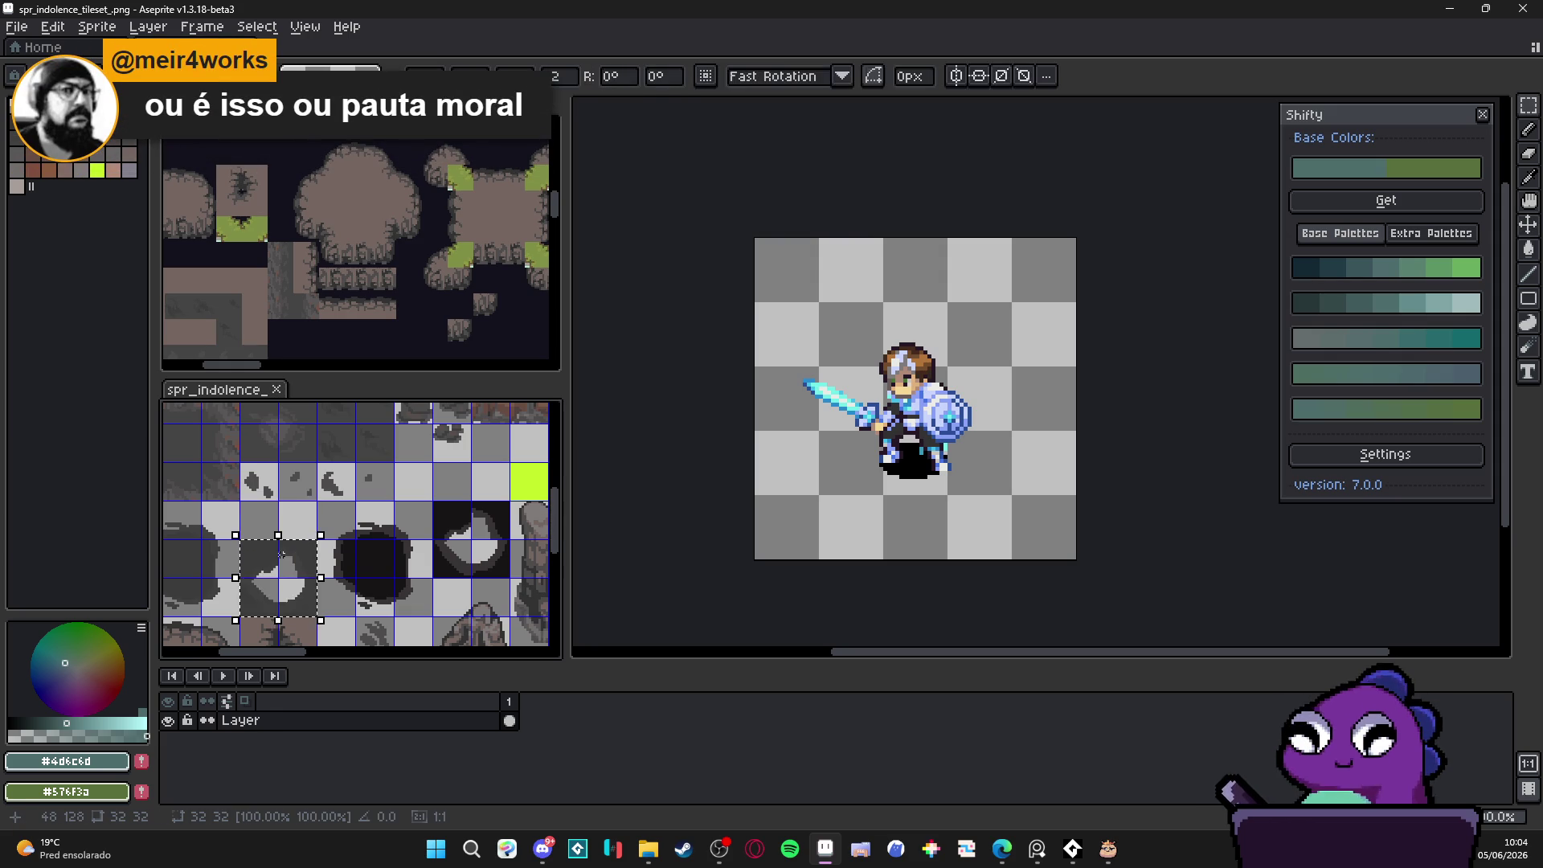
{"action": "left_click_drag", "start_coordinate": [289, 566], "coordinate": [281, 554]}
{"action": "key", "text": "ctrl+d"}
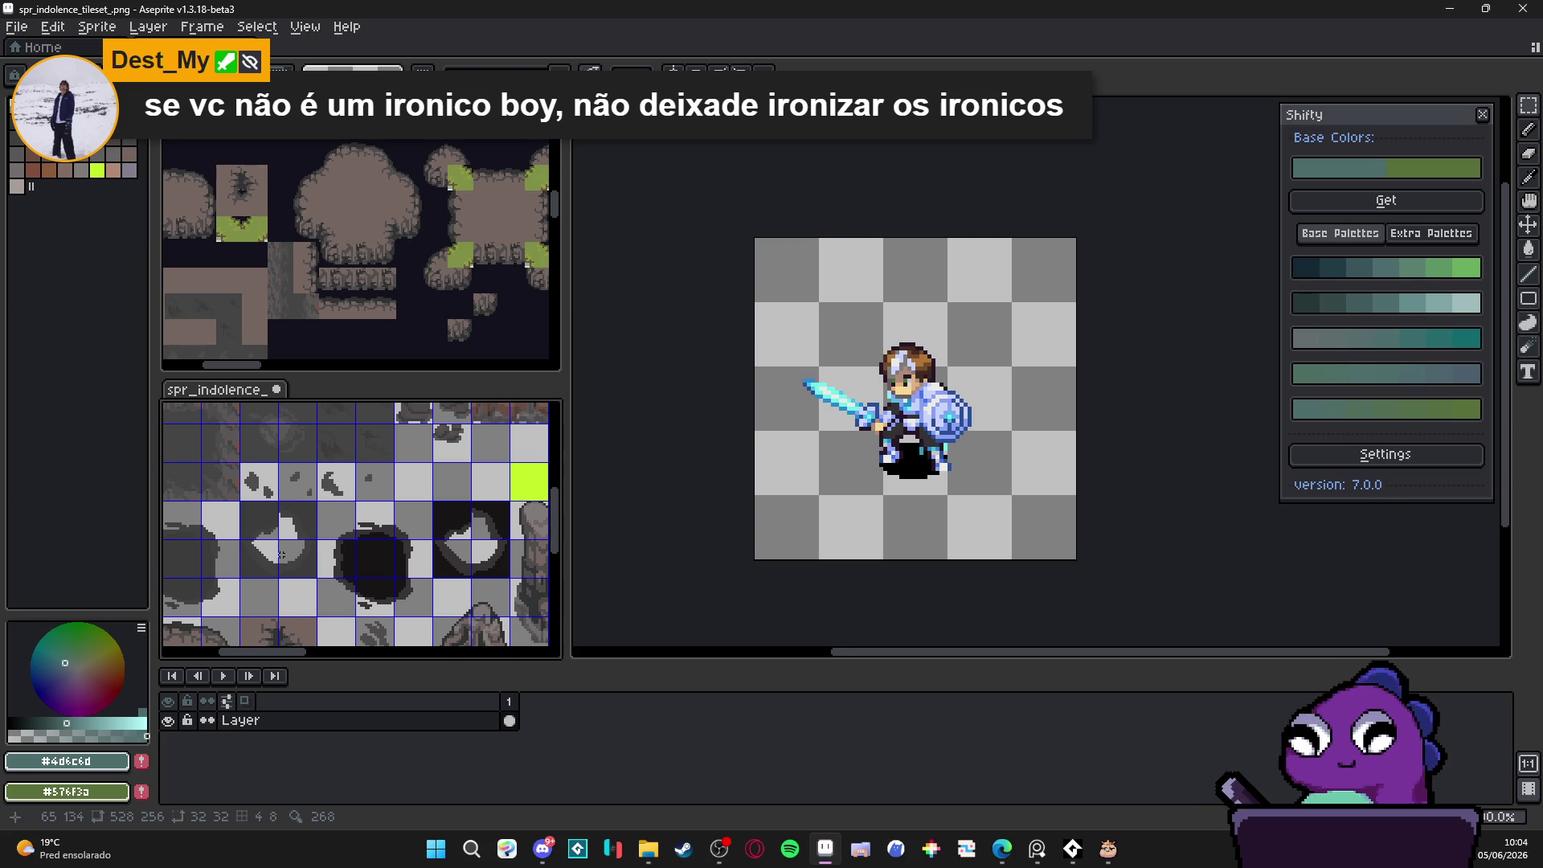
{"action": "scroll", "coordinate": [281, 554], "scroll_direction": "down", "scroll_amount": 1}
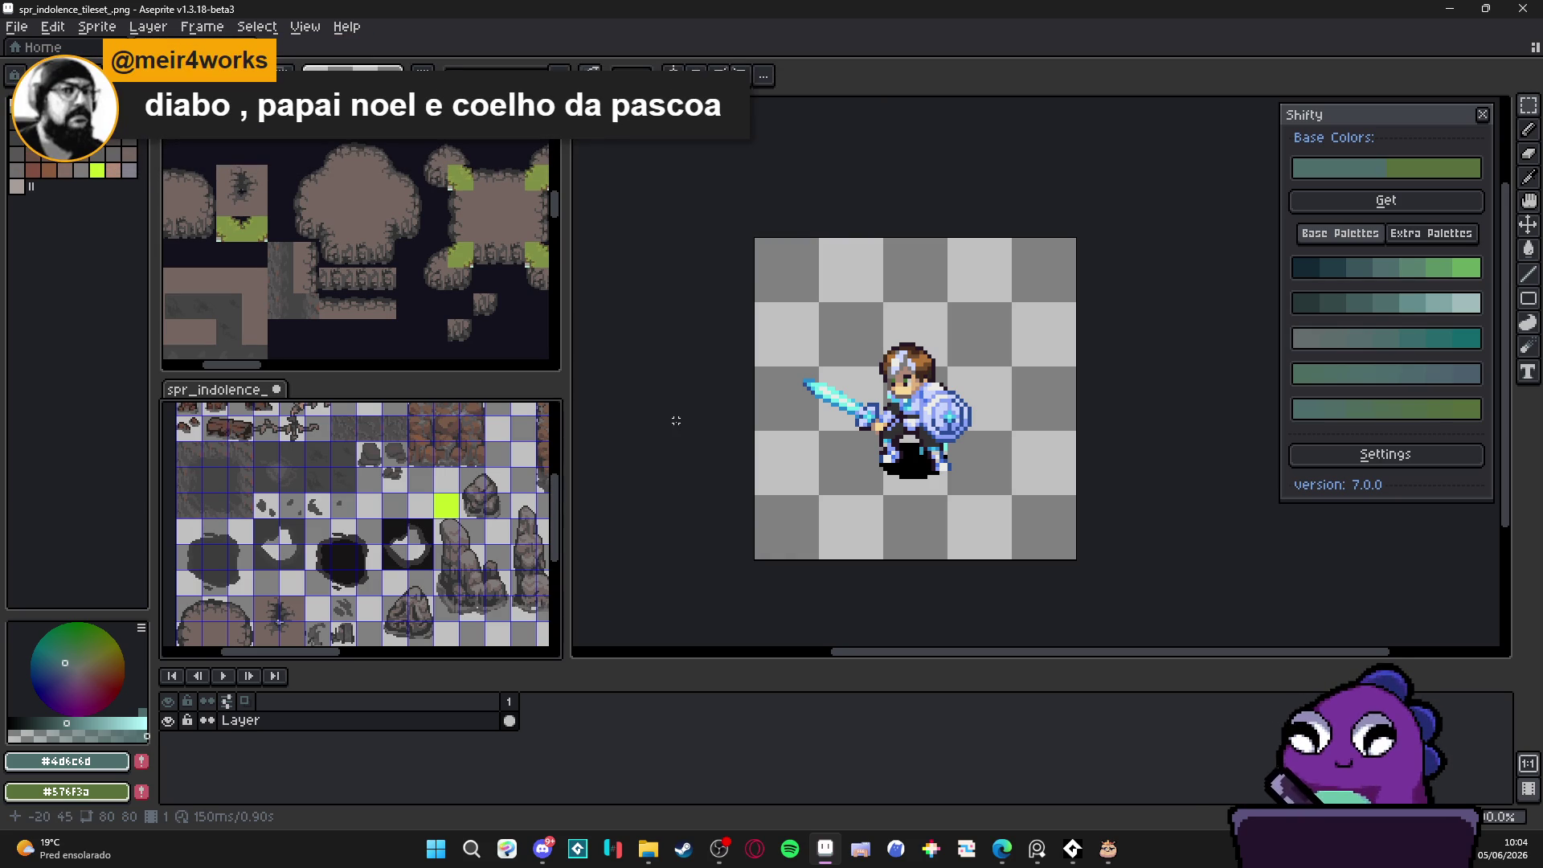
{"action": "left_click", "coordinate": [624, 412]}
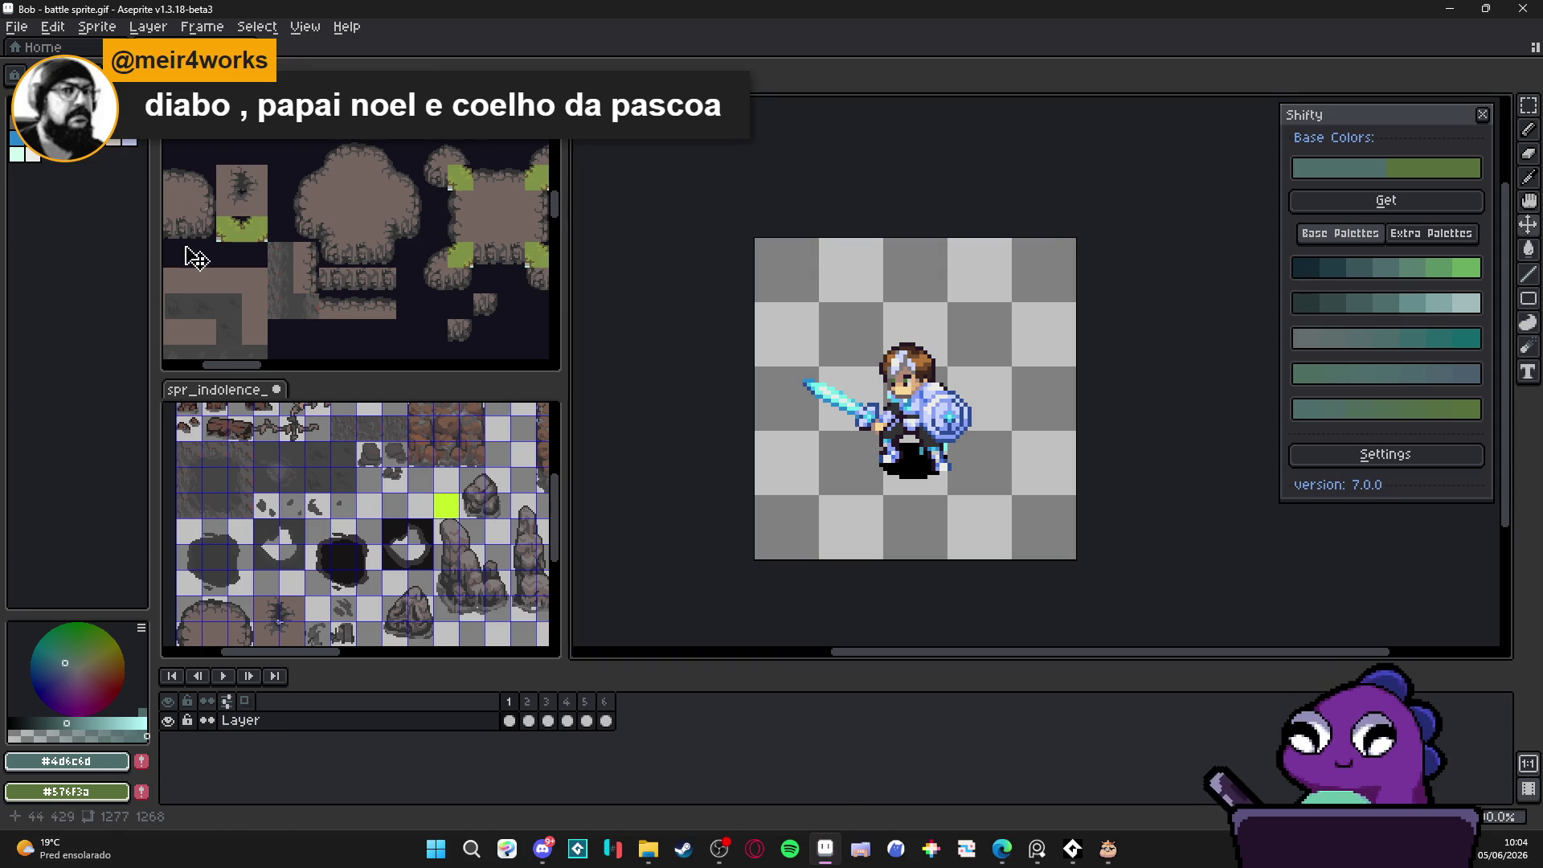
{"action": "left_click", "coordinate": [214, 389]}
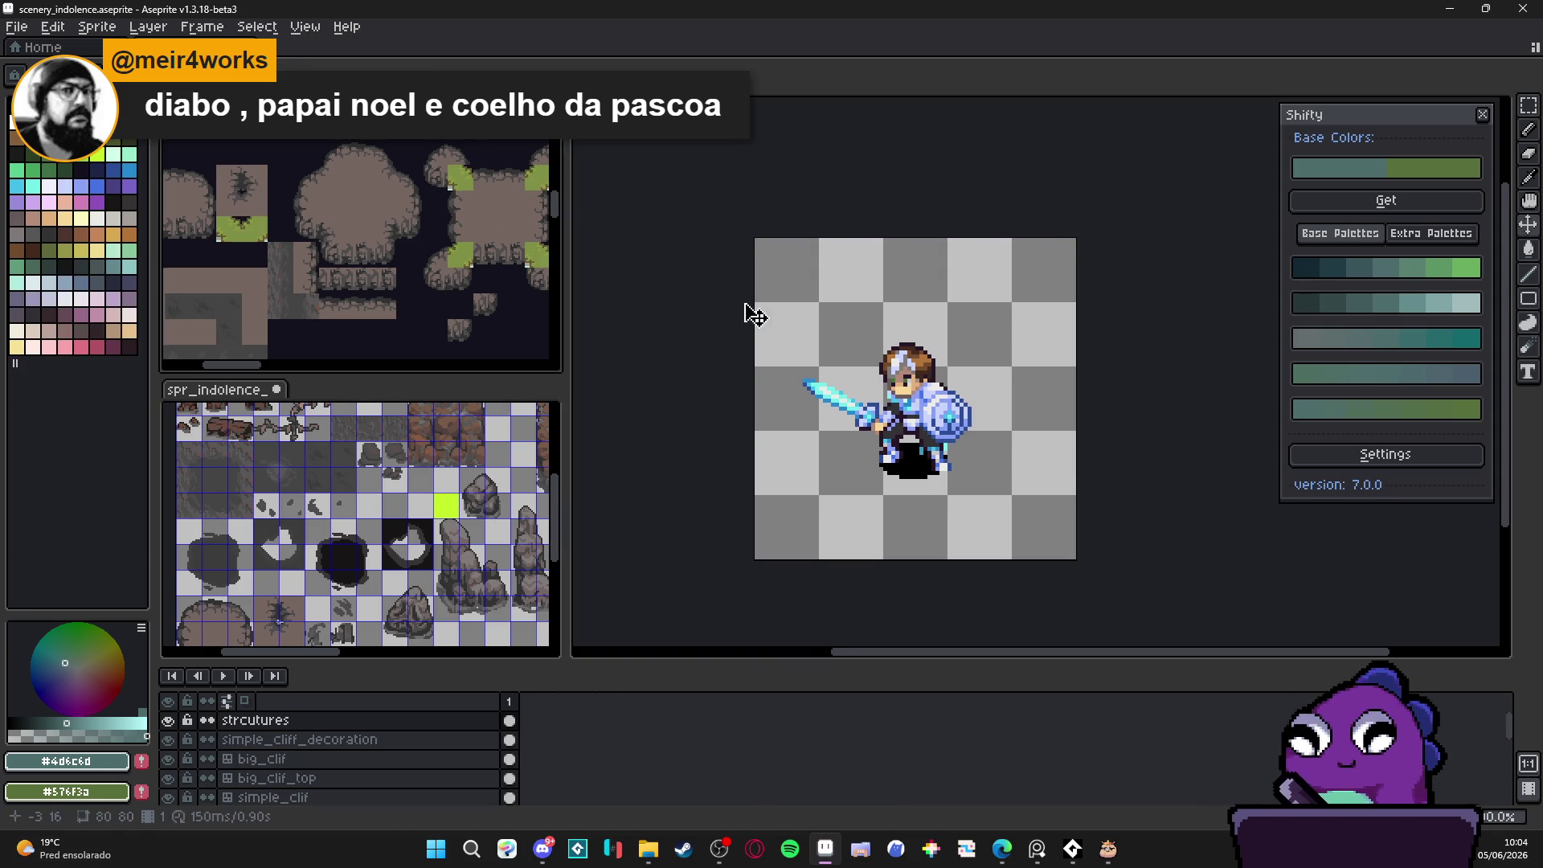
Step: Launch Tiled from the Windows search and pan across the room_indolence_2 cave map
{"action": "left_click", "coordinate": [743, 317]}
{"action": "left_click", "coordinate": [437, 850]}
{"action": "type", "text": "tiled"}
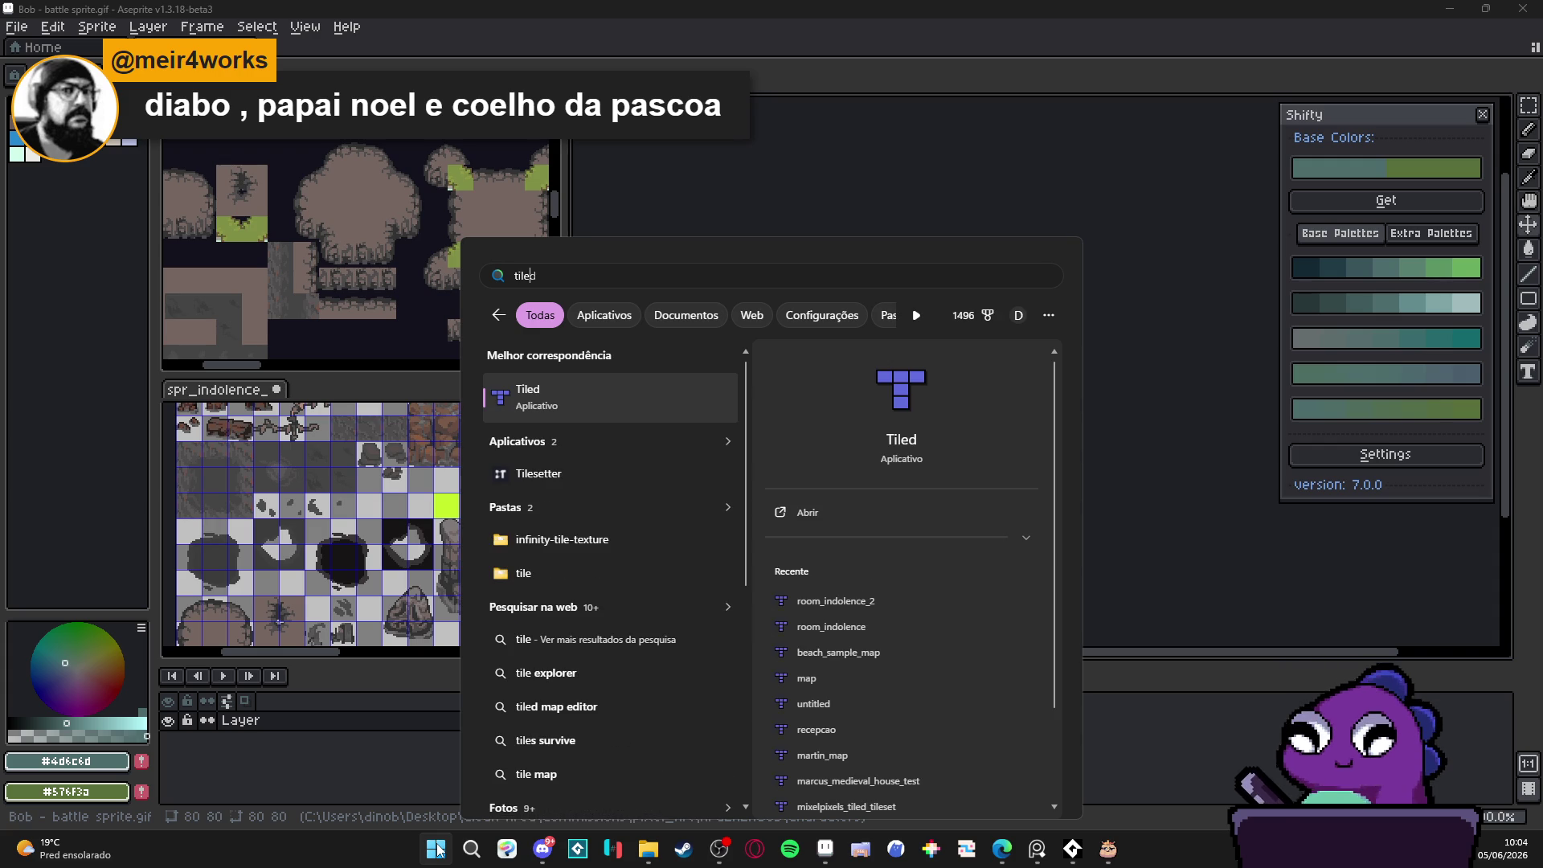
{"action": "key", "text": "Return"}
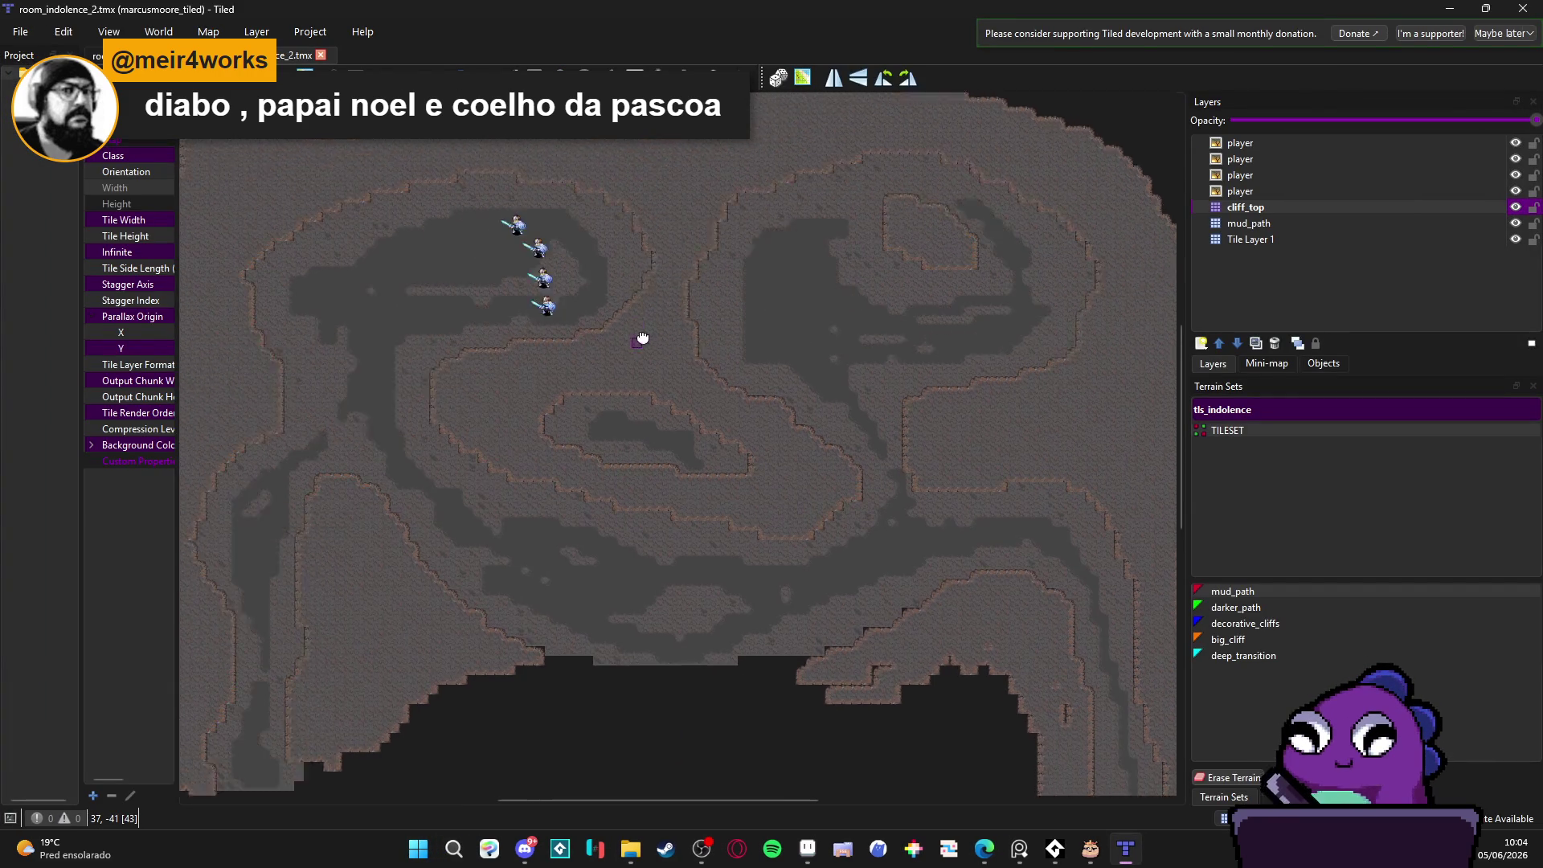
{"action": "left_click_drag", "start_coordinate": [642, 337], "coordinate": [720, 310]}
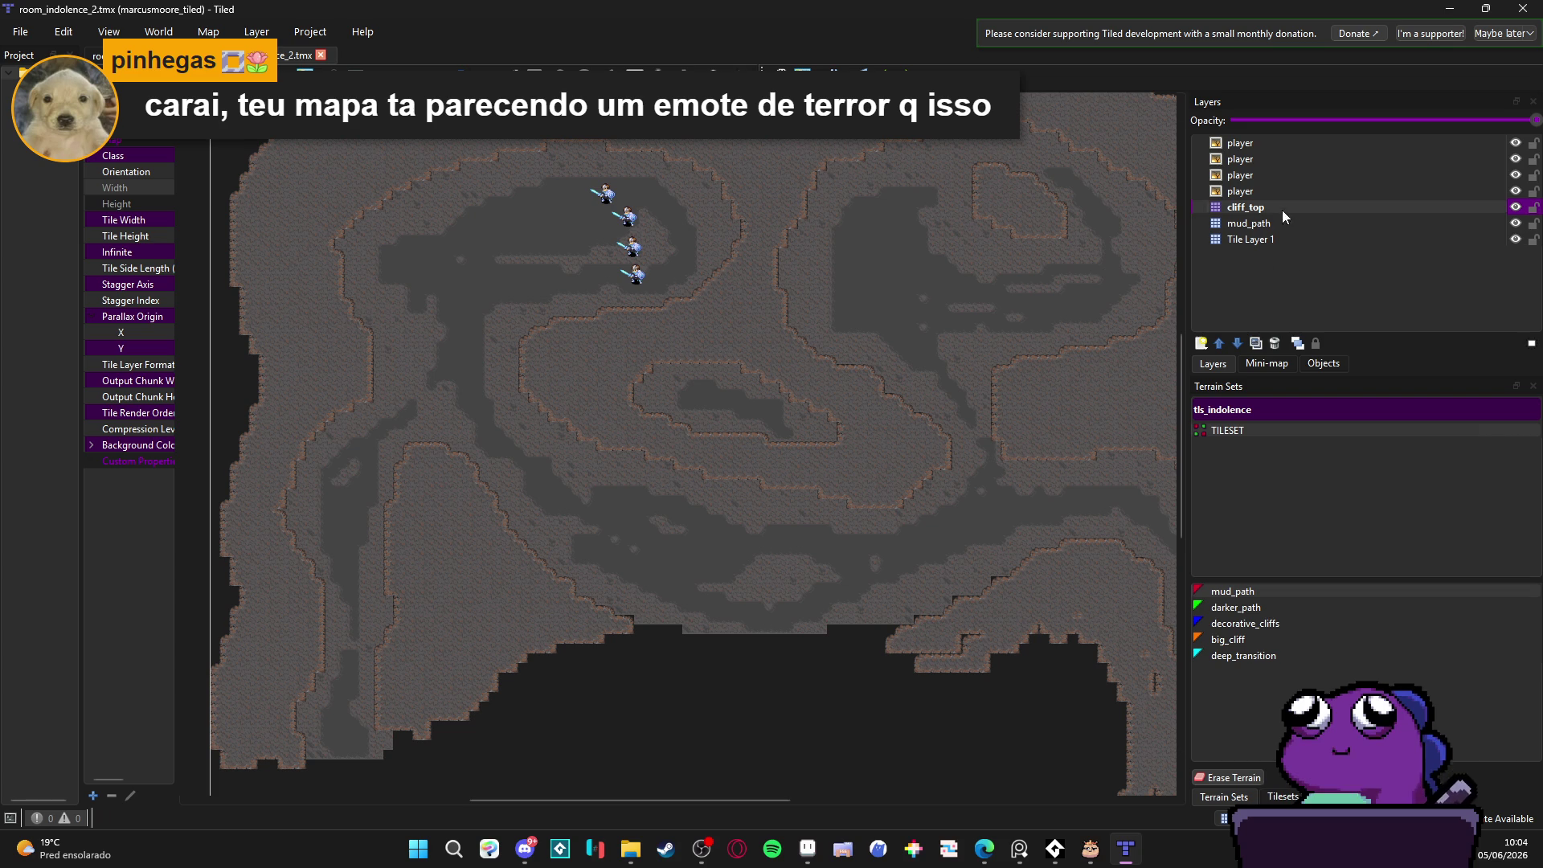
Step: Toggle the cliff_top layer and a neighbouring layer off and on to compare the map
{"action": "left_click", "coordinate": [1515, 207]}
{"action": "left_click", "coordinate": [1515, 208]}
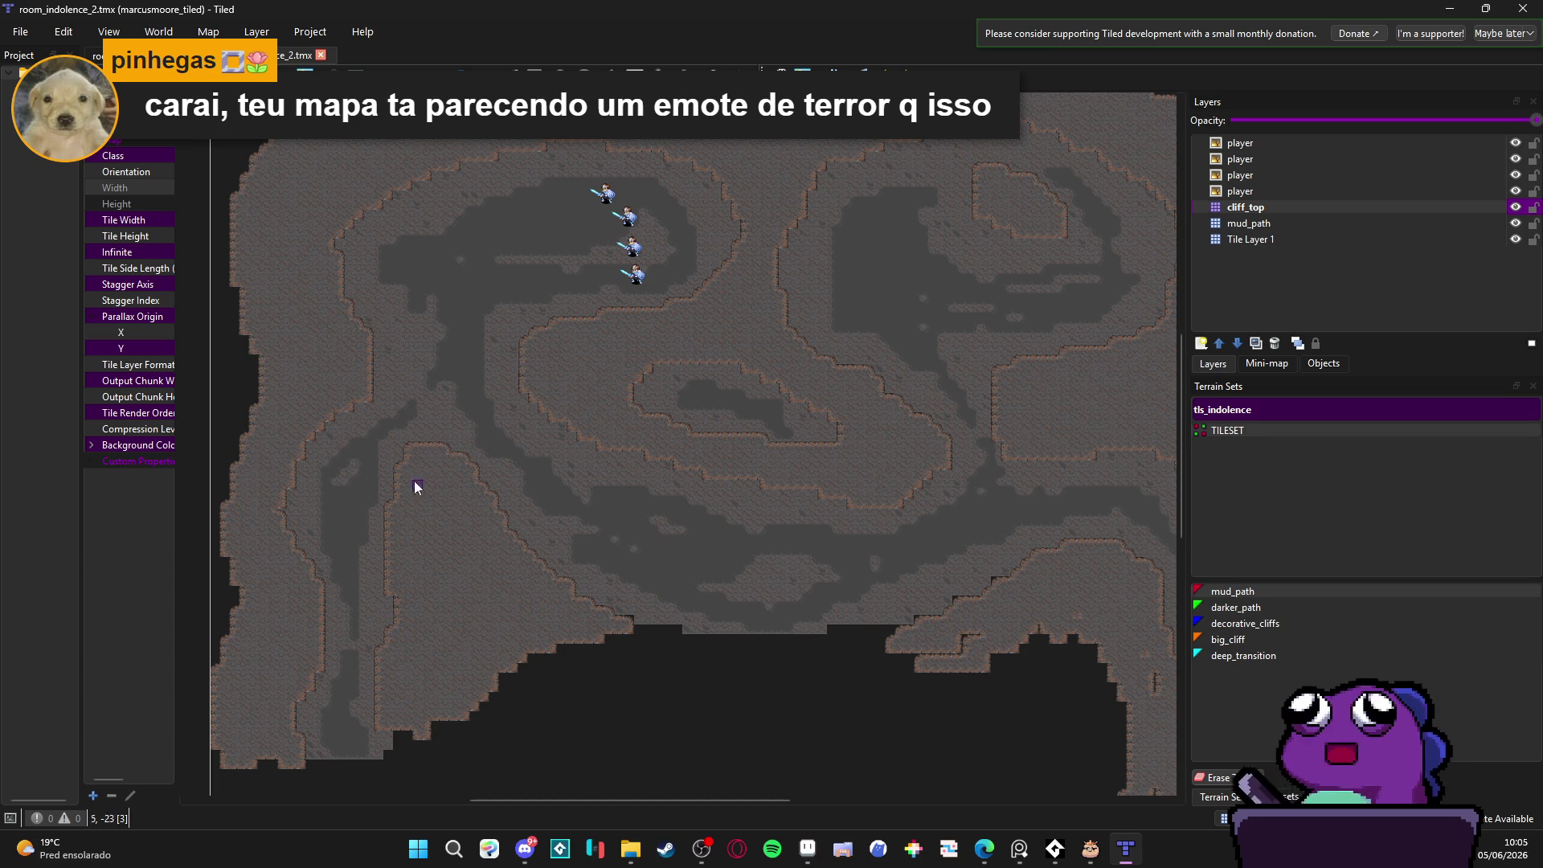
{"action": "left_click", "coordinate": [1273, 222]}
{"action": "left_click", "coordinate": [1323, 211]}
{"action": "left_click", "coordinate": [1514, 223]}
{"action": "left_click", "coordinate": [1515, 222]}
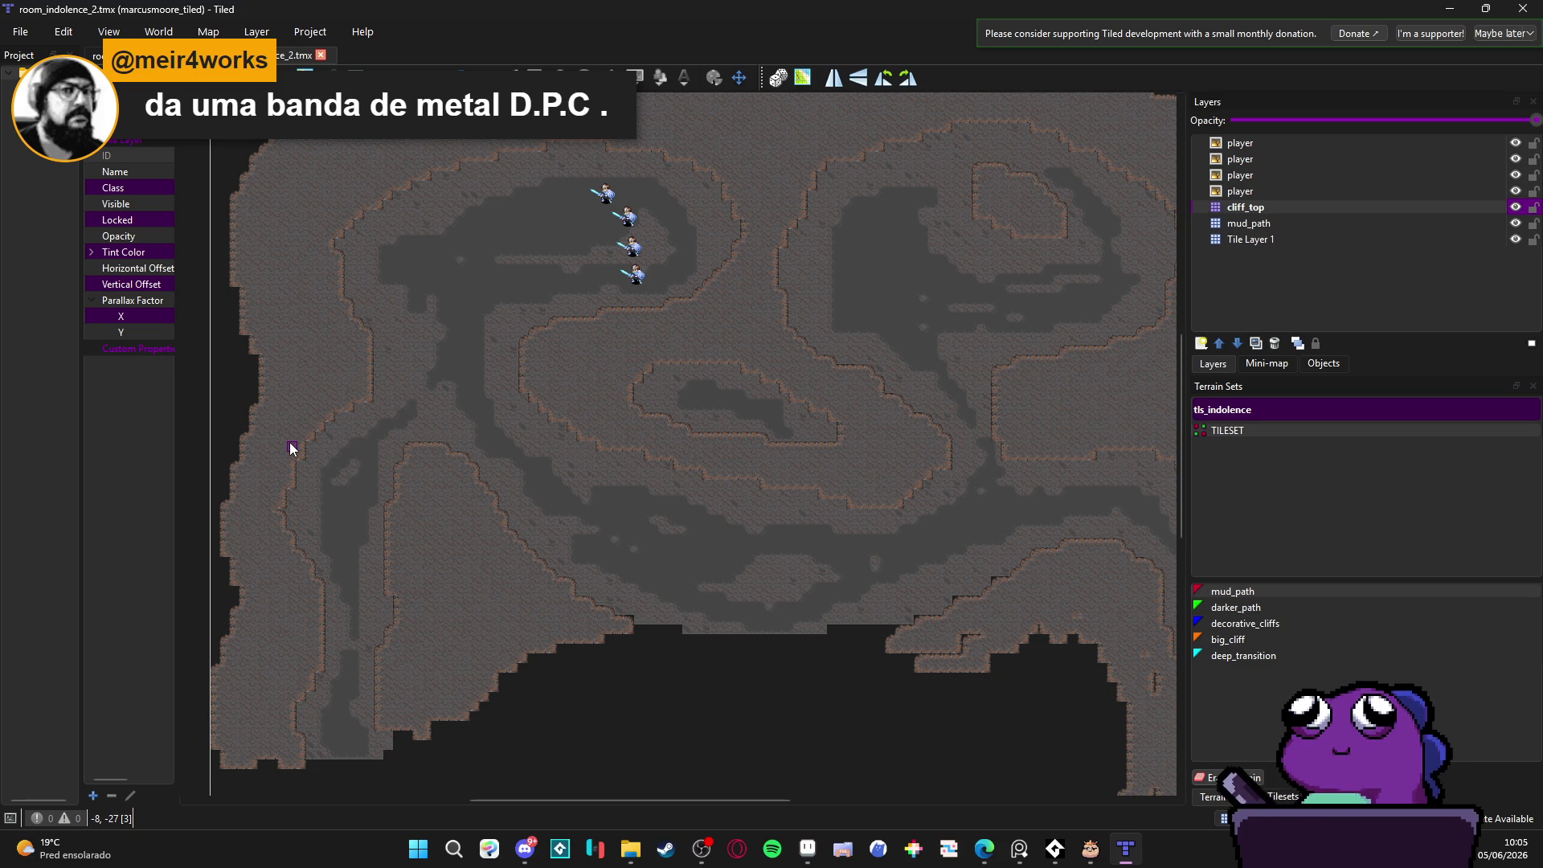
{"action": "scroll", "coordinate": [351, 502], "scroll_direction": "up", "scroll_amount": 5}
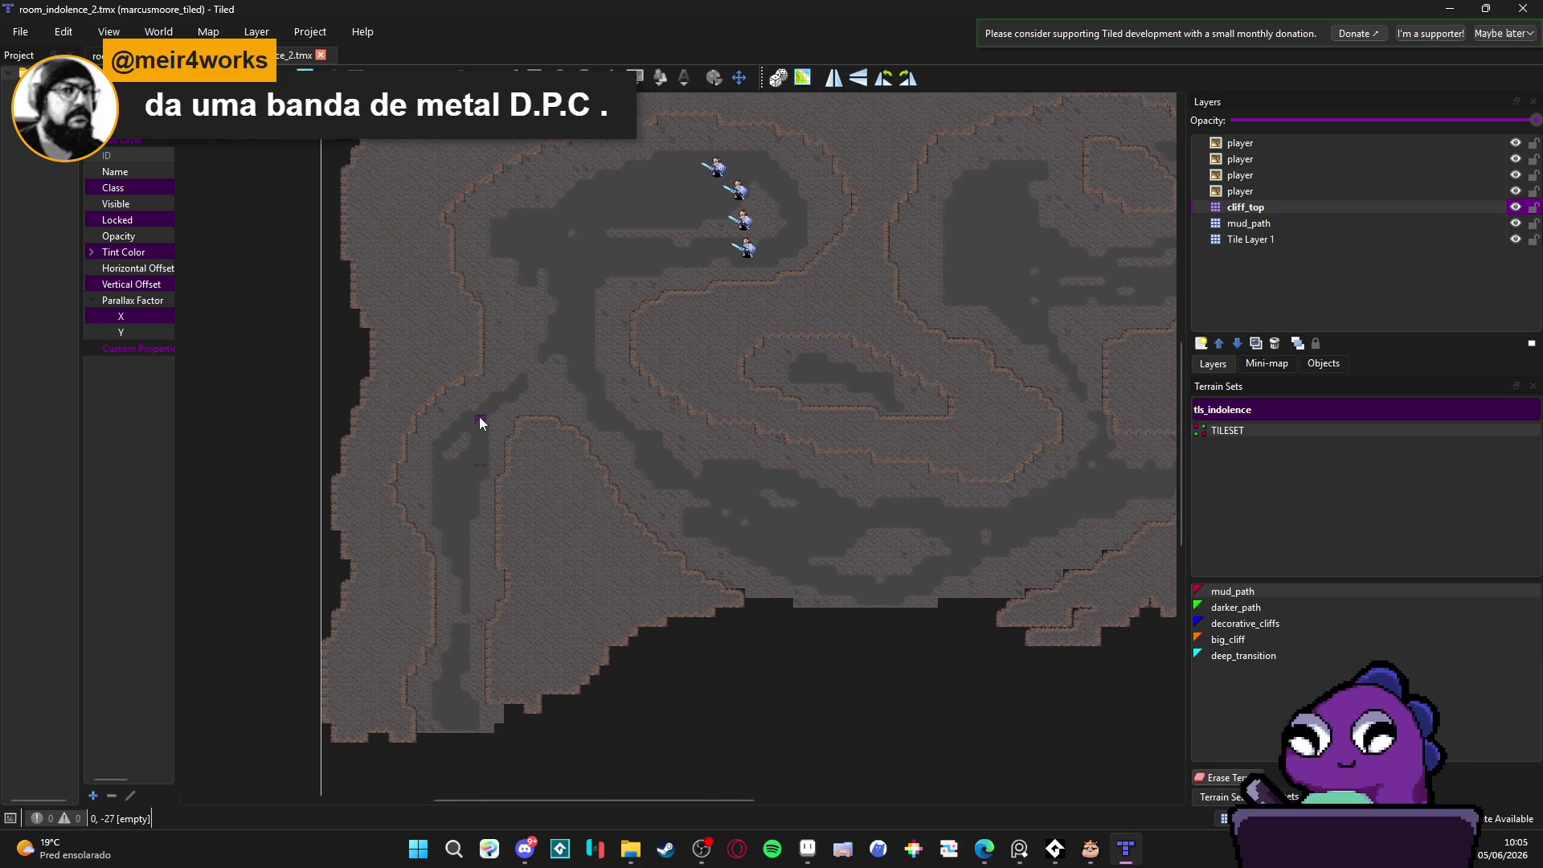
{"action": "scroll", "coordinate": [475, 394], "scroll_direction": "down", "scroll_amount": 6}
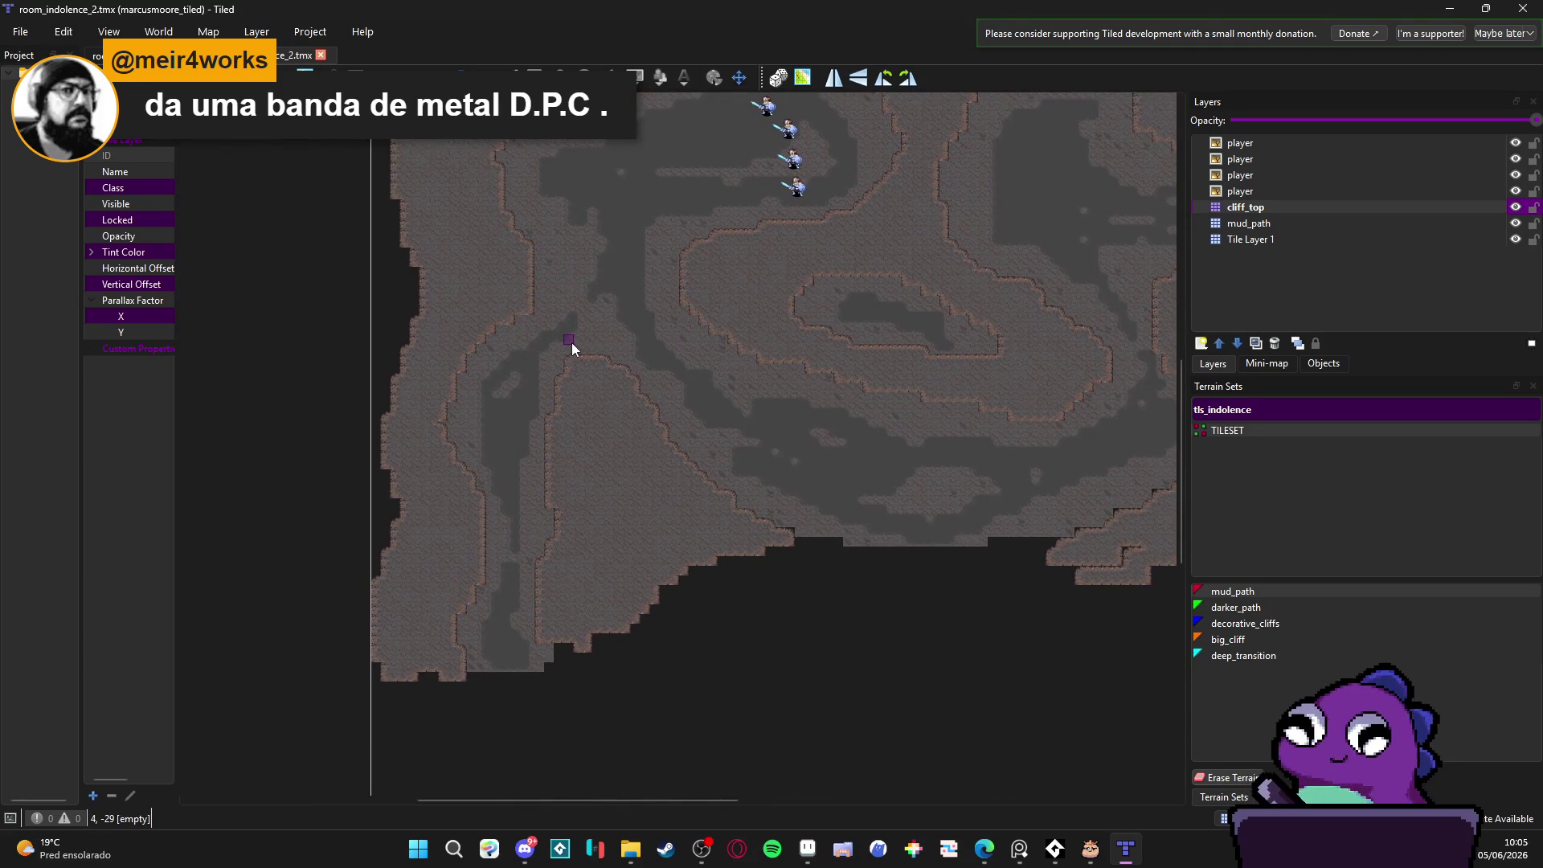
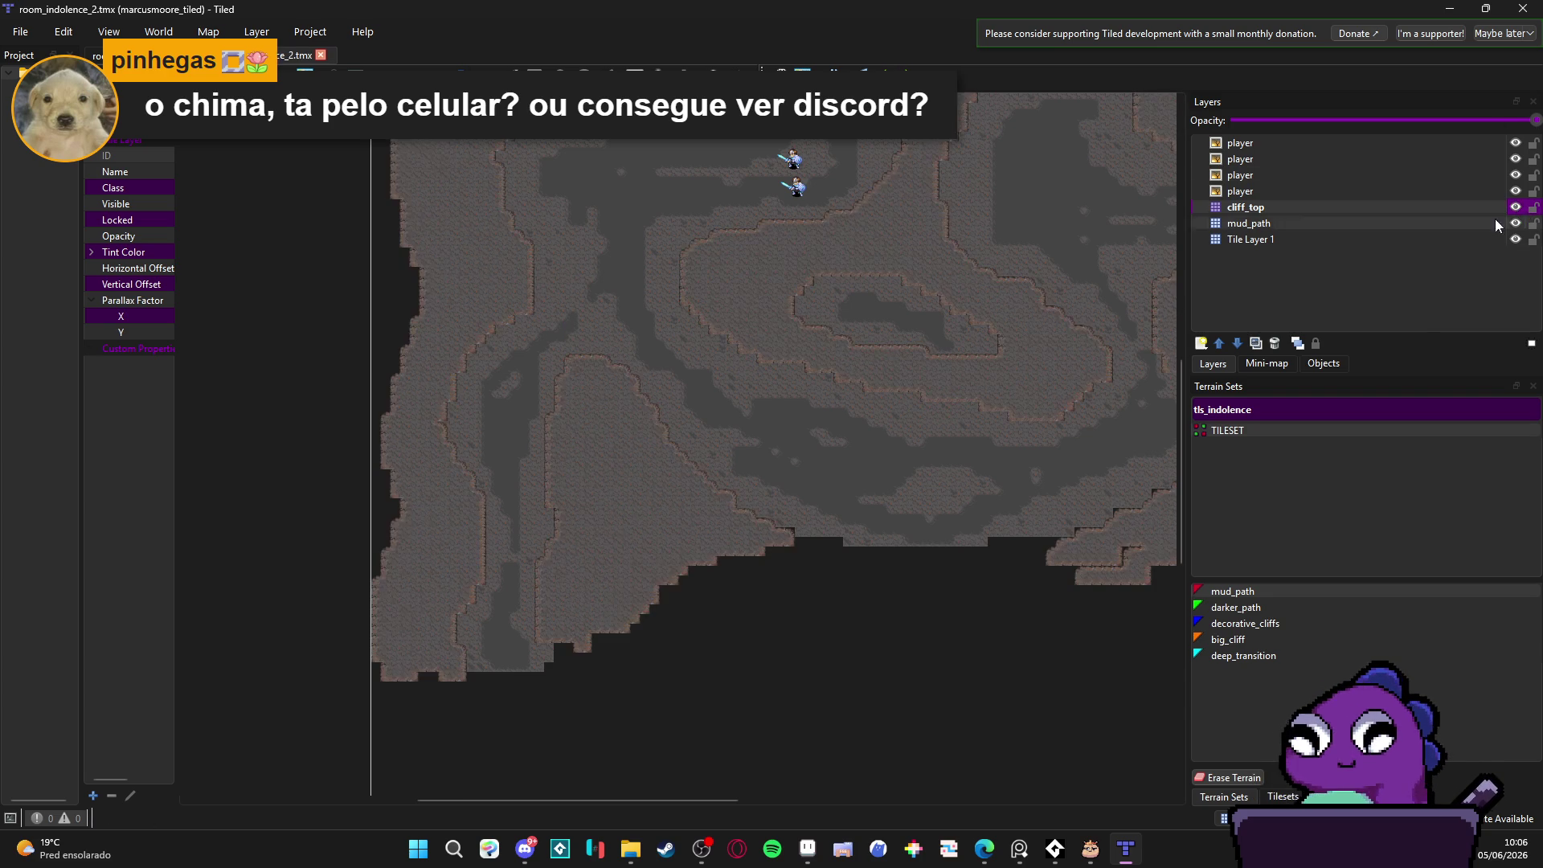
Step: Select the big_cliff terrain and paint it along the lower ledge edges below the cliffs
{"action": "left_click", "coordinate": [1261, 642]}
{"action": "scroll", "coordinate": [546, 650], "scroll_direction": "up", "scroll_amount": 3}
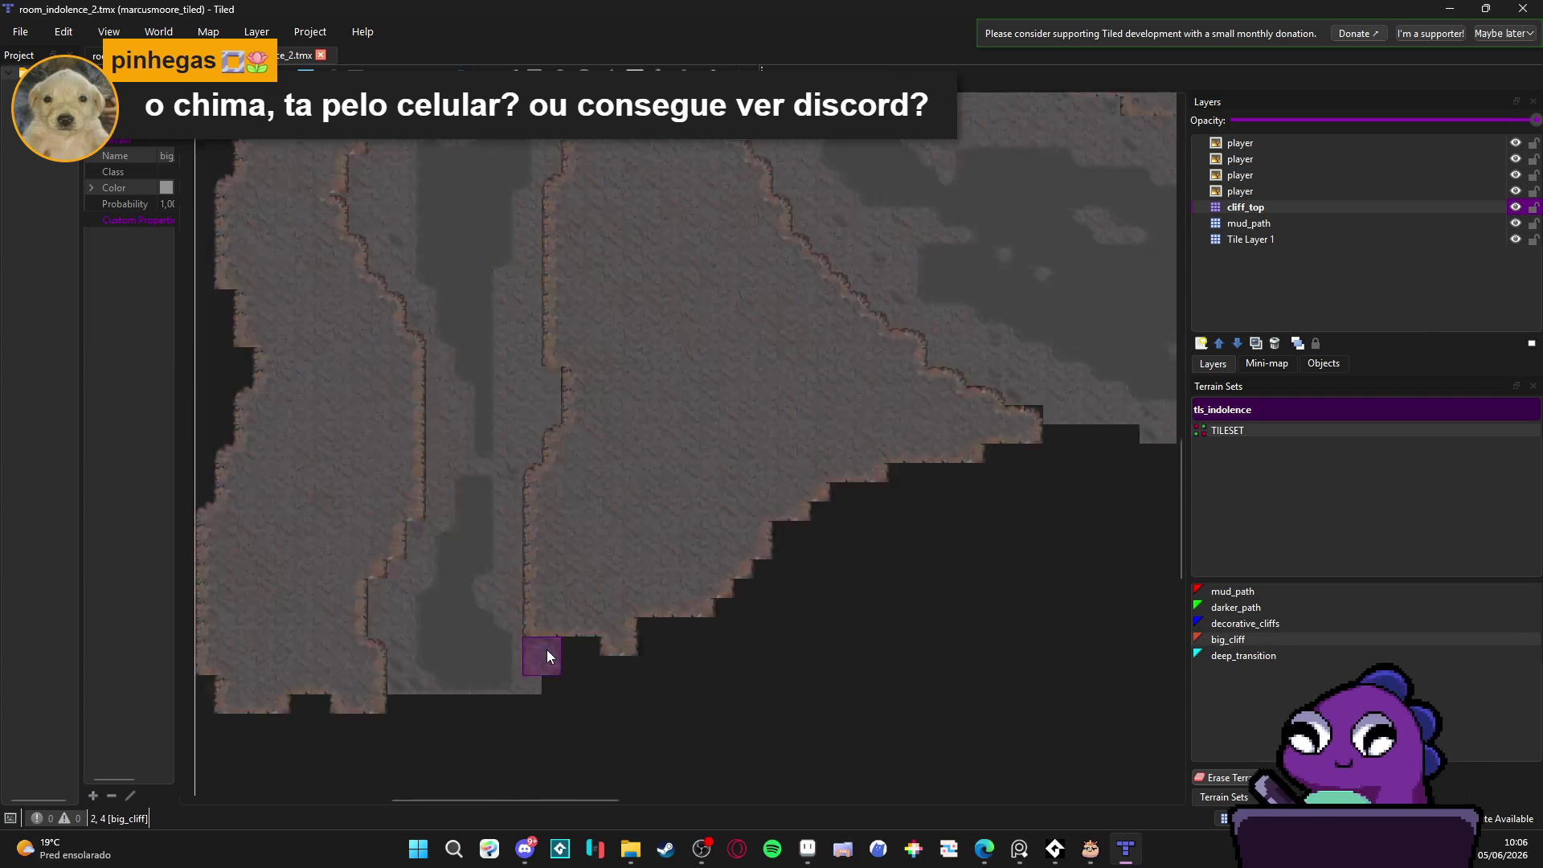
{"action": "mouse_move", "coordinate": [621, 562]}
{"action": "left_mouse_down"}
{"action": "mouse_move", "coordinate": [784, 575]}
{"action": "mouse_move", "coordinate": [797, 528]}
{"action": "left_mouse_up"}
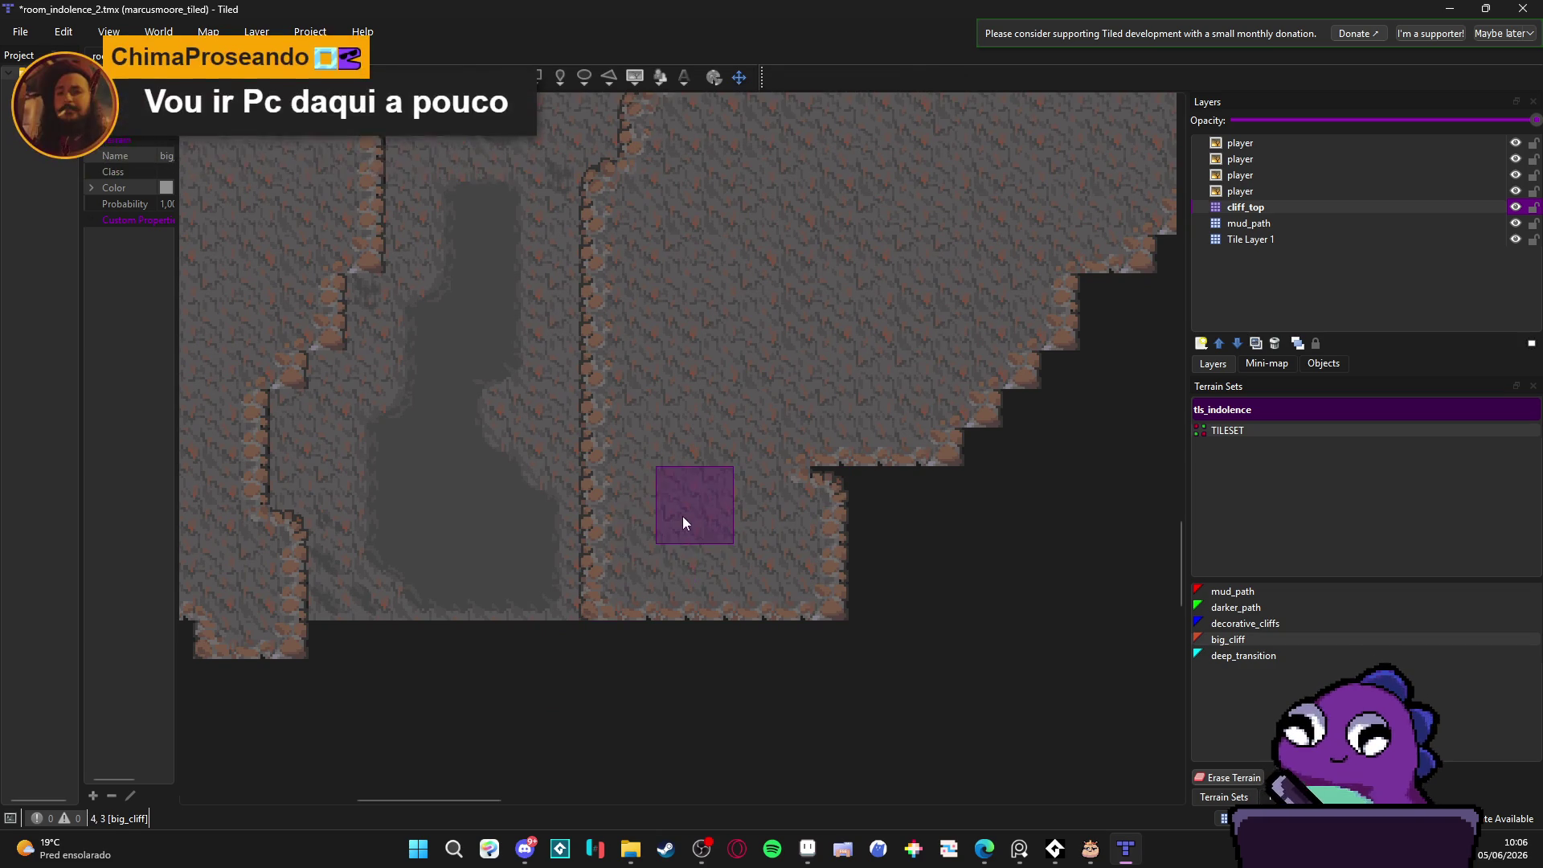
{"action": "scroll", "coordinate": [710, 510], "scroll_direction": "down", "scroll_amount": 1}
{"action": "scroll", "coordinate": [691, 521], "scroll_direction": "down", "scroll_amount": 1}
{"action": "scroll", "coordinate": [679, 550], "scroll_direction": "up", "scroll_amount": 1}
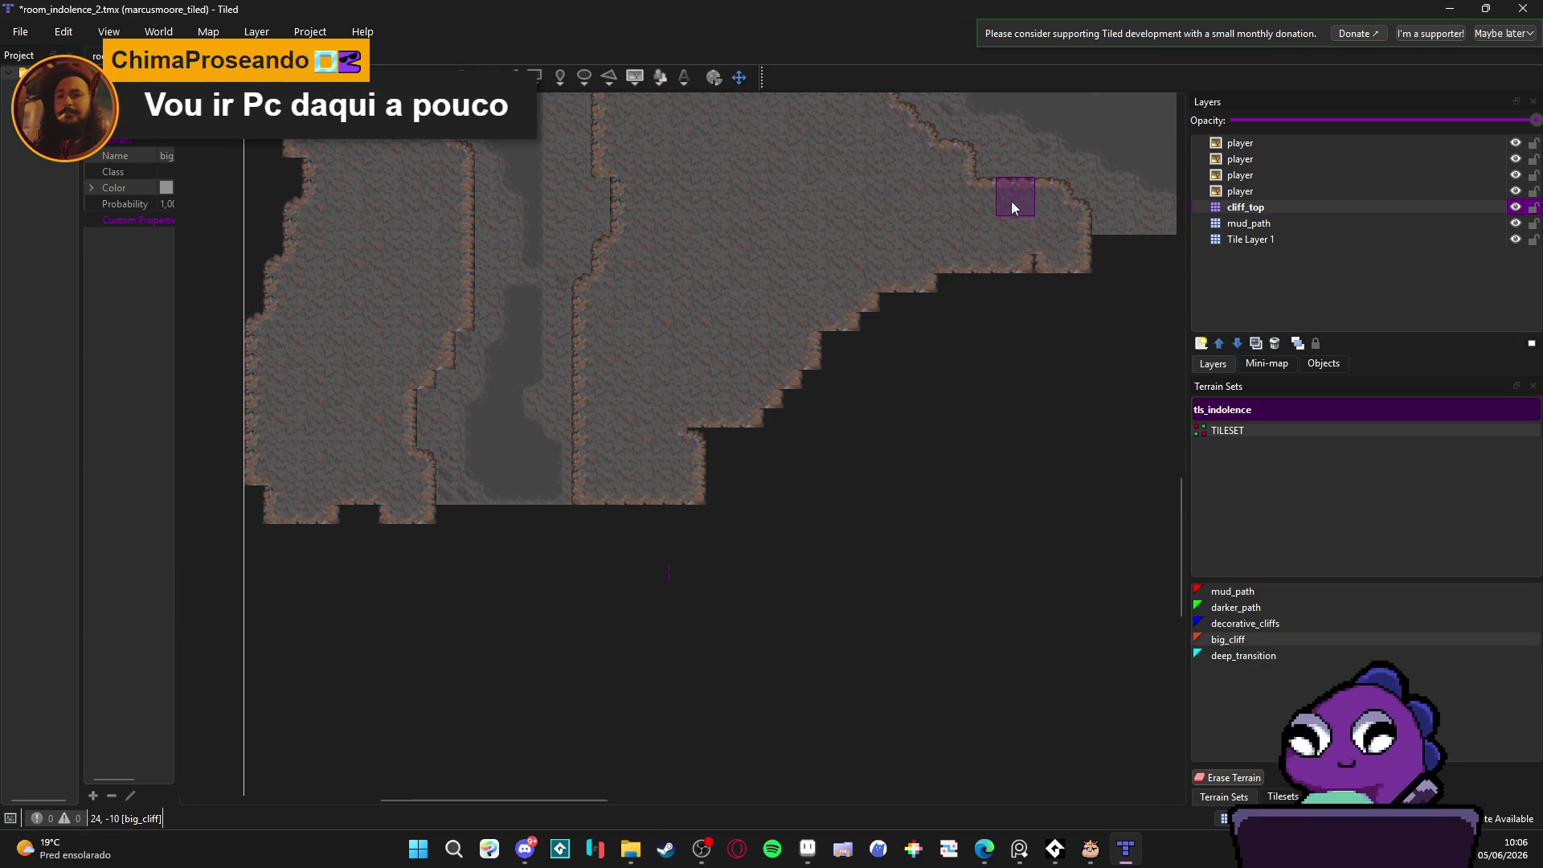
{"action": "scroll", "coordinate": [899, 438], "scroll_direction": "down", "scroll_amount": 1}
{"action": "scroll", "coordinate": [877, 435], "scroll_direction": "down", "scroll_amount": 3}
{"action": "scroll", "coordinate": [876, 434], "scroll_direction": "left", "scroll_amount": 1}
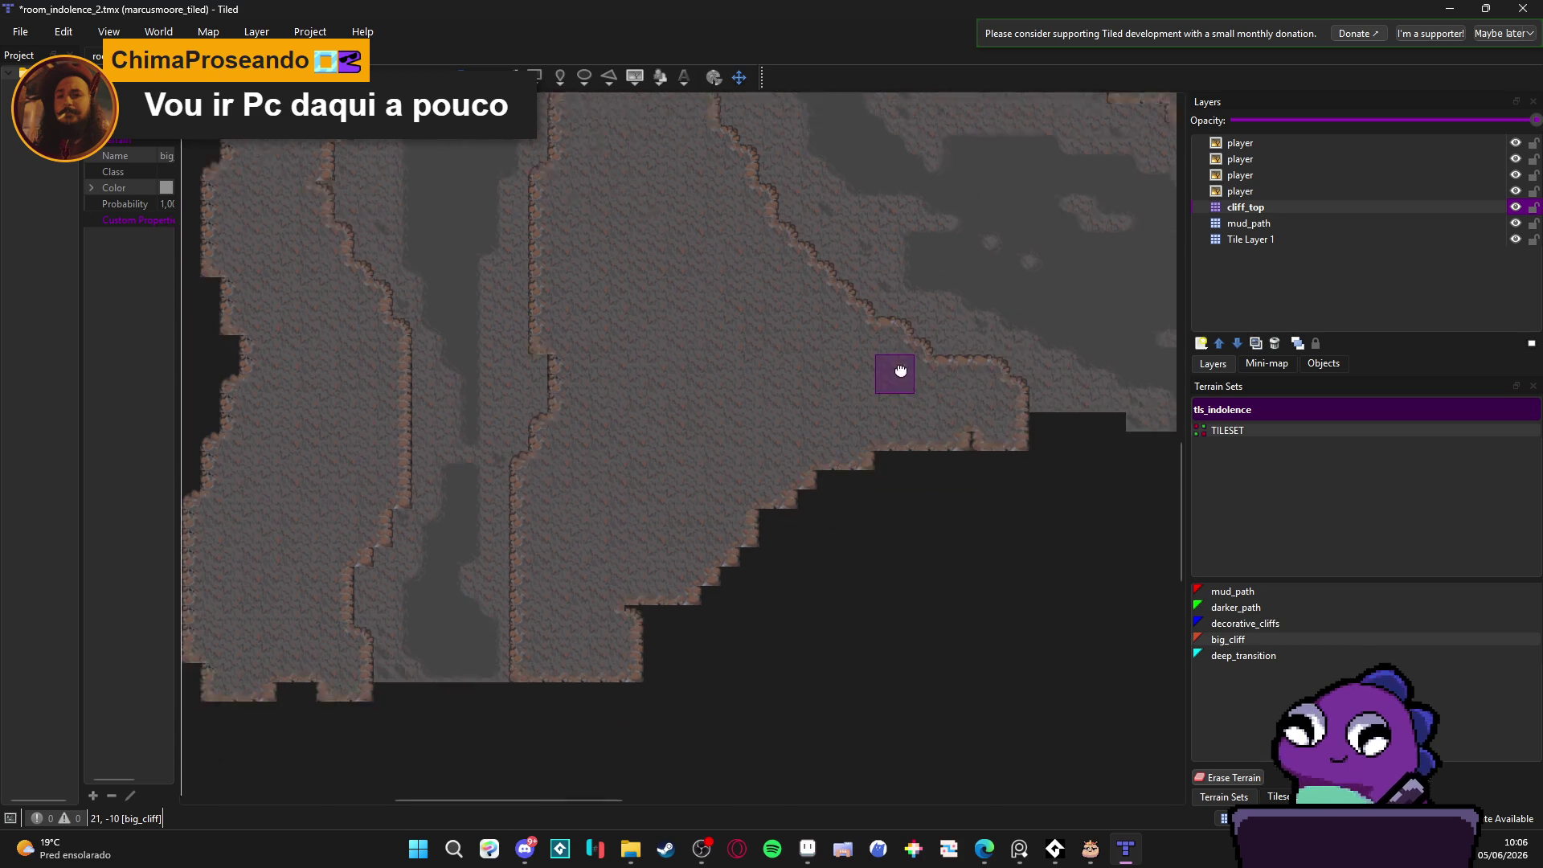
{"action": "mouse_move", "coordinate": [1009, 384]}
{"action": "left_mouse_down"}
{"action": "mouse_move", "coordinate": [936, 421]}
{"action": "mouse_move", "coordinate": [1019, 410]}
{"action": "mouse_move", "coordinate": [915, 457]}
{"action": "mouse_move", "coordinate": [782, 573]}
{"action": "mouse_move", "coordinate": [660, 575]}
{"action": "mouse_move", "coordinate": [901, 396]}
{"action": "mouse_move", "coordinate": [709, 568]}
{"action": "left_mouse_up"}
{"action": "left_click_drag", "start_coordinate": [720, 626], "coordinate": [454, 616]}
Step: Survey the painted cliffs across the map, then switch to the original room_indolence map
{"action": "scroll", "coordinate": [522, 617], "scroll_direction": "left", "scroll_amount": 3}
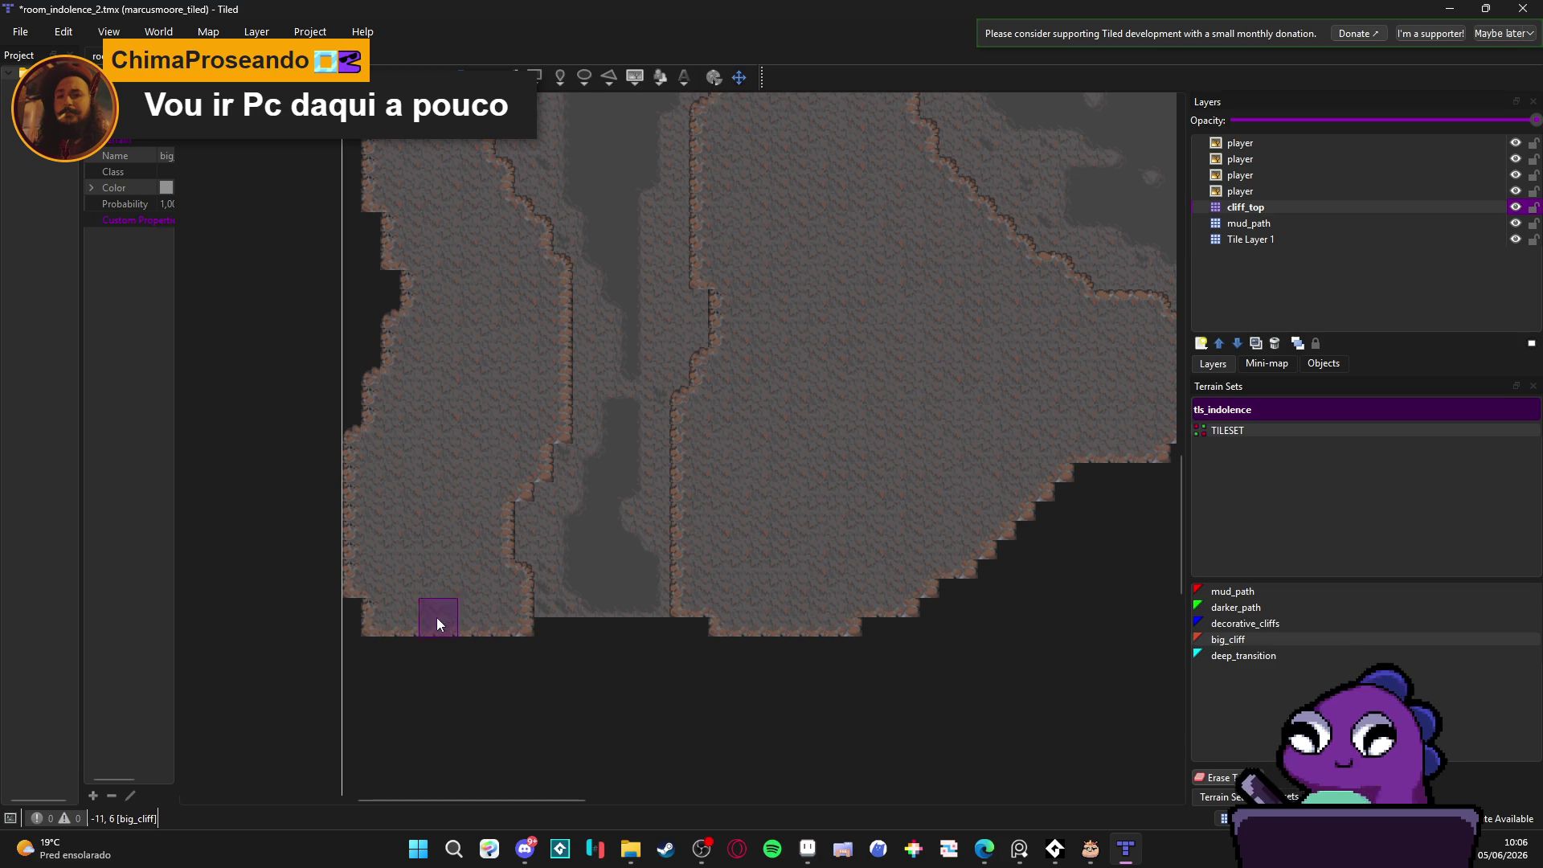
{"action": "scroll", "coordinate": [449, 491], "scroll_direction": "up", "scroll_amount": 3}
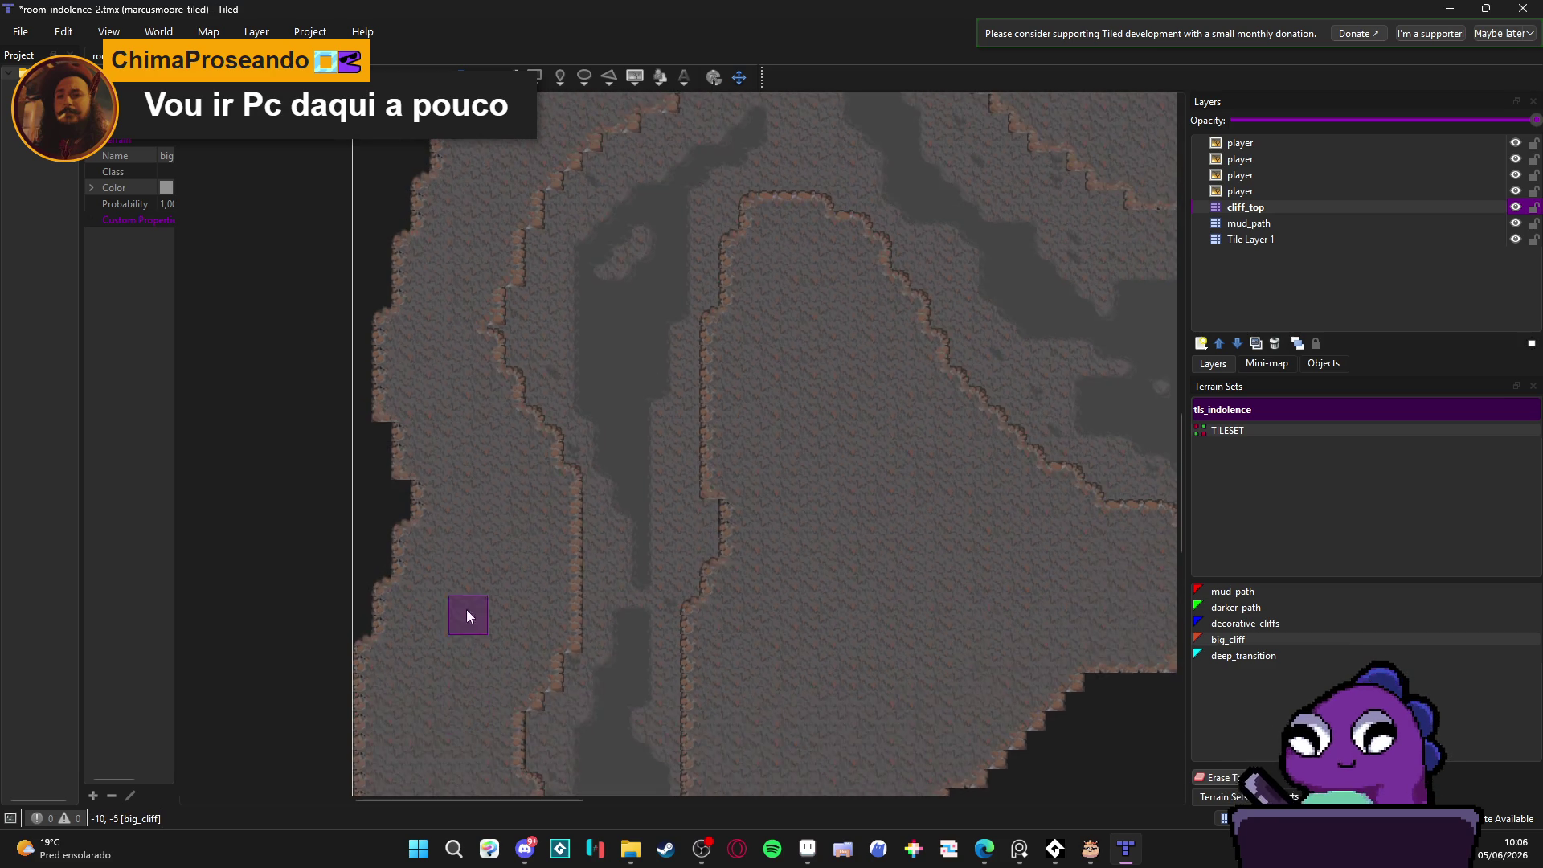
{"action": "scroll", "coordinate": [483, 626], "scroll_direction": "down", "scroll_amount": 2}
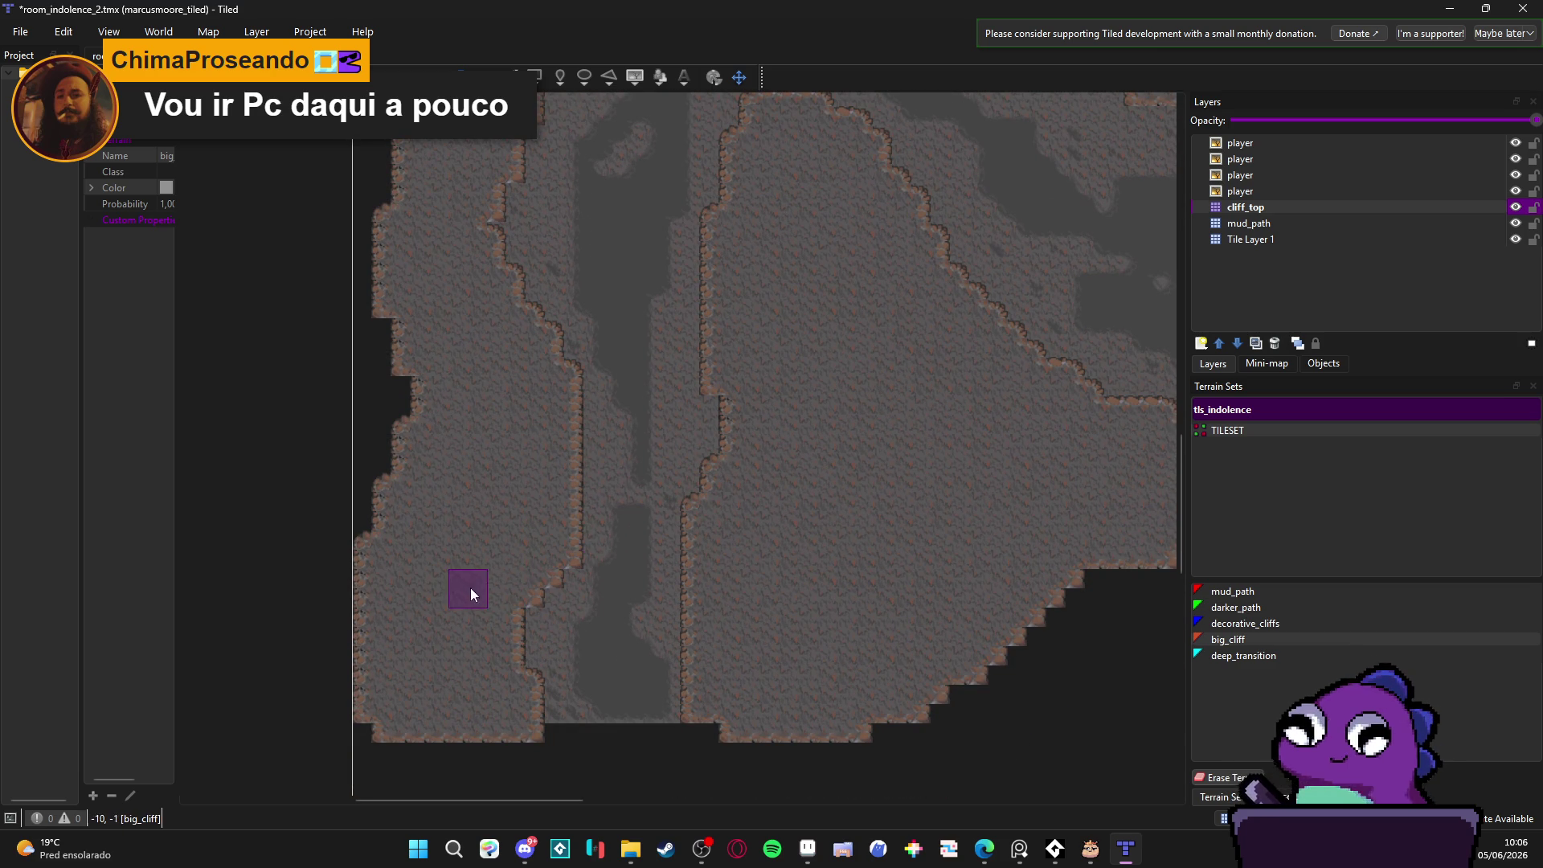
{"action": "left_click_drag", "start_coordinate": [495, 562], "coordinate": [457, 570]}
{"action": "scroll", "coordinate": [457, 570], "scroll_direction": "down", "scroll_amount": 5}
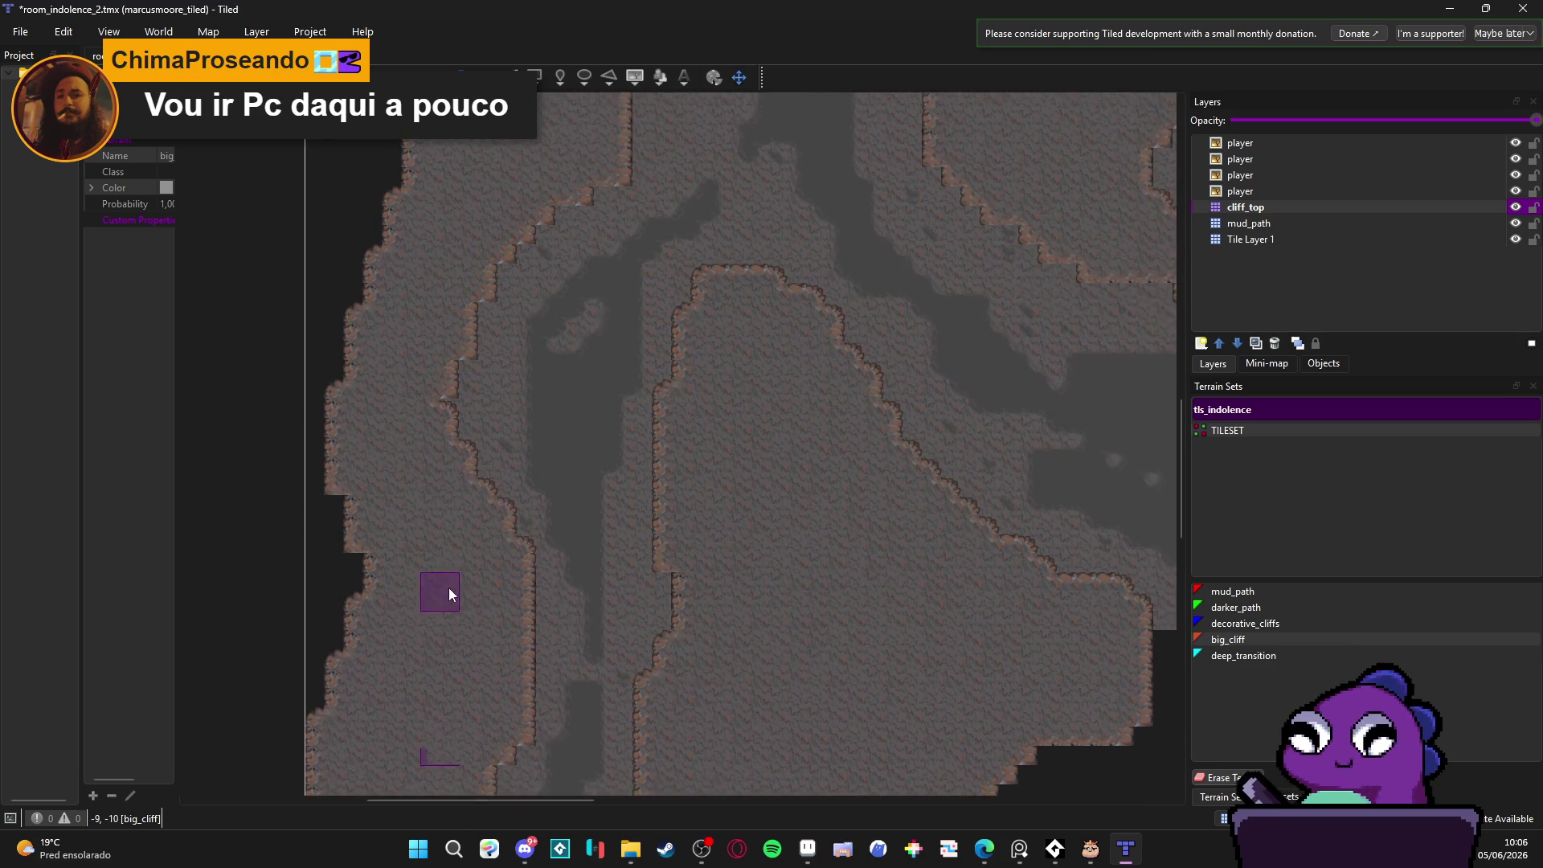
{"action": "scroll", "coordinate": [597, 483], "scroll_direction": "up", "scroll_amount": 1}
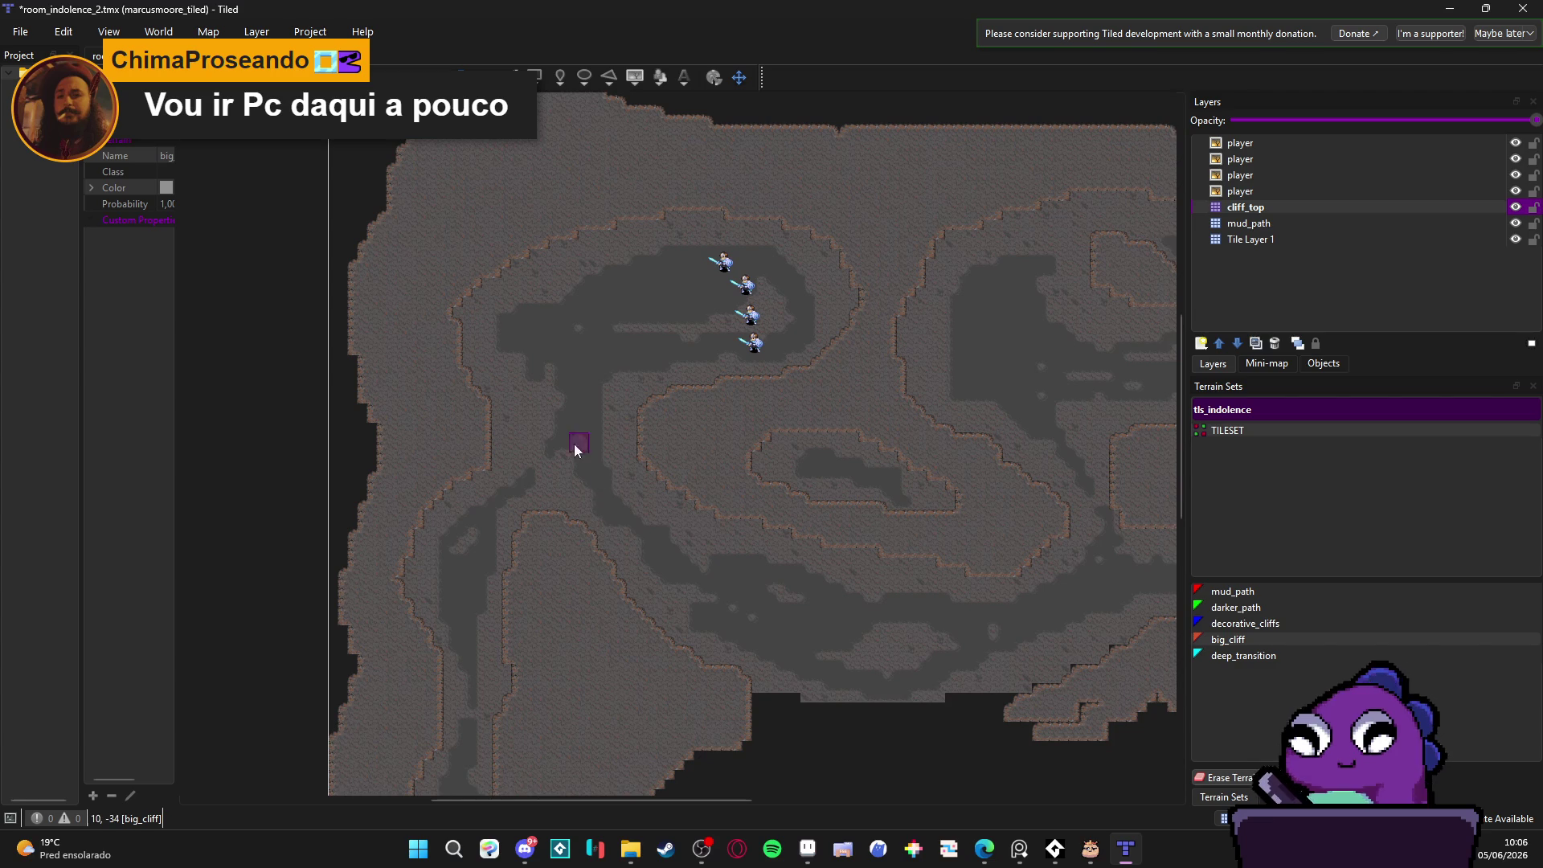
{"action": "scroll", "coordinate": [582, 451], "scroll_direction": "down", "scroll_amount": 2}
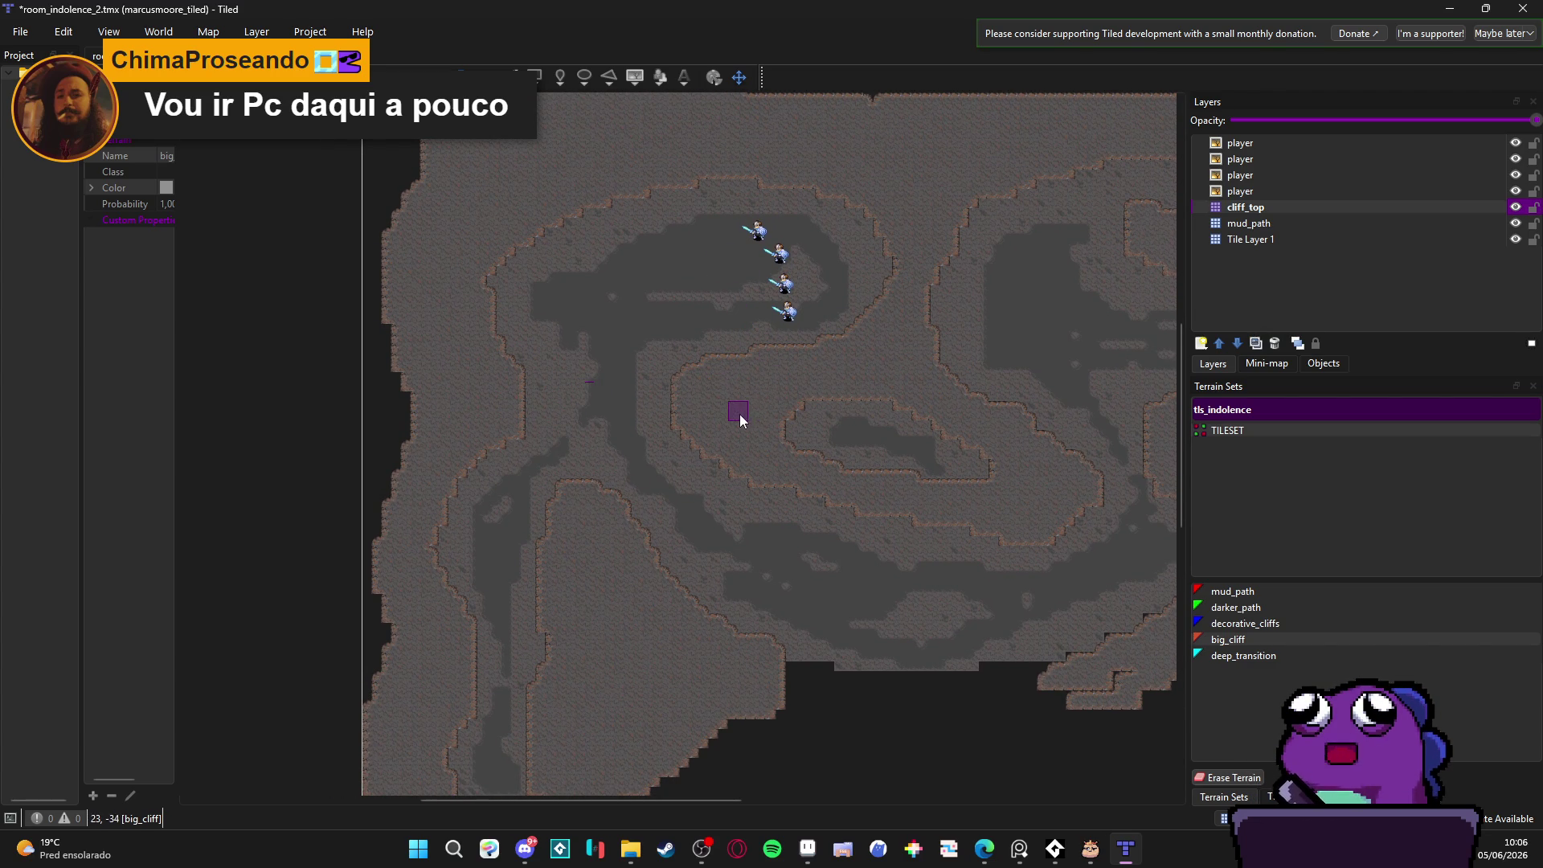
{"action": "scroll", "coordinate": [738, 413], "scroll_direction": "up", "scroll_amount": 1}
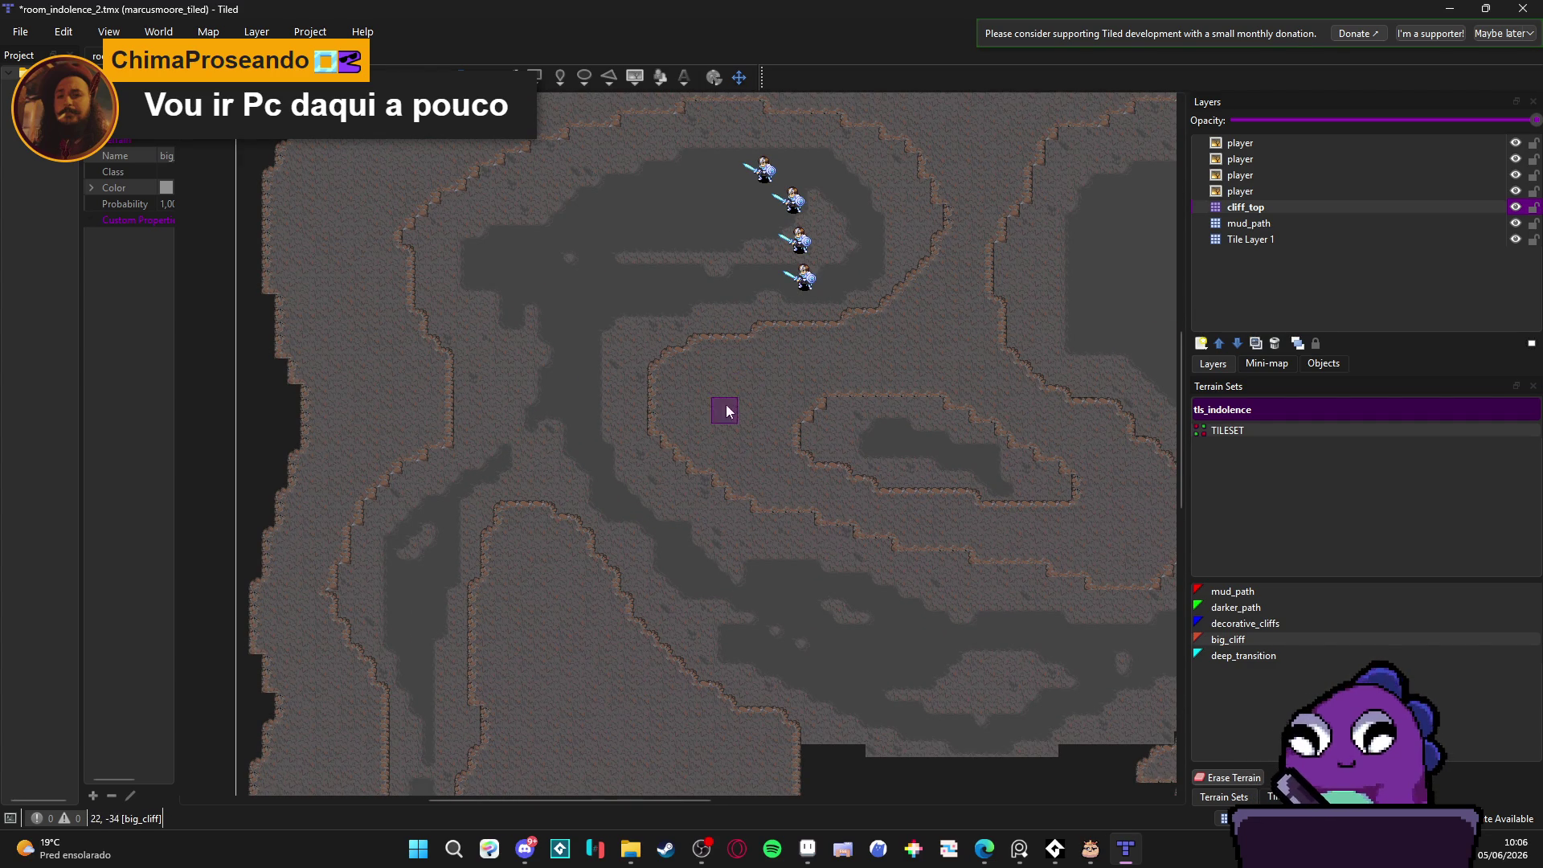
{"action": "scroll", "coordinate": [683, 333], "scroll_direction": "down", "scroll_amount": 1}
{"action": "scroll", "coordinate": [682, 334], "scroll_direction": "right", "scroll_amount": 1}
{"action": "scroll", "coordinate": [639, 539], "scroll_direction": "down", "scroll_amount": 1}
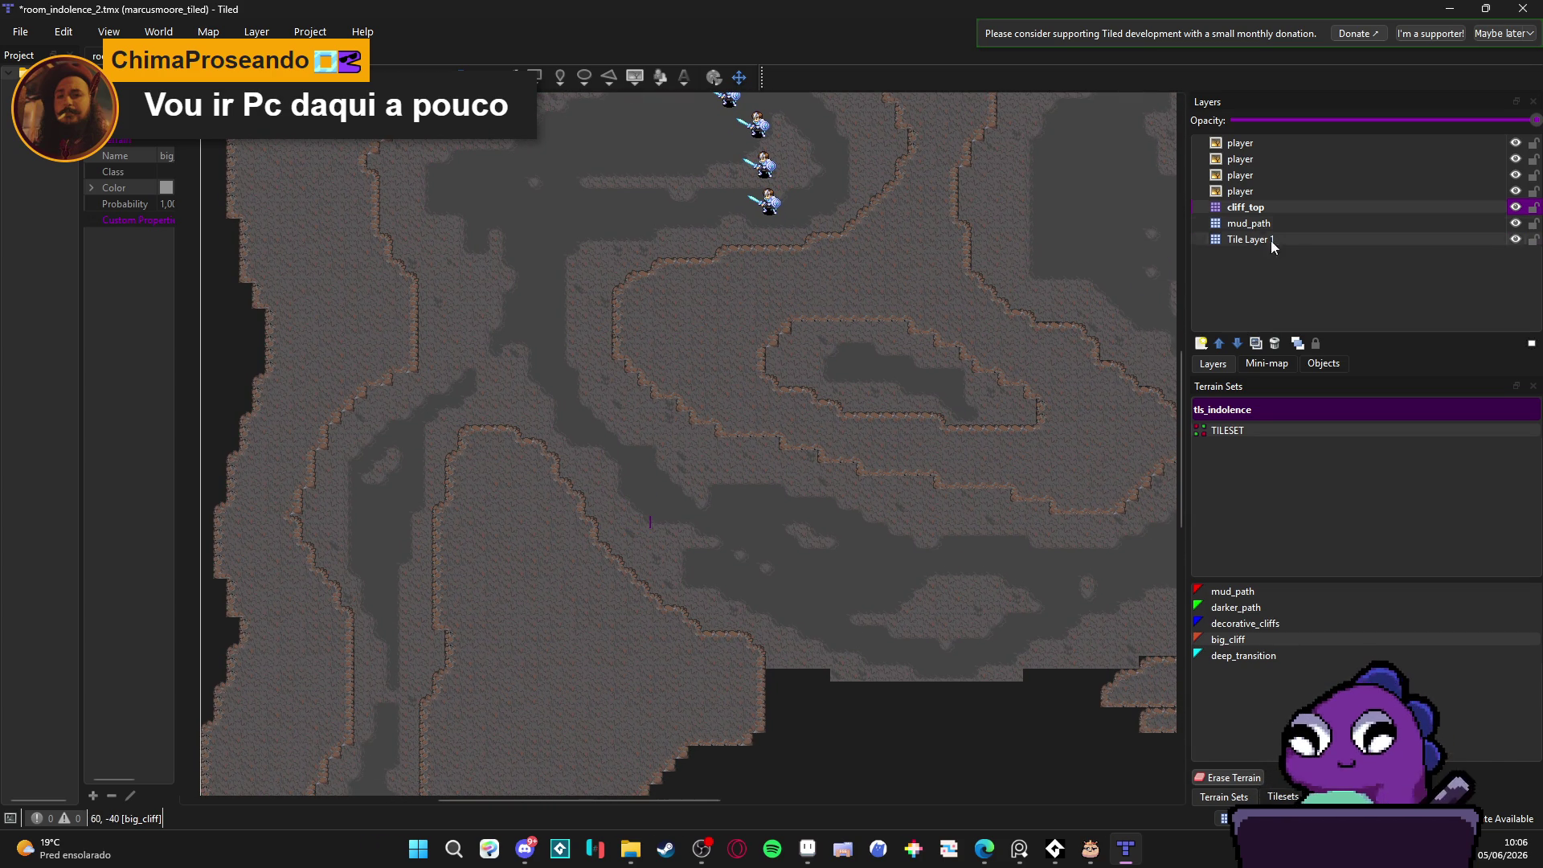
{"action": "left_click", "coordinate": [265, 55]}
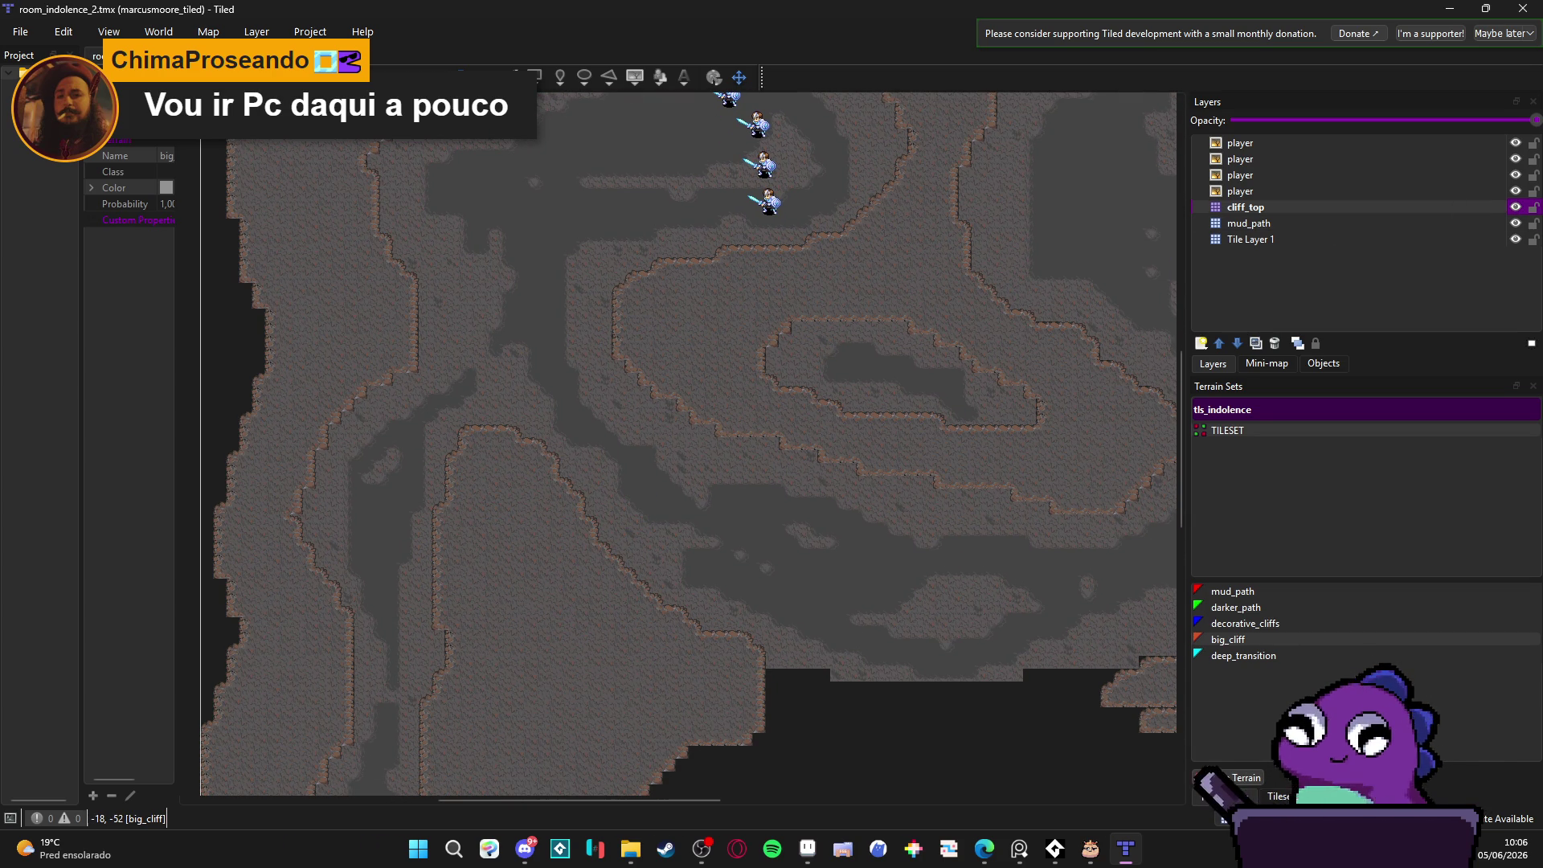
Step: Select the cliff_7 layer in room_indolence and toggle its visibility to study the cliff walls
{"action": "scroll", "coordinate": [1315, 249], "scroll_direction": "up", "scroll_amount": 7}
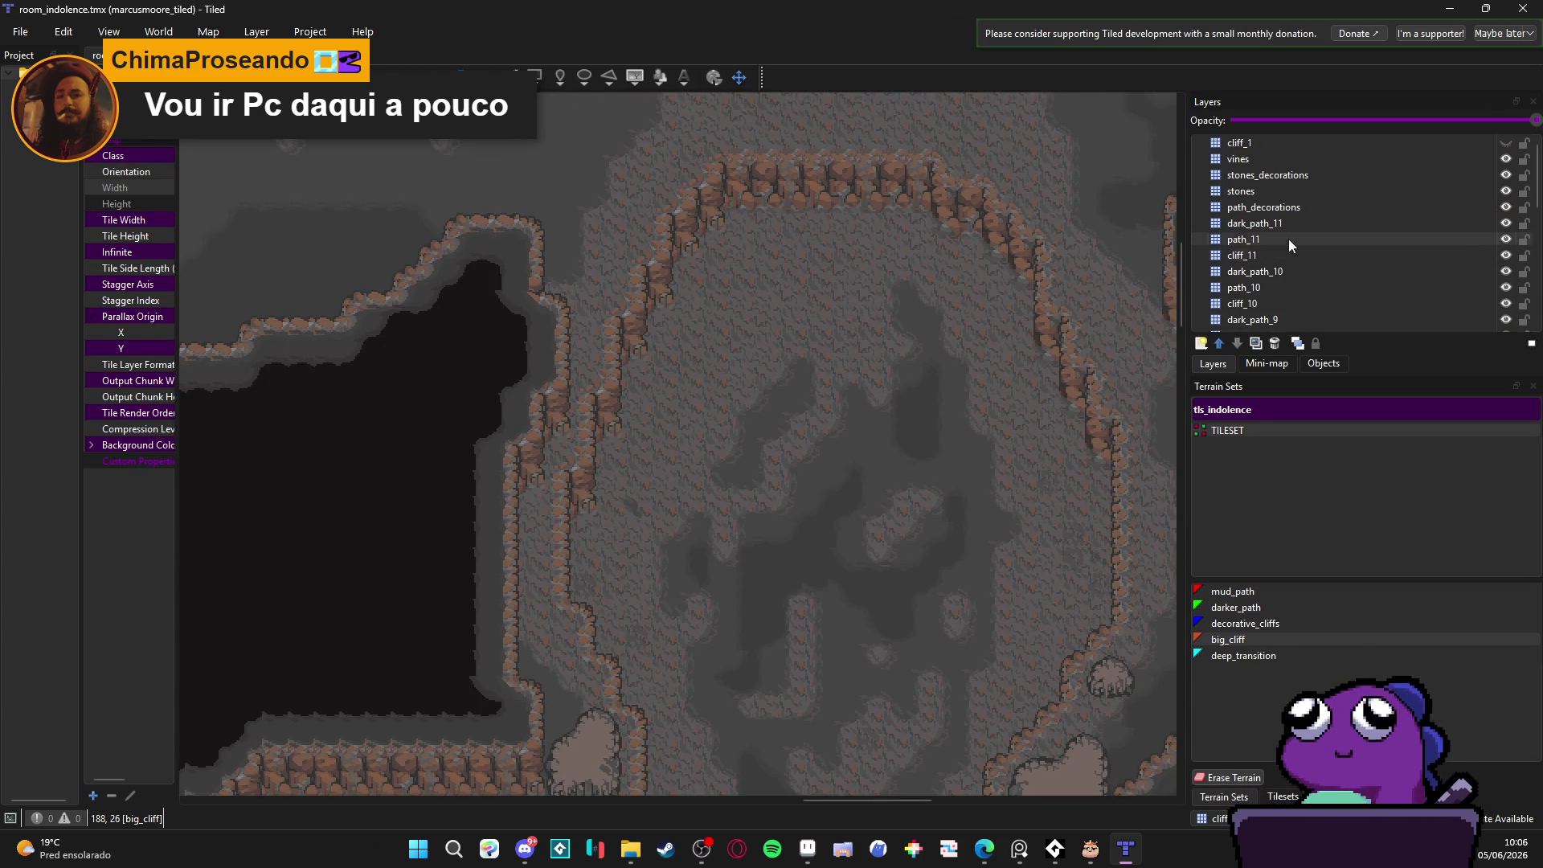
{"action": "scroll", "coordinate": [1293, 207], "scroll_direction": "down", "scroll_amount": 7}
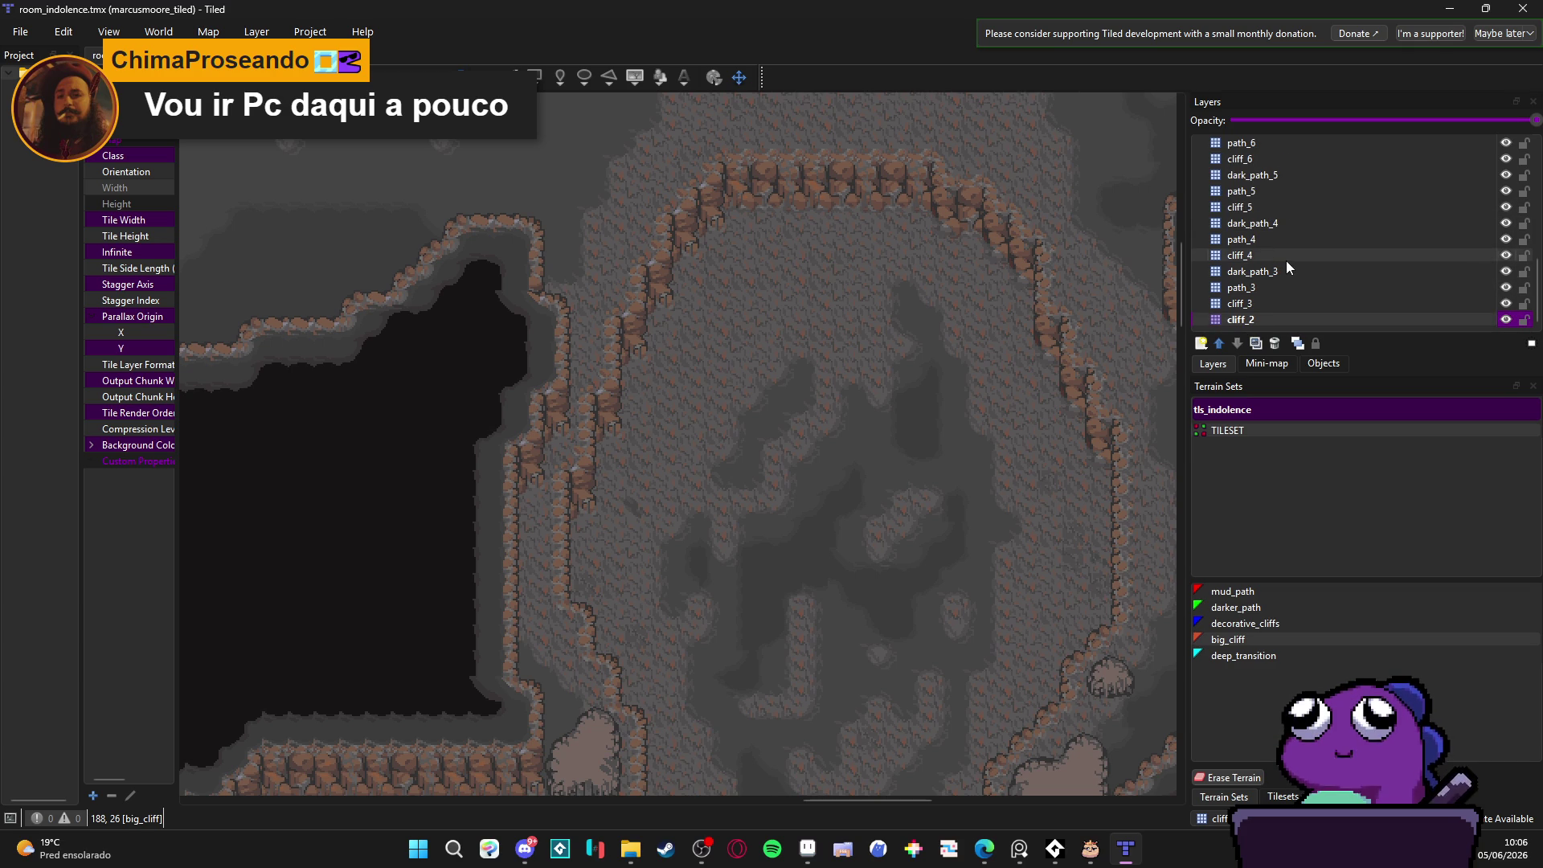
{"action": "scroll", "coordinate": [1286, 259], "scroll_direction": "up", "scroll_amount": 3}
{"action": "left_click", "coordinate": [1331, 260]}
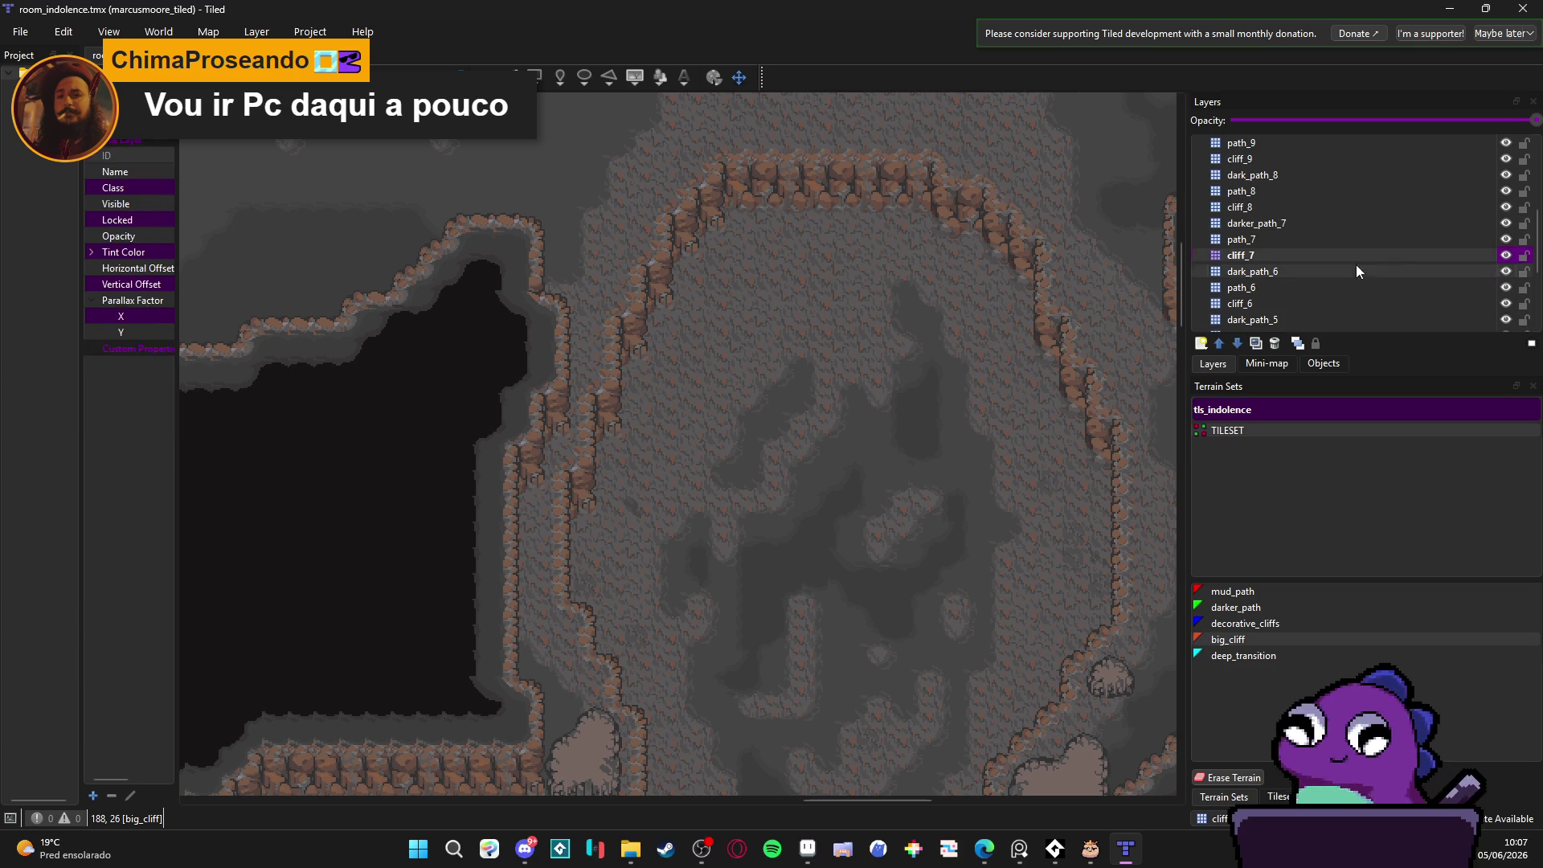
{"action": "scroll", "coordinate": [649, 303], "scroll_direction": "down", "scroll_amount": 5}
{"action": "mouse_move", "coordinate": [649, 303]}
{"action": "left_mouse_down"}
{"action": "mouse_move", "coordinate": [579, 366]}
{"action": "mouse_move", "coordinate": [888, 314]}
{"action": "left_mouse_up"}
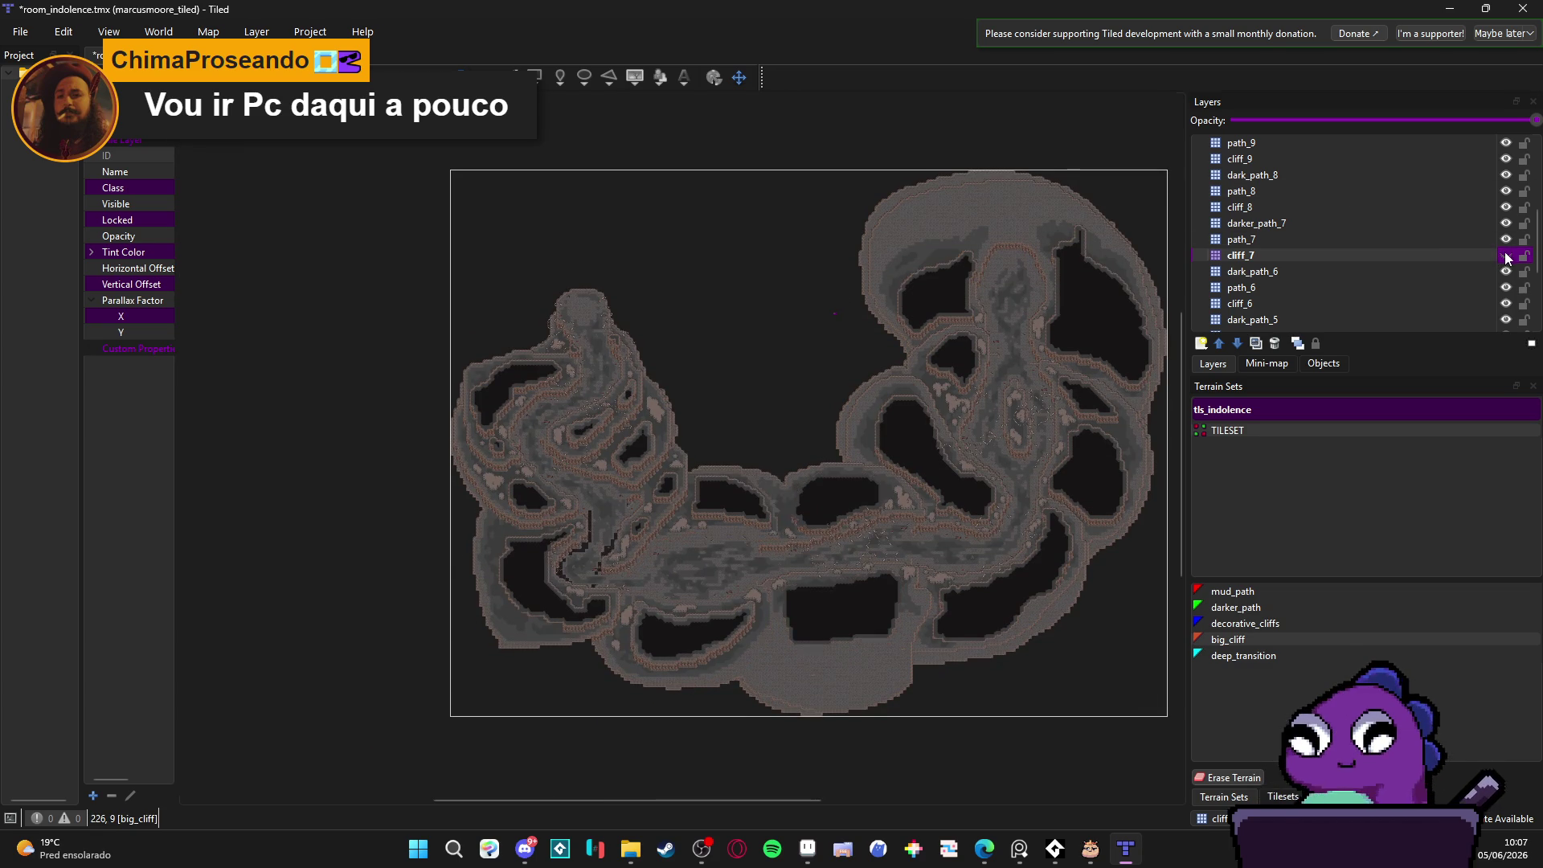
{"action": "key", "text": "ctrl+equal"}
{"action": "key", "text": "ctrl+equal"}
{"action": "key", "text": "ctrl+equal"}
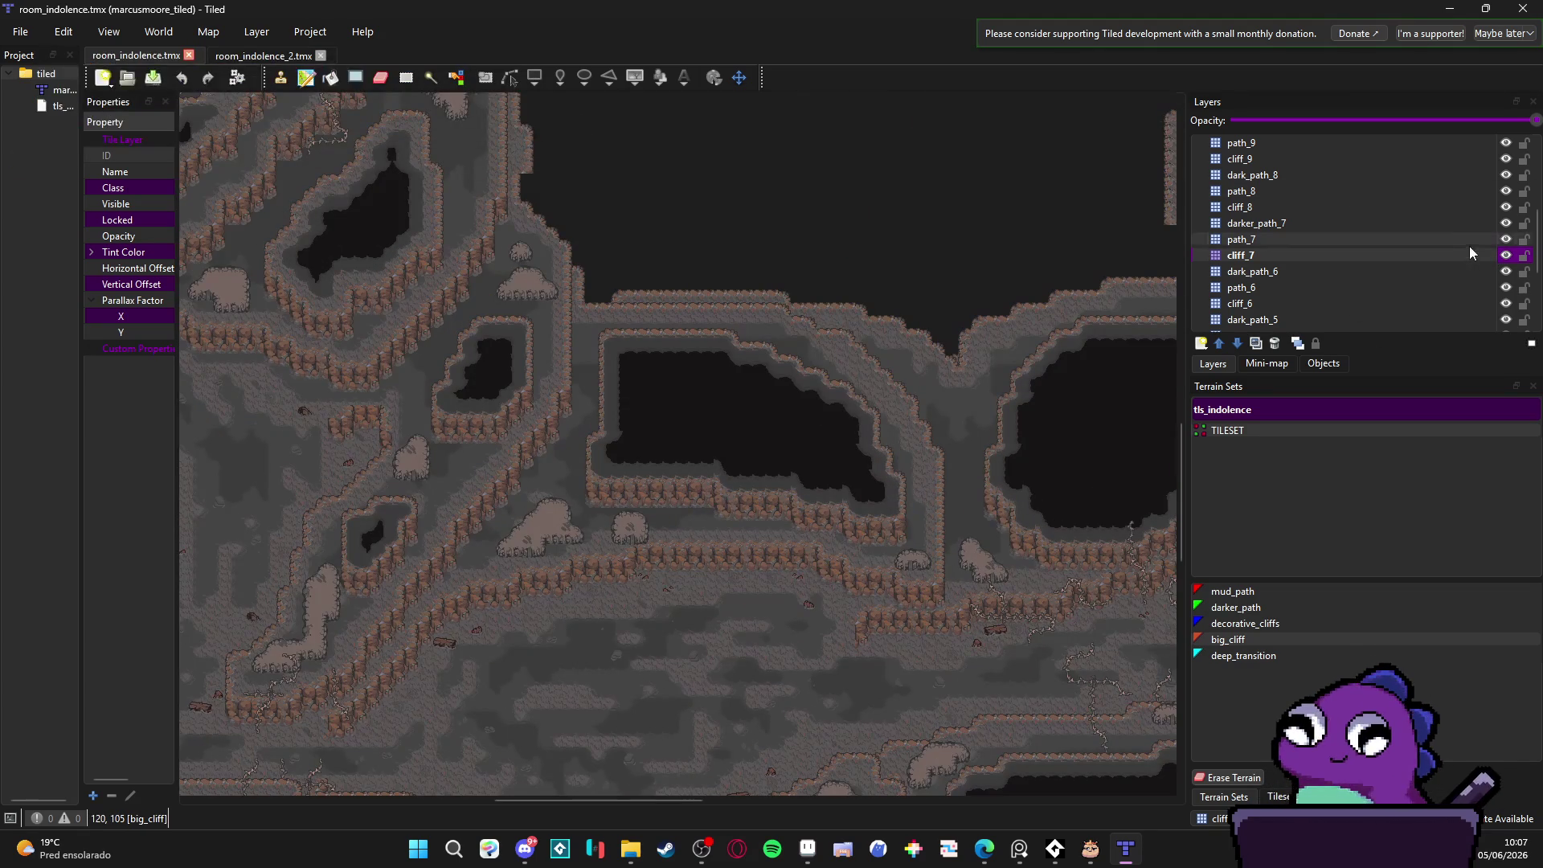
{"action": "left_click", "coordinate": [1505, 256]}
{"action": "left_click", "coordinate": [1507, 256]}
{"action": "left_click", "coordinate": [1508, 257]}
{"action": "left_click", "coordinate": [1508, 257]}
Step: Hide cliff_7, return to room_indolence_2 and rename cliff_top to 'cliff_1'
{"action": "left_click", "coordinate": [1510, 259]}
{"action": "left_click", "coordinate": [293, 54]}
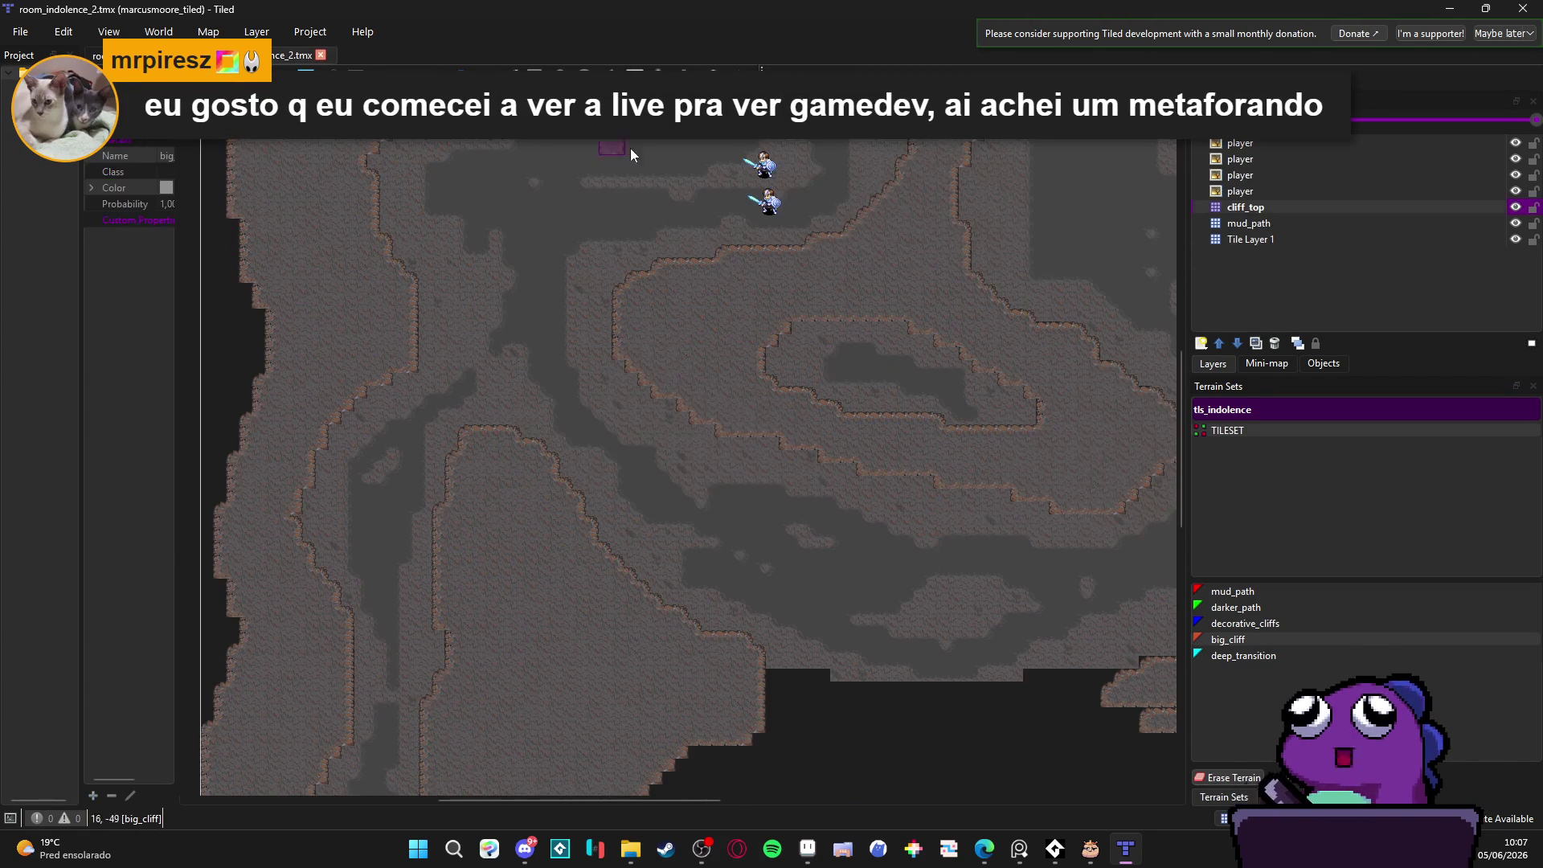
{"action": "double_click", "coordinate": [1351, 201]}
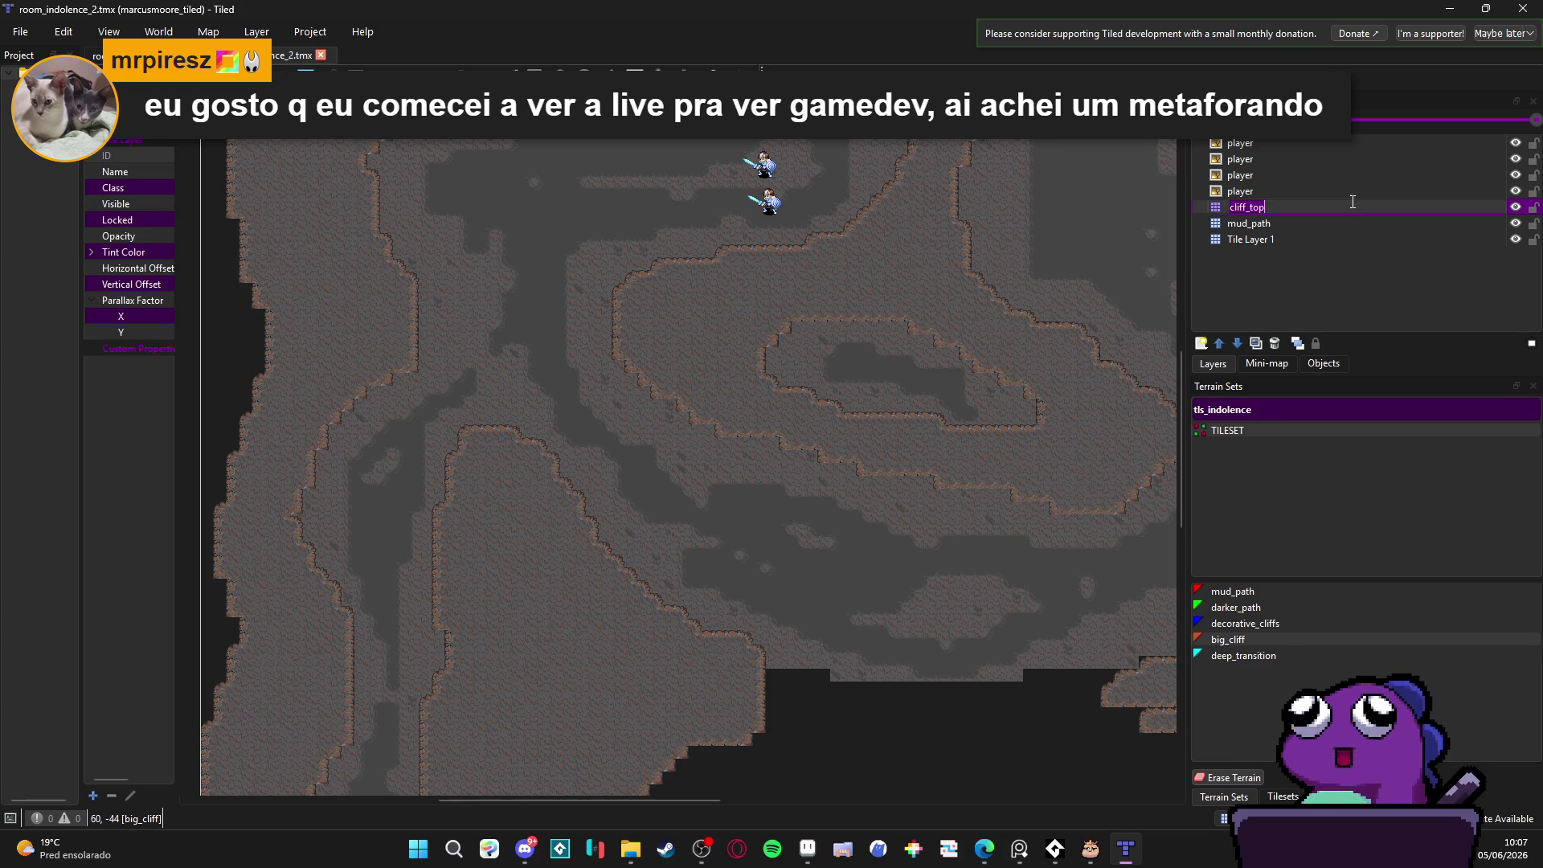
{"action": "type", "text": "cliff_1"}
{"action": "key", "text": "Return"}
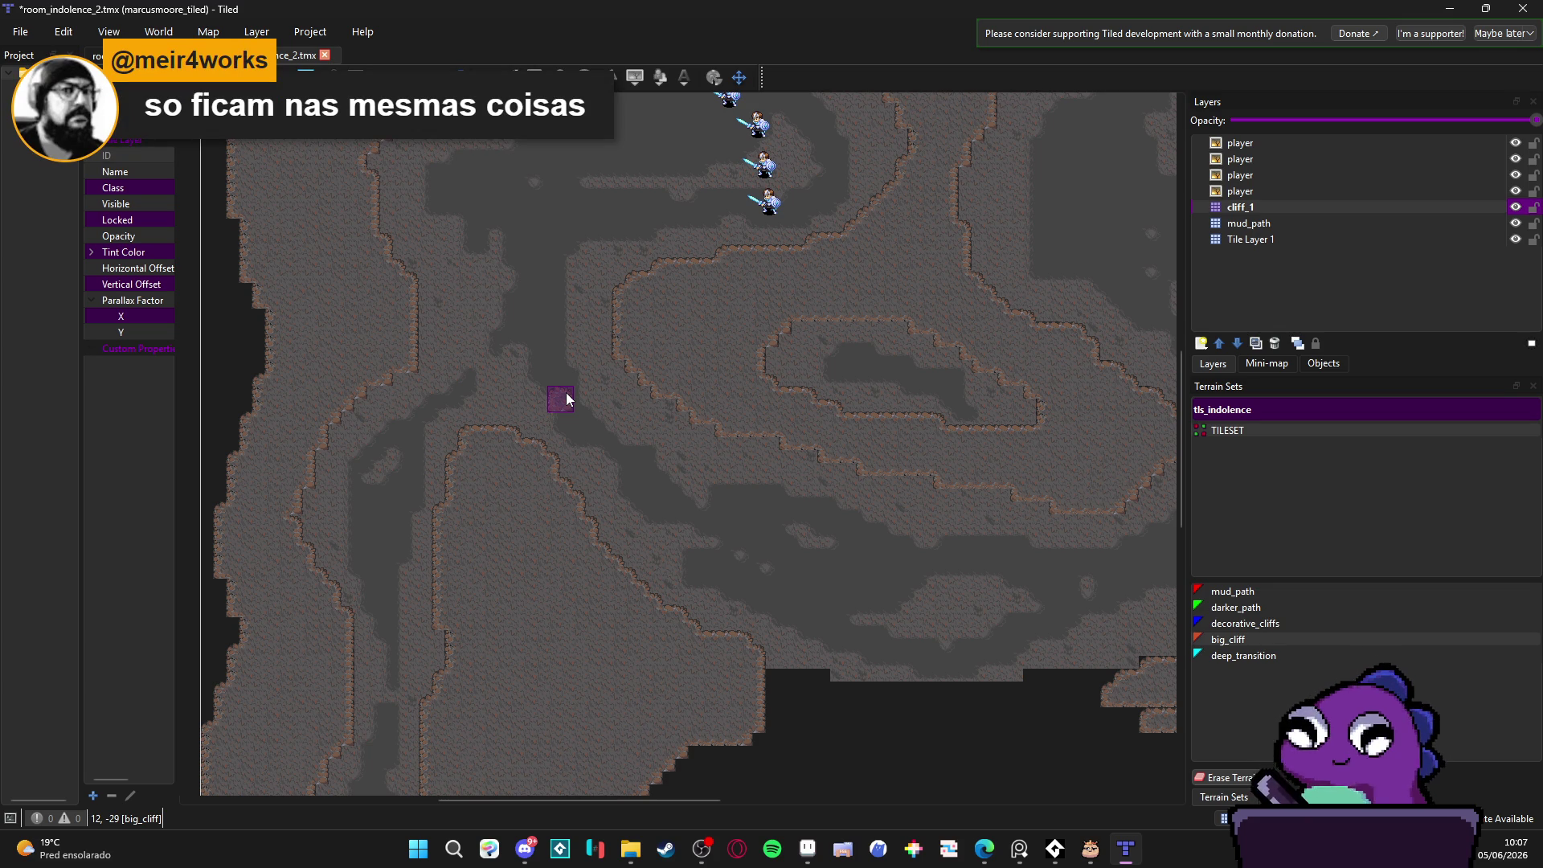
Step: Erase the terrain under the inner loop ledge, then switch away to the chat app
{"action": "scroll", "coordinate": [920, 379], "scroll_direction": "down", "scroll_amount": 2}
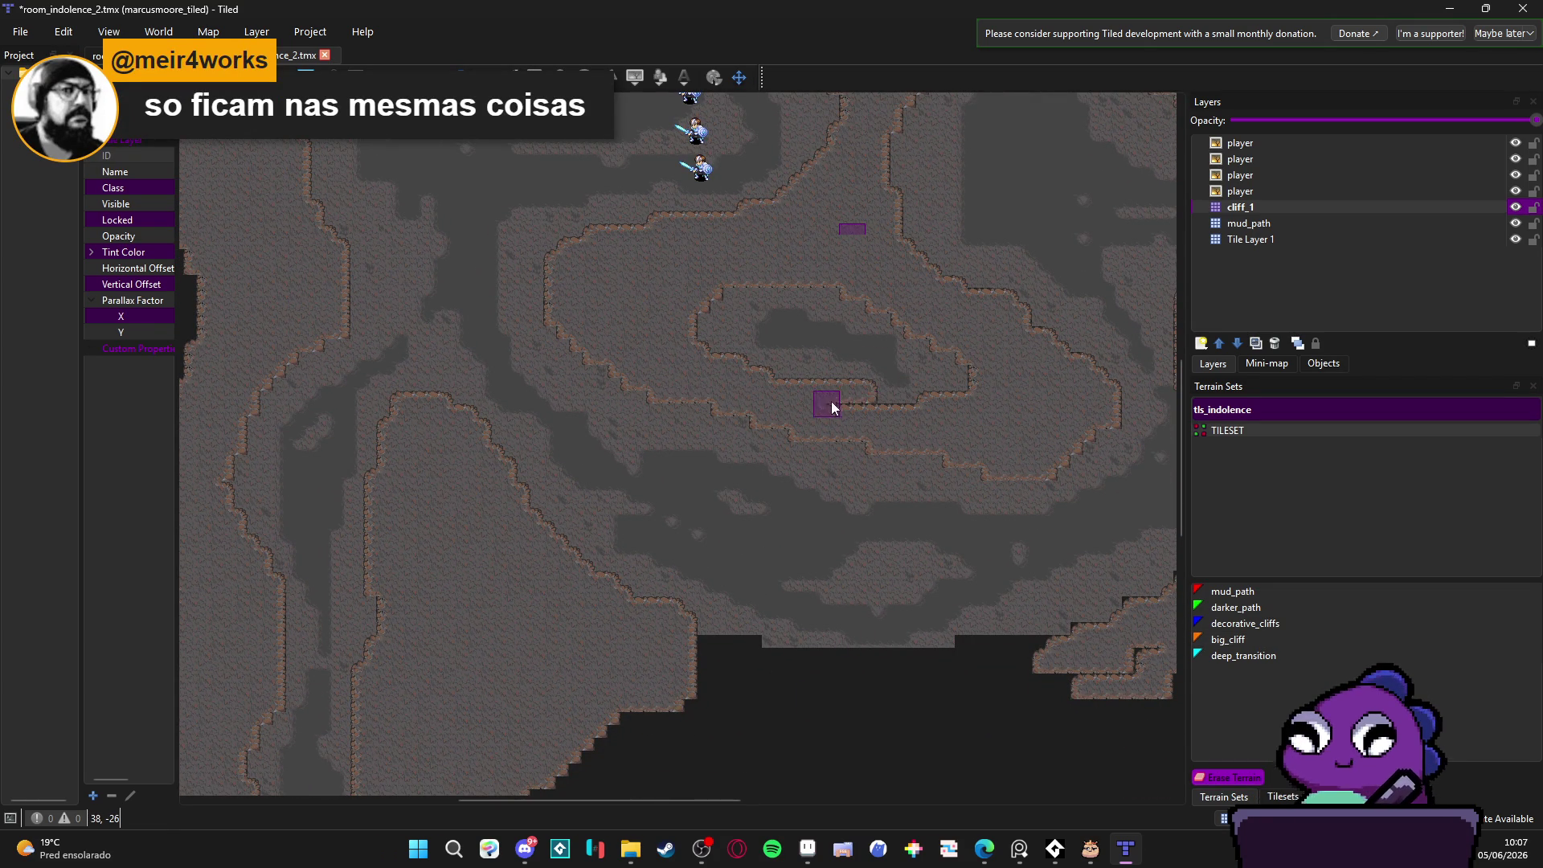
{"action": "mouse_move", "coordinate": [751, 396]}
{"action": "left_mouse_down"}
{"action": "mouse_move", "coordinate": [892, 420]}
{"action": "mouse_move", "coordinate": [865, 388]}
{"action": "mouse_move", "coordinate": [787, 389]}
{"action": "left_mouse_up"}
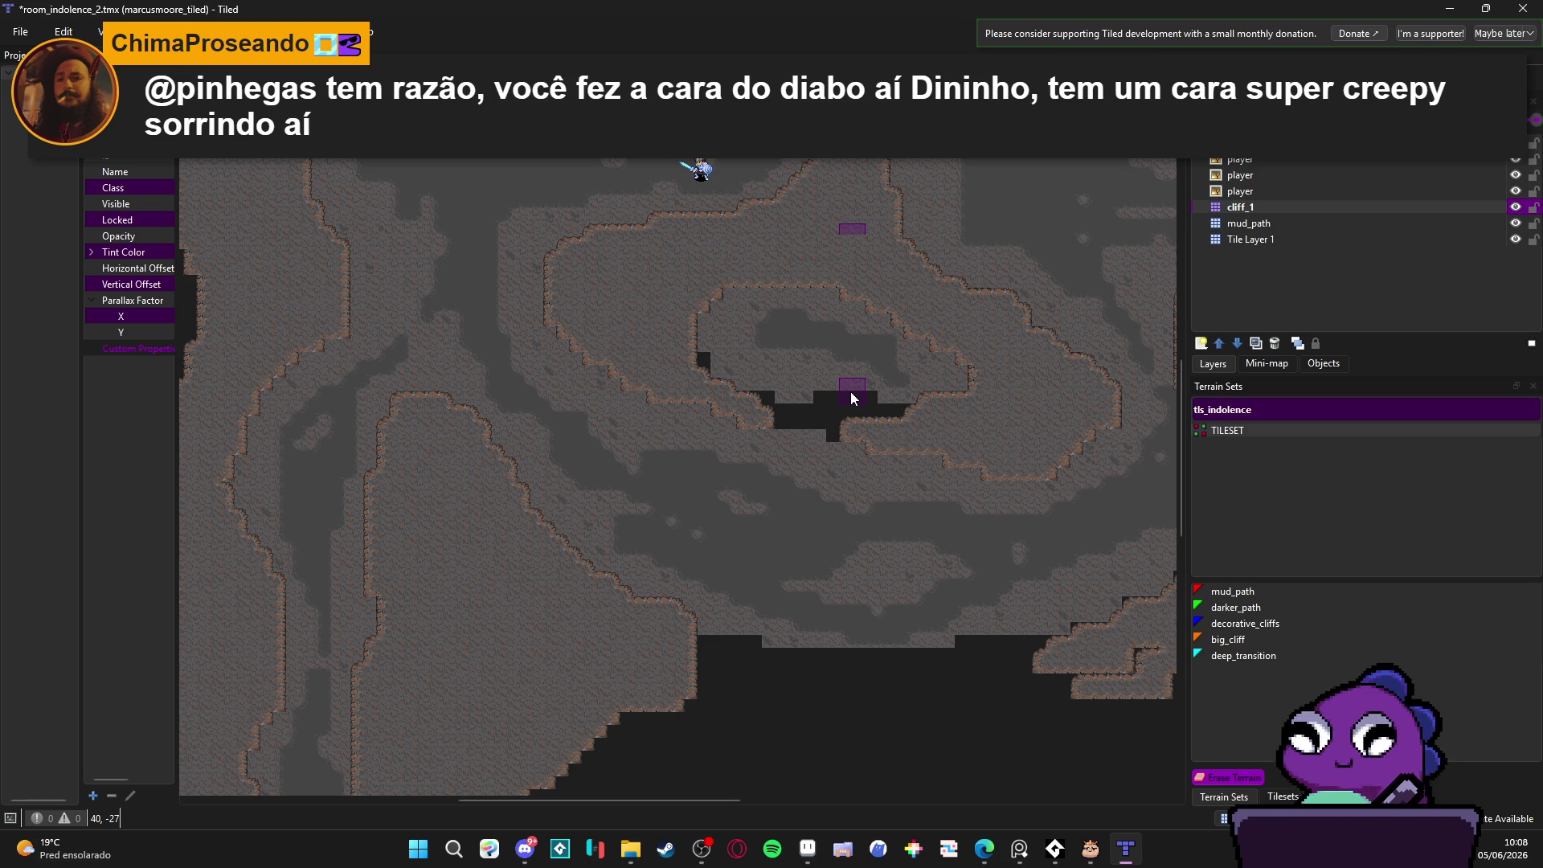
{"action": "key", "text": "alt+Tab"}
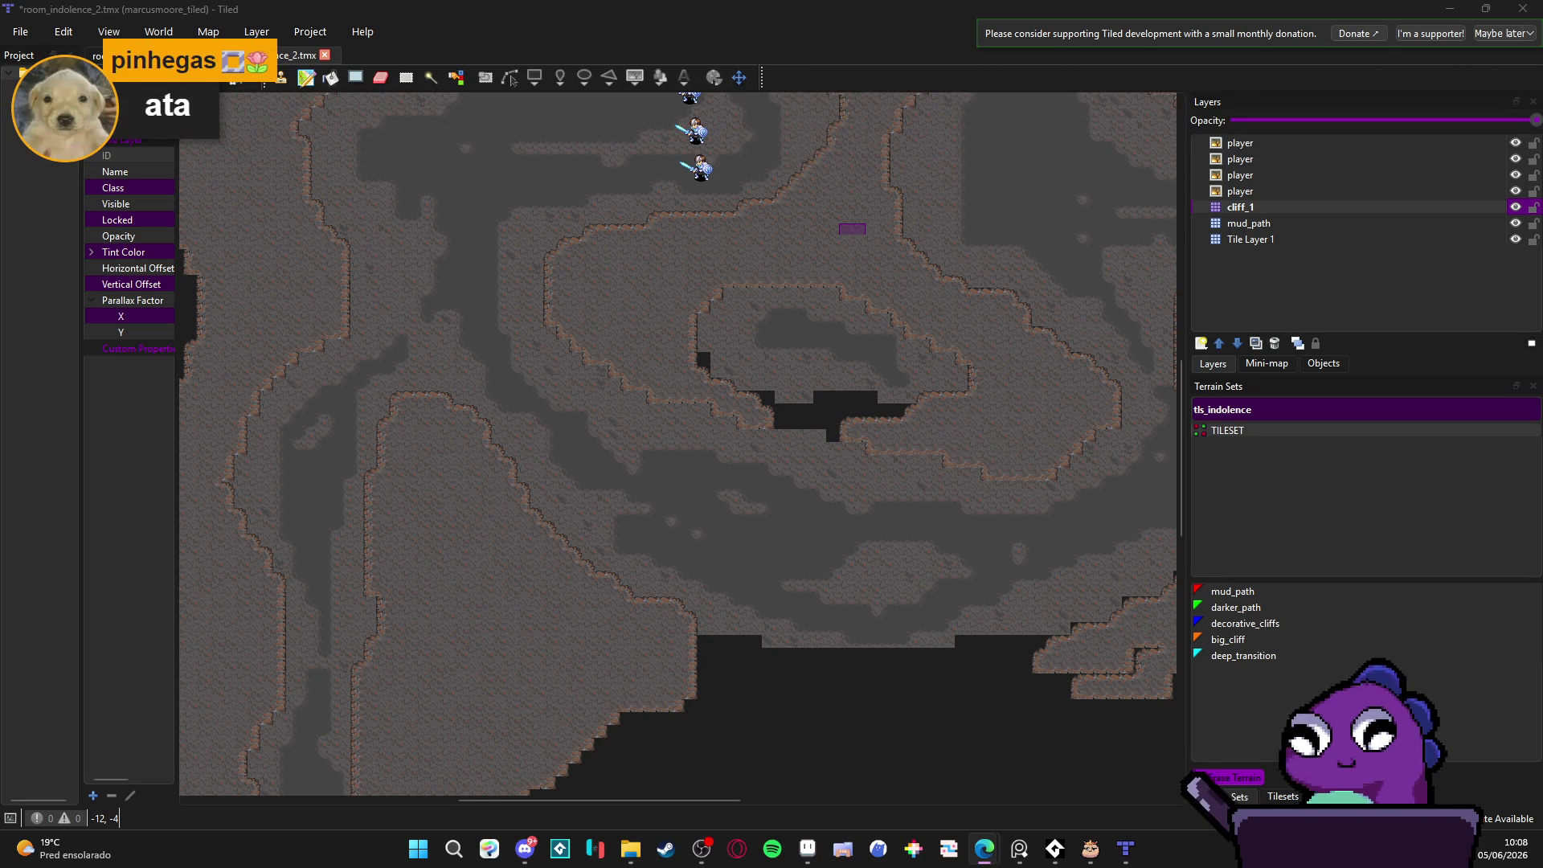
{"action": "scroll", "coordinate": [650, 408], "scroll_direction": "down", "scroll_amount": 2}
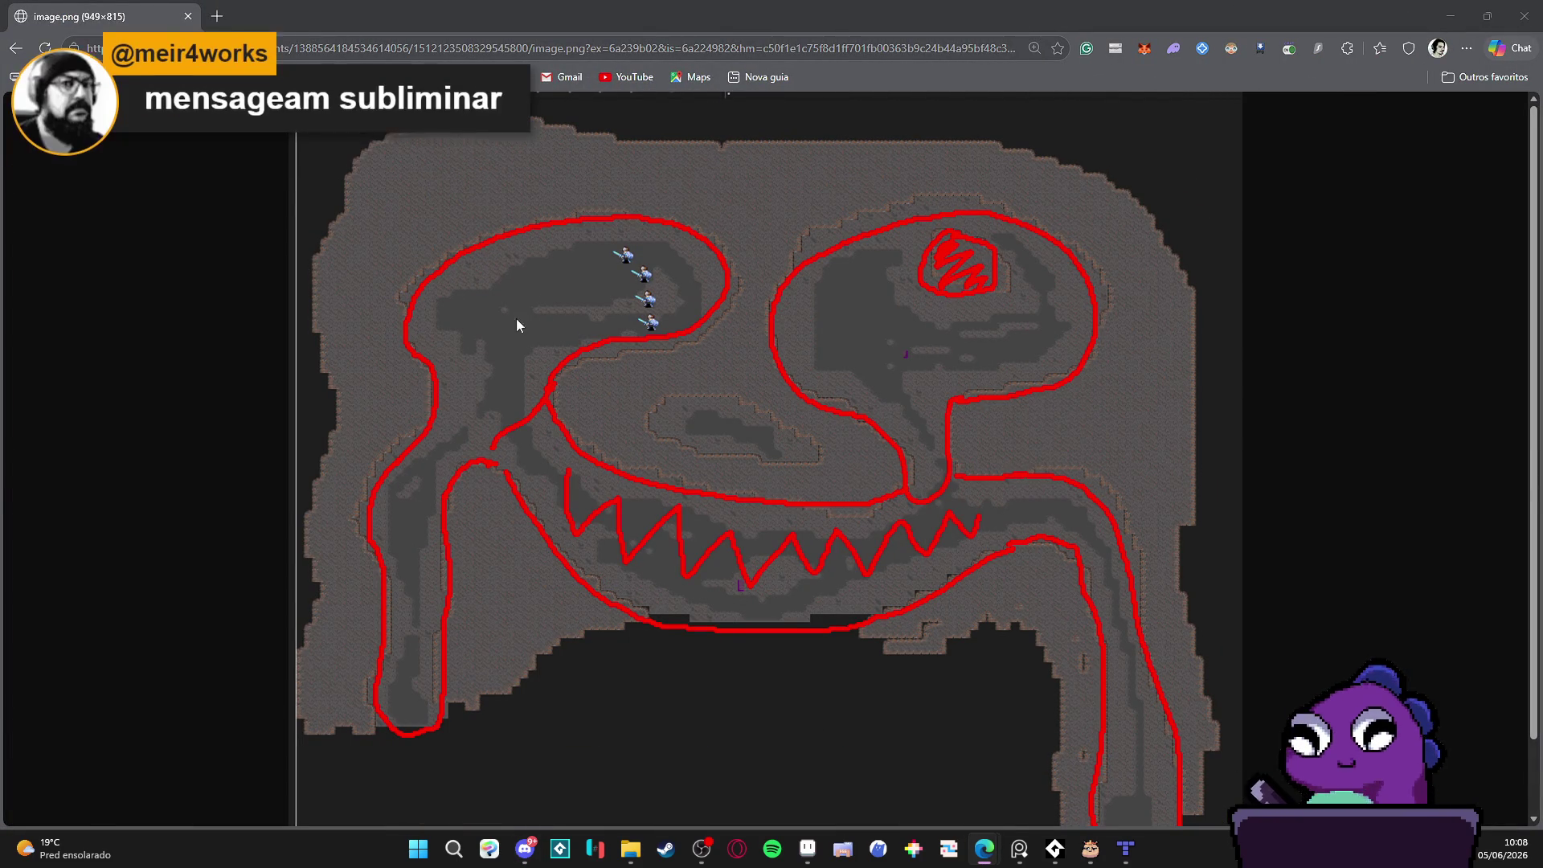
Step: Leave Edge and return to the room_indolence_2 map in Tiled
{"action": "key", "text": "alt+Tab"}
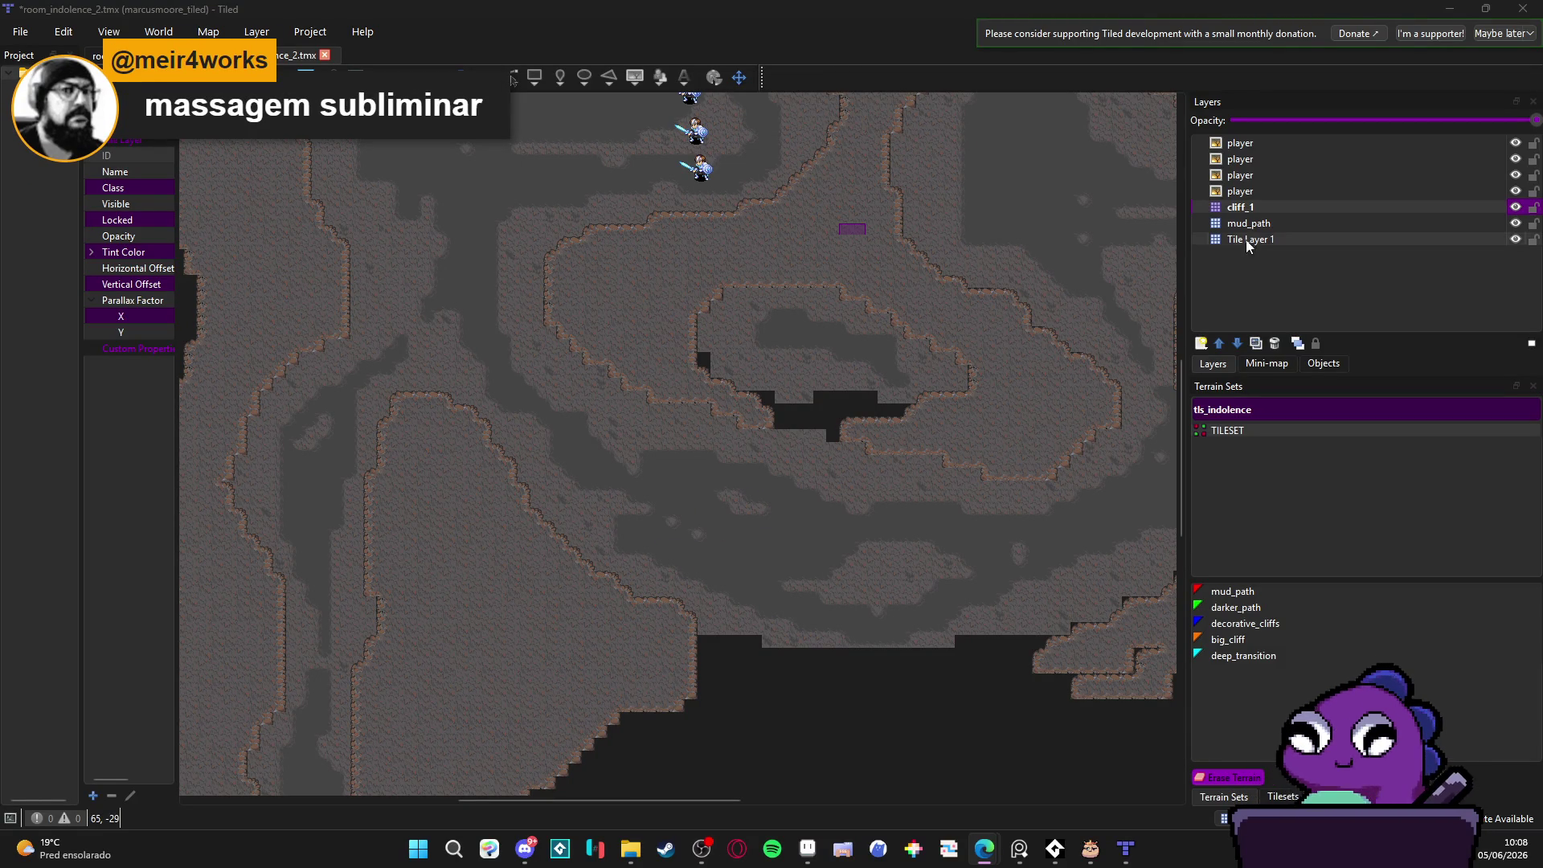
Step: From the tls_indolence tileset, stamp two-tall rock wall blocks under the ledge near the centre
{"action": "left_click", "coordinate": [1516, 222]}
{"action": "left_click", "coordinate": [1517, 223]}
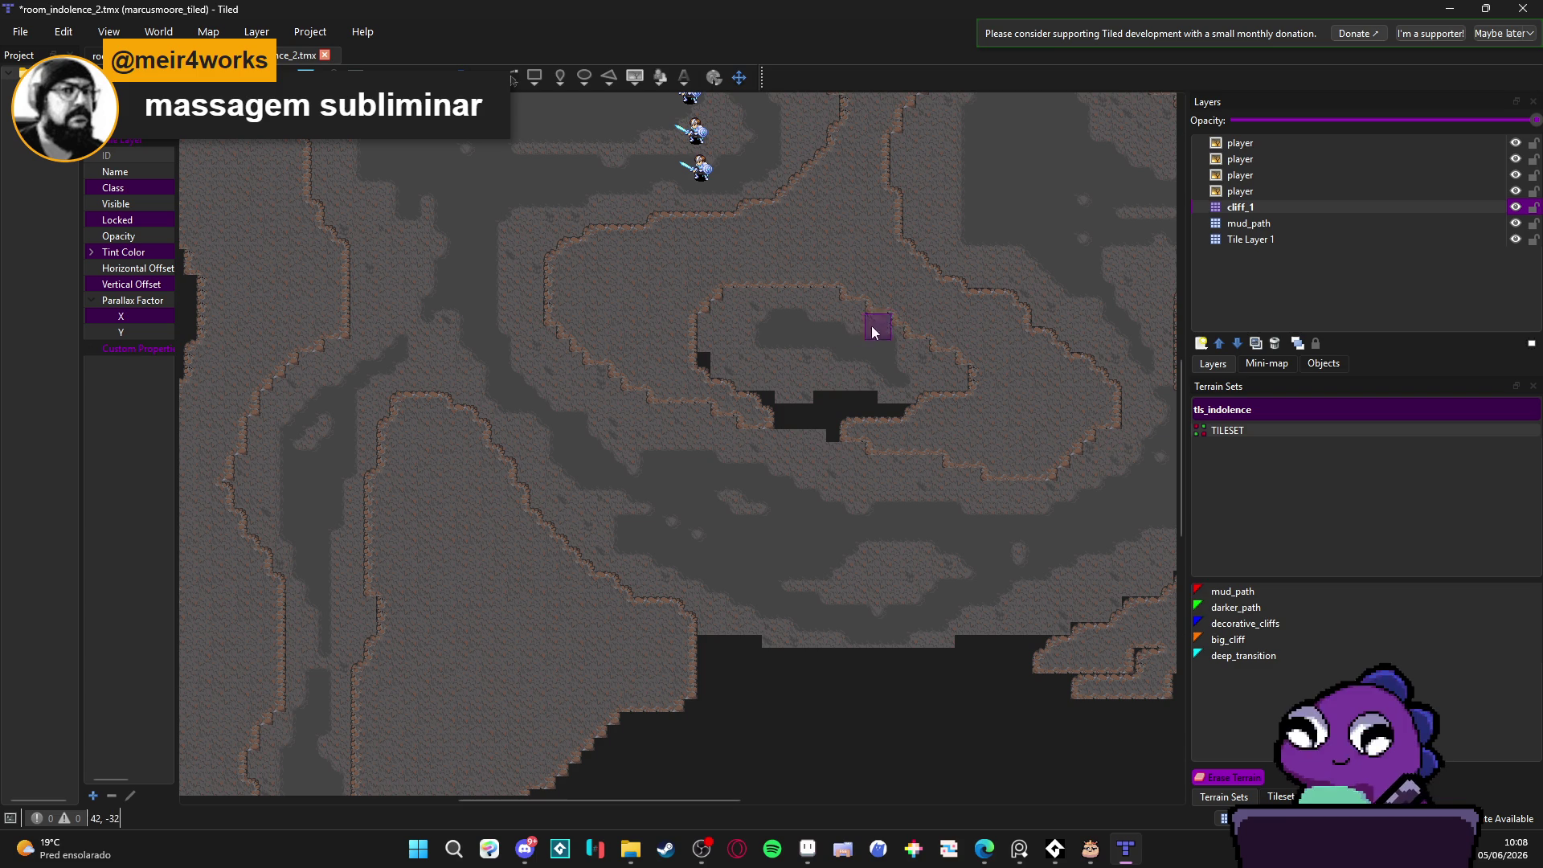
{"action": "left_click", "coordinate": [1283, 797]}
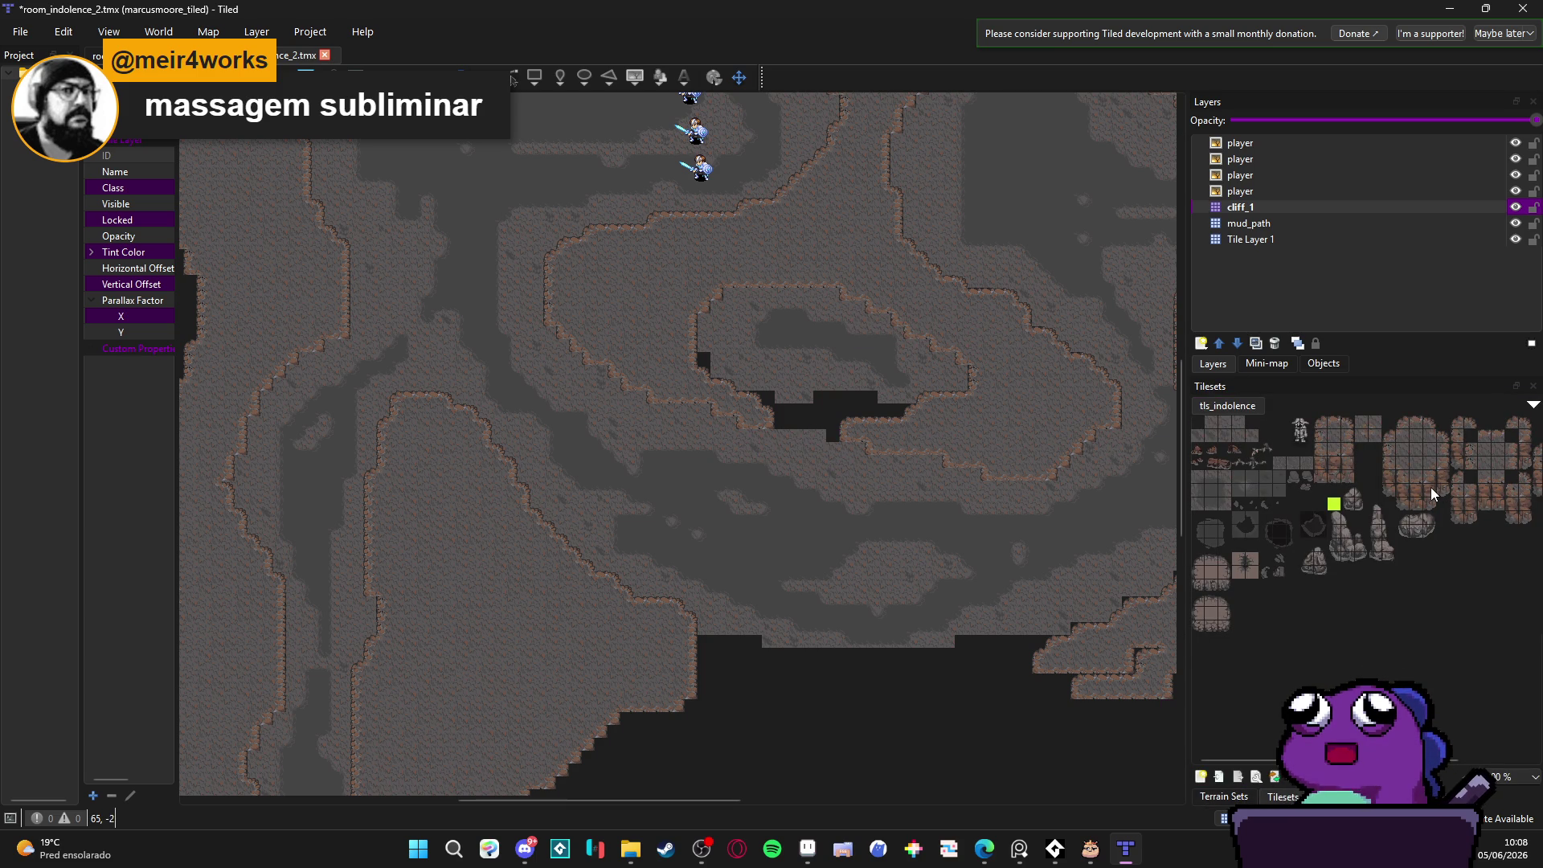
{"action": "left_click_drag", "start_coordinate": [1431, 486], "coordinate": [1431, 503]}
{"action": "scroll", "coordinate": [771, 447], "scroll_direction": "up", "scroll_amount": 2}
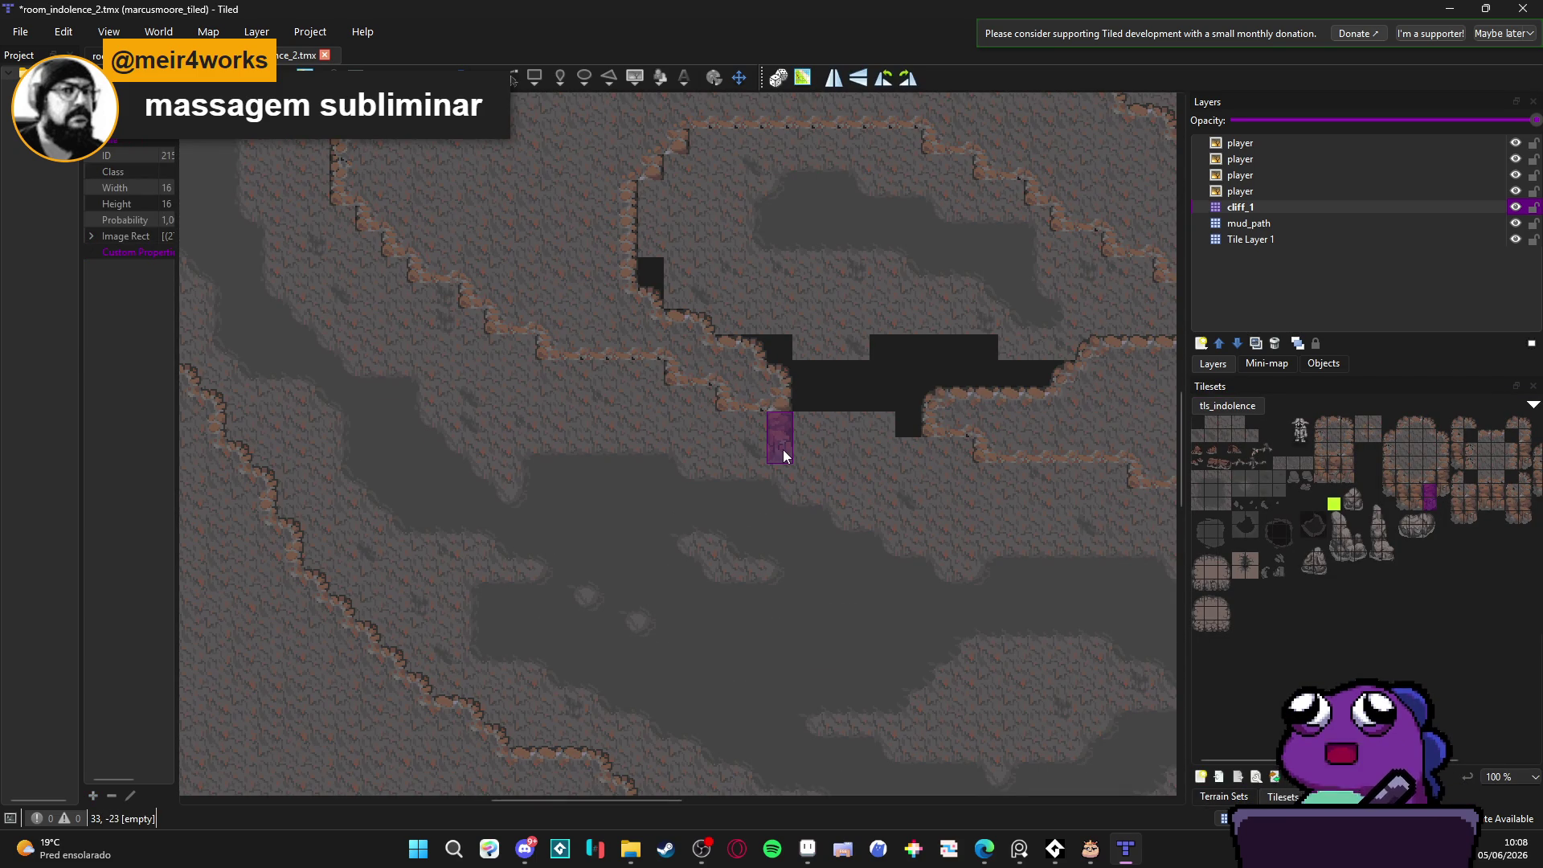
{"action": "left_click", "coordinate": [782, 456]}
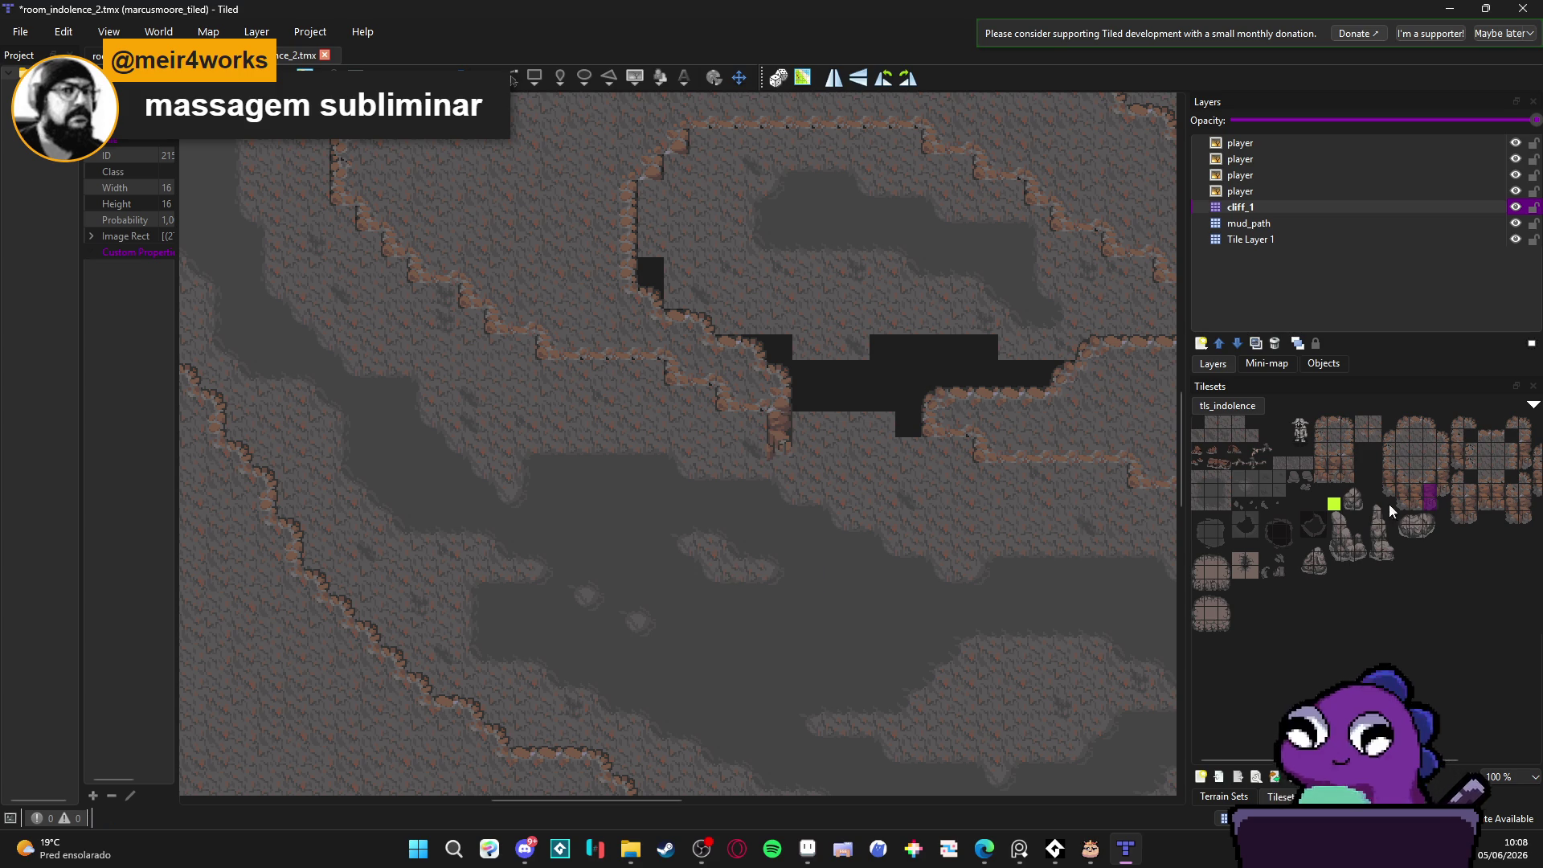
{"action": "left_click_drag", "start_coordinate": [1406, 483], "coordinate": [1410, 499]}
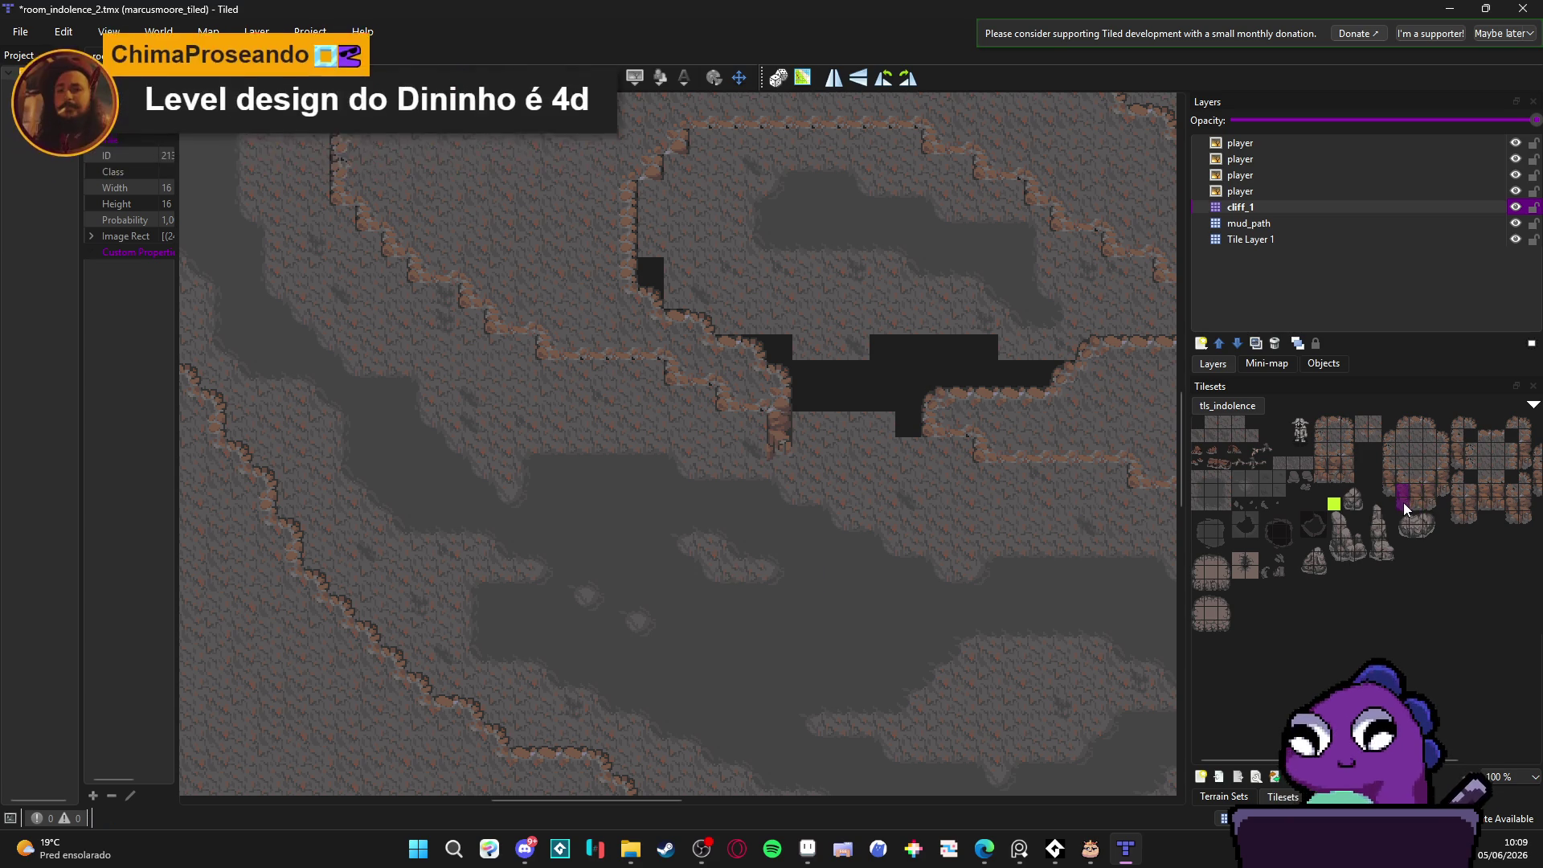
{"action": "left_click", "coordinate": [726, 437]}
{"action": "left_click", "coordinate": [1411, 506]}
{"action": "left_click", "coordinate": [747, 449]}
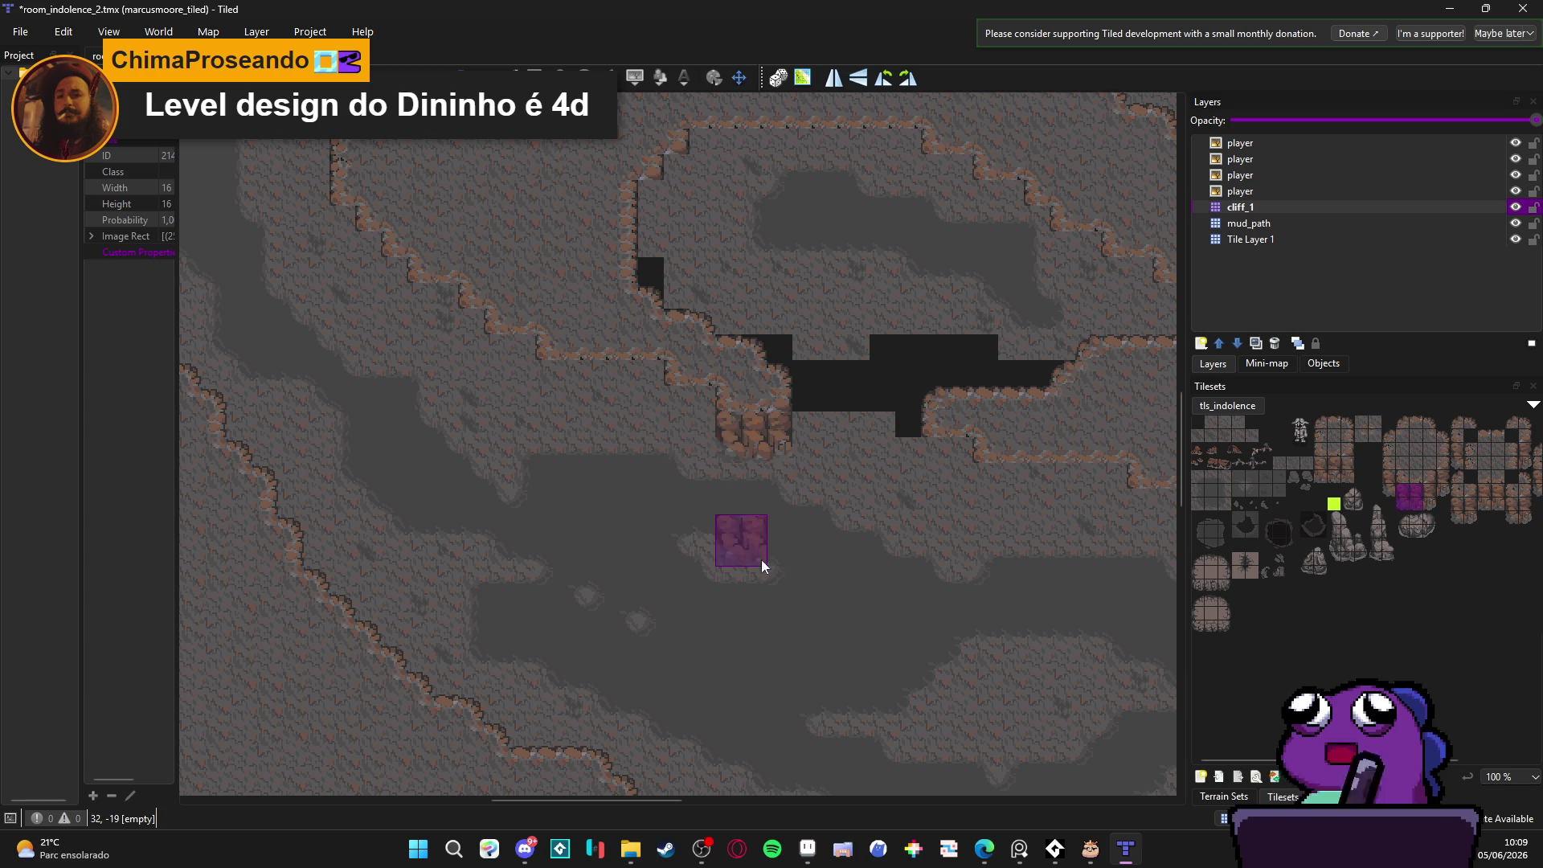
{"action": "left_click_drag", "start_coordinate": [721, 542], "coordinate": [740, 548]}
Step: Add more 1x2 rock wall stamps under the ledge and a single wall column on the central ledge
{"action": "left_click_drag", "start_coordinate": [1404, 487], "coordinate": [1403, 502]}
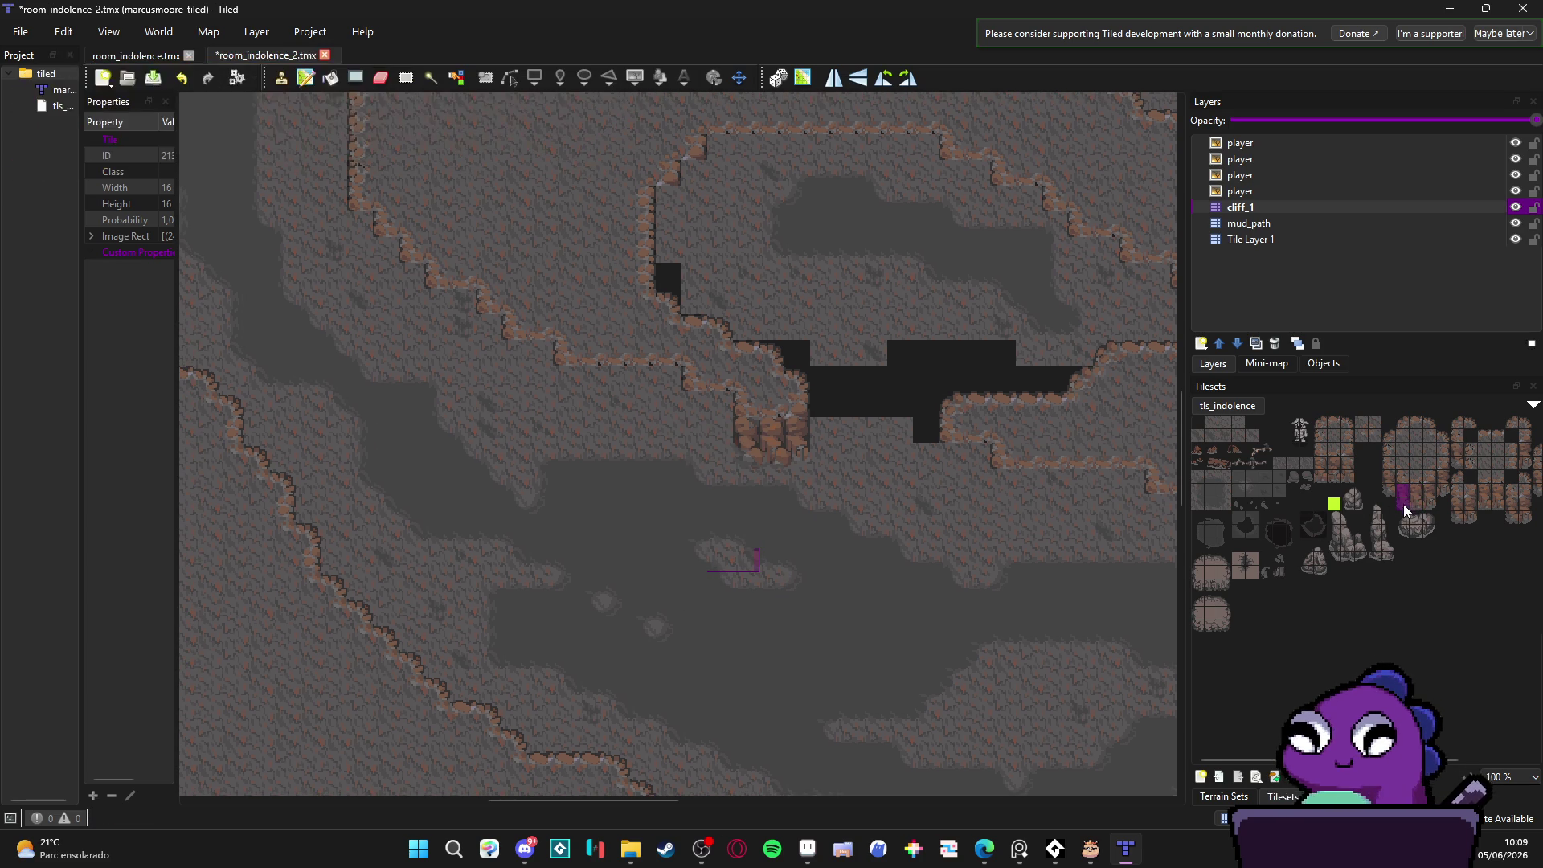
{"action": "left_click_drag", "start_coordinate": [676, 468], "coordinate": [682, 480]}
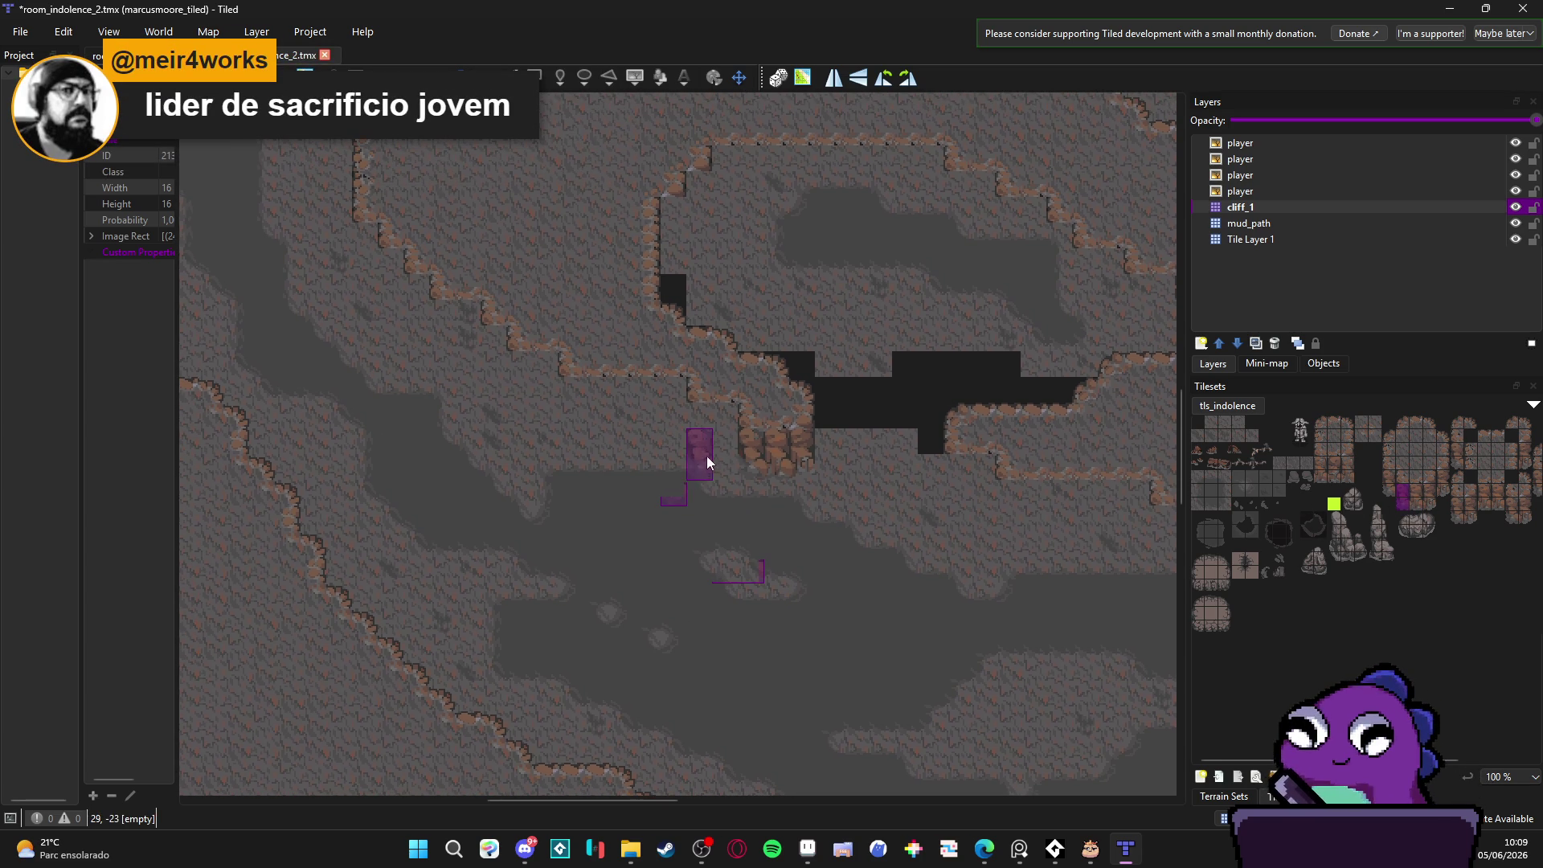
{"action": "left_click", "coordinate": [699, 428]}
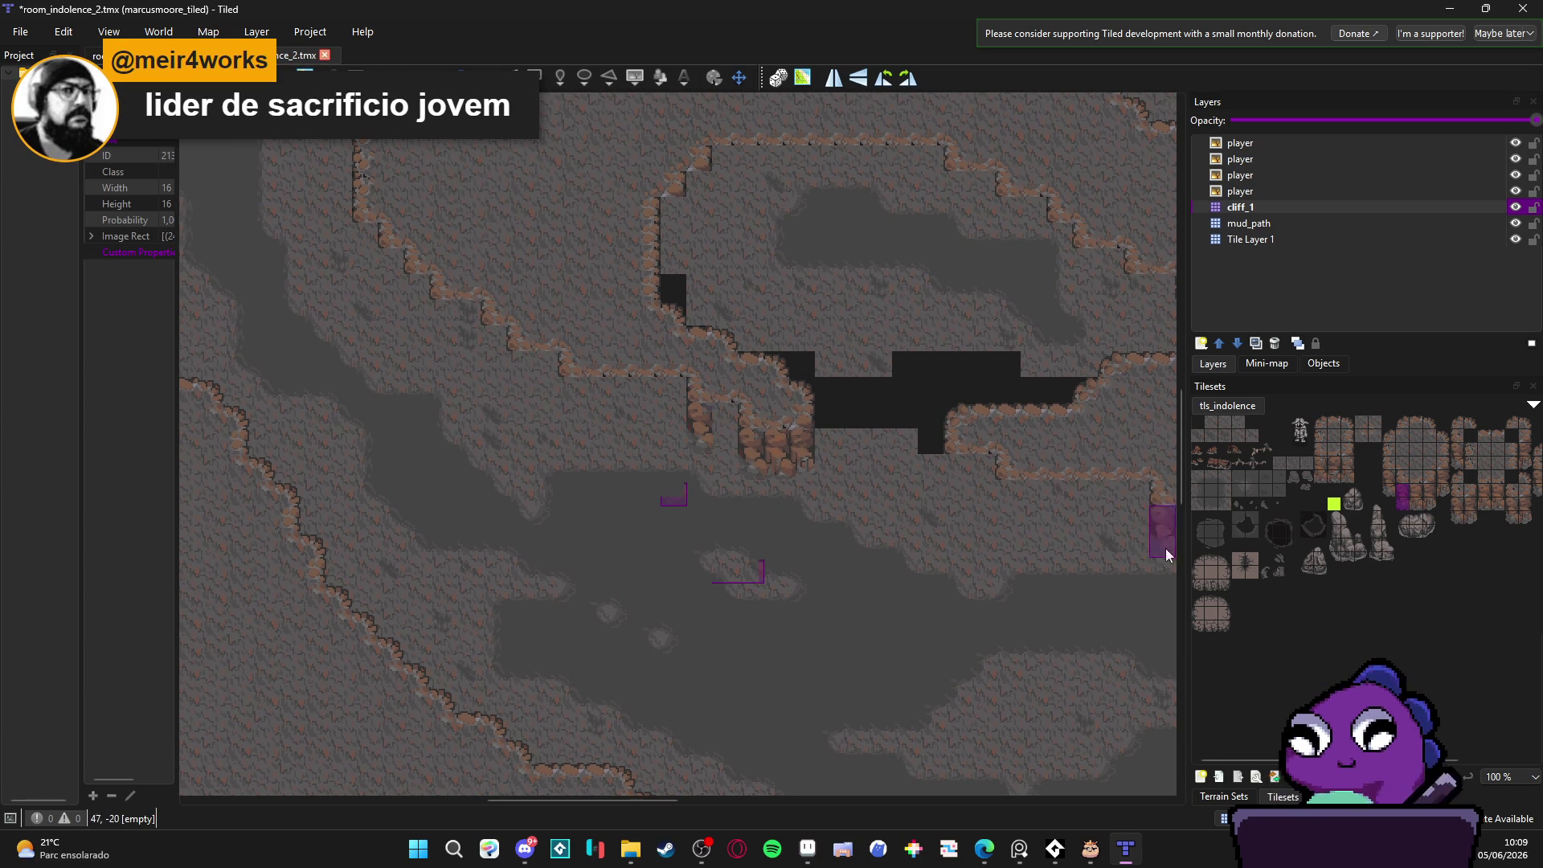
{"action": "left_click_drag", "start_coordinate": [1419, 490], "coordinate": [1418, 506]}
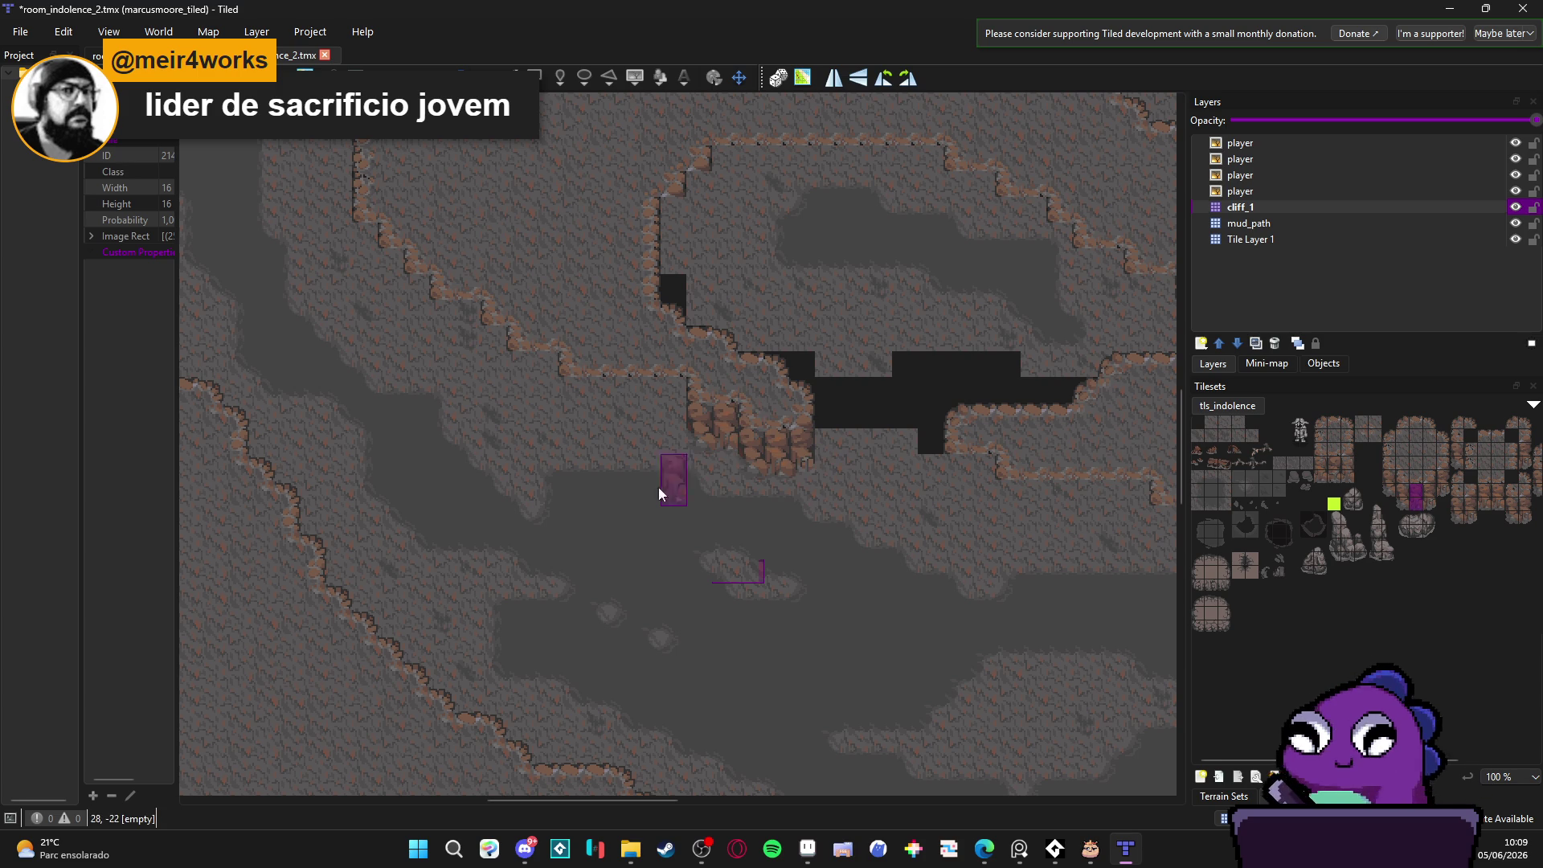
{"action": "scroll", "coordinate": [754, 506], "scroll_direction": "up", "scroll_amount": 1}
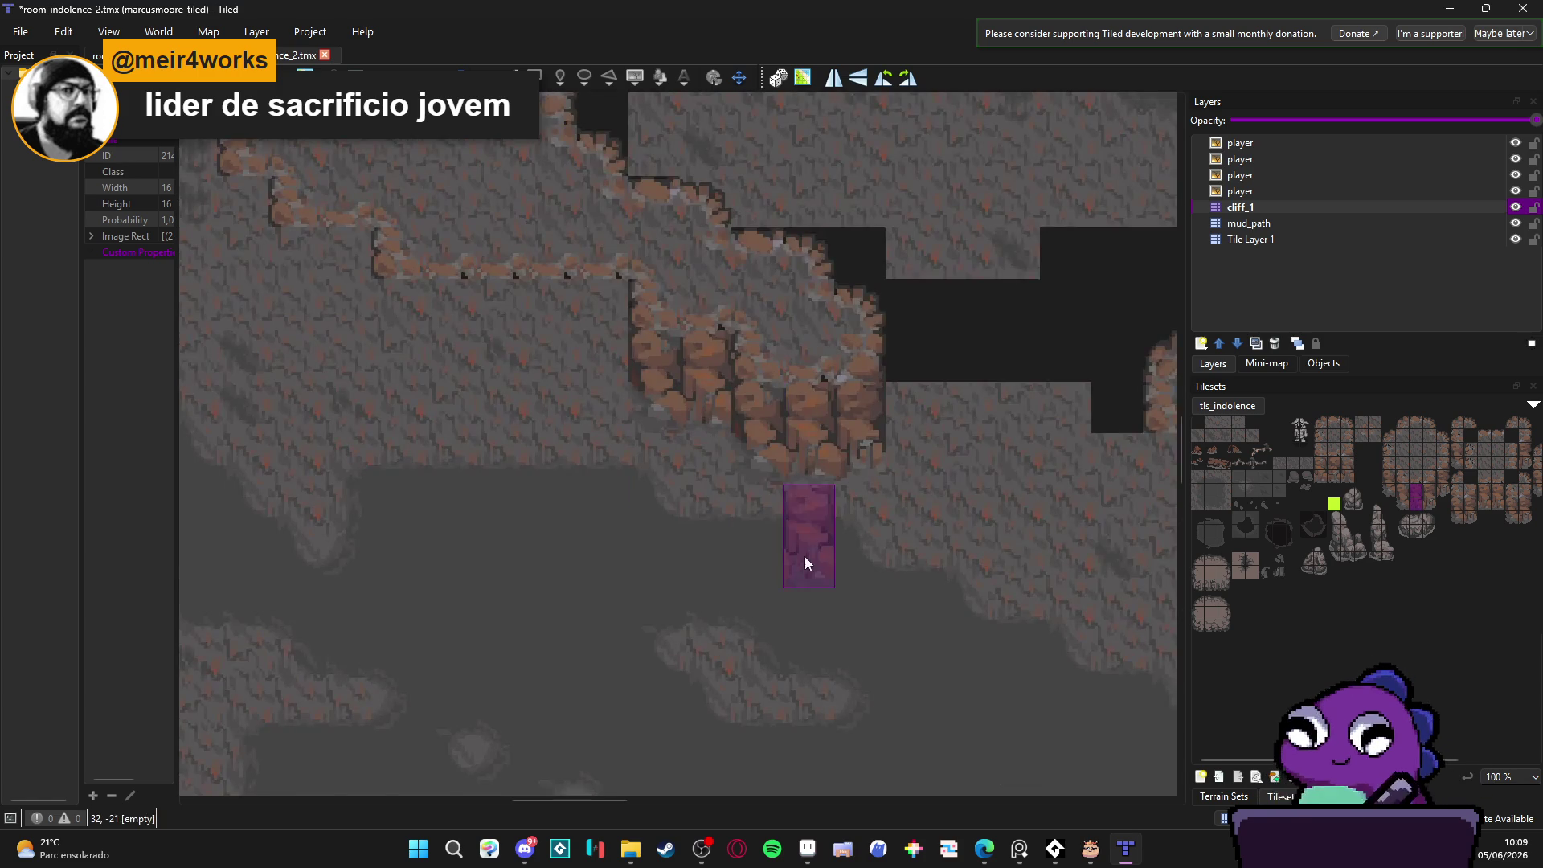
{"action": "scroll", "coordinate": [814, 556], "scroll_direction": "up", "scroll_amount": 1}
{"action": "scroll", "coordinate": [779, 561], "scroll_direction": "down", "scroll_amount": 2}
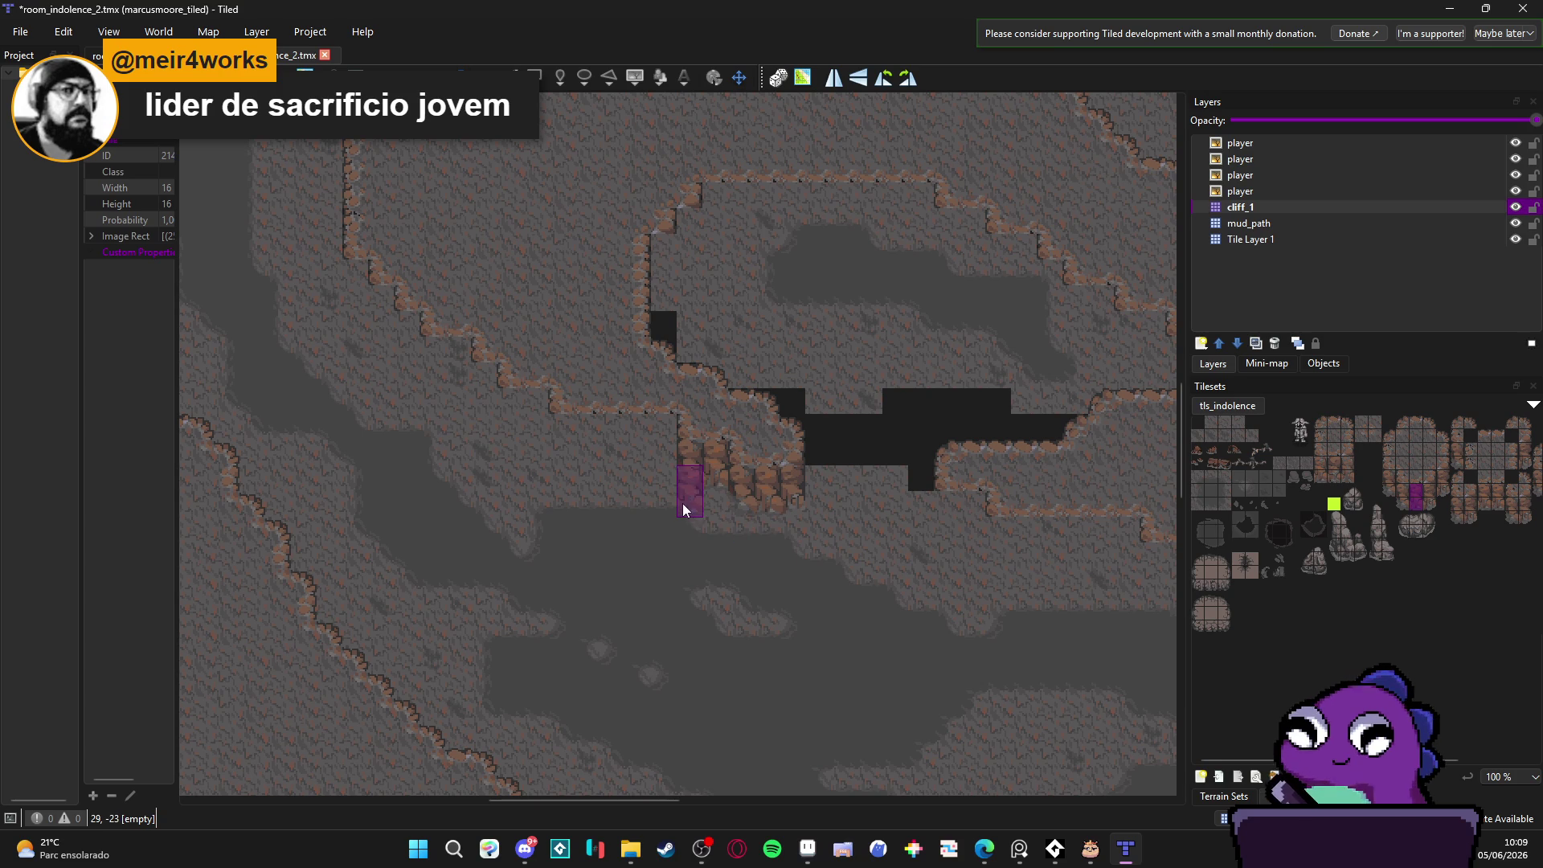
{"action": "left_click_drag", "start_coordinate": [657, 498], "coordinate": [735, 538]}
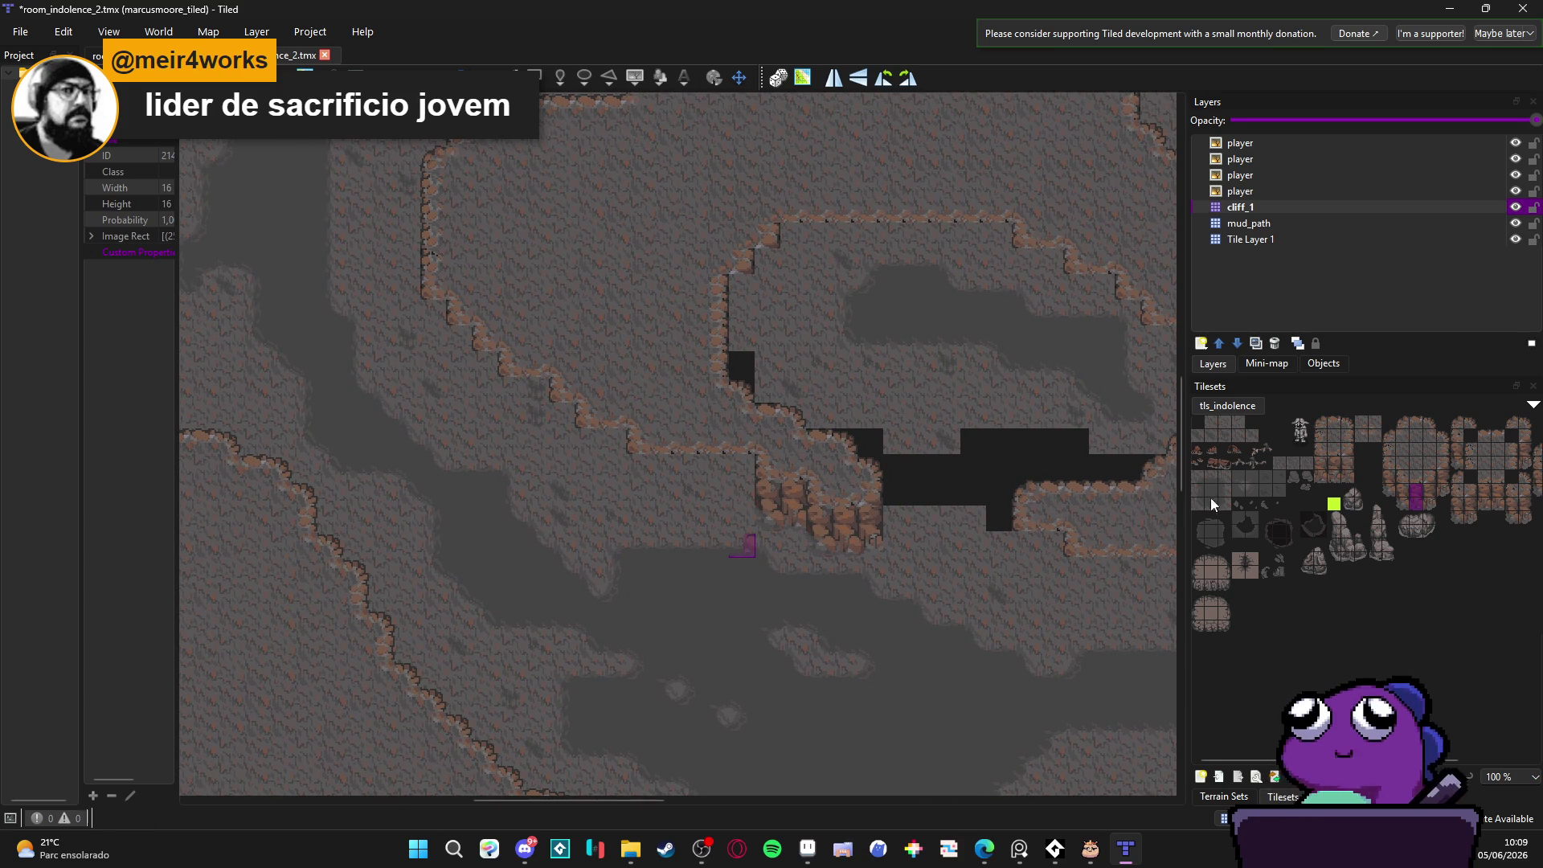
{"action": "scroll", "coordinate": [1402, 491], "scroll_direction": "up", "scroll_amount": 1}
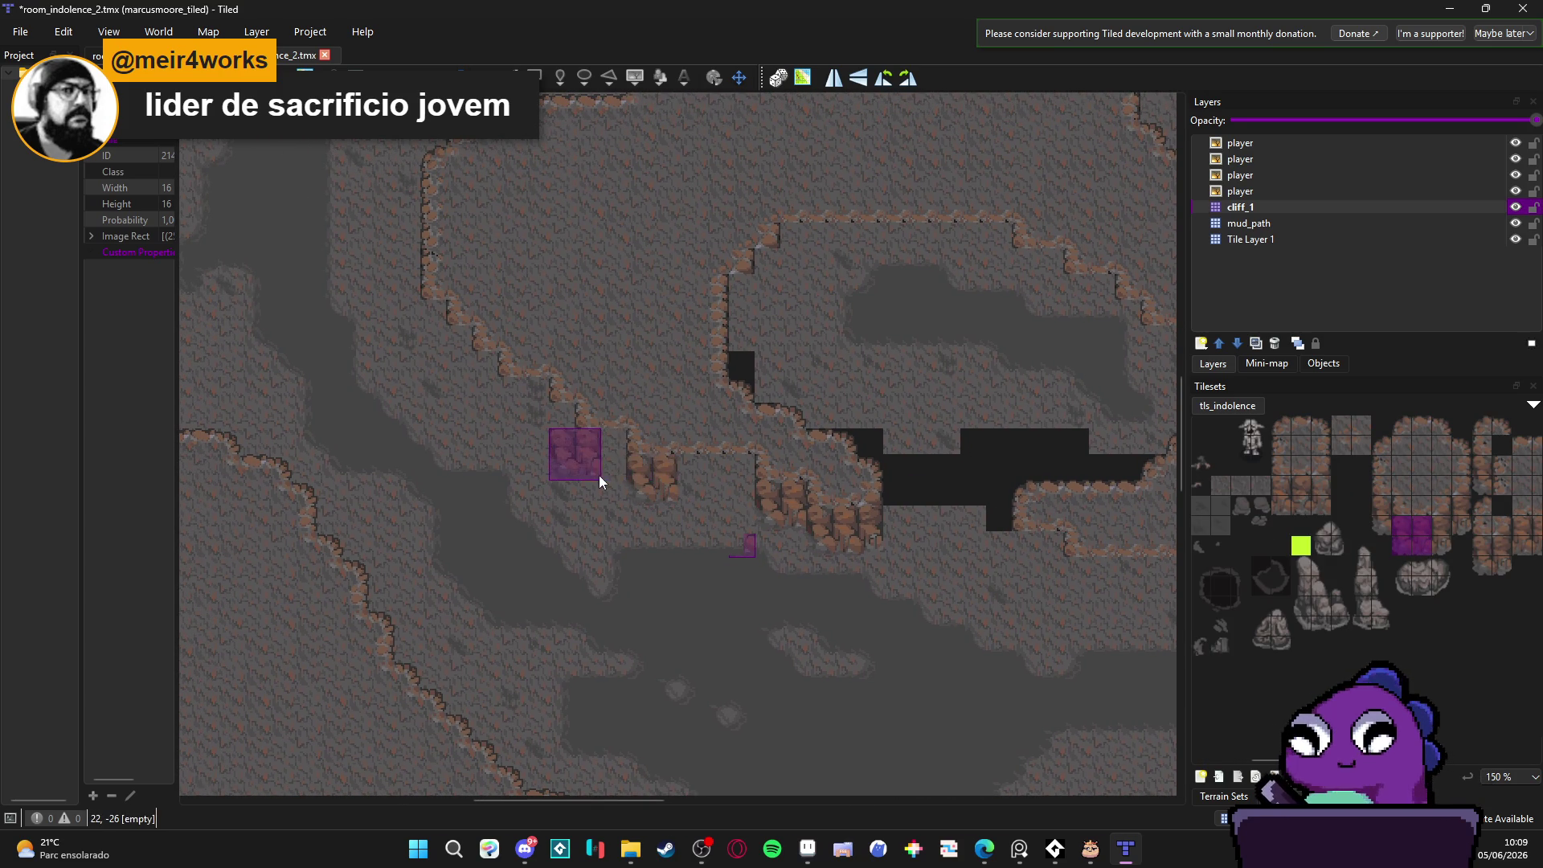
{"action": "scroll", "coordinate": [1401, 537], "scroll_direction": "right", "scroll_amount": 1}
{"action": "left_click_drag", "start_coordinate": [1390, 527], "coordinate": [1391, 544]}
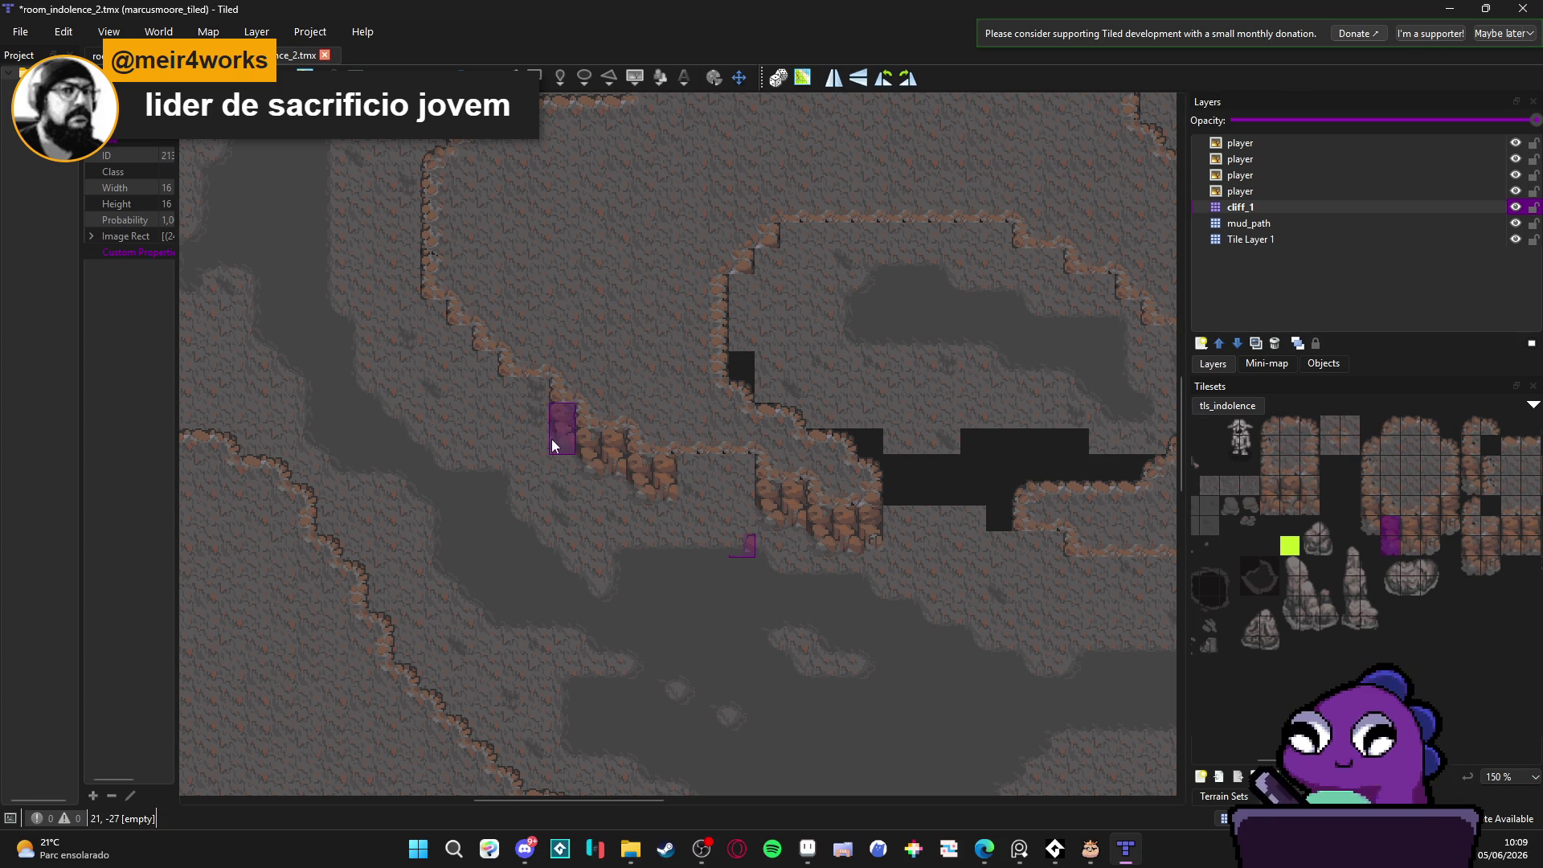
{"action": "left_click", "coordinate": [437, 329]}
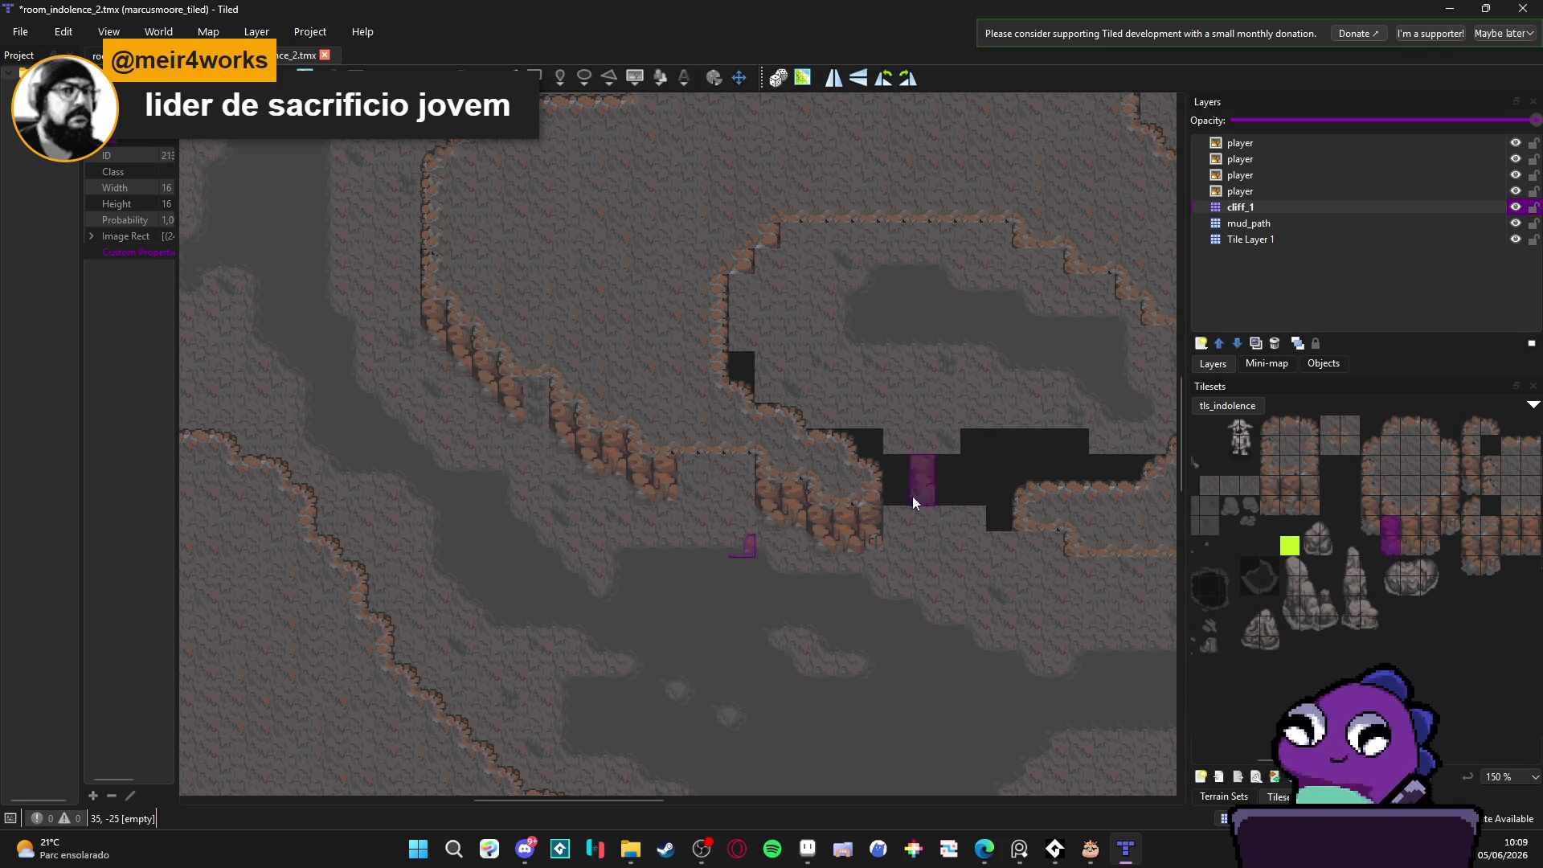
Step: Stamp two stacked rock wall tiles and paint wall columns to close the cliff row
{"action": "scroll", "coordinate": [676, 494], "scroll_direction": "down", "scroll_amount": 1}
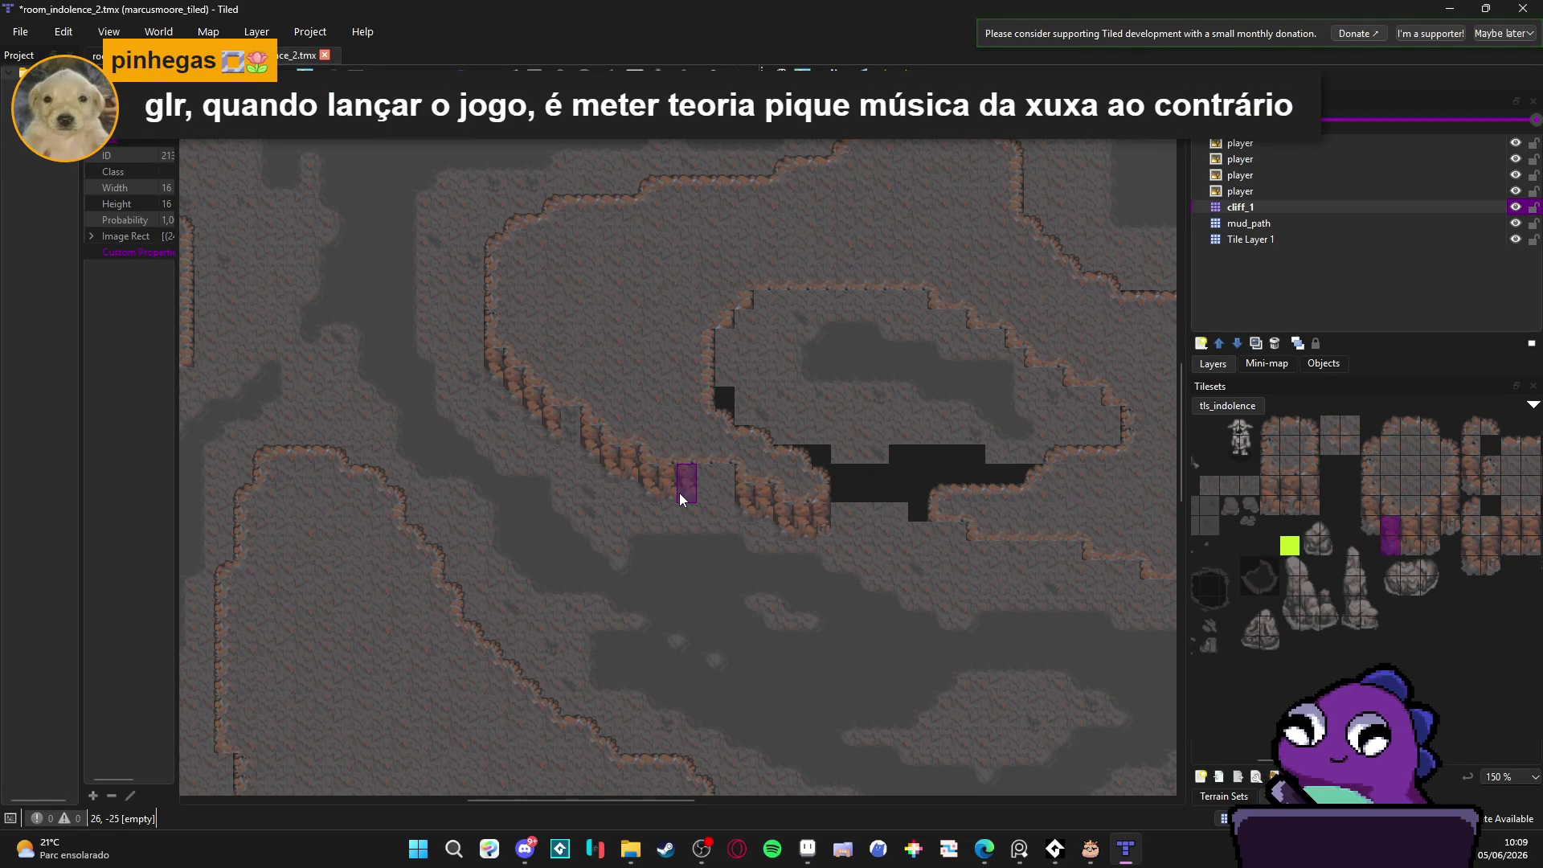
{"action": "scroll", "coordinate": [675, 493], "scroll_direction": "down", "scroll_amount": 2}
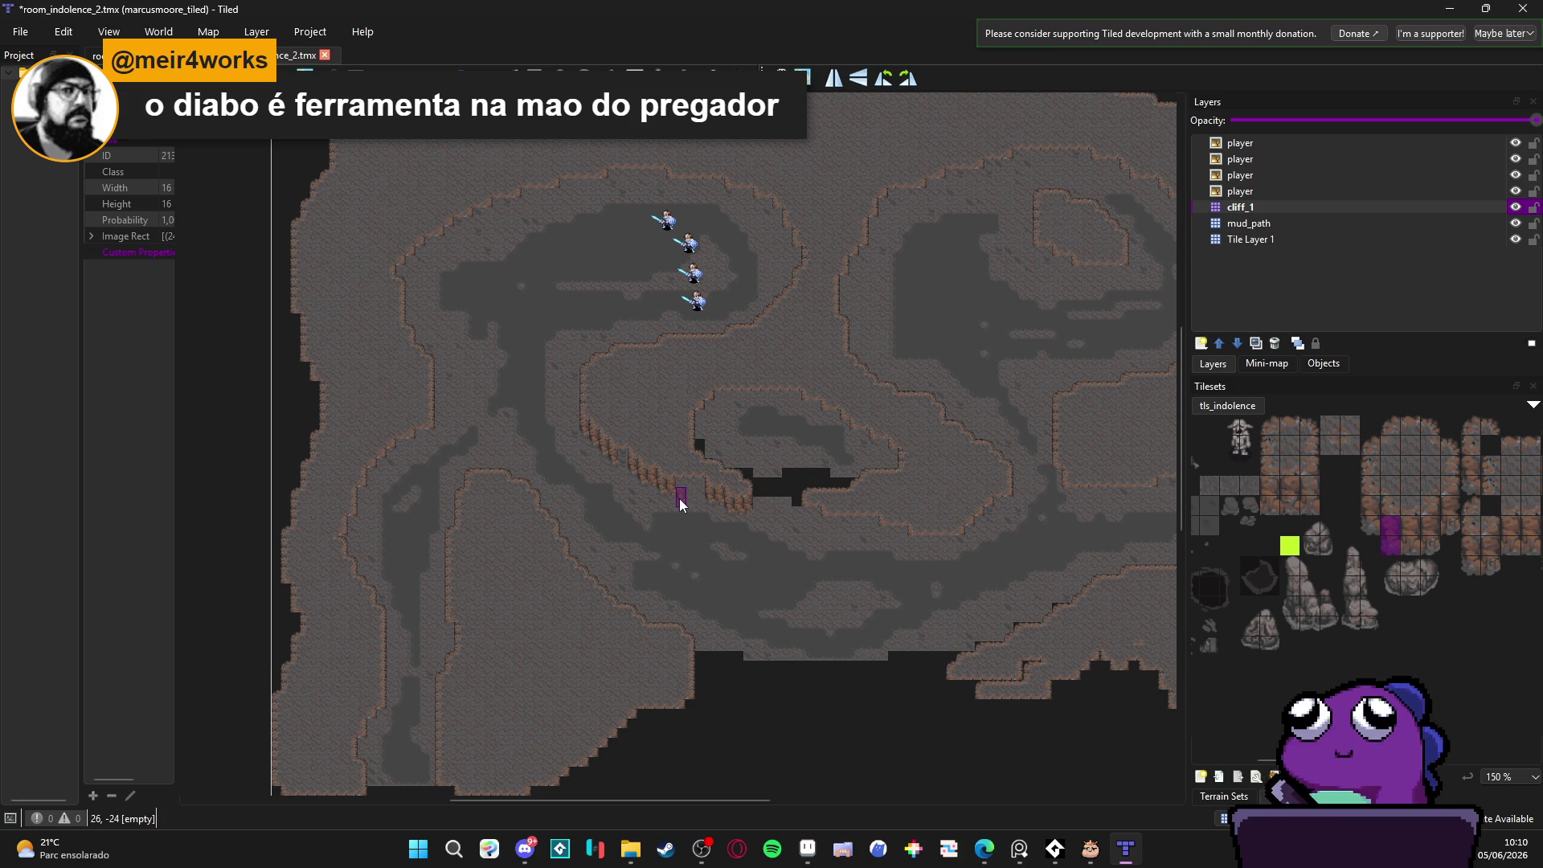
{"action": "scroll", "coordinate": [678, 498], "scroll_direction": "up", "scroll_amount": 2}
{"action": "scroll", "coordinate": [679, 488], "scroll_direction": "up", "scroll_amount": 2}
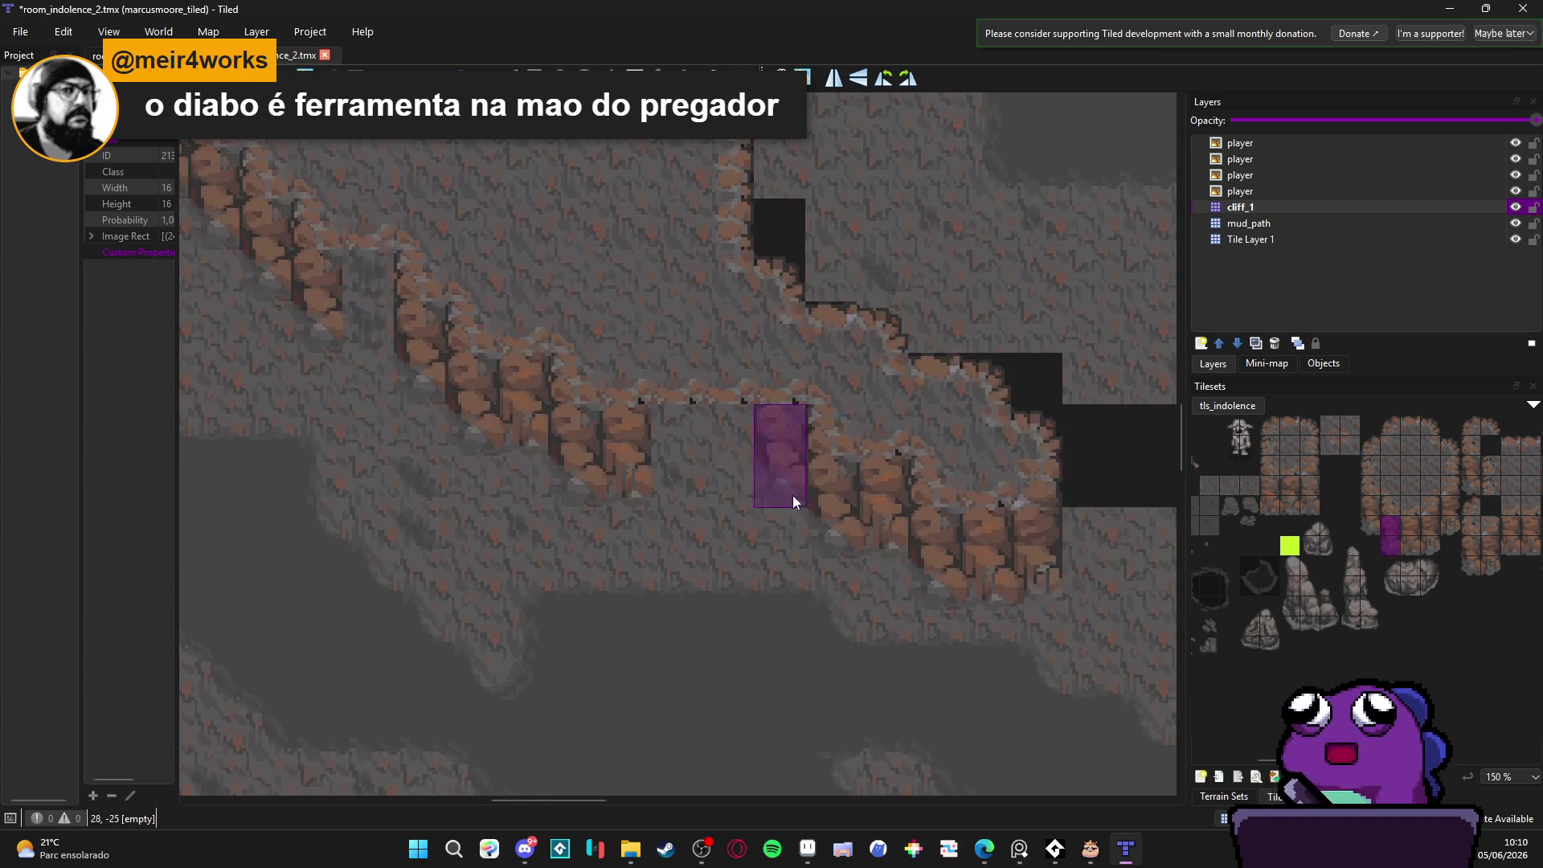
{"action": "left_click", "coordinate": [1426, 531]}
{"action": "mouse_move", "coordinate": [1425, 533]}
{"action": "left_mouse_down"}
{"action": "mouse_move", "coordinate": [1428, 547]}
{"action": "mouse_move", "coordinate": [1426, 531]}
{"action": "left_mouse_up"}
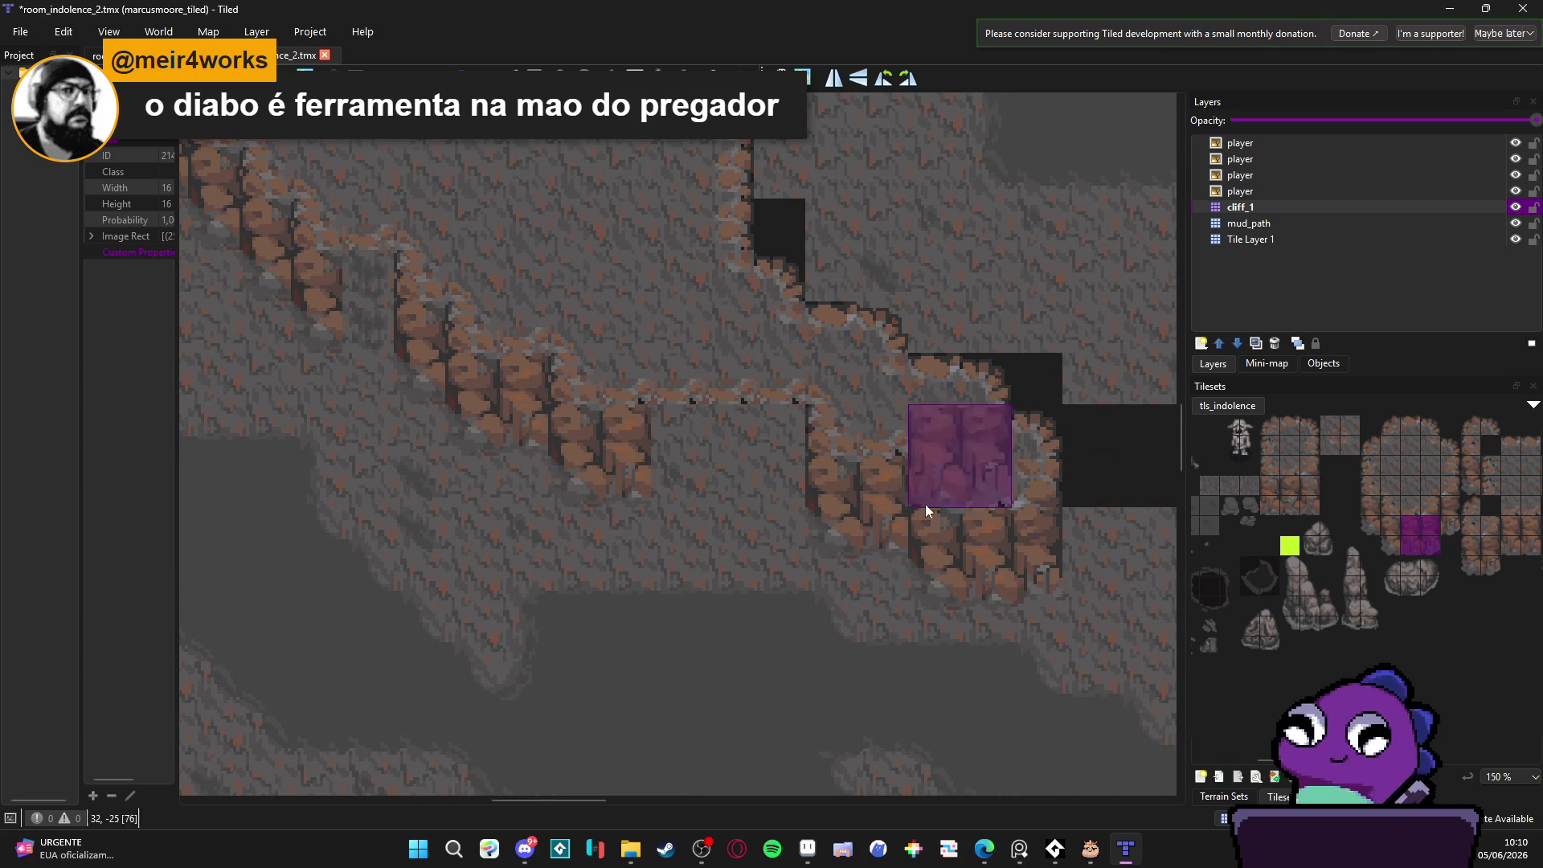
{"action": "left_click", "coordinate": [765, 471]}
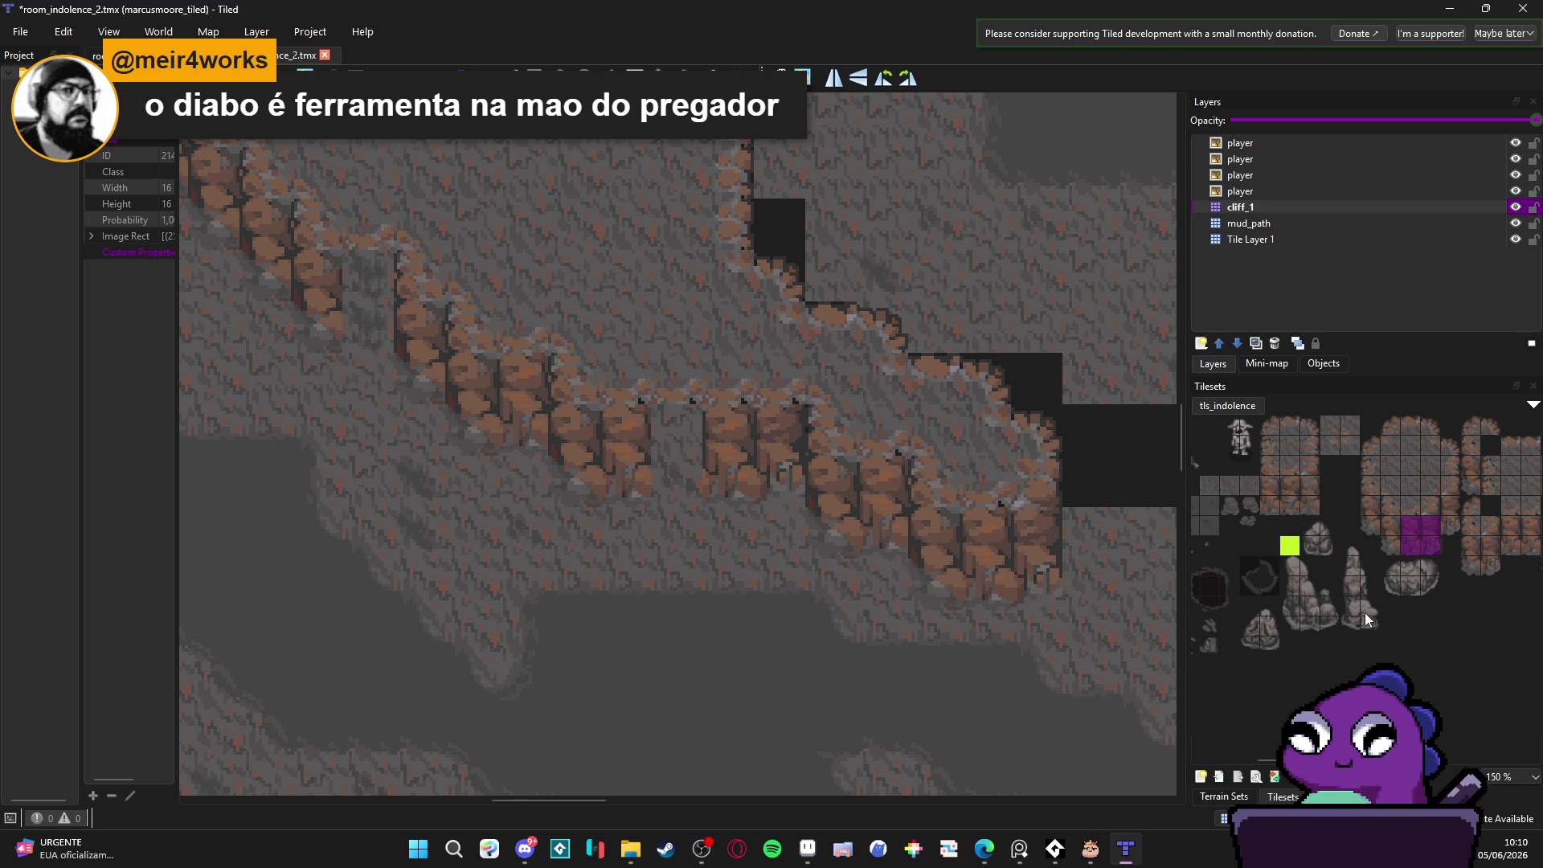
{"action": "mouse_move", "coordinate": [1418, 532]}
{"action": "left_mouse_down"}
{"action": "mouse_move", "coordinate": [1353, 538]}
{"action": "mouse_move", "coordinate": [1385, 542]}
{"action": "left_mouse_up"}
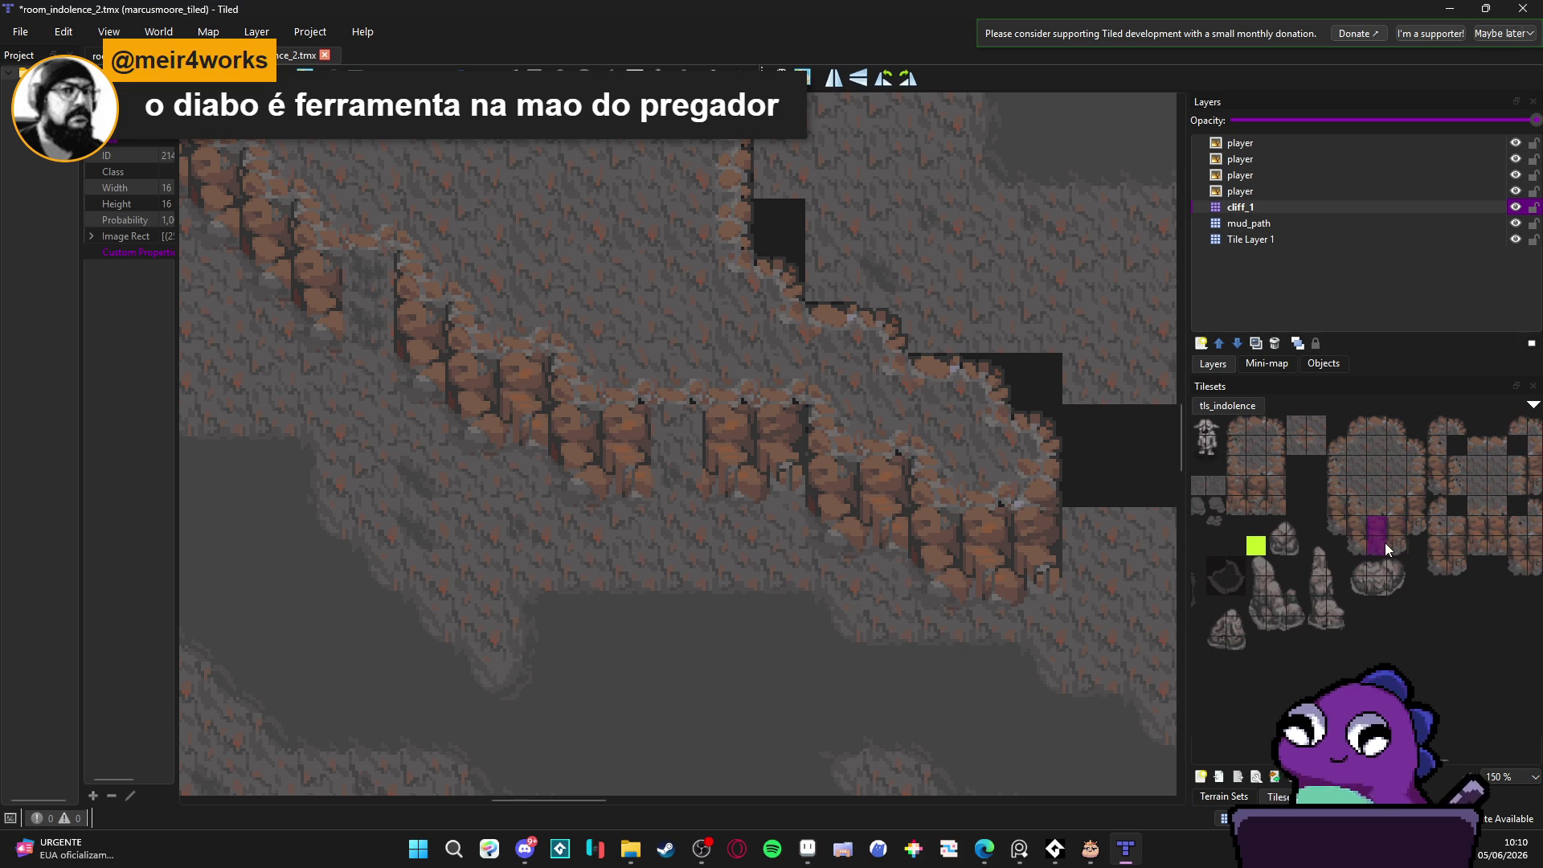
{"action": "left_click_drag", "start_coordinate": [781, 495], "coordinate": [686, 464]}
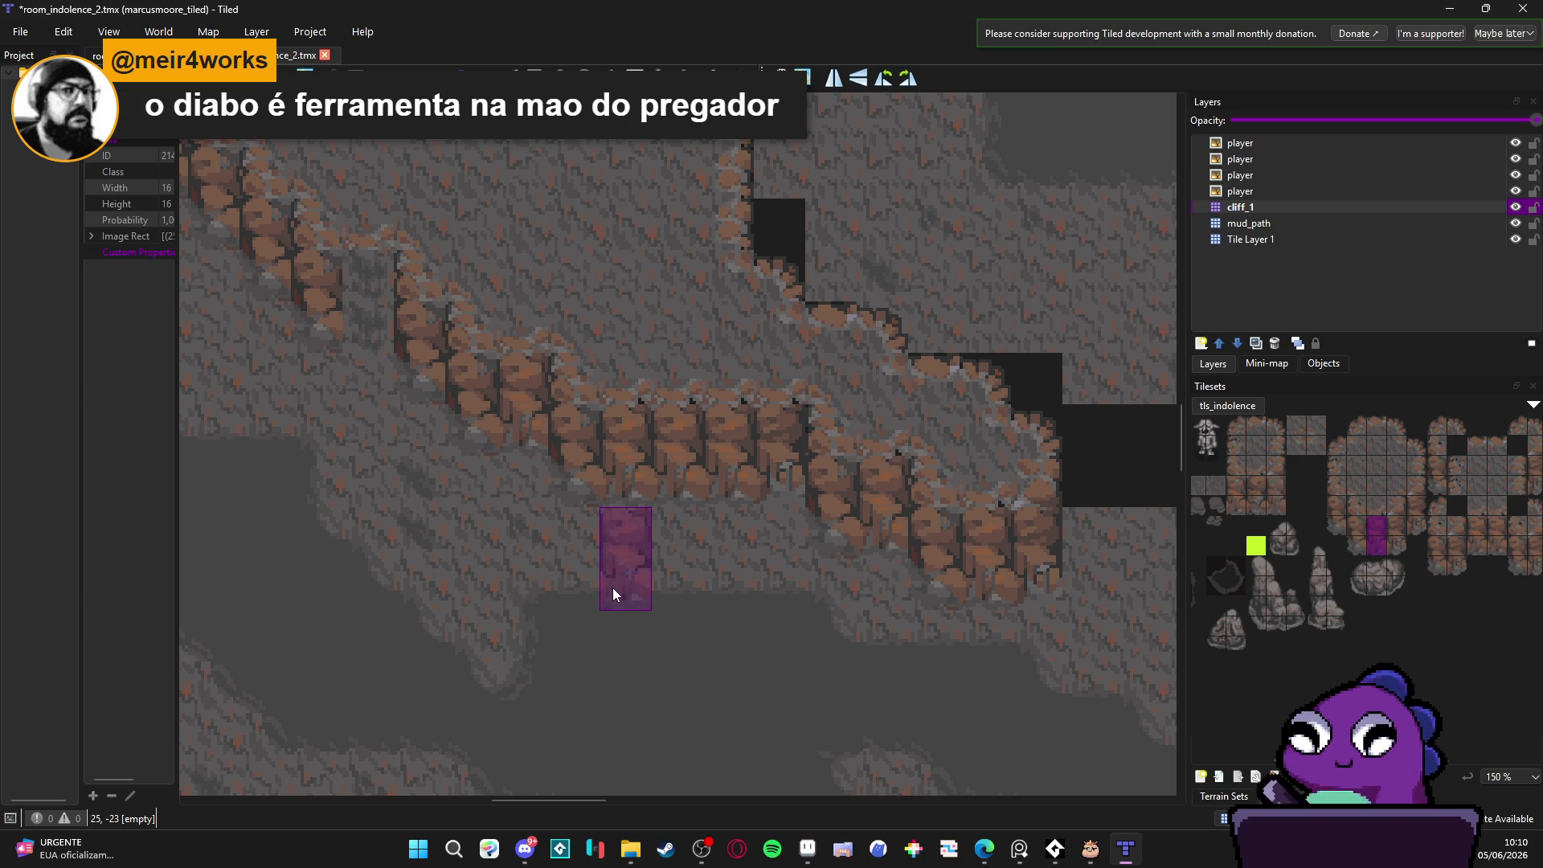
Step: Stamp 2x2 rock wall blocks along the lower ledge
{"action": "scroll", "coordinate": [613, 595], "scroll_direction": "down", "scroll_amount": 1}
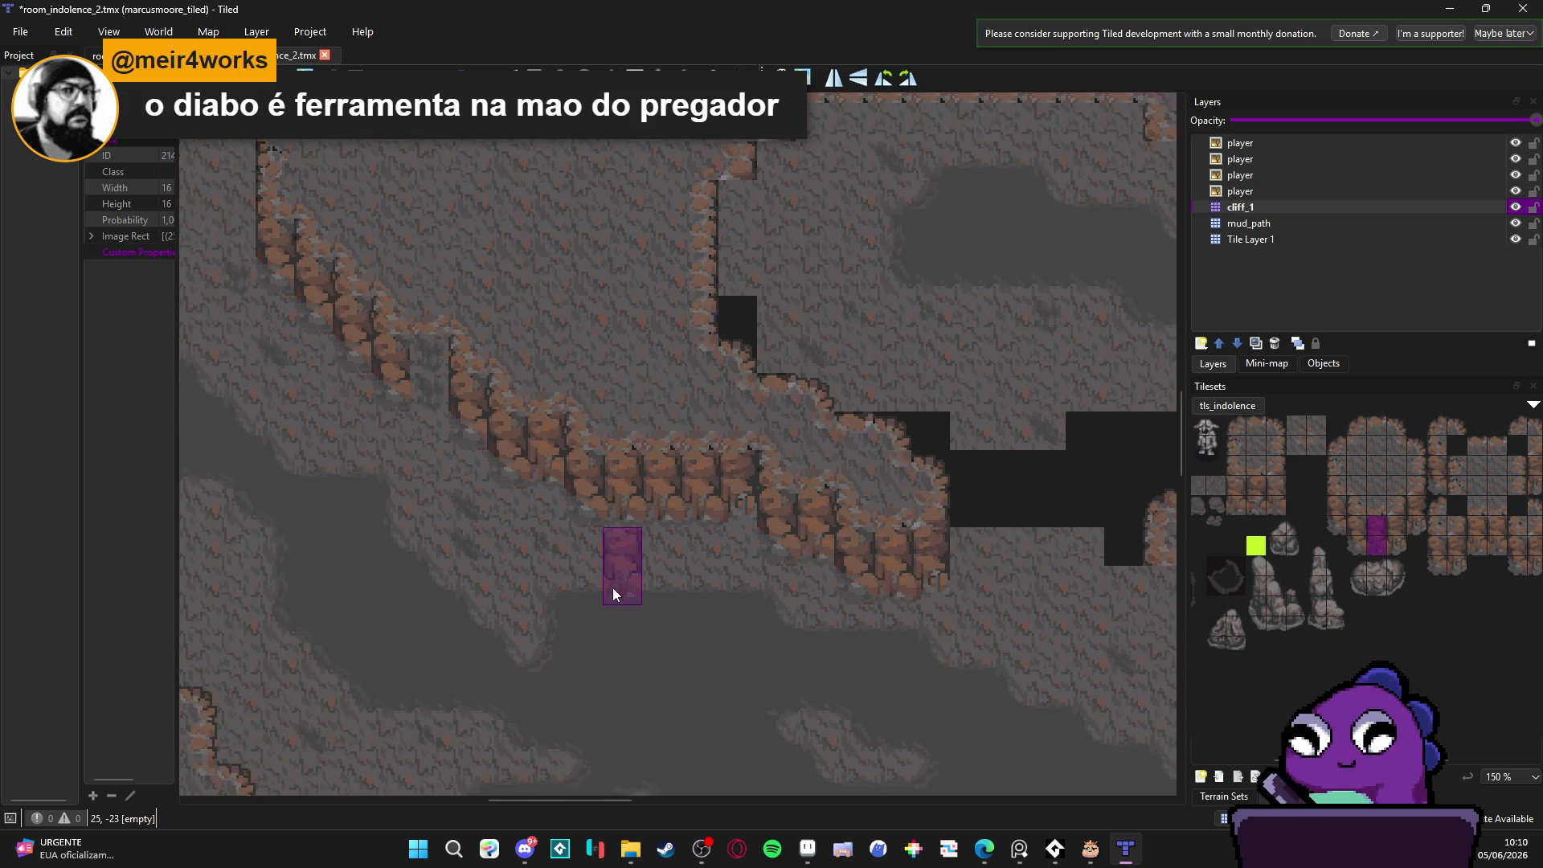
{"action": "scroll", "coordinate": [612, 586], "scroll_direction": "down", "scroll_amount": 1}
{"action": "scroll", "coordinate": [685, 535], "scroll_direction": "right", "scroll_amount": 2}
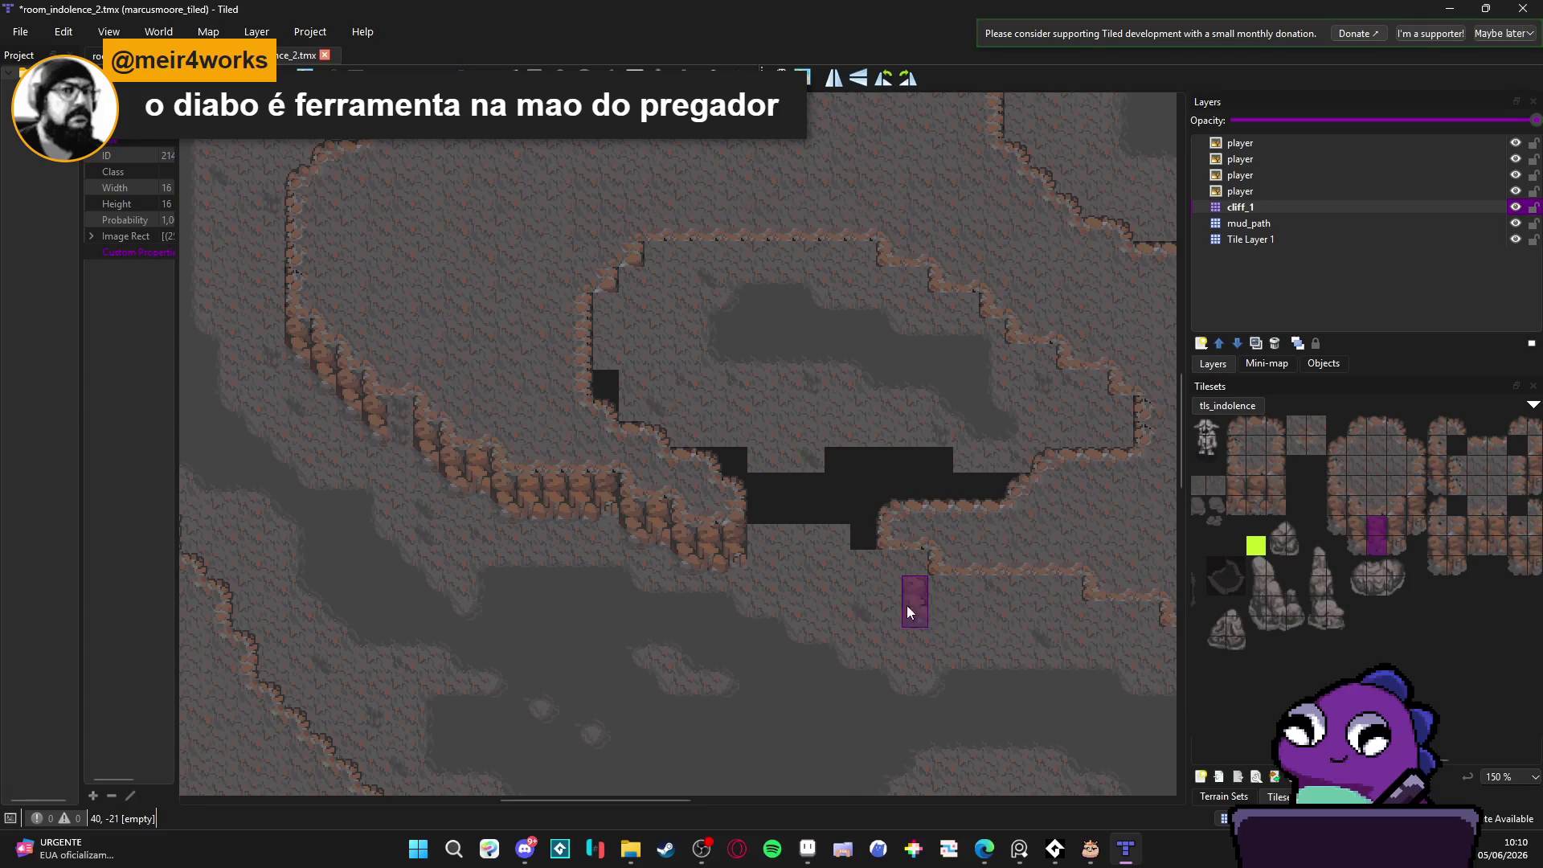
{"action": "scroll", "coordinate": [1132, 592], "scroll_direction": "right", "scroll_amount": 2}
{"action": "left_click_drag", "start_coordinate": [1353, 534], "coordinate": [1362, 543]}
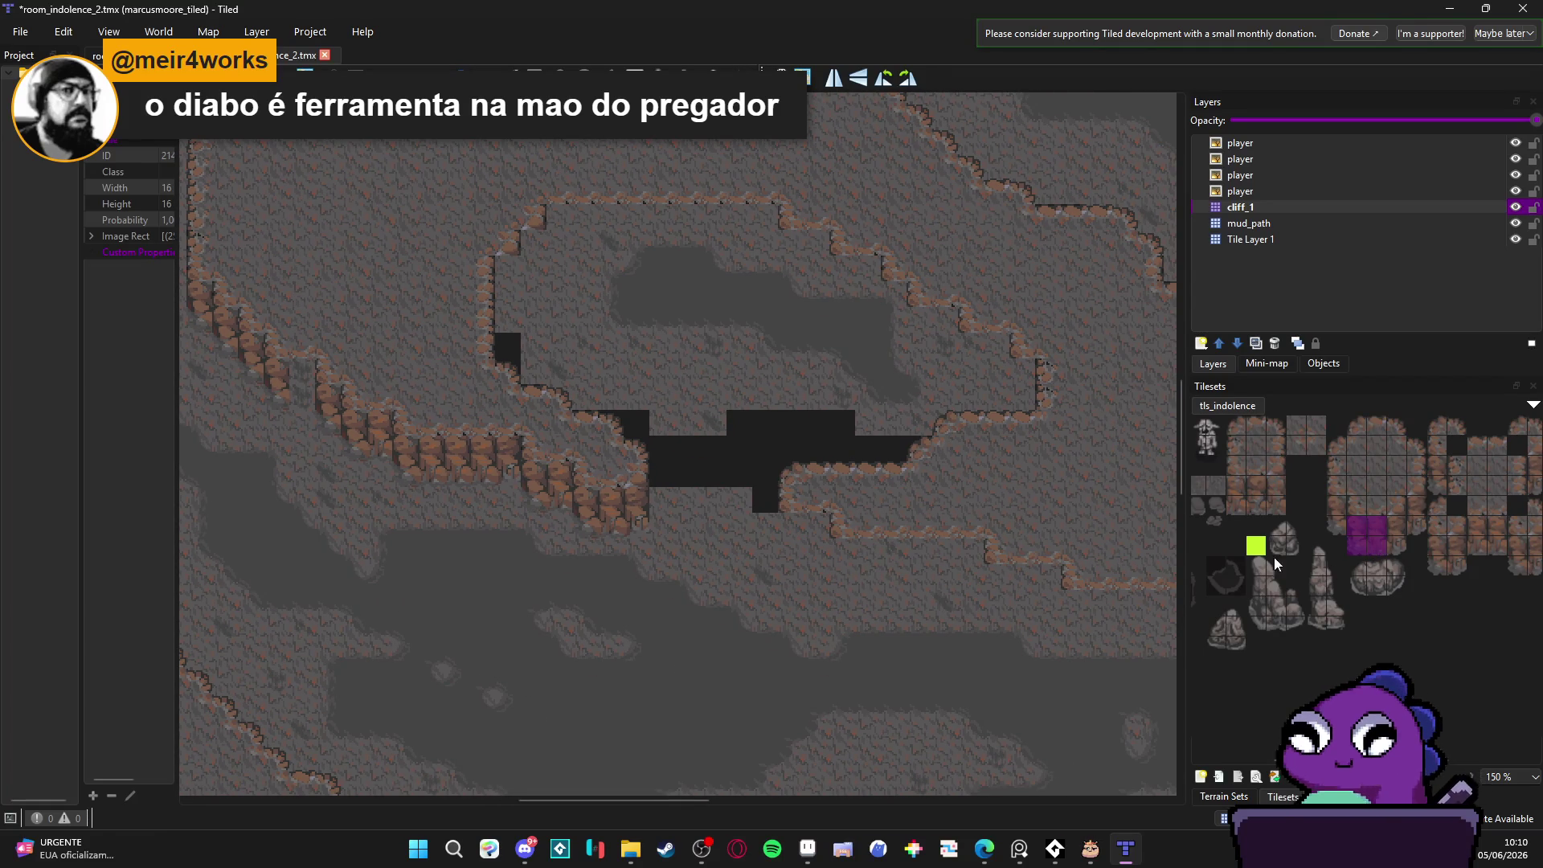
{"action": "scroll", "coordinate": [790, 566], "scroll_direction": "up", "scroll_amount": 1}
{"action": "scroll", "coordinate": [896, 578], "scroll_direction": "right", "scroll_amount": 3}
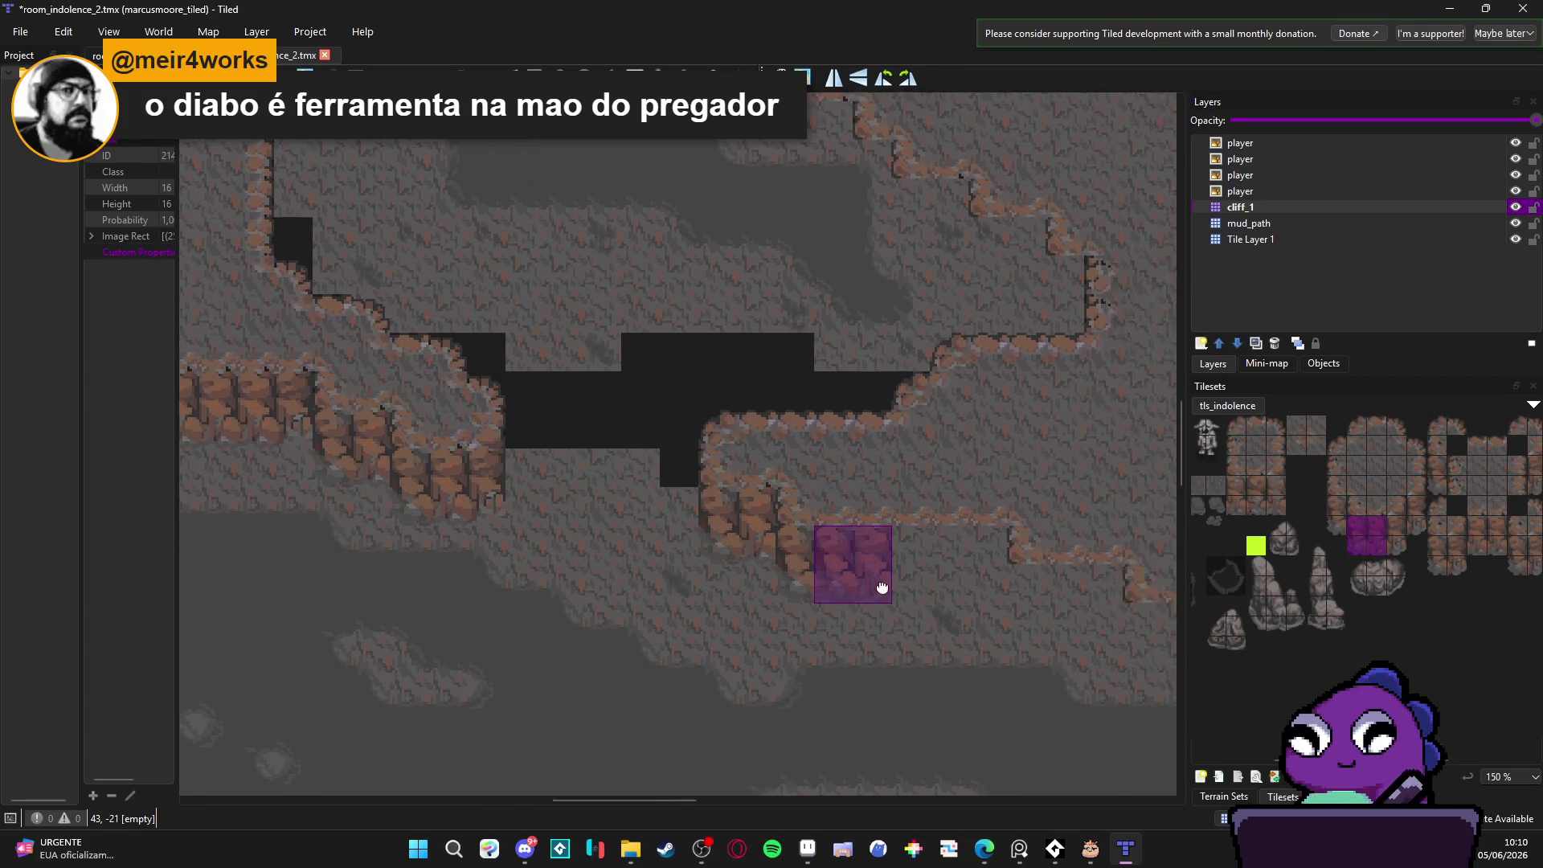
{"action": "left_click", "coordinate": [932, 593]}
{"action": "left_click", "coordinate": [1029, 621]}
Step: Paint rows of rock wall columns along the ledge, up the diagonal edge, and at the corner
{"action": "left_click_drag", "start_coordinate": [1376, 521], "coordinate": [1376, 552]}
{"action": "left_click_drag", "start_coordinate": [759, 552], "coordinate": [829, 556]}
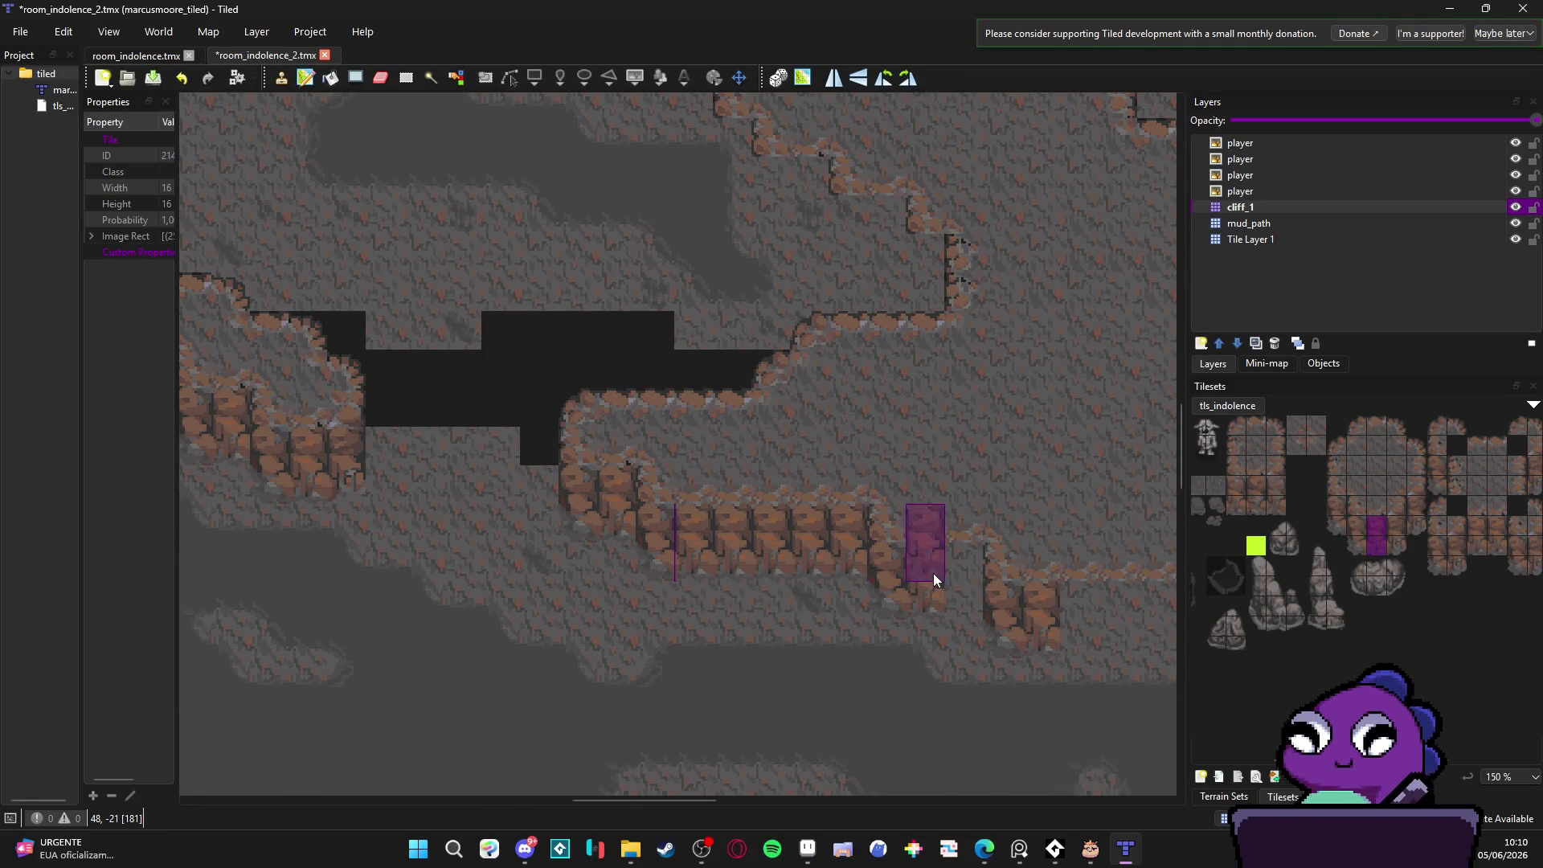
{"action": "scroll", "coordinate": [1014, 614], "scroll_direction": "right", "scroll_amount": 6}
{"action": "scroll", "coordinate": [1014, 613], "scroll_direction": "down", "scroll_amount": 2}
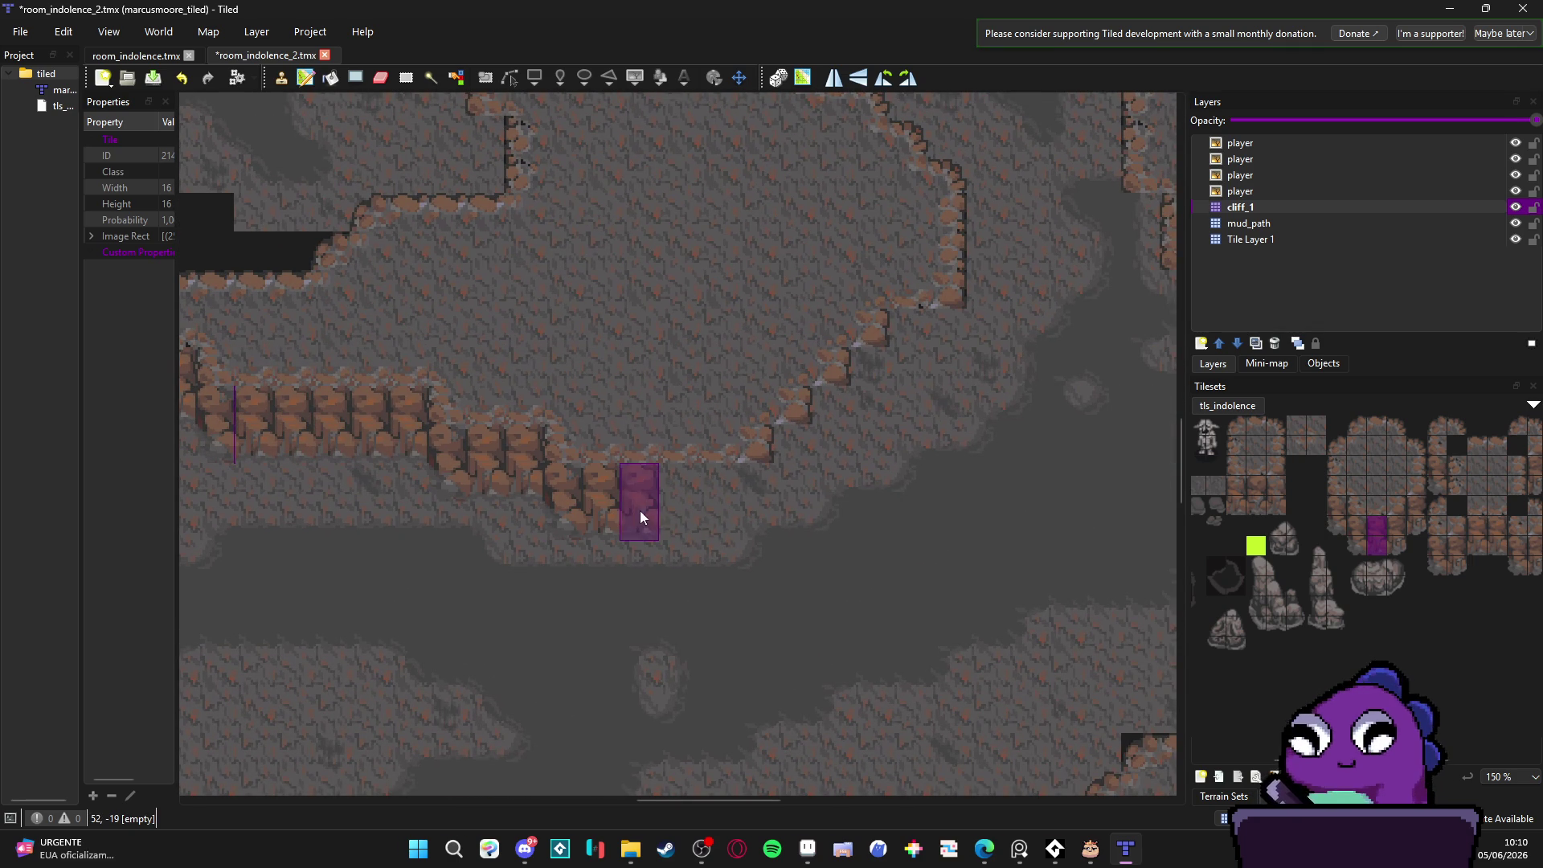
{"action": "left_click", "coordinate": [717, 514]}
{"action": "left_click_drag", "start_coordinate": [1396, 524], "coordinate": [1395, 546]}
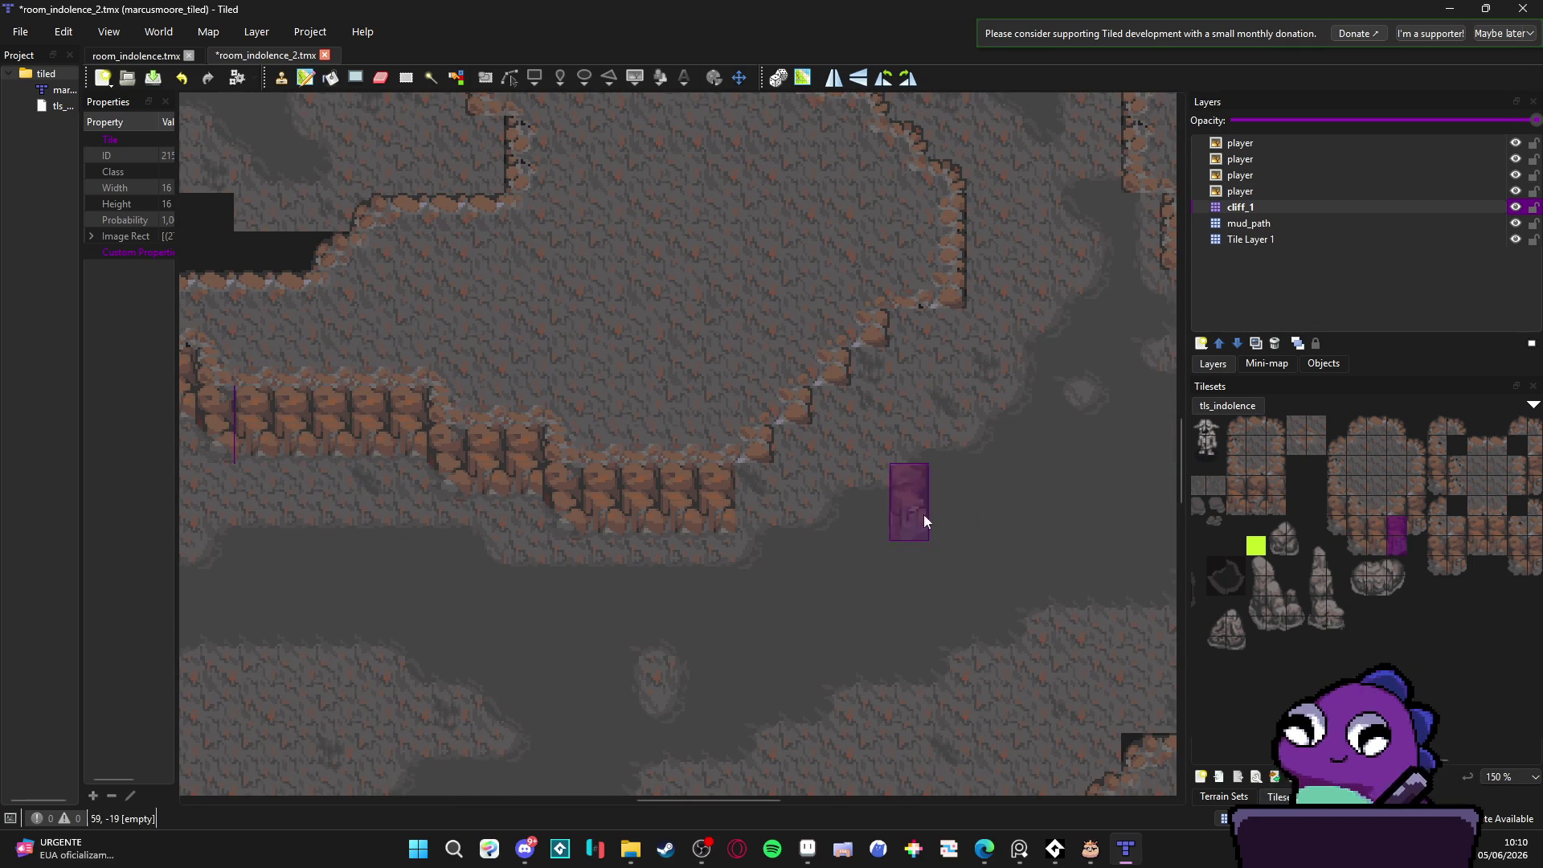
{"action": "mouse_move", "coordinate": [756, 515]}
{"action": "left_mouse_down"}
{"action": "mouse_move", "coordinate": [860, 415]}
{"action": "mouse_move", "coordinate": [869, 380]}
{"action": "left_mouse_up"}
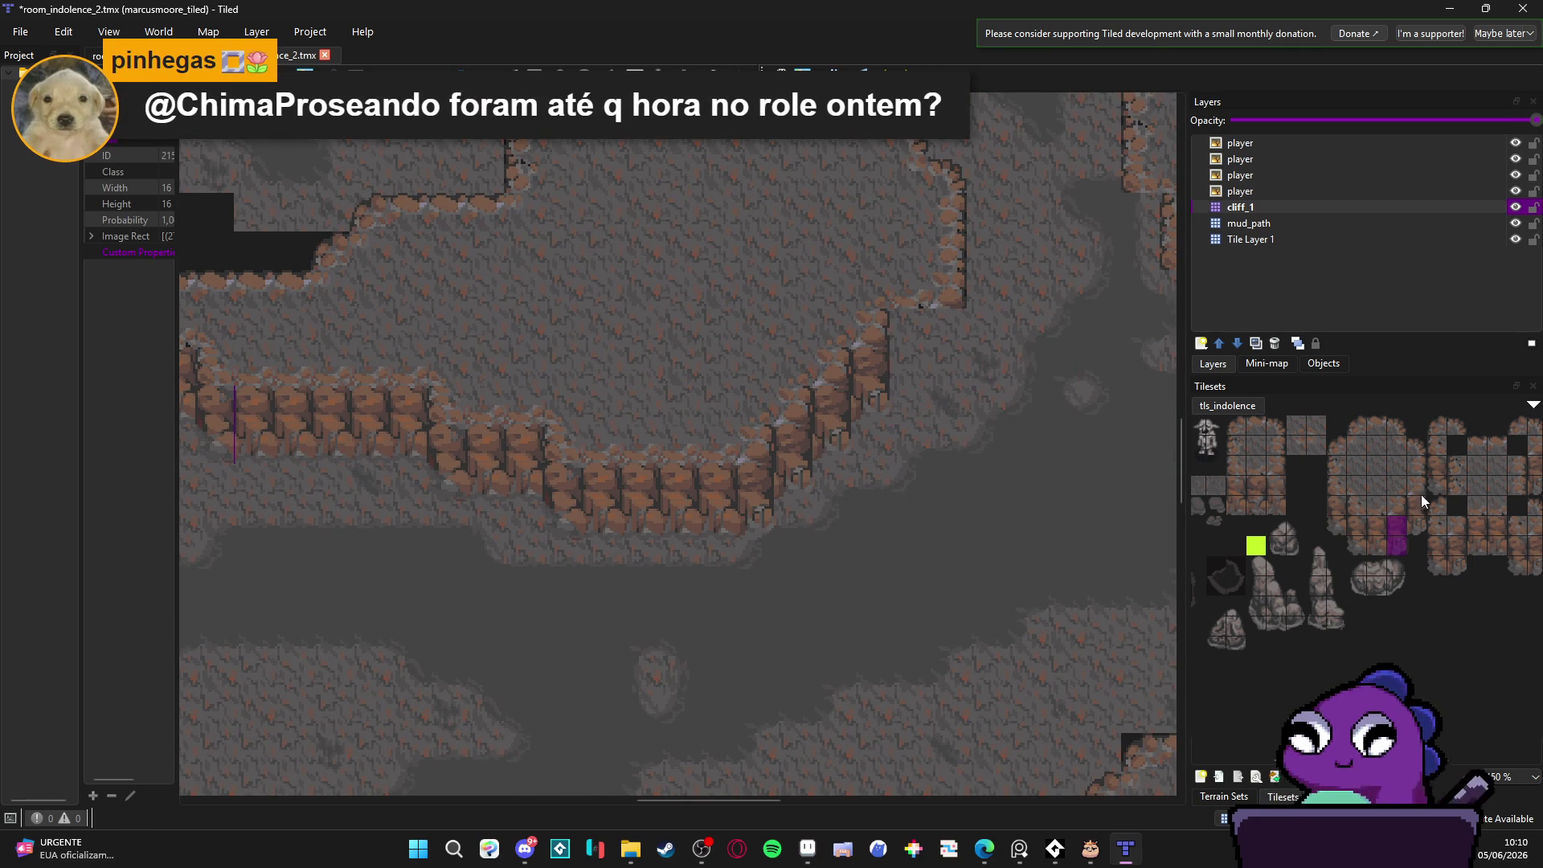
{"action": "mouse_move", "coordinate": [1399, 527]}
{"action": "left_mouse_down"}
{"action": "mouse_move", "coordinate": [1354, 544]}
{"action": "mouse_move", "coordinate": [1372, 548]}
{"action": "left_mouse_up"}
{"action": "scroll", "coordinate": [606, 434], "scroll_direction": "up", "scroll_amount": 5}
{"action": "scroll", "coordinate": [607, 434], "scroll_direction": "left", "scroll_amount": 5}
{"action": "left_click", "coordinate": [724, 392]}
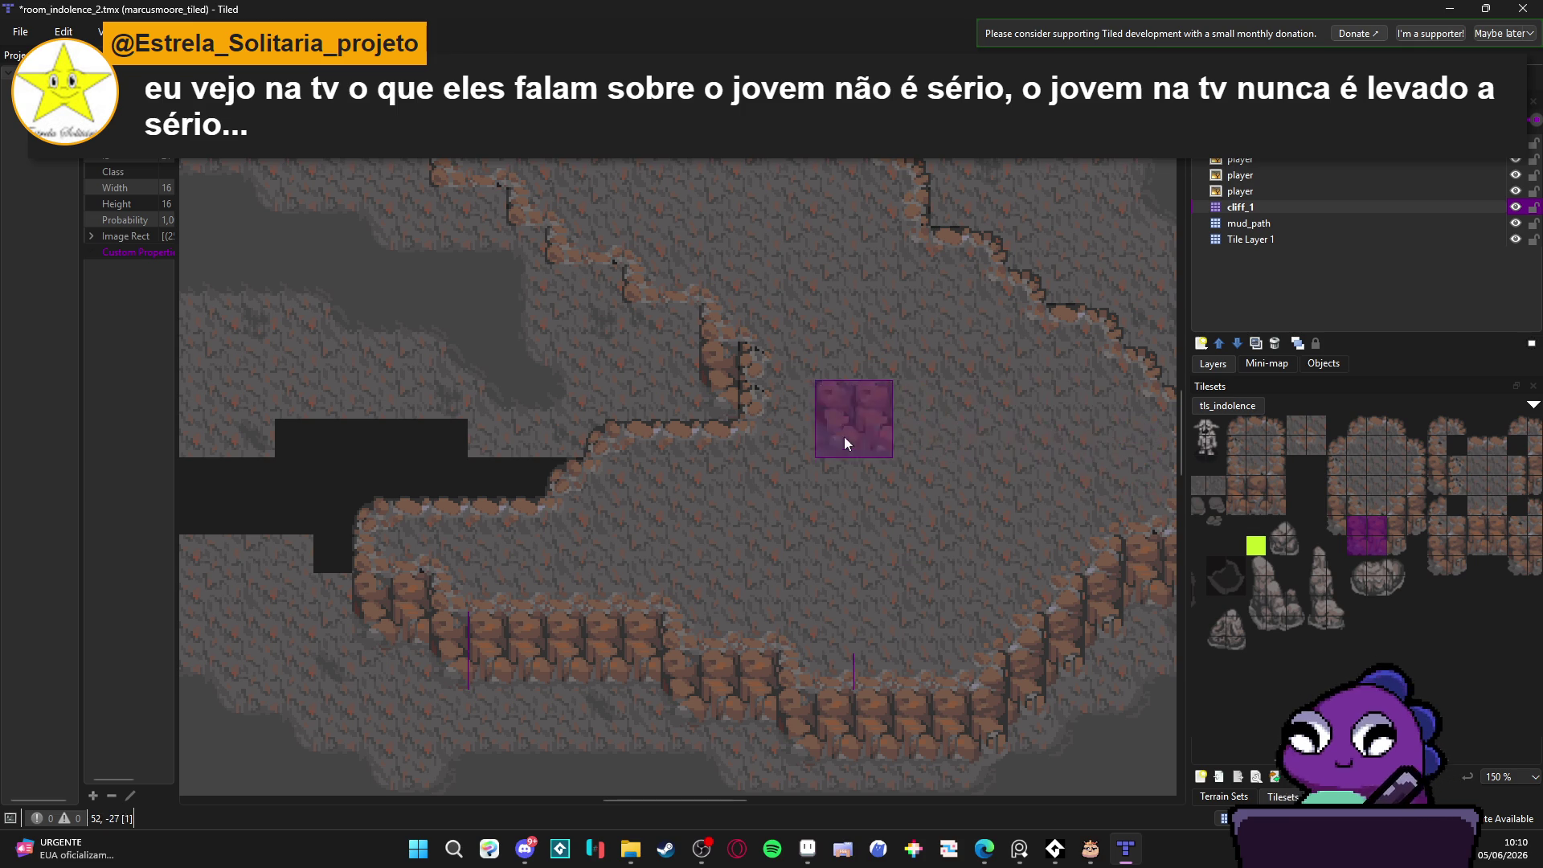
Step: Paint rock wall along the upper-left ledge and add two-tall wall stamps on the left ledge
{"action": "mouse_move", "coordinate": [718, 451]}
{"action": "left_mouse_down"}
{"action": "mouse_move", "coordinate": [679, 370]}
{"action": "mouse_move", "coordinate": [520, 269]}
{"action": "left_mouse_up"}
{"action": "scroll", "coordinate": [488, 242], "scroll_direction": "up", "scroll_amount": 2}
{"action": "scroll", "coordinate": [488, 242], "scroll_direction": "left", "scroll_amount": 2}
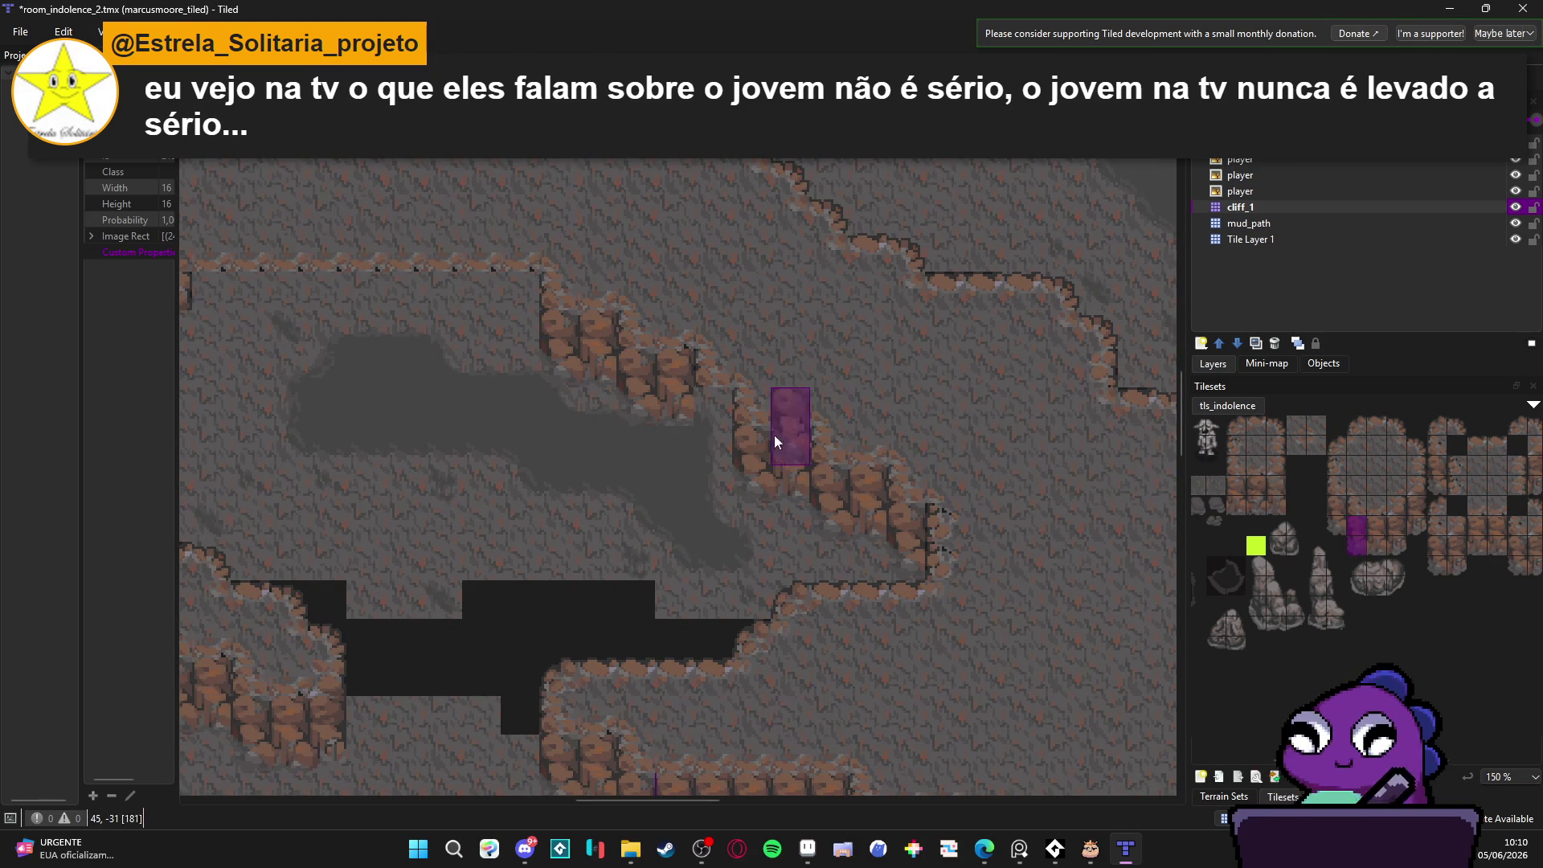
{"action": "scroll", "coordinate": [876, 505], "scroll_direction": "left", "scroll_amount": 3}
{"action": "scroll", "coordinate": [877, 505], "scroll_direction": "up", "scroll_amount": 1}
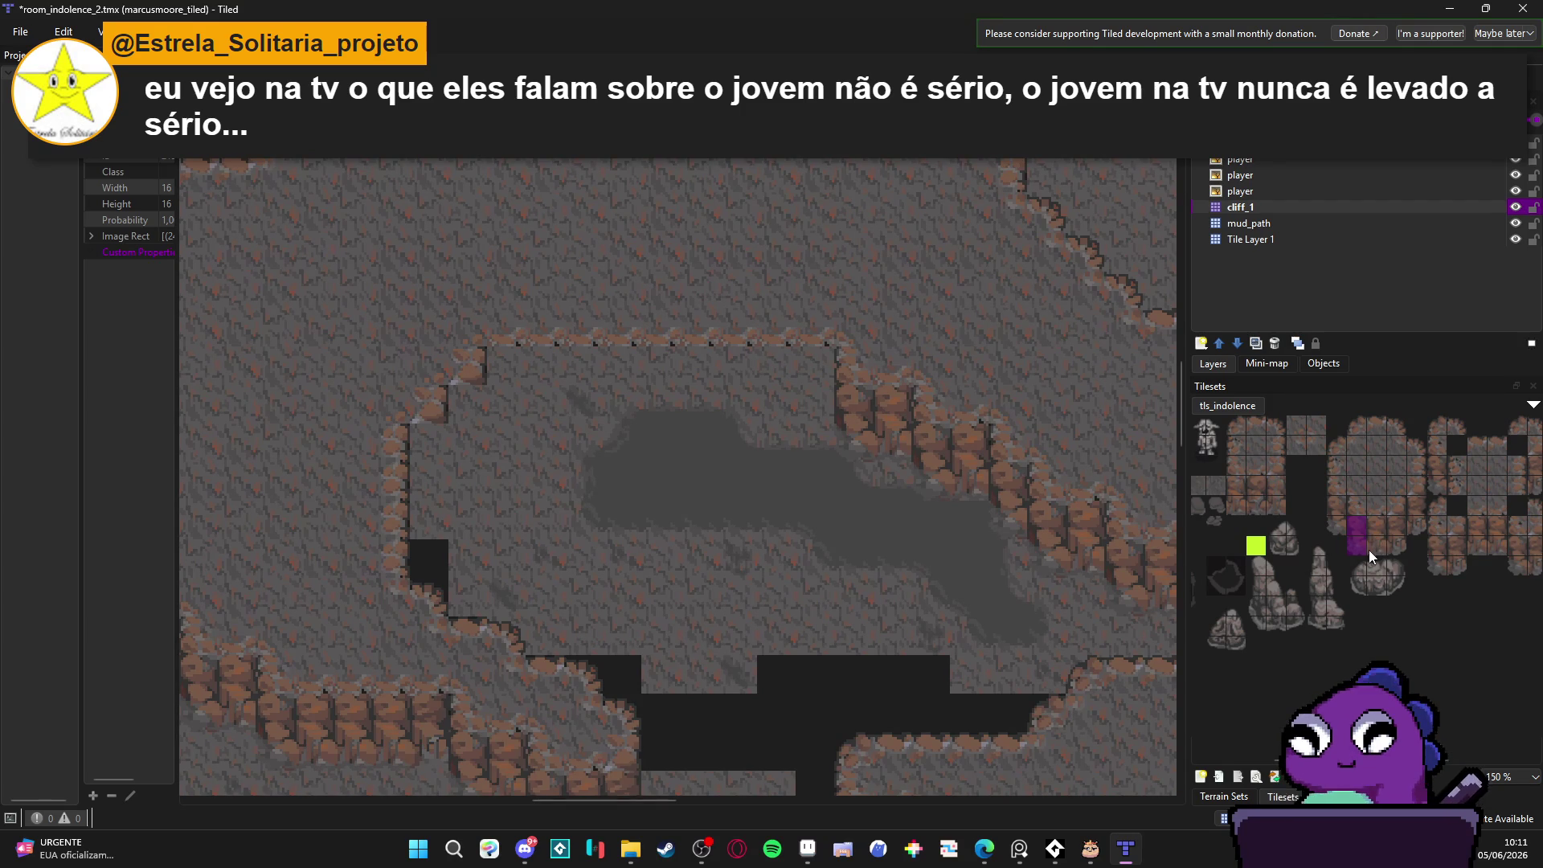
{"action": "left_click_drag", "start_coordinate": [1398, 526], "coordinate": [1399, 543]}
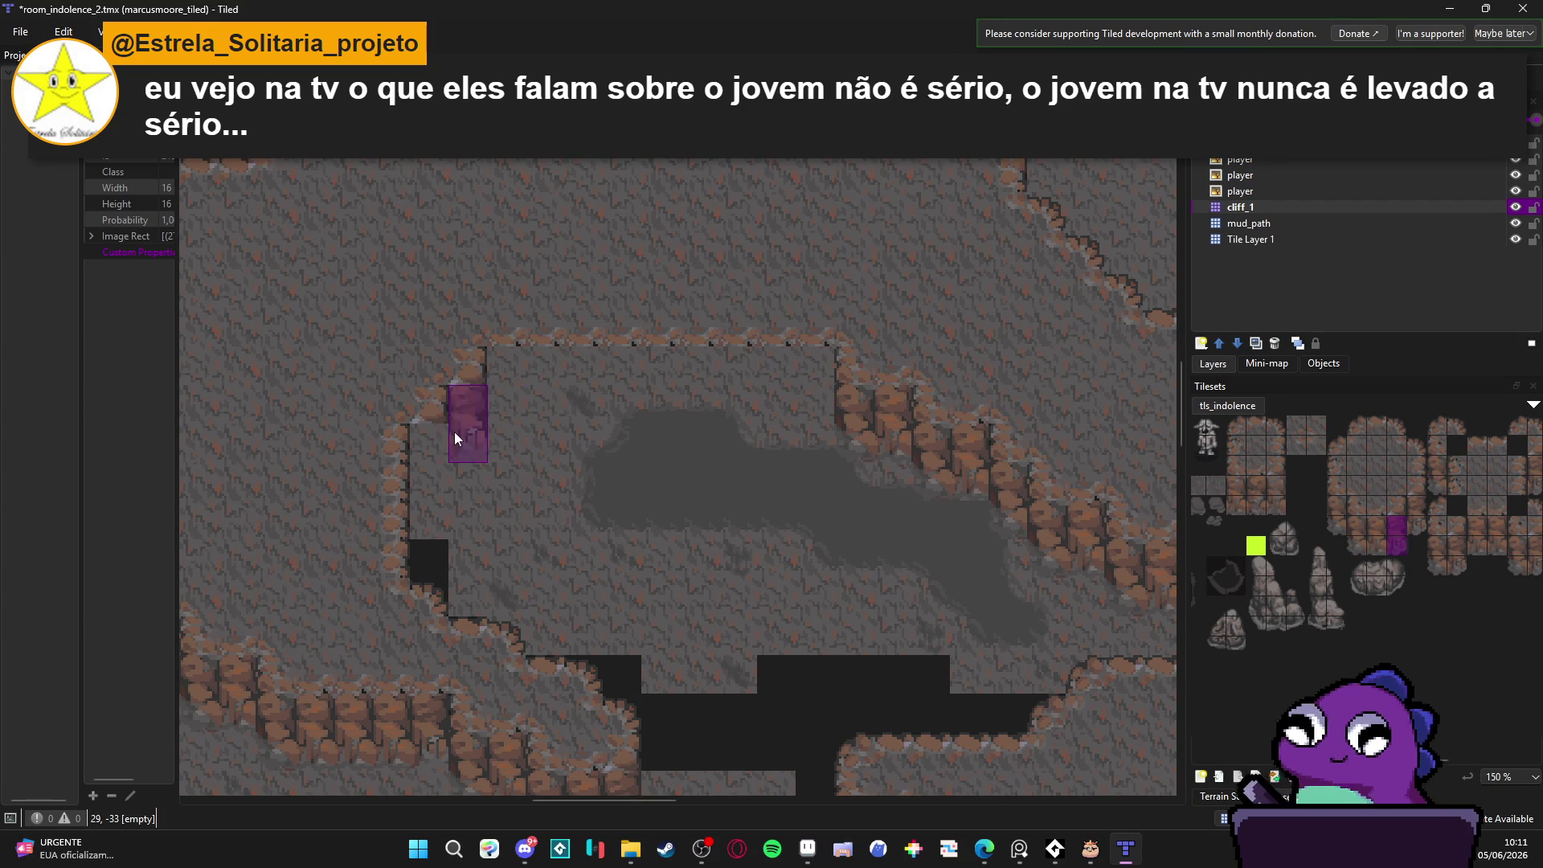
{"action": "left_click", "coordinate": [455, 431]}
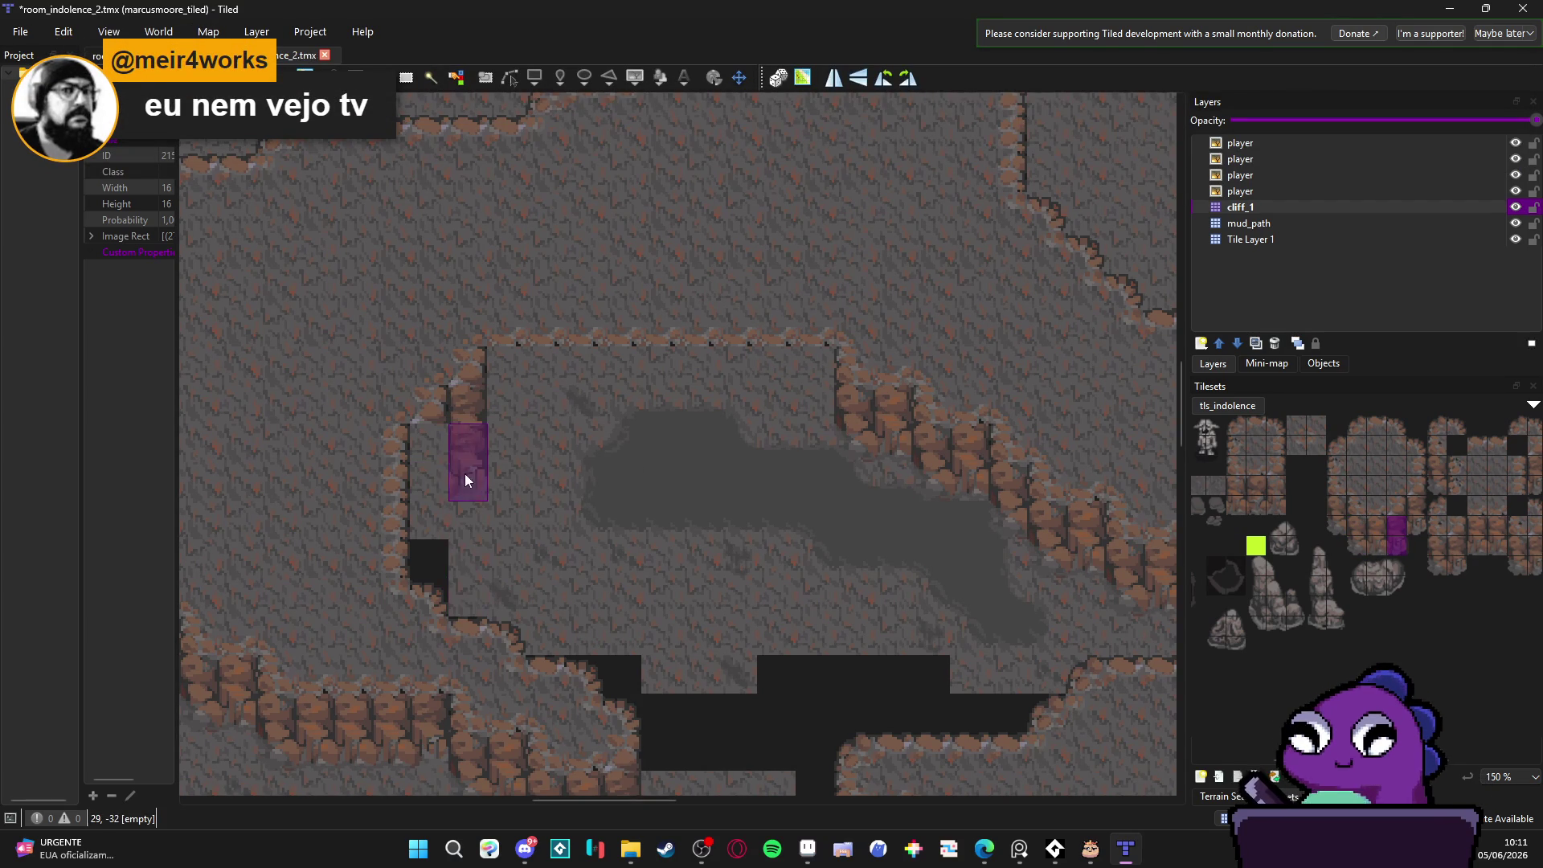
{"action": "left_click", "coordinate": [440, 490]}
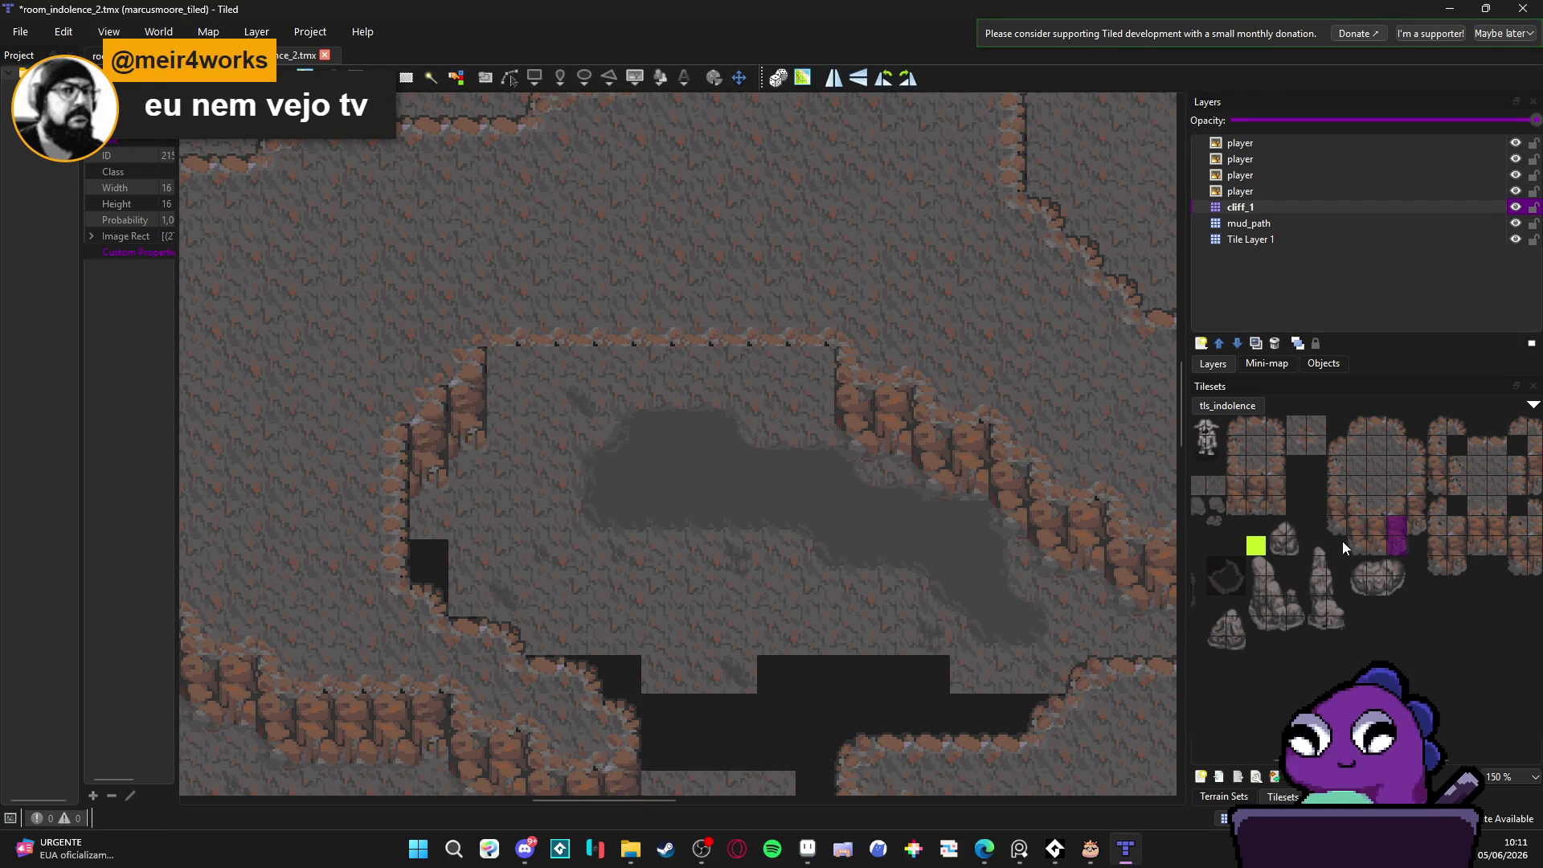
Step: Stamp 2x2 rock wall blocks in a continuous row along the pit's upper rim
{"action": "left_click_drag", "start_coordinate": [1235, 496], "coordinate": [1277, 507]}
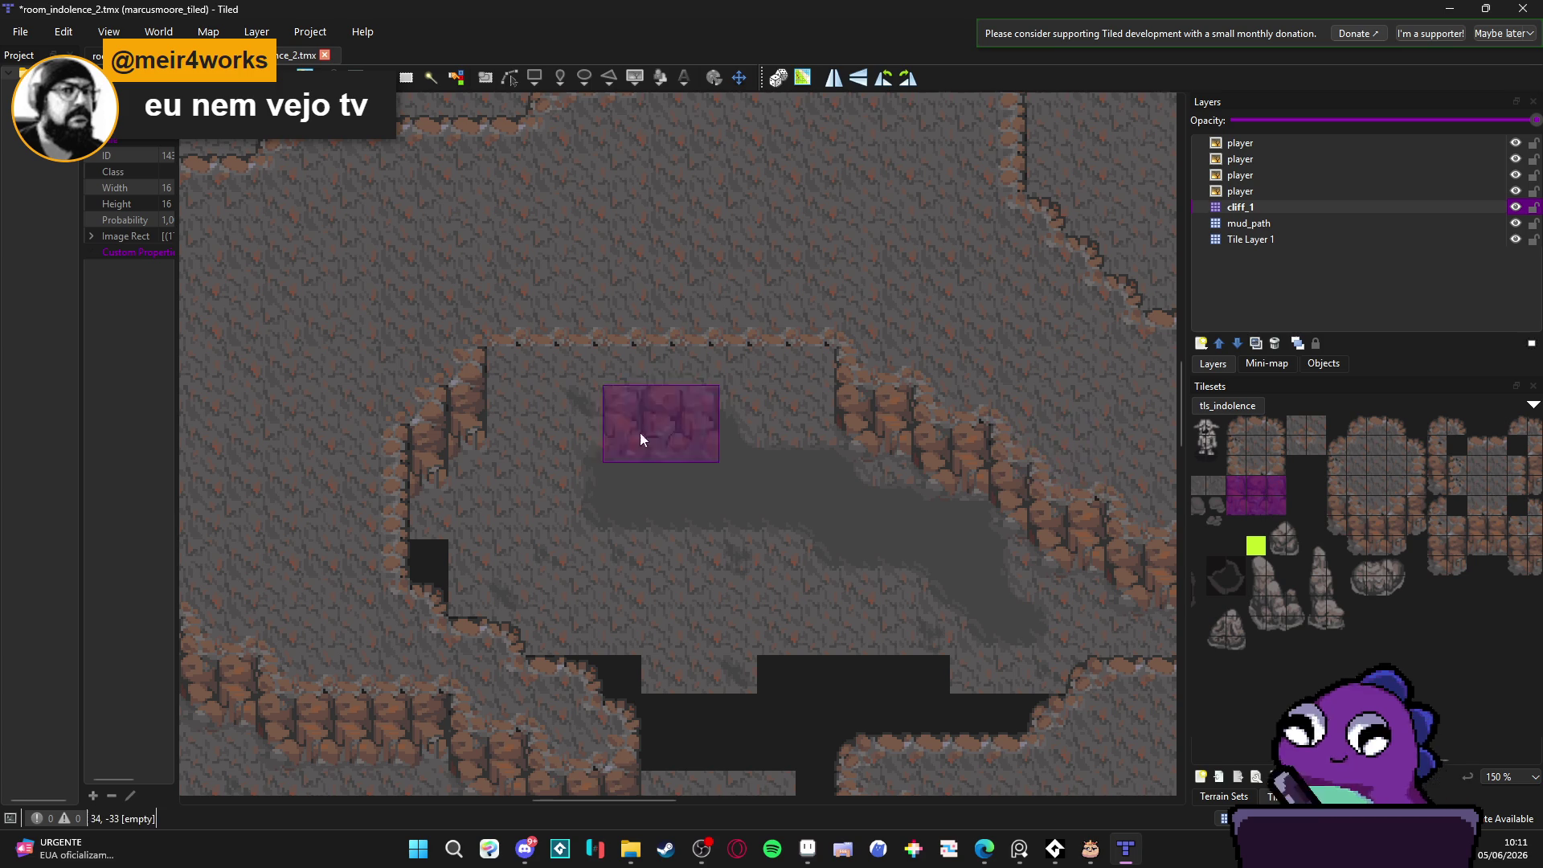
{"action": "left_click", "coordinate": [551, 402]}
{"action": "left_click", "coordinate": [667, 405]}
{"action": "left_click", "coordinate": [771, 416]}
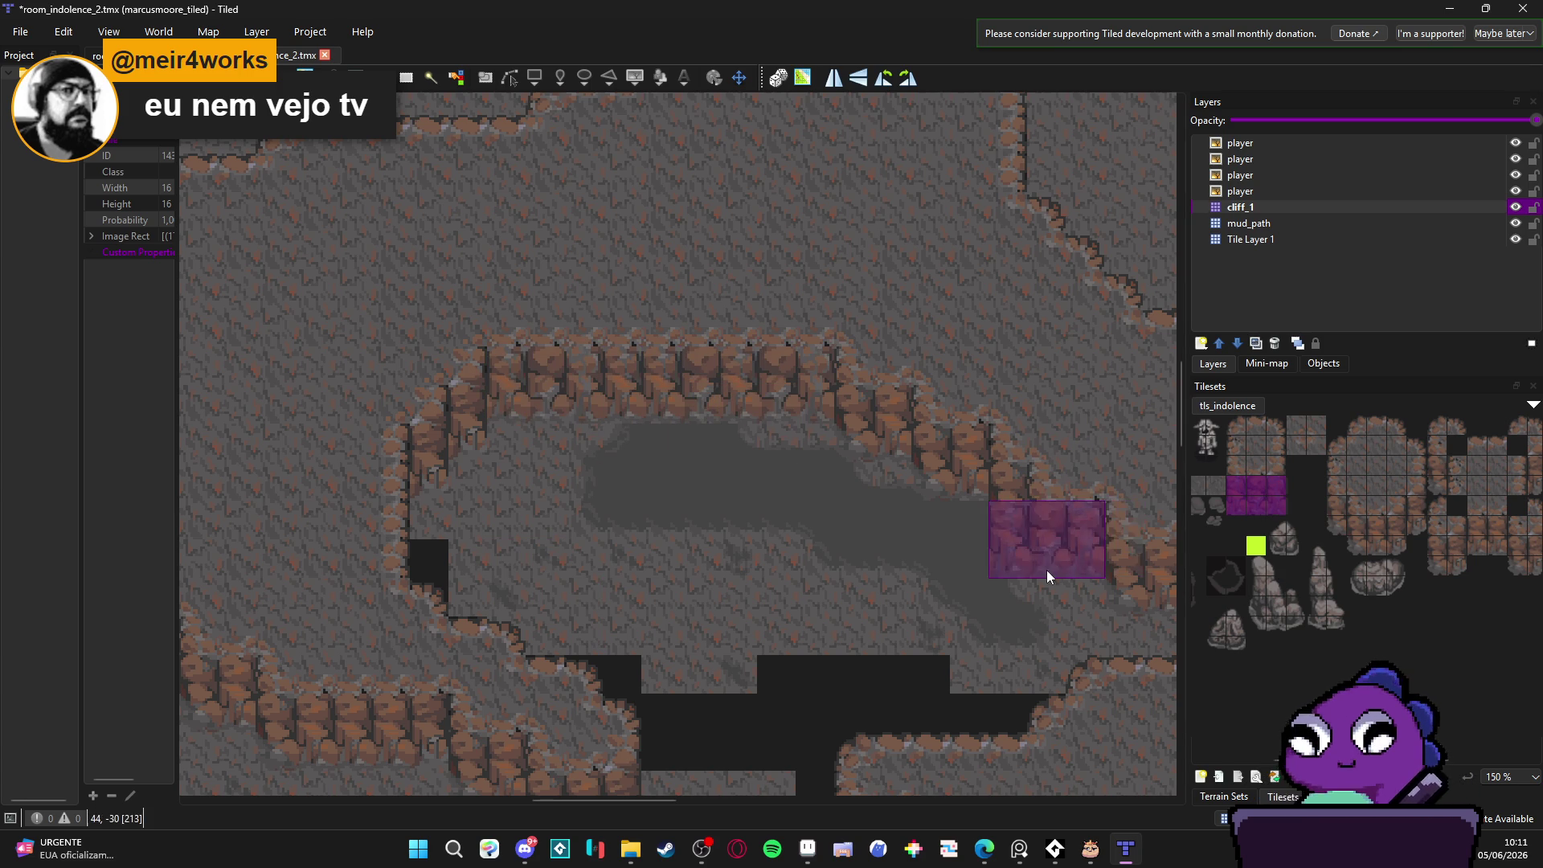
{"action": "scroll", "coordinate": [869, 537], "scroll_direction": "down", "scroll_amount": 4}
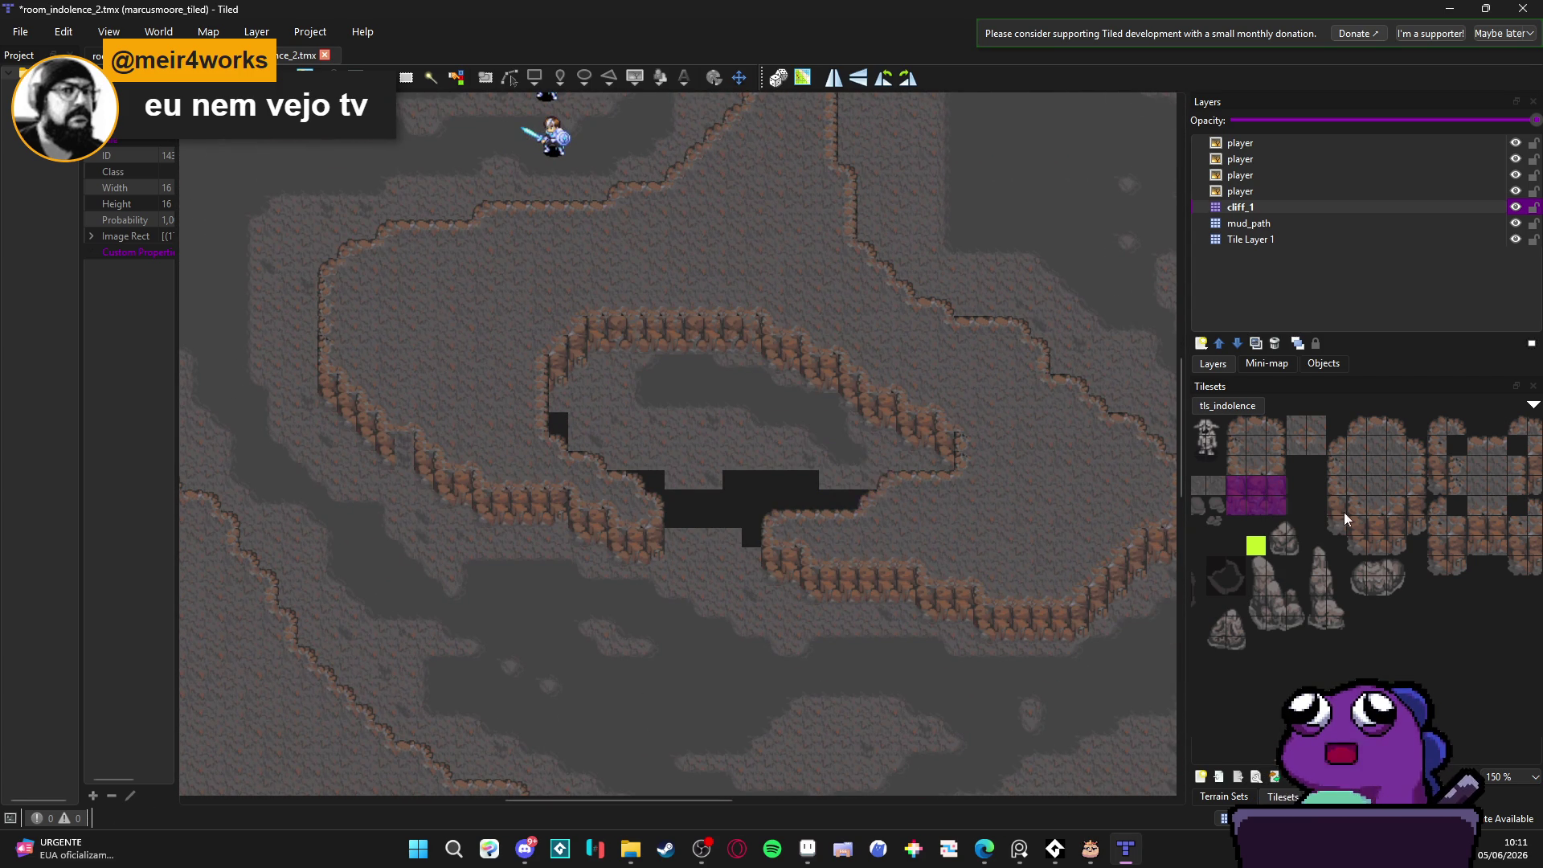
{"action": "left_click", "coordinate": [1329, 222]}
Step: On Tile Layer 1, paint plain ground tiles over the black gaps below the central ledge
{"action": "left_click", "coordinate": [1515, 239]}
{"action": "left_click", "coordinate": [1514, 240]}
{"action": "left_click", "coordinate": [1515, 242]}
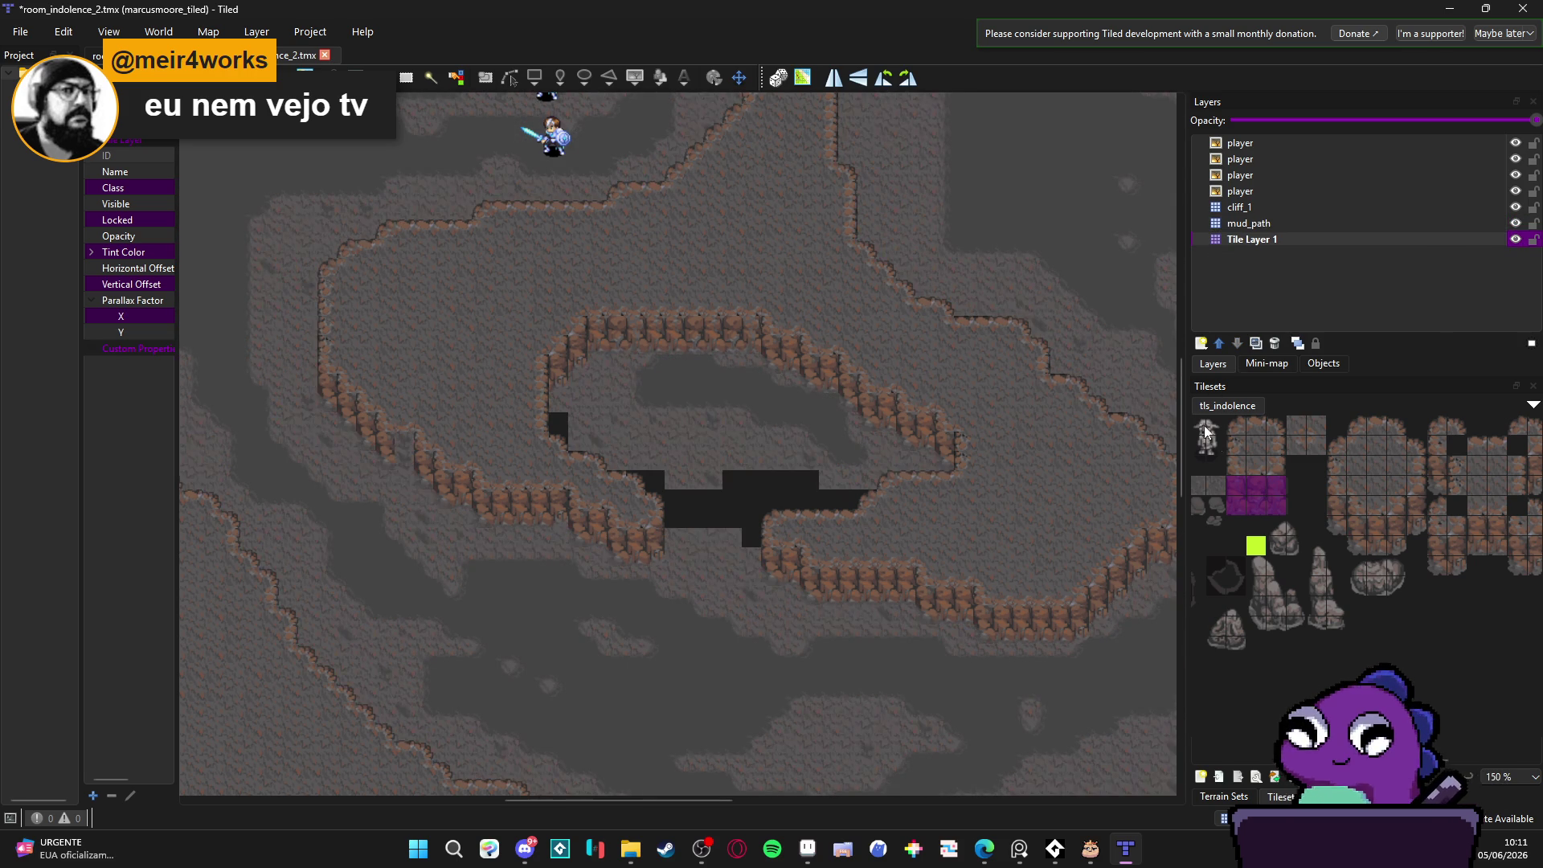
{"action": "scroll", "coordinate": [1264, 436], "scroll_direction": "left", "scroll_amount": 3}
{"action": "left_click_drag", "start_coordinate": [1265, 435], "coordinate": [1221, 427]}
{"action": "left_click", "coordinate": [1263, 444], "text": "ctrl"}
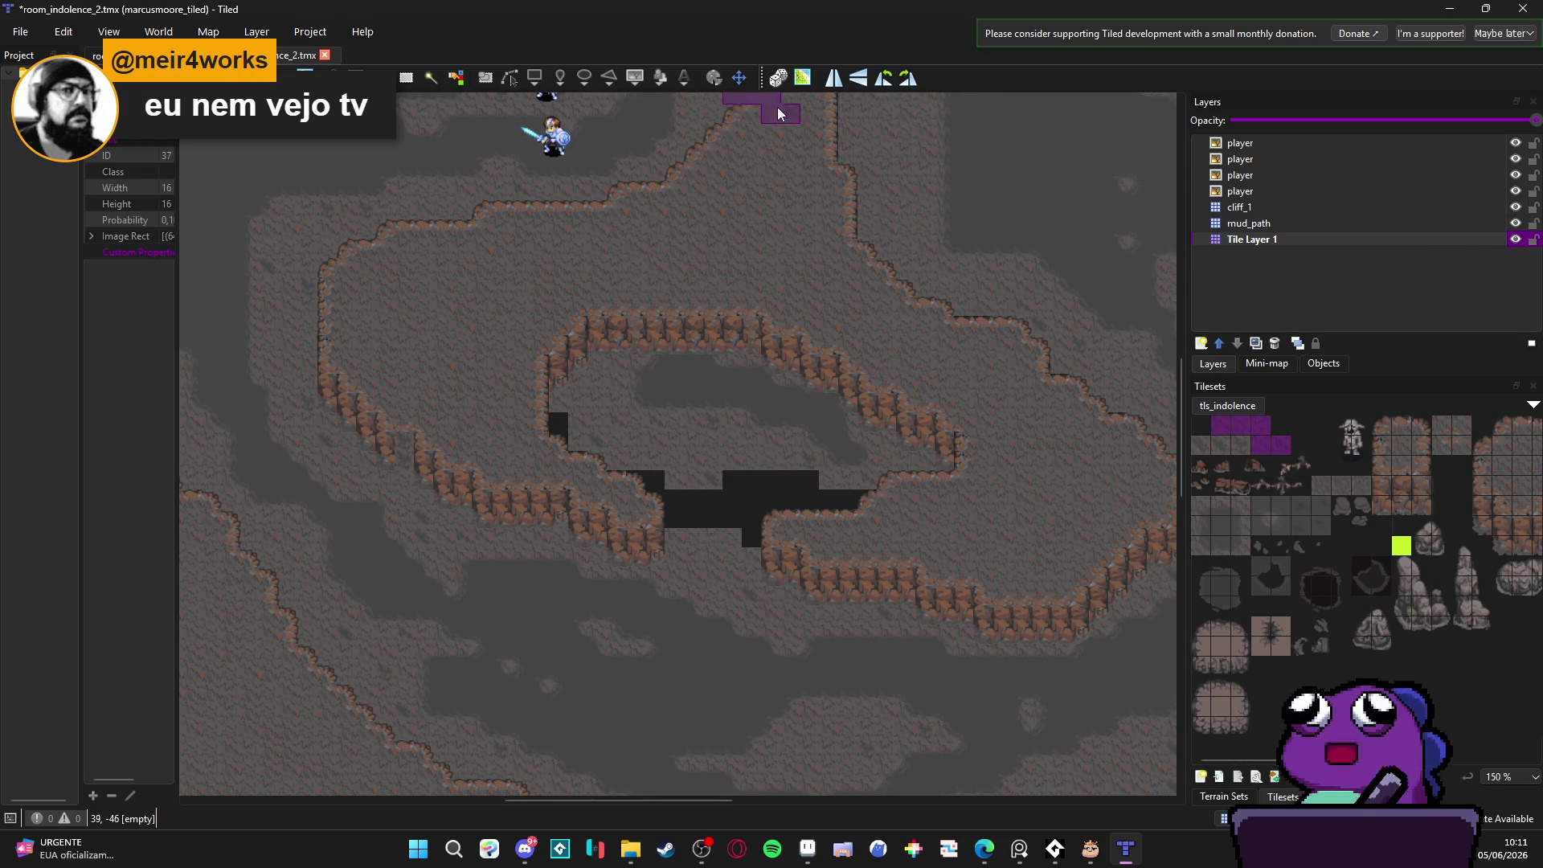
{"action": "mouse_move", "coordinate": [791, 477]}
{"action": "left_mouse_down"}
{"action": "mouse_move", "coordinate": [843, 497]}
{"action": "mouse_move", "coordinate": [804, 515]}
{"action": "mouse_move", "coordinate": [816, 534]}
{"action": "mouse_move", "coordinate": [725, 503]}
{"action": "mouse_move", "coordinate": [670, 522]}
{"action": "mouse_move", "coordinate": [679, 492]}
{"action": "mouse_move", "coordinate": [592, 448]}
{"action": "mouse_move", "coordinate": [541, 458]}
{"action": "left_mouse_up"}
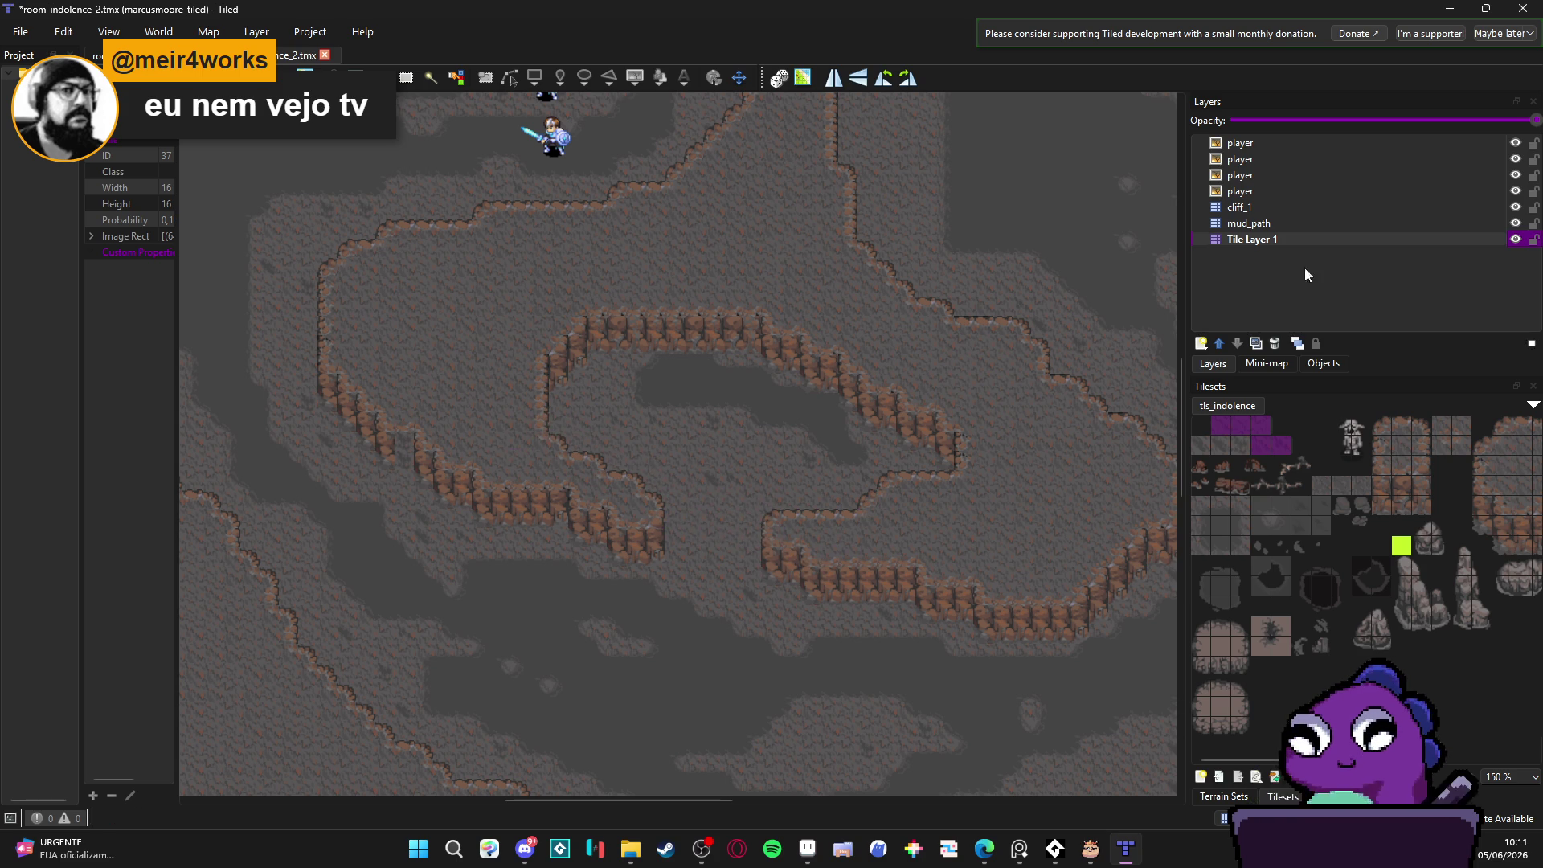
{"action": "left_click", "coordinate": [1329, 224]}
{"action": "left_click", "coordinate": [1498, 211]}
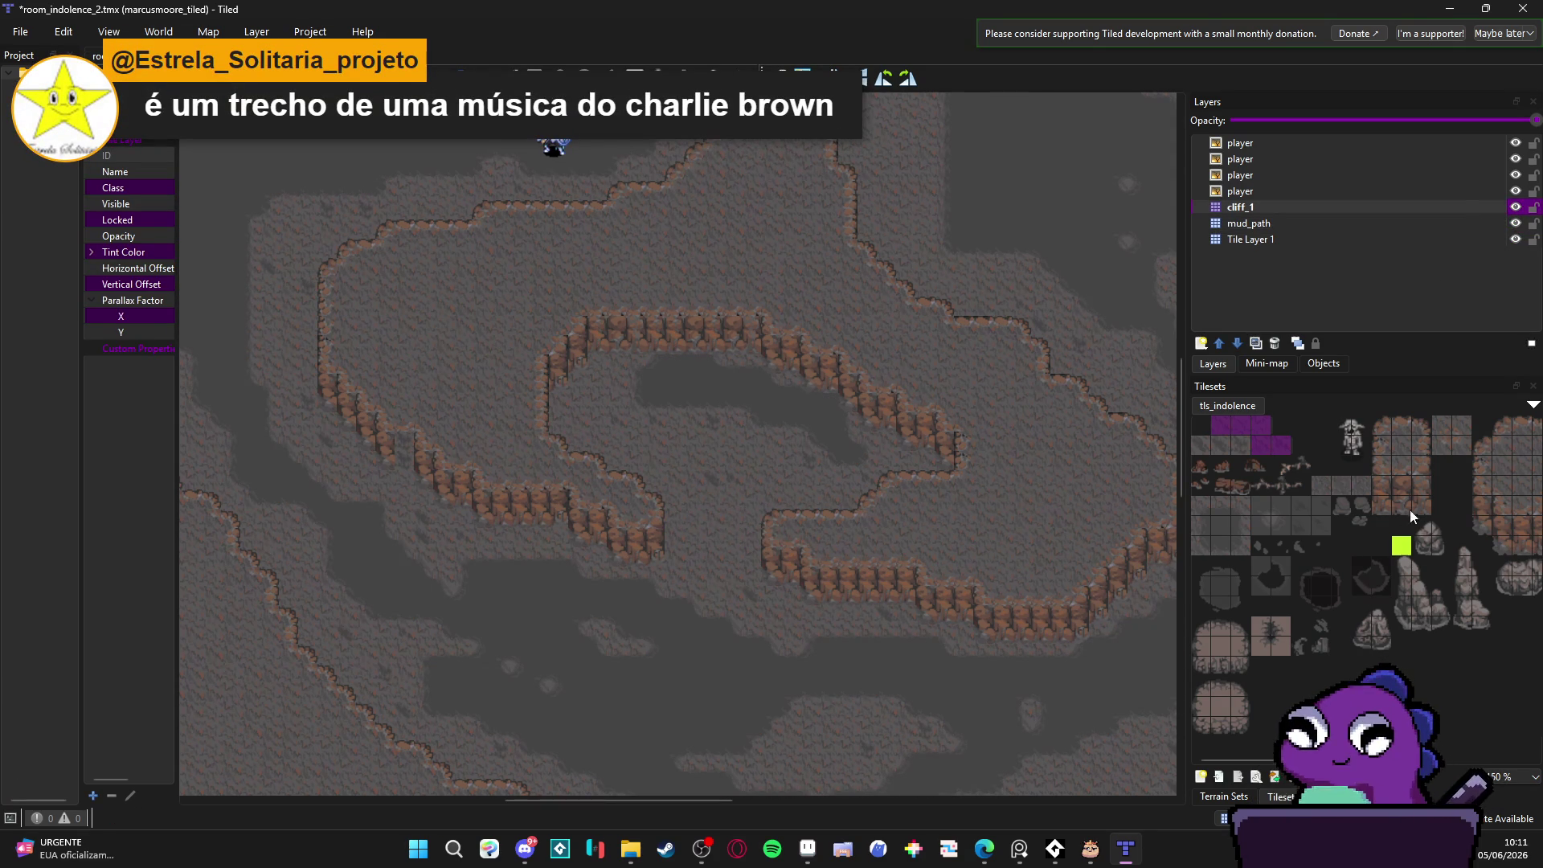
Step: Pick a 1x3 rock wall column brush, survey the northern ledges, and hide cliff_1 to compare
{"action": "left_click_drag", "start_coordinate": [1402, 482], "coordinate": [1402, 526]}
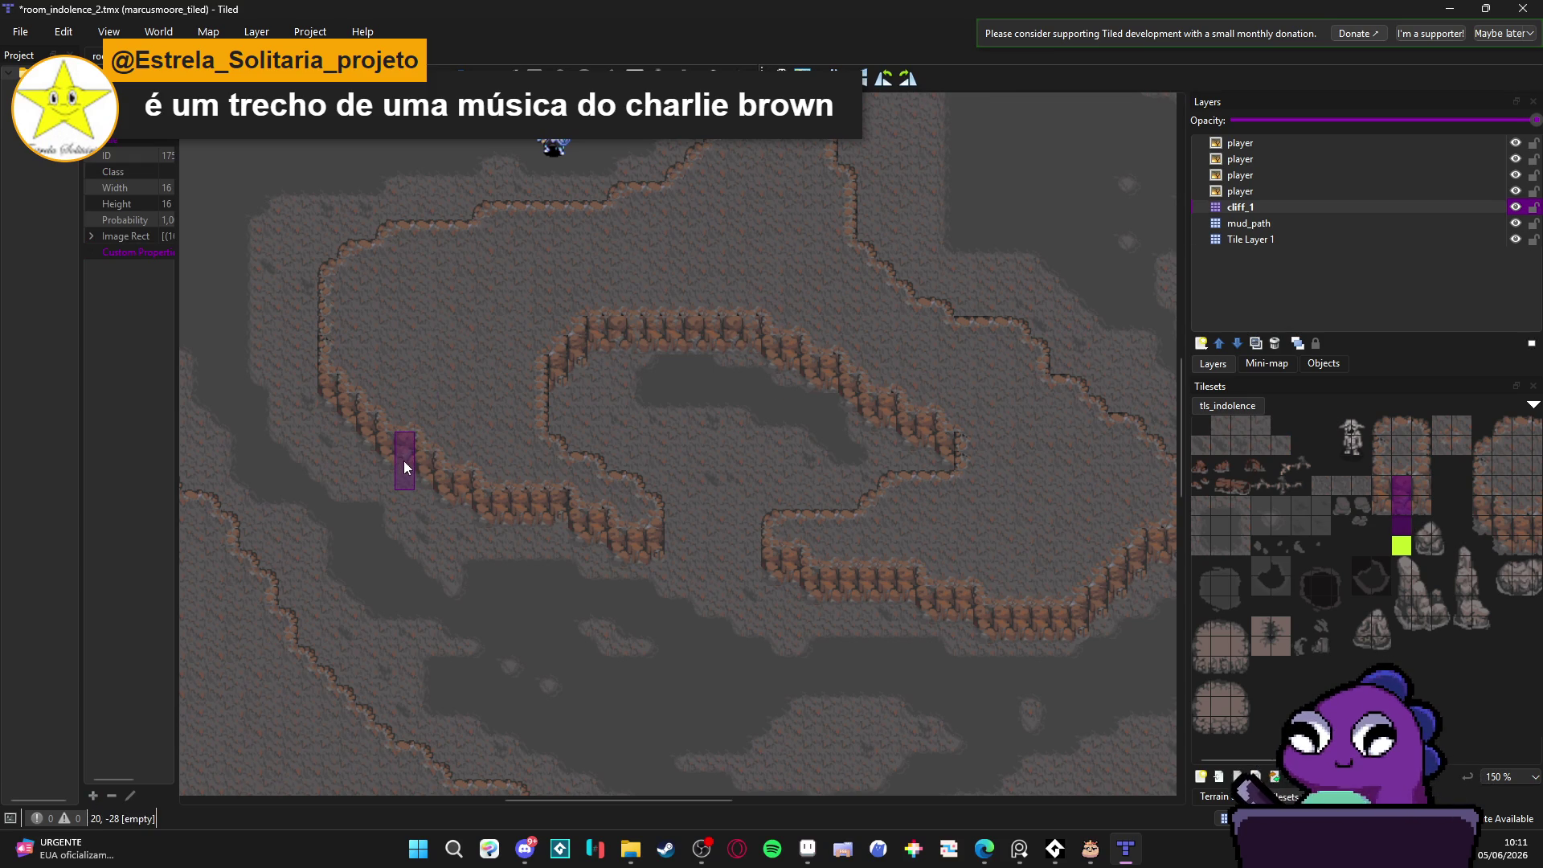
{"action": "left_click_drag", "start_coordinate": [512, 597], "coordinate": [552, 602]}
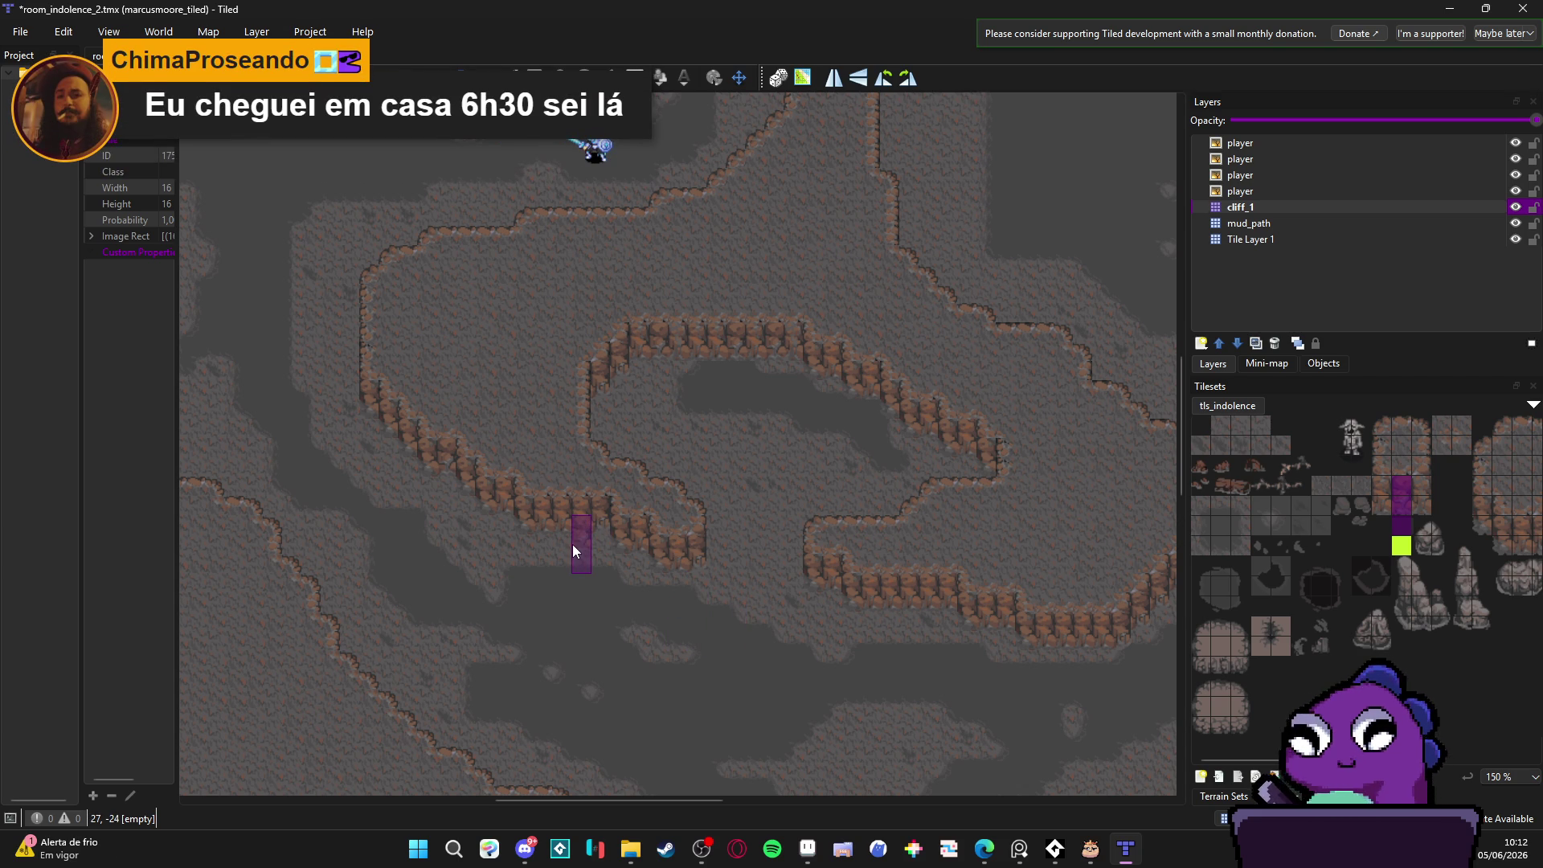
{"action": "mouse_move", "coordinate": [599, 563]}
{"action": "left_mouse_down"}
{"action": "mouse_move", "coordinate": [872, 647]}
{"action": "mouse_move", "coordinate": [679, 458]}
{"action": "mouse_move", "coordinate": [614, 595]}
{"action": "mouse_move", "coordinate": [710, 459]}
{"action": "mouse_move", "coordinate": [734, 534]}
{"action": "mouse_move", "coordinate": [819, 609]}
{"action": "mouse_move", "coordinate": [867, 383]}
{"action": "mouse_move", "coordinate": [762, 410]}
{"action": "mouse_move", "coordinate": [737, 467]}
{"action": "left_mouse_up"}
{"action": "scroll", "coordinate": [797, 664], "scroll_direction": "down", "scroll_amount": 1}
{"action": "scroll", "coordinate": [764, 449], "scroll_direction": "up", "scroll_amount": 3}
{"action": "scroll", "coordinate": [764, 450], "scroll_direction": "left", "scroll_amount": 1}
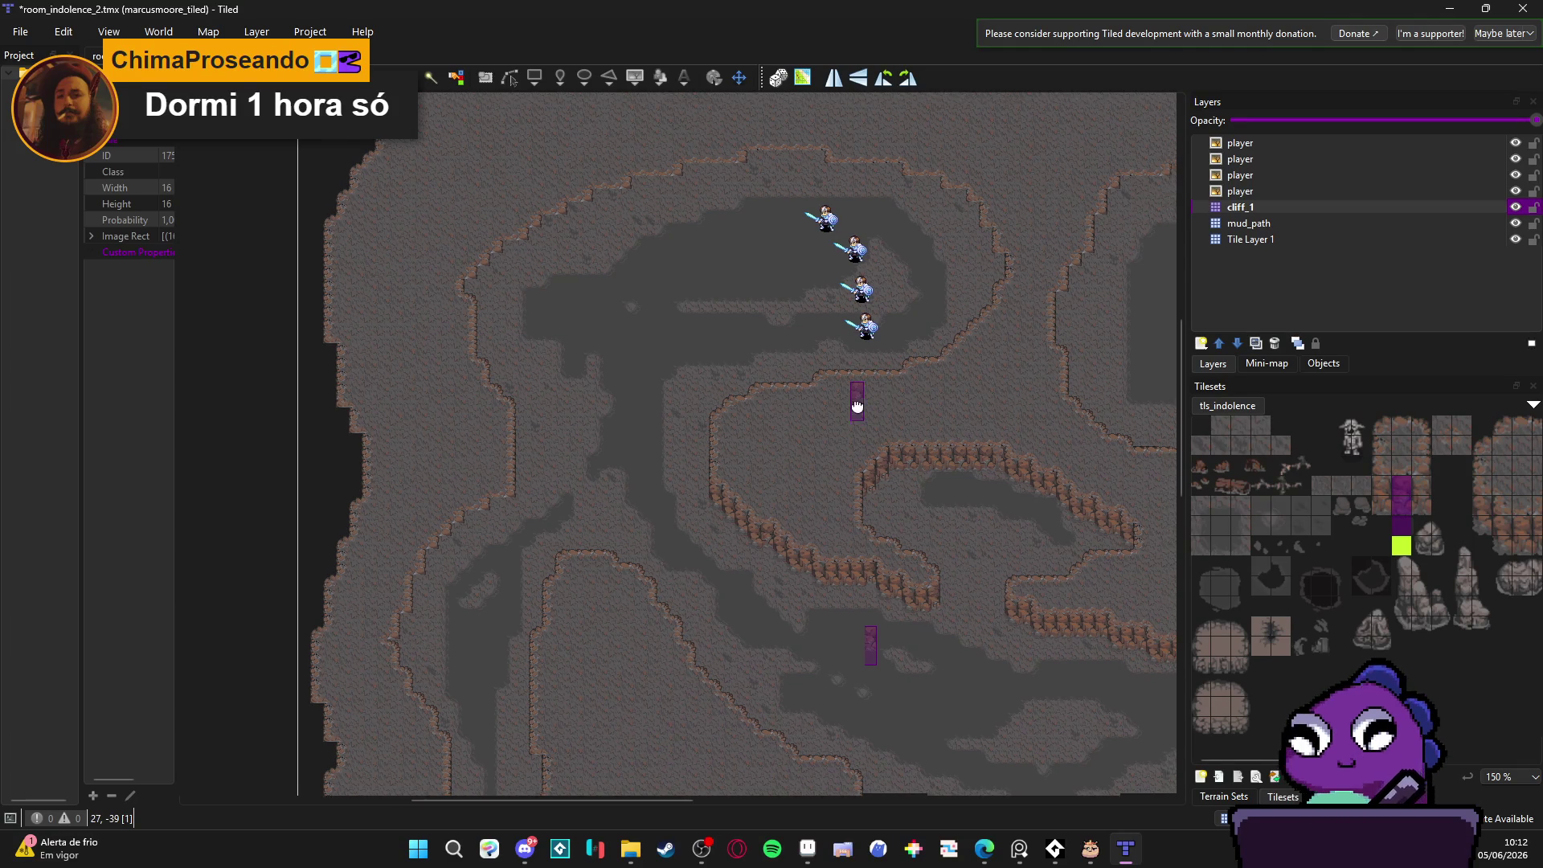
{"action": "left_click_drag", "start_coordinate": [871, 397], "coordinate": [665, 406]}
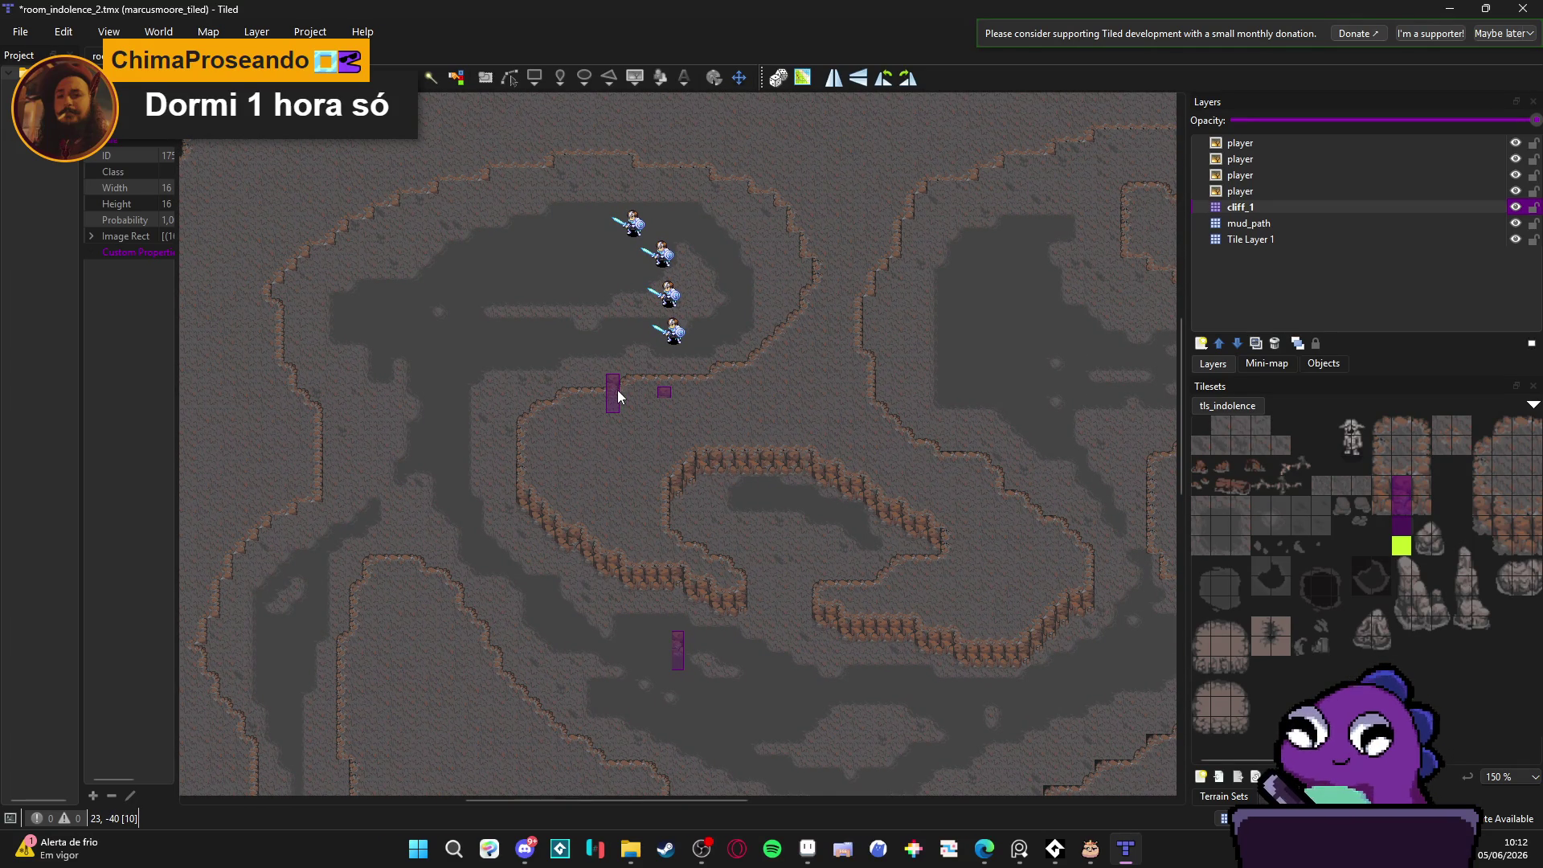
{"action": "scroll", "coordinate": [601, 391], "scroll_direction": "up", "scroll_amount": 3}
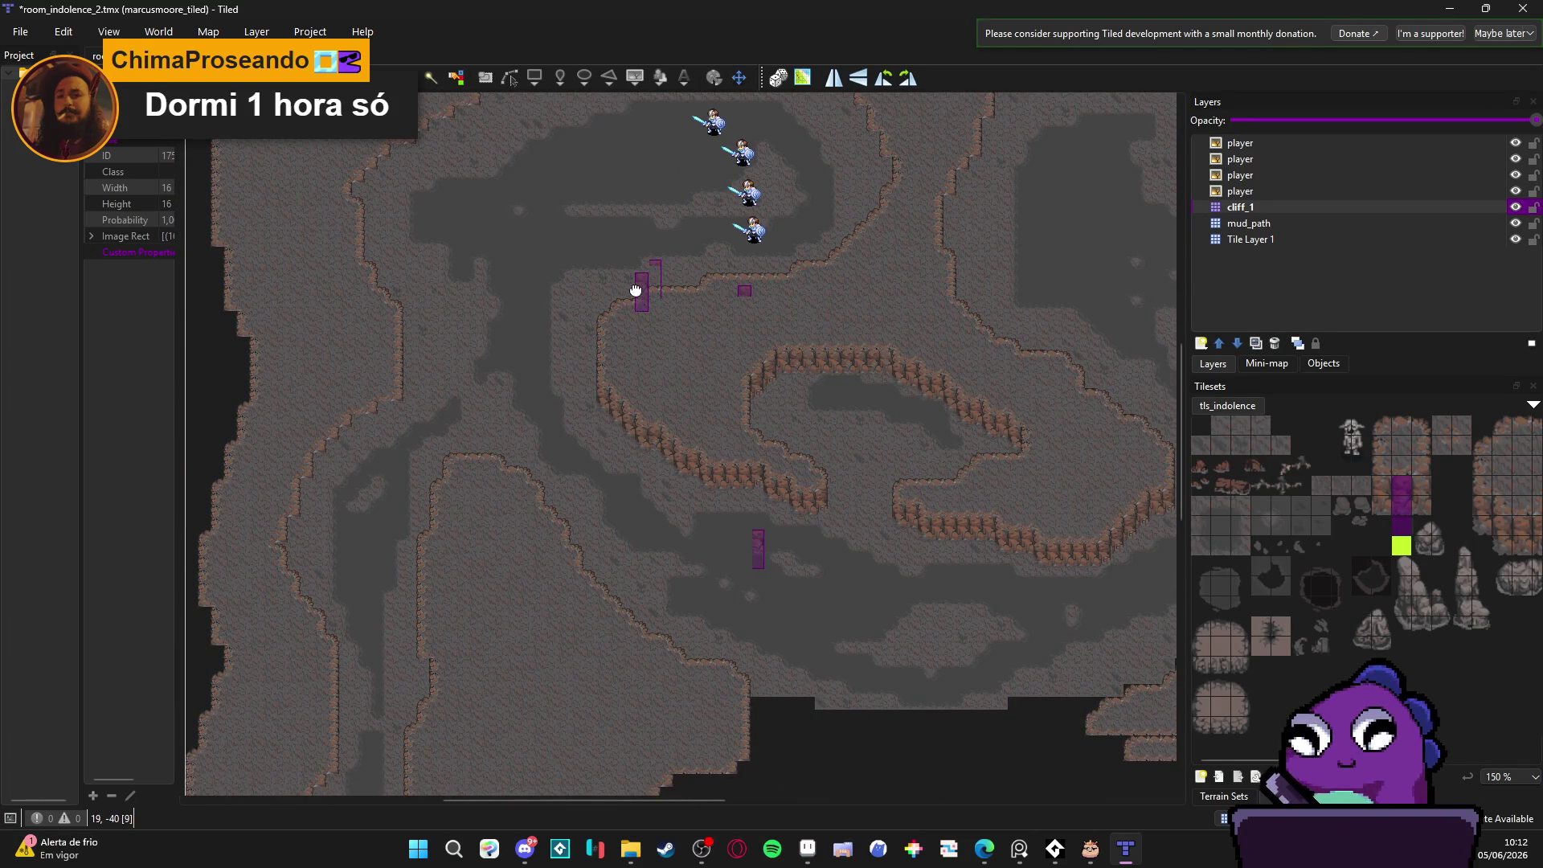
{"action": "left_click_drag", "start_coordinate": [633, 290], "coordinate": [780, 235]}
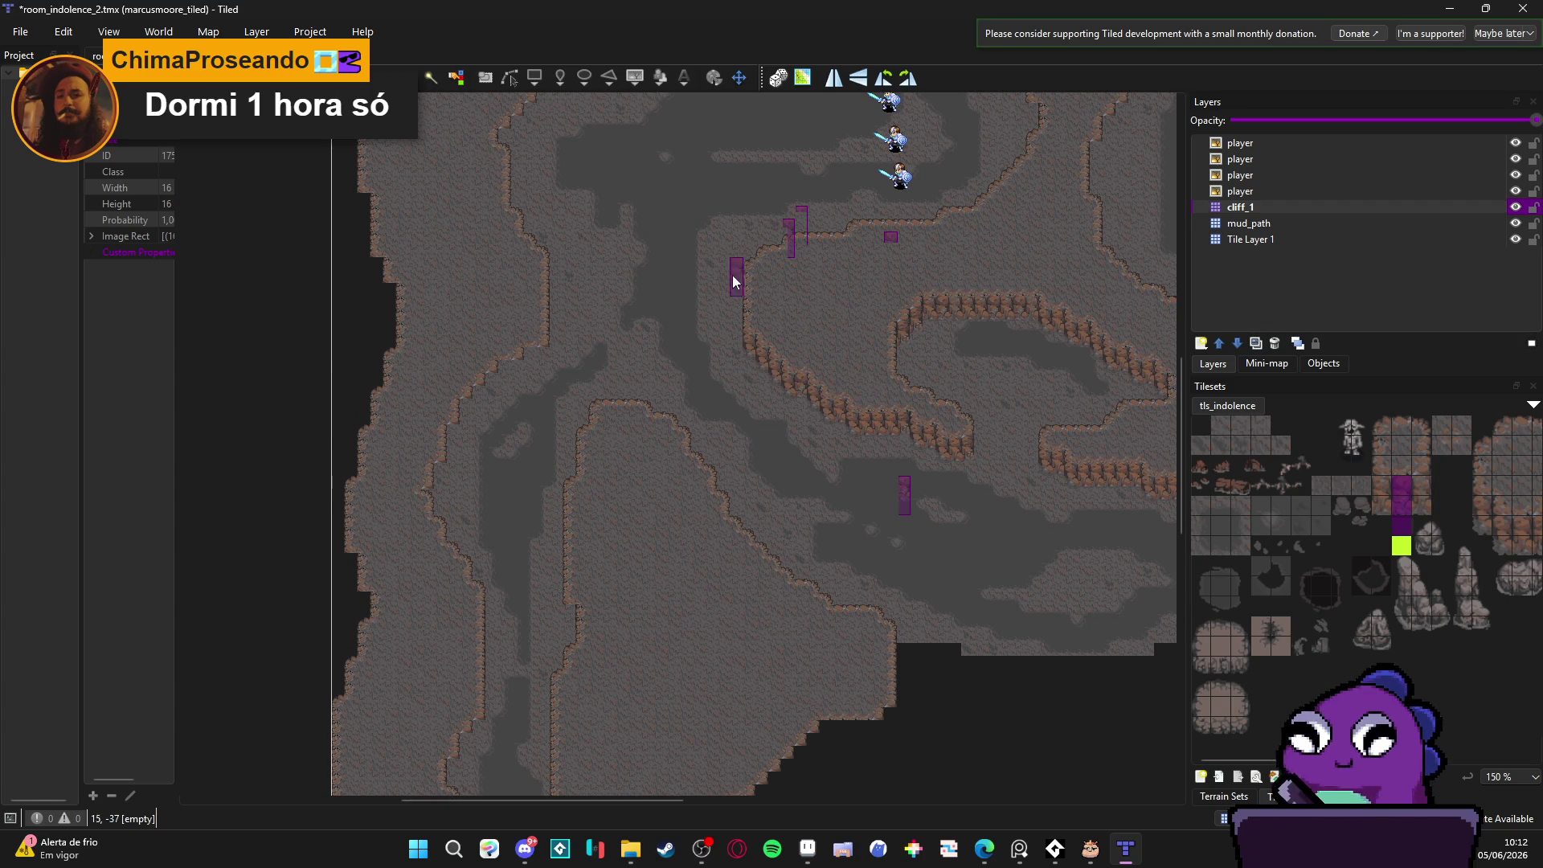
{"action": "scroll", "coordinate": [715, 310], "scroll_direction": "up", "scroll_amount": 1}
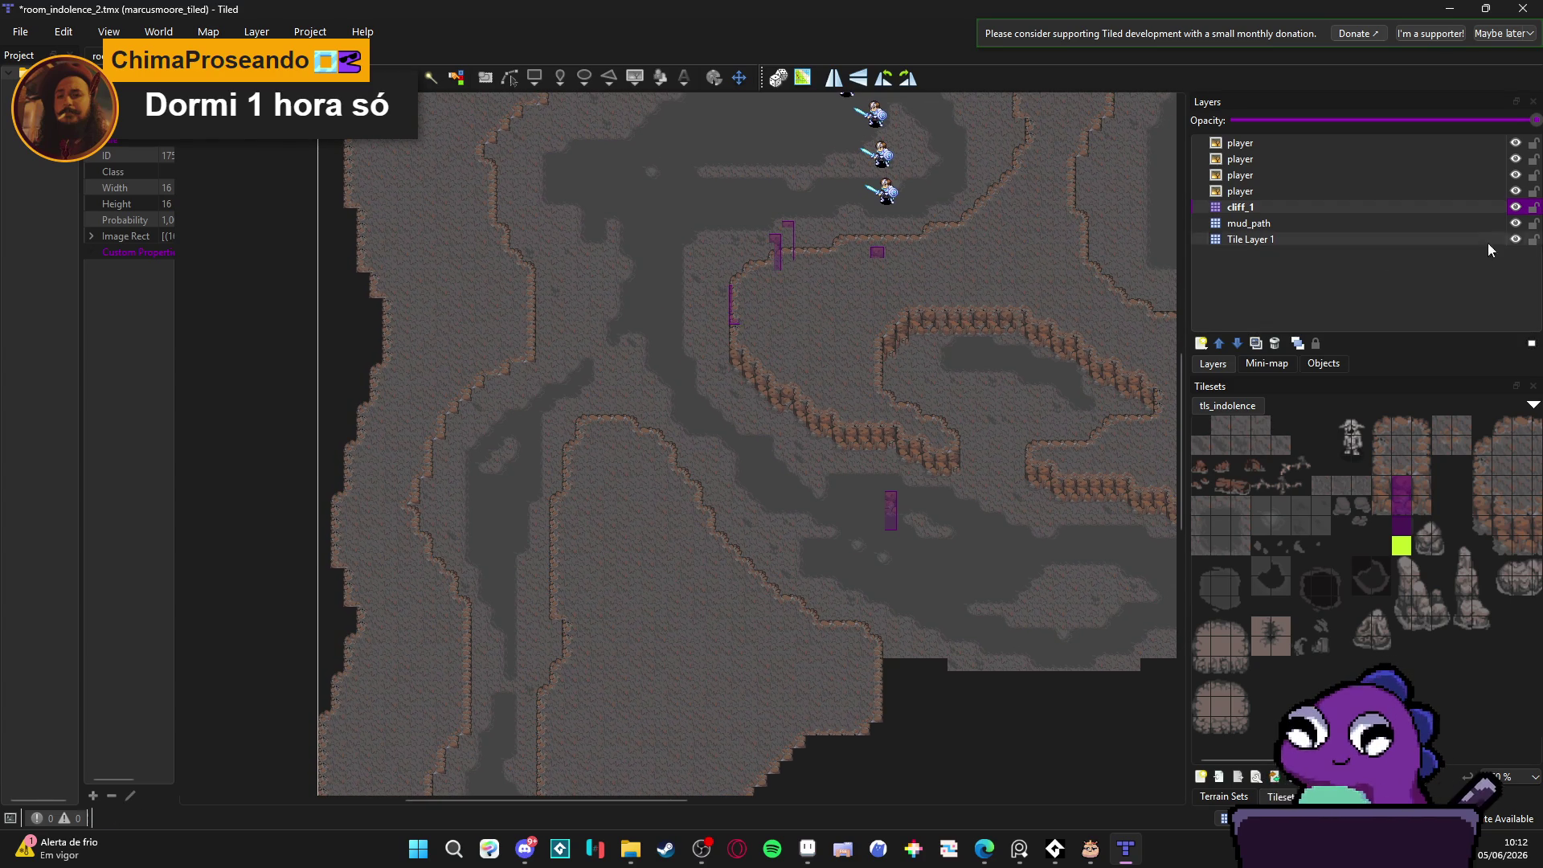
{"action": "left_click", "coordinate": [1514, 207]}
Step: Show the cliff_1 layer again and bring the lower-left part of the map into view
{"action": "left_click", "coordinate": [1514, 207]}
{"action": "mouse_move", "coordinate": [785, 317]}
{"action": "left_mouse_down"}
{"action": "mouse_move", "coordinate": [758, 311]}
{"action": "mouse_move", "coordinate": [734, 331]}
{"action": "left_mouse_up"}
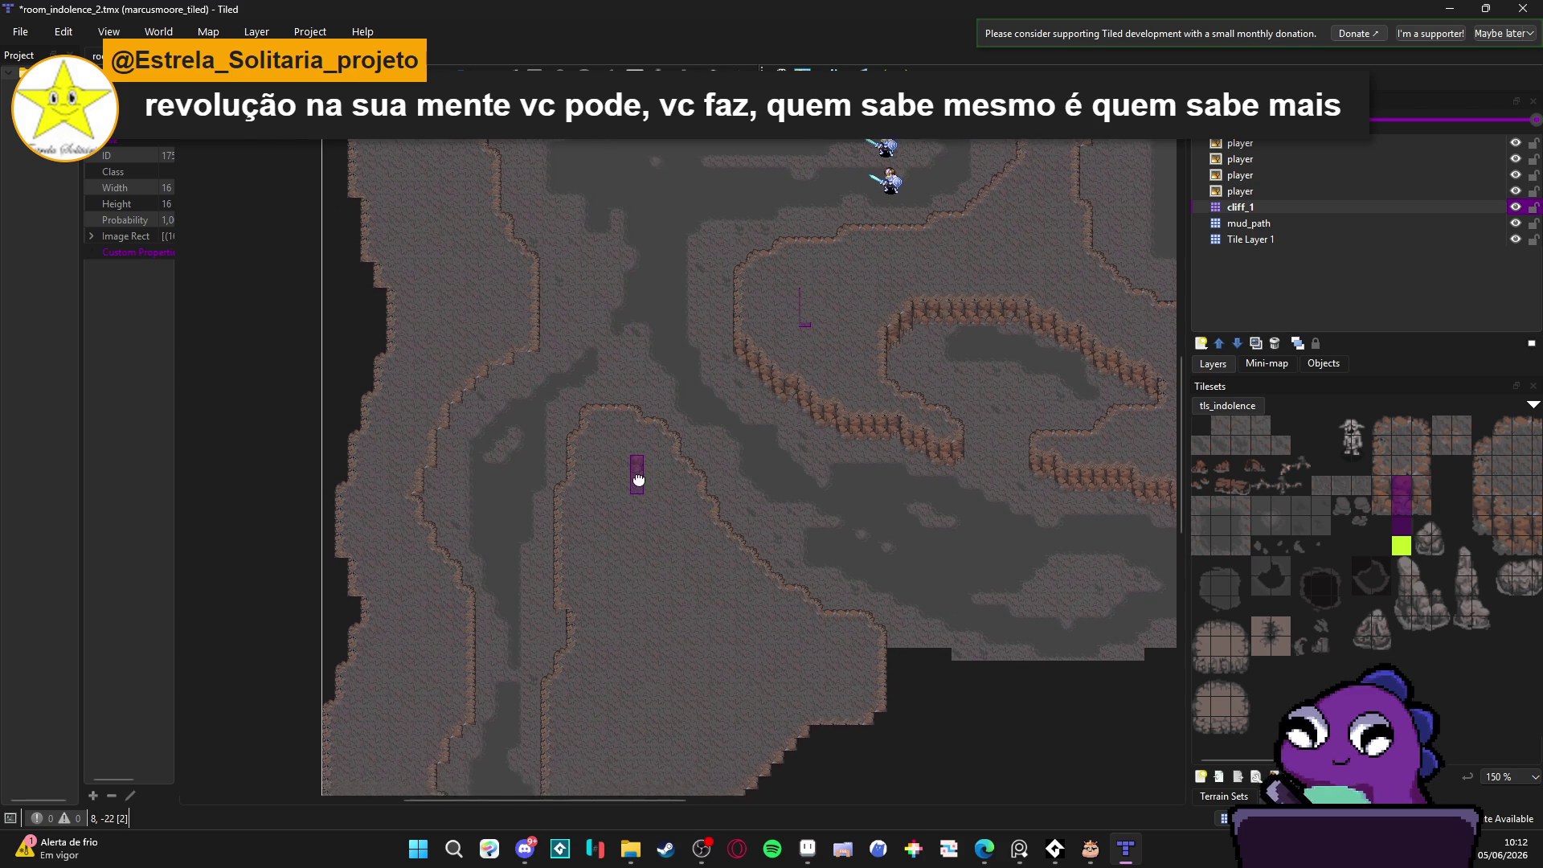
{"action": "scroll", "coordinate": [638, 476], "scroll_direction": "left", "scroll_amount": 3}
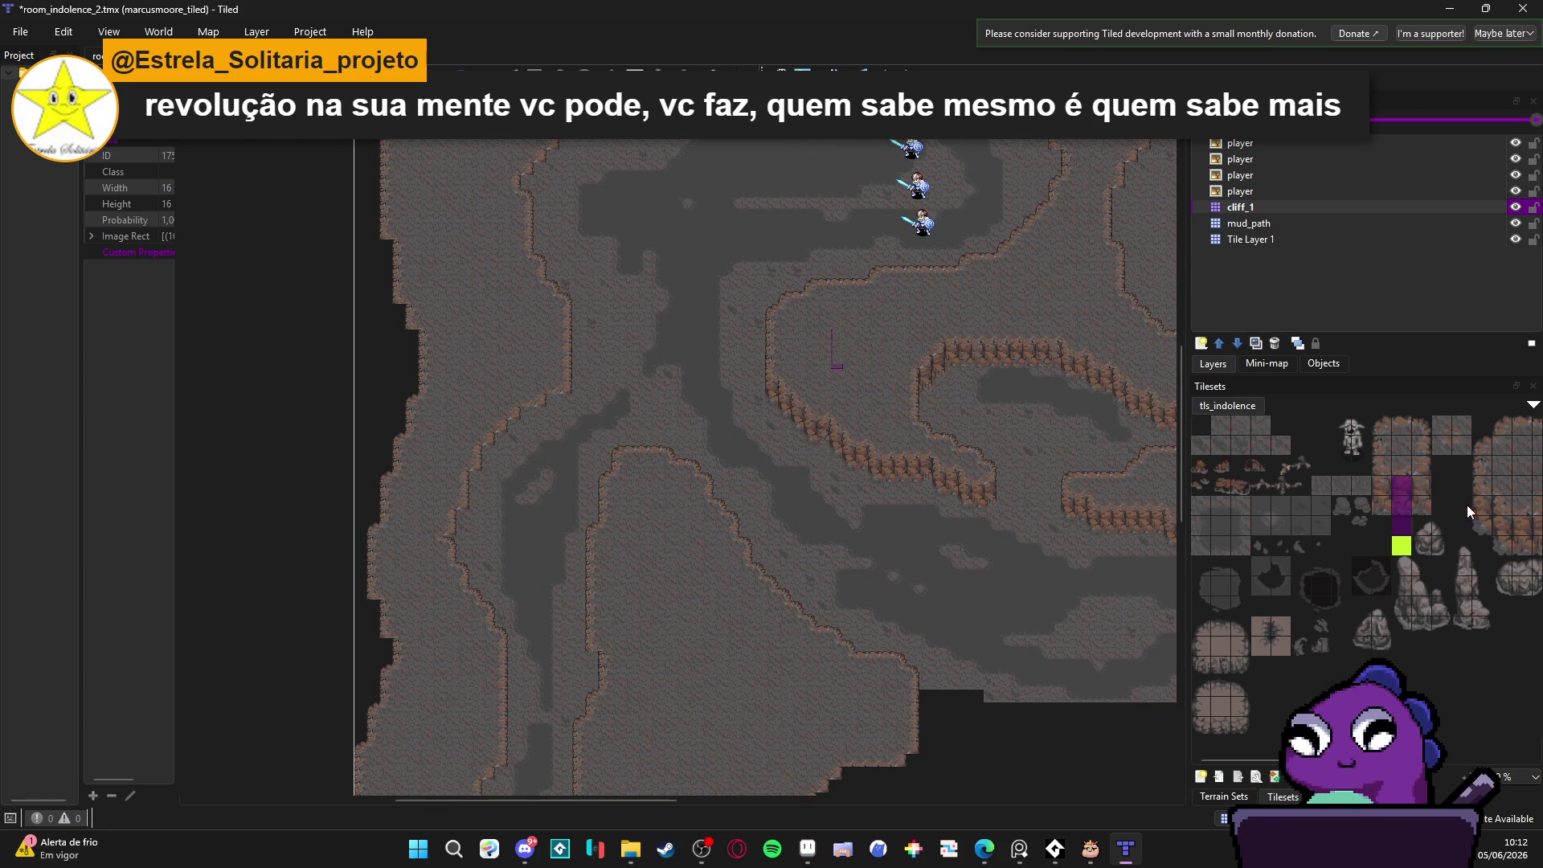
{"action": "left_click_drag", "start_coordinate": [1472, 505], "coordinate": [1343, 483]}
Step: Pick a two-tile wall brush and browse the tls_indolence tileset for other wall tiles
{"action": "left_click_drag", "start_coordinate": [1454, 510], "coordinate": [1452, 530]}
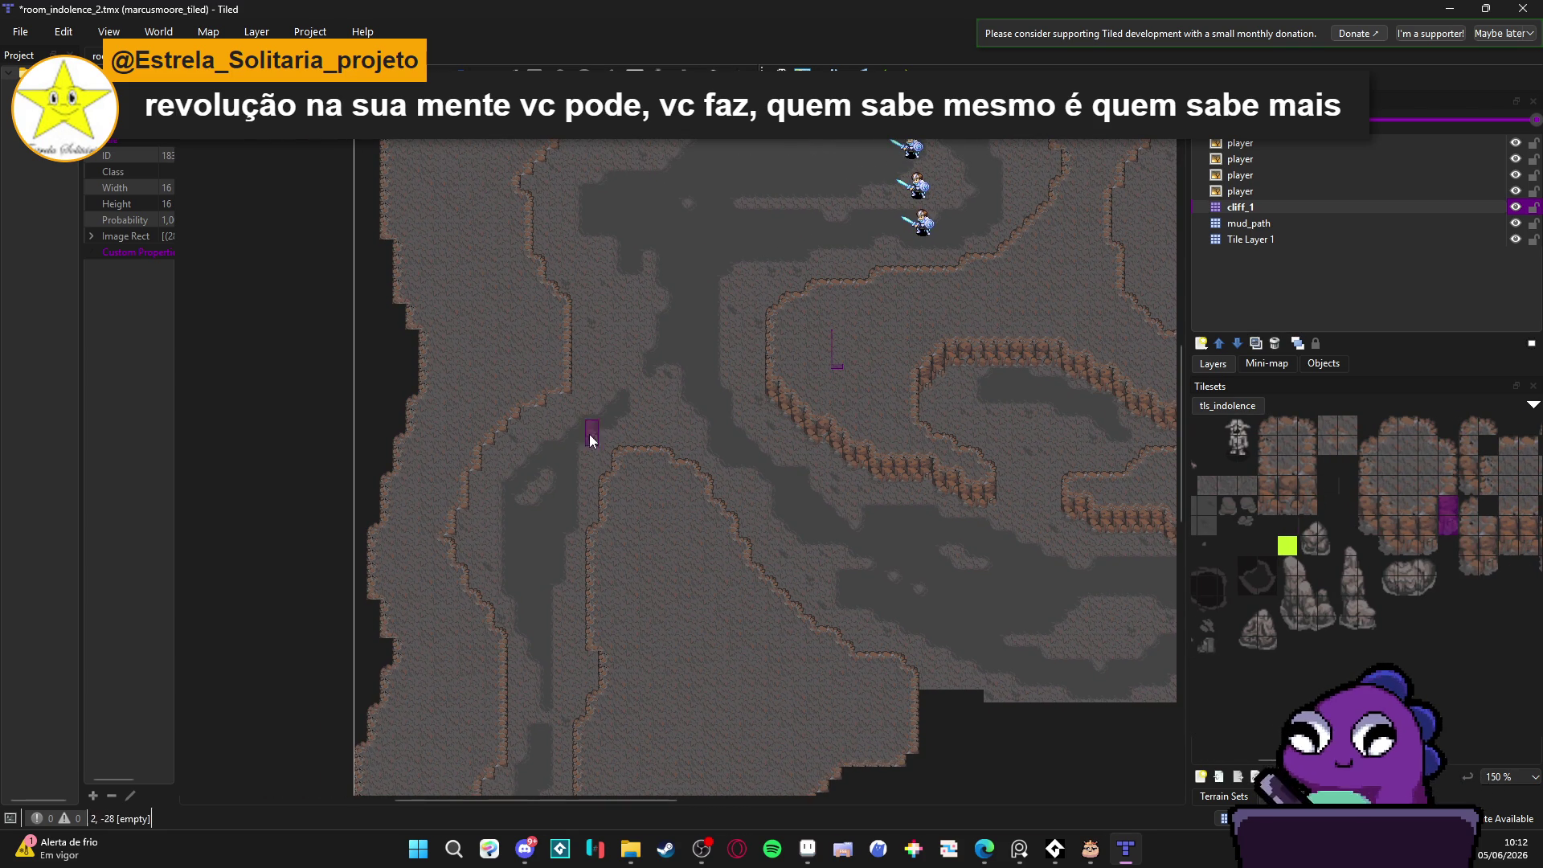
{"action": "scroll", "coordinate": [578, 426], "scroll_direction": "up", "scroll_amount": 2}
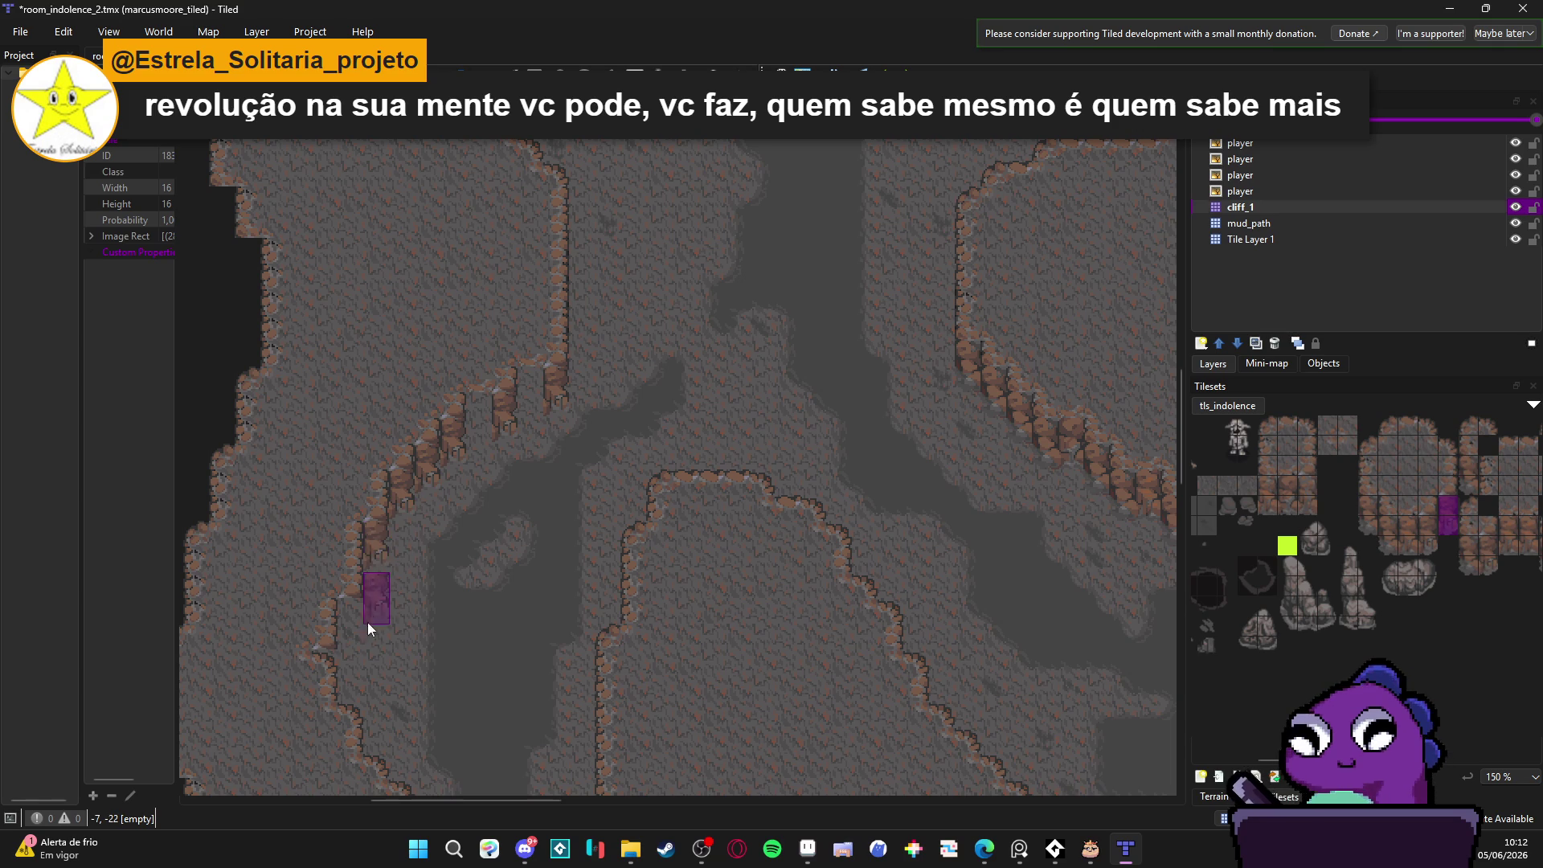
{"action": "scroll", "coordinate": [371, 578], "scroll_direction": "down", "scroll_amount": 4}
{"action": "scroll", "coordinate": [450, 531], "scroll_direction": "up", "scroll_amount": 2}
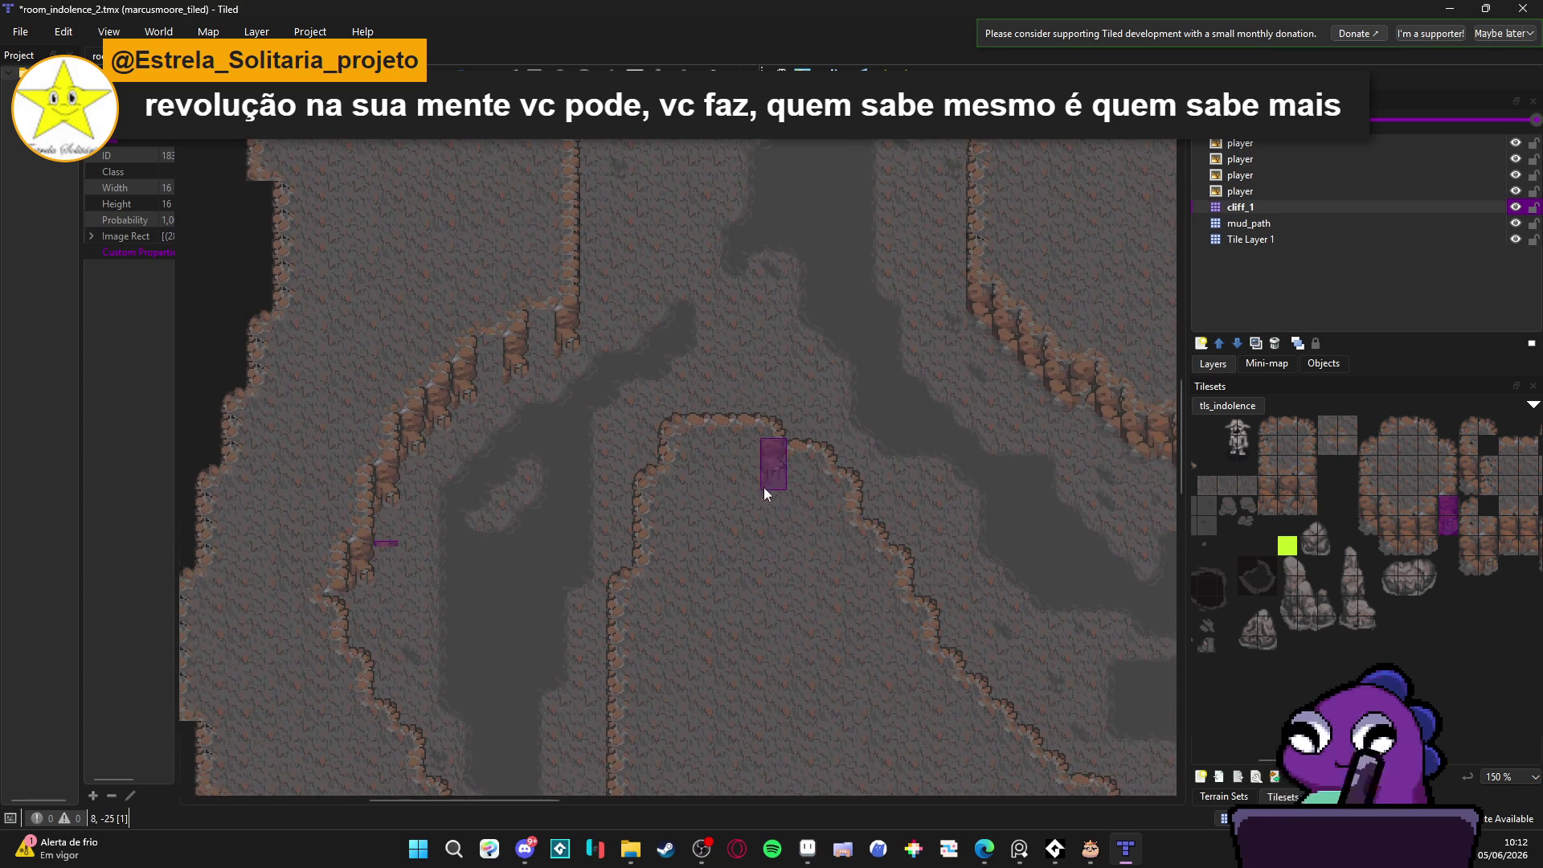
{"action": "scroll", "coordinate": [778, 491], "scroll_direction": "right", "scroll_amount": 3}
{"action": "scroll", "coordinate": [777, 491], "scroll_direction": "down", "scroll_amount": 1}
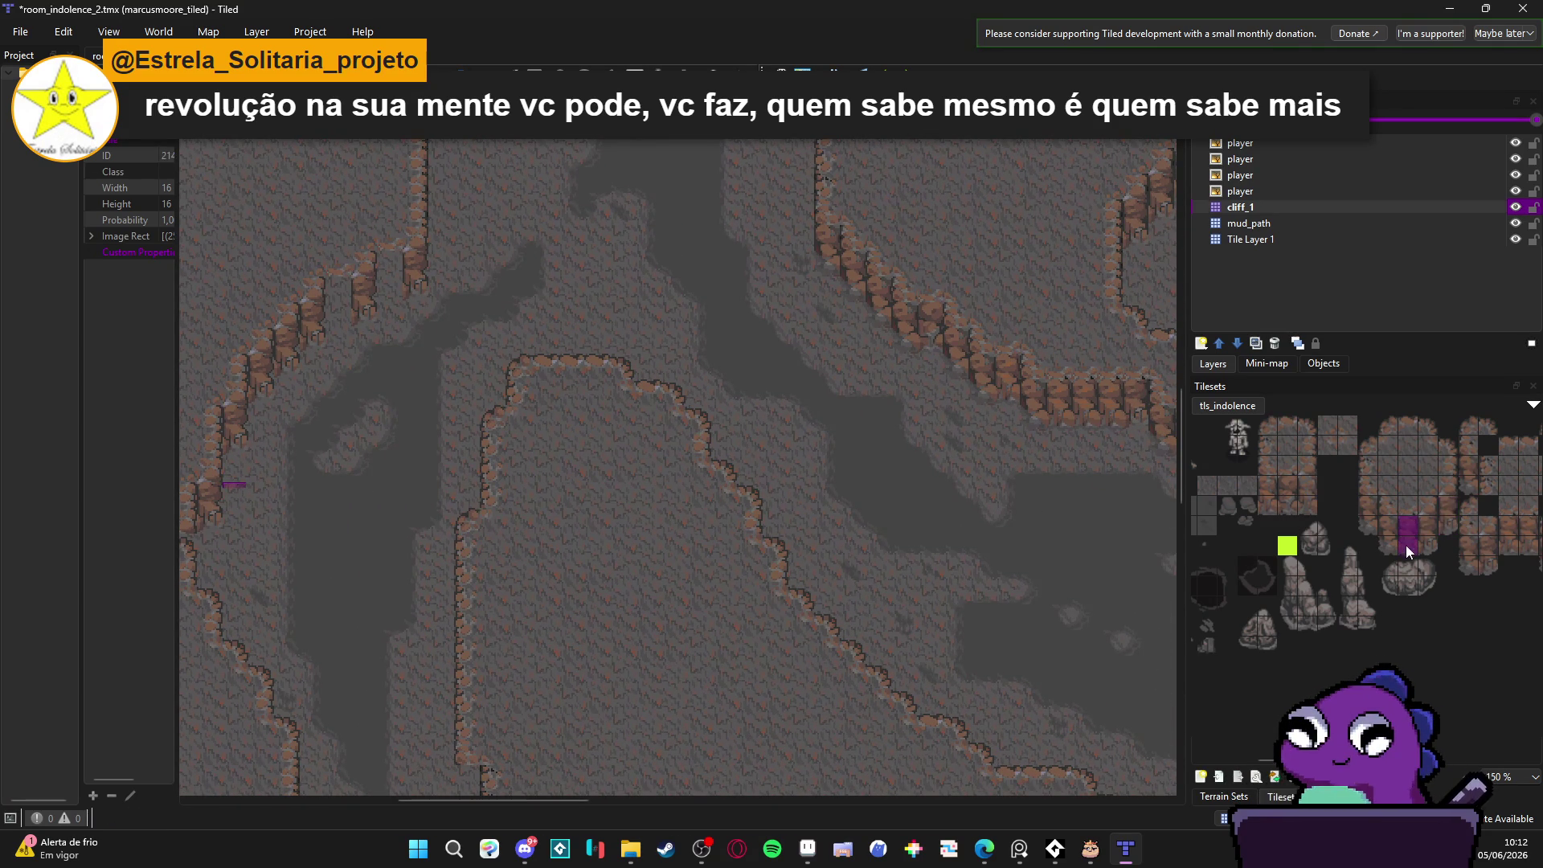
{"action": "scroll", "coordinate": [308, 365], "scroll_direction": "left", "scroll_amount": 7}
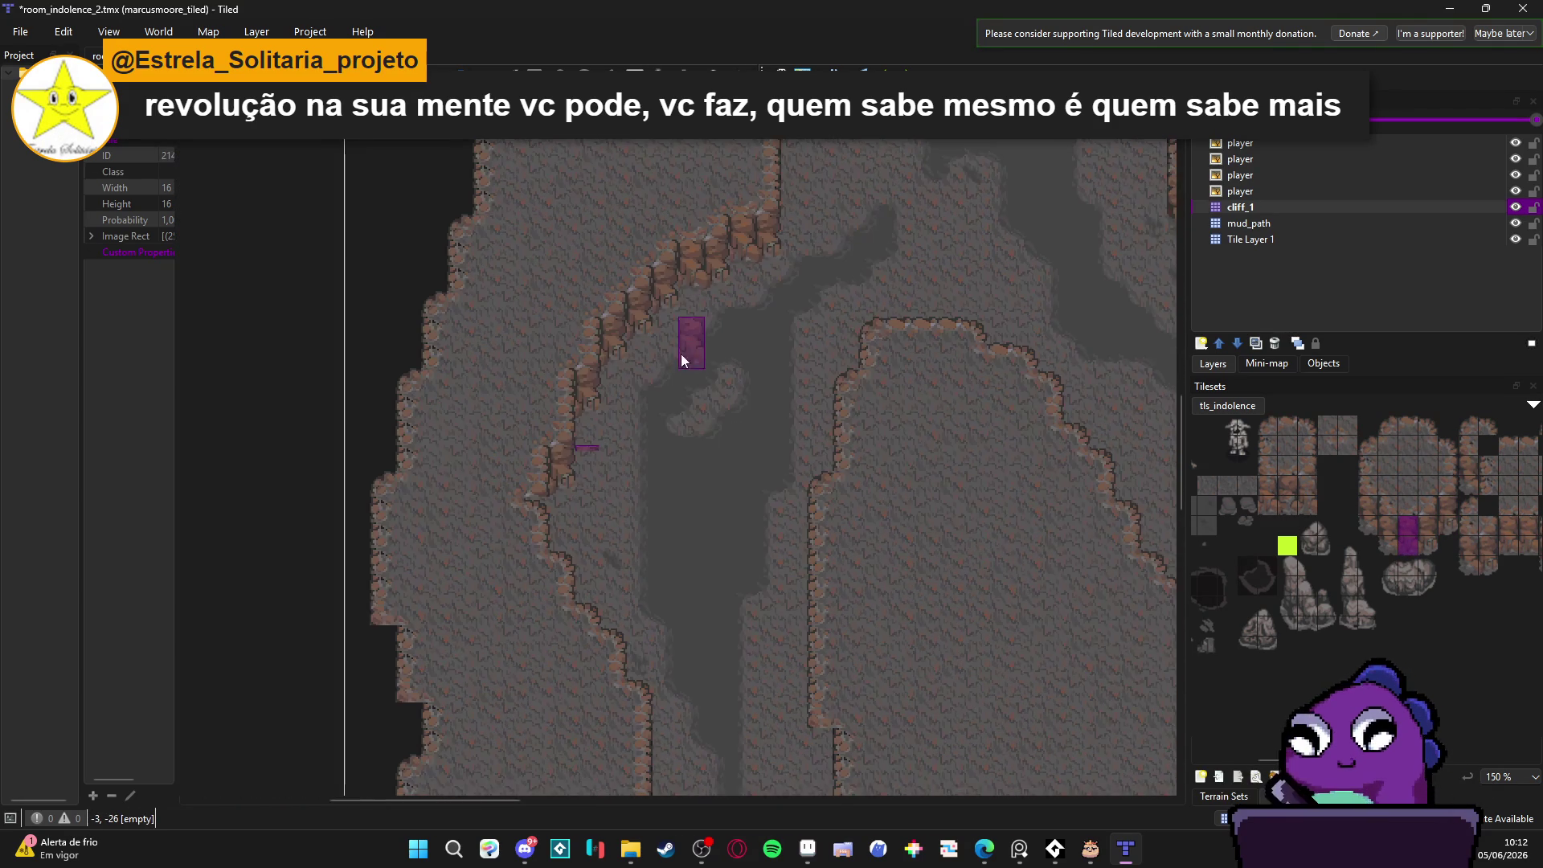
{"action": "scroll", "coordinate": [680, 359], "scroll_direction": "right", "scroll_amount": 8}
{"action": "scroll", "coordinate": [681, 359], "scroll_direction": "up", "scroll_amount": 2}
{"action": "scroll", "coordinate": [716, 445], "scroll_direction": "left", "scroll_amount": 6}
{"action": "scroll", "coordinate": [716, 445], "scroll_direction": "down", "scroll_amount": 4}
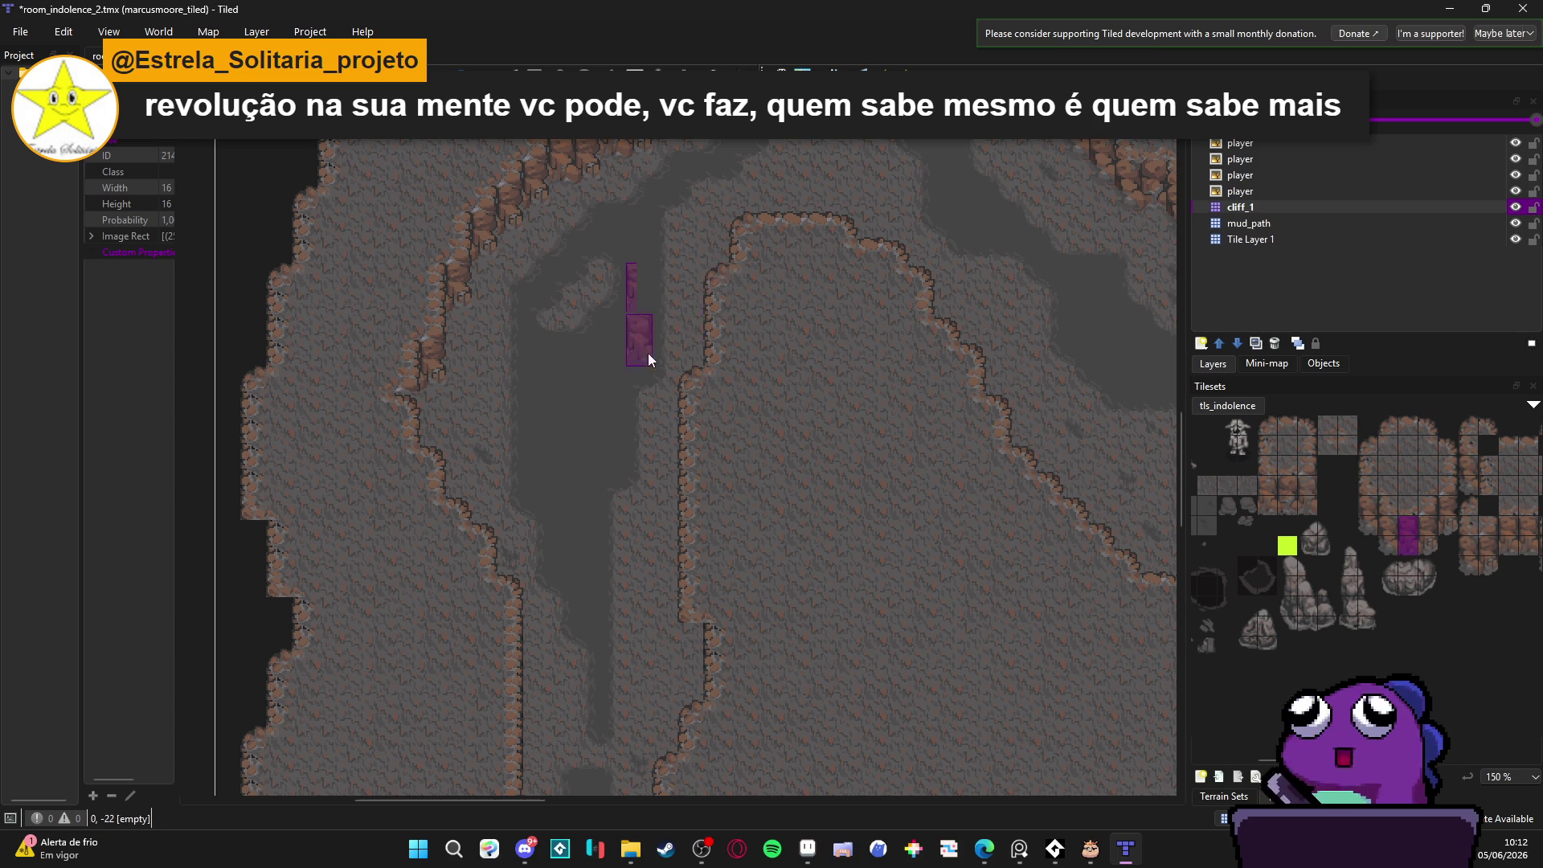
{"action": "scroll", "coordinate": [626, 378], "scroll_direction": "right", "scroll_amount": 9}
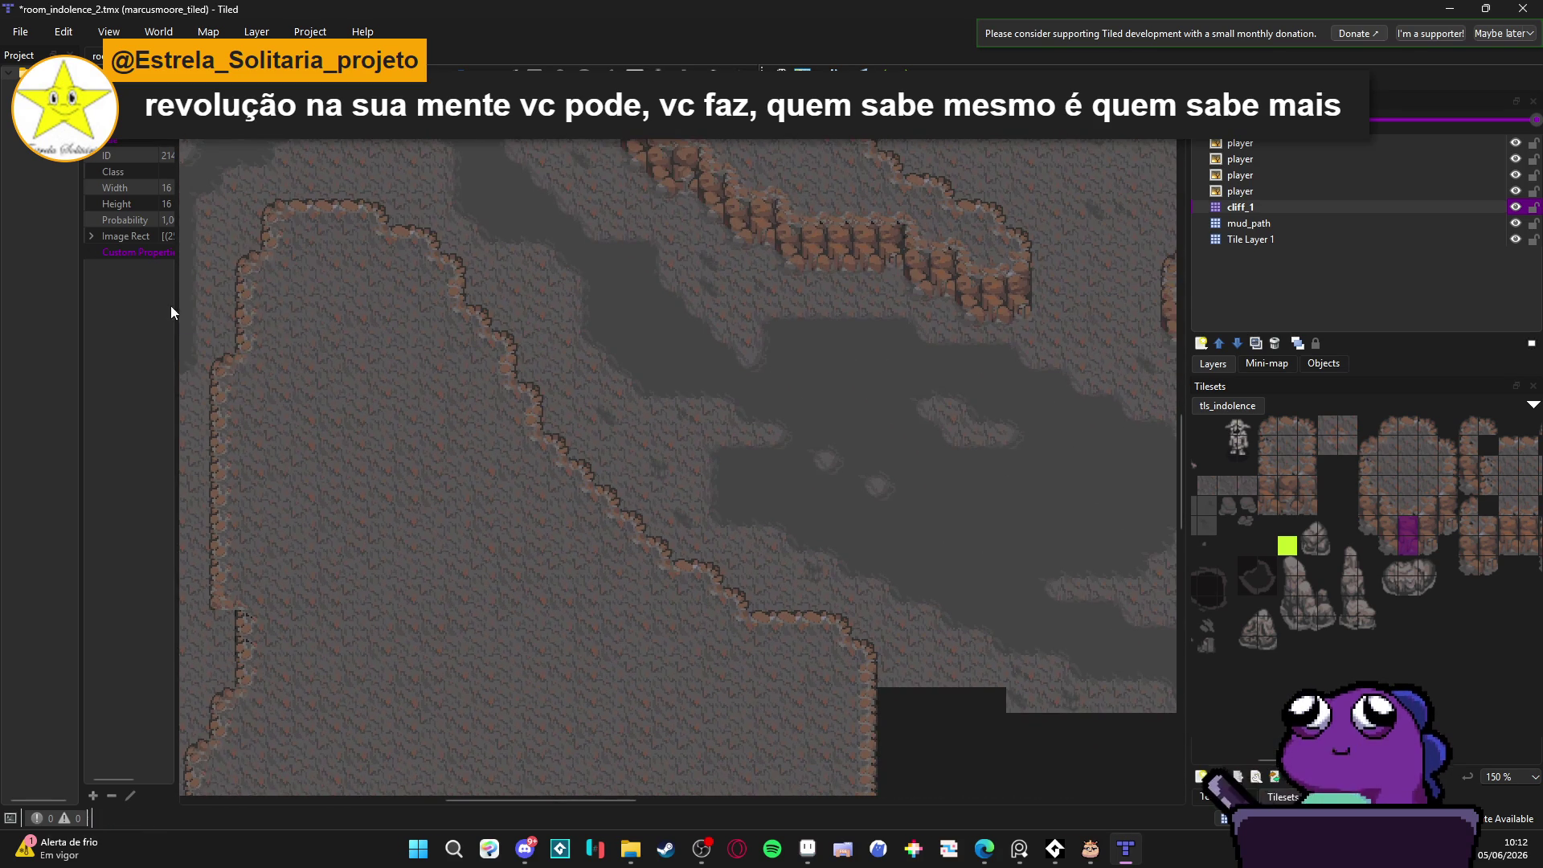
{"action": "scroll", "coordinate": [605, 416], "scroll_direction": "left", "scroll_amount": 1}
{"action": "scroll", "coordinate": [627, 406], "scroll_direction": "right", "scroll_amount": 3}
{"action": "scroll", "coordinate": [884, 449], "scroll_direction": "right", "scroll_amount": 3}
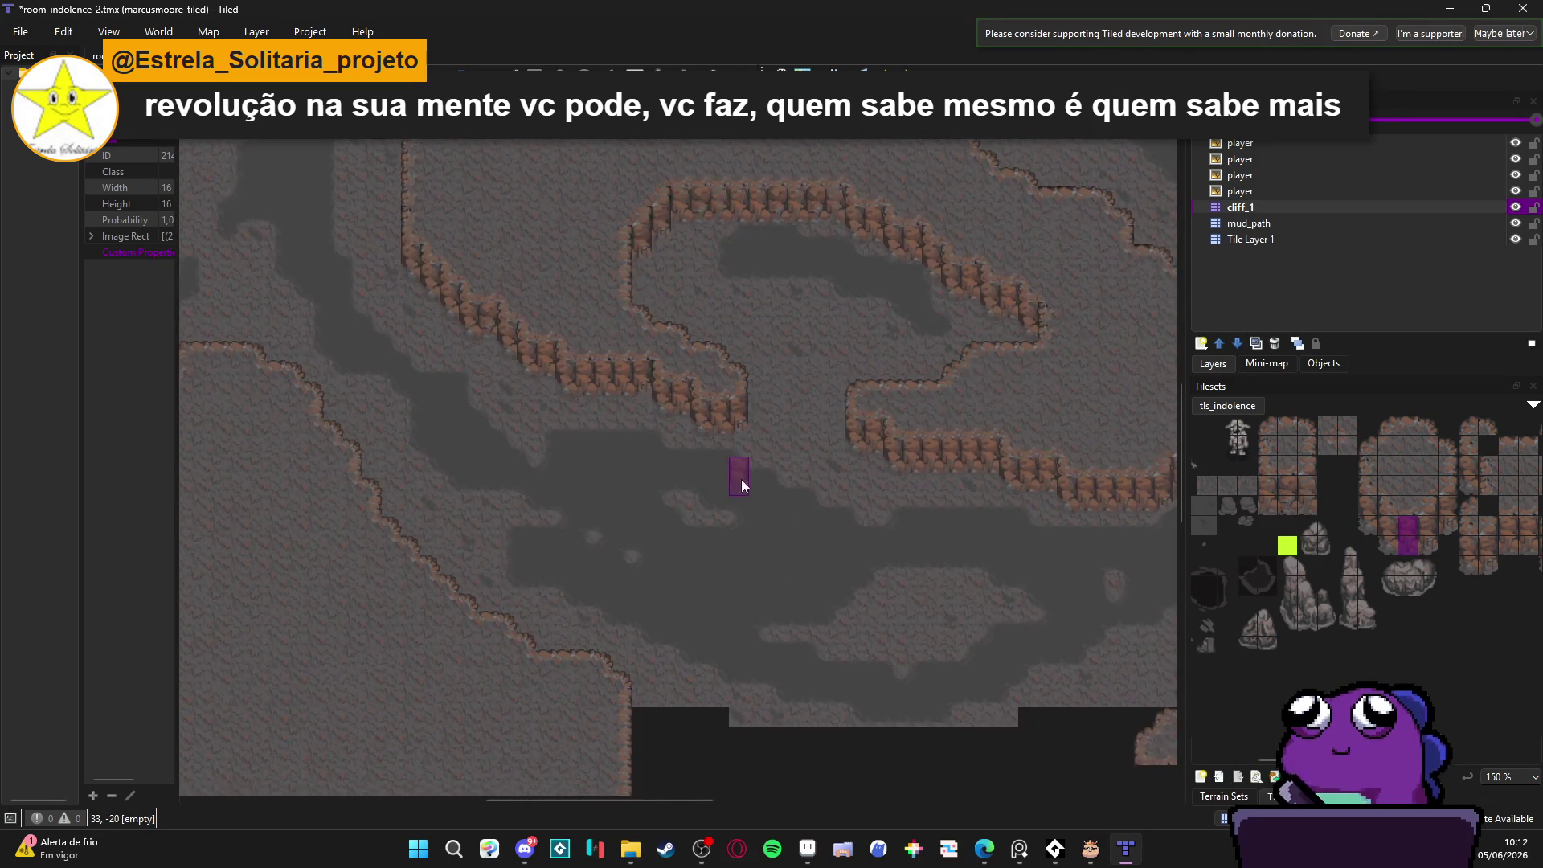
{"action": "scroll", "coordinate": [734, 478], "scroll_direction": "right", "scroll_amount": 5}
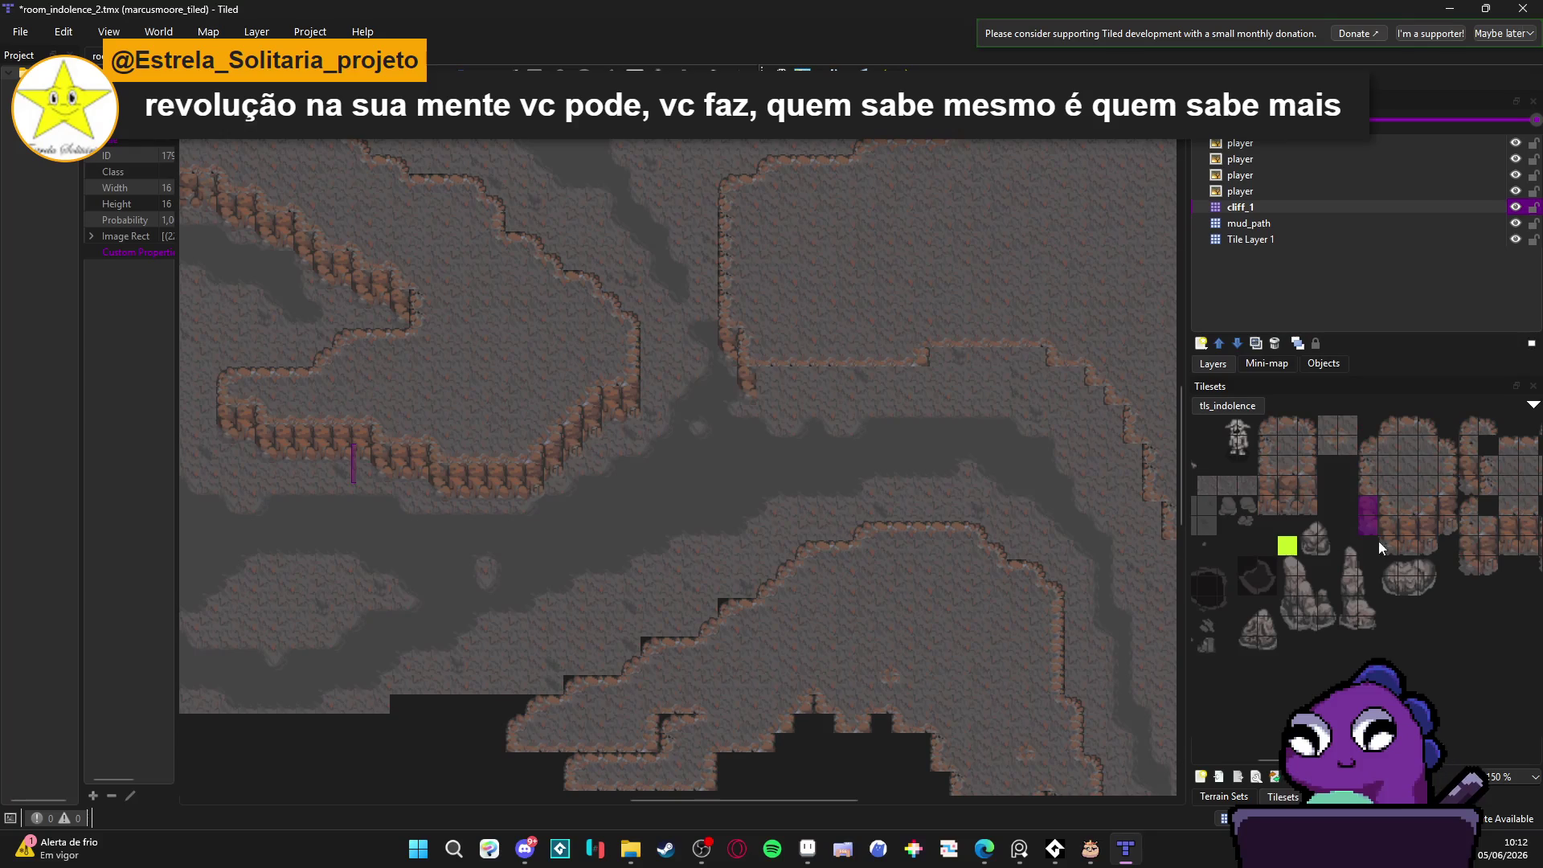
Step: Try a different tall wall tile, return to the previous one, and pan along the ledge
{"action": "left_click", "coordinate": [1426, 526]}
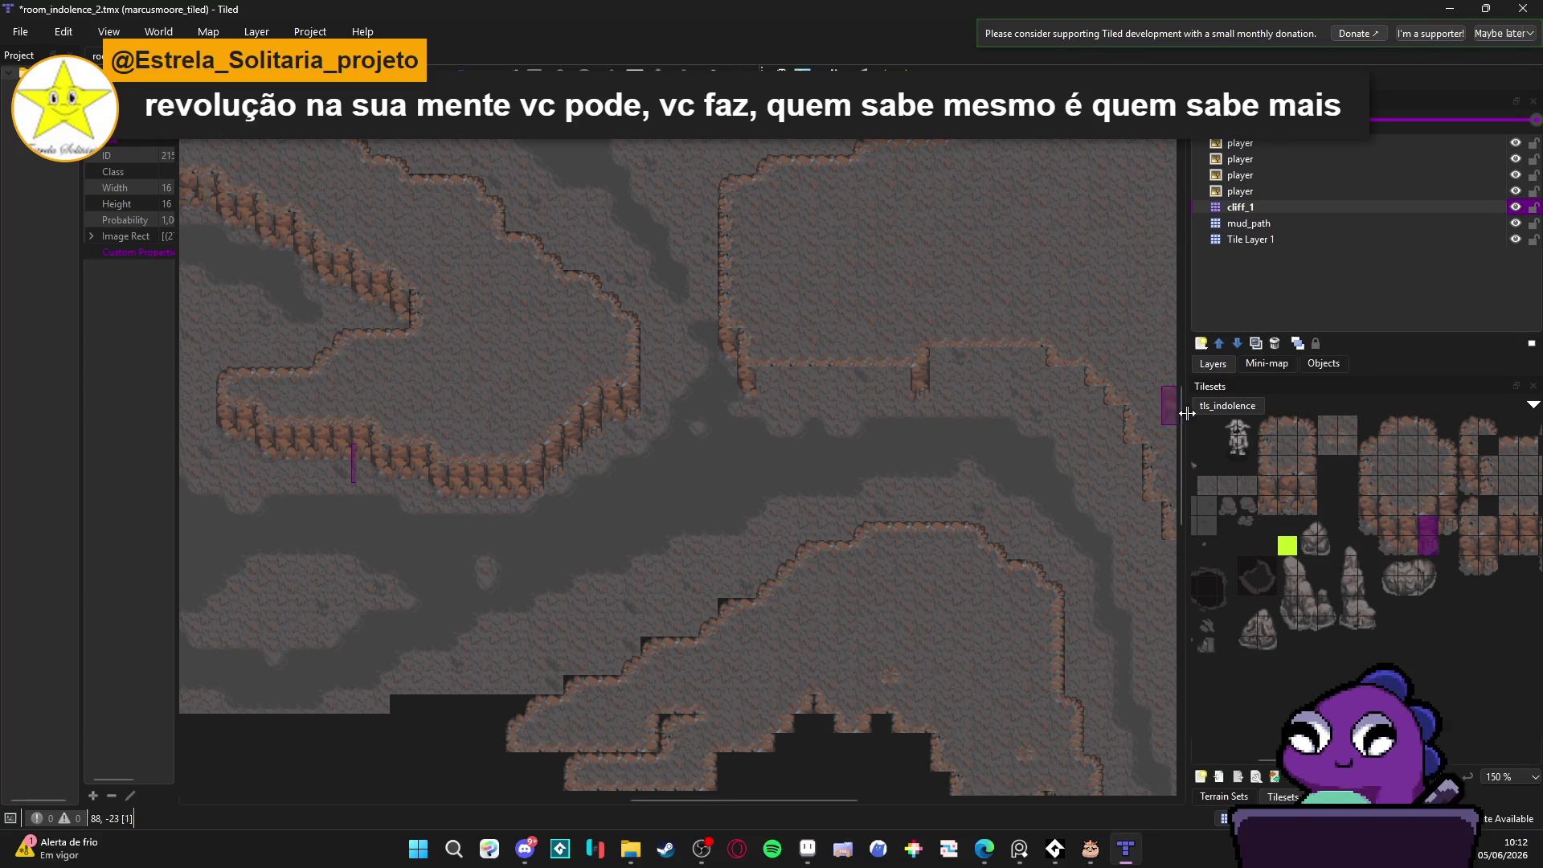
{"action": "left_click", "coordinate": [1366, 522]}
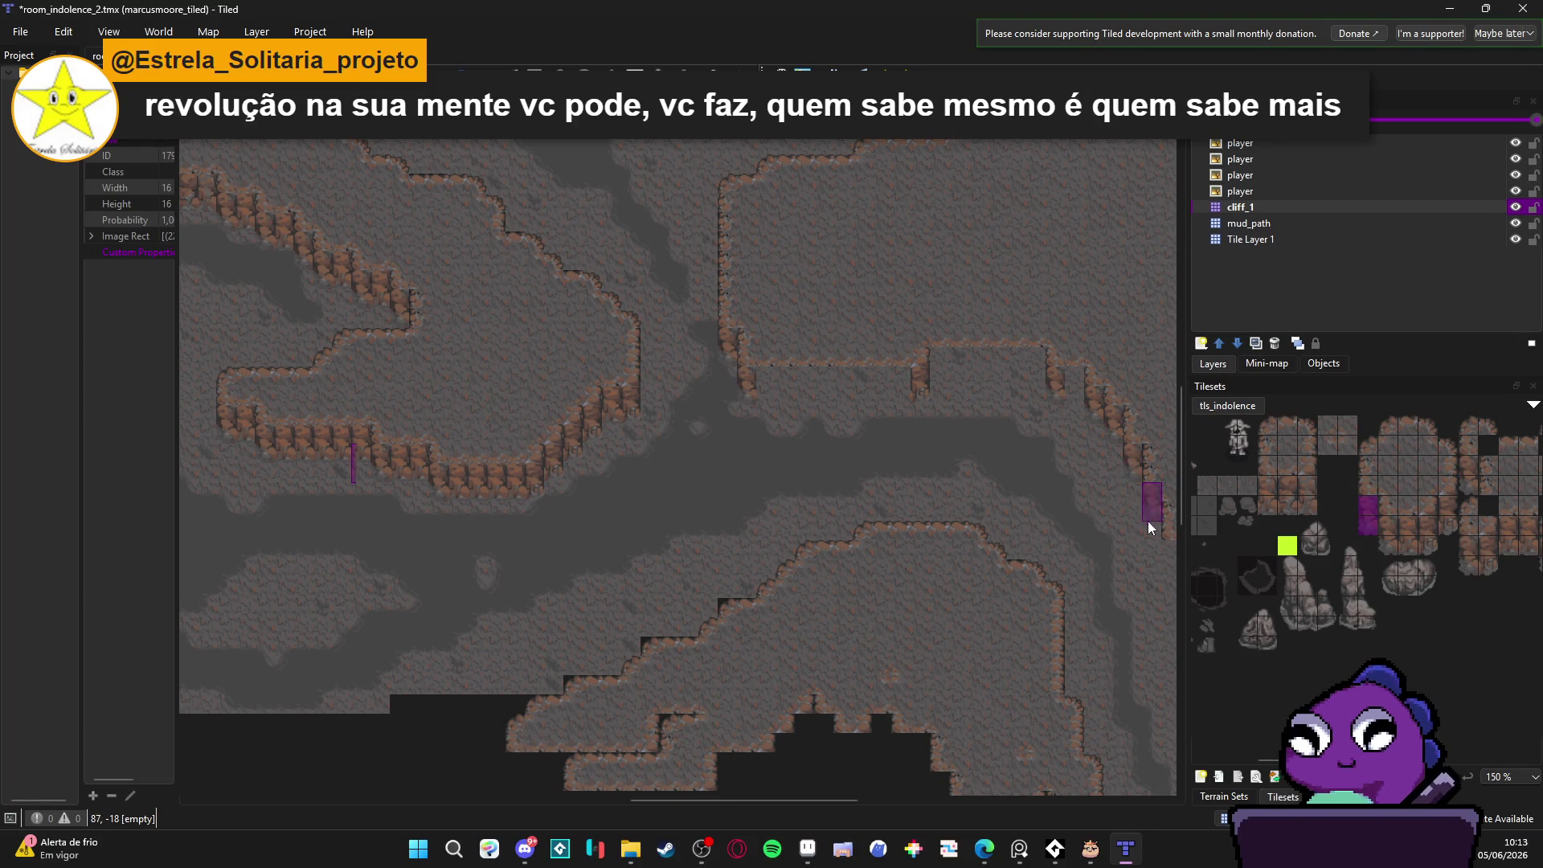
{"action": "left_click_drag", "start_coordinate": [1135, 531], "coordinate": [722, 465]}
{"action": "left_click_drag", "start_coordinate": [633, 396], "coordinate": [742, 437]}
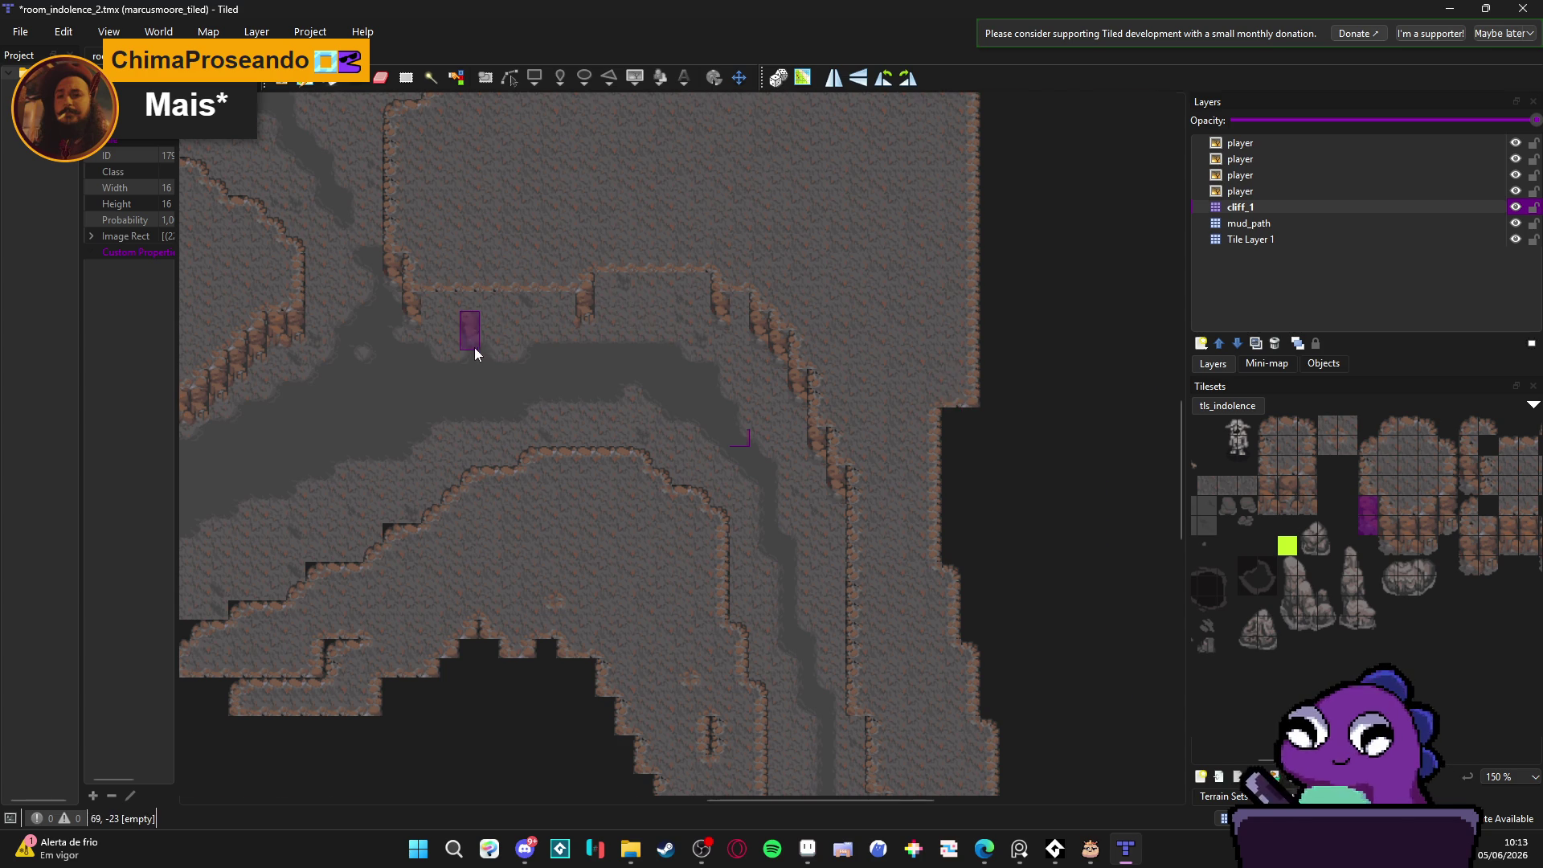
Step: Stamp a row of 3x2 rock wall blocks along the ledge to its end
{"action": "scroll", "coordinate": [476, 347], "scroll_direction": "up", "scroll_amount": 1, "text": "ctrl"}
{"action": "left_click_drag", "start_coordinate": [1273, 479], "coordinate": [1301, 508]}
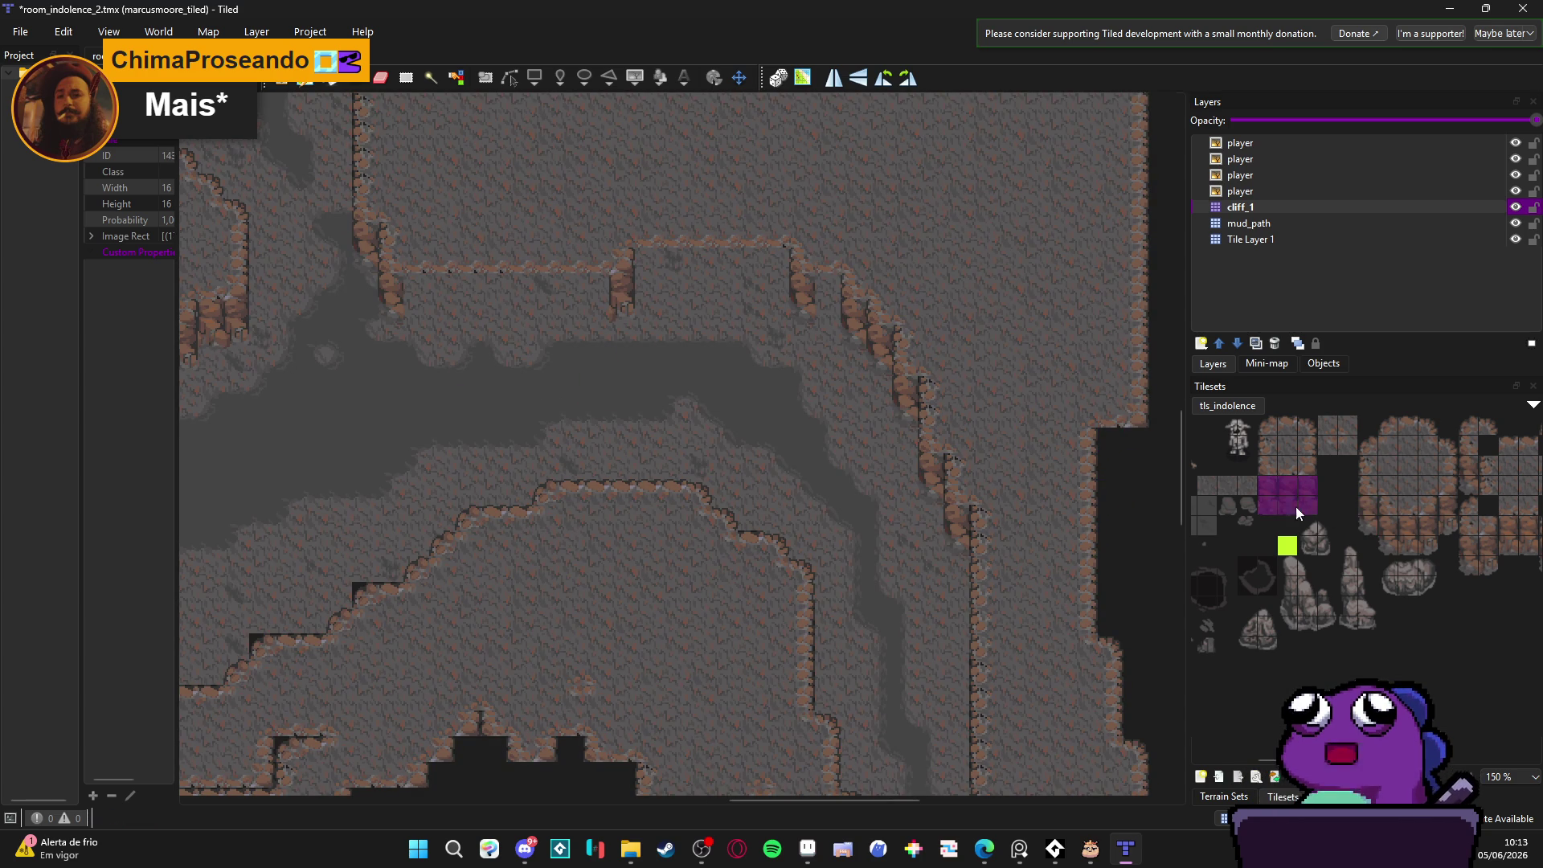
{"action": "mouse_move", "coordinate": [446, 307]}
{"action": "left_mouse_down"}
{"action": "mouse_move", "coordinate": [565, 306]}
{"action": "mouse_move", "coordinate": [525, 307]}
{"action": "left_mouse_up"}
{"action": "left_click", "coordinate": [671, 277]}
{"action": "left_click", "coordinate": [744, 290]}
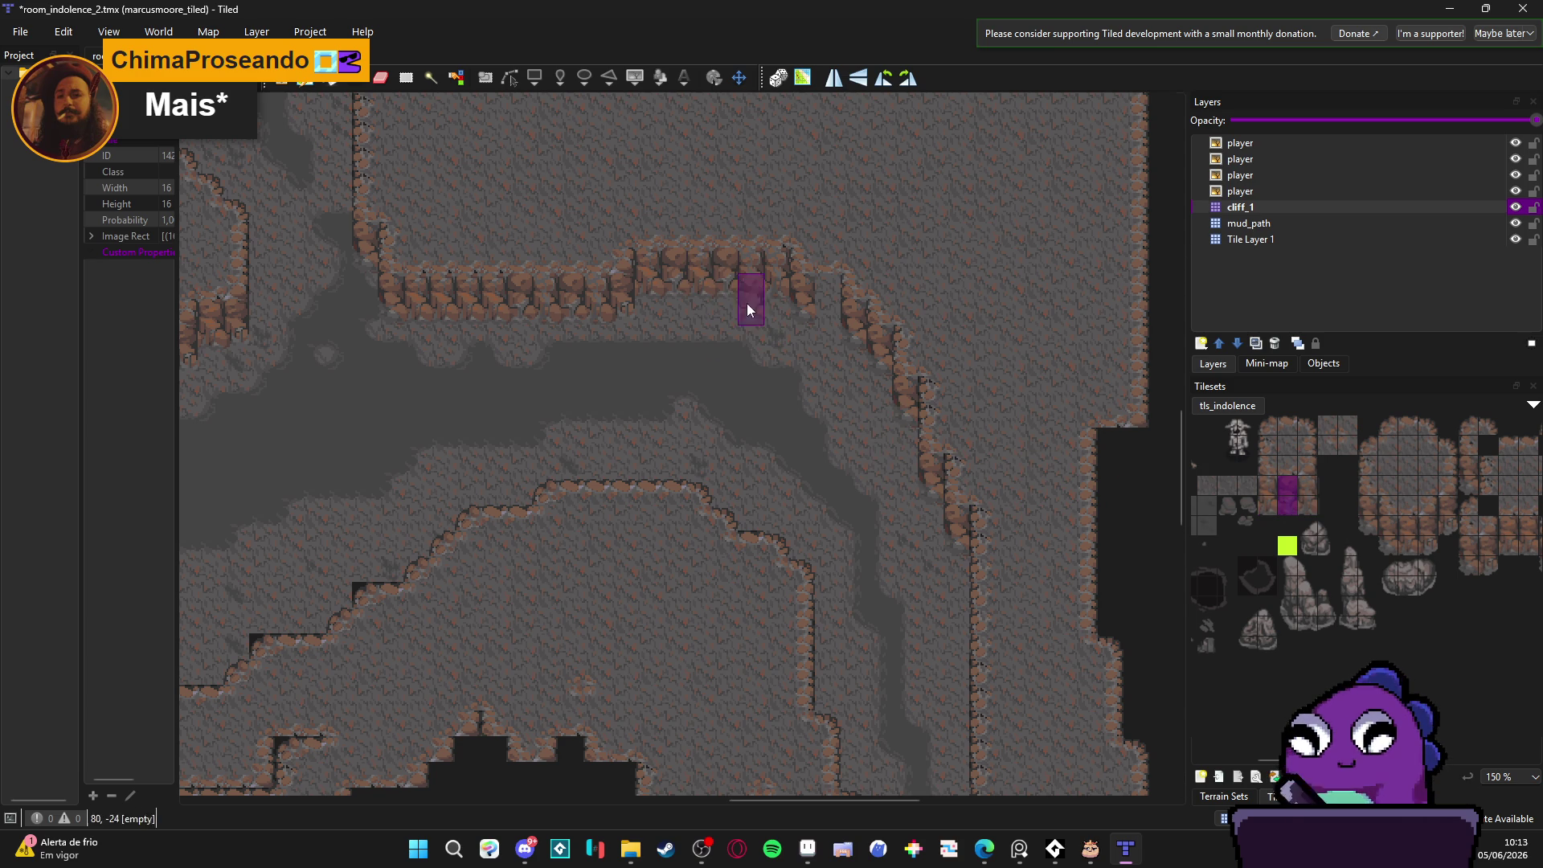
Step: Paint tall rock wall tiles onto the bend of the western cliff
{"action": "mouse_move", "coordinate": [582, 434]}
{"action": "left_mouse_down"}
{"action": "mouse_move", "coordinate": [760, 462]}
{"action": "mouse_move", "coordinate": [709, 462]}
{"action": "mouse_move", "coordinate": [754, 486]}
{"action": "mouse_move", "coordinate": [671, 501]}
{"action": "mouse_move", "coordinate": [734, 541]}
{"action": "mouse_move", "coordinate": [645, 434]}
{"action": "mouse_move", "coordinate": [679, 538]}
{"action": "mouse_move", "coordinate": [841, 370]}
{"action": "left_mouse_up"}
{"action": "scroll", "coordinate": [803, 394], "scroll_direction": "down", "scroll_amount": 1}
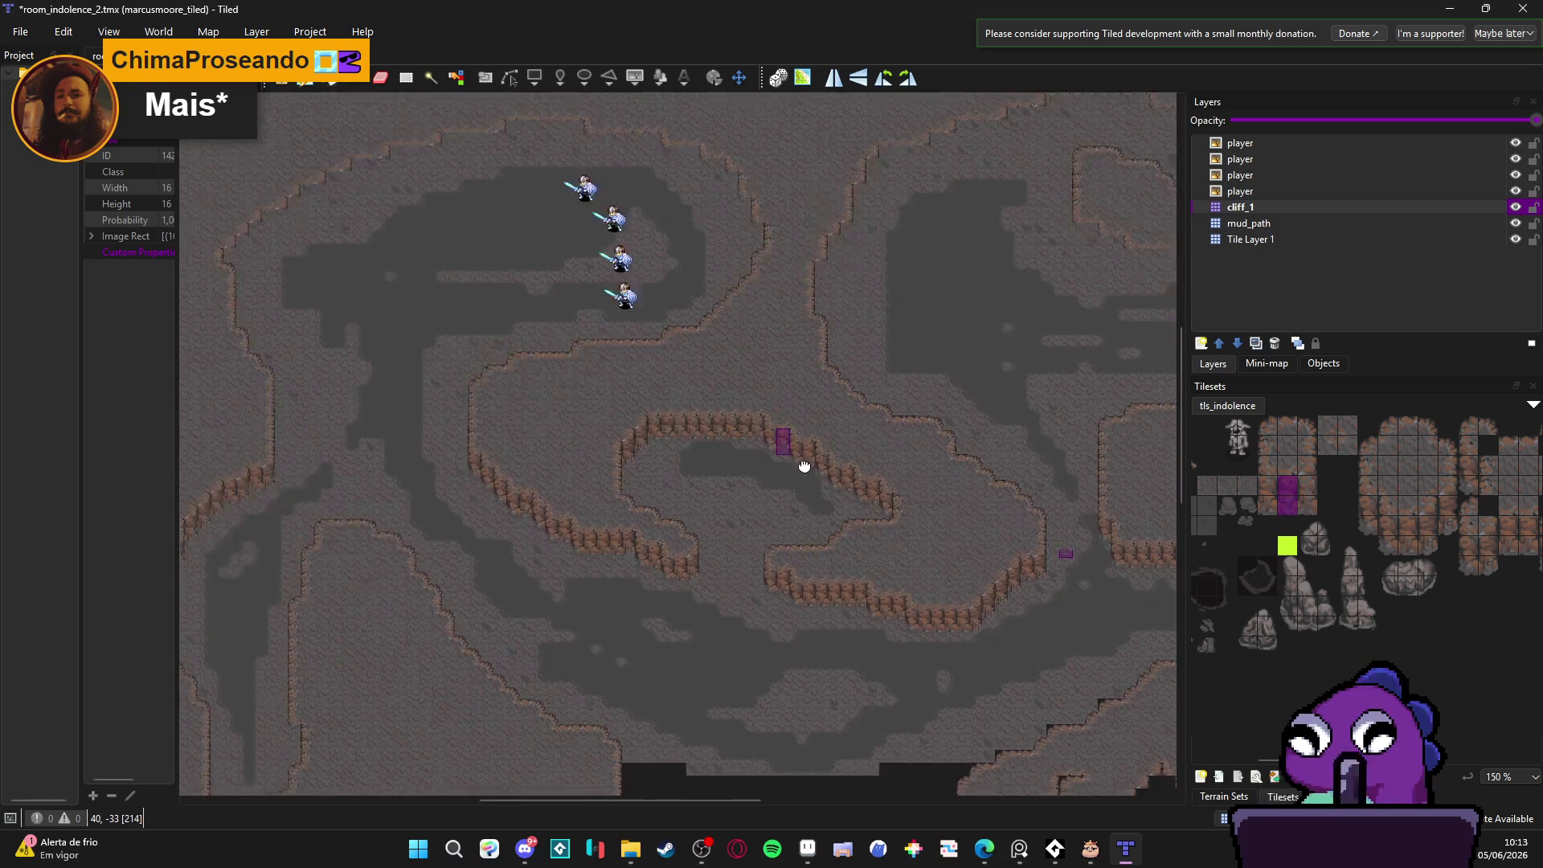
{"action": "left_click_drag", "start_coordinate": [558, 438], "coordinate": [610, 445]}
{"action": "scroll", "coordinate": [338, 319], "scroll_direction": "up", "scroll_amount": 3}
{"action": "scroll", "coordinate": [342, 322], "scroll_direction": "up", "scroll_amount": 2}
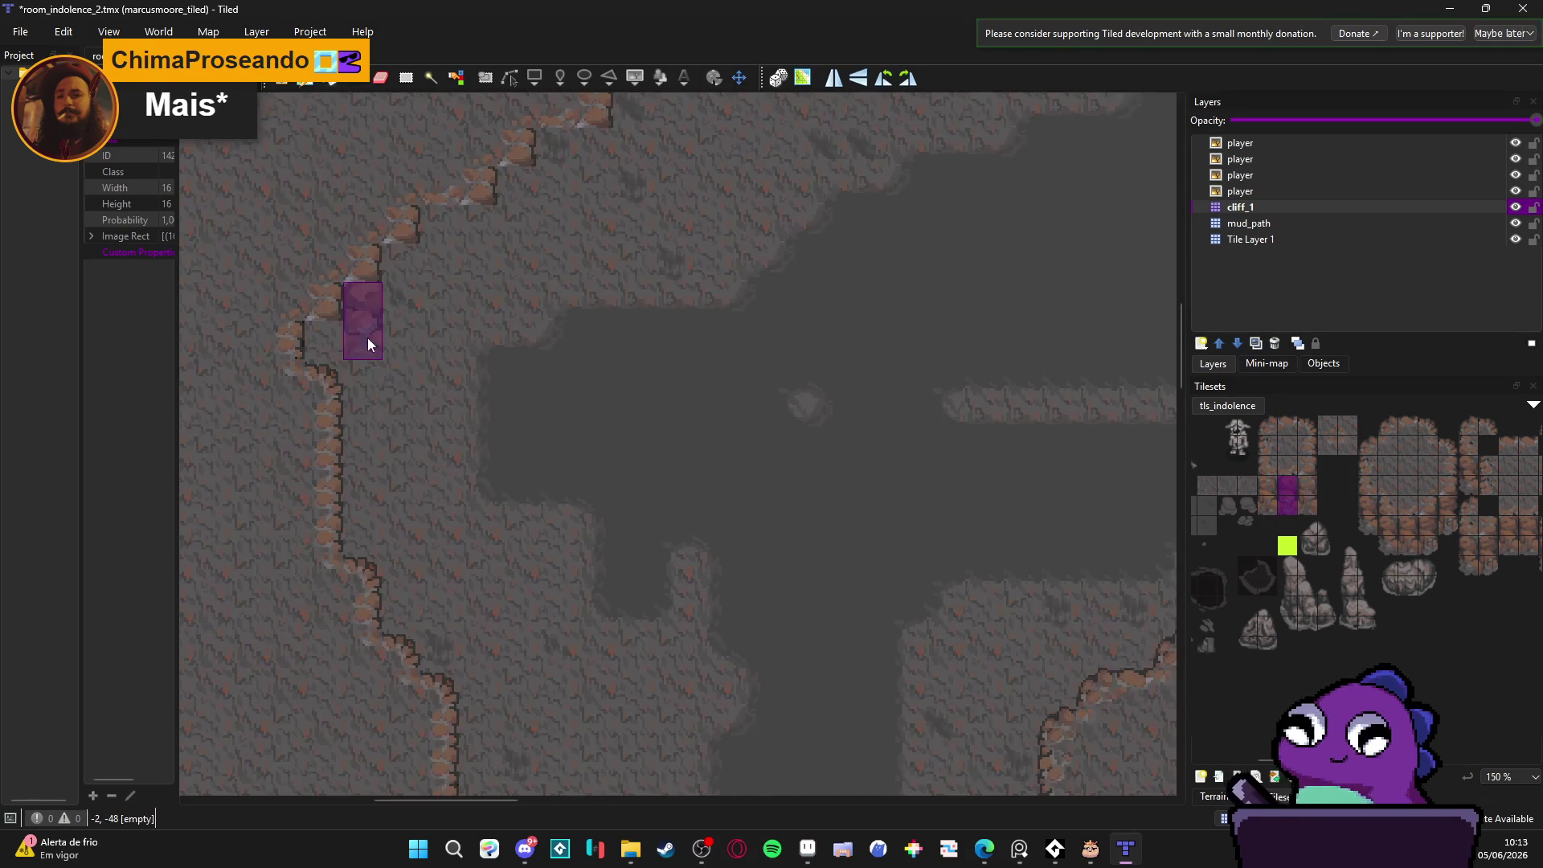
{"action": "left_click", "coordinate": [1307, 503]}
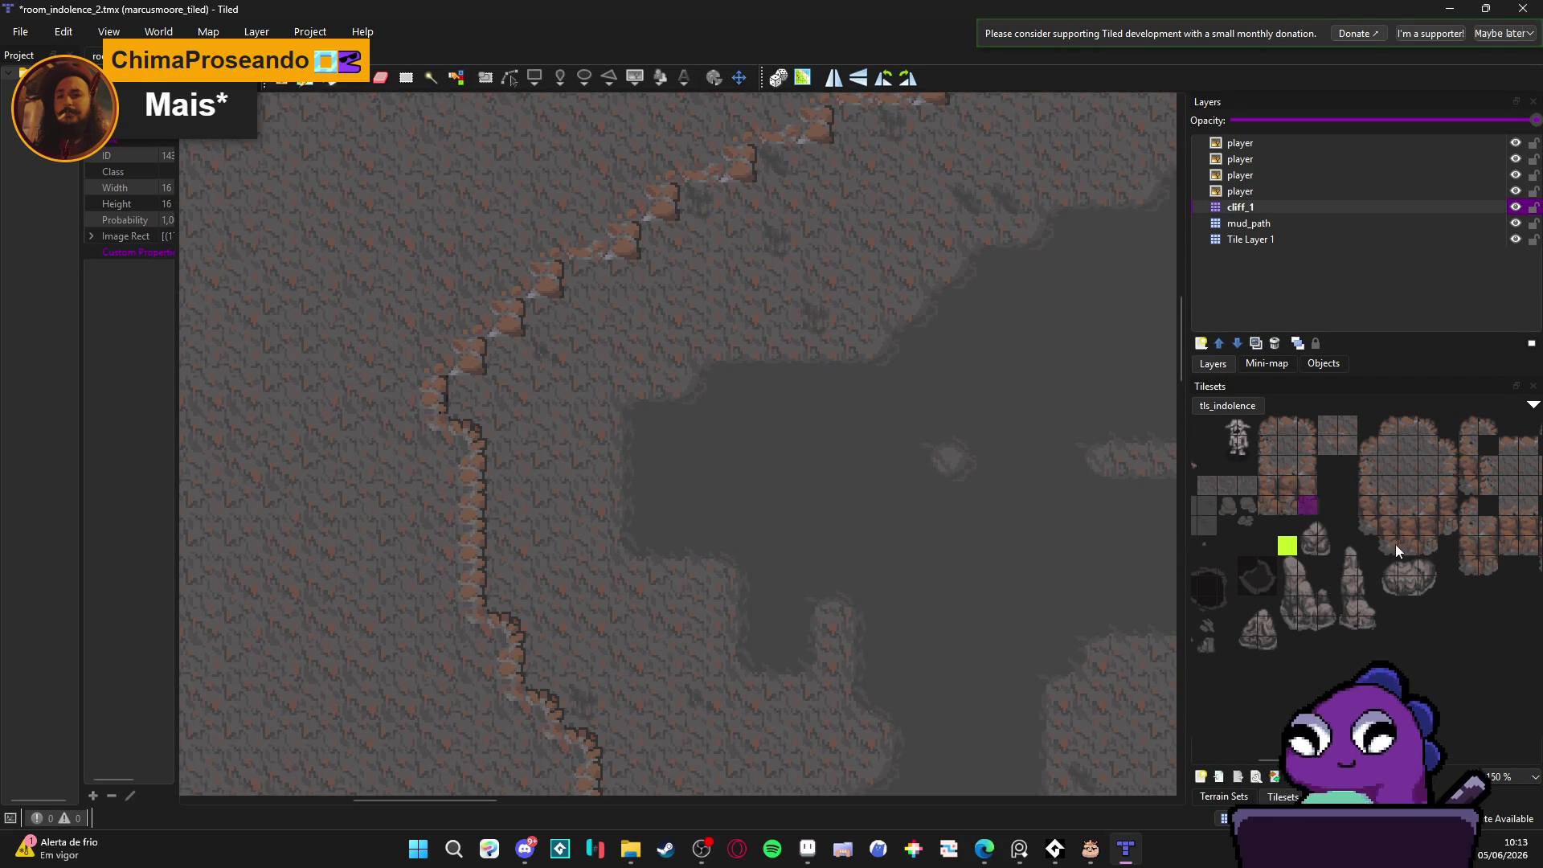
{"action": "left_click", "coordinate": [1427, 526]}
{"action": "left_click", "coordinate": [462, 407]}
{"action": "left_click", "coordinate": [1427, 546]}
Step: Undo and redo the last cliff tile edit, then select the mud_path layer
{"action": "key", "text": "ctrl+z"}
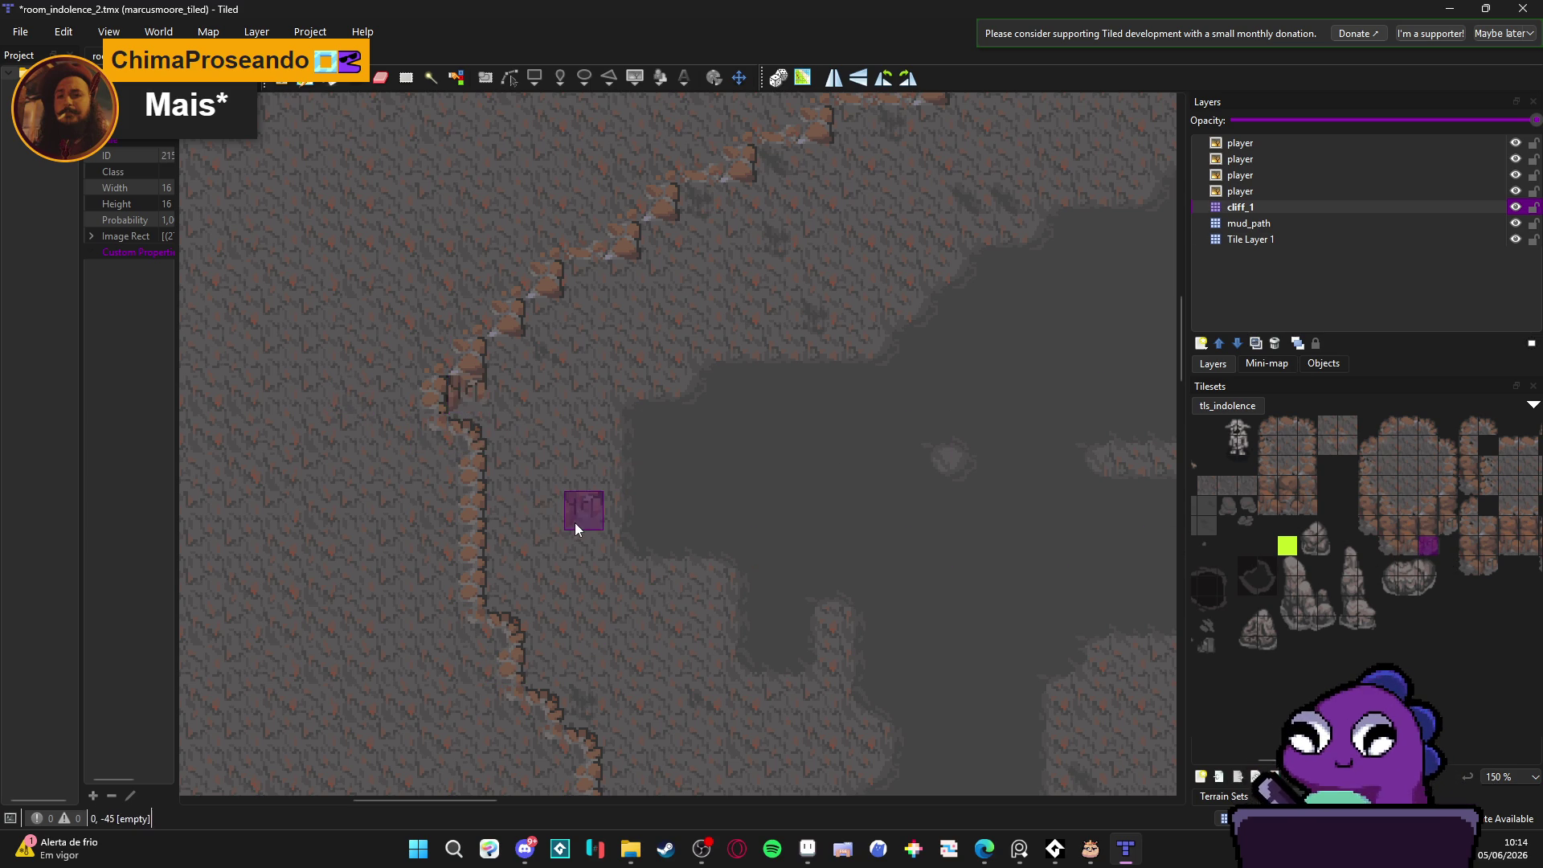
{"action": "key", "text": "ctrl+y"}
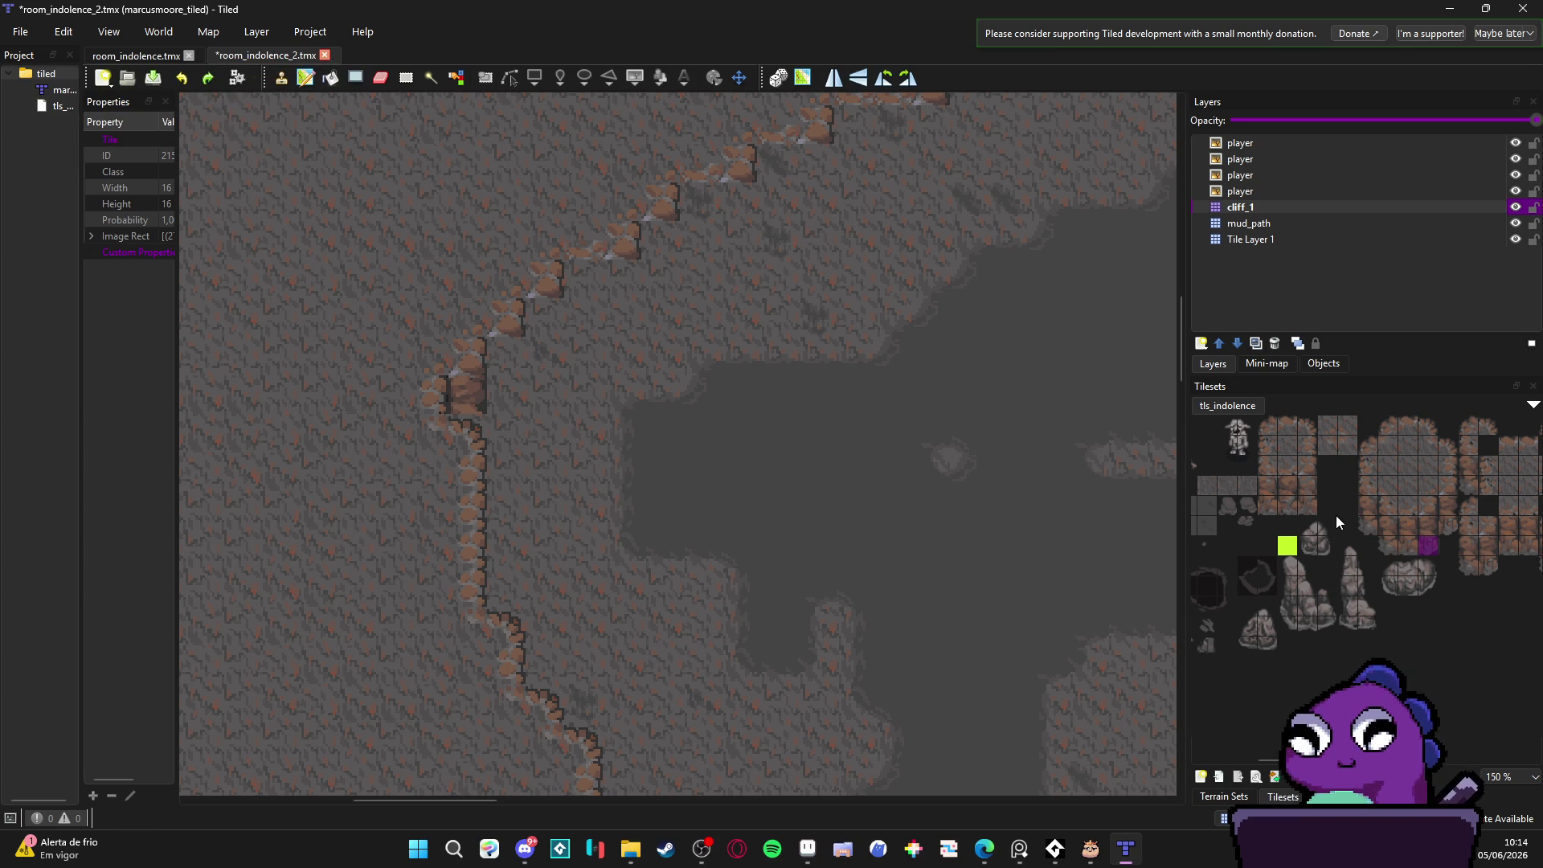
{"action": "left_click", "coordinate": [1363, 225]}
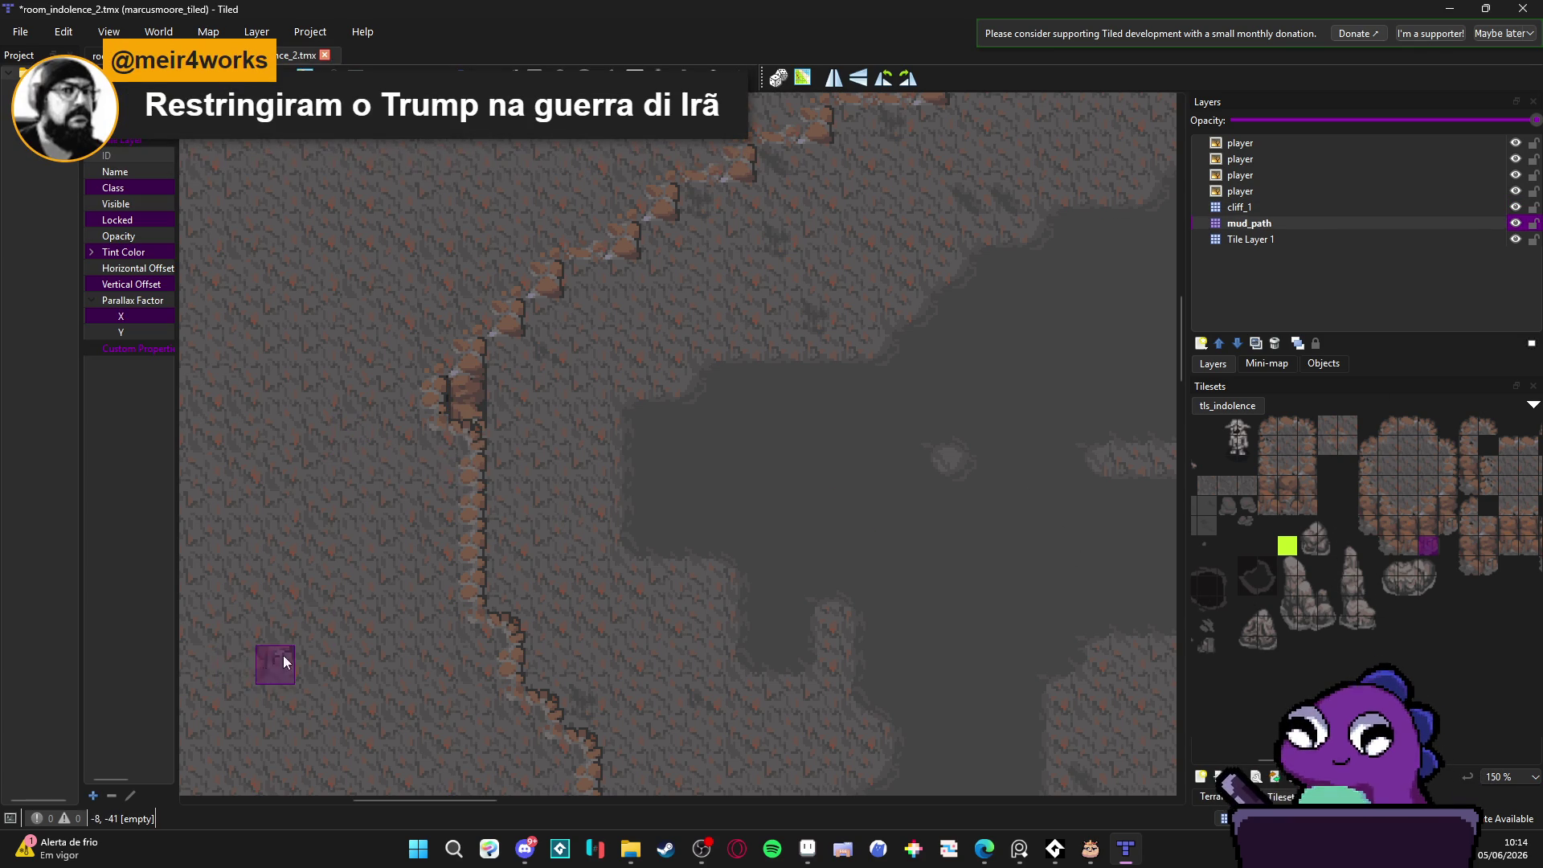
Step: On cliff_1, stamp two-tile-tall rock columns along the diagonal ledge and save
{"action": "scroll", "coordinate": [627, 433], "scroll_direction": "up", "scroll_amount": 1}
{"action": "left_click", "coordinate": [1238, 207]}
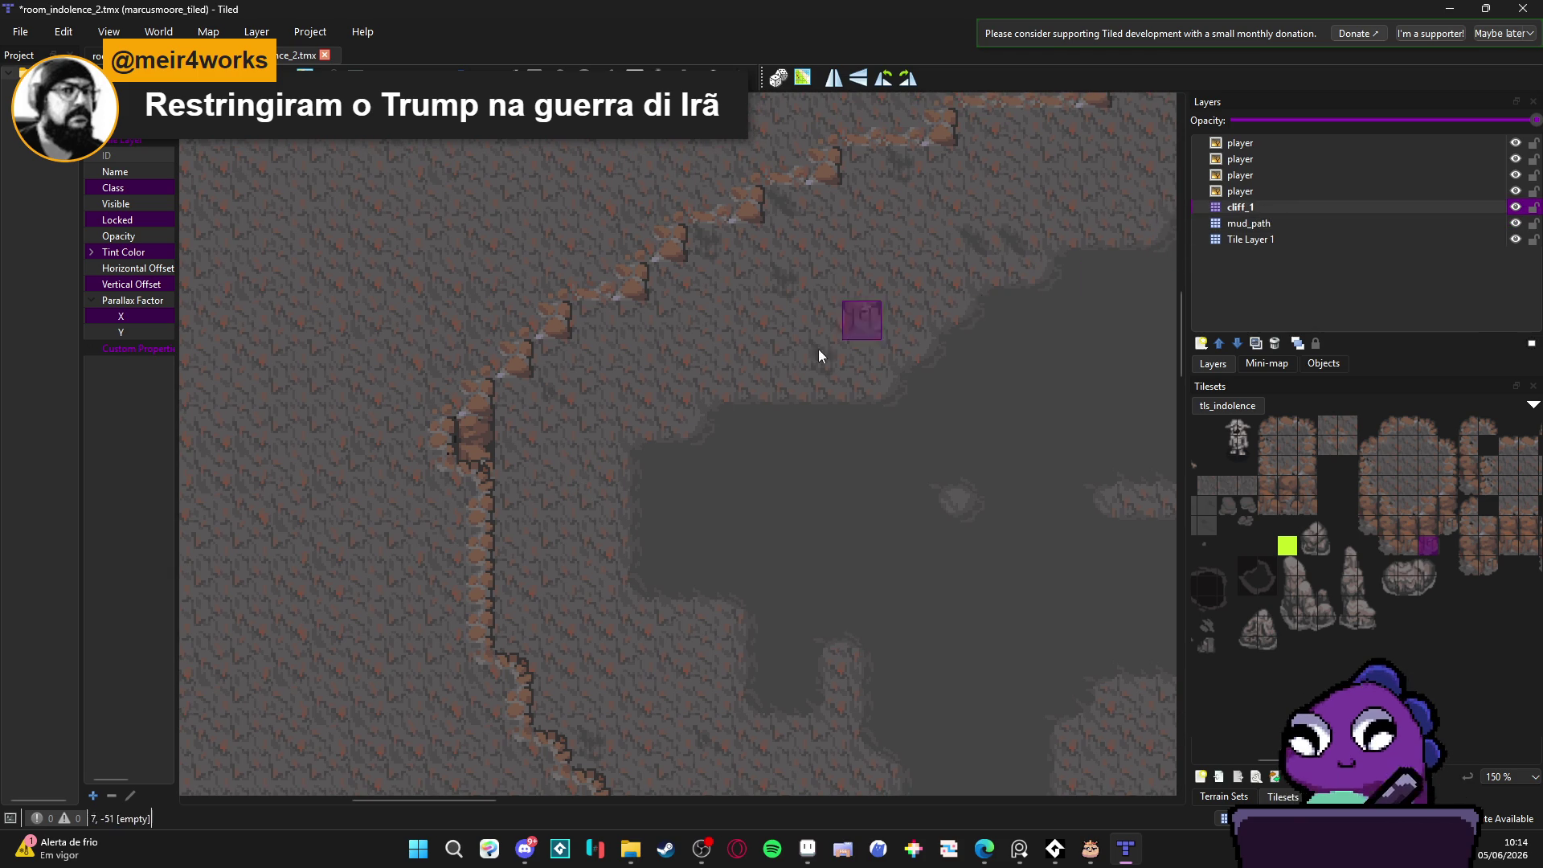
{"action": "left_click_drag", "start_coordinate": [1427, 529], "coordinate": [1429, 546]}
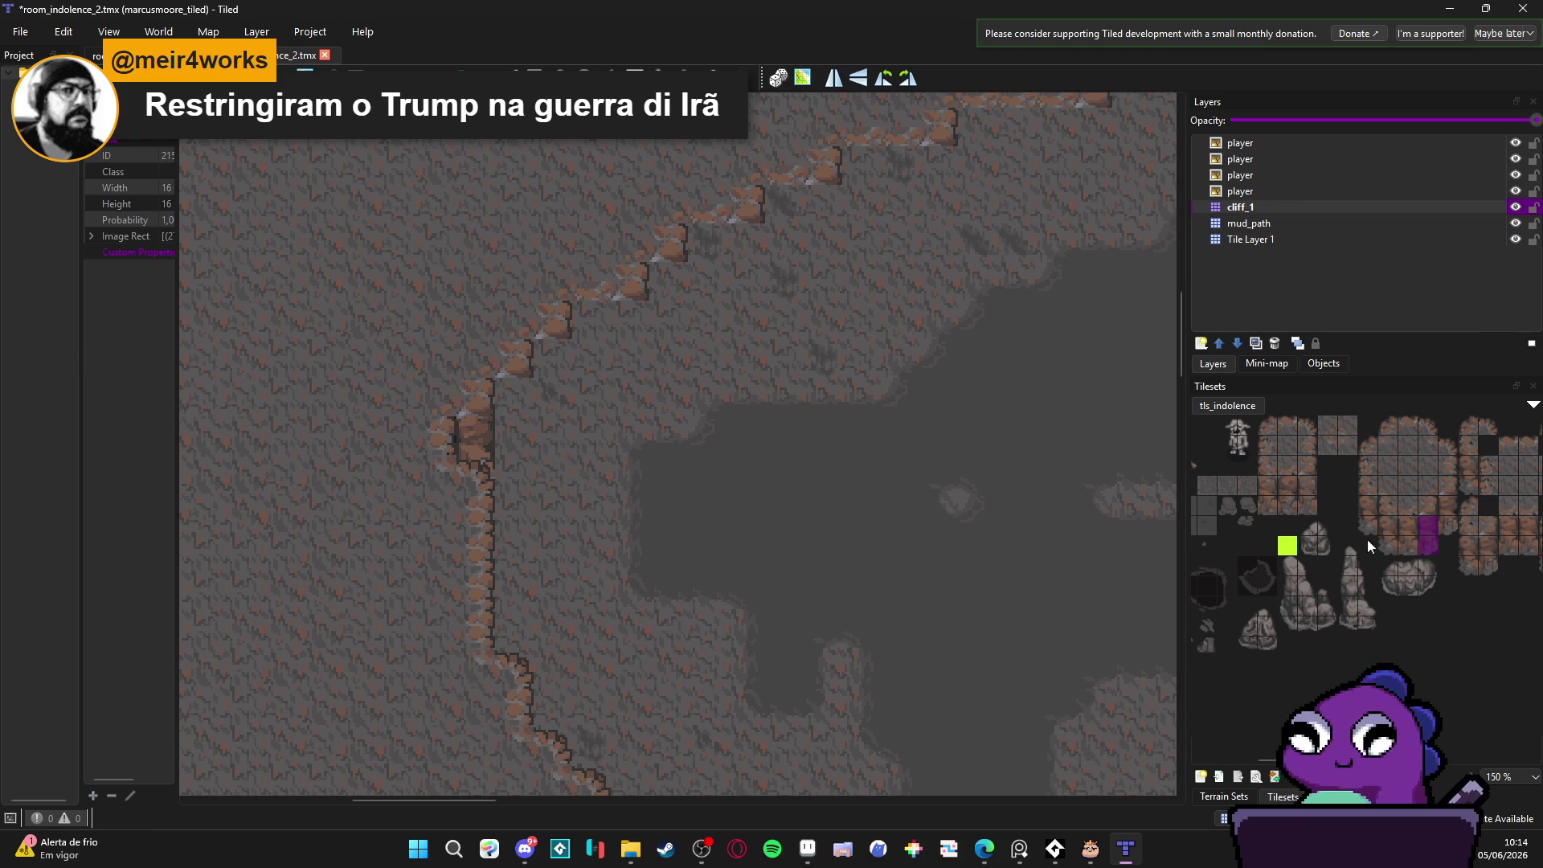
{"action": "key", "text": "ctrl+s"}
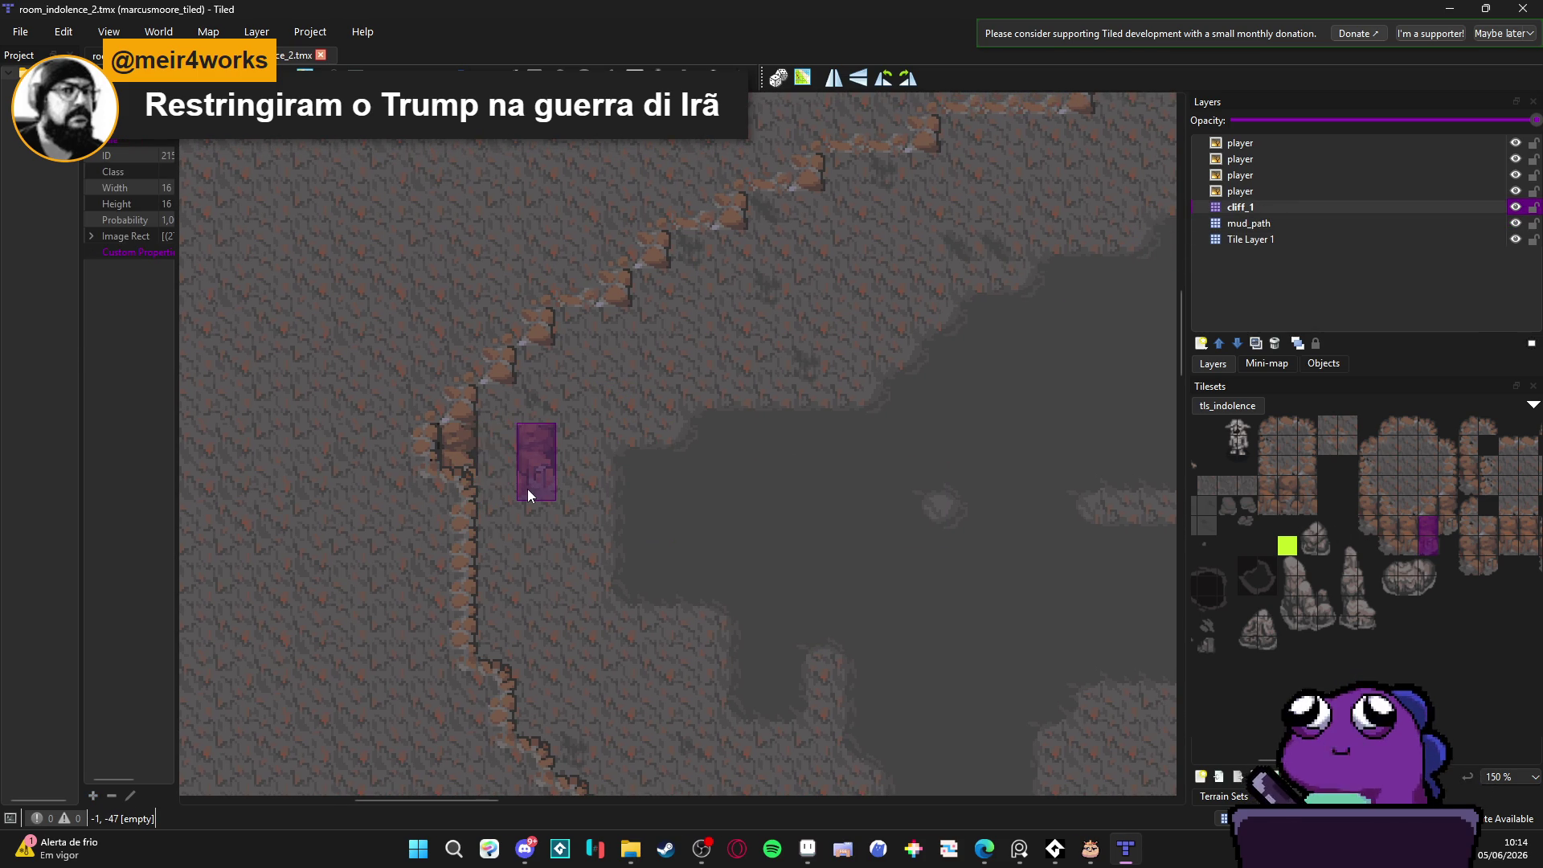
{"action": "mouse_move", "coordinate": [523, 462]}
{"action": "left_mouse_down"}
{"action": "mouse_move", "coordinate": [512, 451]}
{"action": "mouse_move", "coordinate": [543, 410]}
{"action": "mouse_move", "coordinate": [640, 359]}
{"action": "mouse_move", "coordinate": [649, 325]}
{"action": "mouse_move", "coordinate": [813, 235]}
{"action": "mouse_move", "coordinate": [757, 410]}
{"action": "mouse_move", "coordinate": [730, 447]}
{"action": "left_mouse_up"}
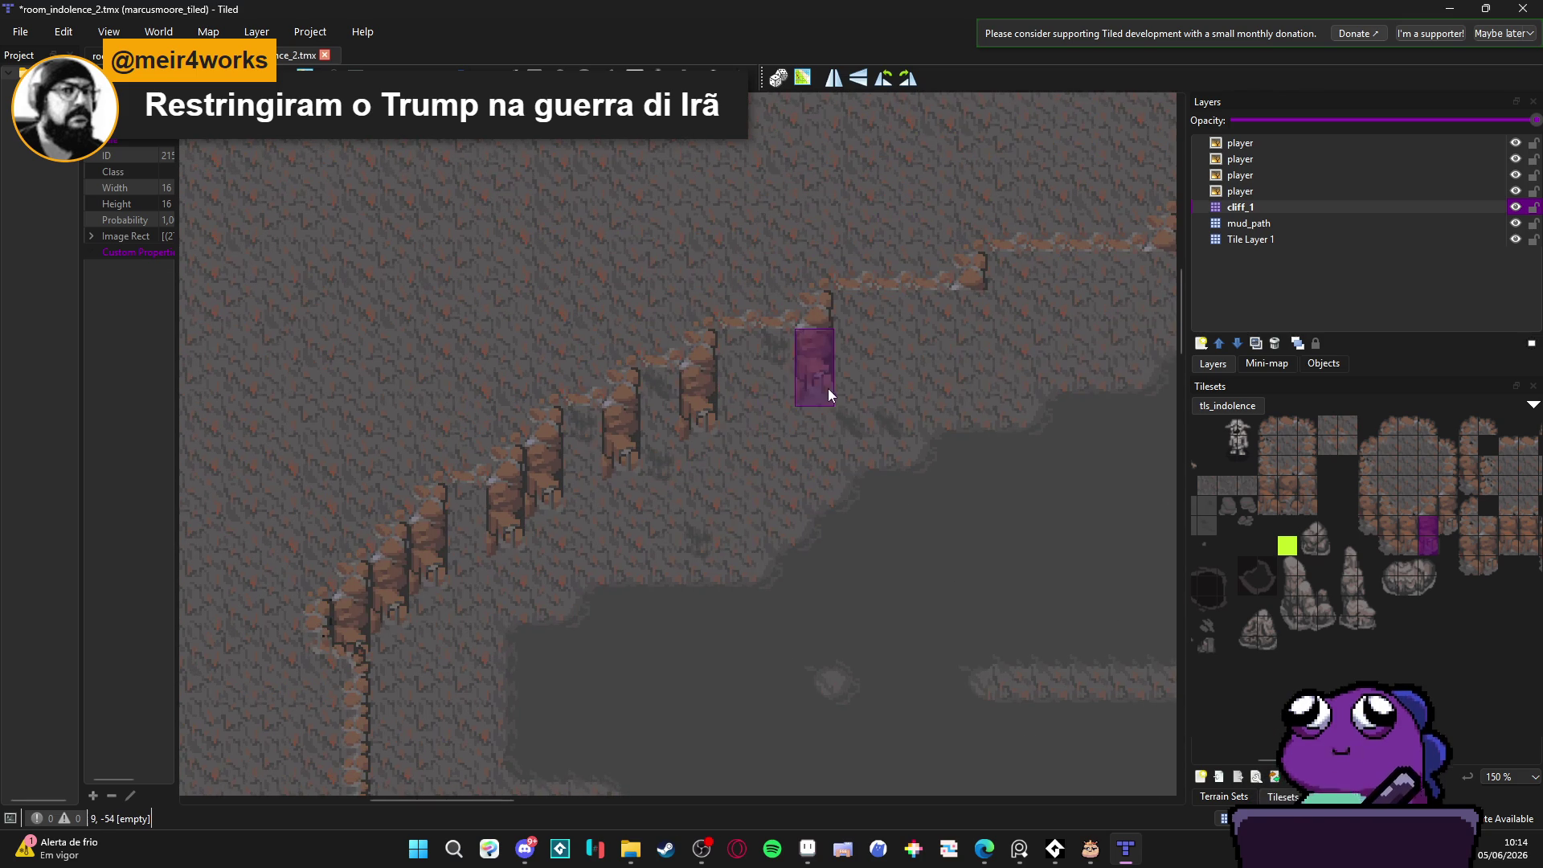
Step: Add more rock wall columns further east along the ledge above the player sprites, saving the map
{"action": "mouse_move", "coordinate": [950, 353]}
{"action": "left_mouse_down"}
{"action": "mouse_move", "coordinate": [827, 431]}
{"action": "mouse_move", "coordinate": [665, 449]}
{"action": "left_mouse_up"}
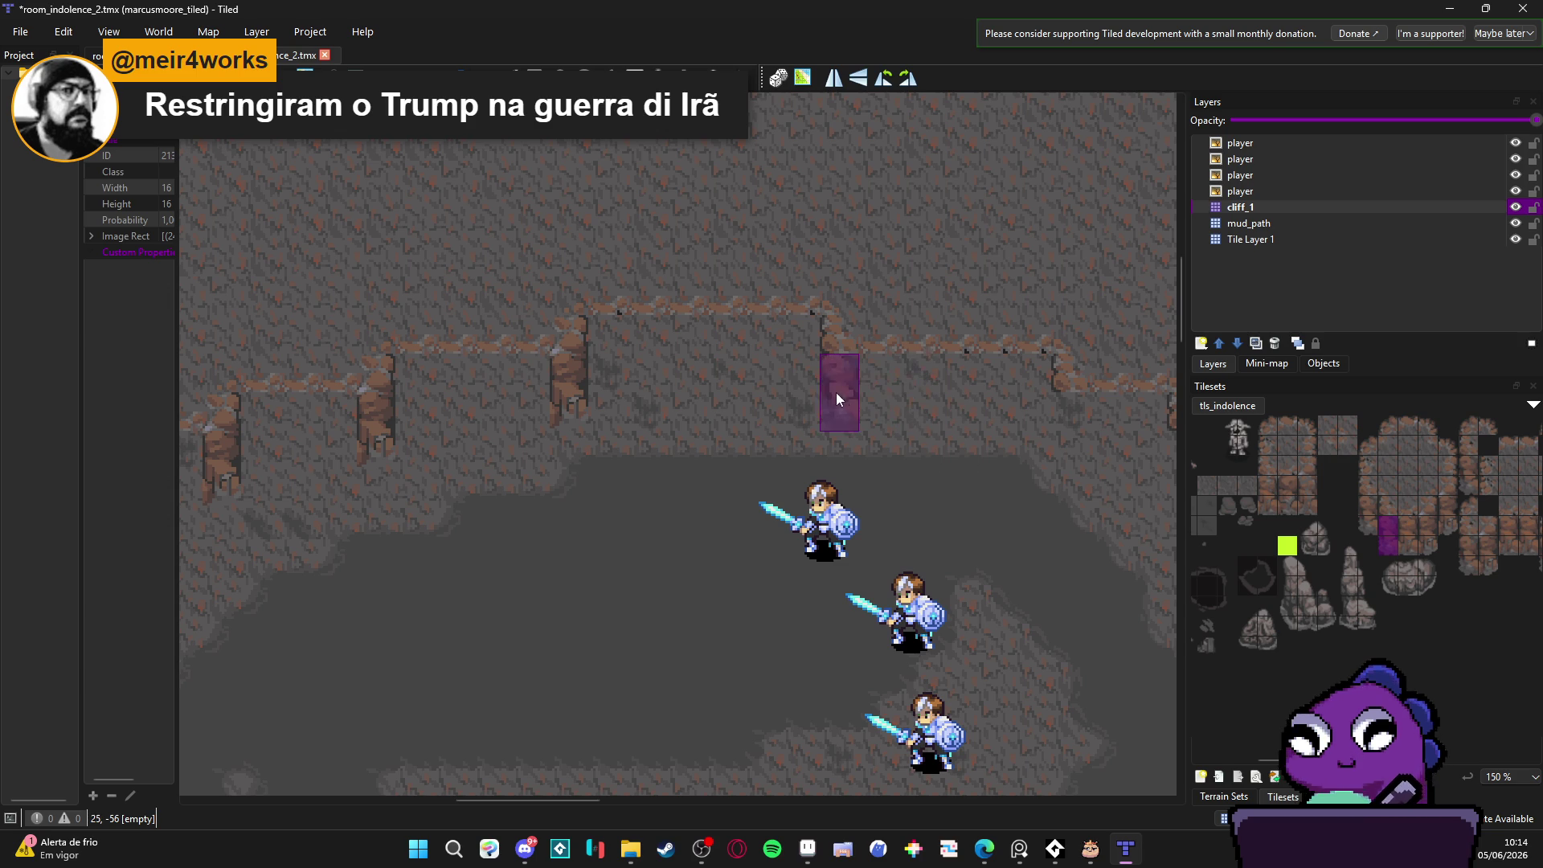
{"action": "left_click_drag", "start_coordinate": [1076, 445], "coordinate": [710, 359]}
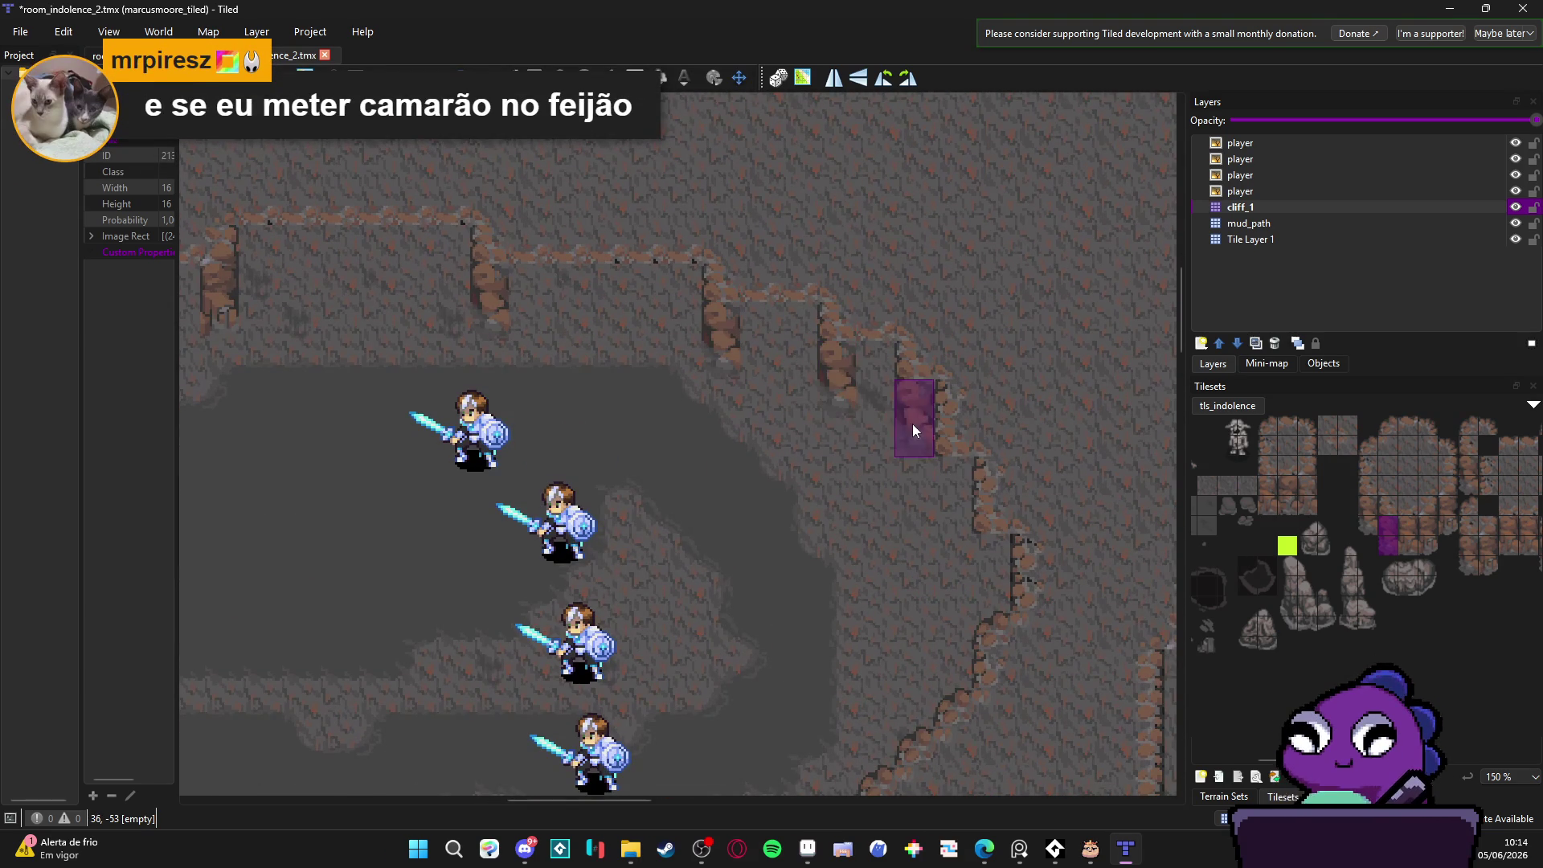
{"action": "scroll", "coordinate": [881, 569], "scroll_direction": "left", "scroll_amount": 6}
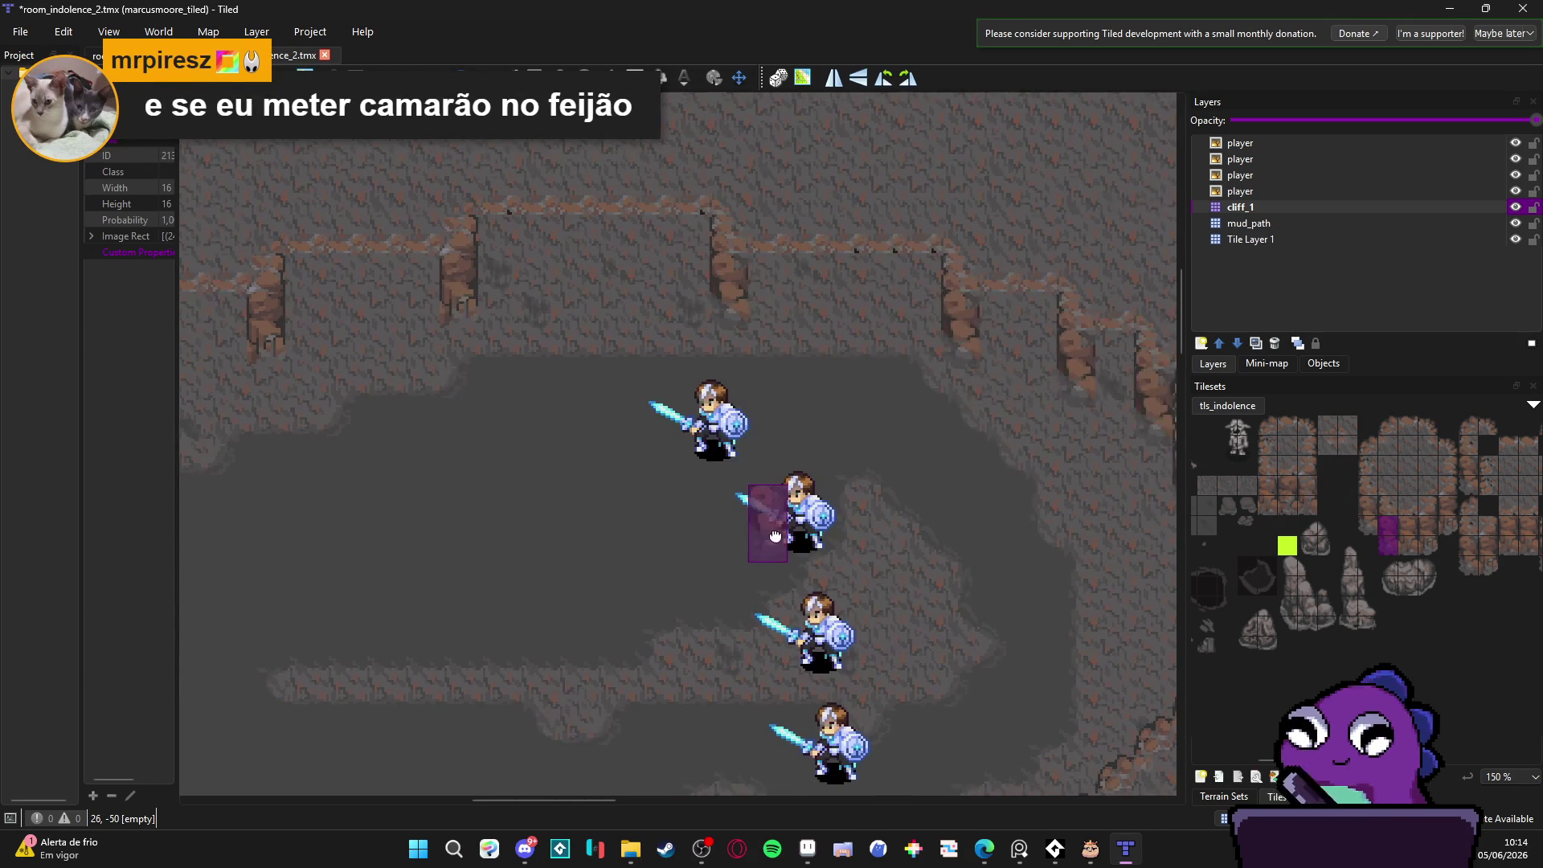
{"action": "scroll", "coordinate": [763, 466], "scroll_direction": "down", "scroll_amount": 1}
{"action": "key", "text": "ctrl+s"}
{"action": "scroll", "coordinate": [752, 515], "scroll_direction": "left", "scroll_amount": 5}
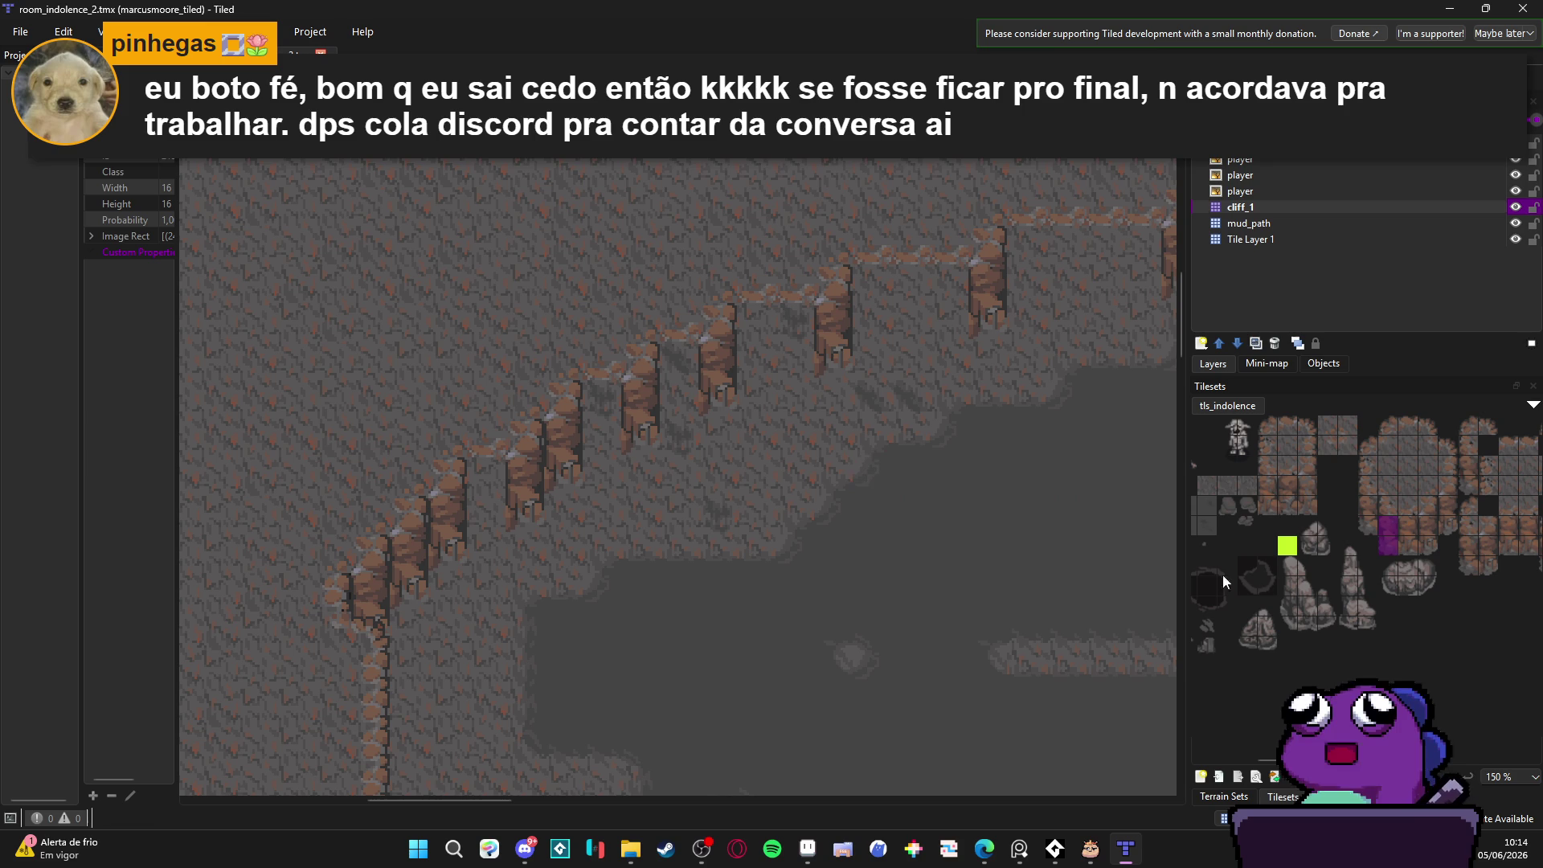
{"action": "left_click", "coordinate": [609, 430]}
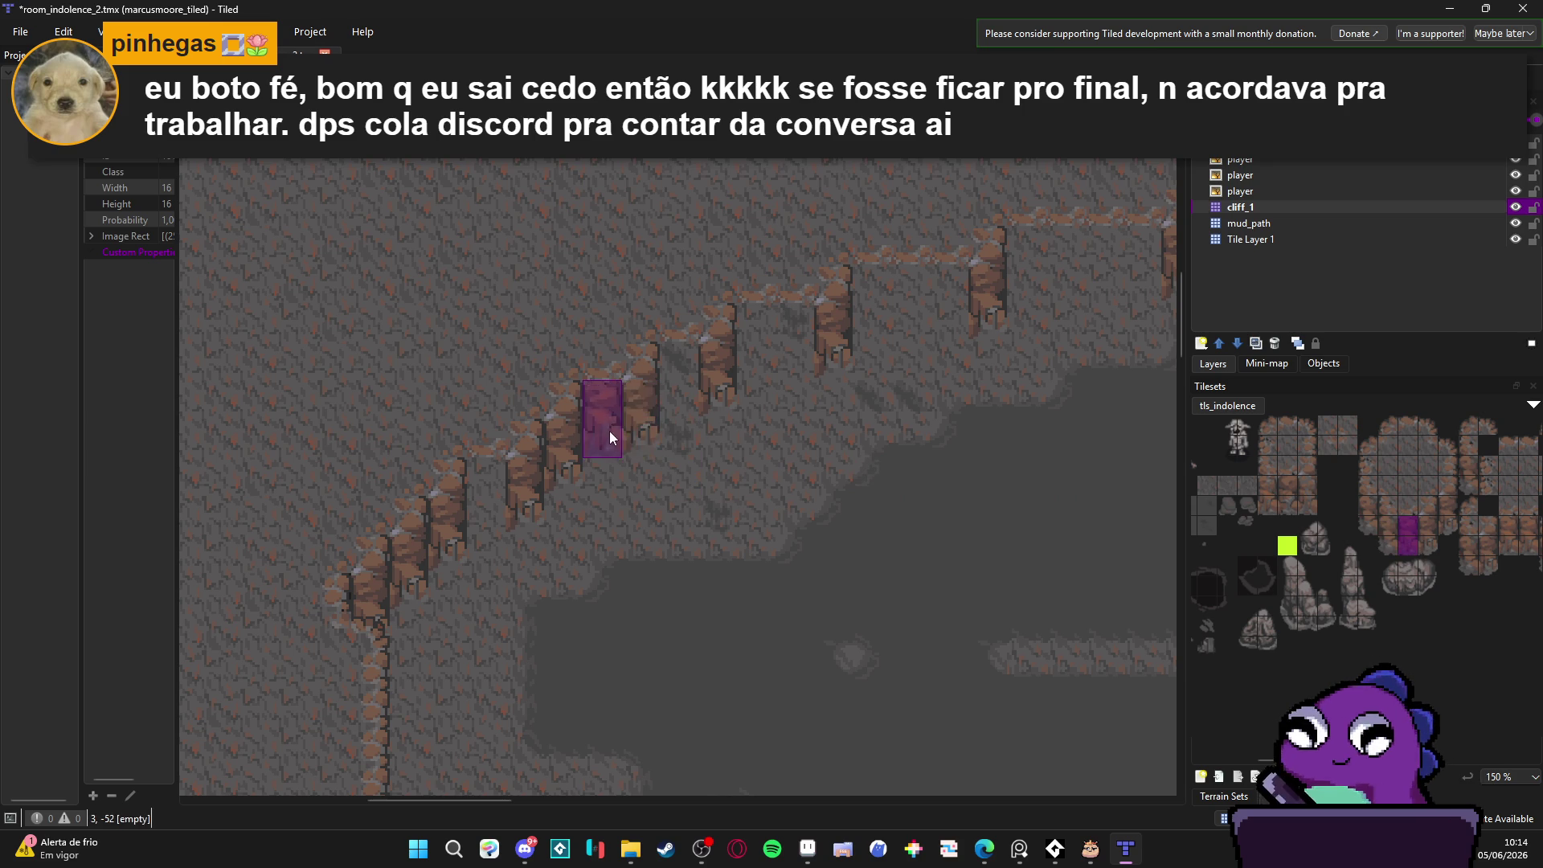
{"action": "left_click", "coordinate": [676, 392]}
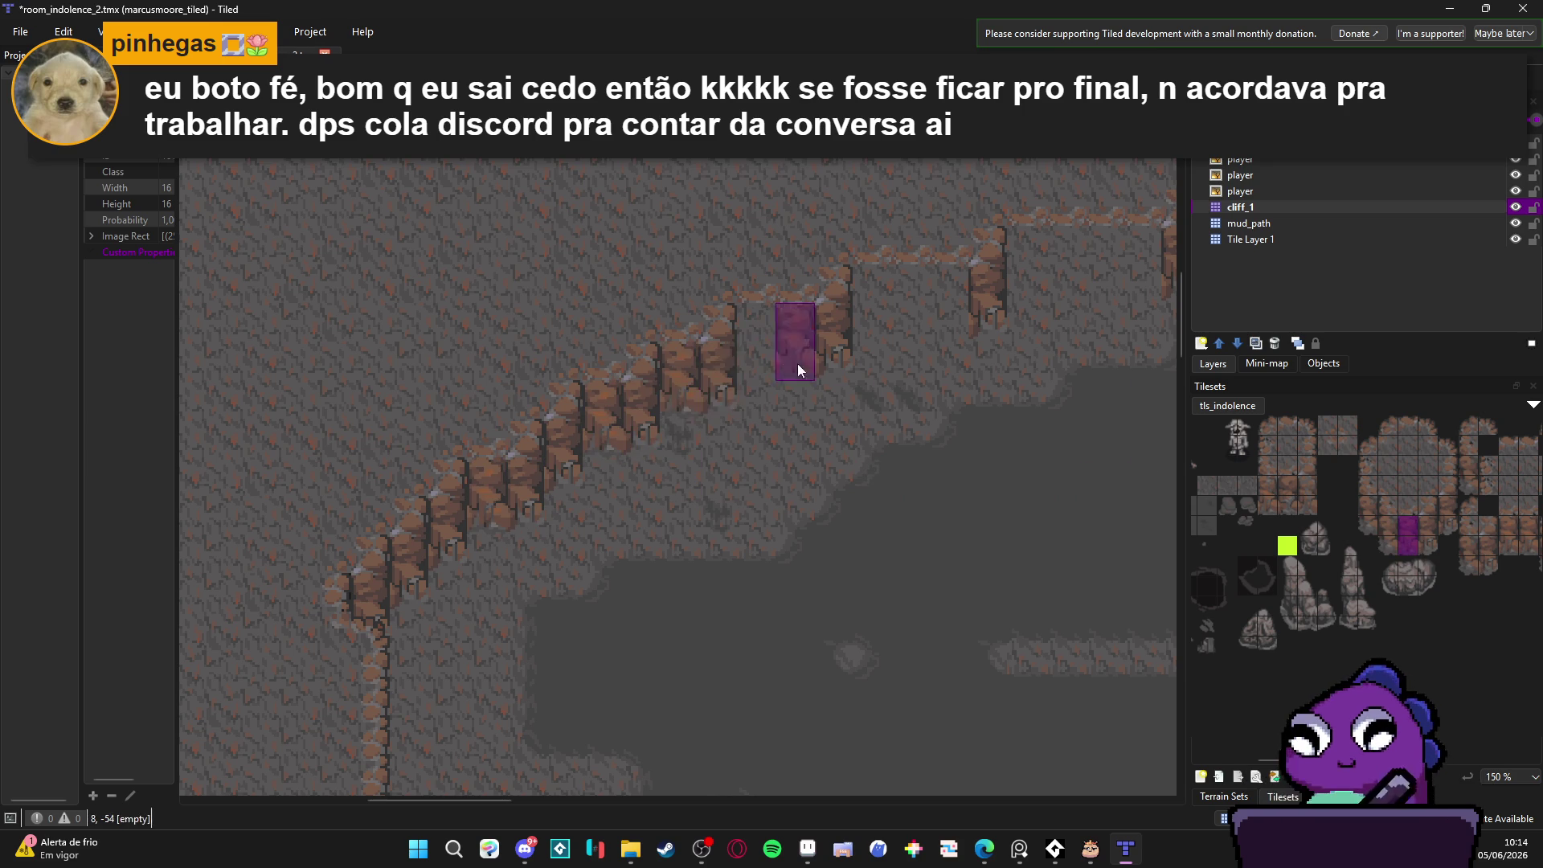
Step: Stamp a 2x2 rock wall block into a gap in the ledge
{"action": "scroll", "coordinate": [1359, 518], "scroll_direction": "right", "scroll_amount": 2}
{"action": "scroll", "coordinate": [1358, 519], "scroll_direction": "left", "scroll_amount": 1}
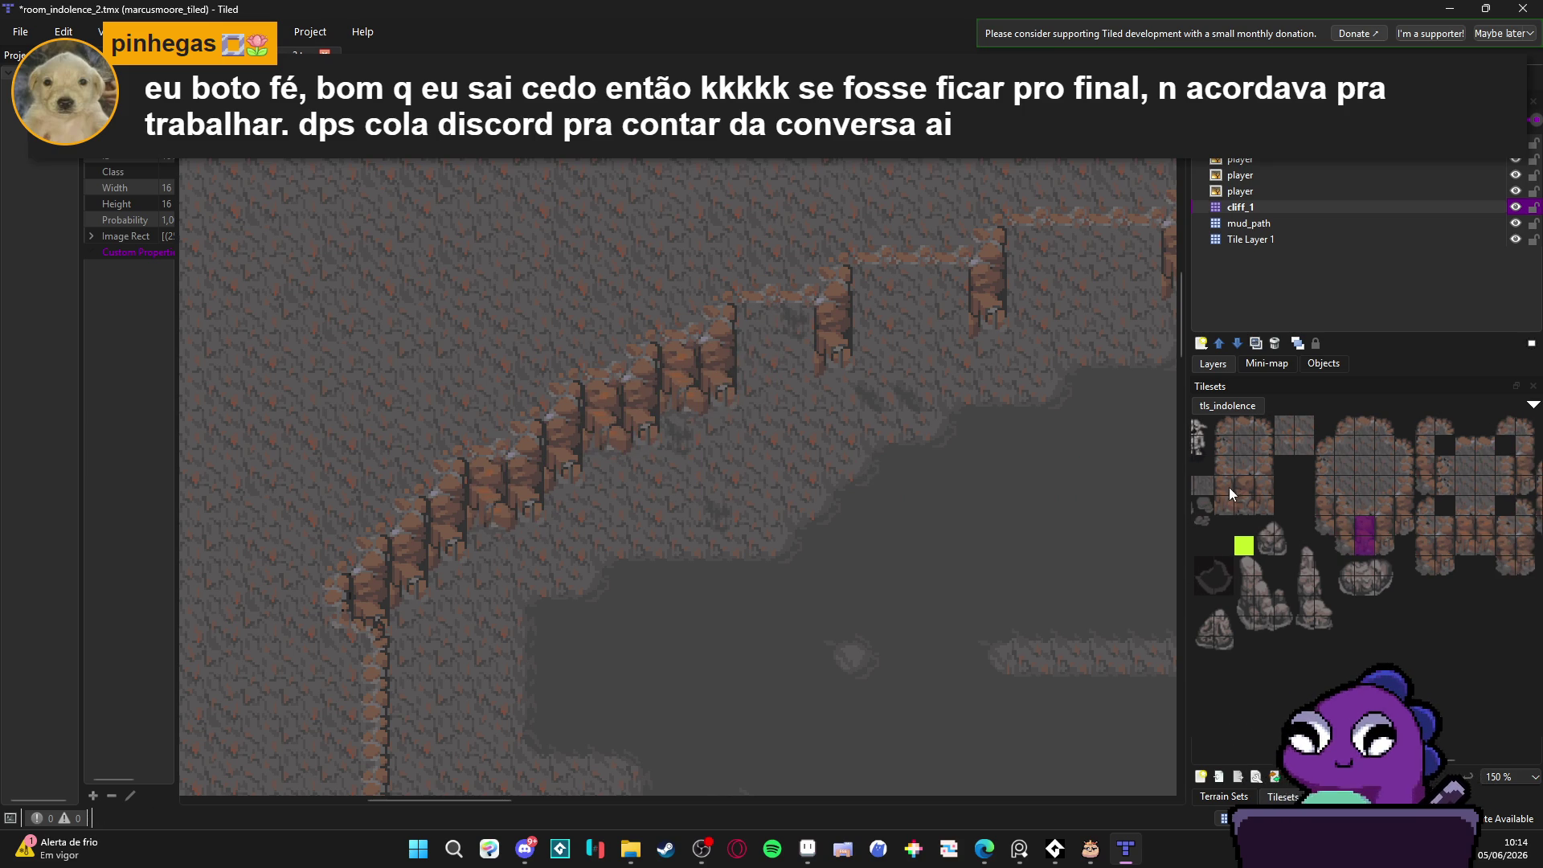
{"action": "left_click_drag", "start_coordinate": [1230, 488], "coordinate": [1243, 509]}
{"action": "left_click", "coordinate": [813, 359]}
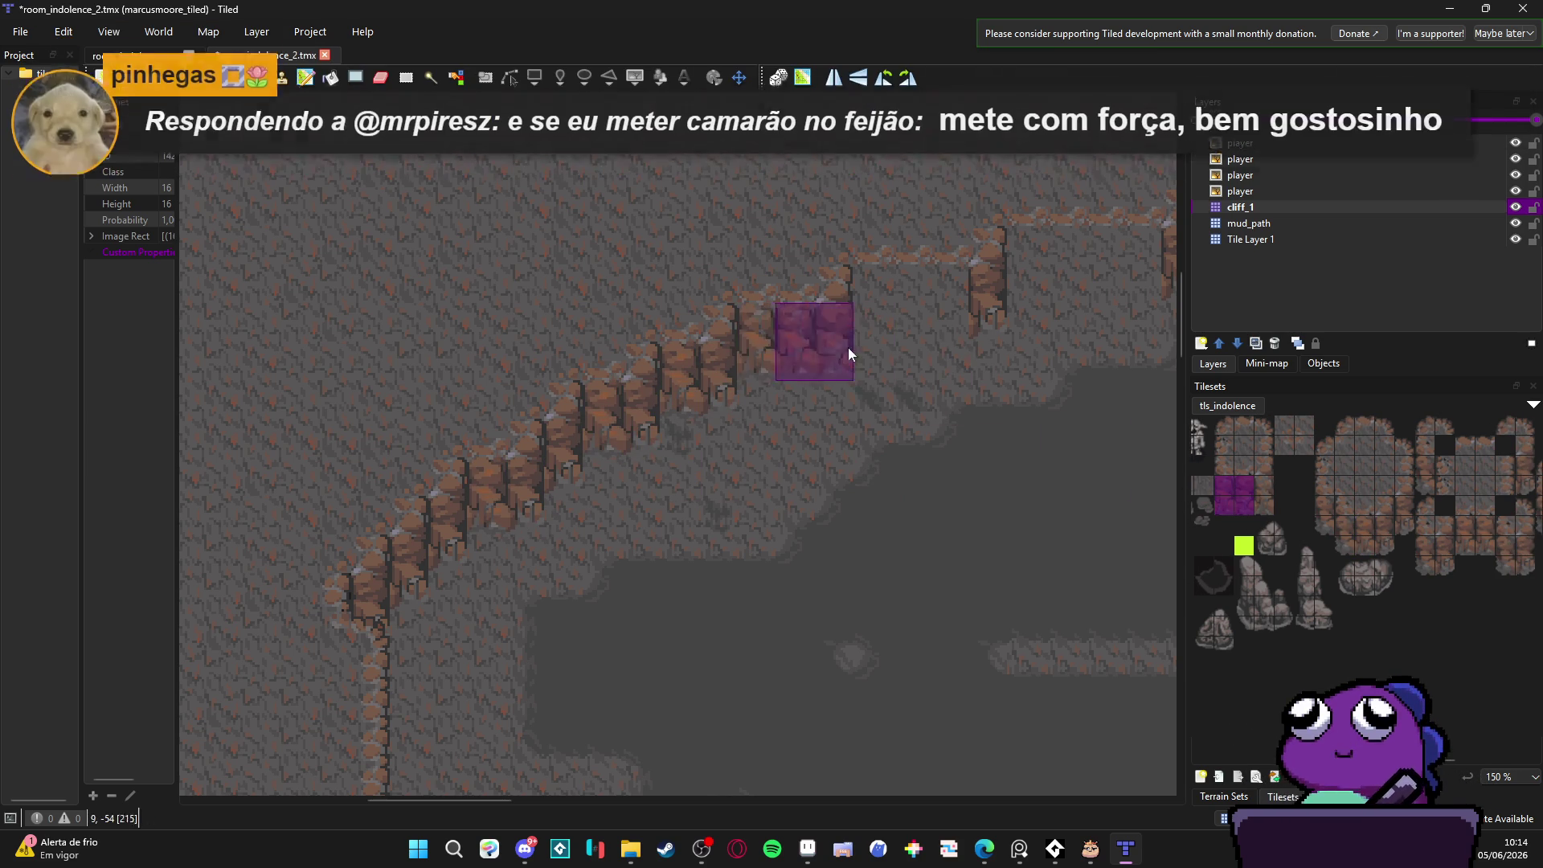
Step: Stamp 3x2 rock blocks into the next ledge gap and along the upper ledge
{"action": "left_click_drag", "start_coordinate": [1222, 481], "coordinate": [1267, 507]}
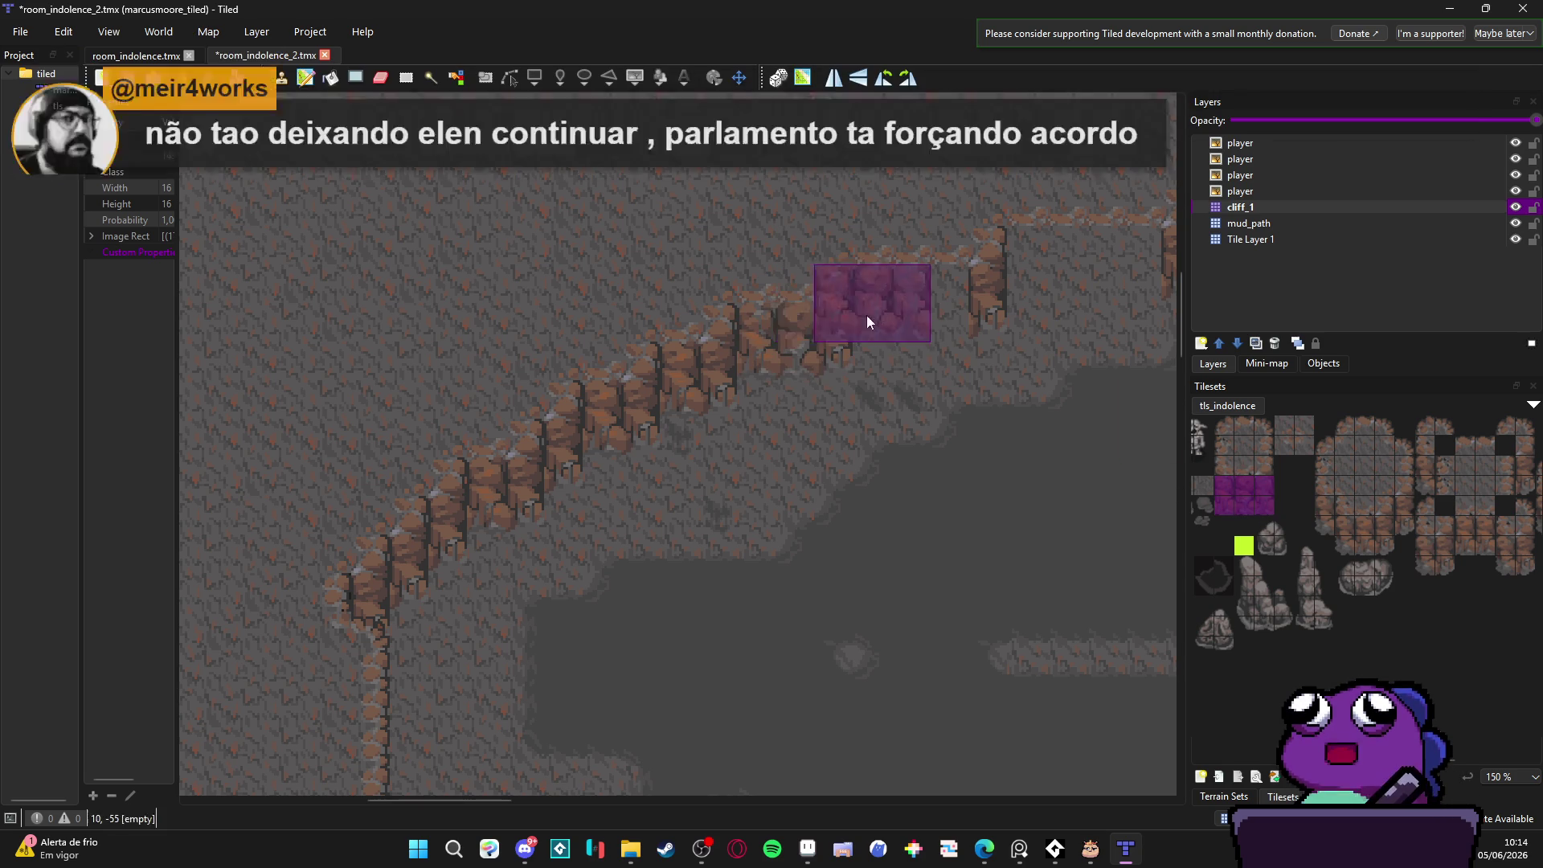
{"action": "scroll", "coordinate": [853, 387], "scroll_direction": "right", "scroll_amount": 3}
{"action": "scroll", "coordinate": [853, 387], "scroll_direction": "right", "scroll_amount": 2}
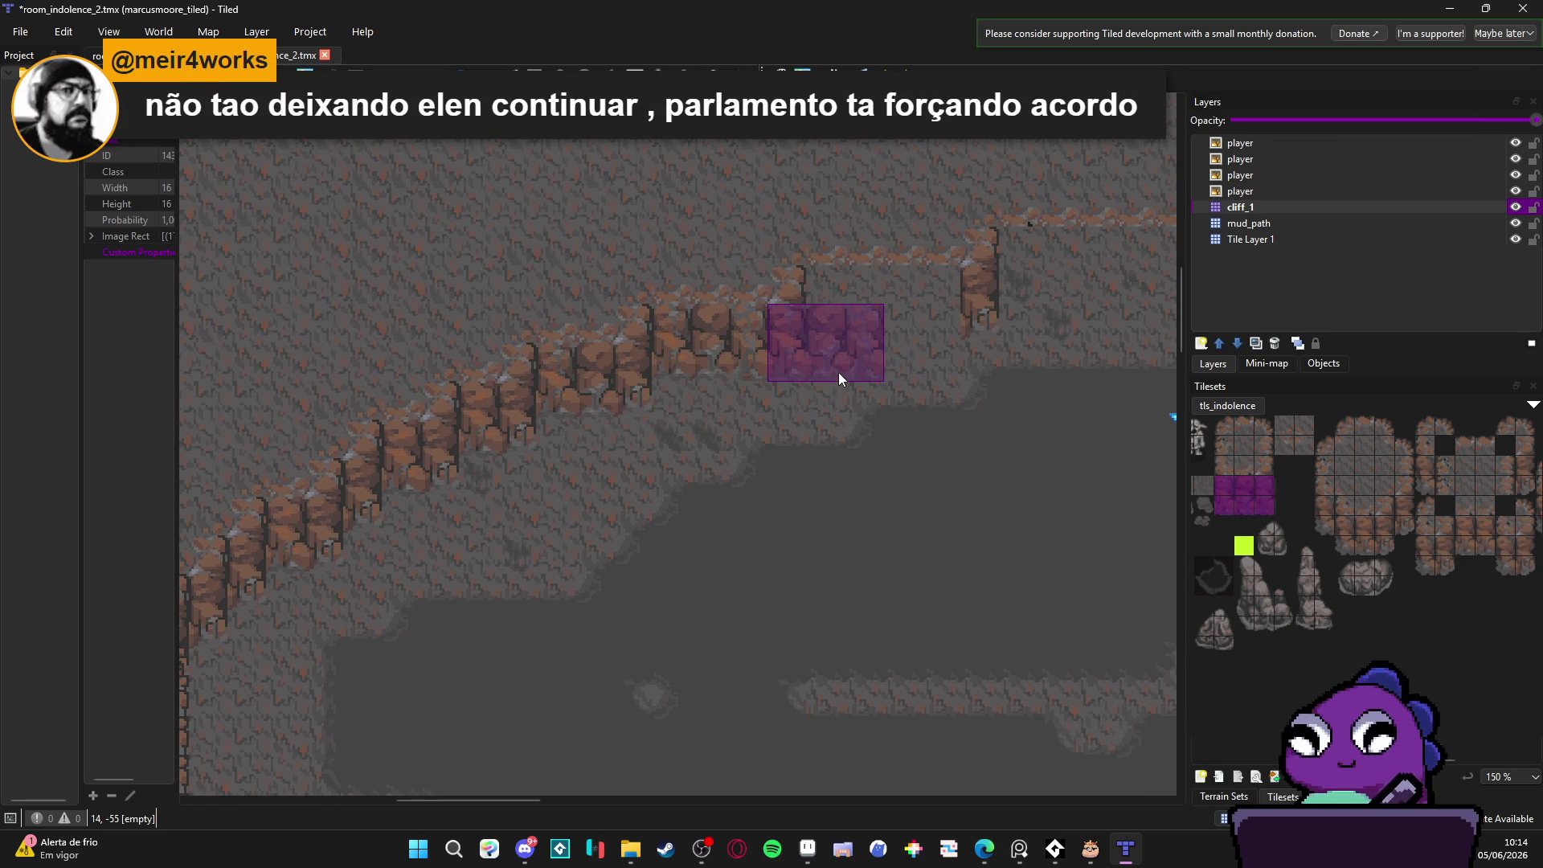
{"action": "scroll", "coordinate": [837, 372], "scroll_direction": "right", "scroll_amount": 2}
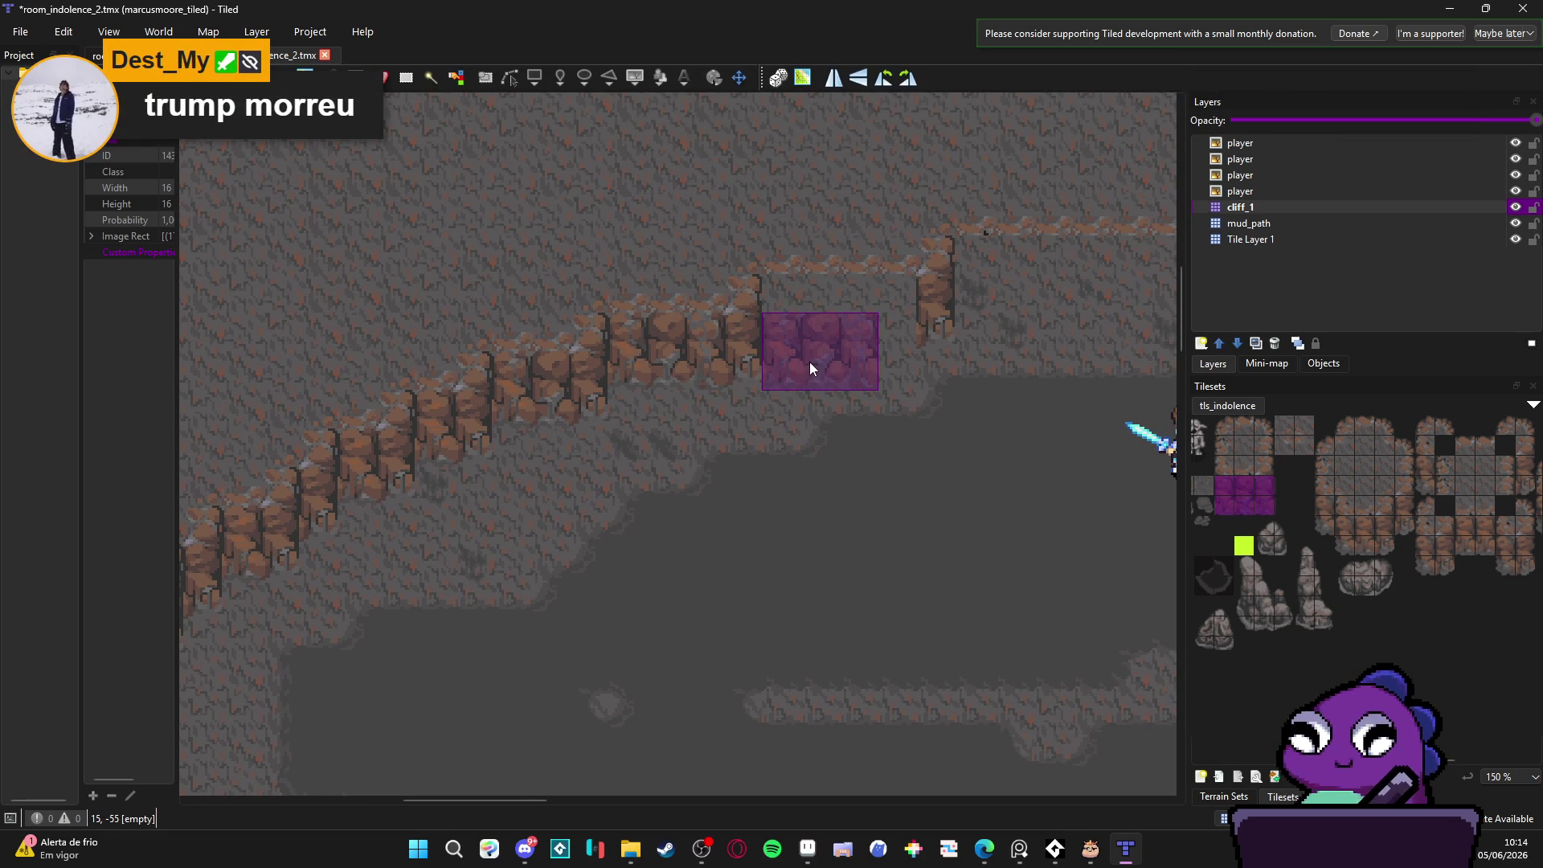
{"action": "left_click", "coordinate": [817, 337]}
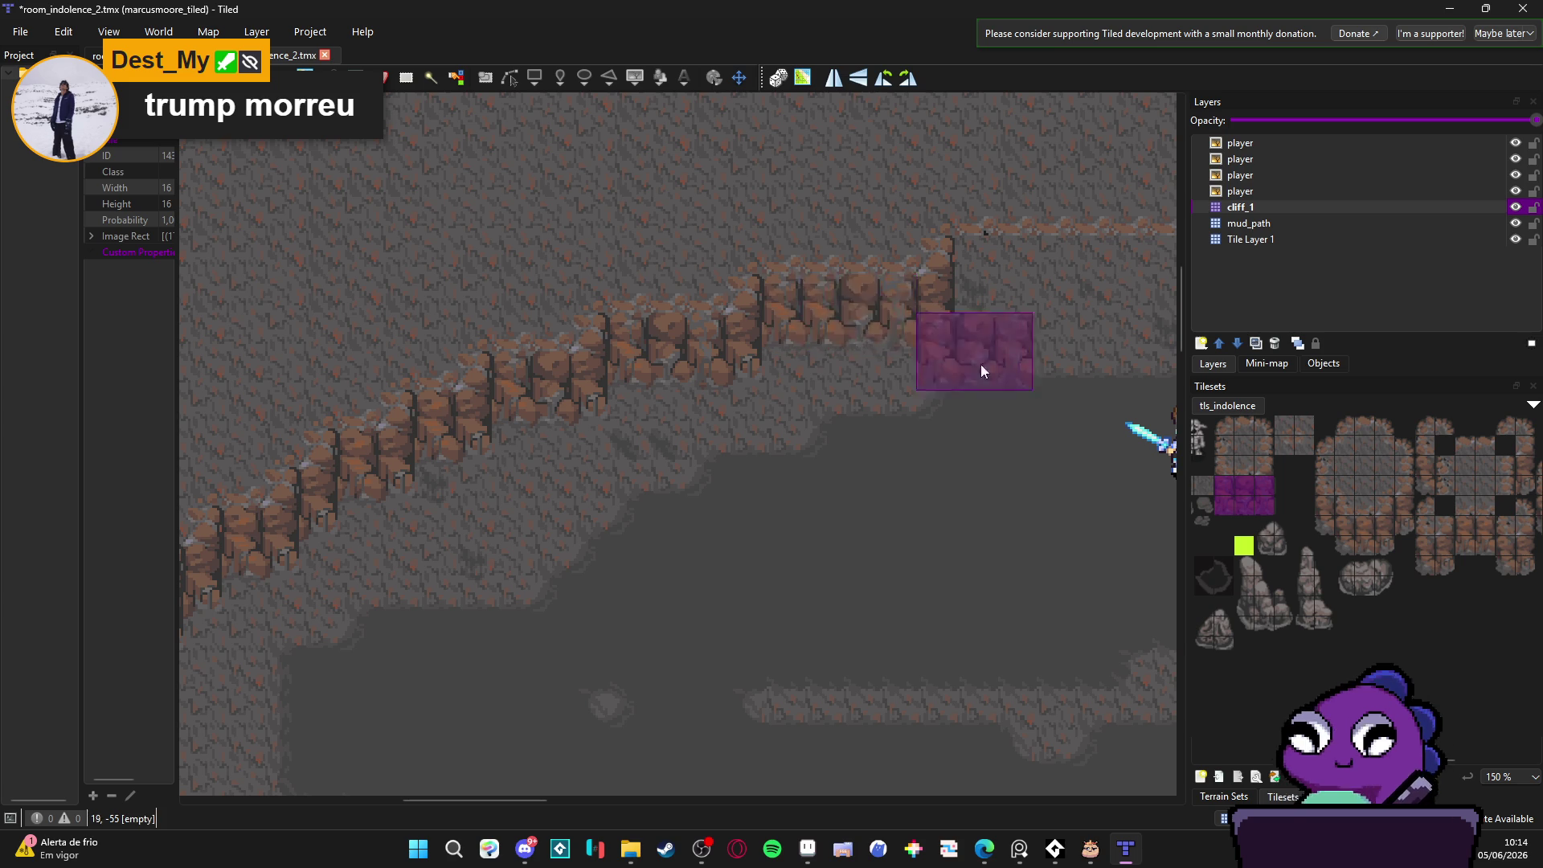
{"action": "scroll", "coordinate": [804, 402], "scroll_direction": "right", "scroll_amount": 8}
{"action": "scroll", "coordinate": [804, 402], "scroll_direction": "up", "scroll_amount": 3}
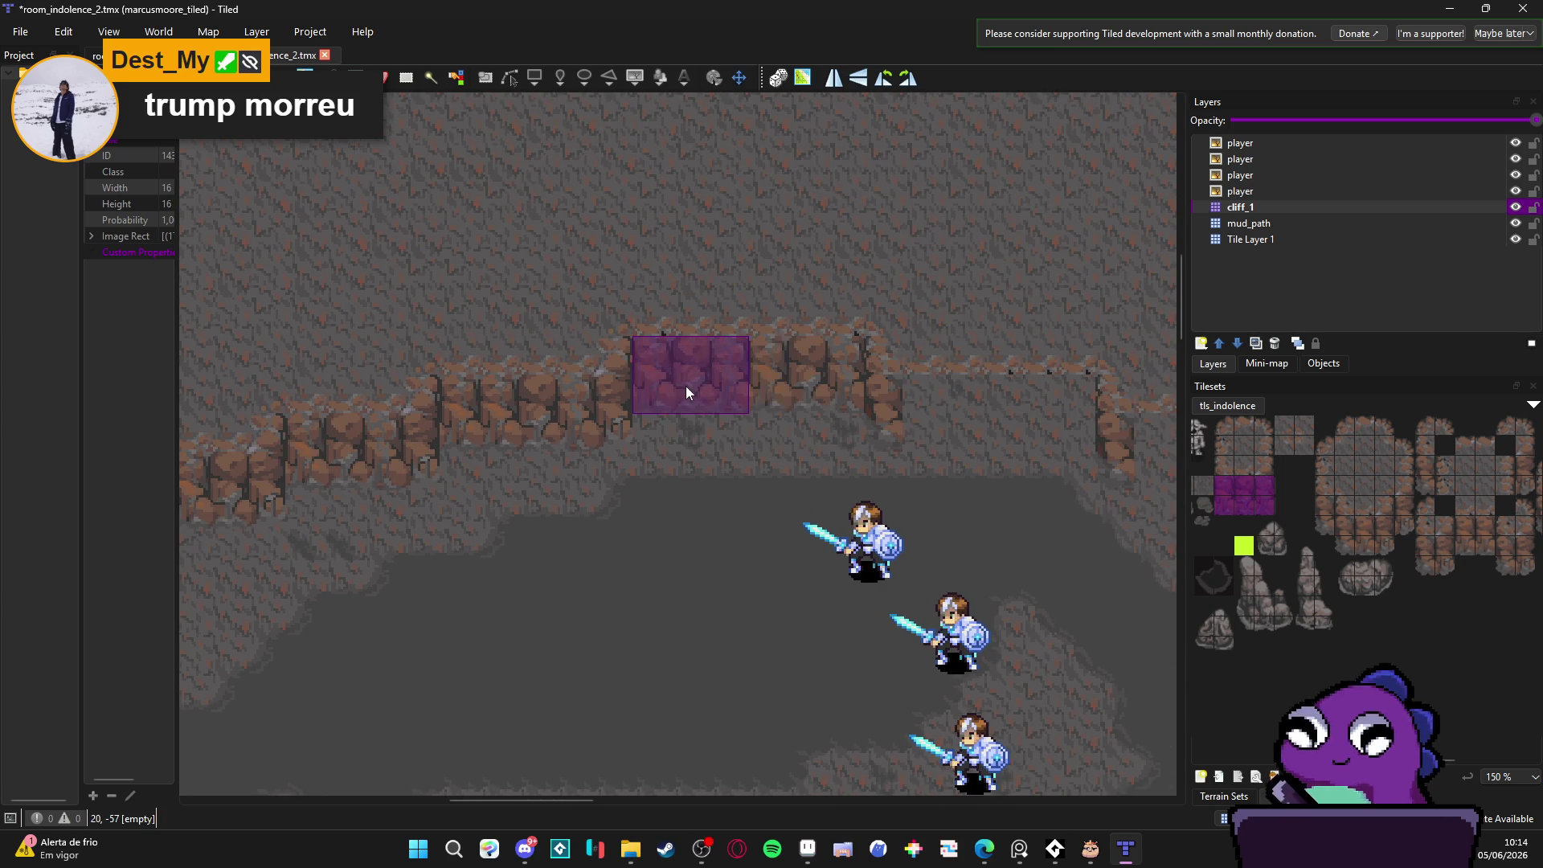
{"action": "scroll", "coordinate": [809, 507], "scroll_direction": "right", "scroll_amount": 7}
{"action": "left_click", "coordinate": [692, 442]}
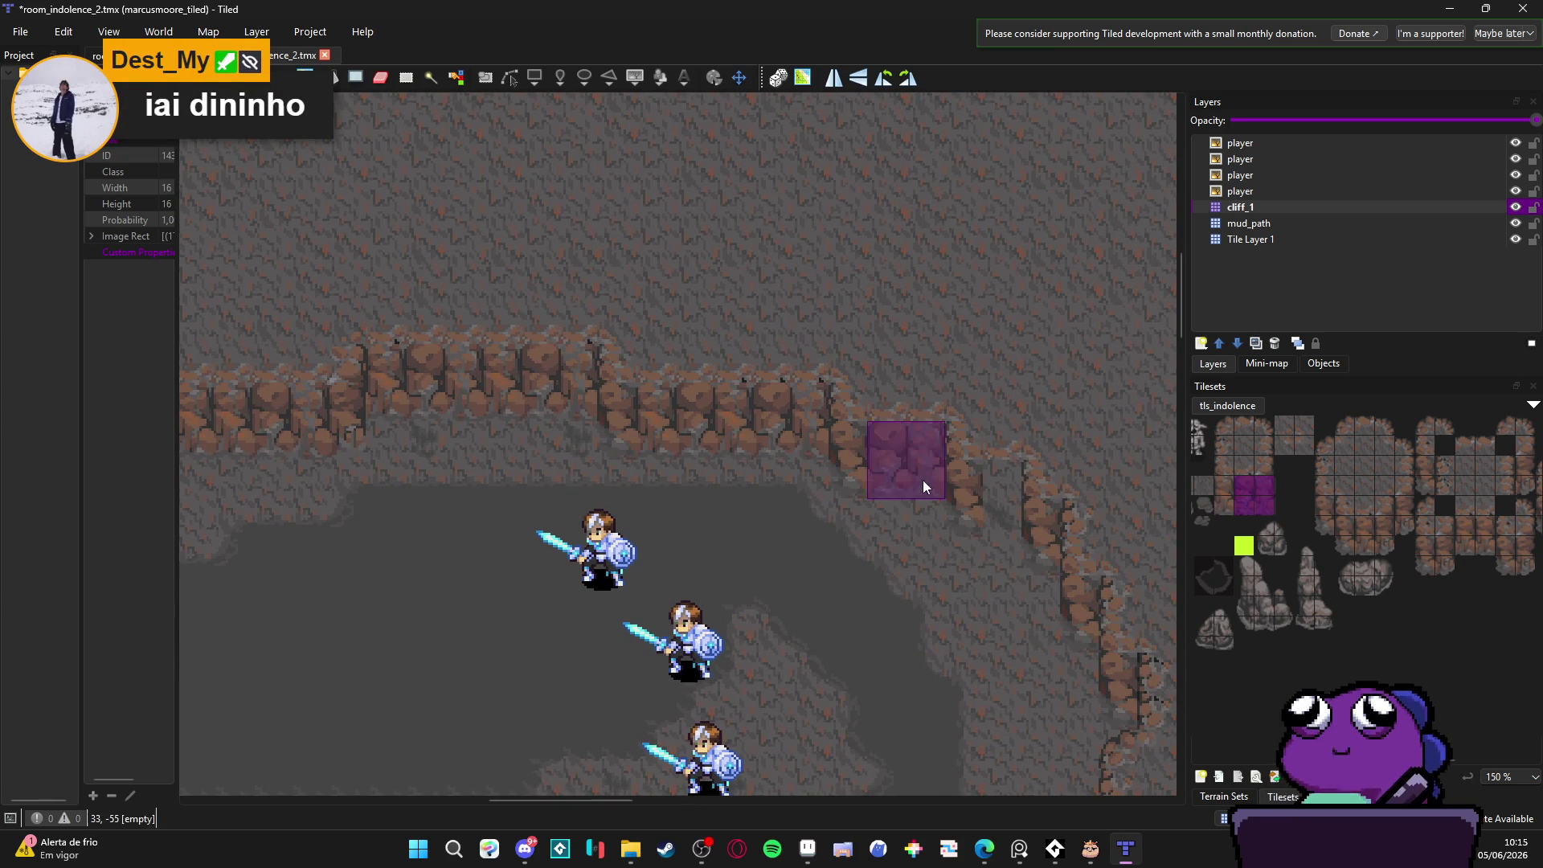
Step: Switch the brush back to a 2x2 rock block and scroll down the map
{"action": "mouse_move", "coordinate": [1242, 482]}
{"action": "left_mouse_down"}
{"action": "mouse_move", "coordinate": [1253, 512]}
{"action": "mouse_move", "coordinate": [1231, 507]}
{"action": "left_mouse_up"}
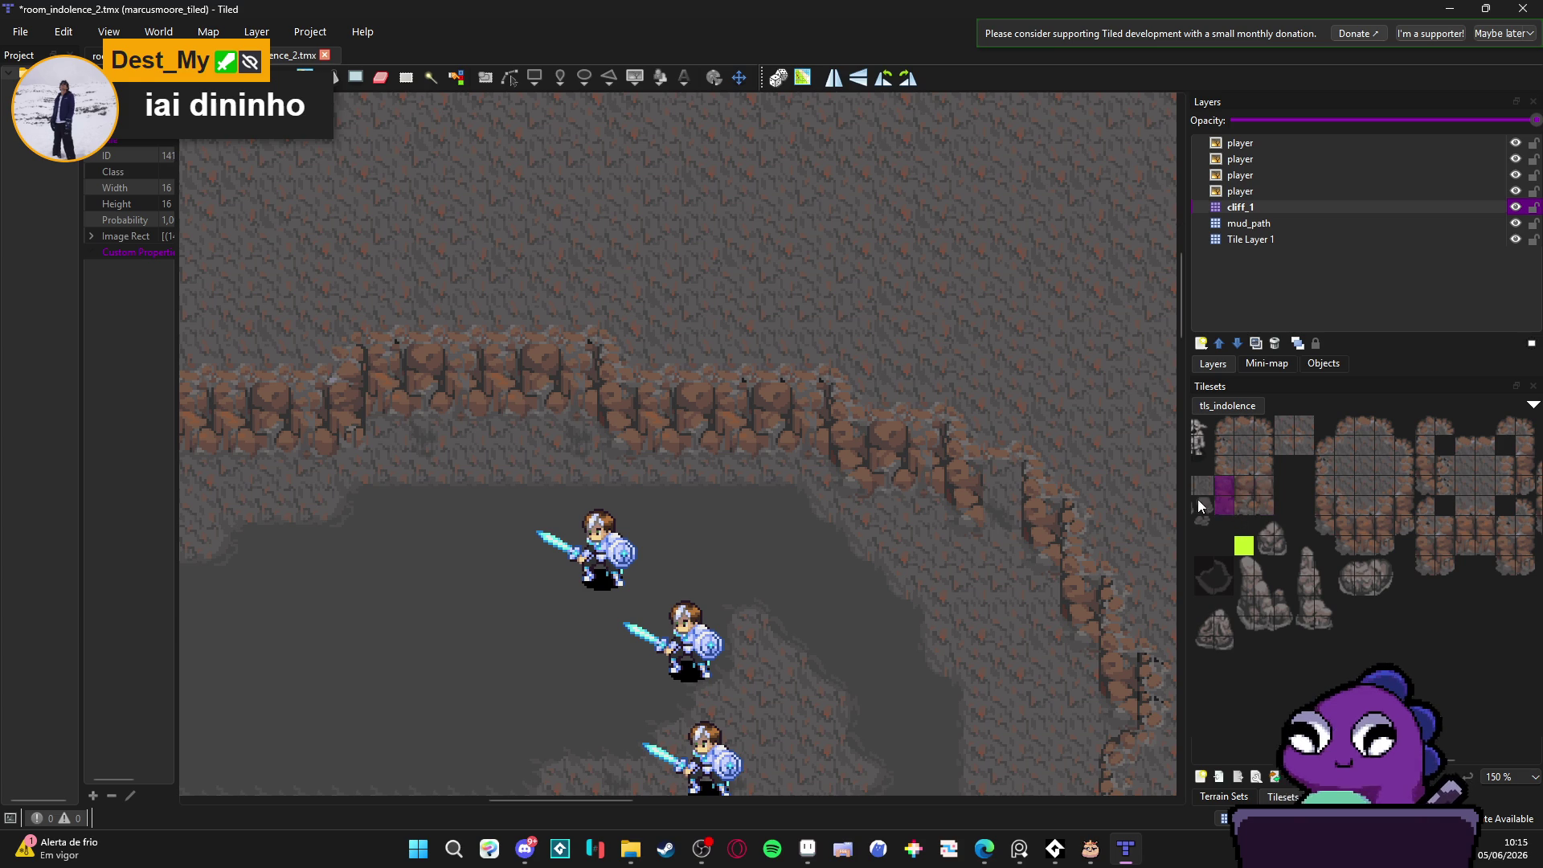
{"action": "scroll", "coordinate": [916, 514], "scroll_direction": "down", "scroll_amount": 5}
{"action": "scroll", "coordinate": [896, 425], "scroll_direction": "left", "scroll_amount": 3}
{"action": "scroll", "coordinate": [892, 430], "scroll_direction": "down", "scroll_amount": 2}
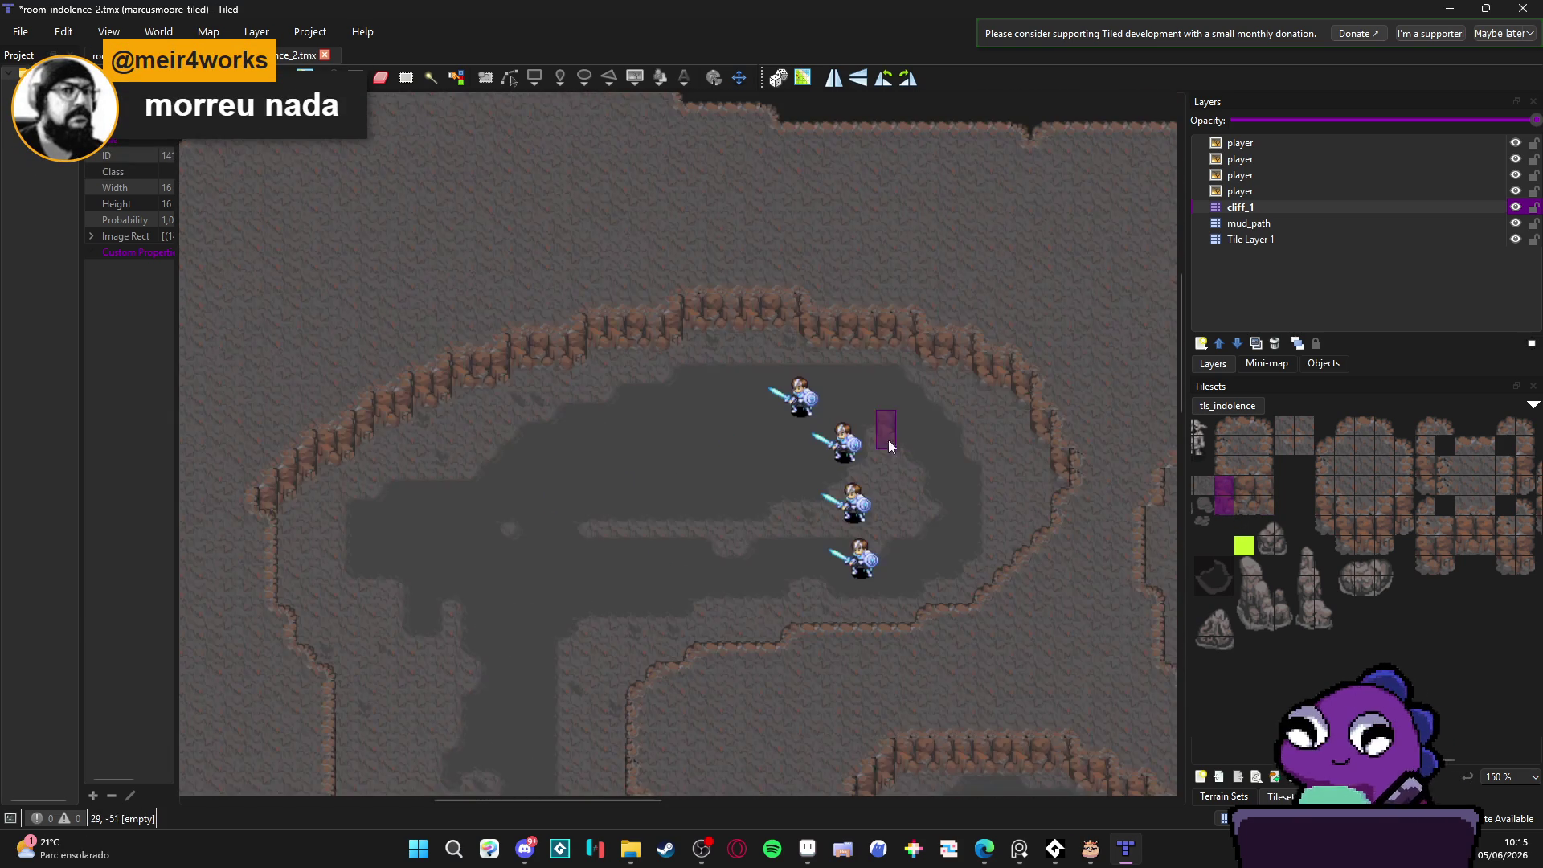
{"action": "scroll", "coordinate": [666, 482], "scroll_direction": "down", "scroll_amount": 1}
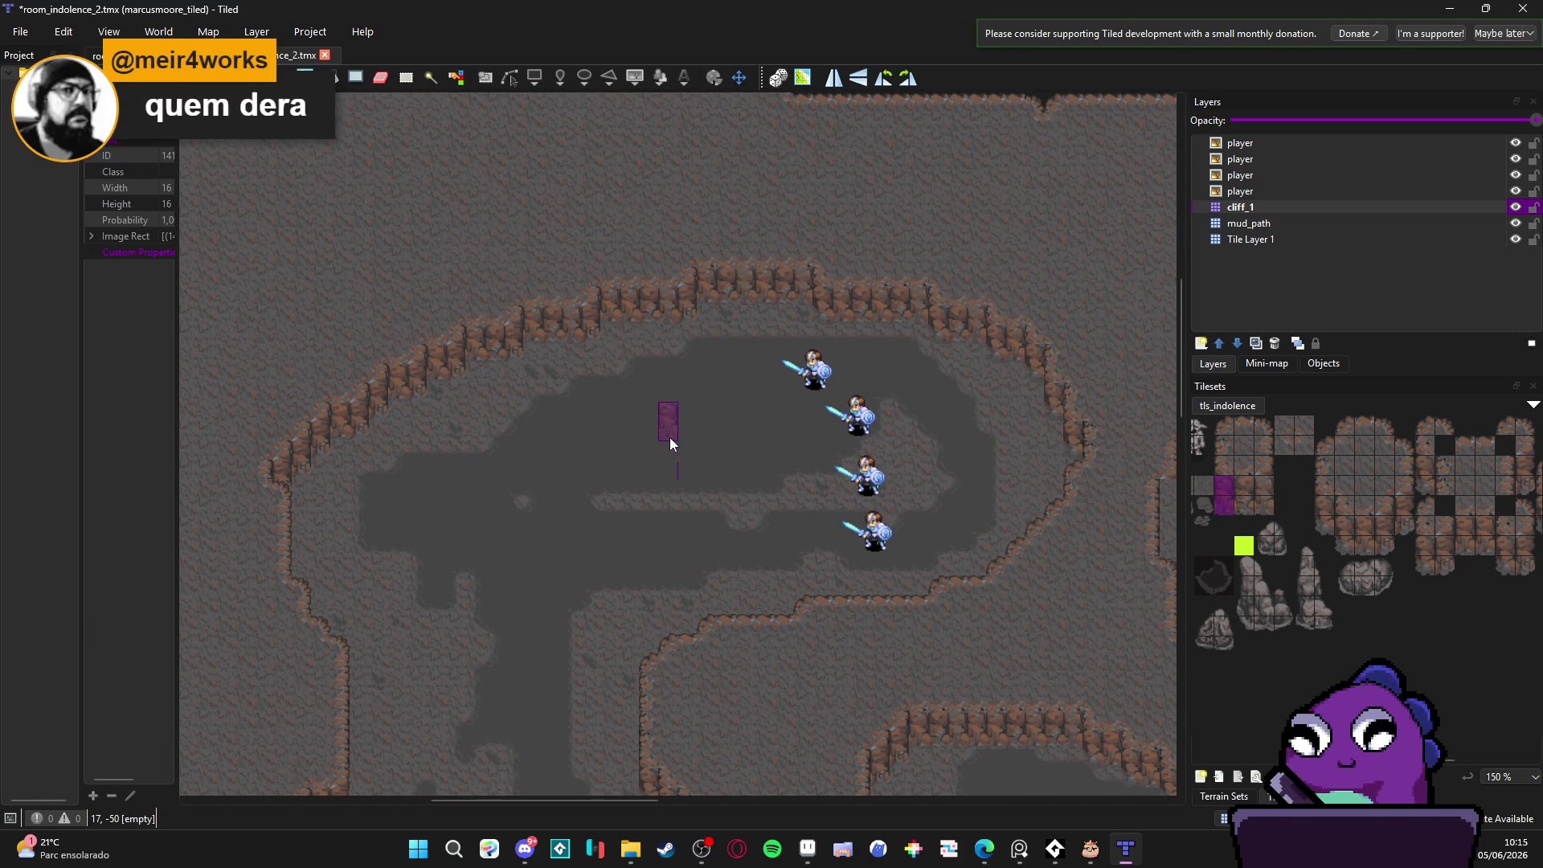
{"action": "scroll", "coordinate": [668, 433], "scroll_direction": "down", "scroll_amount": 2}
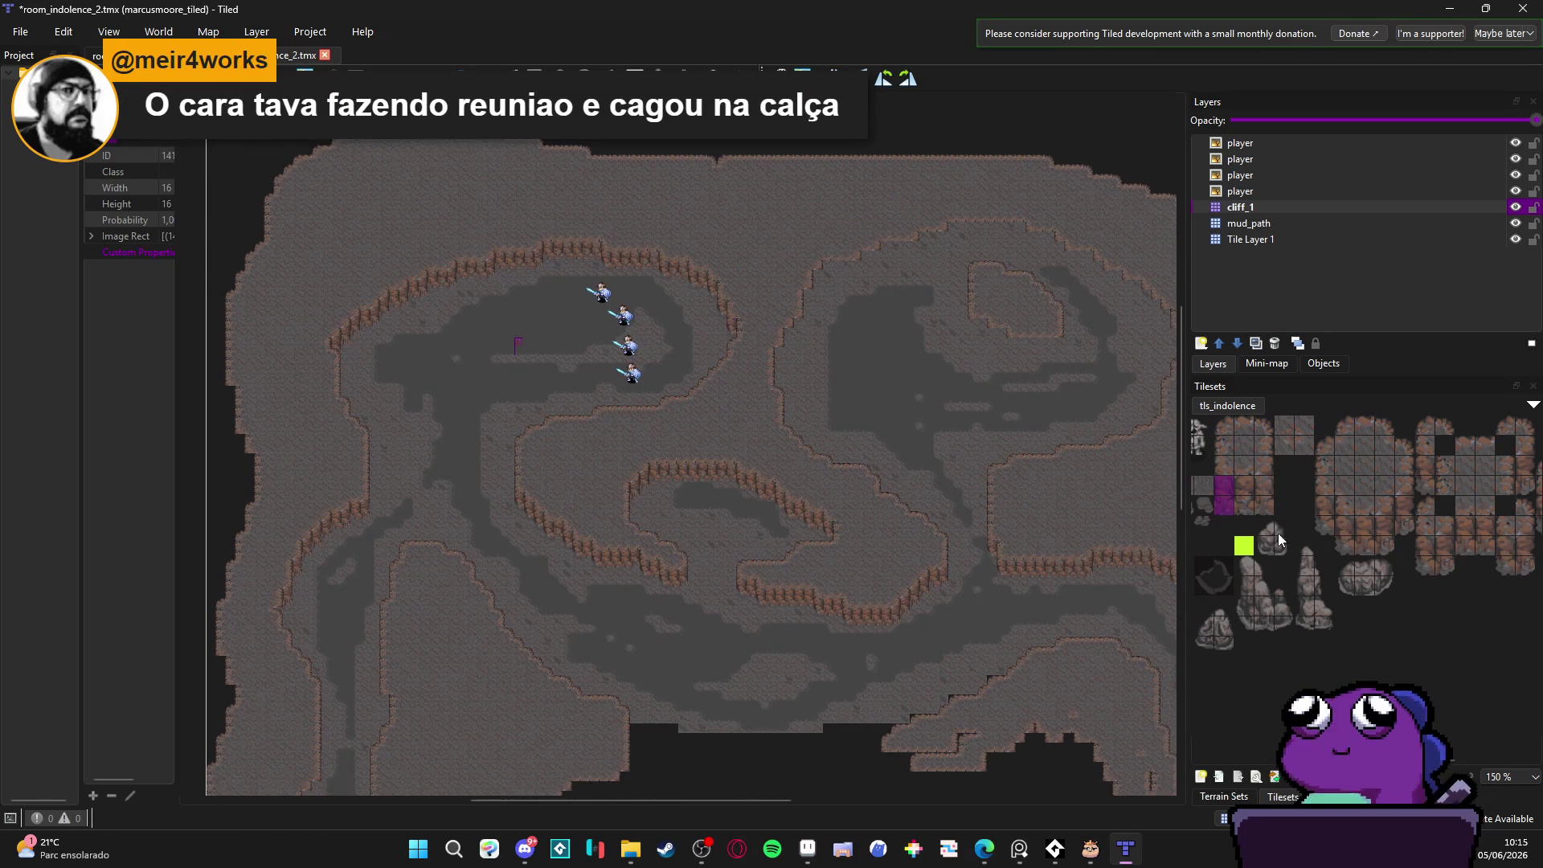
Step: Paint single rock wall tiles up the cliff edge and onto an upper ledge
{"action": "scroll", "coordinate": [915, 386], "scroll_direction": "up", "scroll_amount": 3}
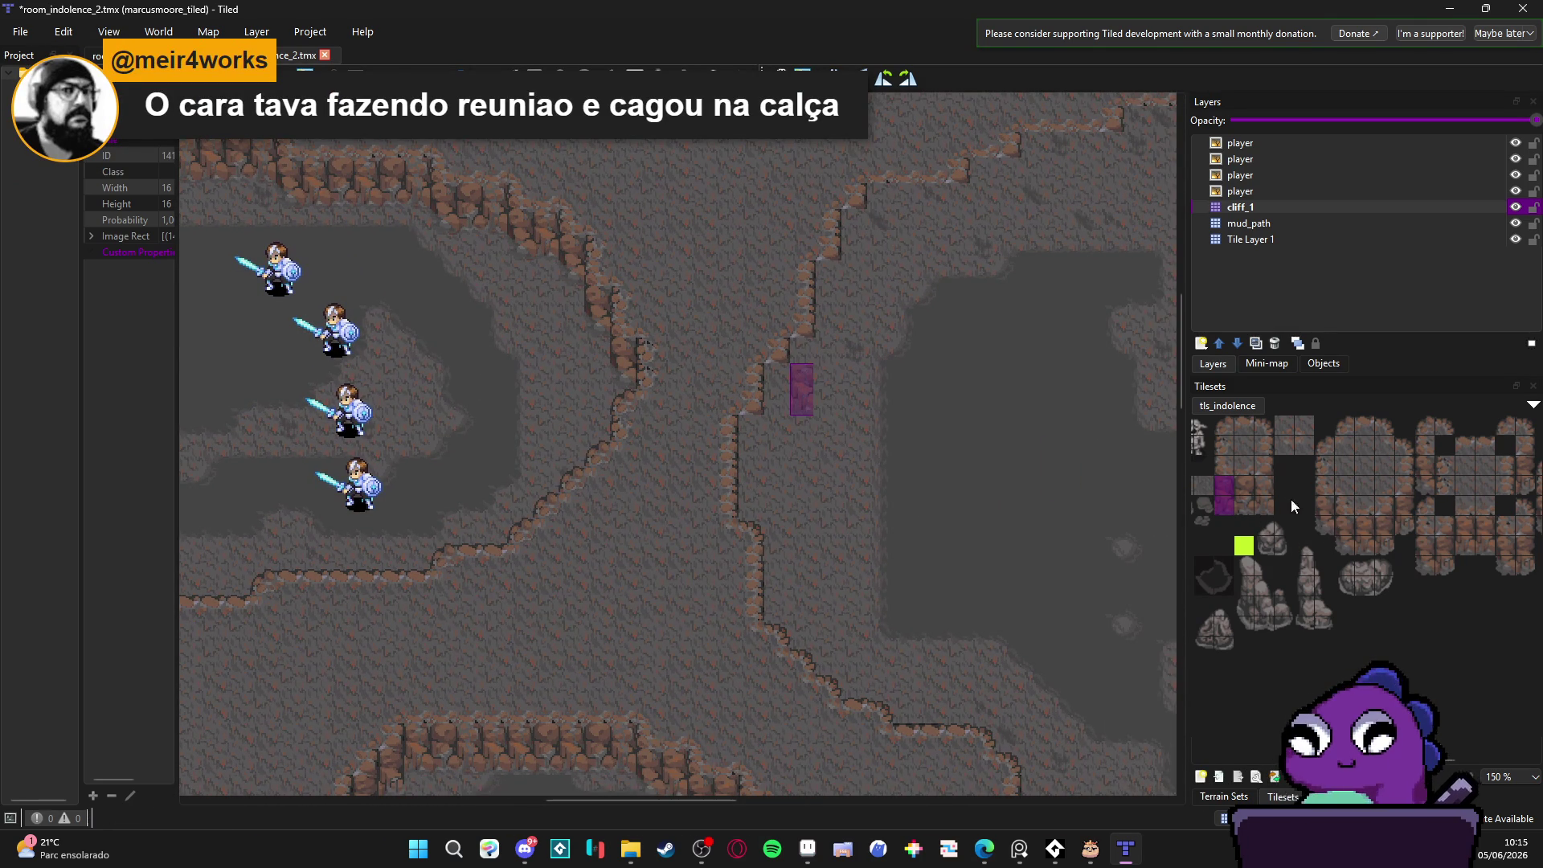
{"action": "left_click", "coordinate": [1384, 532]}
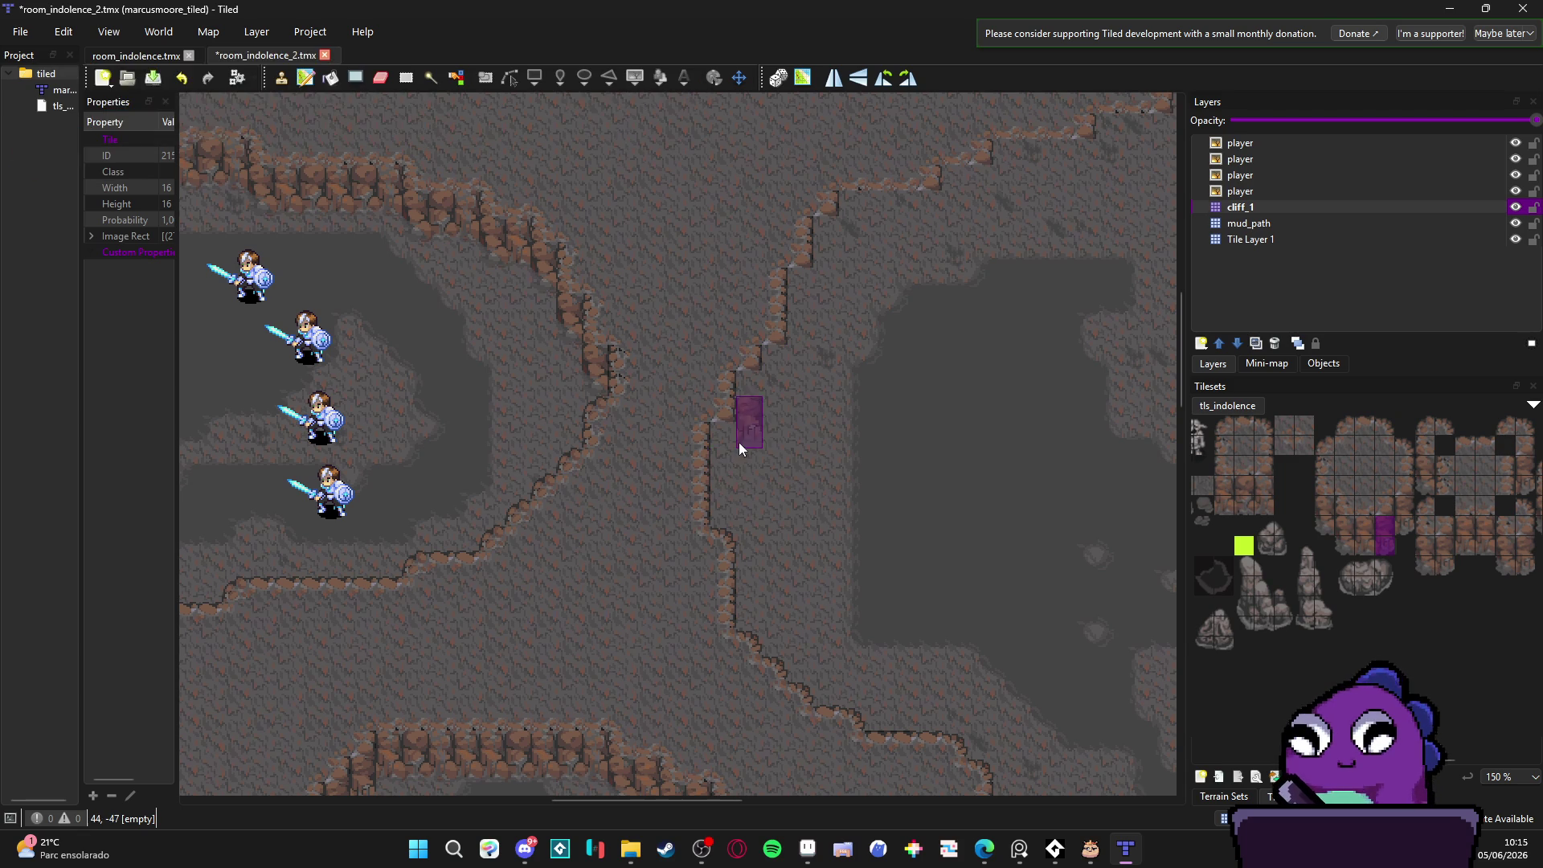
{"action": "left_click_drag", "start_coordinate": [731, 459], "coordinate": [823, 261]}
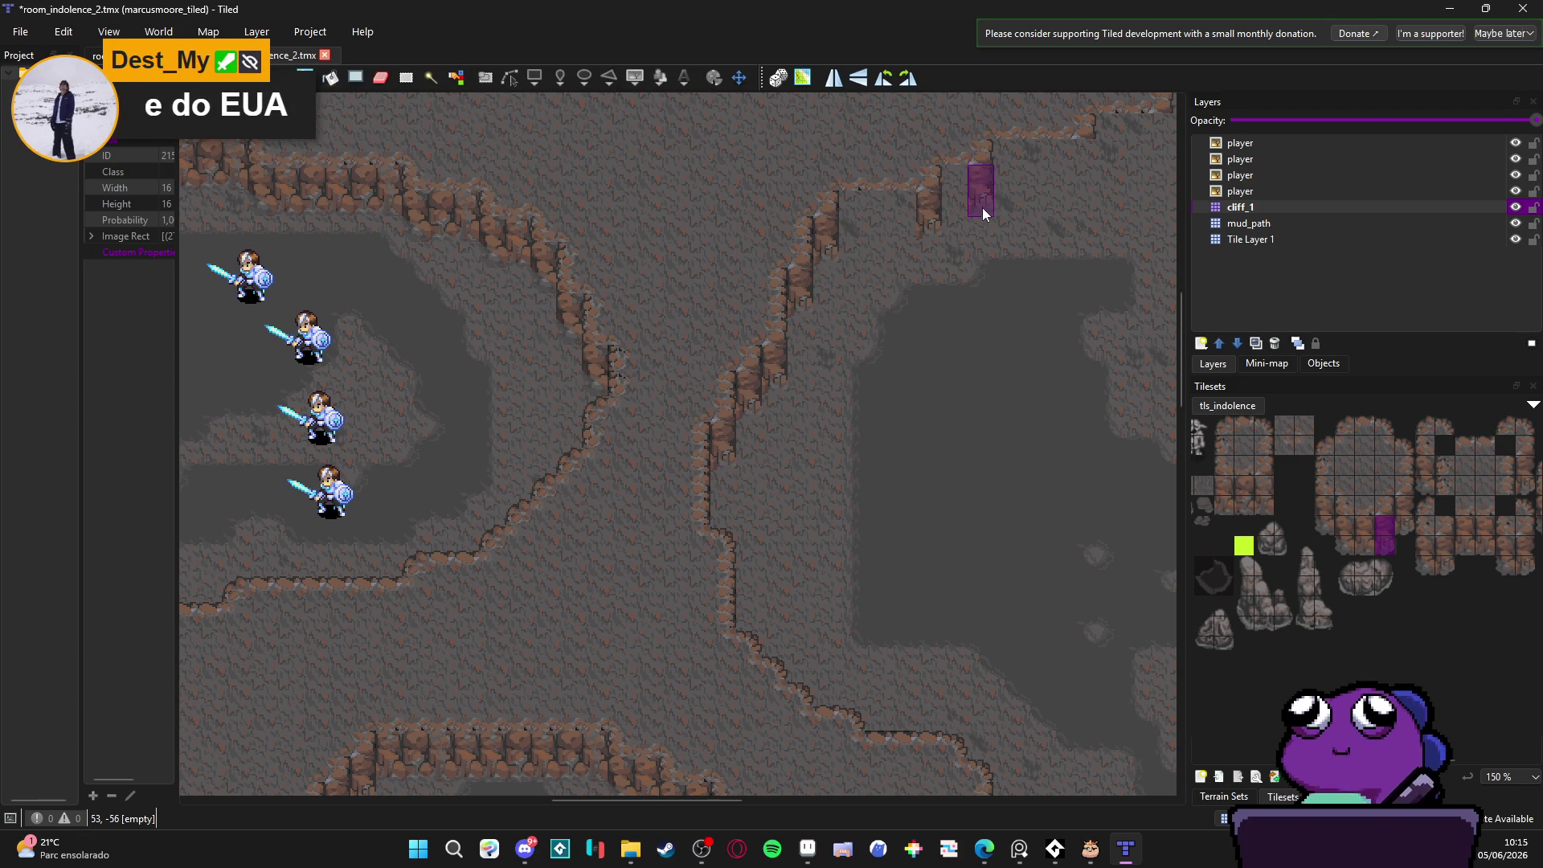
{"action": "left_click_drag", "start_coordinate": [982, 207], "coordinate": [584, 467]}
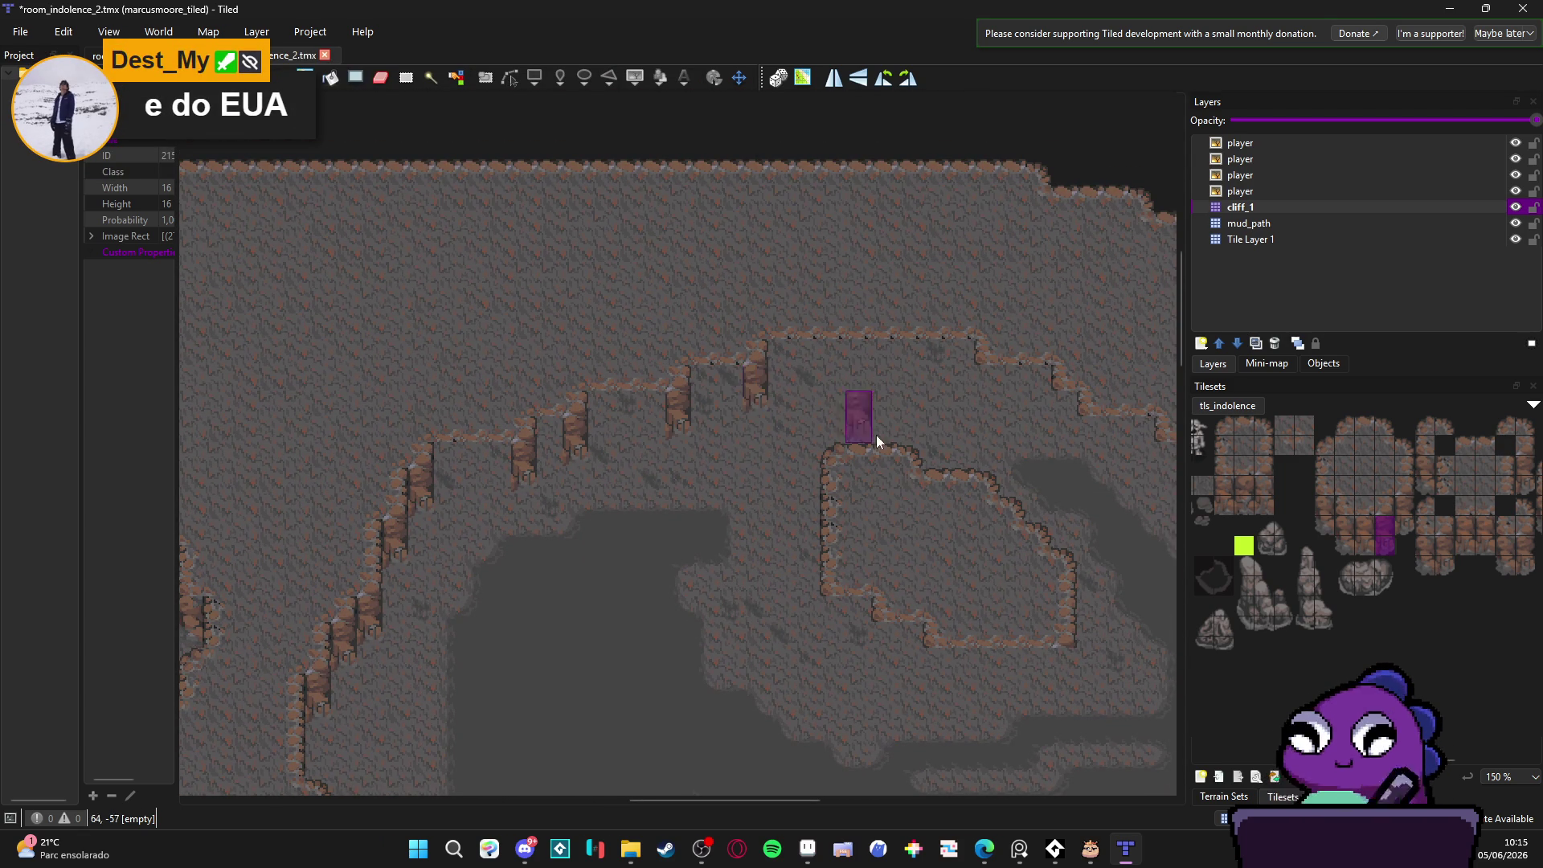
{"action": "left_click", "coordinate": [1326, 517]}
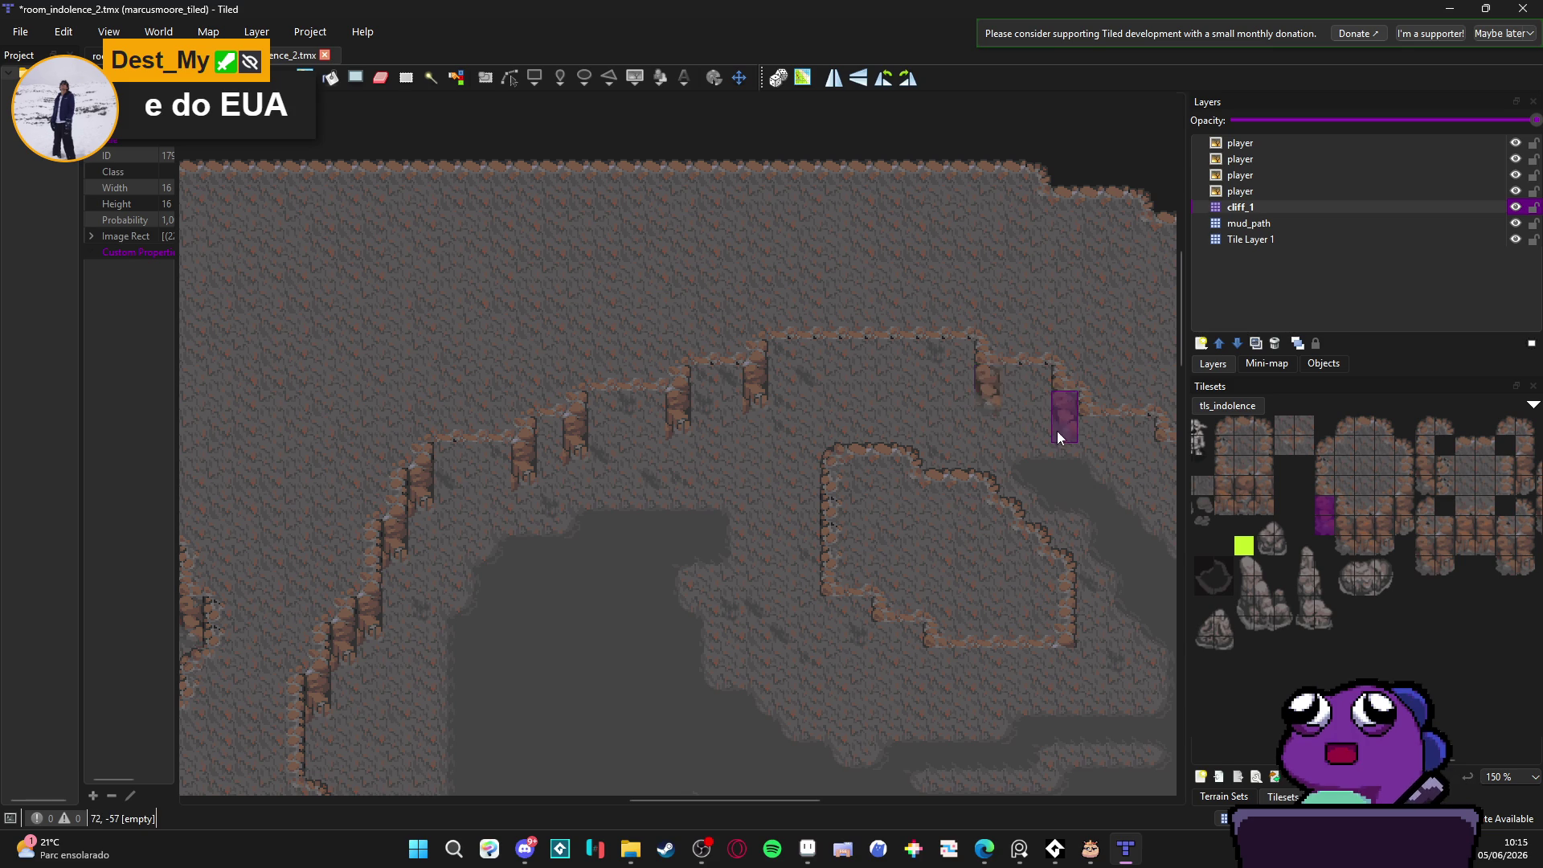
{"action": "left_click", "coordinate": [1109, 474]}
Step: Add a 2x2 rock block on the upper-right ledge and two-tile columns along the top ledge
{"action": "left_click_drag", "start_coordinate": [1148, 478], "coordinate": [772, 439]}
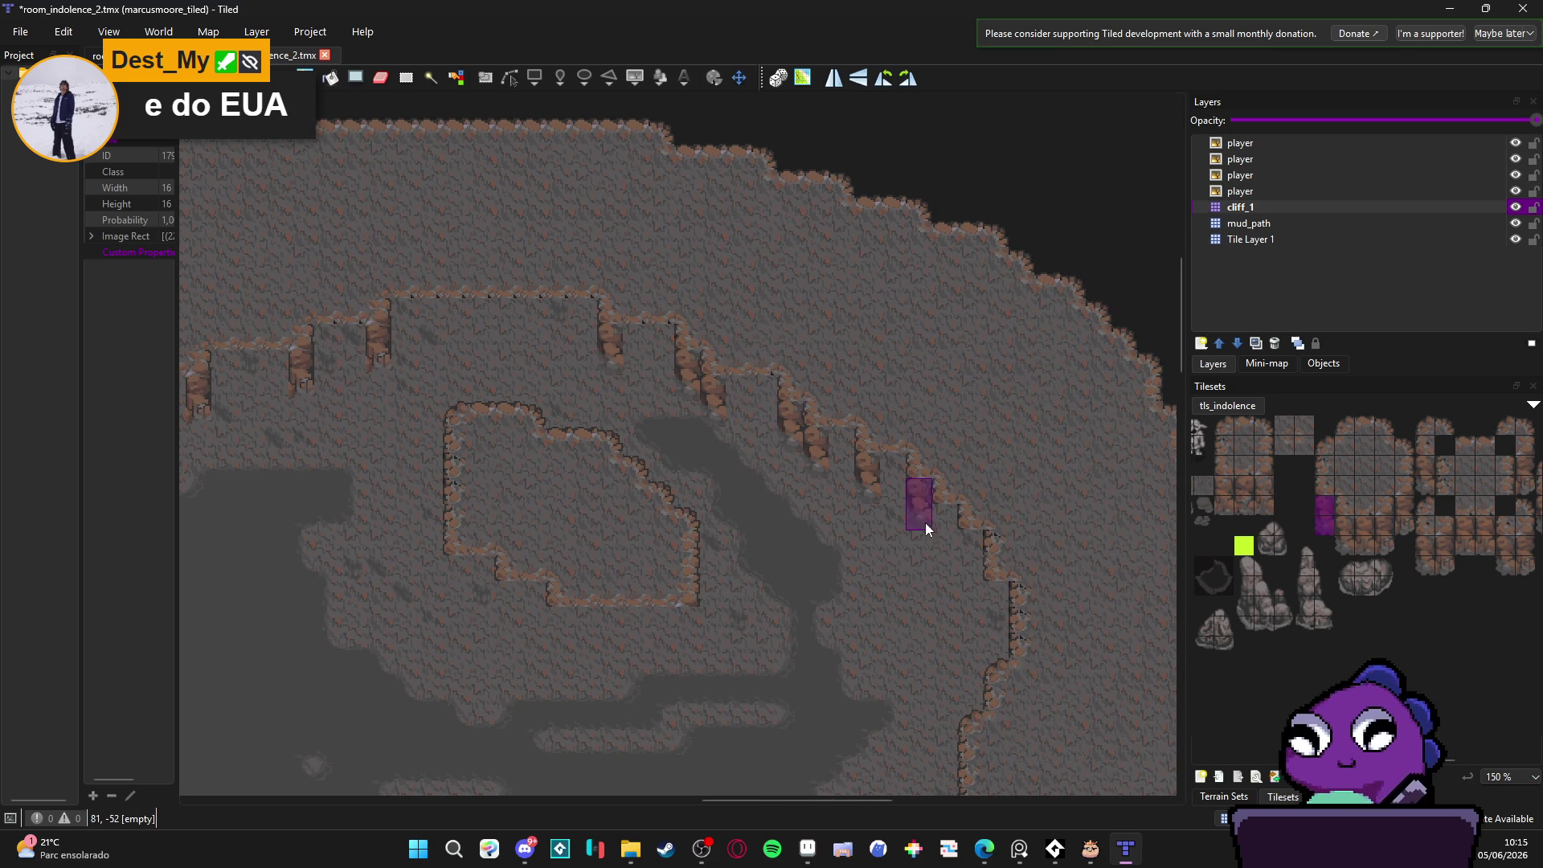
{"action": "left_click_drag", "start_coordinate": [973, 622], "coordinate": [865, 290]}
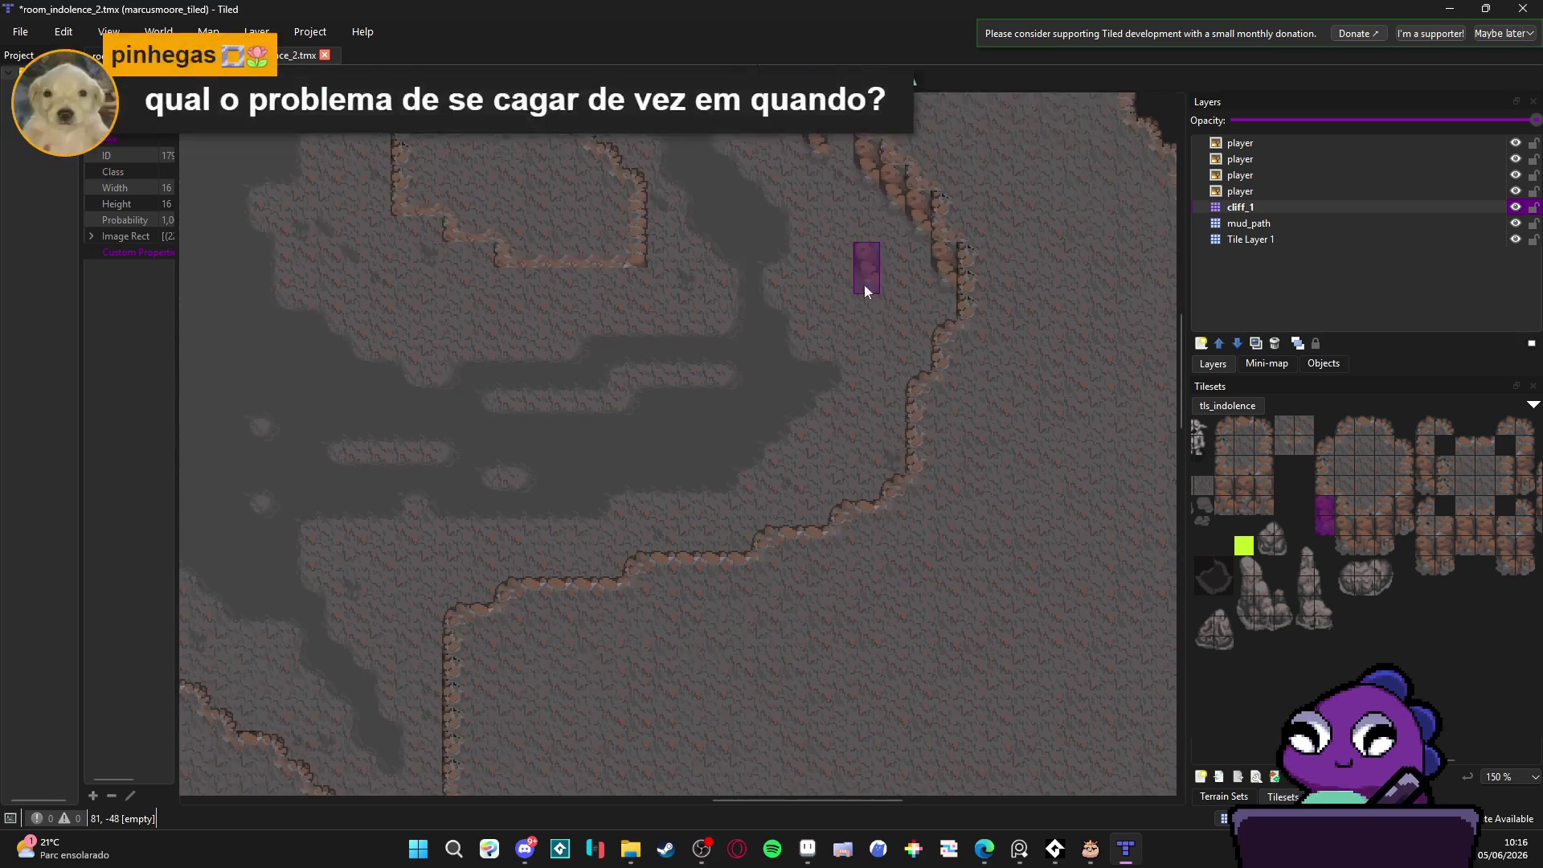
{"action": "scroll", "coordinate": [804, 458], "scroll_direction": "up", "scroll_amount": 5}
{"action": "scroll", "coordinate": [804, 458], "scroll_direction": "left", "scroll_amount": 3}
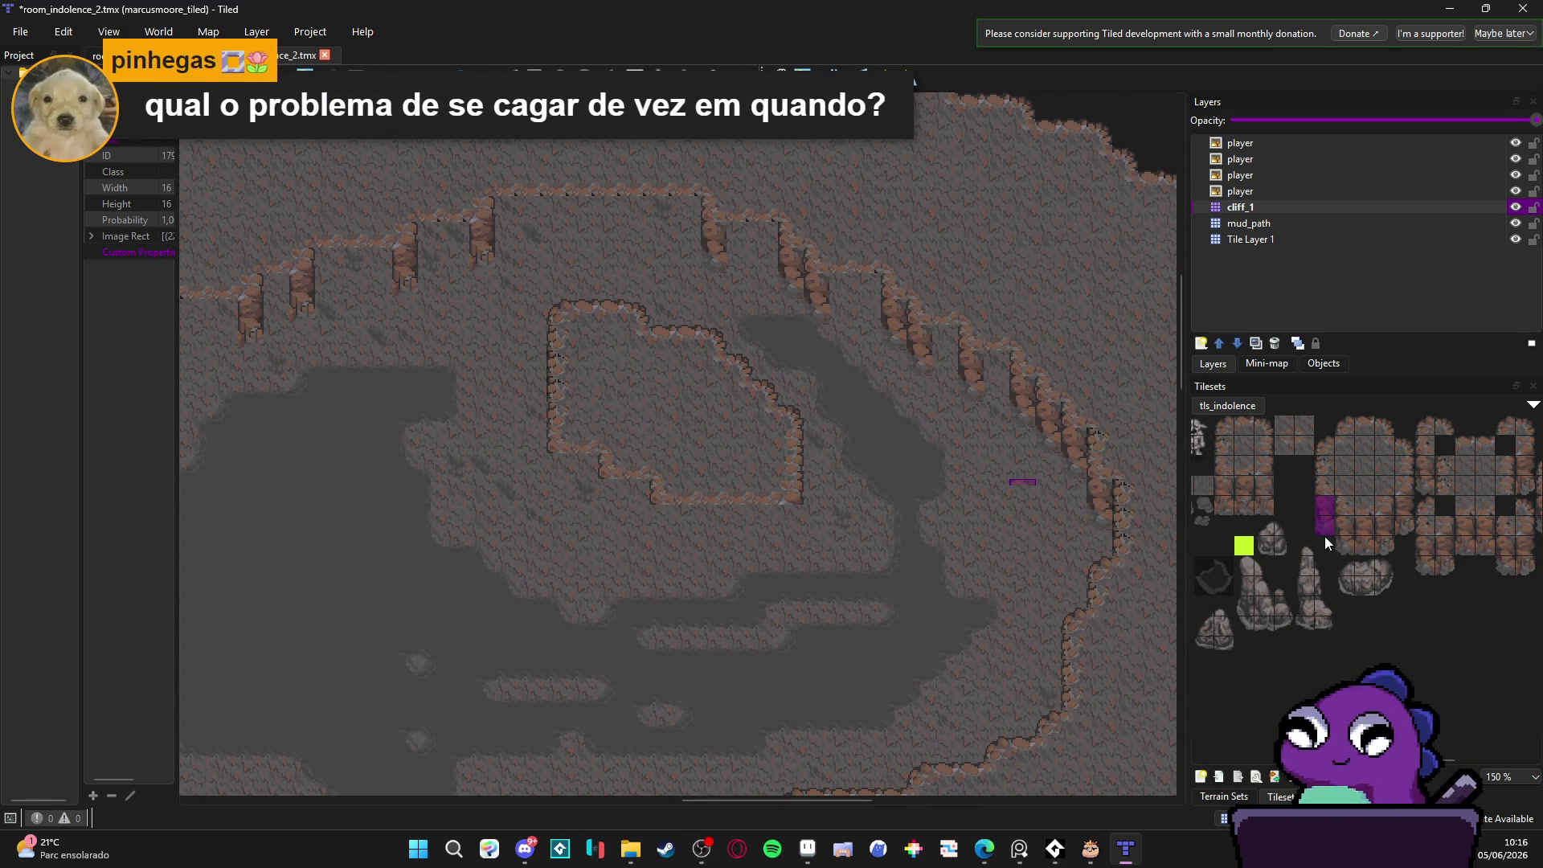
{"action": "left_click_drag", "start_coordinate": [1245, 494], "coordinate": [1265, 511]}
{"action": "left_click", "coordinate": [876, 305]}
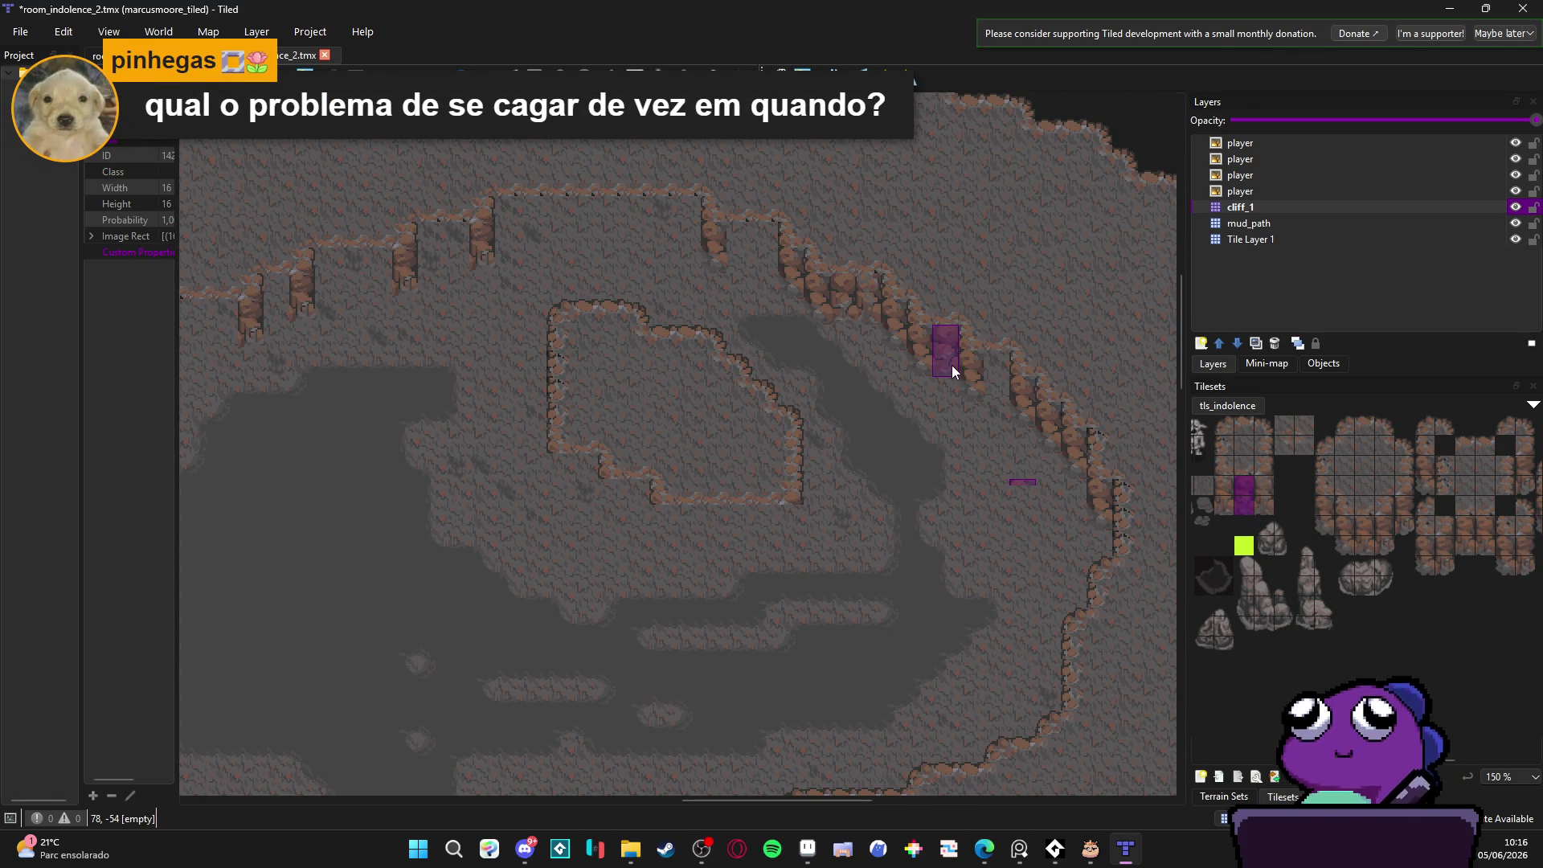
{"action": "left_click_drag", "start_coordinate": [1263, 485], "coordinate": [1261, 505]}
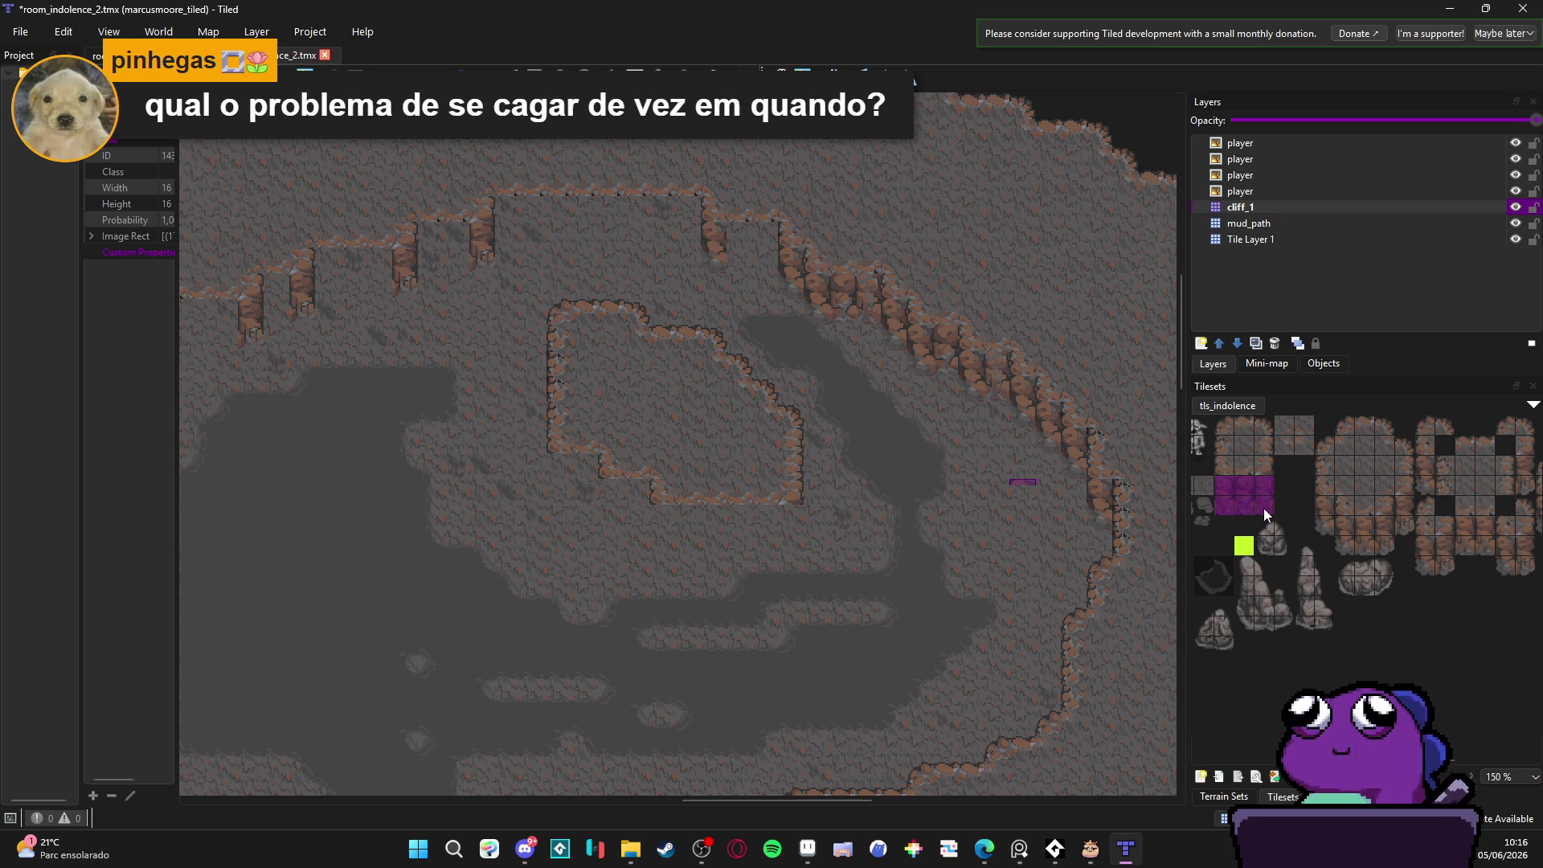
{"action": "left_click_drag", "start_coordinate": [535, 238], "coordinate": [650, 240]}
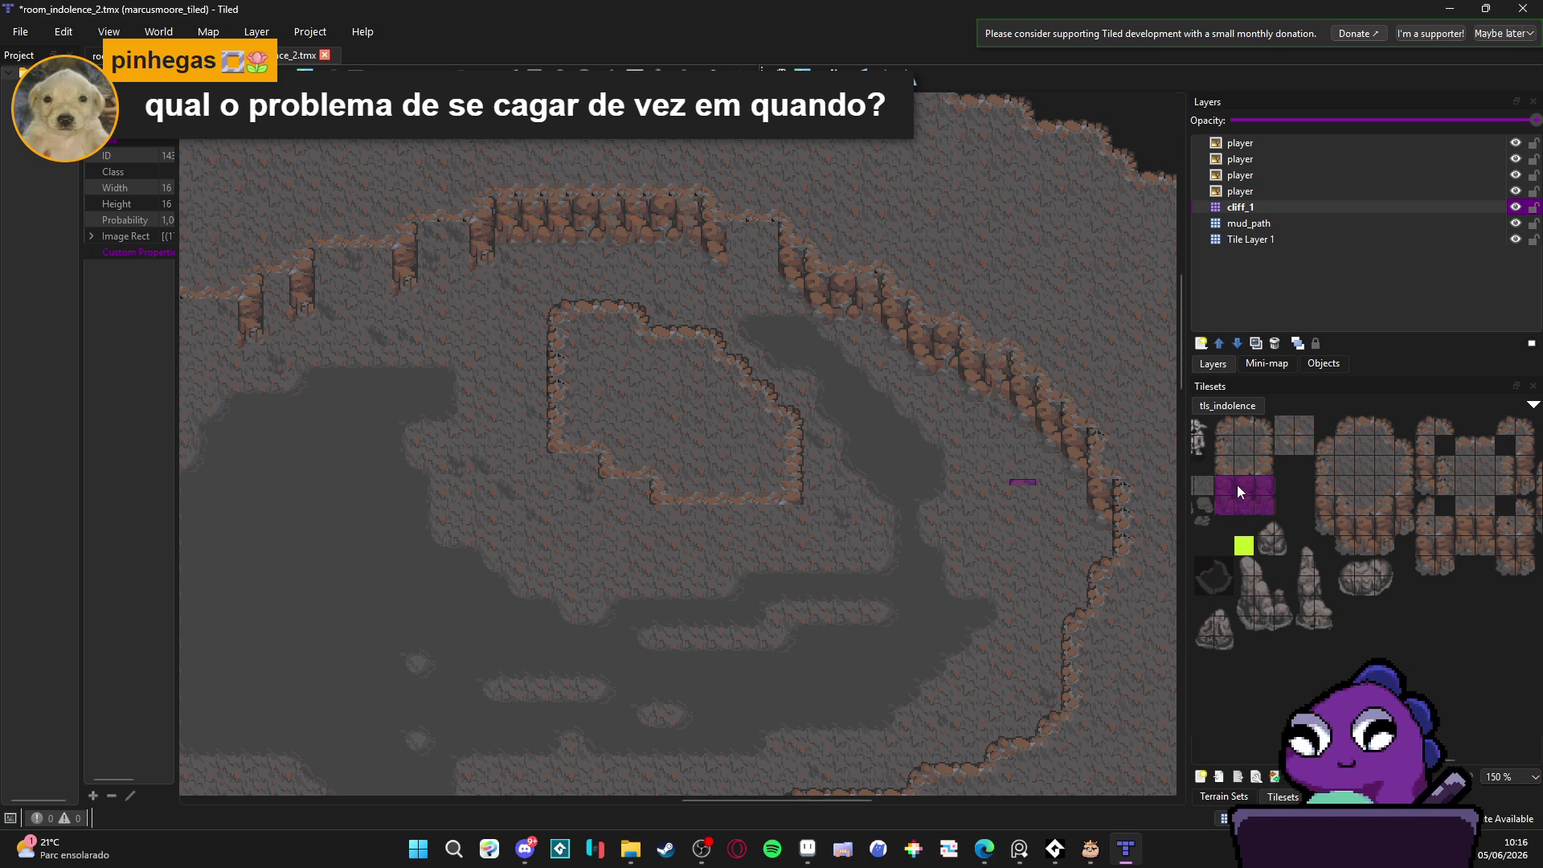
Step: Stamp three-tile-wide rock walls beneath the upper ledge and save the map
{"action": "scroll", "coordinate": [449, 274], "scroll_direction": "up", "scroll_amount": 2, "text": "ctrl"}
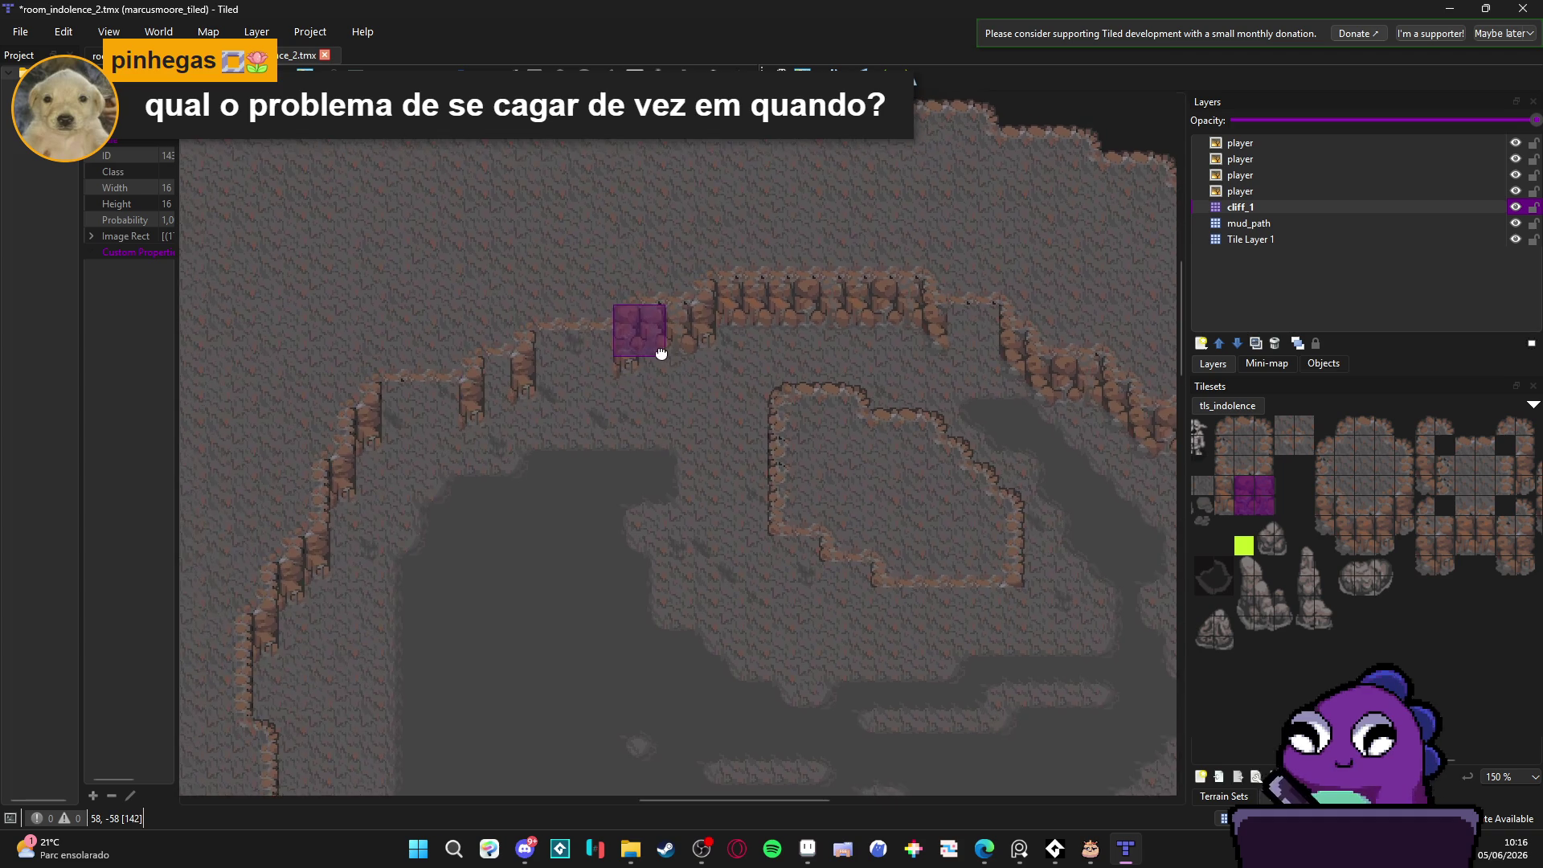
{"action": "left_click_drag", "start_coordinate": [1267, 508], "coordinate": [1226, 481]}
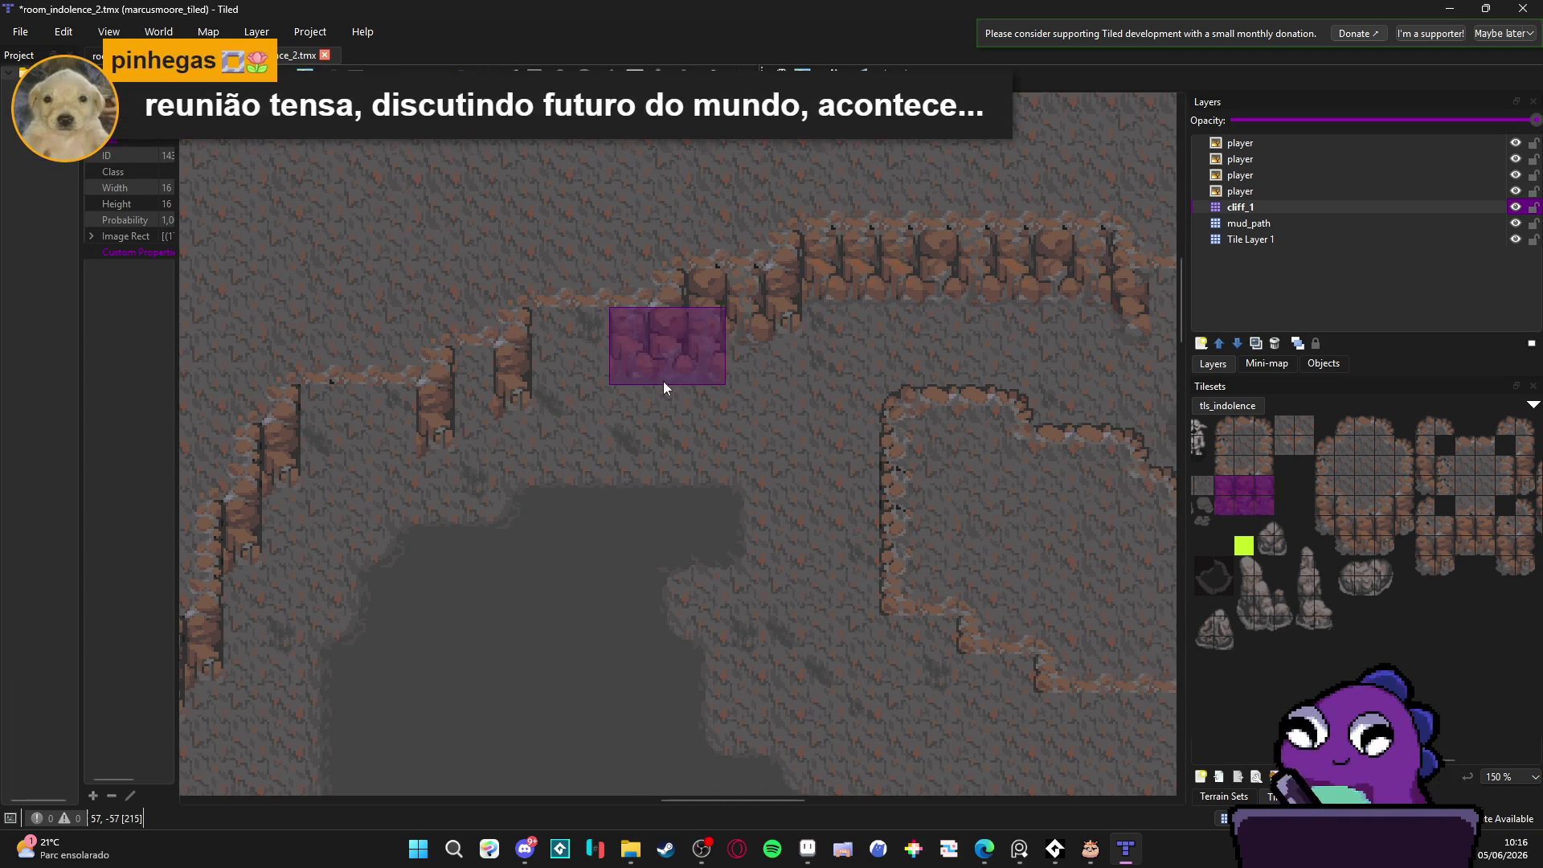
{"action": "left_click_drag", "start_coordinate": [614, 365], "coordinate": [597, 357]}
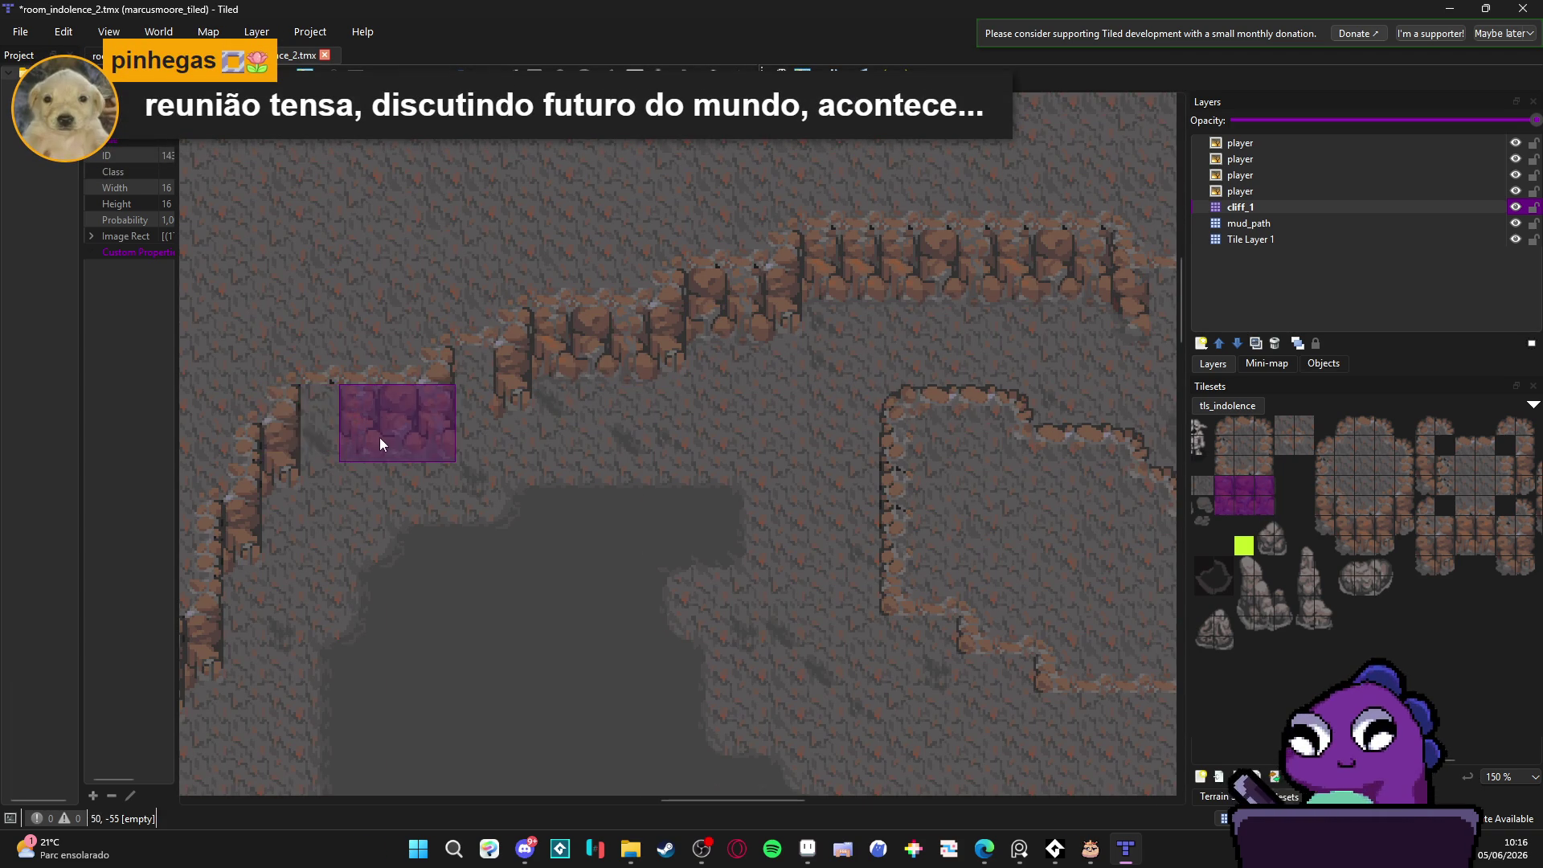
{"action": "left_click_drag", "start_coordinate": [1243, 505], "coordinate": [1246, 483]}
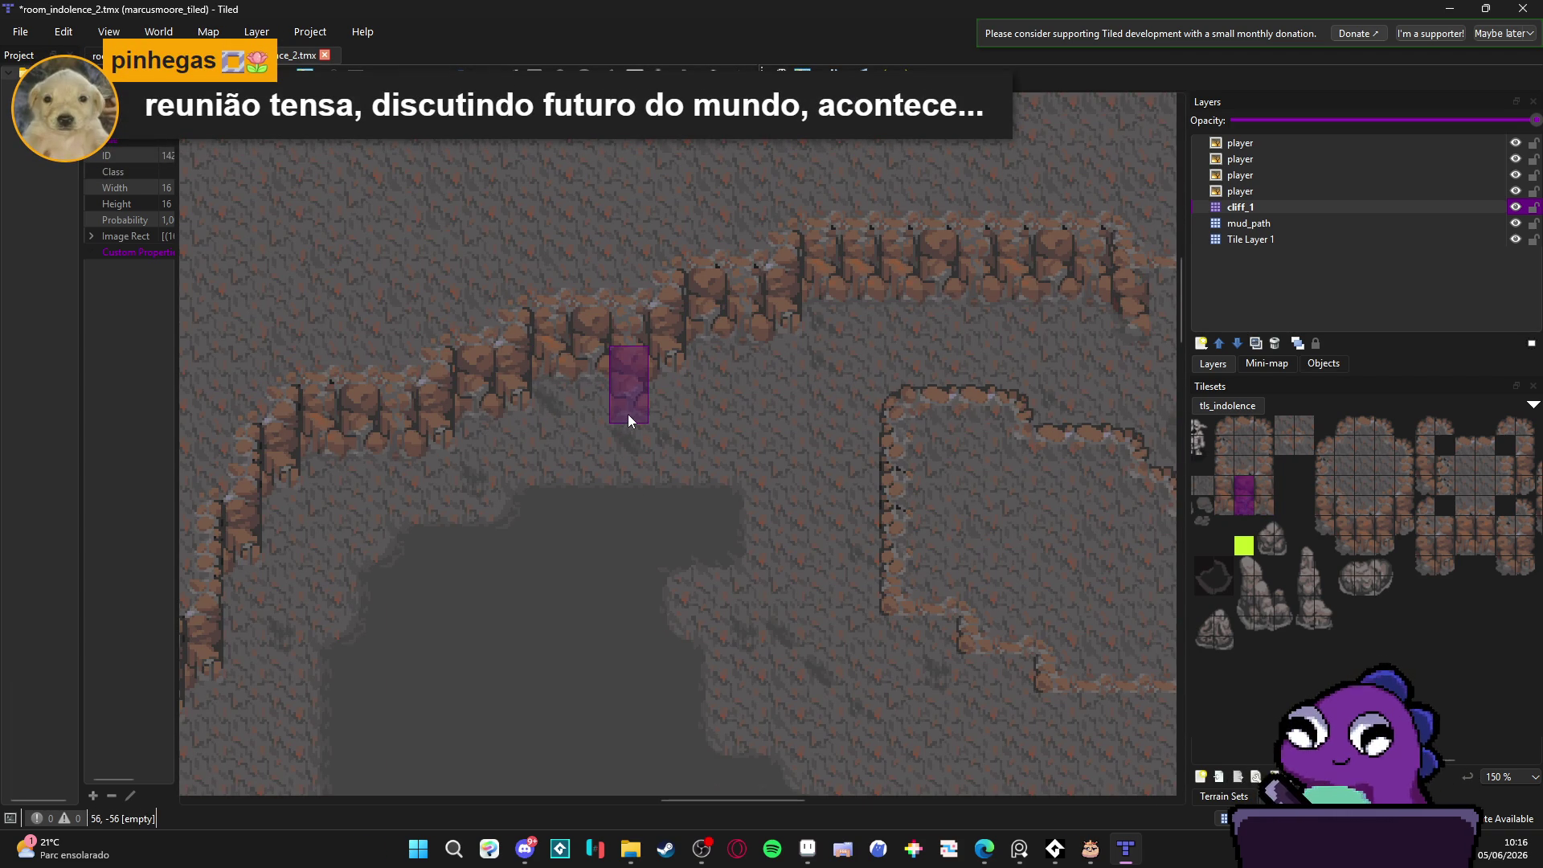
{"action": "scroll", "coordinate": [629, 413], "scroll_direction": "down", "scroll_amount": 2}
{"action": "key", "text": "ctrl+s"}
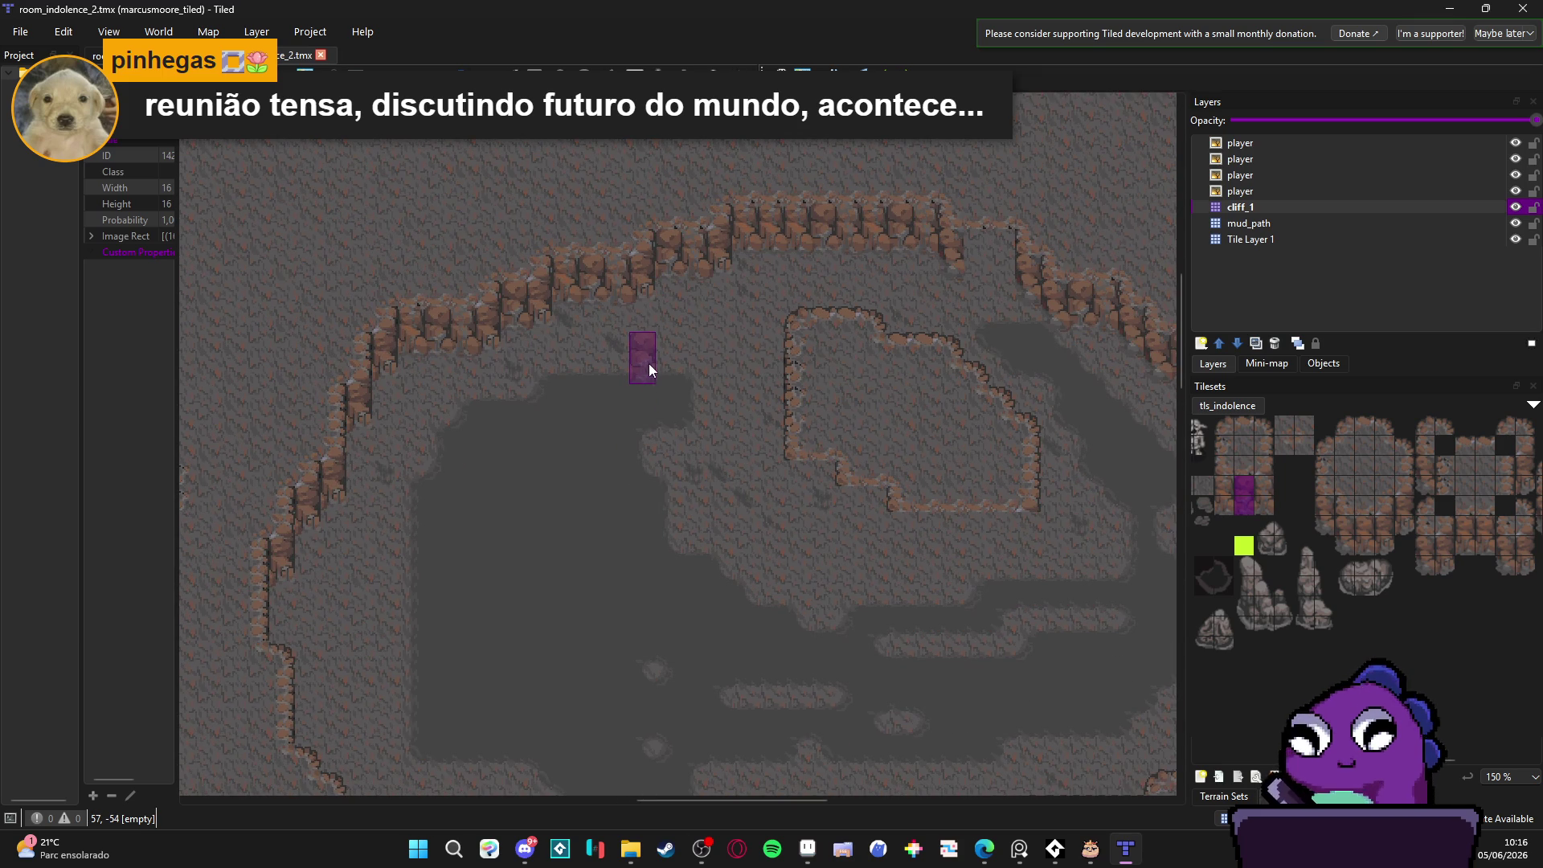
Step: Place a 2x2 rock wall block under the upper ledge
{"action": "scroll", "coordinate": [650, 365], "scroll_direction": "down", "scroll_amount": 1}
{"action": "scroll", "coordinate": [652, 402], "scroll_direction": "down", "scroll_amount": 1}
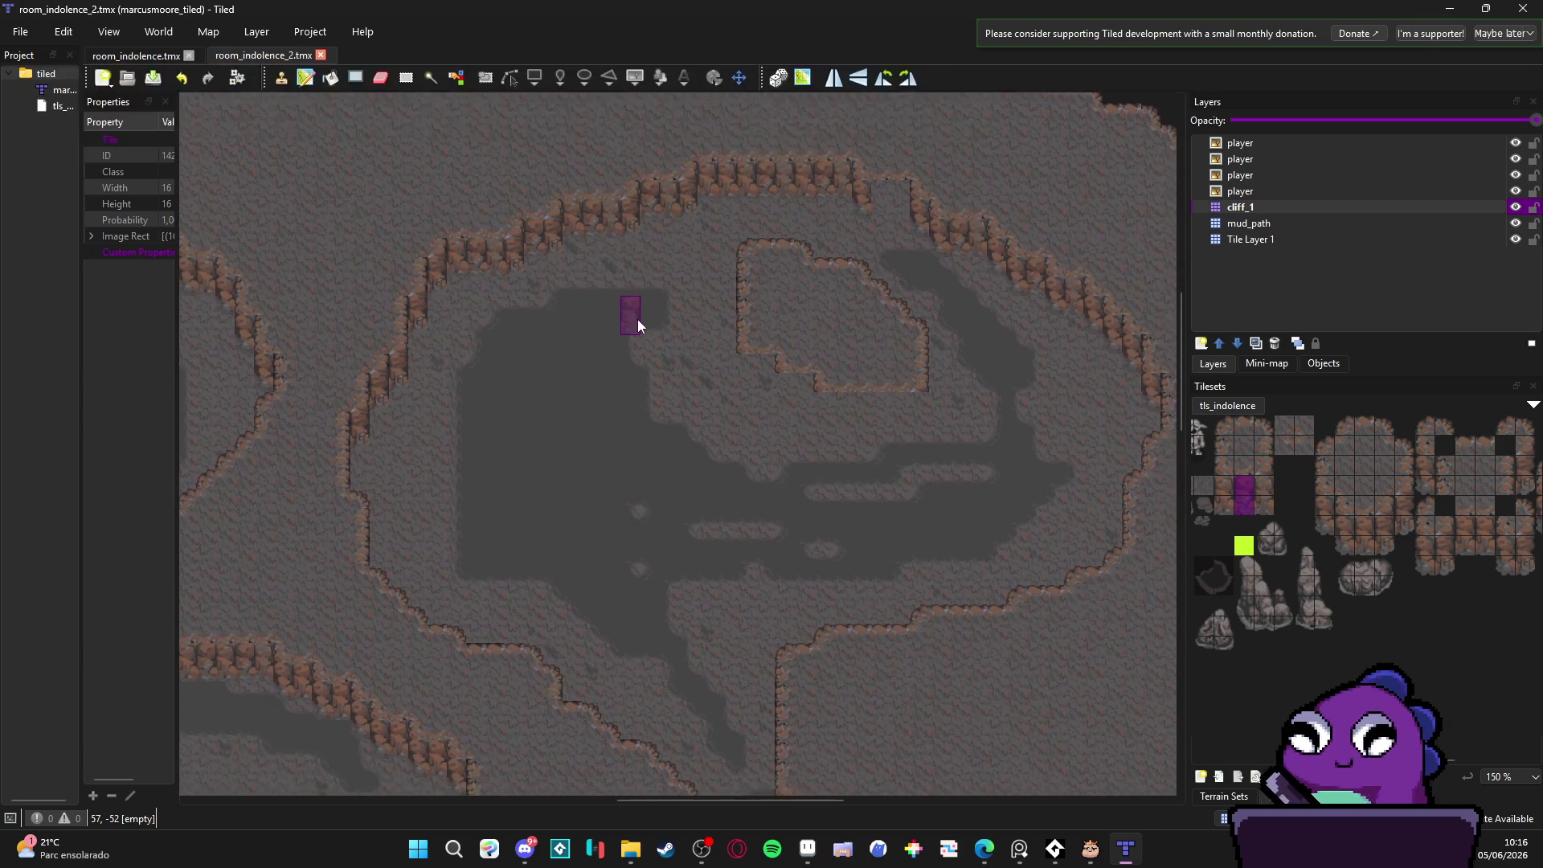
{"action": "scroll", "coordinate": [715, 390], "scroll_direction": "down", "scroll_amount": 1}
{"action": "scroll", "coordinate": [776, 344], "scroll_direction": "up", "scroll_amount": 4}
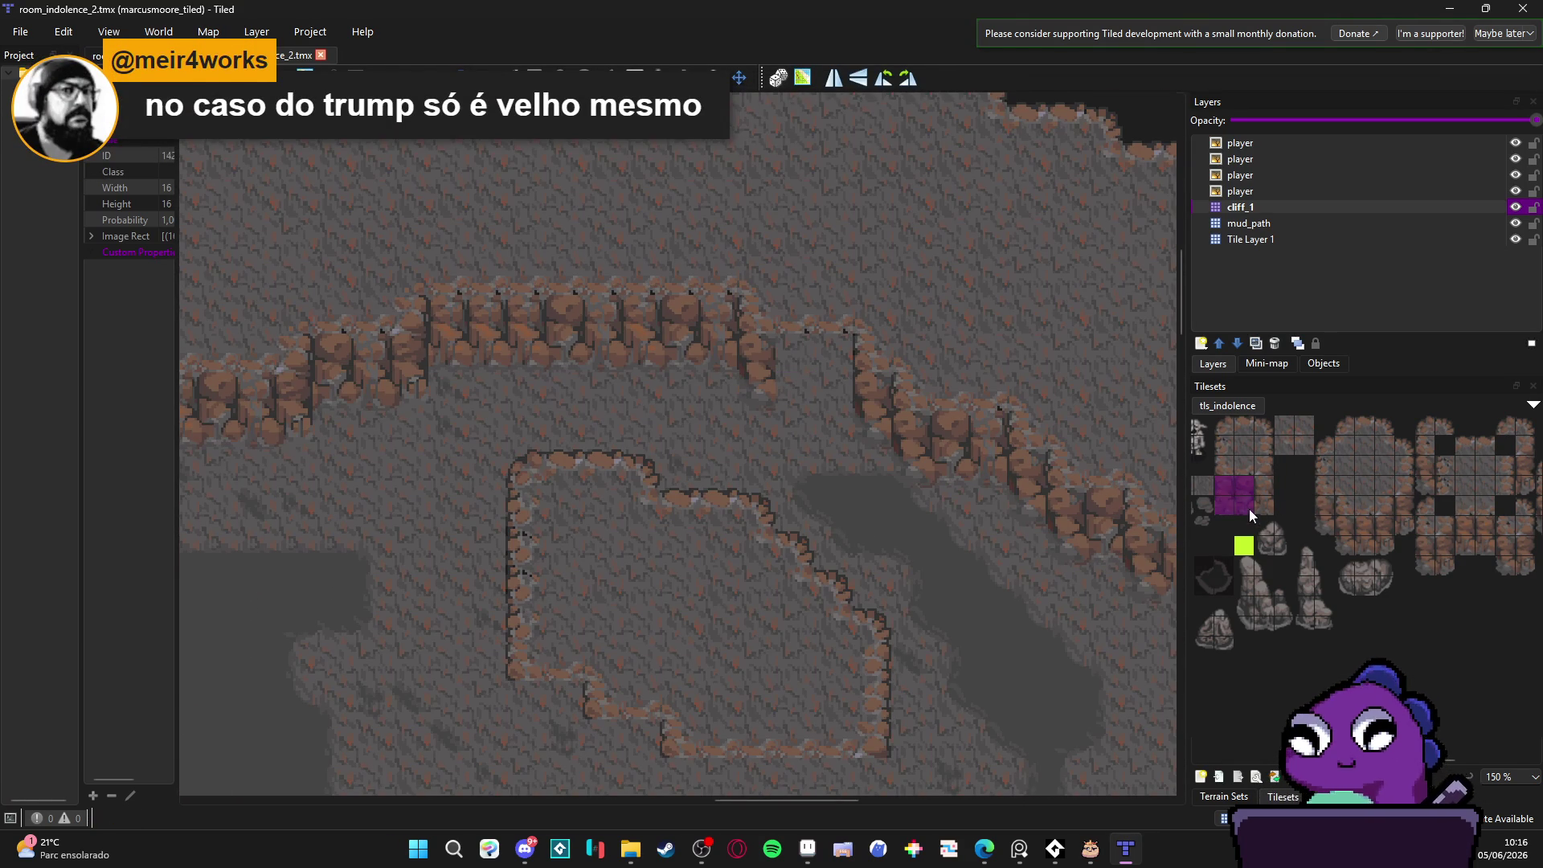
{"action": "left_click_drag", "start_coordinate": [1246, 506], "coordinate": [1262, 509]}
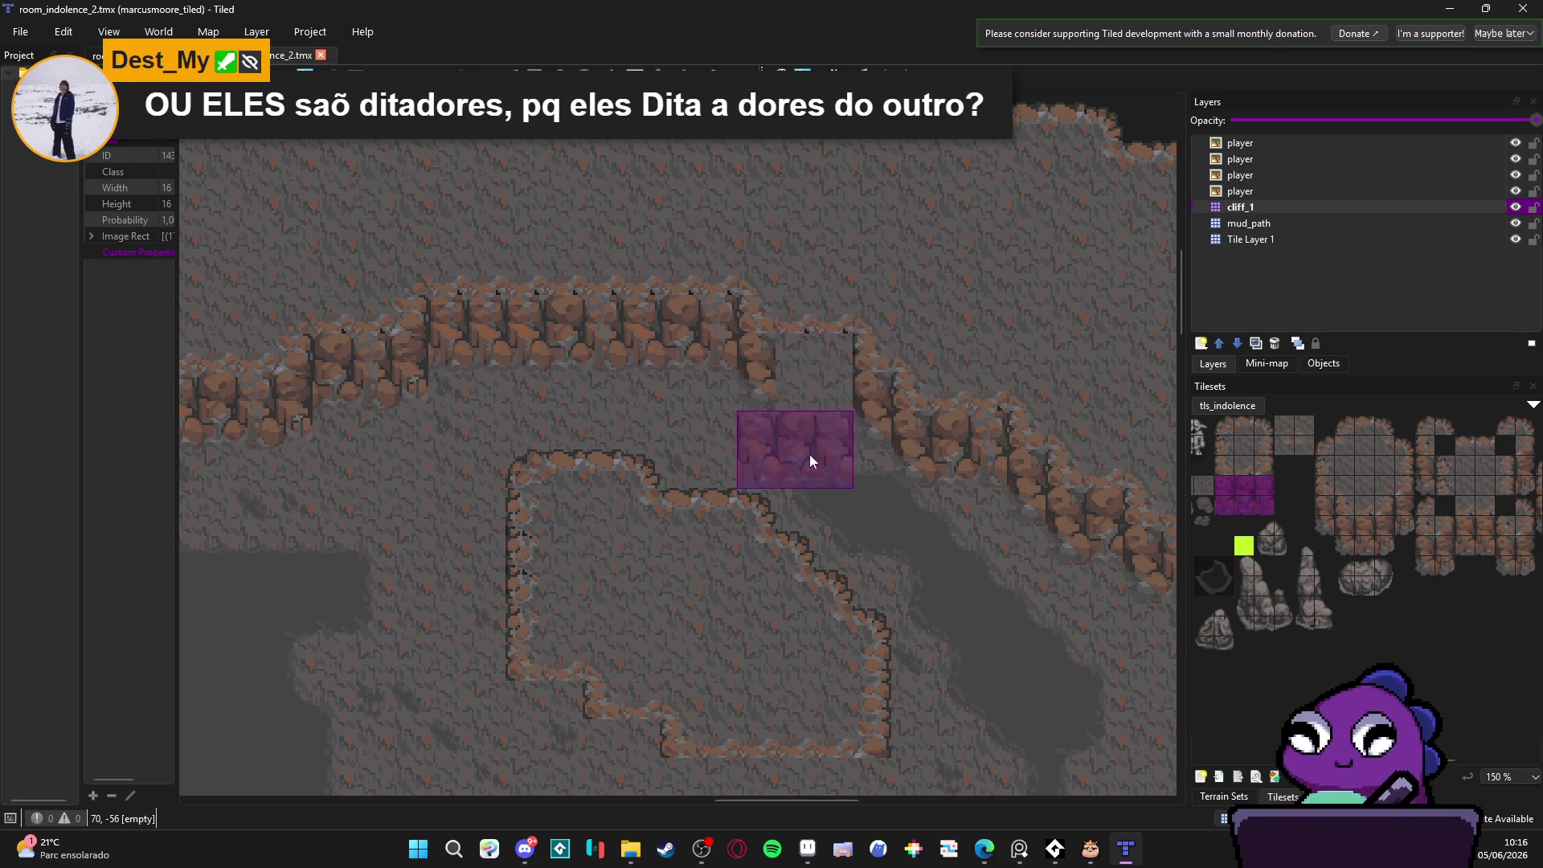
{"action": "left_click_drag", "start_coordinate": [1267, 506], "coordinate": [1249, 491]}
{"action": "left_click", "coordinate": [808, 392]}
Step: Line the inner enclosure's bottom edge with tall wall columns and a 3x2 wall block
{"action": "scroll", "coordinate": [634, 444], "scroll_direction": "down", "scroll_amount": 2}
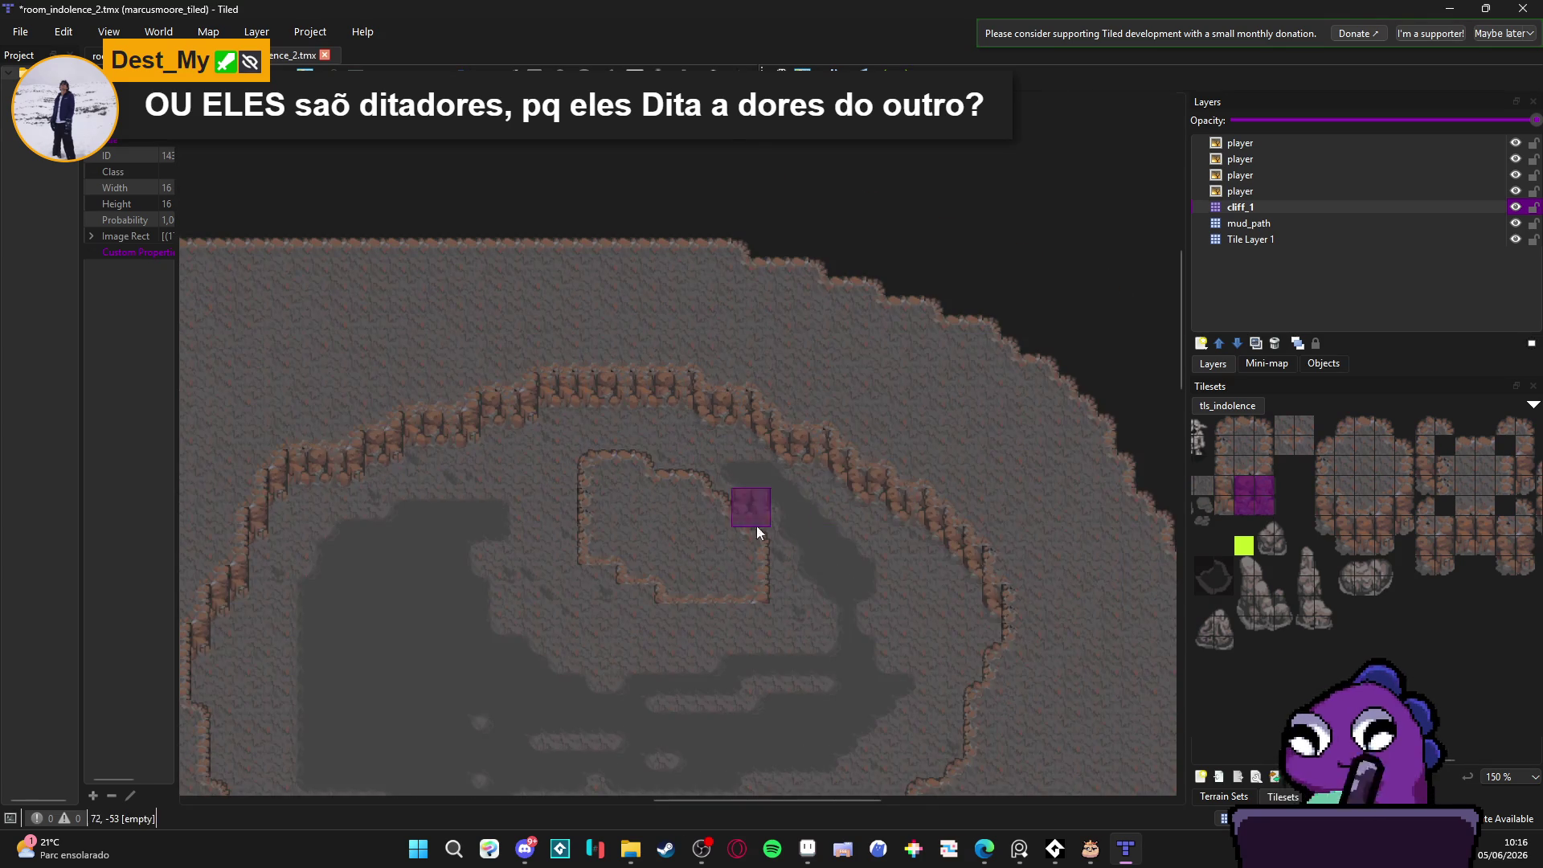
{"action": "scroll", "coordinate": [791, 526], "scroll_direction": "up", "scroll_amount": 2}
{"action": "mouse_move", "coordinate": [1324, 504]}
{"action": "left_mouse_down"}
{"action": "mouse_move", "coordinate": [1325, 523]}
{"action": "mouse_move", "coordinate": [1403, 523]}
{"action": "left_mouse_up"}
{"action": "left_click", "coordinate": [563, 480]}
{"action": "left_click", "coordinate": [797, 531]}
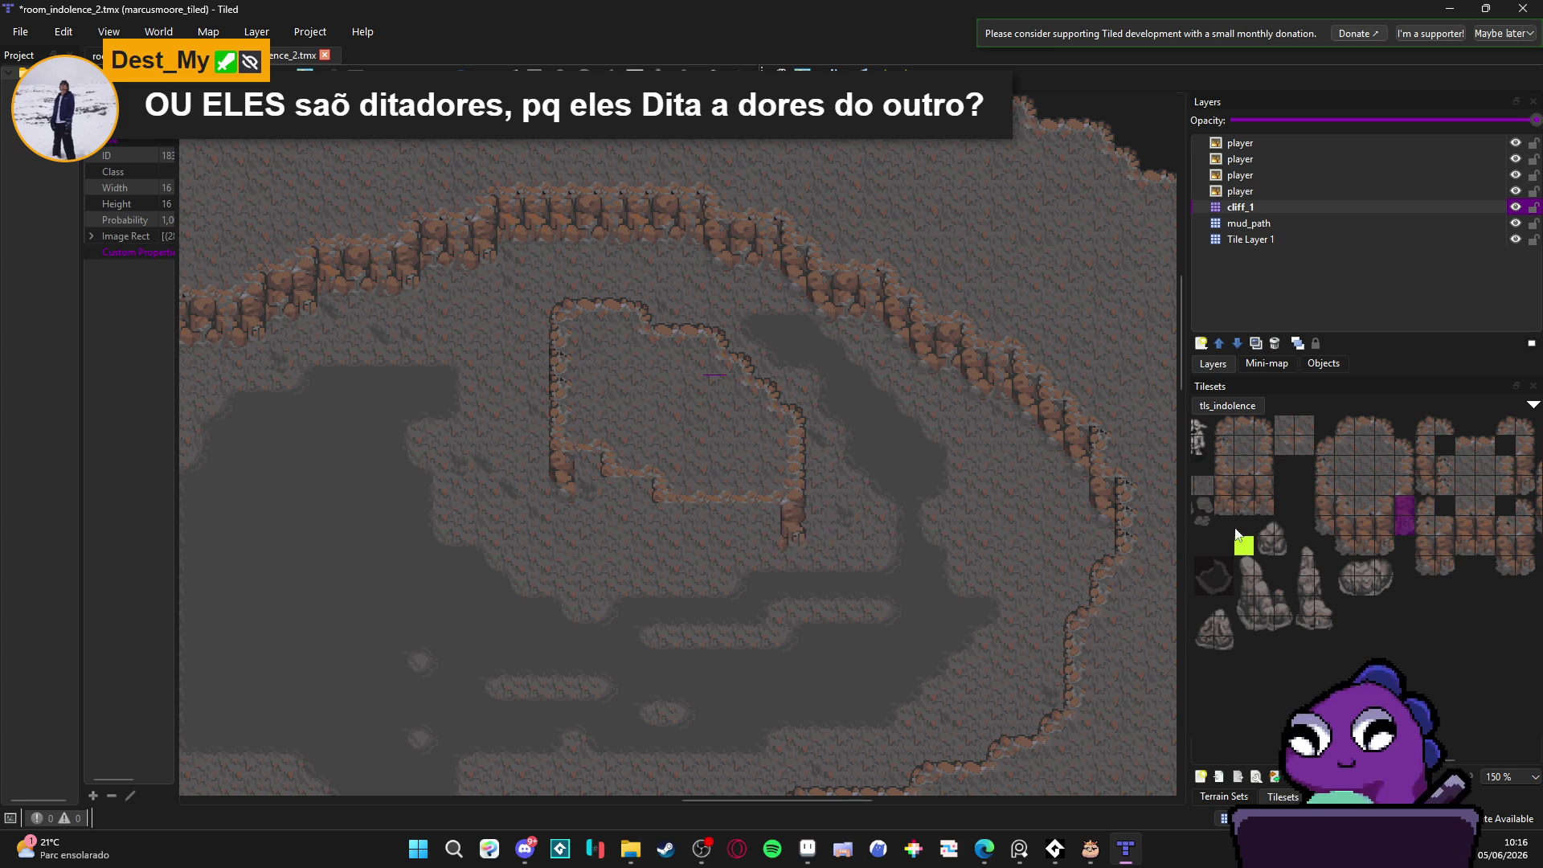
{"action": "left_click_drag", "start_coordinate": [1342, 527], "coordinate": [1344, 545]}
{"action": "left_click", "coordinate": [662, 536]}
{"action": "left_click", "coordinate": [611, 513]}
{"action": "mouse_move", "coordinate": [1224, 486]}
{"action": "left_mouse_down"}
{"action": "mouse_move", "coordinate": [1268, 507]}
{"action": "mouse_move", "coordinate": [1248, 506]}
{"action": "left_mouse_up"}
{"action": "left_click", "coordinate": [715, 541]}
{"action": "left_click", "coordinate": [743, 538]}
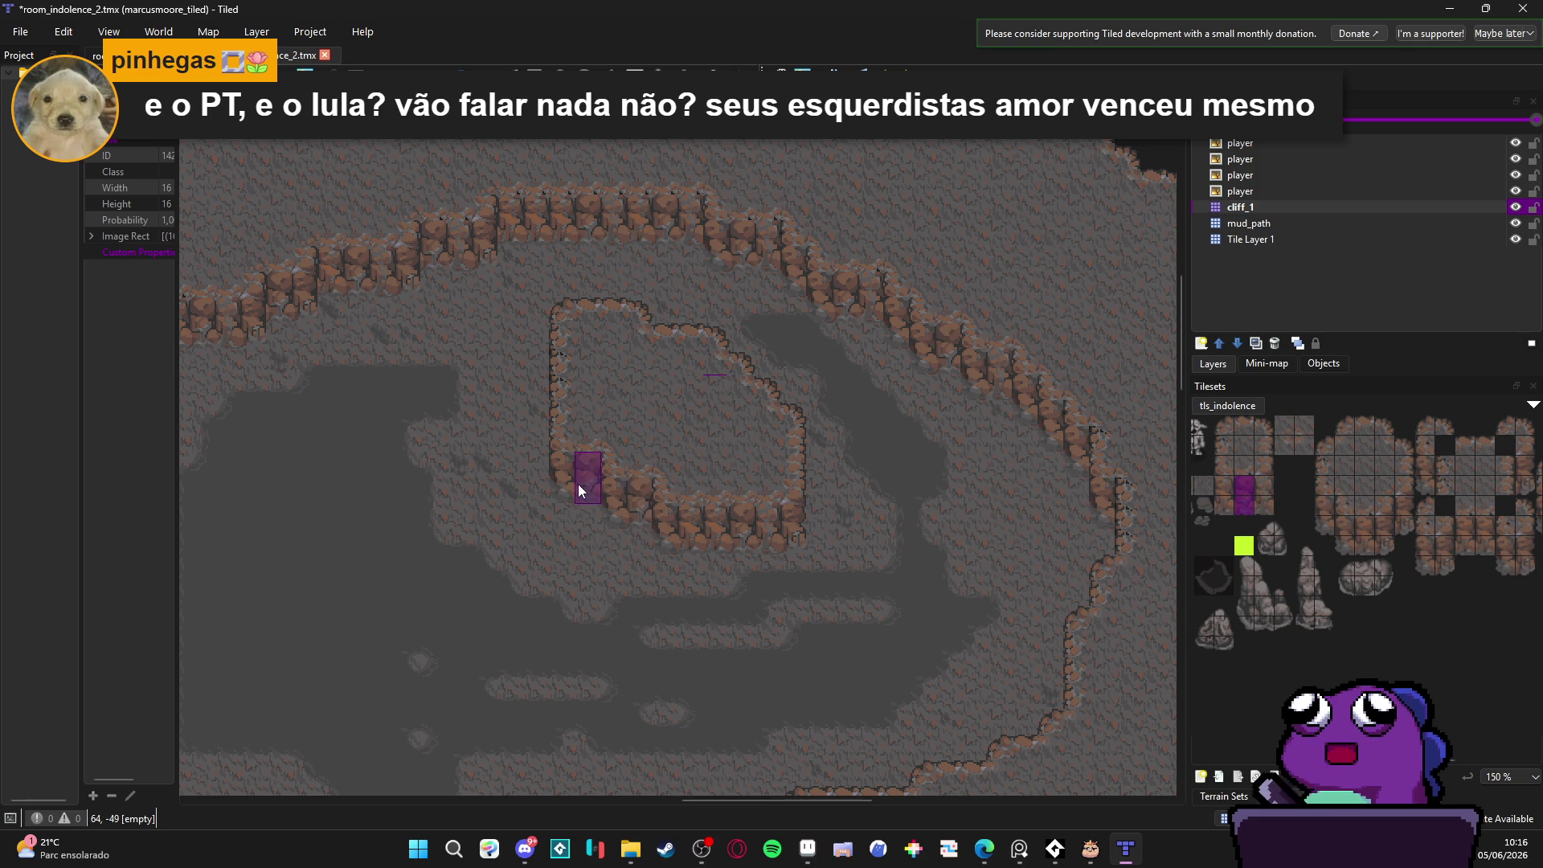
Step: Paint two-tile-tall rock wall columns down the lower corridor's cliff edges
{"action": "scroll", "coordinate": [850, 545], "scroll_direction": "down", "scroll_amount": 1}
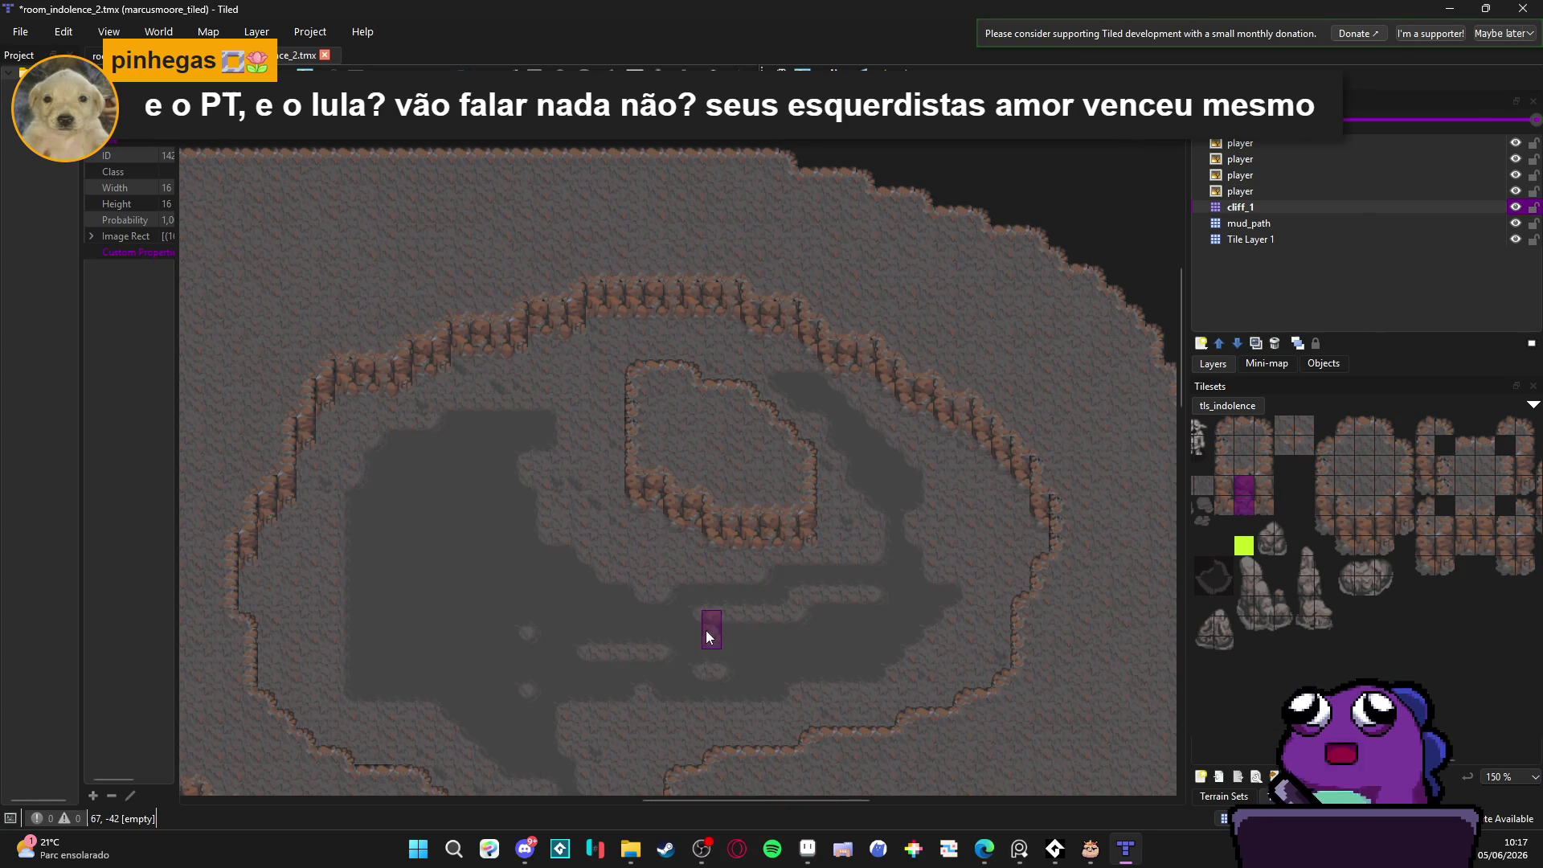
{"action": "scroll", "coordinate": [689, 633], "scroll_direction": "up", "scroll_amount": 3}
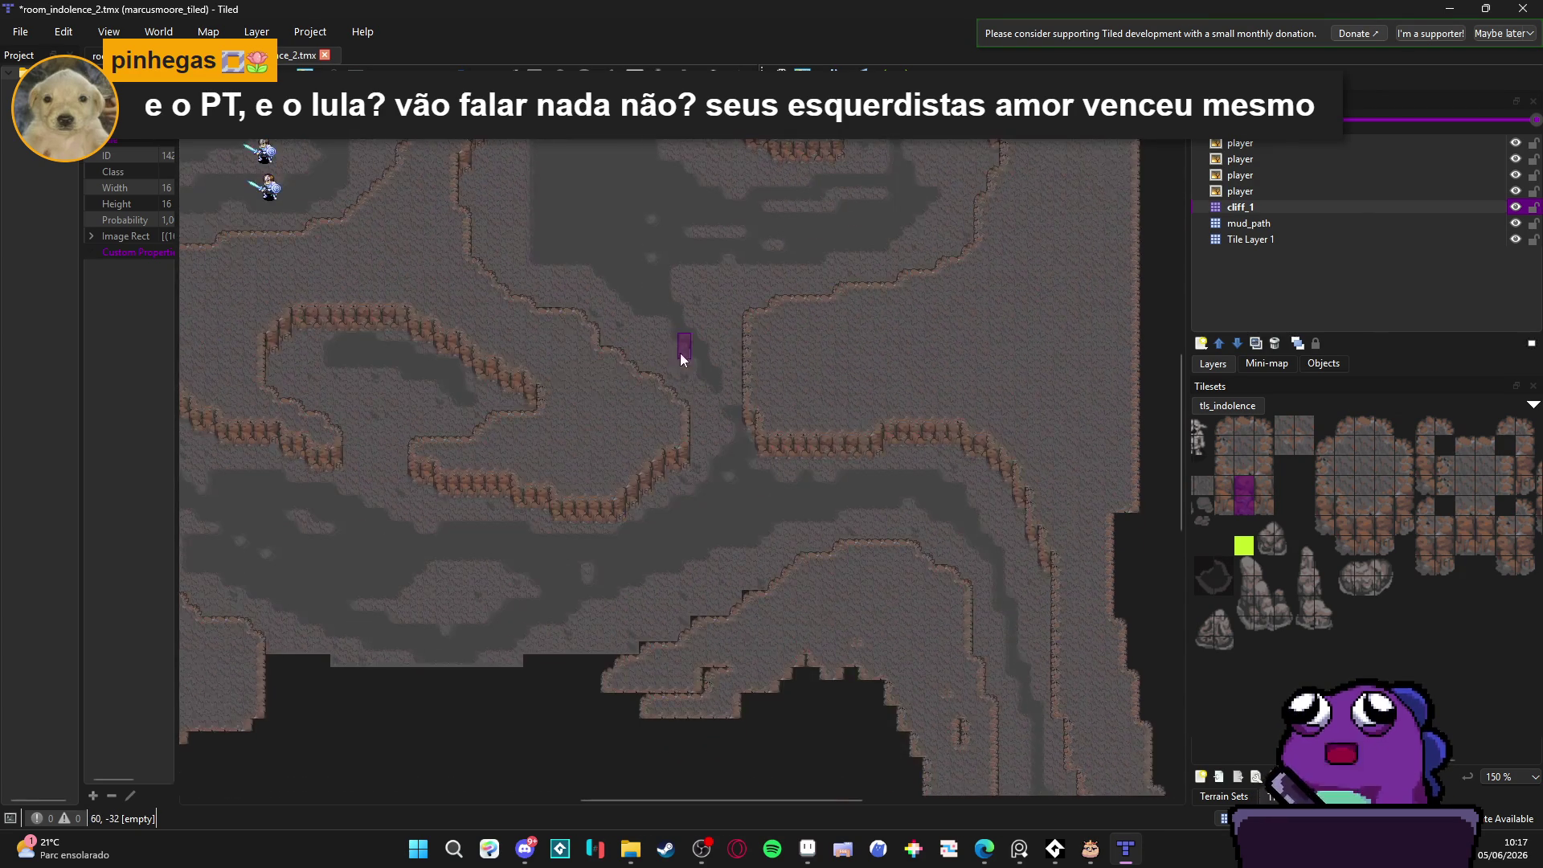
{"action": "scroll", "coordinate": [655, 549], "scroll_direction": "down", "scroll_amount": 5}
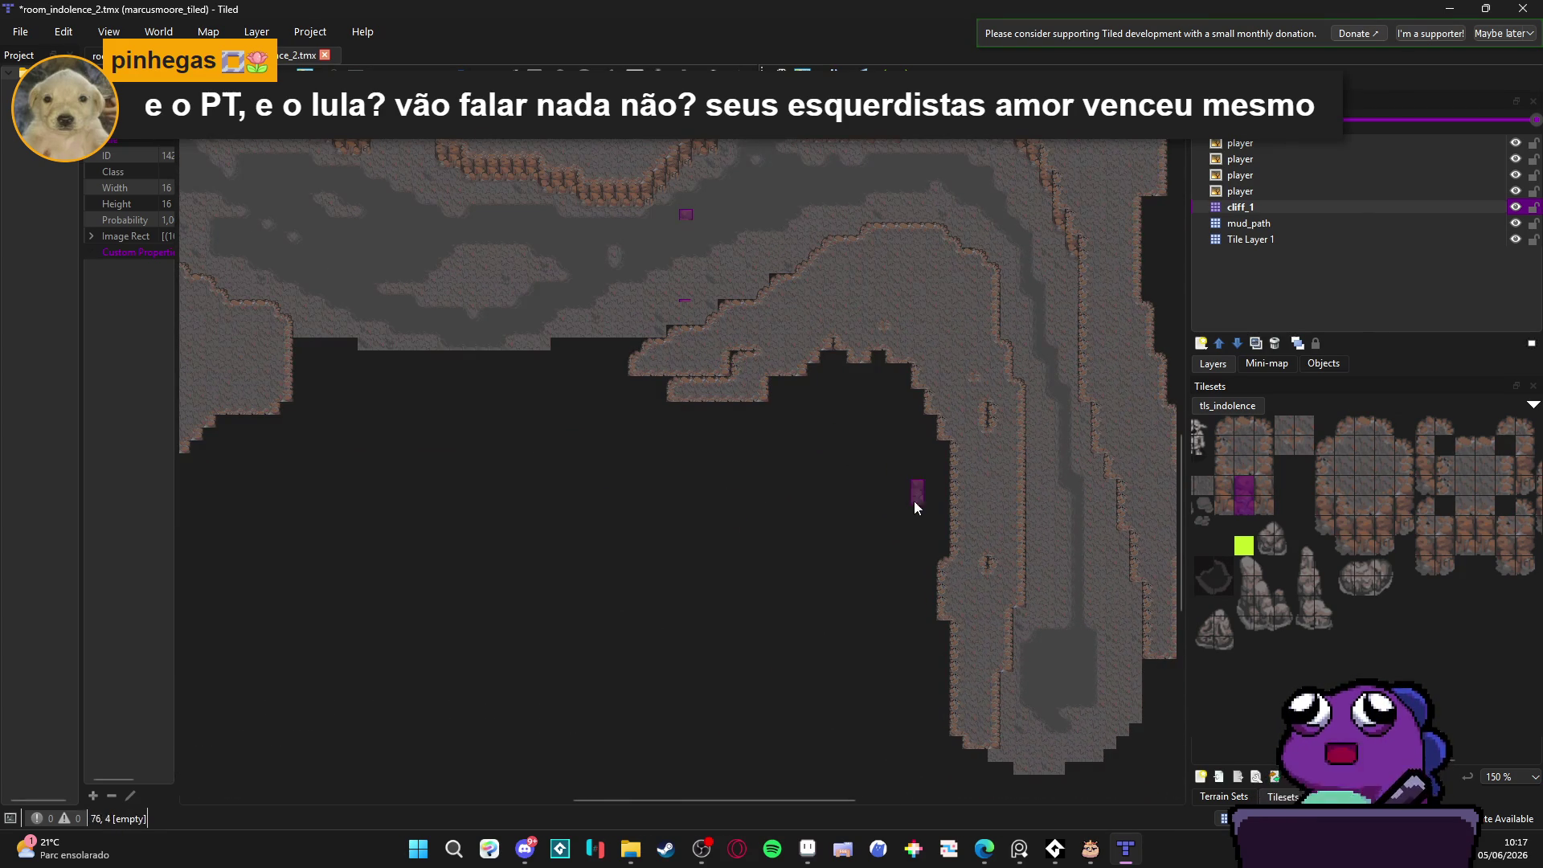
{"action": "scroll", "coordinate": [883, 382], "scroll_direction": "down", "scroll_amount": 1}
{"action": "scroll", "coordinate": [883, 382], "scroll_direction": "right", "scroll_amount": 2}
{"action": "left_click", "coordinate": [1390, 528]}
{"action": "left_click_drag", "start_coordinate": [1389, 534], "coordinate": [1389, 543]}
{"action": "scroll", "coordinate": [869, 568], "scroll_direction": "up", "scroll_amount": 4}
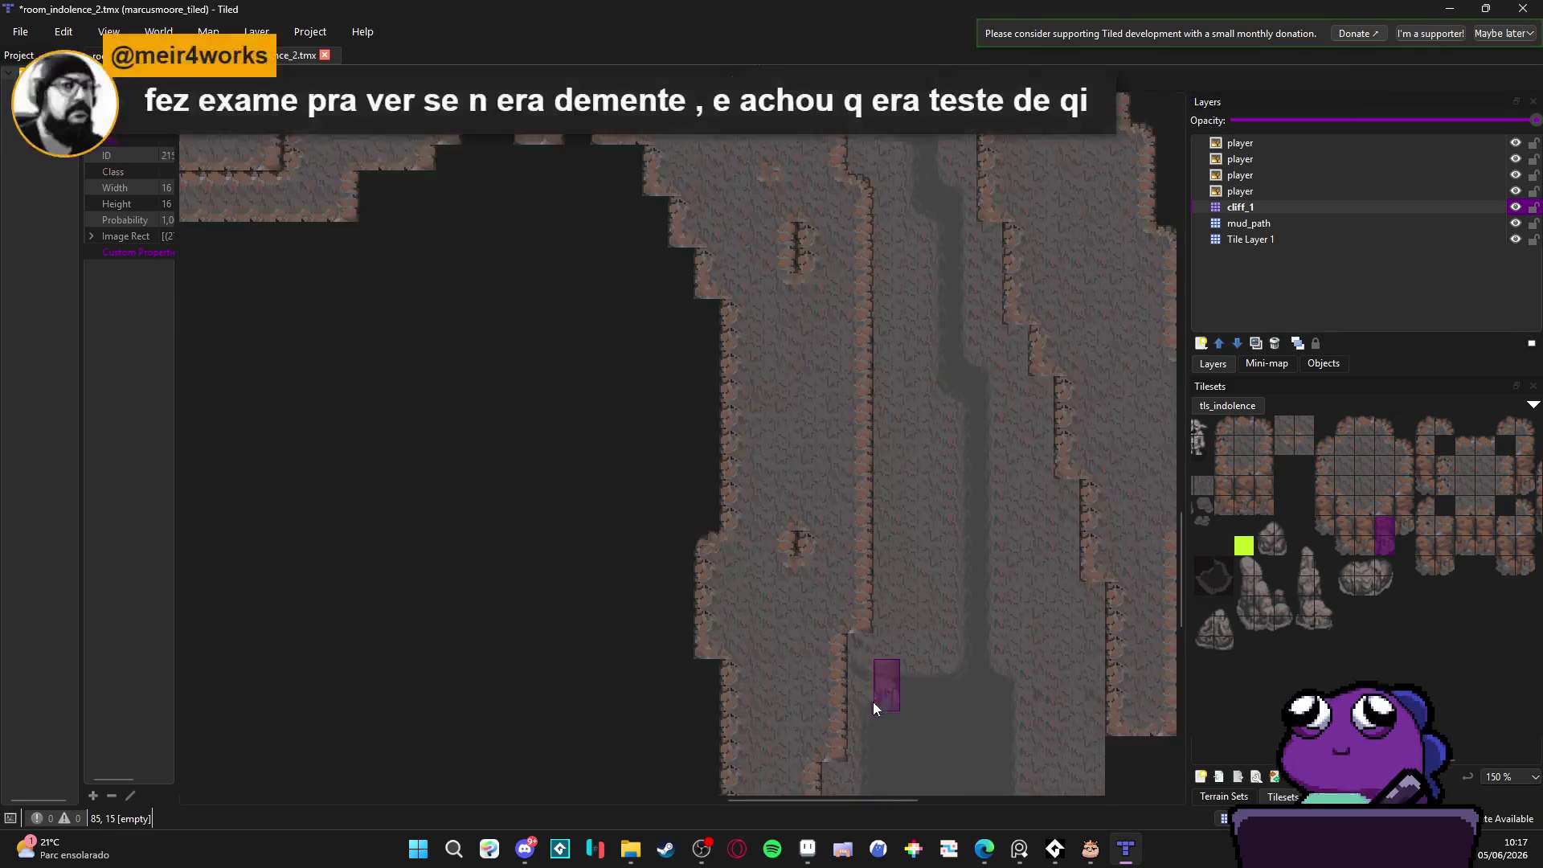
{"action": "scroll", "coordinate": [860, 642], "scroll_direction": "down", "scroll_amount": 4}
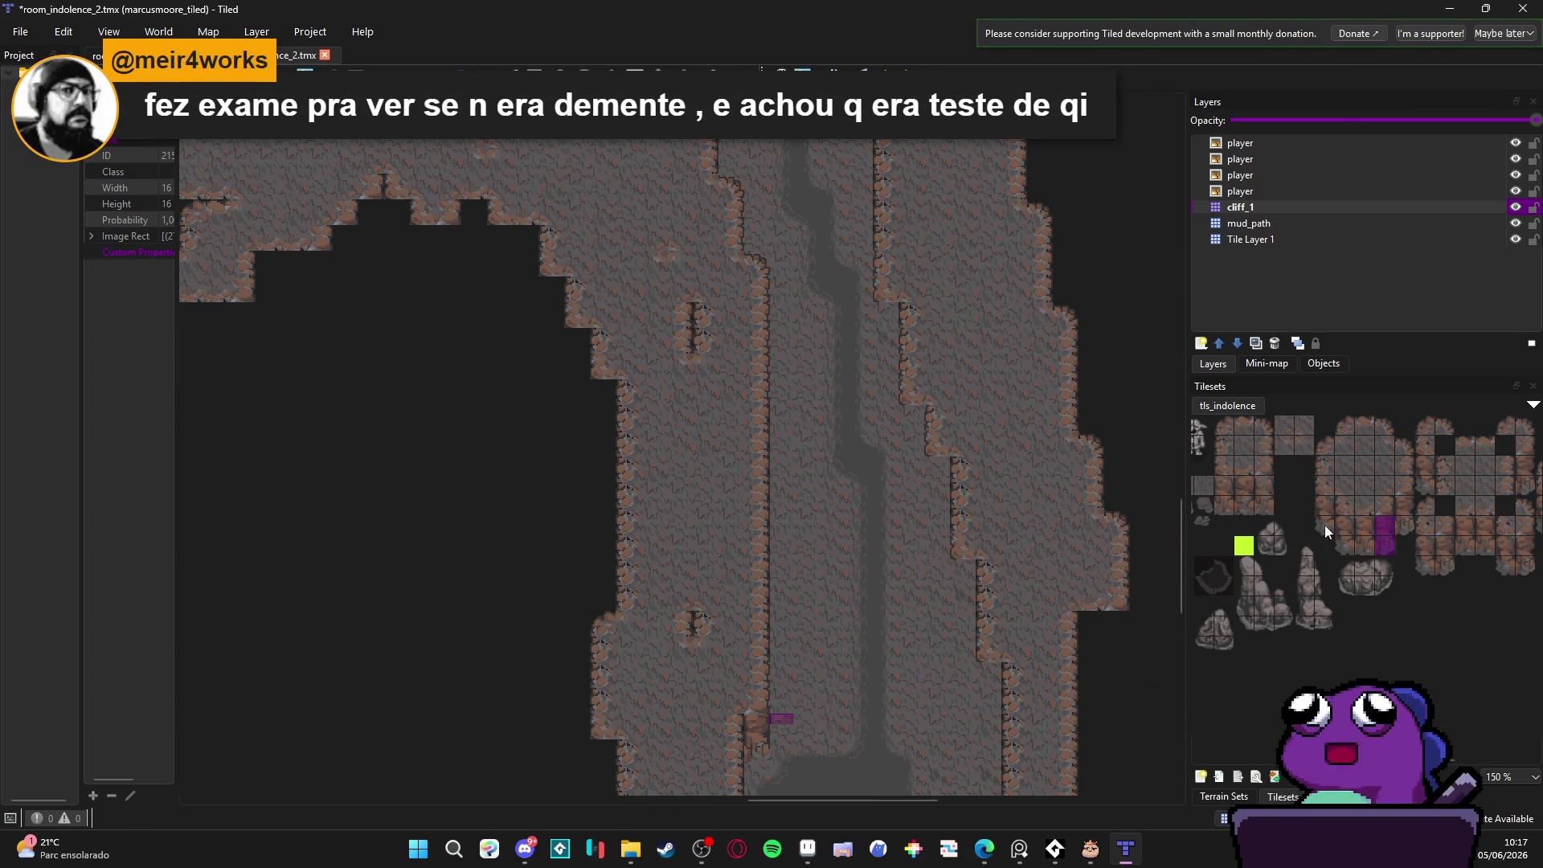
{"action": "left_click_drag", "start_coordinate": [1324, 507], "coordinate": [1325, 525]}
{"action": "left_click_drag", "start_coordinate": [902, 350], "coordinate": [993, 696]}
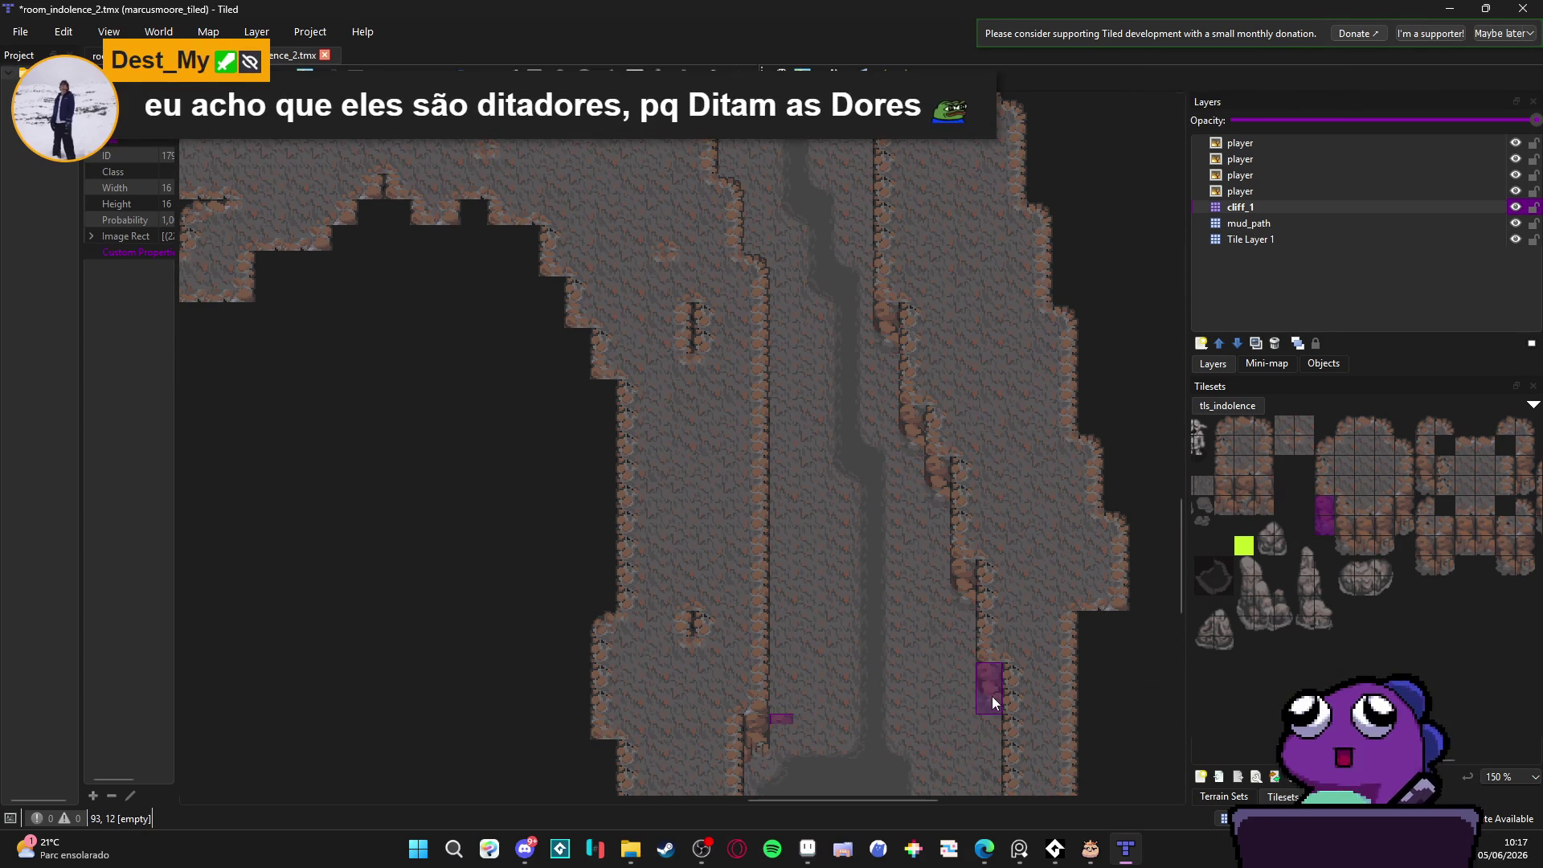
Step: Stamp another tall wall tile variant at the corridor bend
{"action": "scroll", "coordinate": [992, 696], "scroll_direction": "down", "scroll_amount": 3}
{"action": "left_click", "coordinate": [1406, 515]}
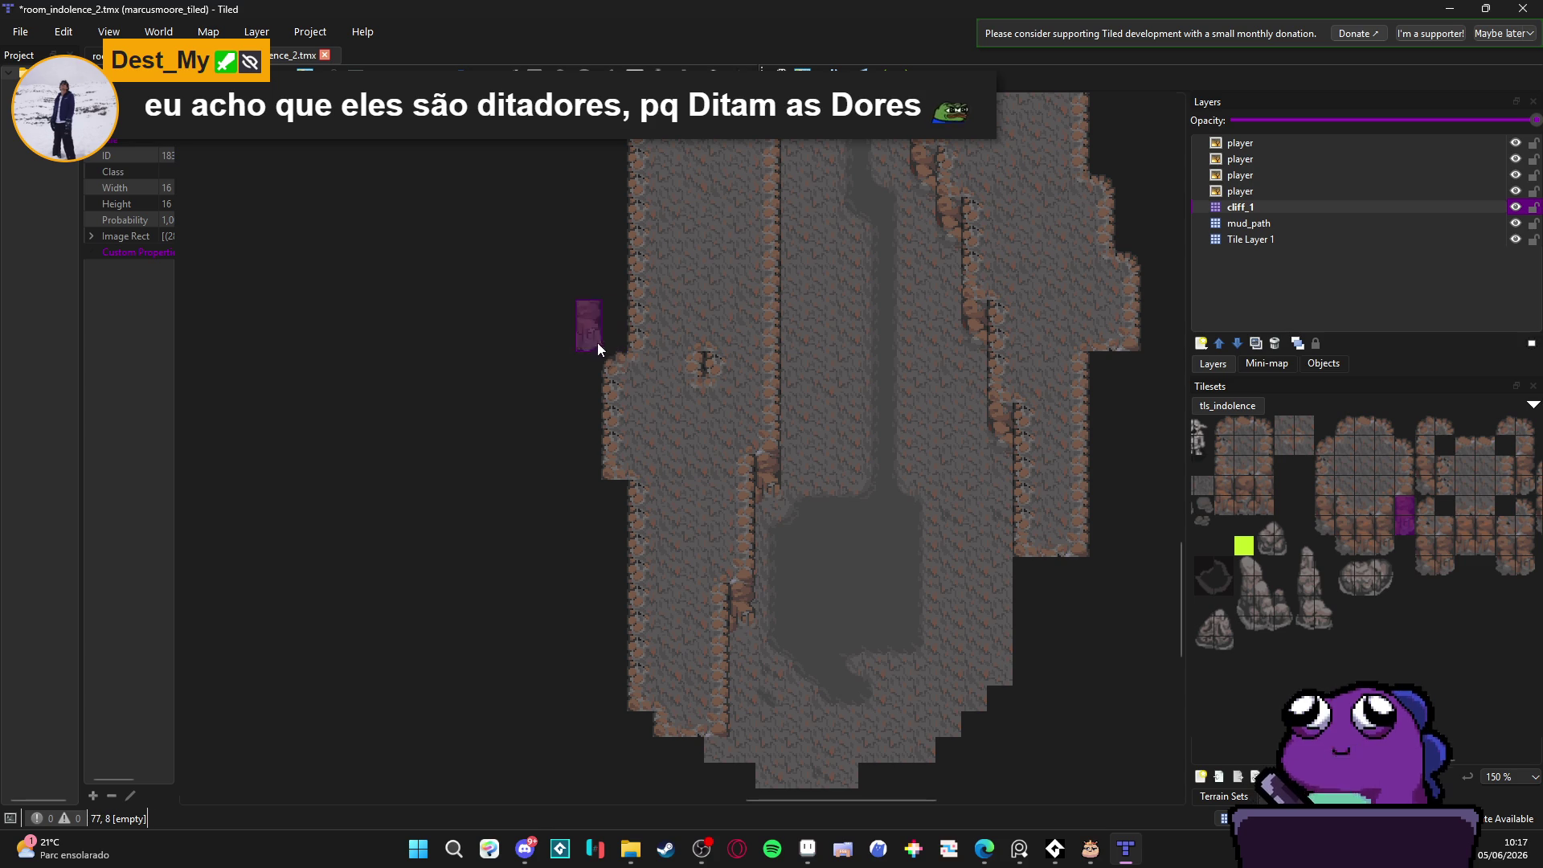
{"action": "scroll", "coordinate": [603, 338], "scroll_direction": "down", "scroll_amount": 1}
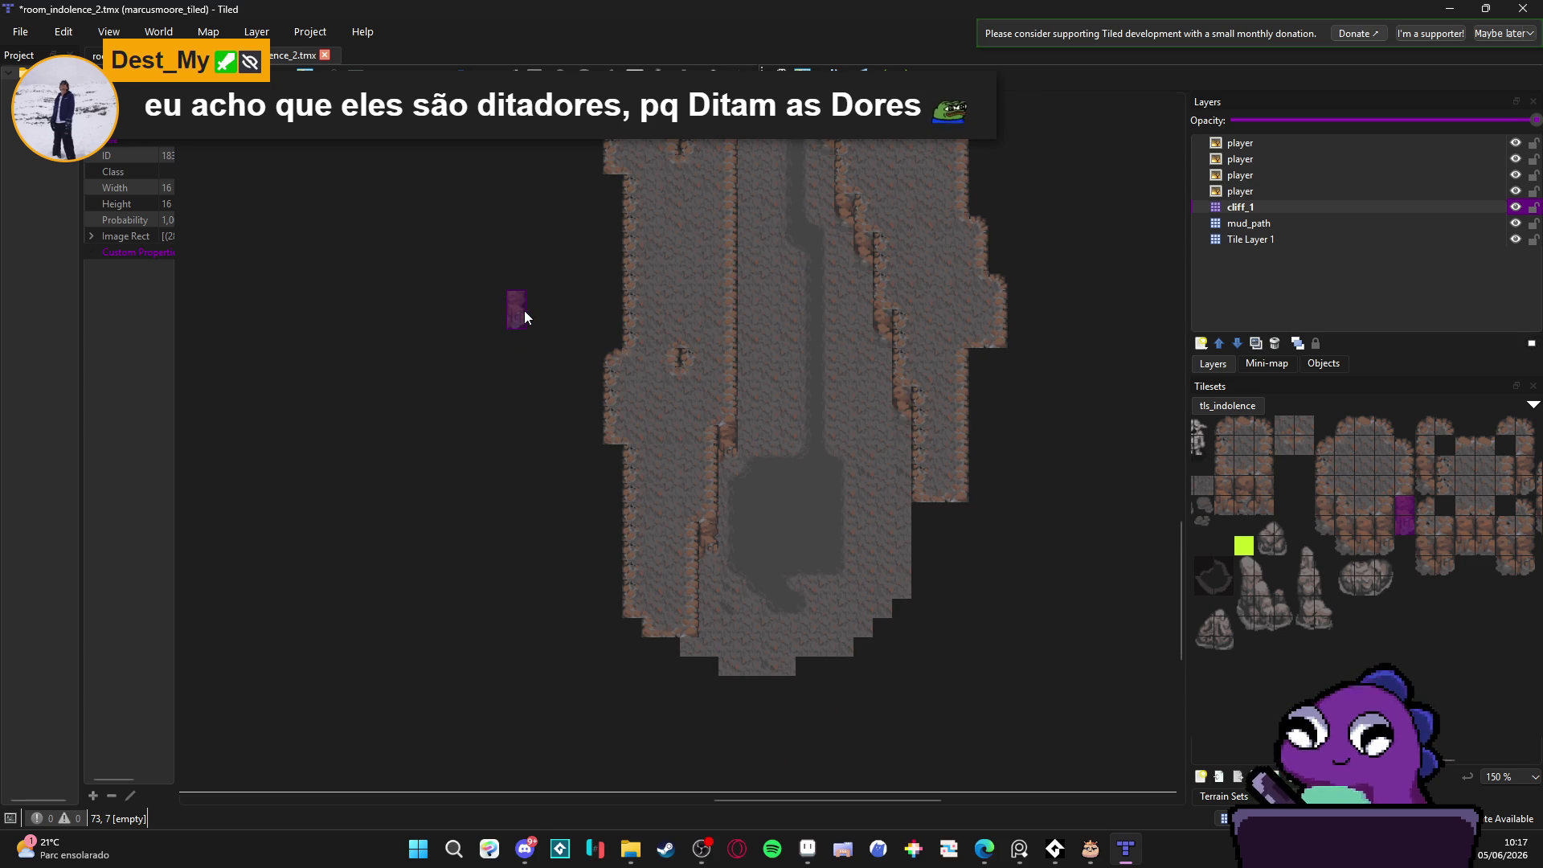
{"action": "scroll", "coordinate": [524, 310], "scroll_direction": "down", "scroll_amount": 1}
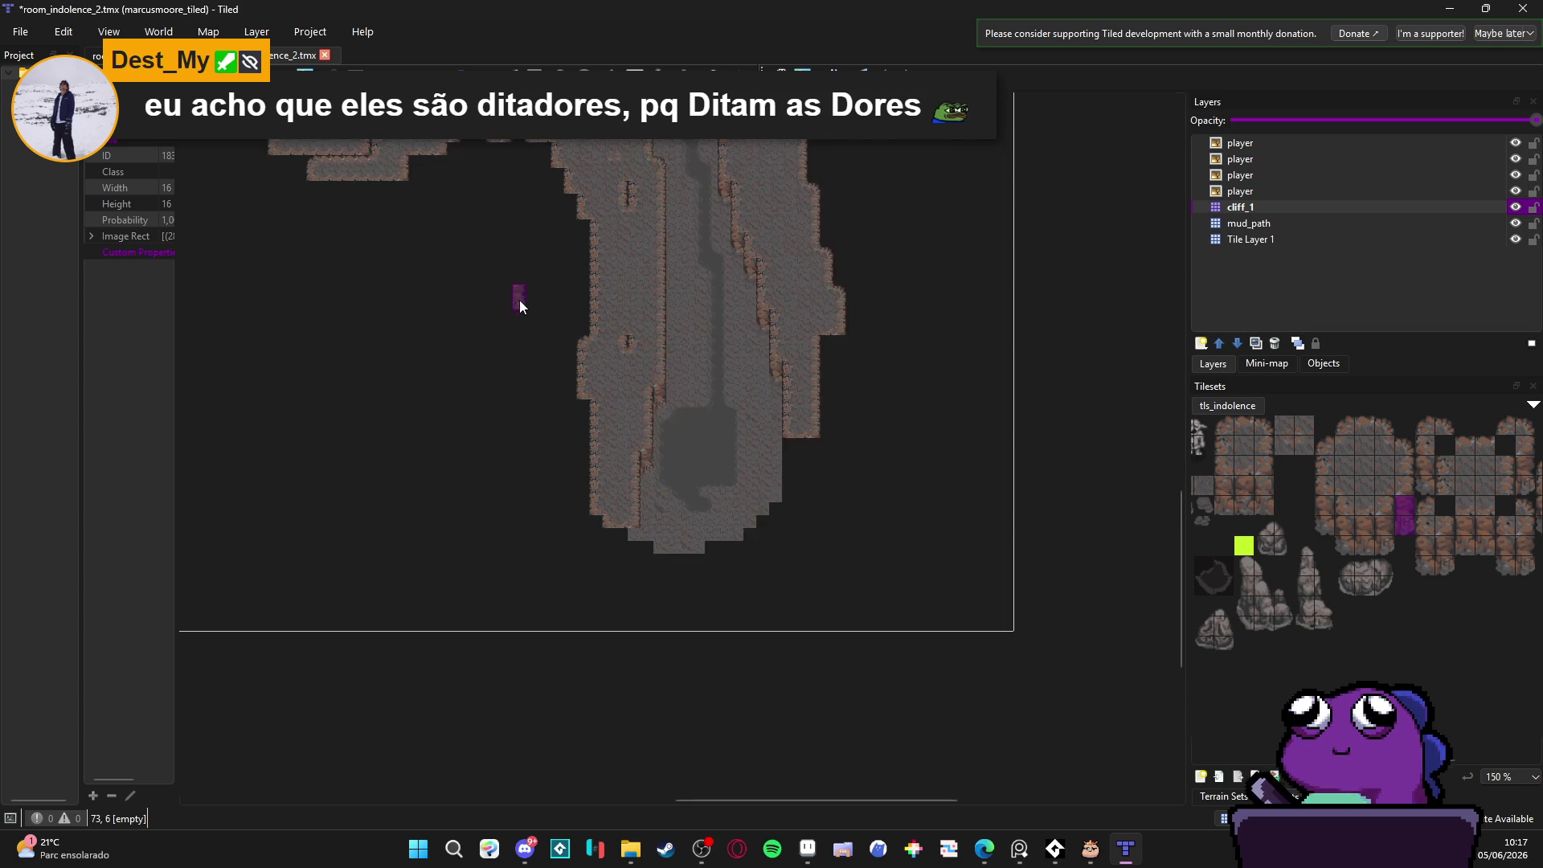
{"action": "left_click_drag", "start_coordinate": [523, 310], "coordinate": [594, 470]}
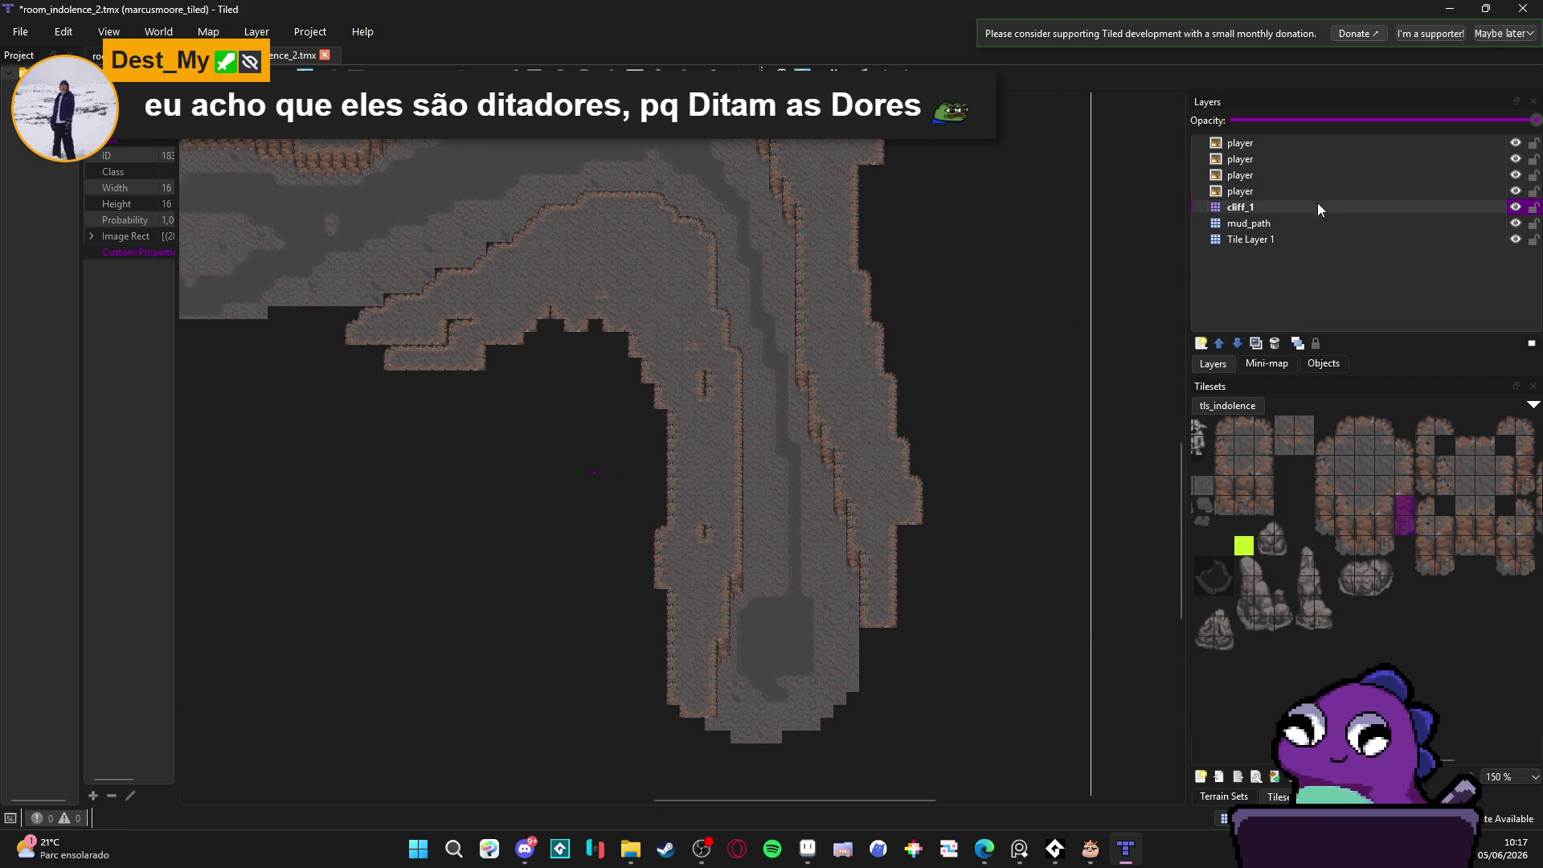
{"action": "left_click_drag", "start_coordinate": [624, 313], "coordinate": [674, 331]}
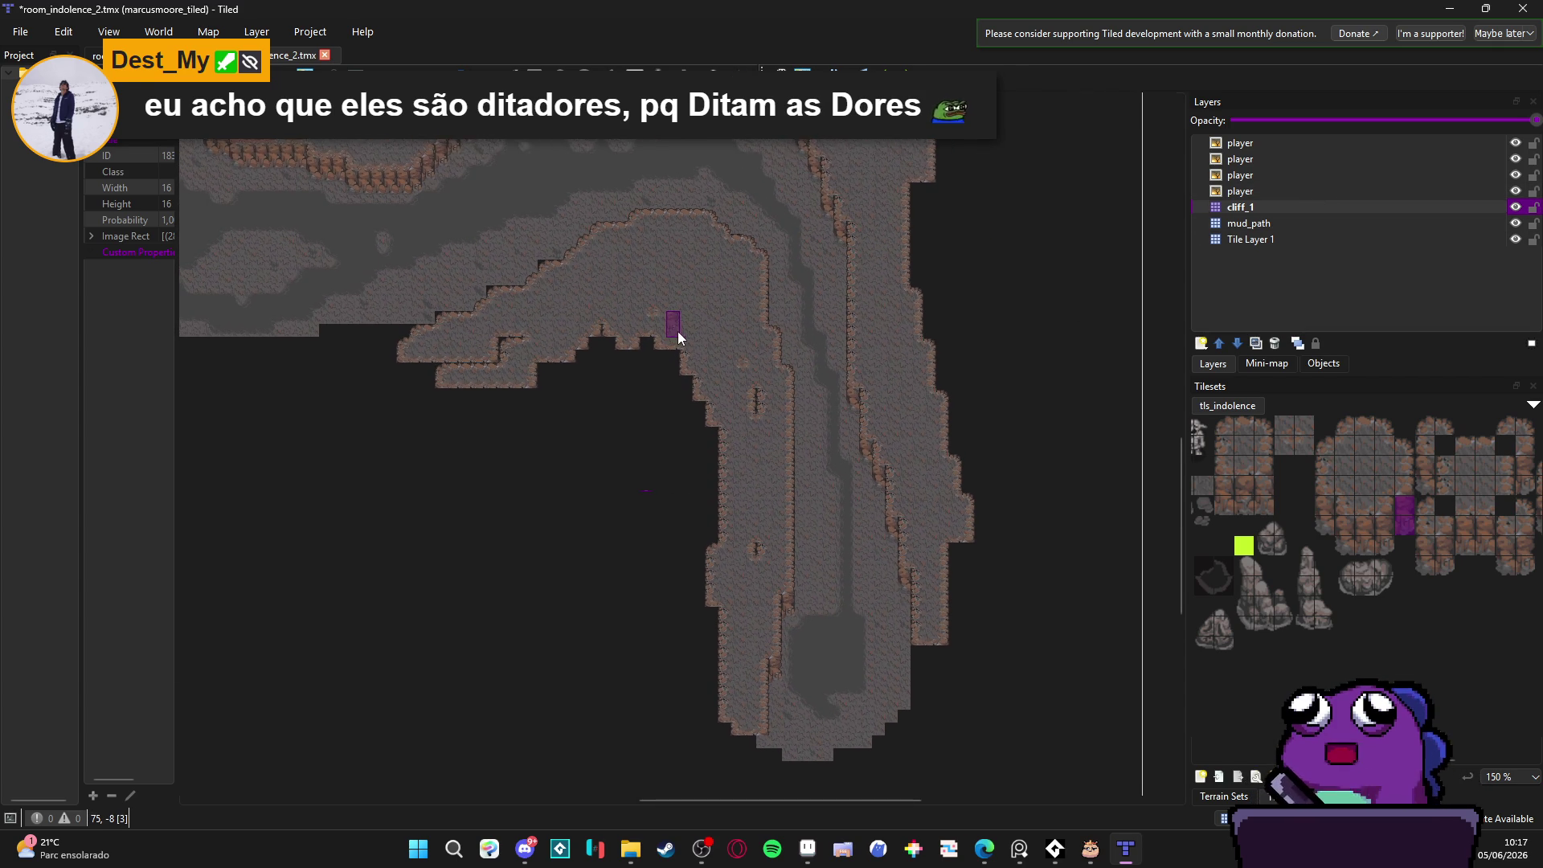
{"action": "left_click", "coordinate": [674, 332]}
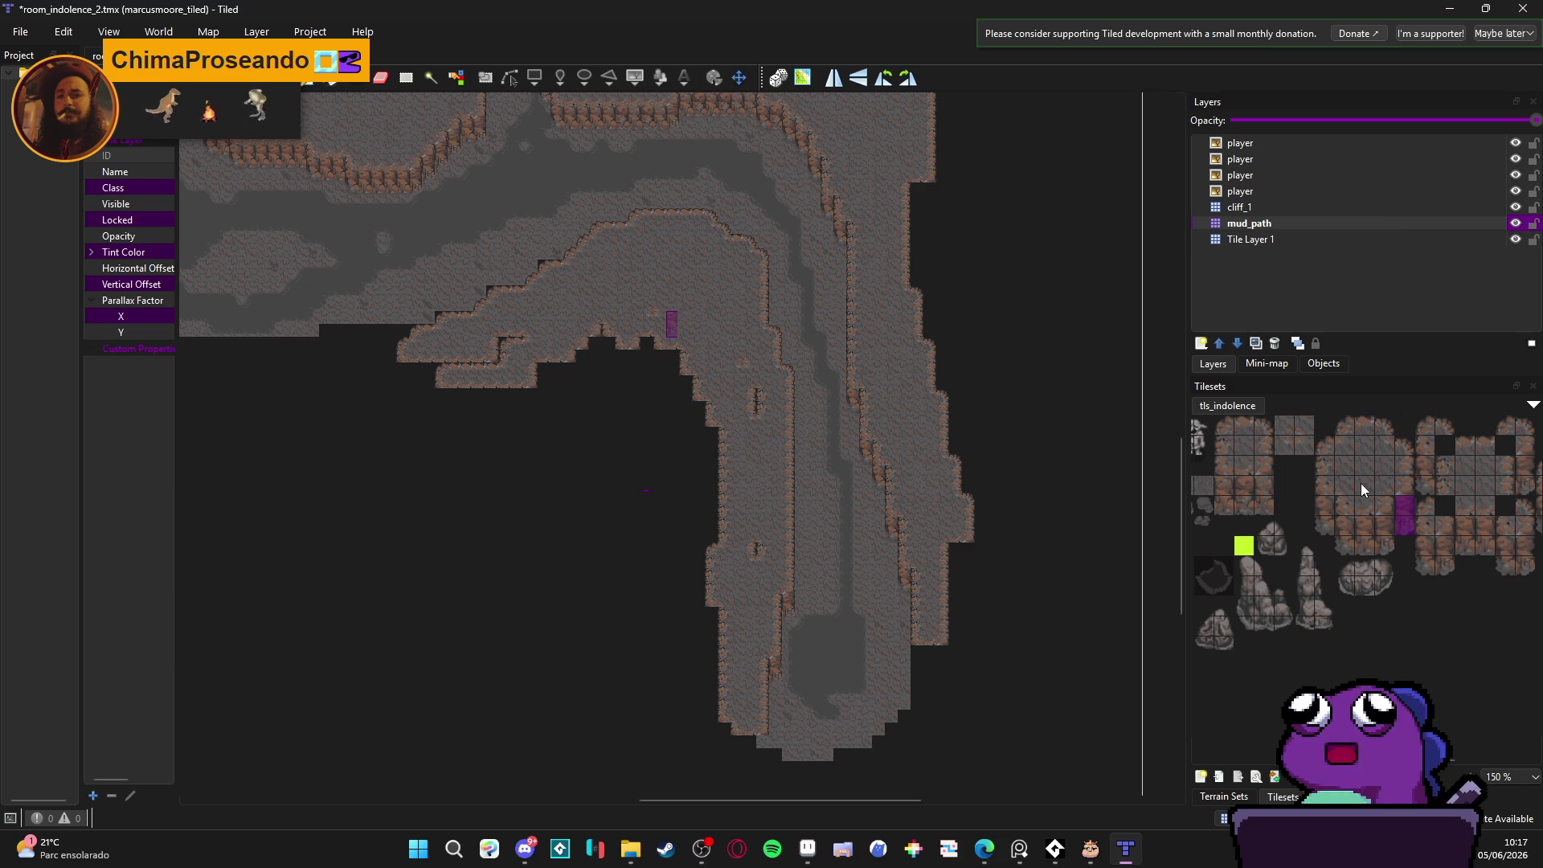
Step: Stamp the selected tile, then make cliff_1 the active layer and toggle its visibility to check it
{"action": "left_click", "coordinate": [839, 352]}
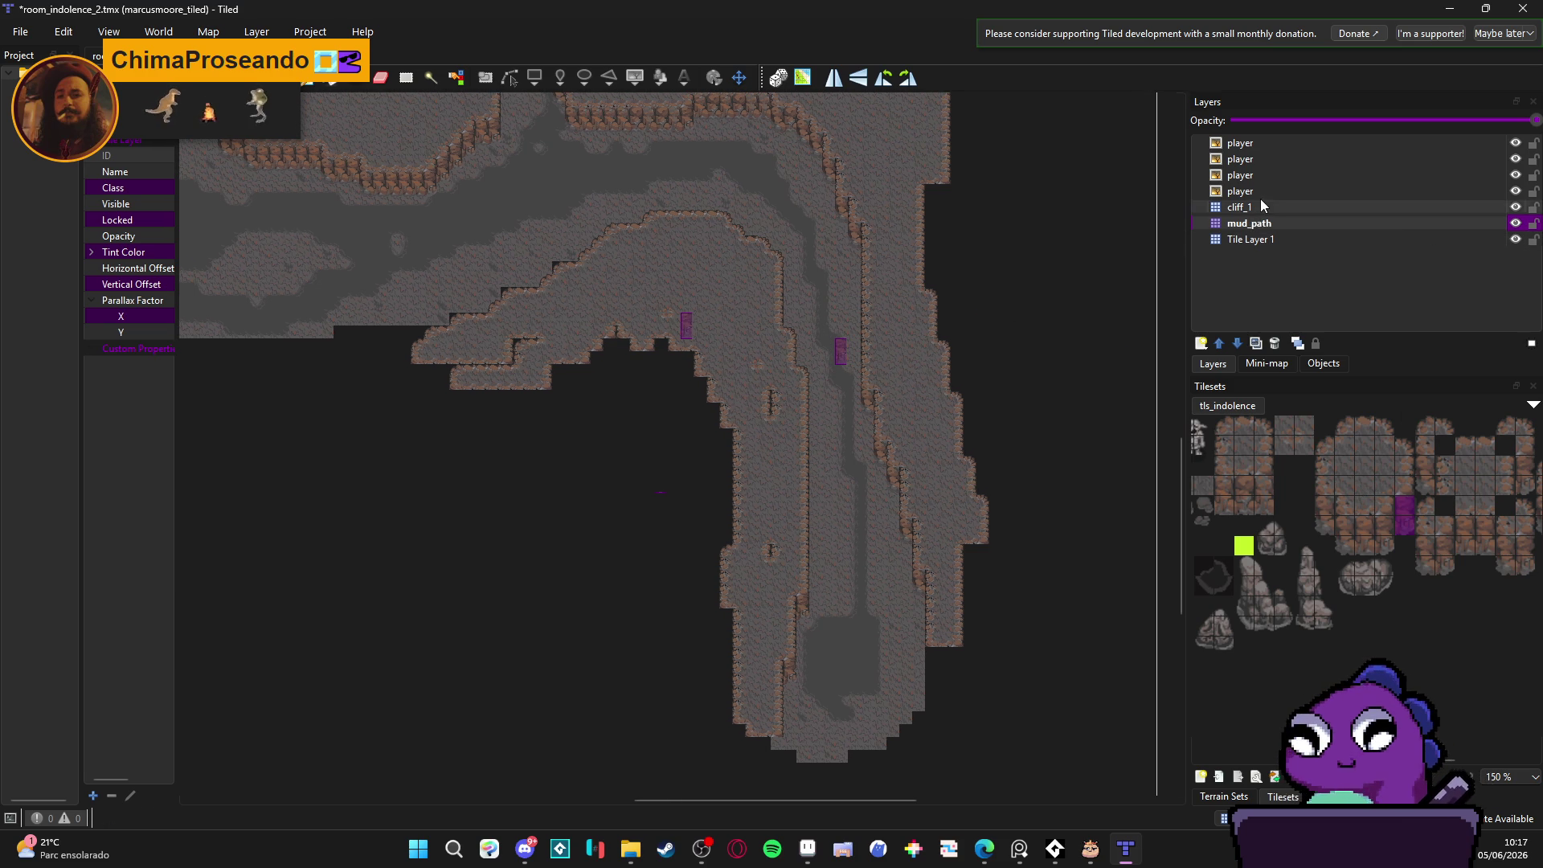
{"action": "left_click", "coordinate": [1517, 209]}
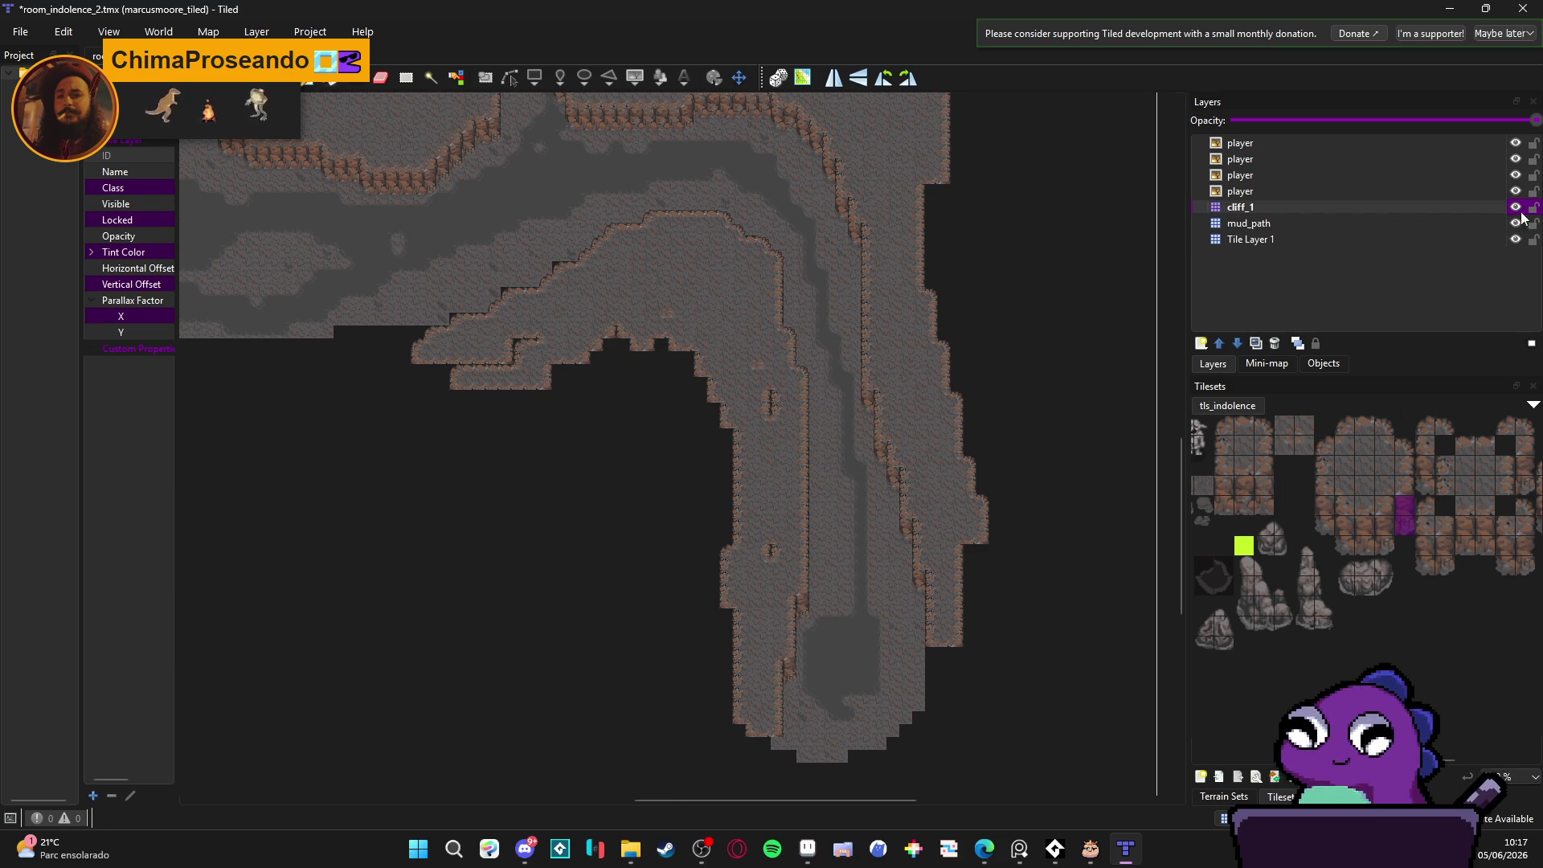
{"action": "left_click", "coordinate": [1515, 207]}
{"action": "left_click", "coordinate": [1514, 207]}
{"action": "left_click", "coordinate": [1516, 208]}
{"action": "left_click", "coordinate": [1514, 207]}
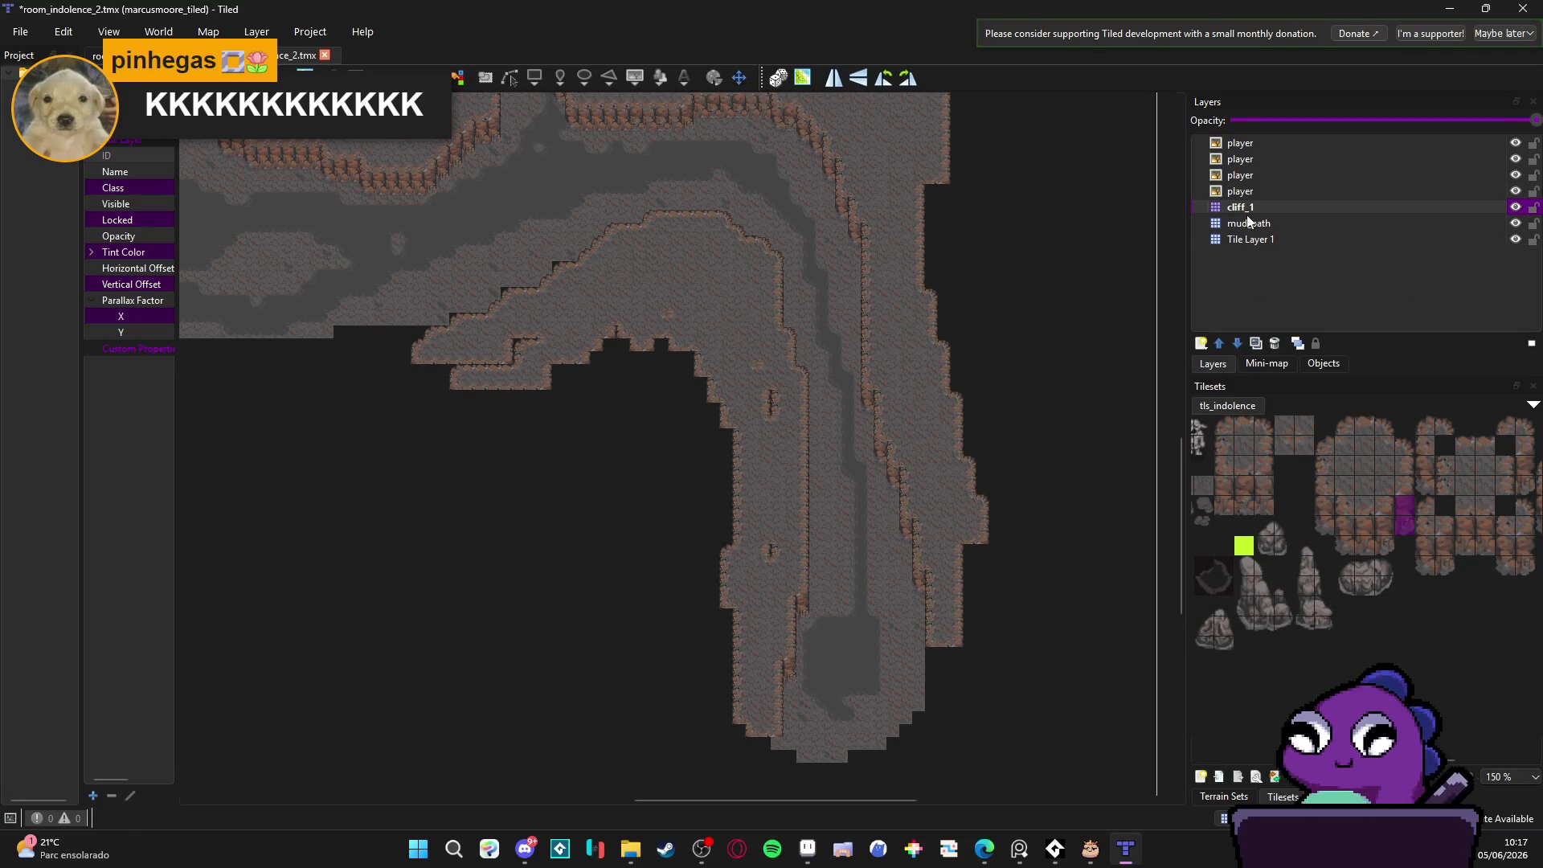
{"action": "left_click_drag", "start_coordinate": [734, 336], "coordinate": [746, 339]}
Step: Save room_indolence_2 and toggle cliff_1's visibility to compare its tiles
{"action": "key", "text": "ctrl+s"}
{"action": "left_click", "coordinate": [1511, 207]}
{"action": "left_click", "coordinate": [1510, 207]}
{"action": "left_click", "coordinate": [1515, 211]}
{"action": "left_click", "coordinate": [1516, 212]}
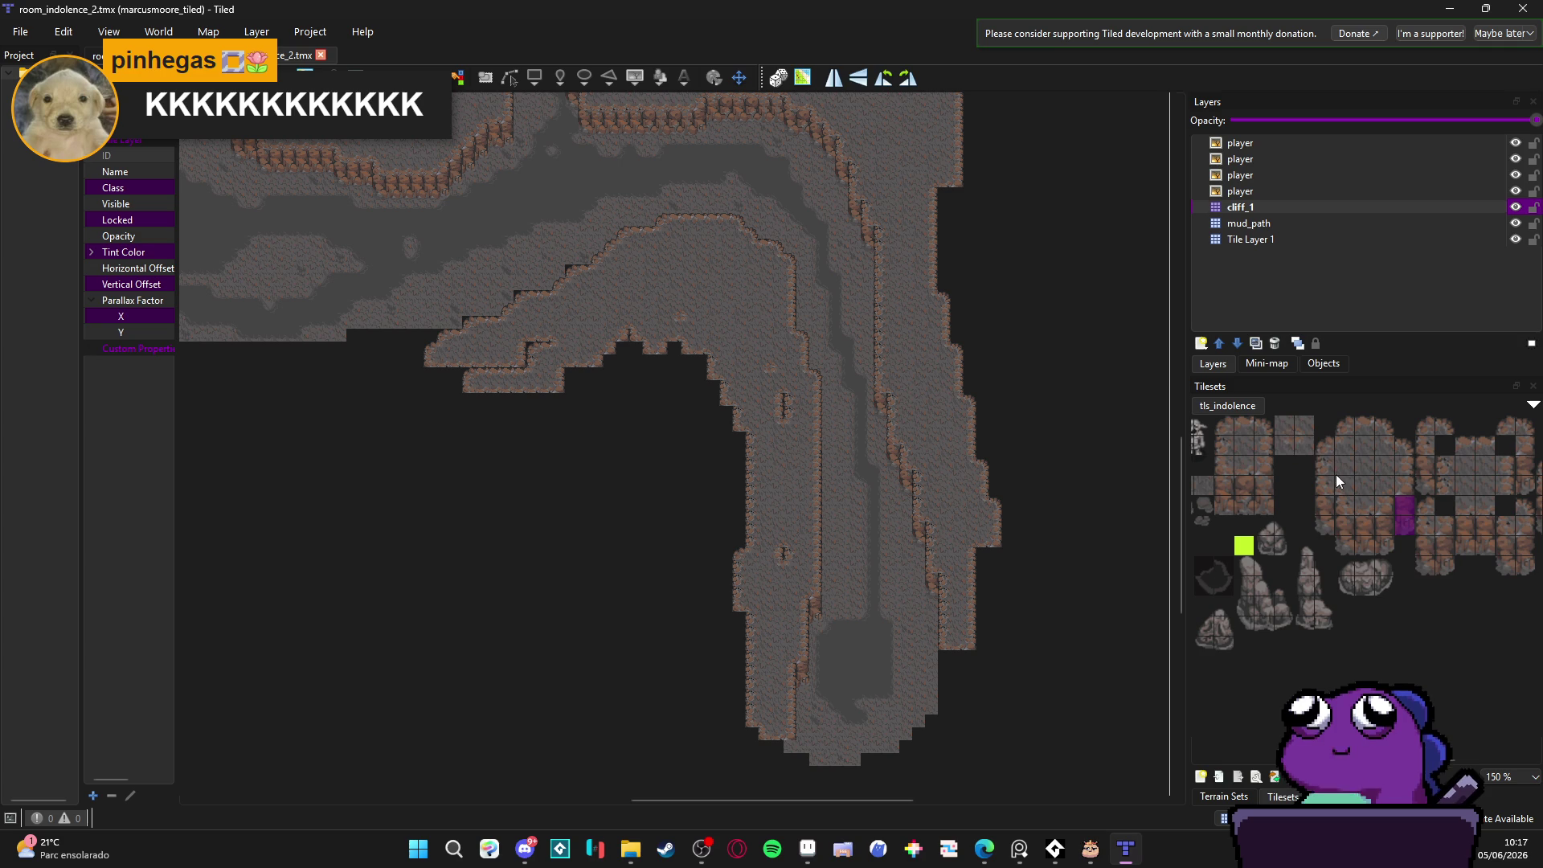
Step: Pick a strip of three tiles from the tileset's top row
{"action": "scroll", "coordinate": [1256, 421], "scroll_direction": "left", "scroll_amount": 3}
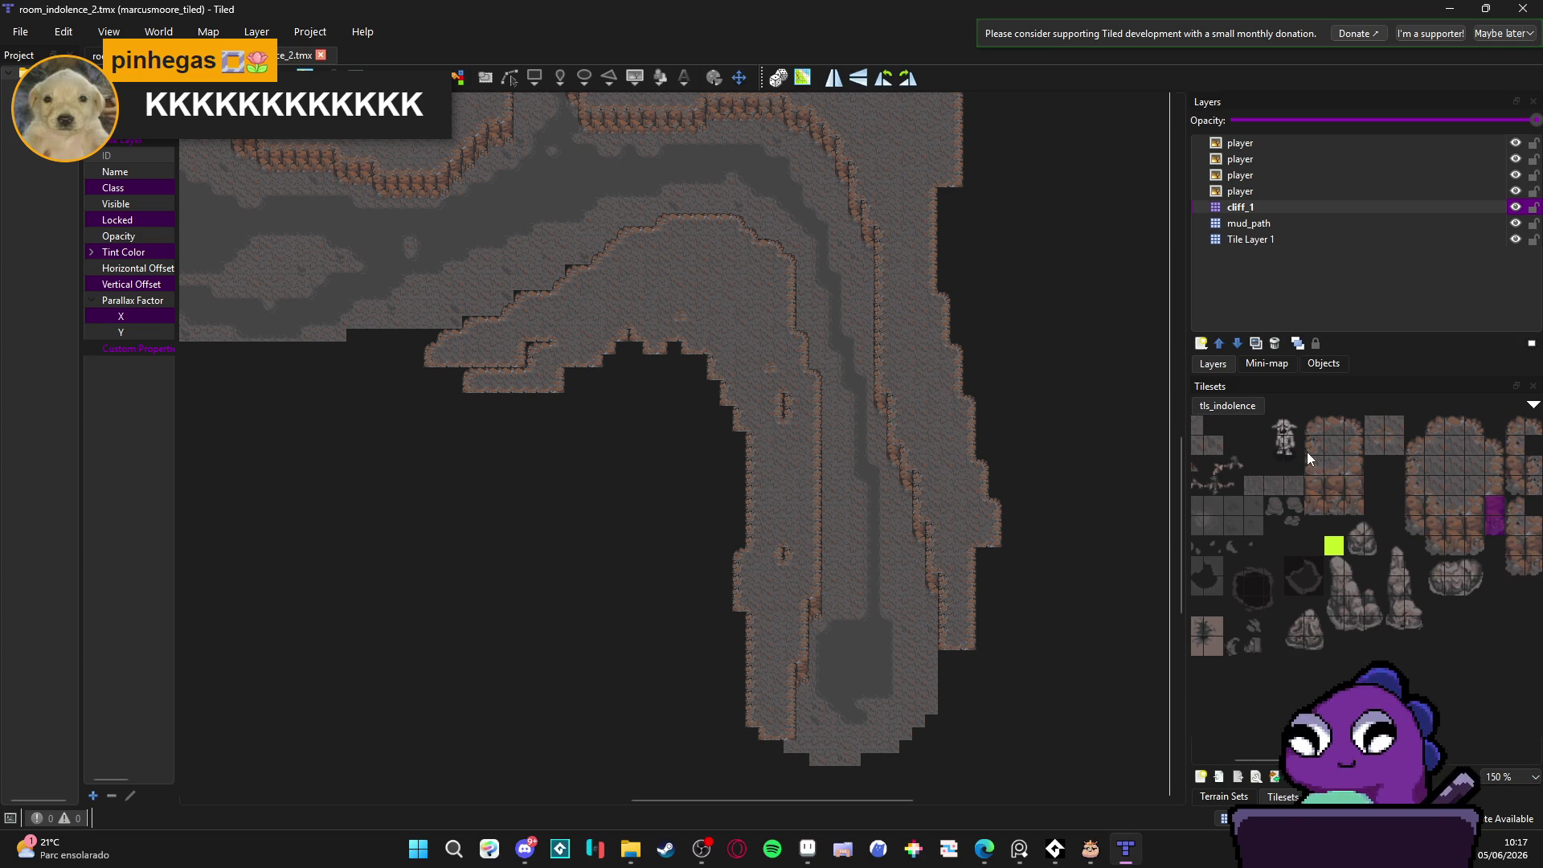
{"action": "scroll", "coordinate": [1358, 452], "scroll_direction": "left", "scroll_amount": 2}
{"action": "left_click_drag", "start_coordinate": [1255, 430], "coordinate": [1219, 423]}
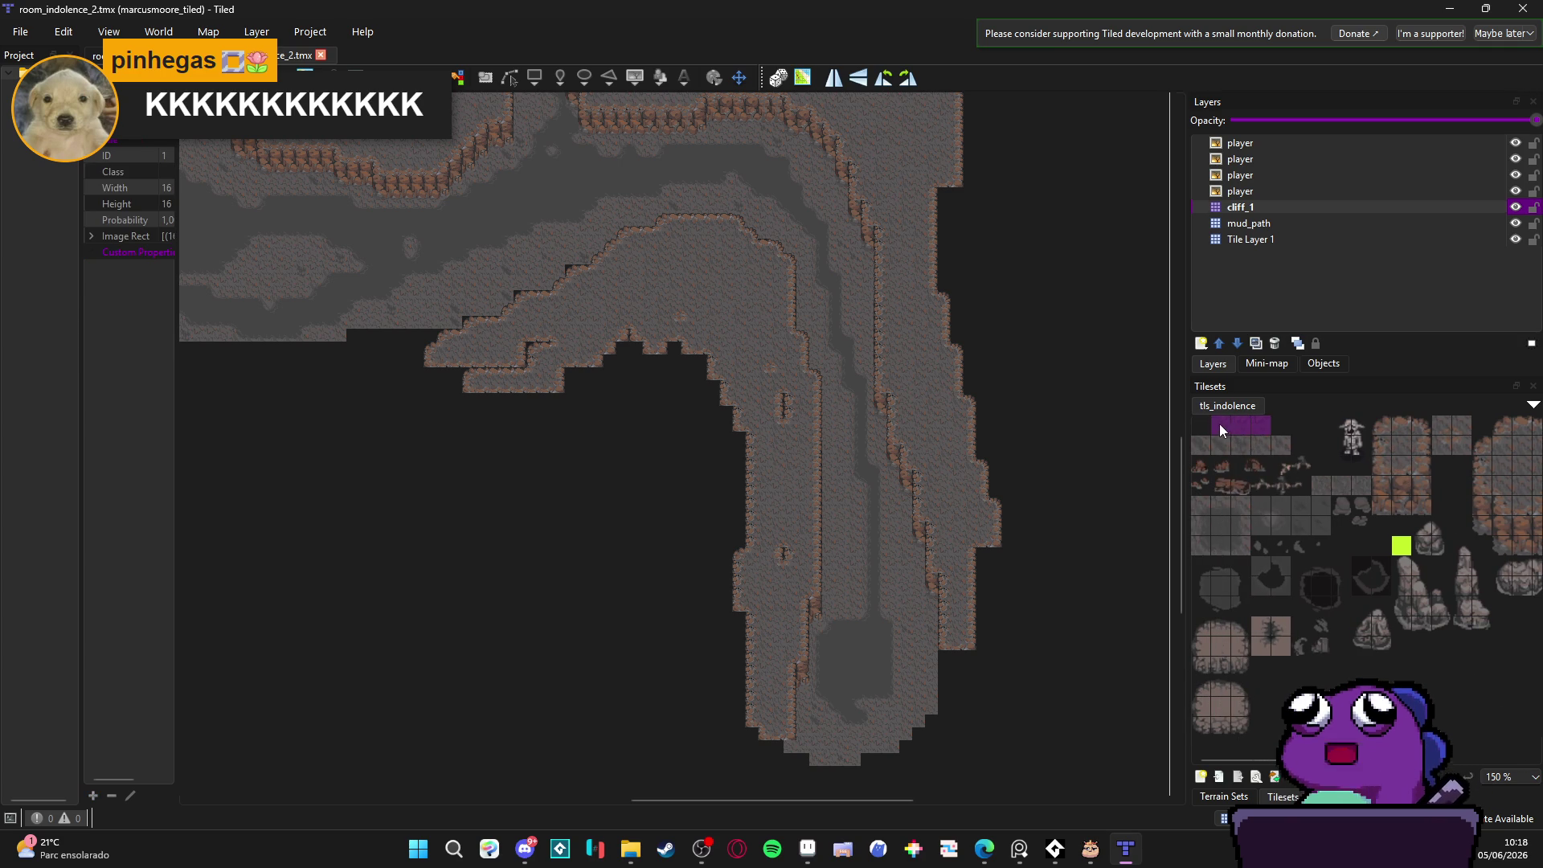
Step: Add a second-row tile to the picked tile selection
{"action": "left_click", "coordinate": [1255, 447], "text": "ctrl"}
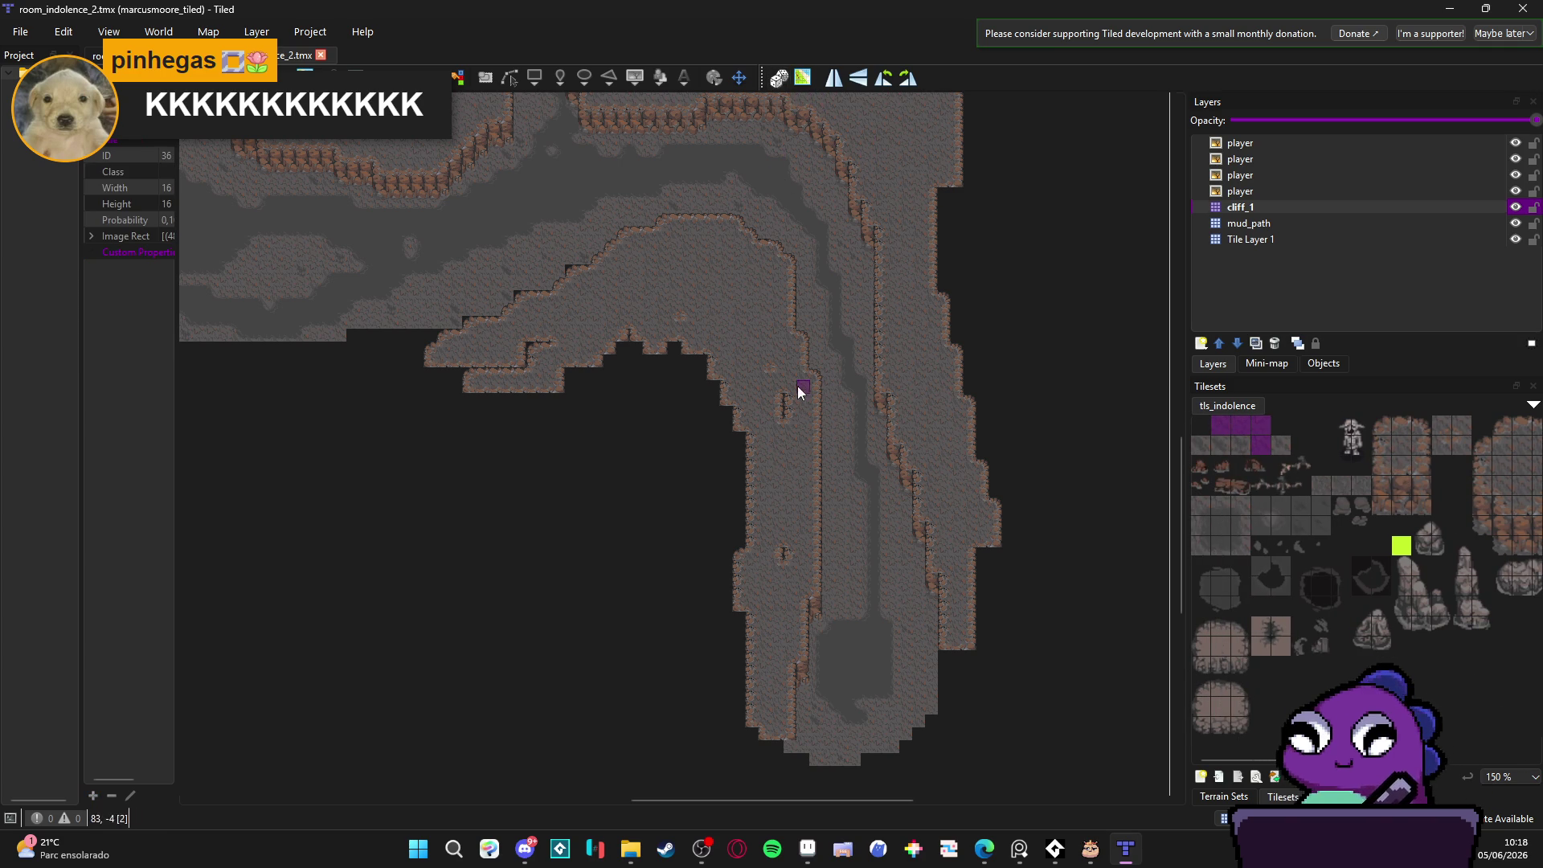
{"action": "scroll", "coordinate": [783, 404], "scroll_direction": "up", "scroll_amount": 4}
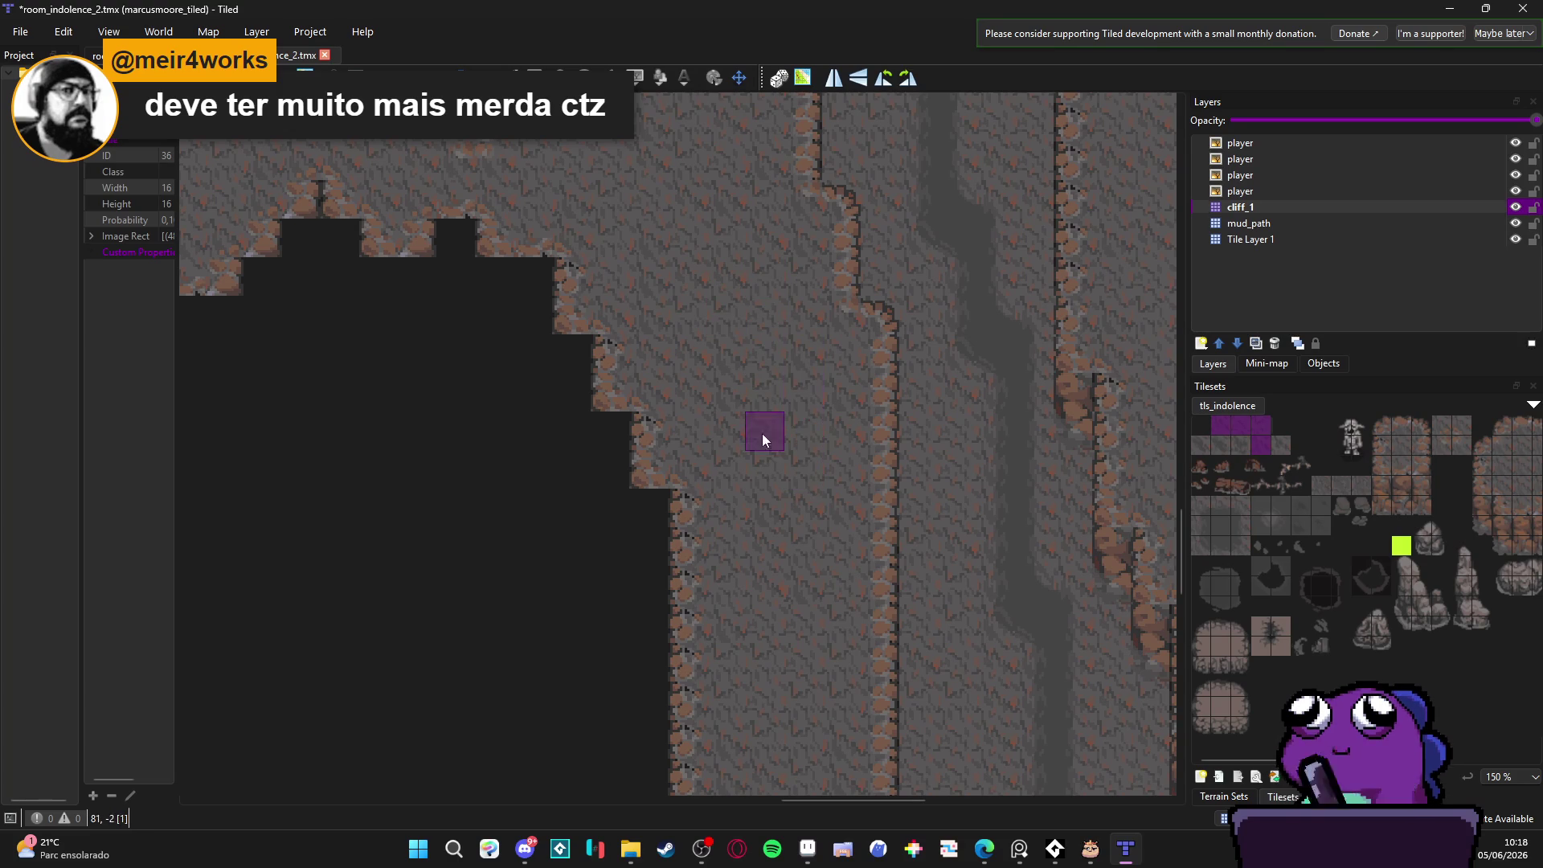
{"action": "scroll", "coordinate": [770, 442], "scroll_direction": "up", "scroll_amount": 5}
{"action": "scroll", "coordinate": [770, 442], "scroll_direction": "left", "scroll_amount": 4}
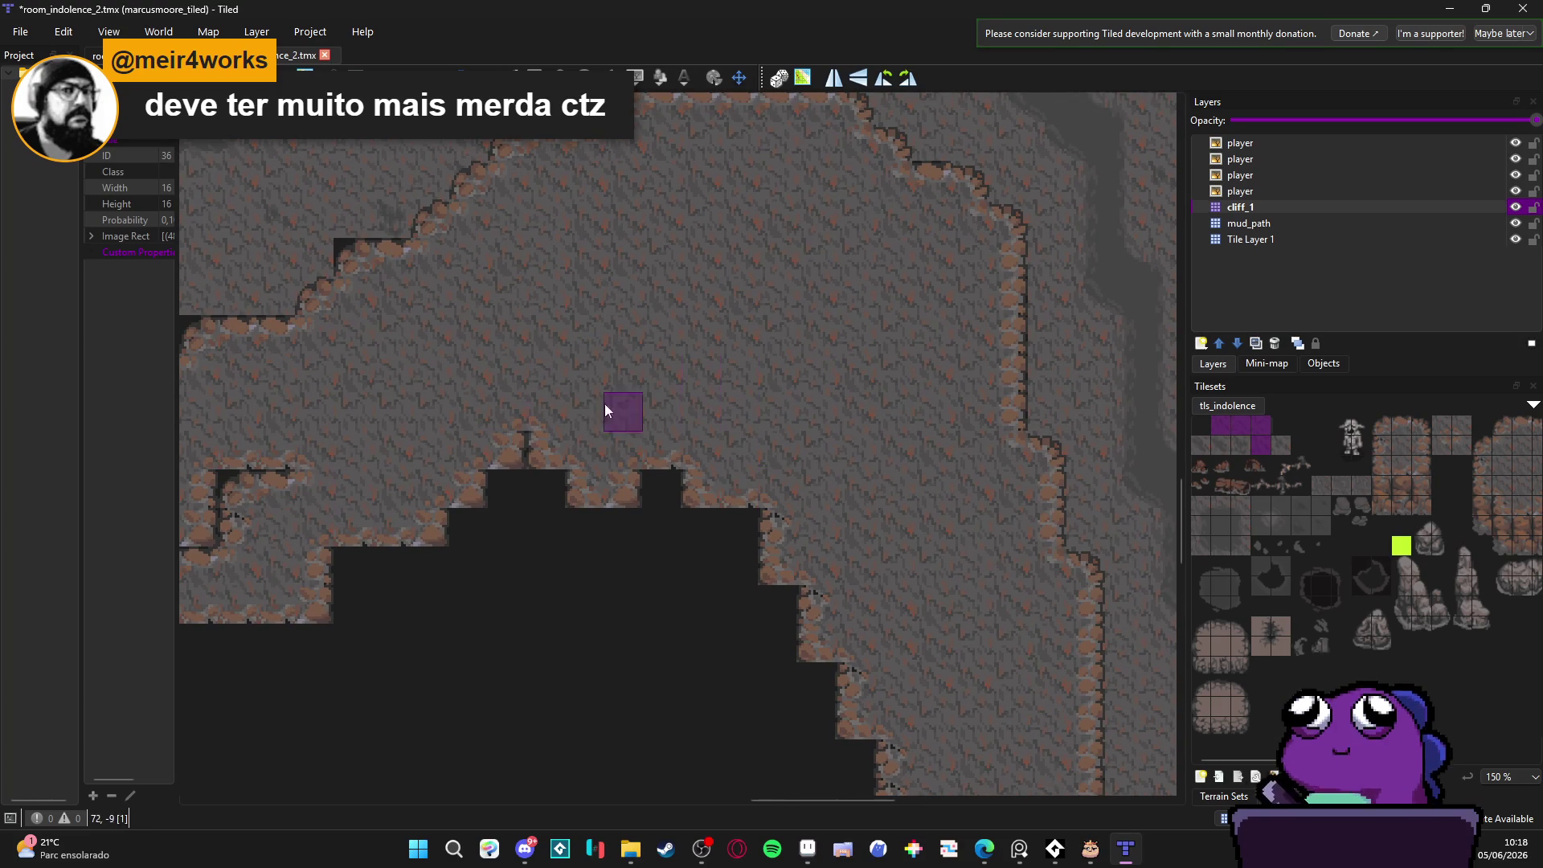
{"action": "scroll", "coordinate": [664, 388], "scroll_direction": "left", "scroll_amount": 6}
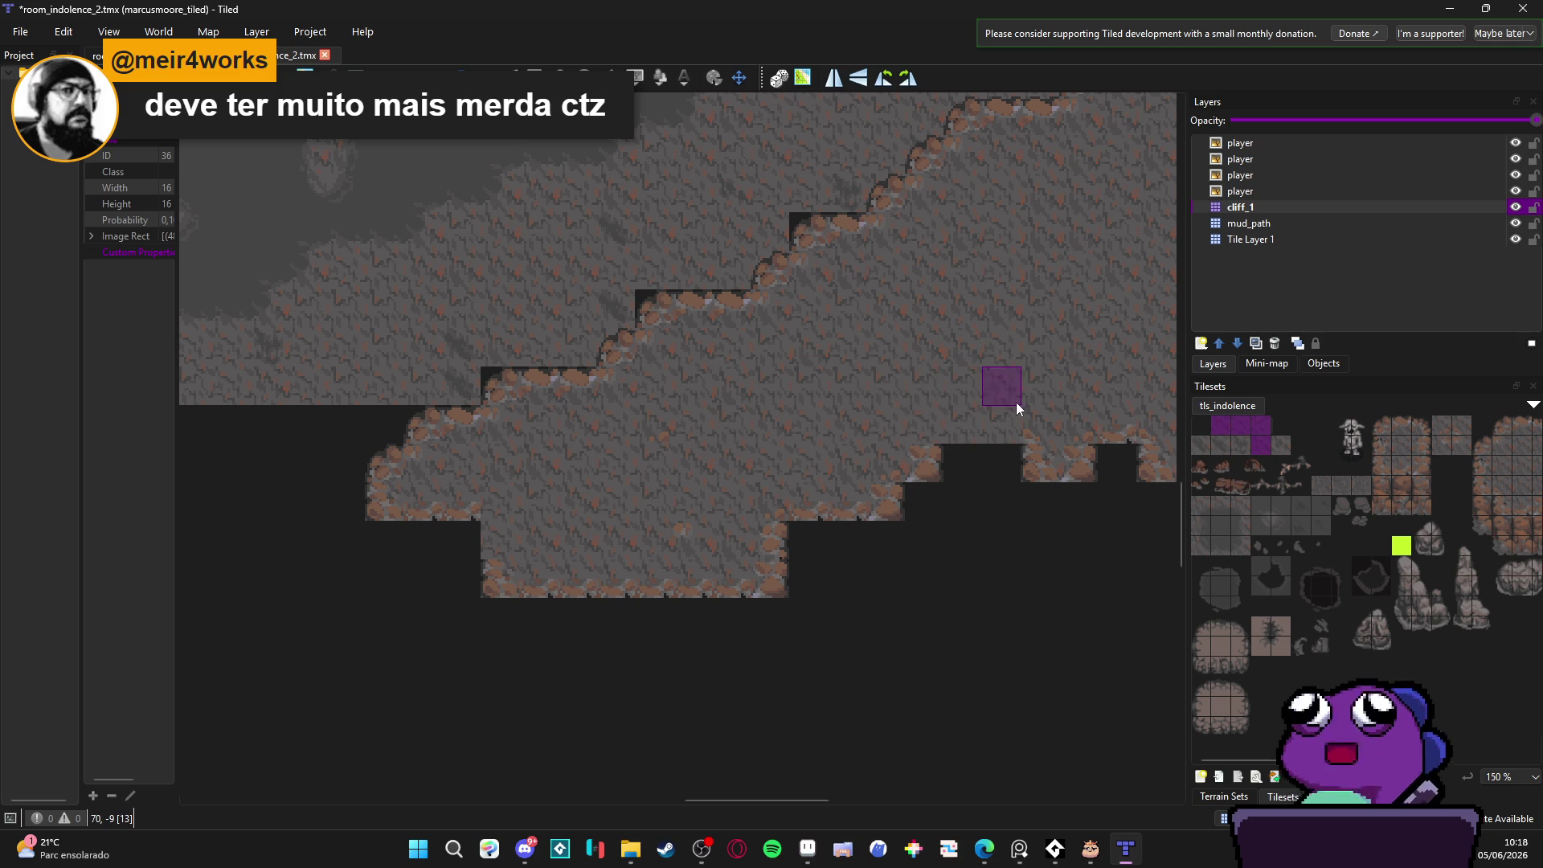
{"action": "scroll", "coordinate": [899, 395], "scroll_direction": "down", "scroll_amount": 3}
Step: On mud_path, fill the cliff-edge notches and the empty ground rows, then save
{"action": "left_click", "coordinate": [1273, 224]}
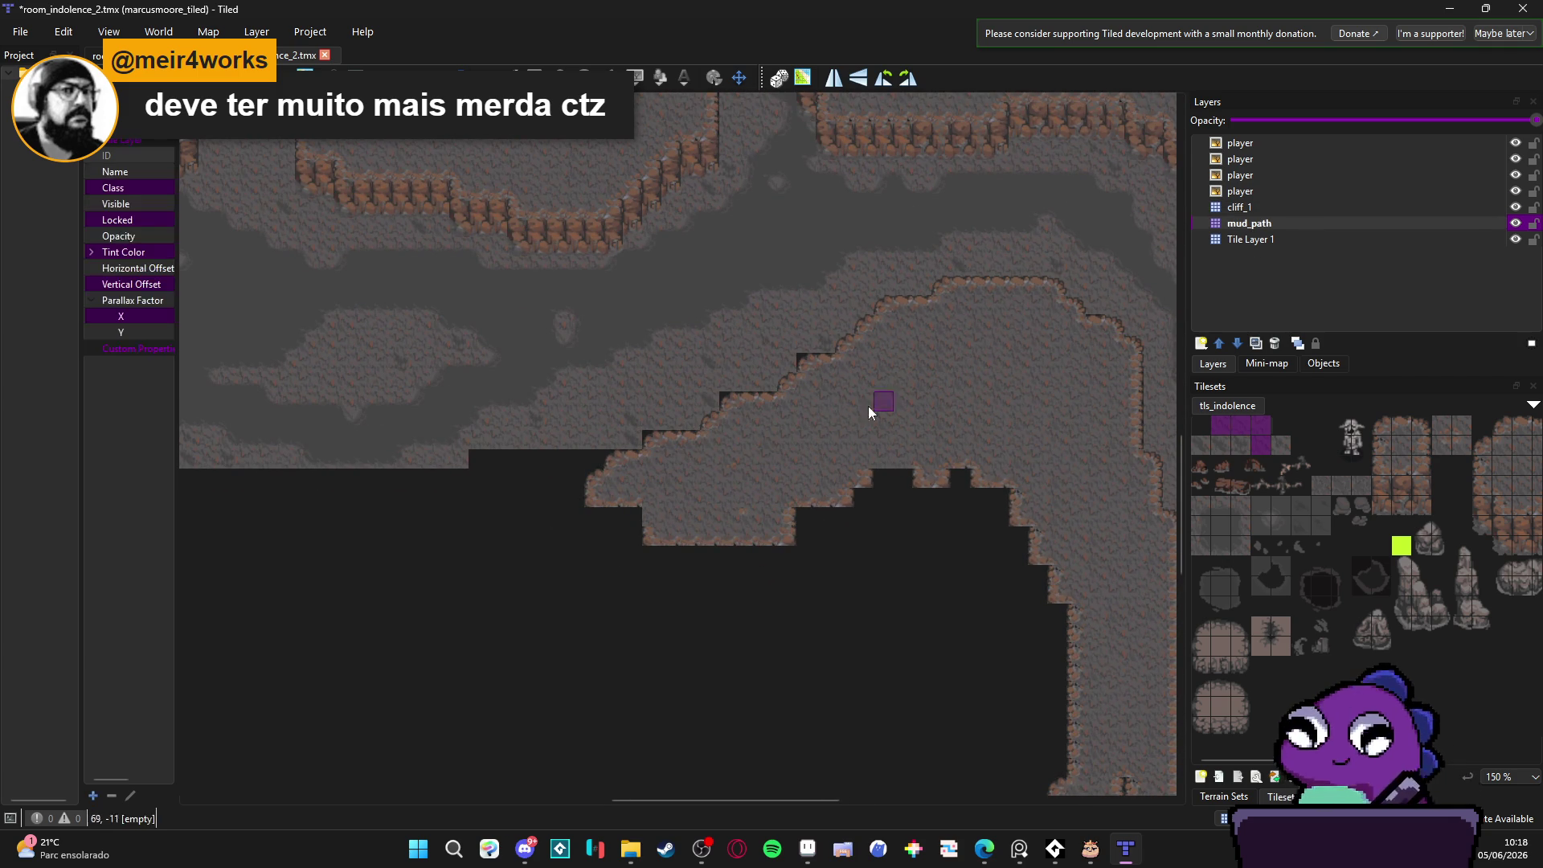
{"action": "left_click", "coordinate": [795, 361]}
{"action": "left_click", "coordinate": [726, 401]}
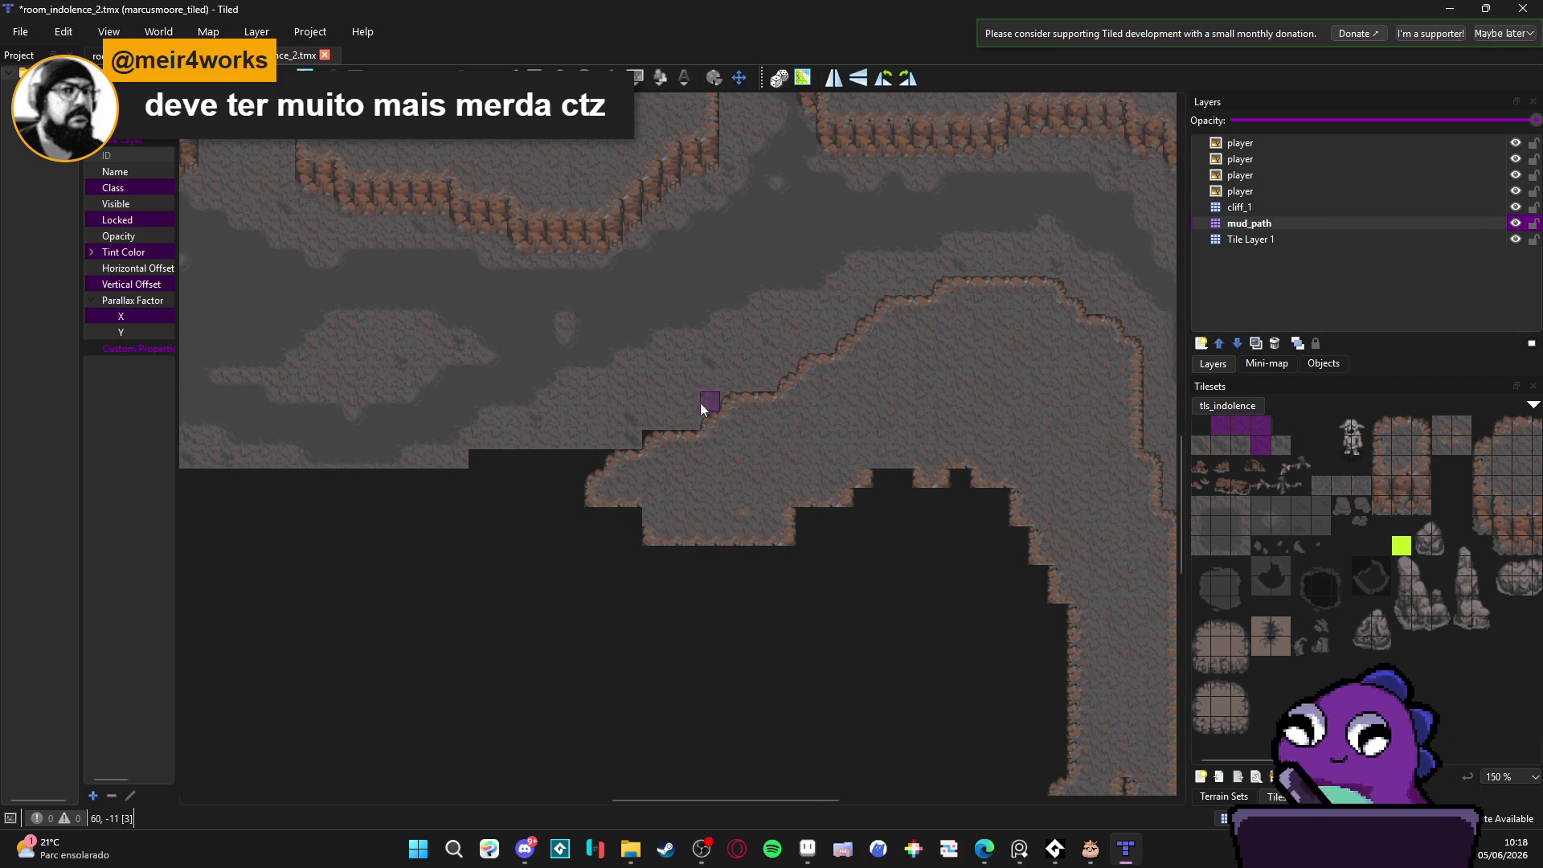
{"action": "left_click_drag", "start_coordinate": [655, 462], "coordinate": [900, 457]}
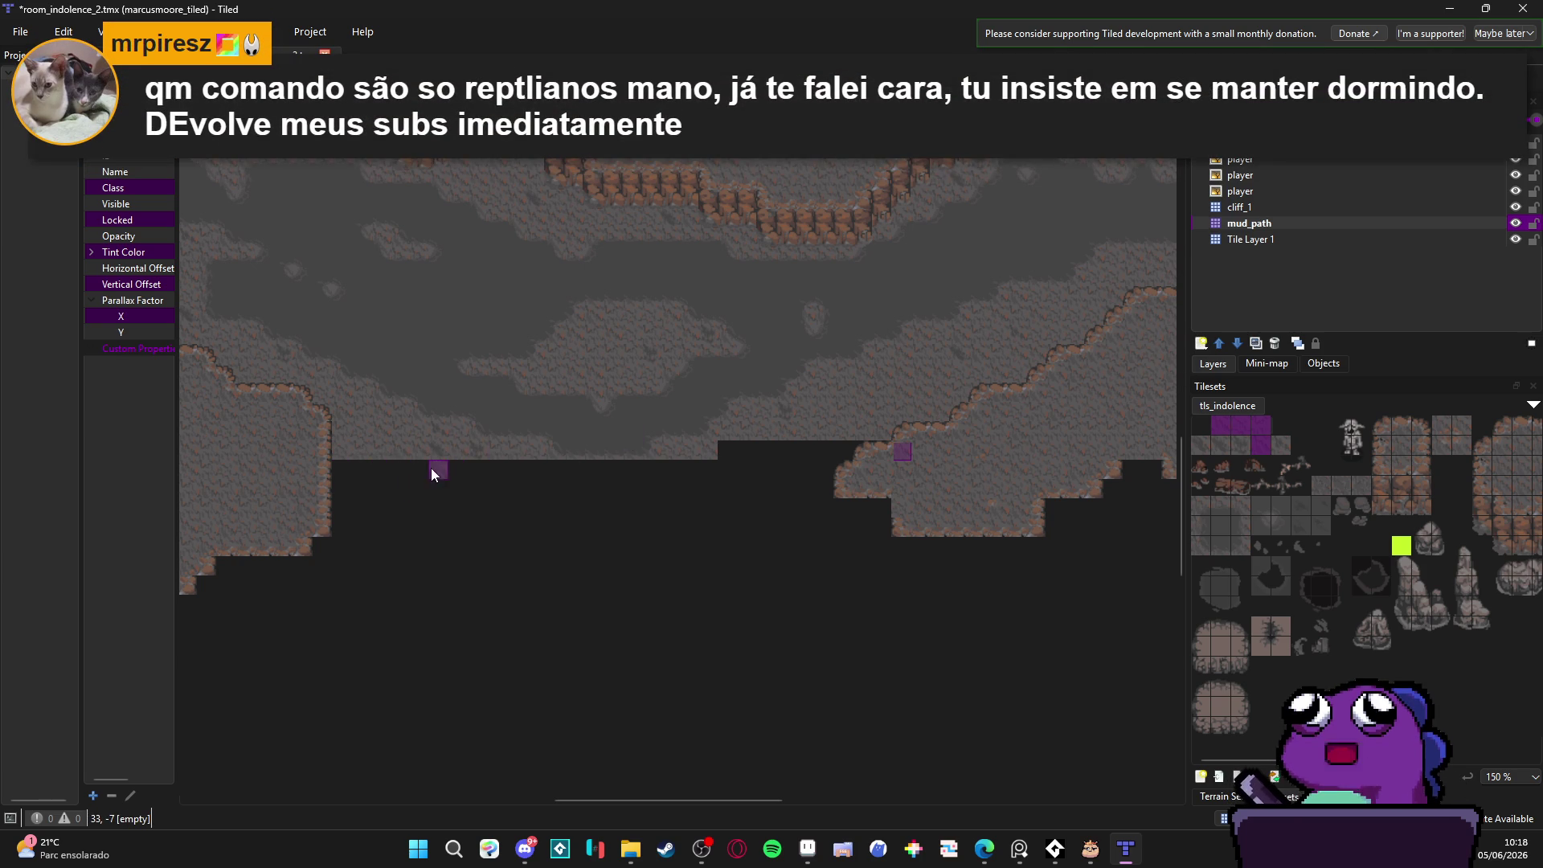
{"action": "mouse_move", "coordinate": [670, 473]}
{"action": "left_mouse_down"}
{"action": "mouse_move", "coordinate": [704, 468]}
{"action": "mouse_move", "coordinate": [438, 476]}
{"action": "mouse_move", "coordinate": [921, 454]}
{"action": "left_mouse_up"}
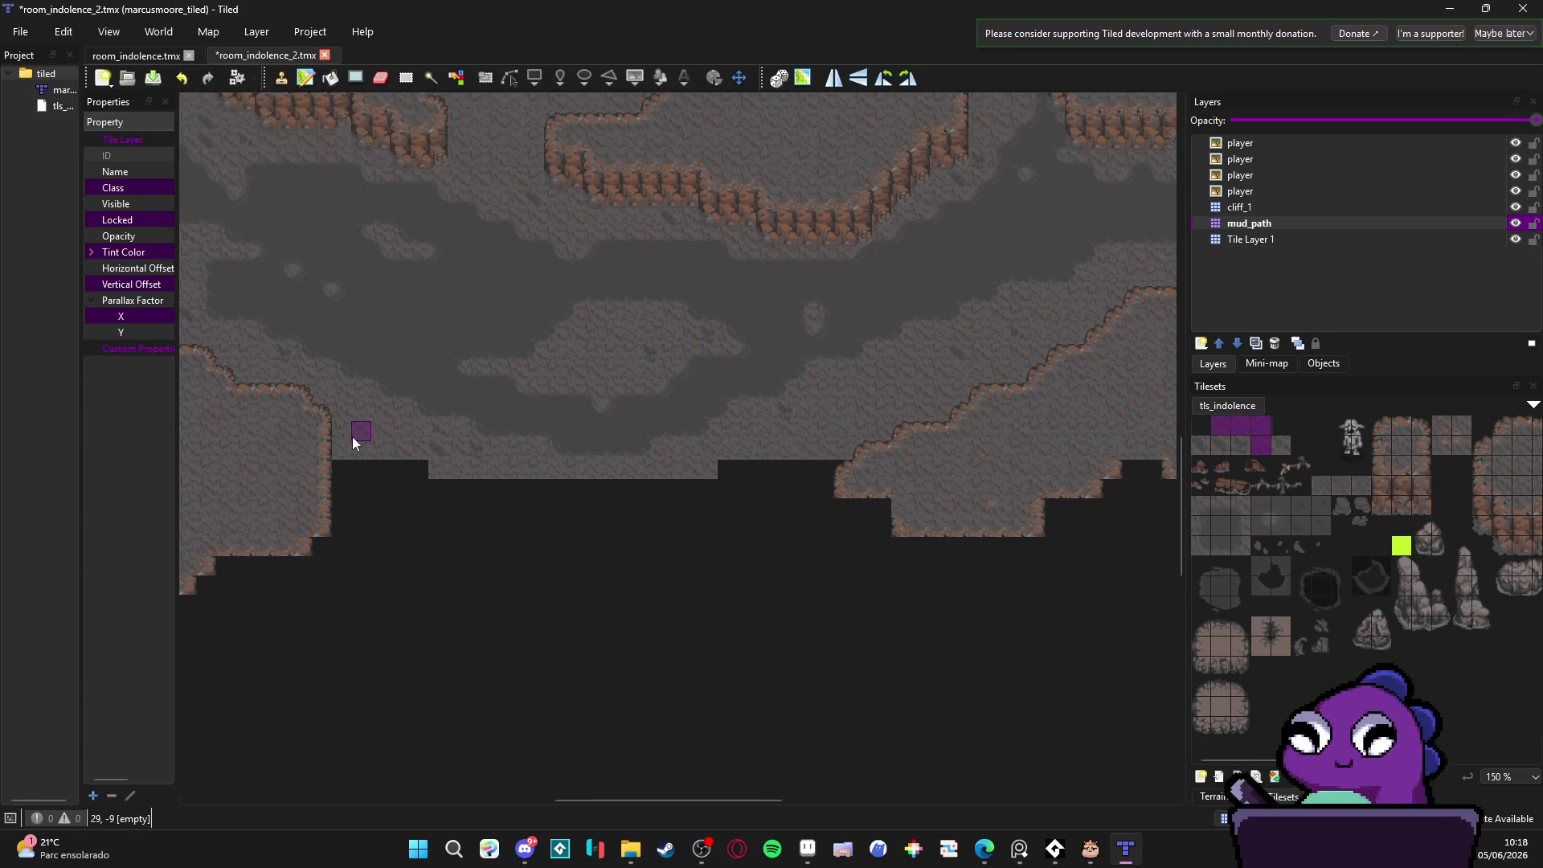
{"action": "left_click_drag", "start_coordinate": [500, 409], "coordinate": [528, 408]}
{"action": "key", "text": "ctrl+s"}
Step: Paint individual cliff tiles just below the ledge
{"action": "left_click", "coordinate": [1287, 209]}
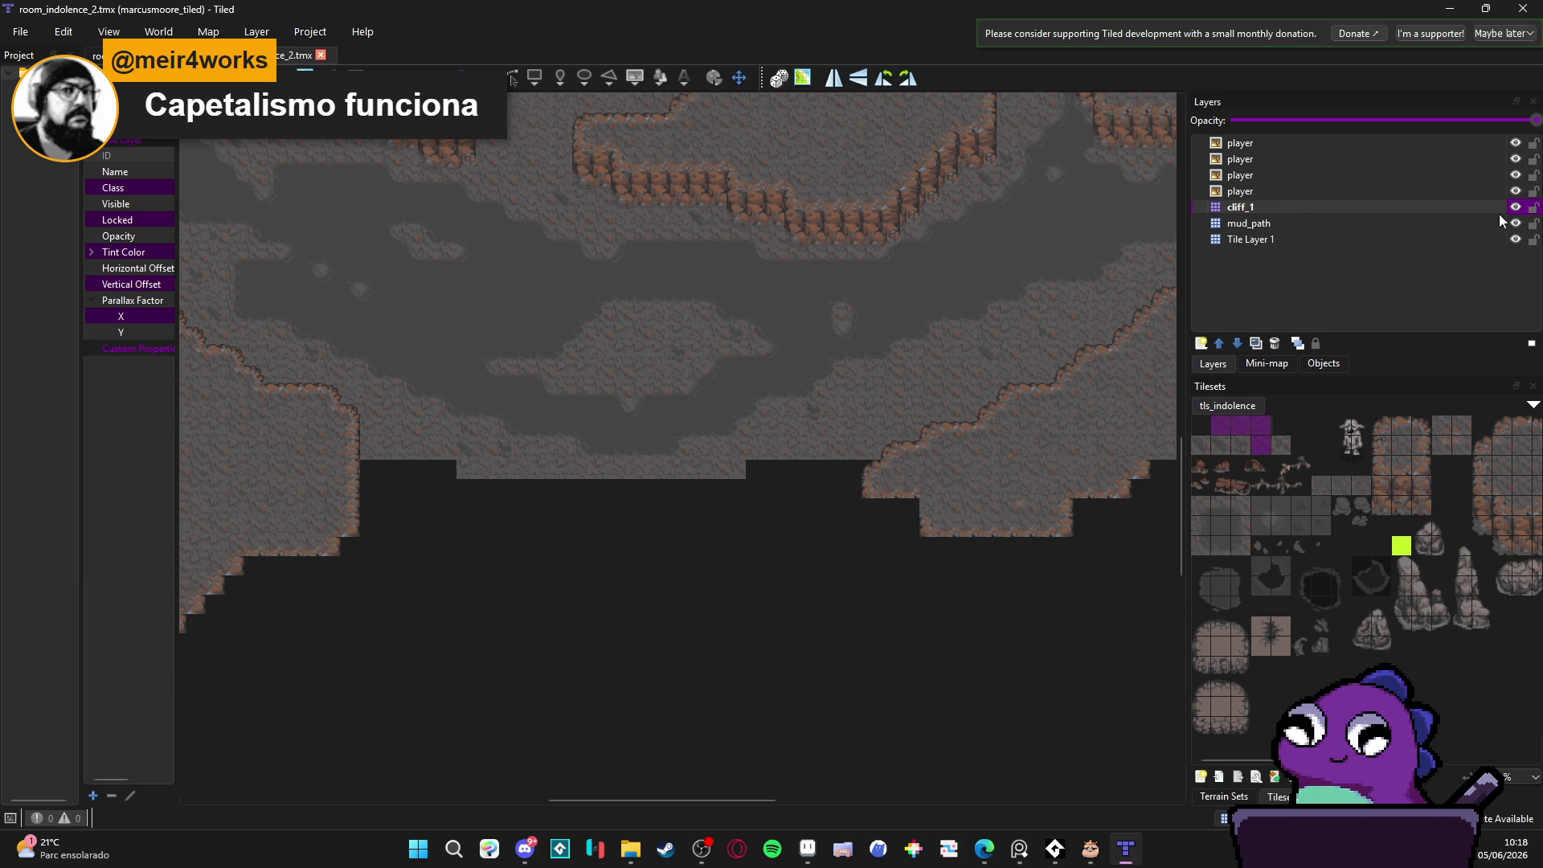
{"action": "left_click", "coordinate": [1430, 224]}
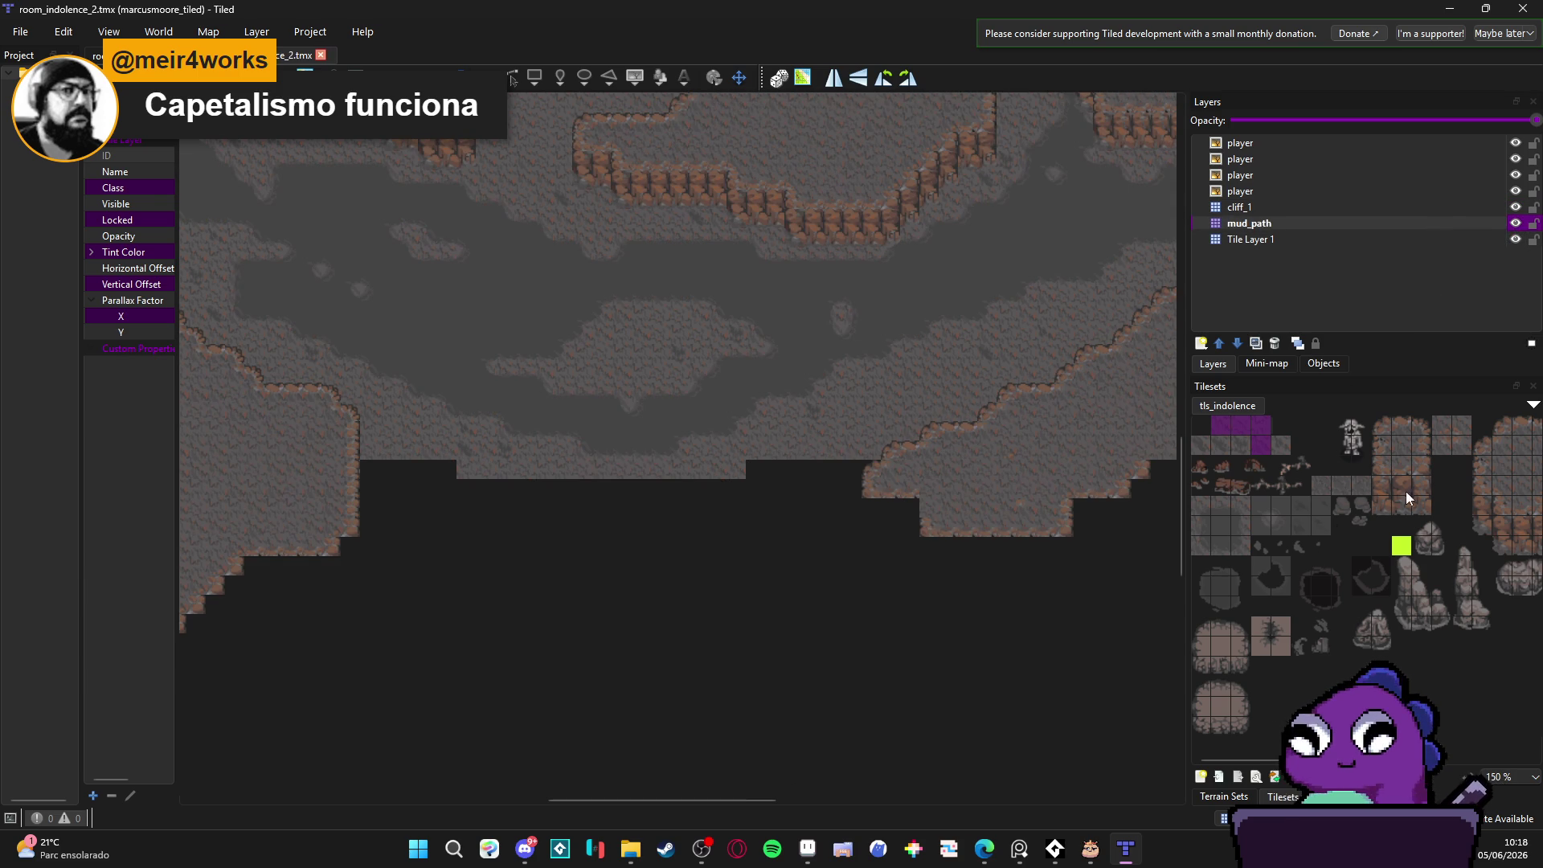
{"action": "left_click_drag", "start_coordinate": [1482, 502], "coordinate": [1481, 527]}
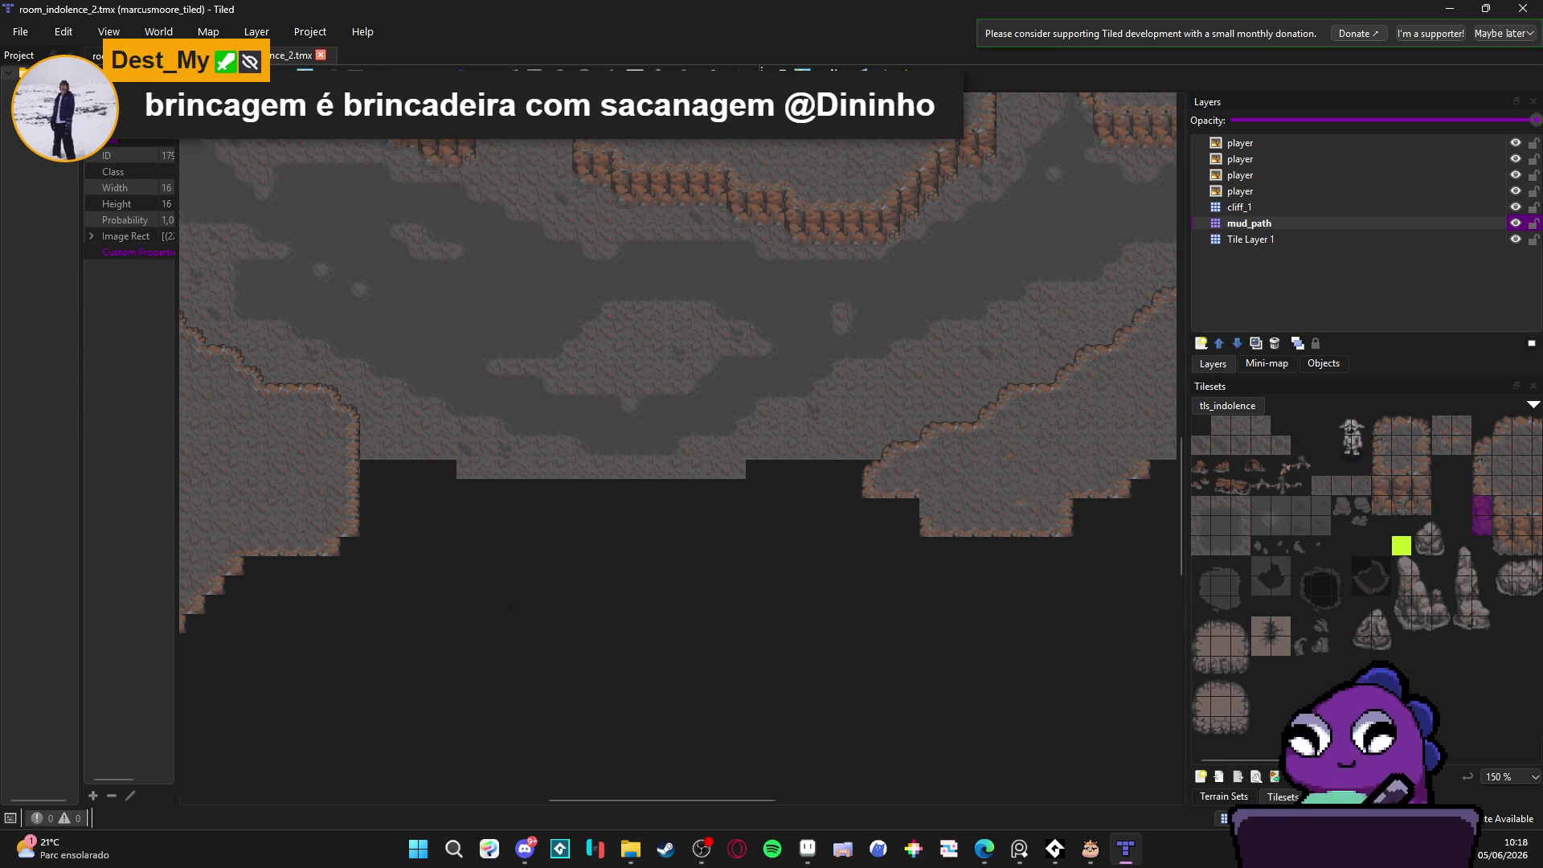
{"action": "left_click", "coordinate": [470, 509]}
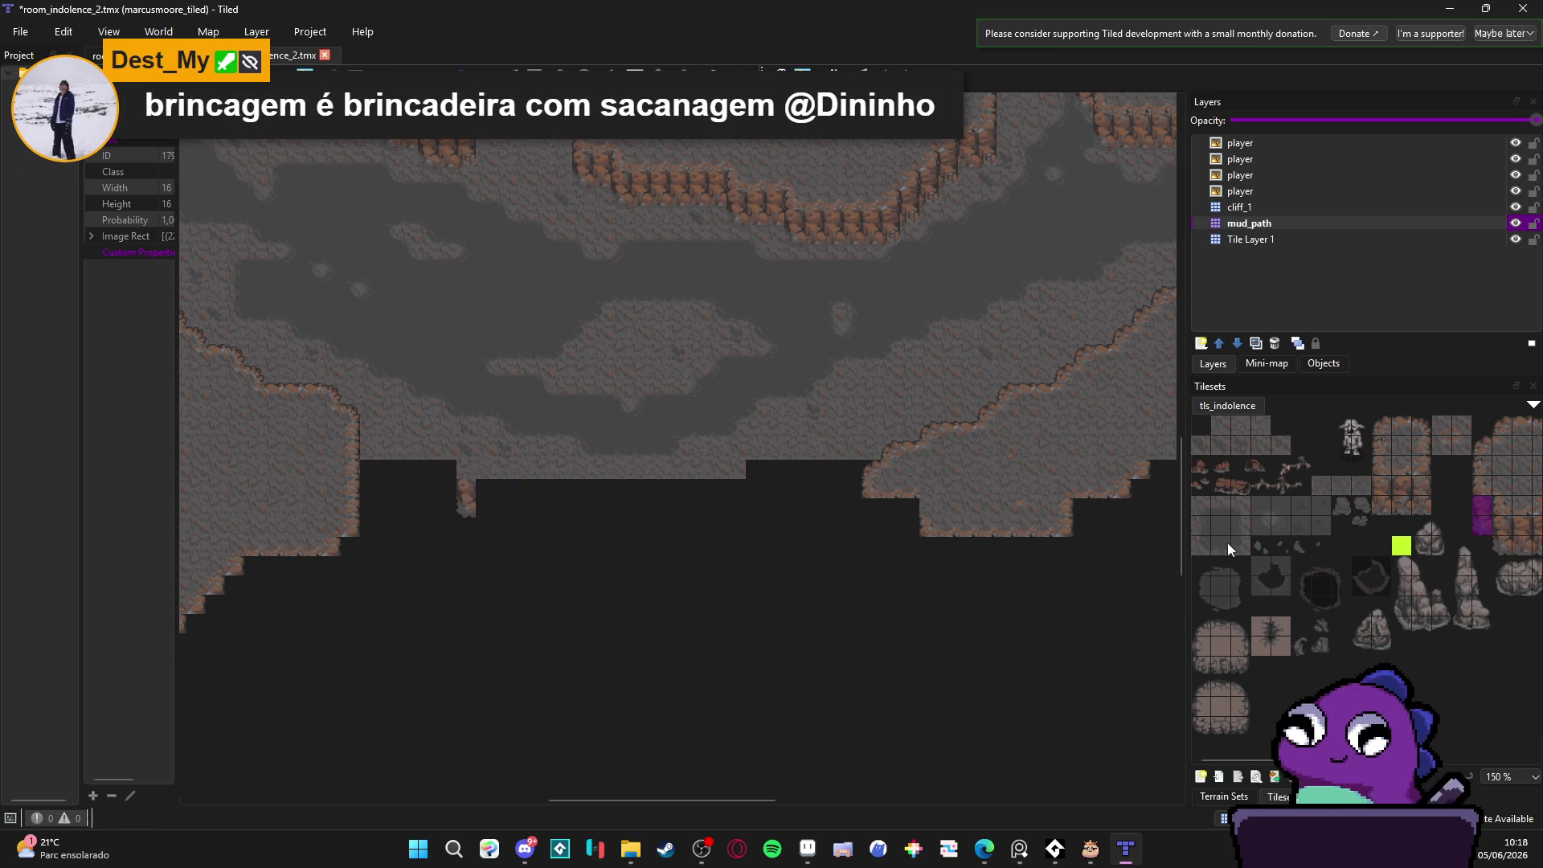
{"action": "scroll", "coordinate": [1409, 508], "scroll_direction": "right", "scroll_amount": 2}
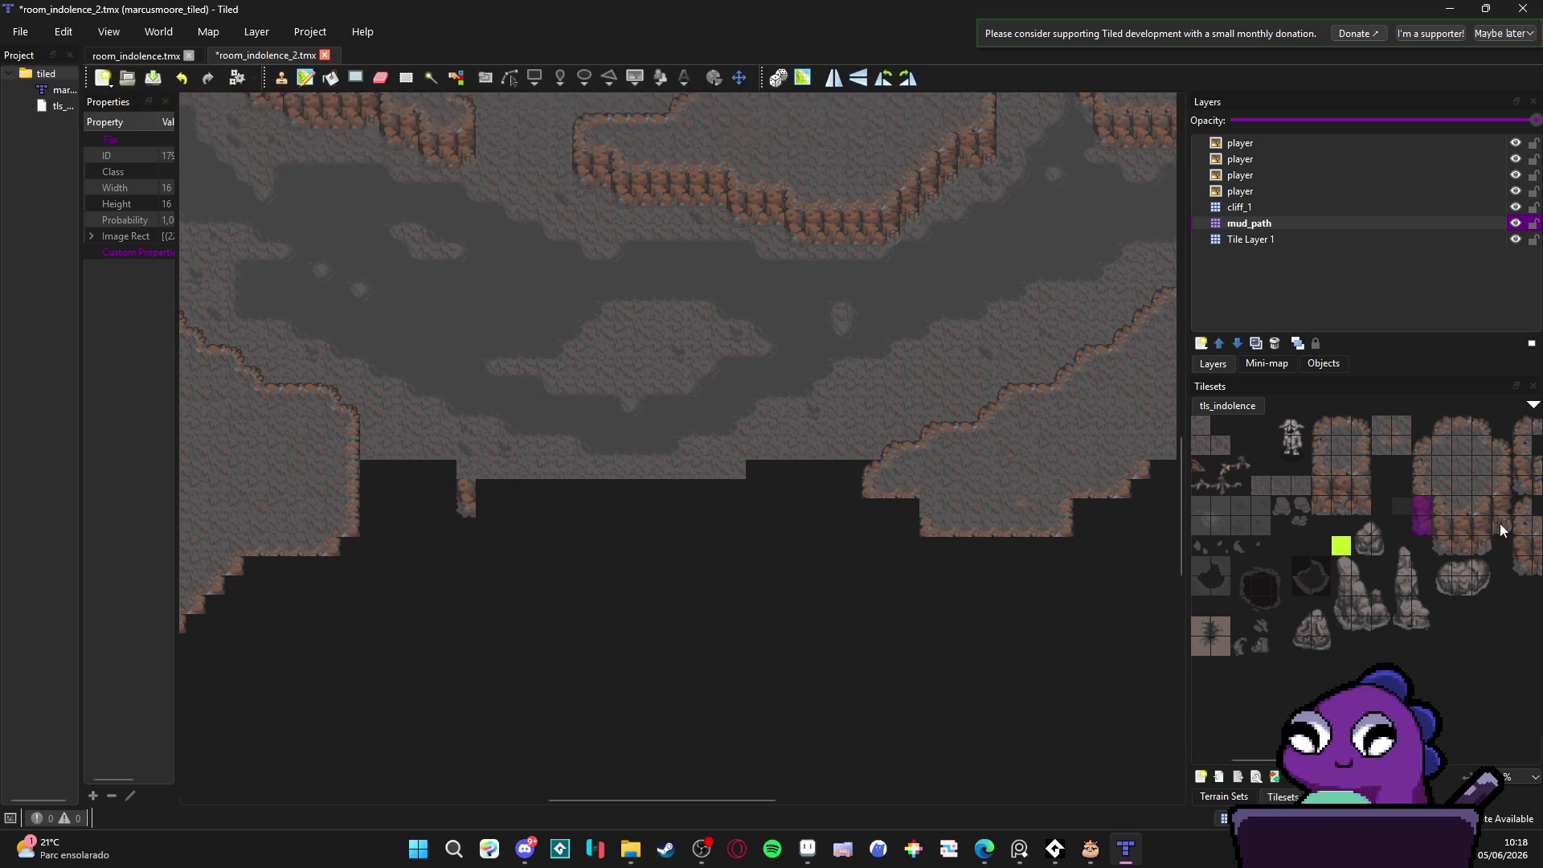
{"action": "left_click", "coordinate": [1498, 519]}
{"action": "left_click", "coordinate": [741, 507]}
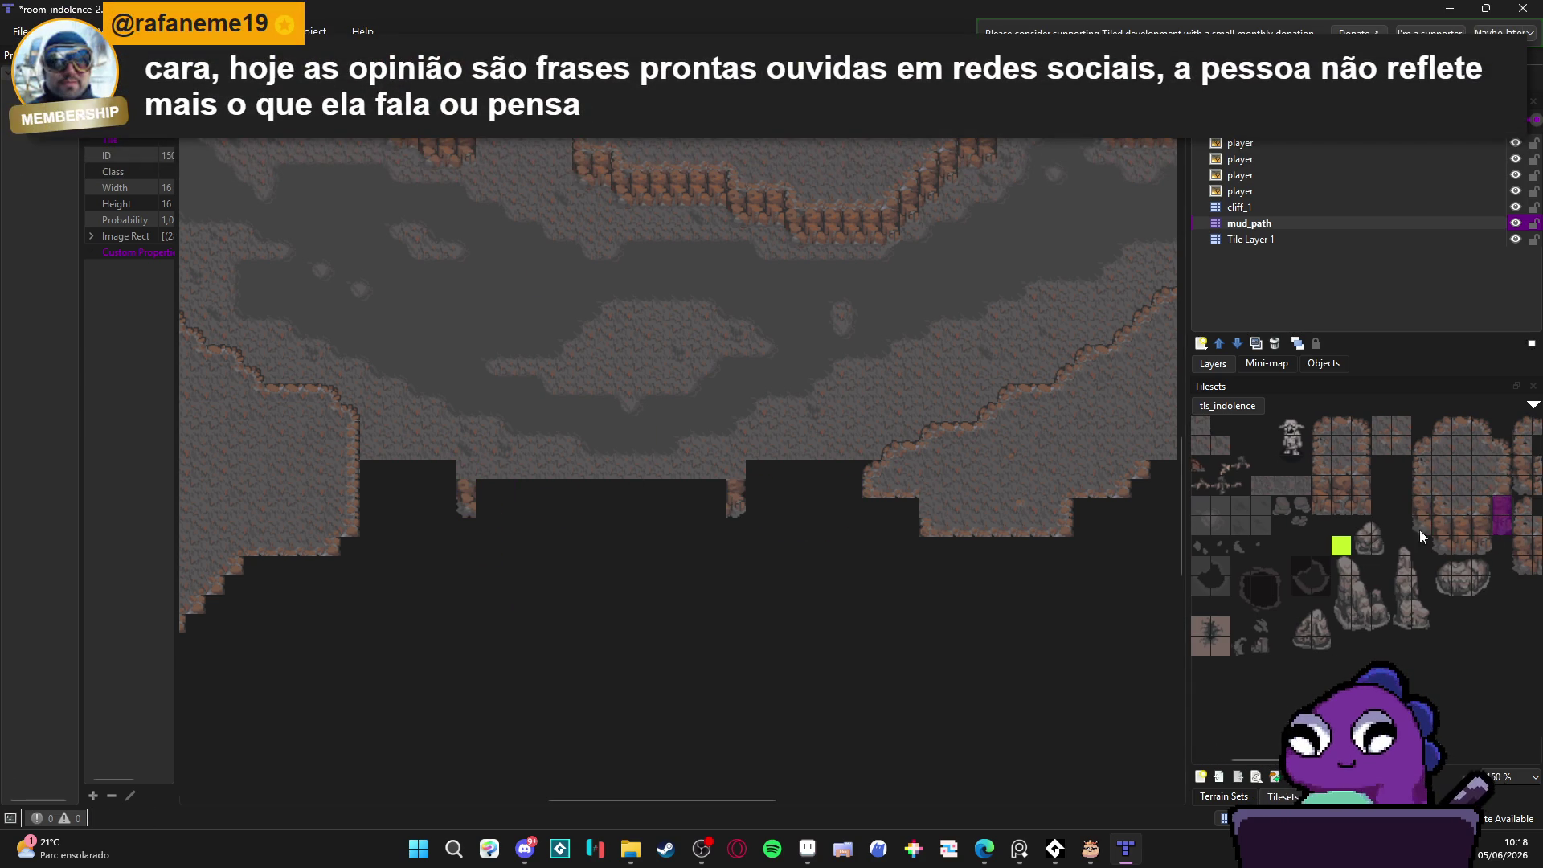
Step: Paint a row of brown rock wall tiles along the central lower ledge
{"action": "left_click_drag", "start_coordinate": [1322, 488], "coordinate": [1353, 509]}
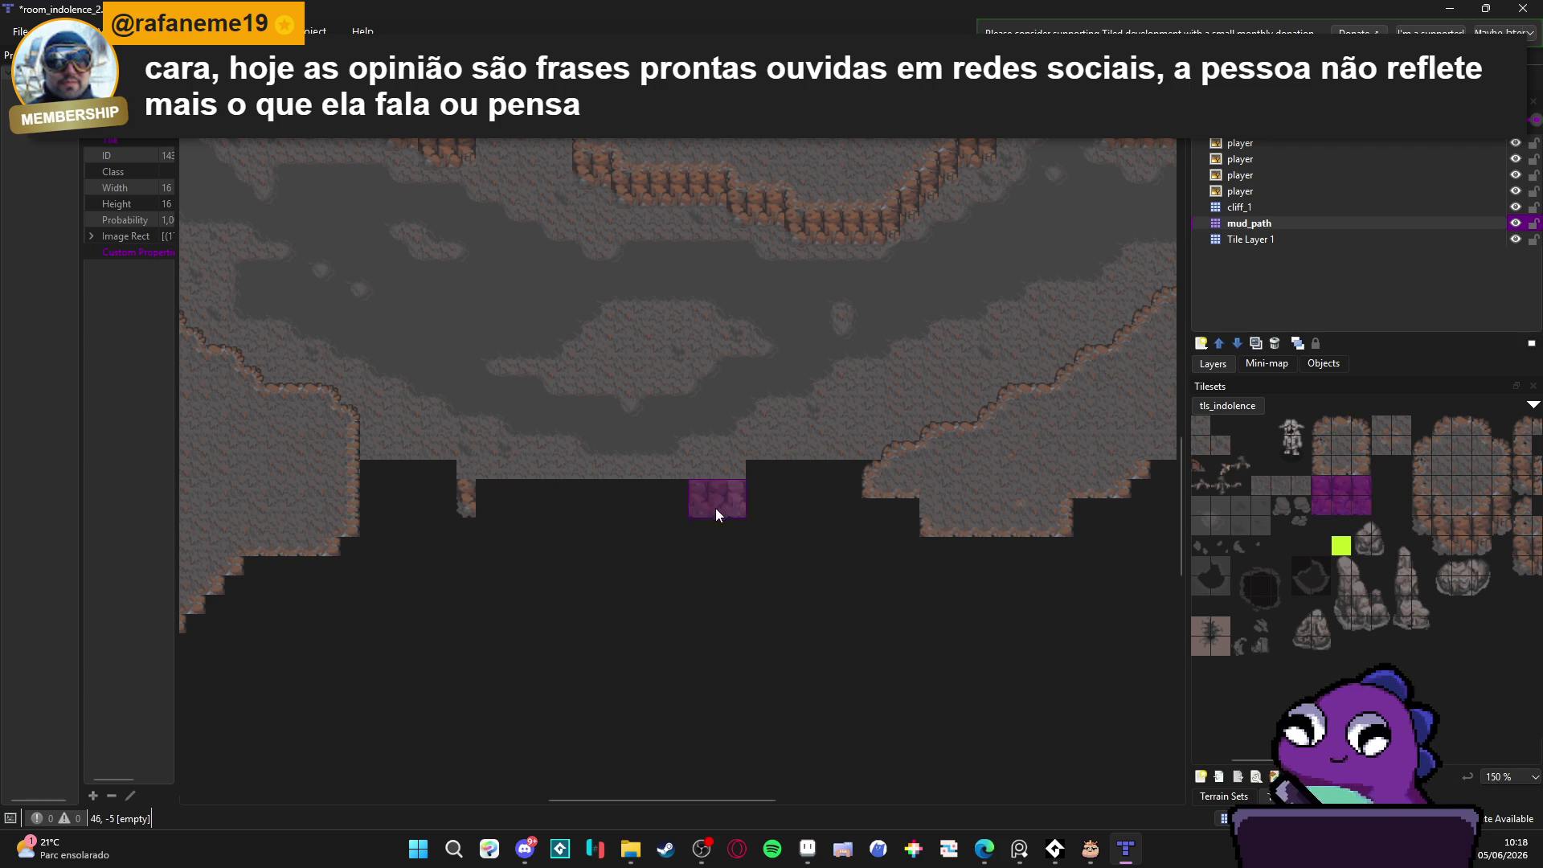
{"action": "left_click_drag", "start_coordinate": [691, 502], "coordinate": [561, 506]}
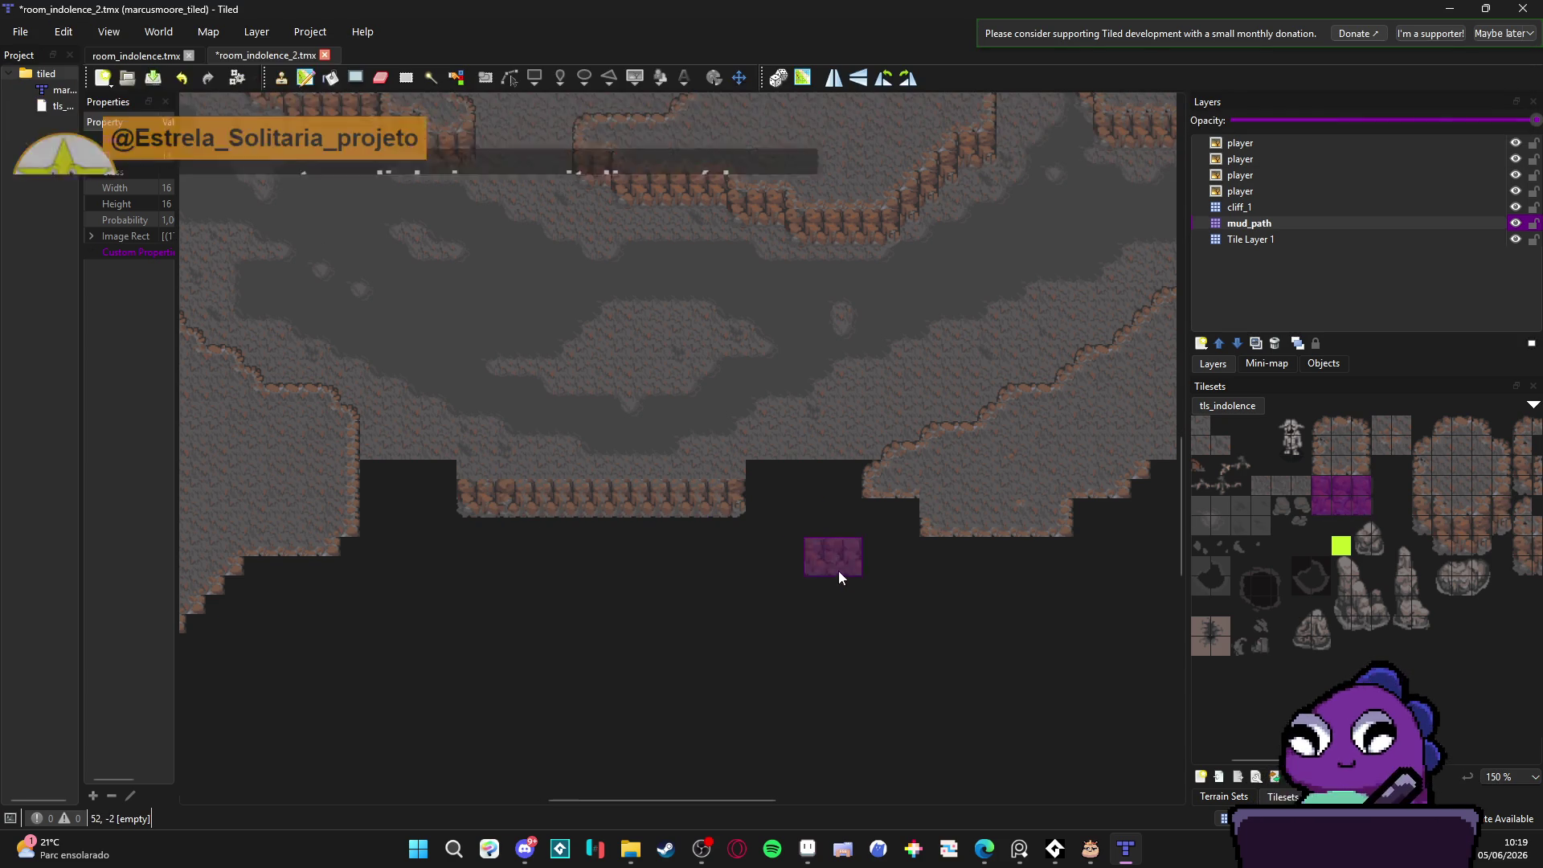
{"action": "left_click", "coordinate": [1340, 464]}
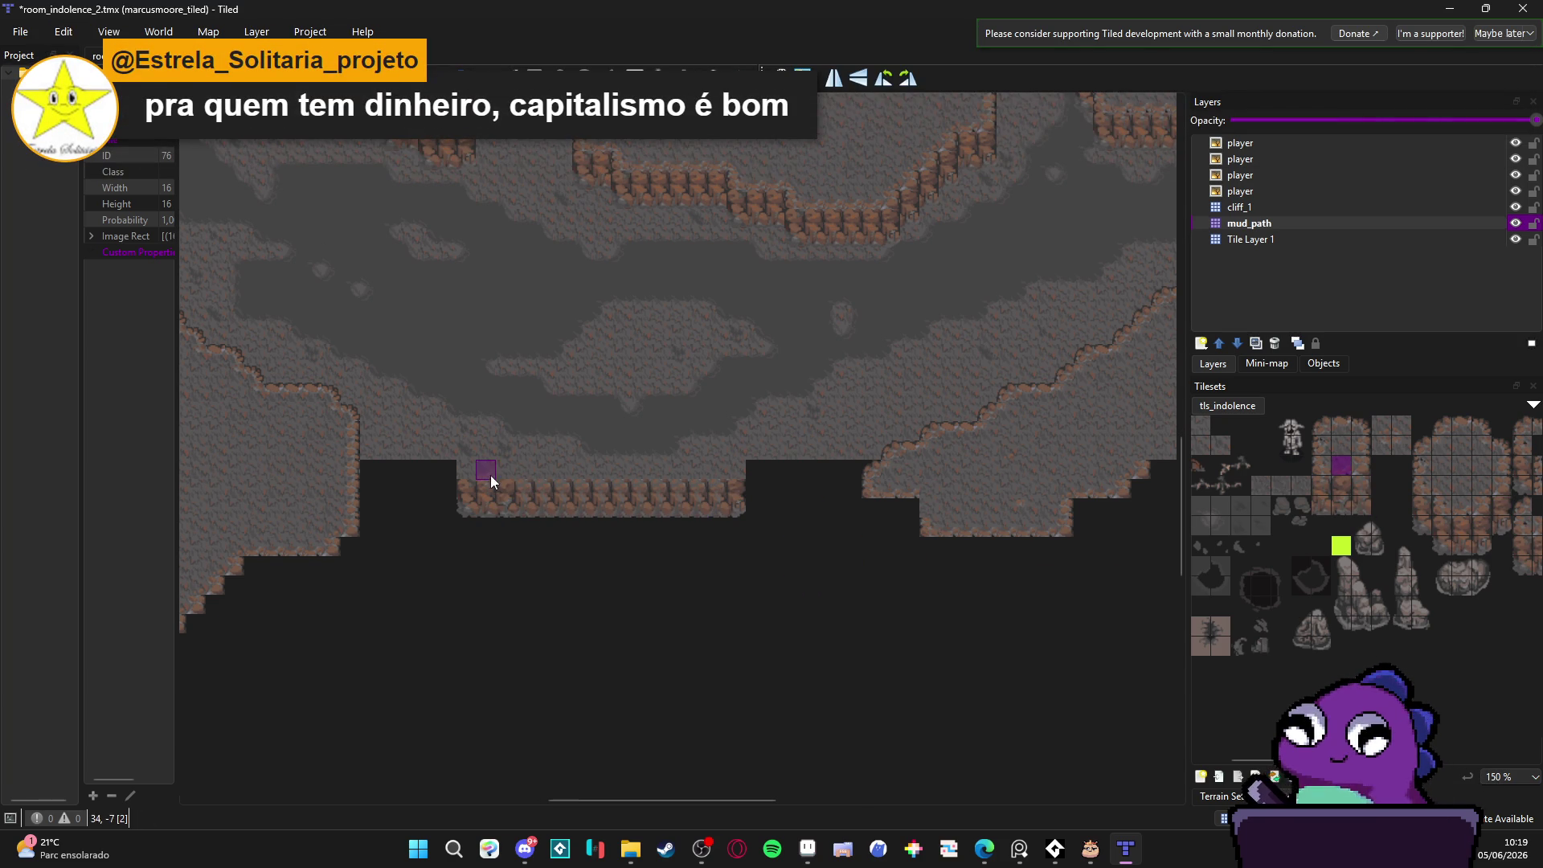
{"action": "left_click_drag", "start_coordinate": [483, 471], "coordinate": [620, 475]}
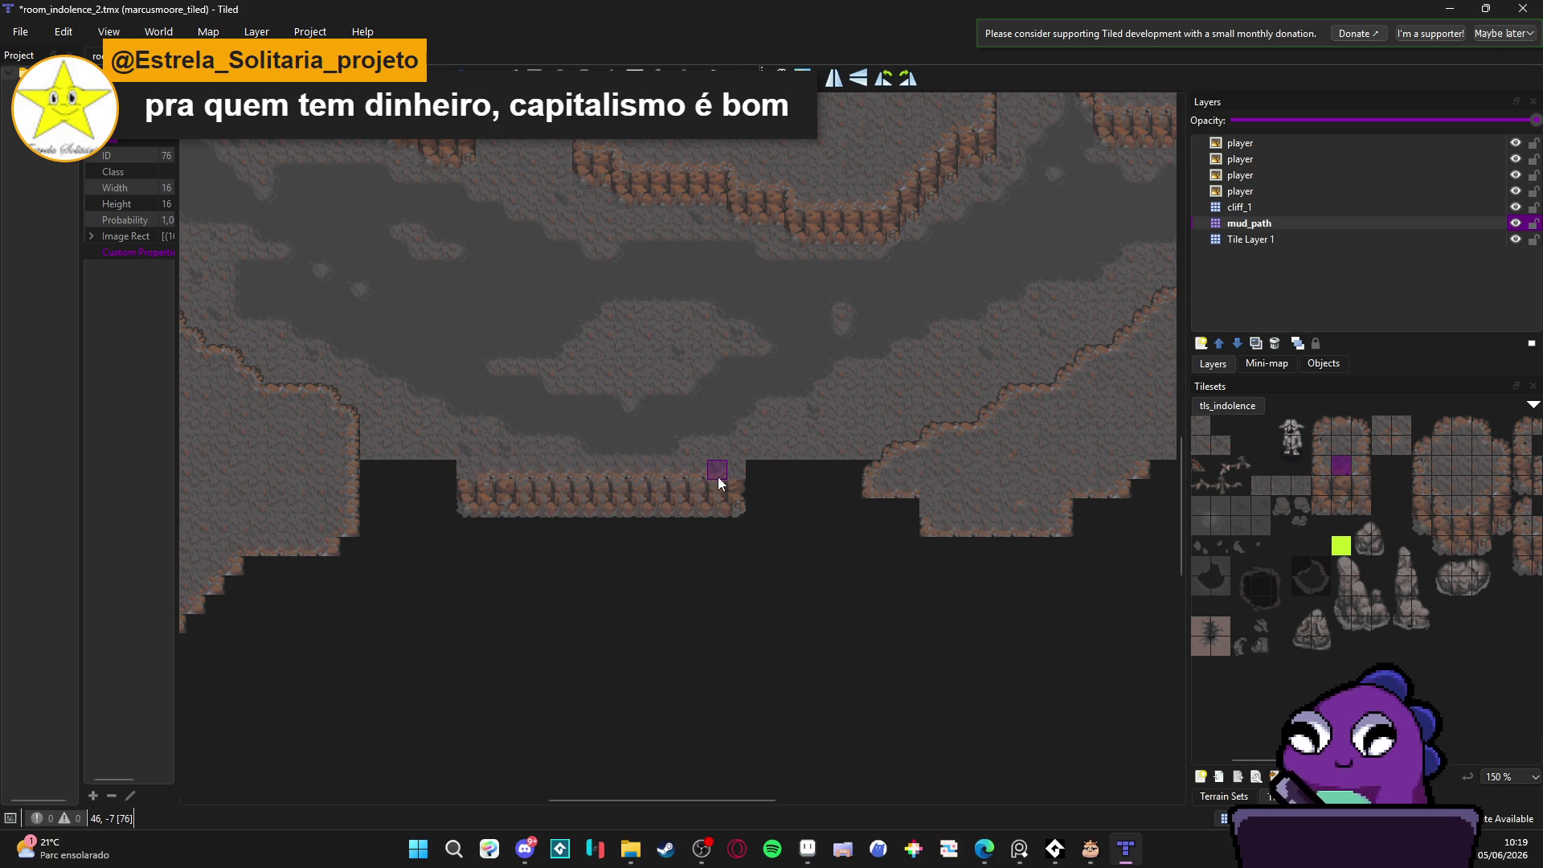
Step: Erase the extra cliff-bottom tiles below the ledge and pick another brown rock tile
{"action": "key", "text": "e"}
{"action": "left_click_drag", "start_coordinate": [730, 509], "coordinate": [472, 523]}
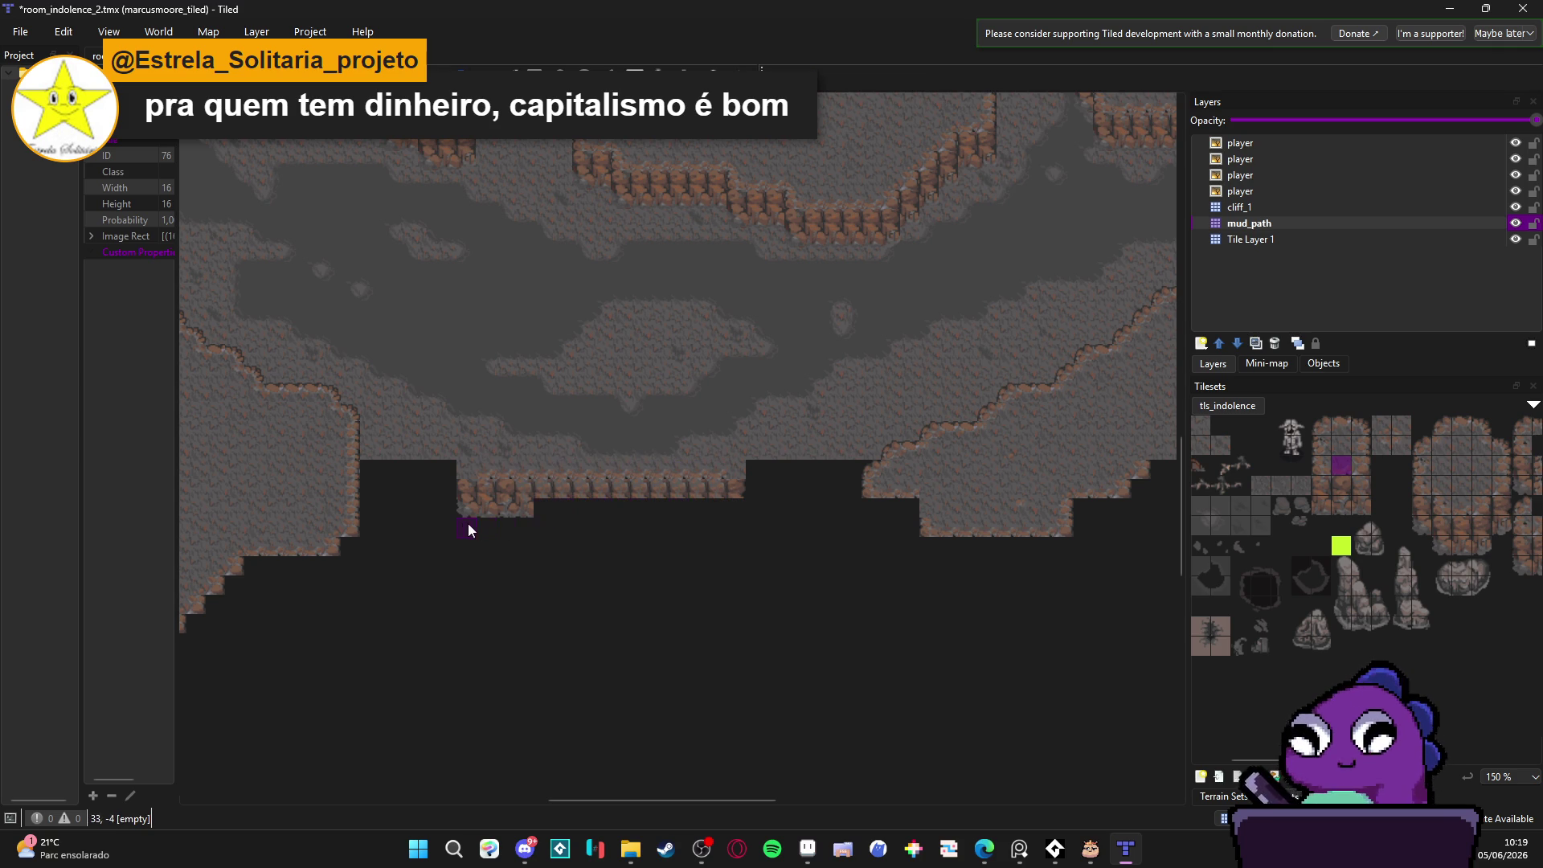
{"action": "scroll", "coordinate": [520, 522], "scroll_direction": "up", "scroll_amount": 3}
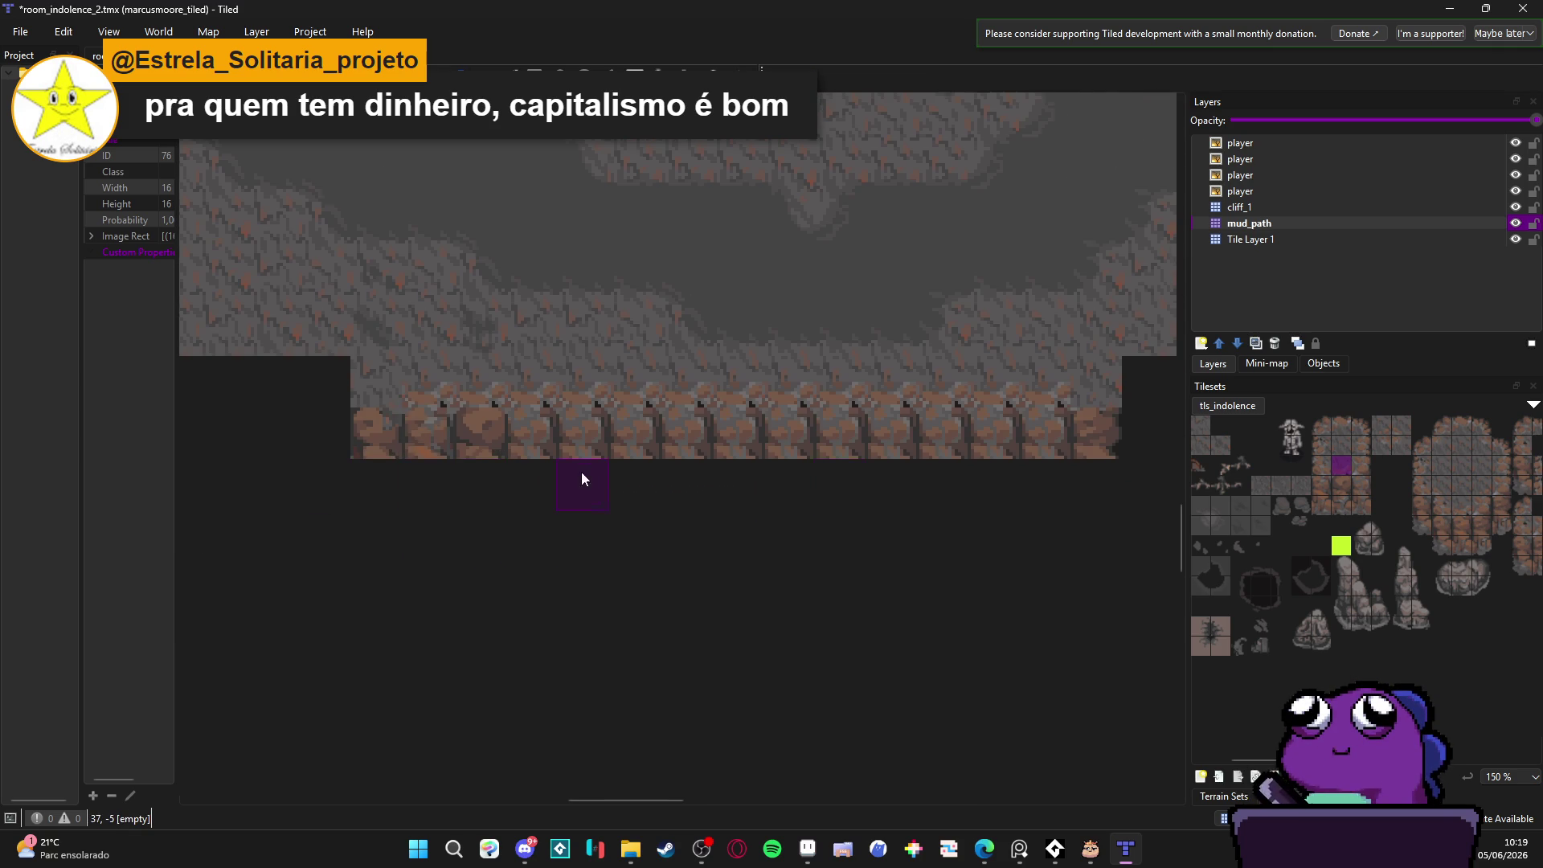
{"action": "scroll", "coordinate": [586, 466], "scroll_direction": "down", "scroll_amount": 1}
{"action": "scroll", "coordinate": [649, 493], "scroll_direction": "down", "scroll_amount": 1}
{"action": "scroll", "coordinate": [563, 503], "scroll_direction": "up", "scroll_amount": 1}
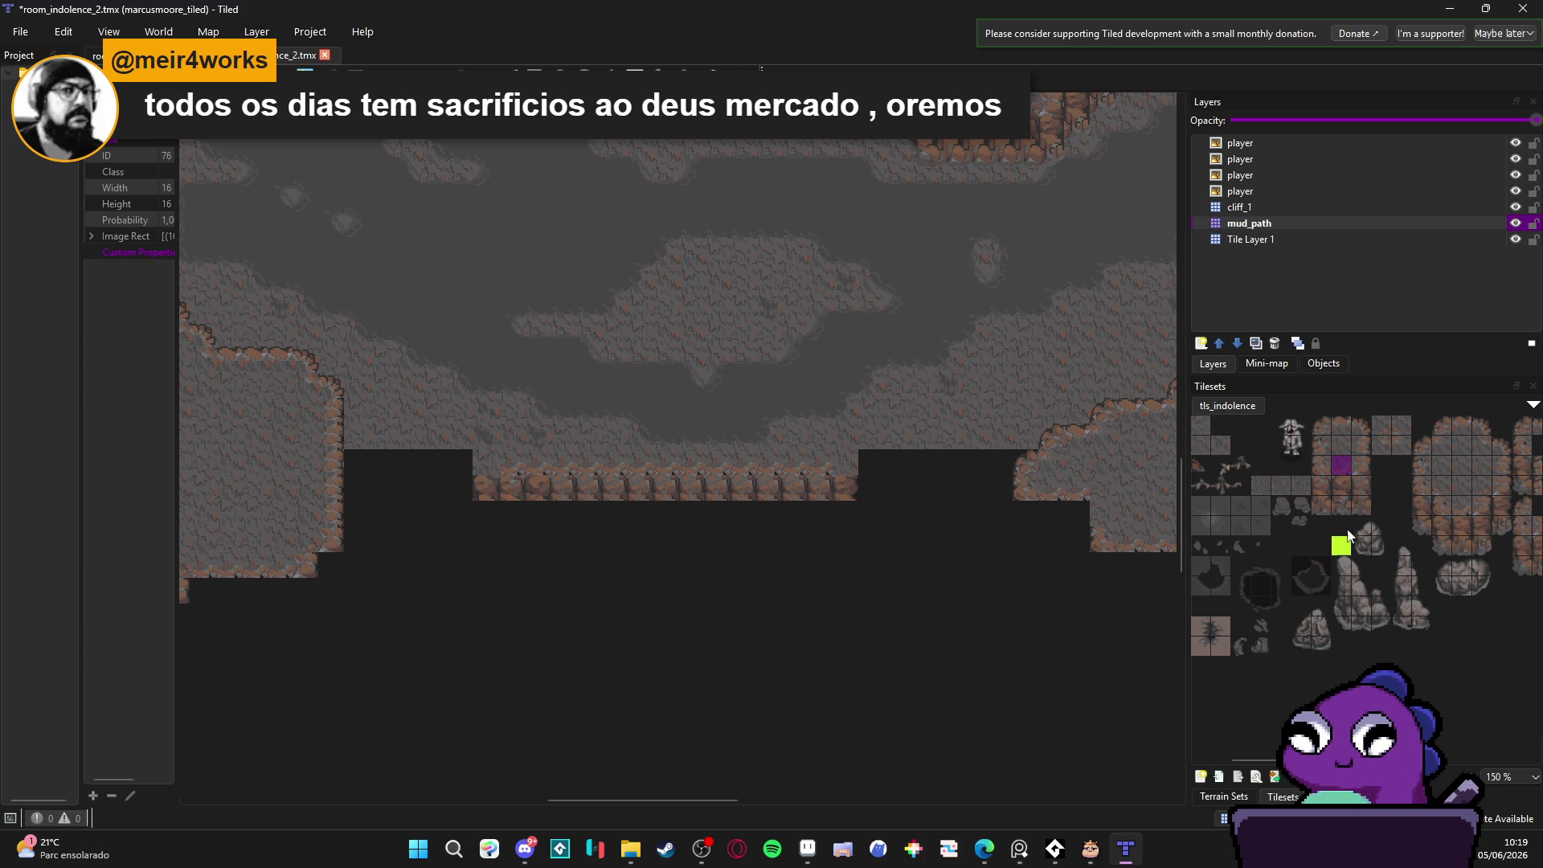
{"action": "left_click", "coordinate": [1461, 526]}
{"action": "left_click", "coordinate": [744, 512]}
{"action": "scroll", "coordinate": [761, 553], "scroll_direction": "up", "scroll_amount": 2}
{"action": "scroll", "coordinate": [1383, 493], "scroll_direction": "left", "scroll_amount": 2}
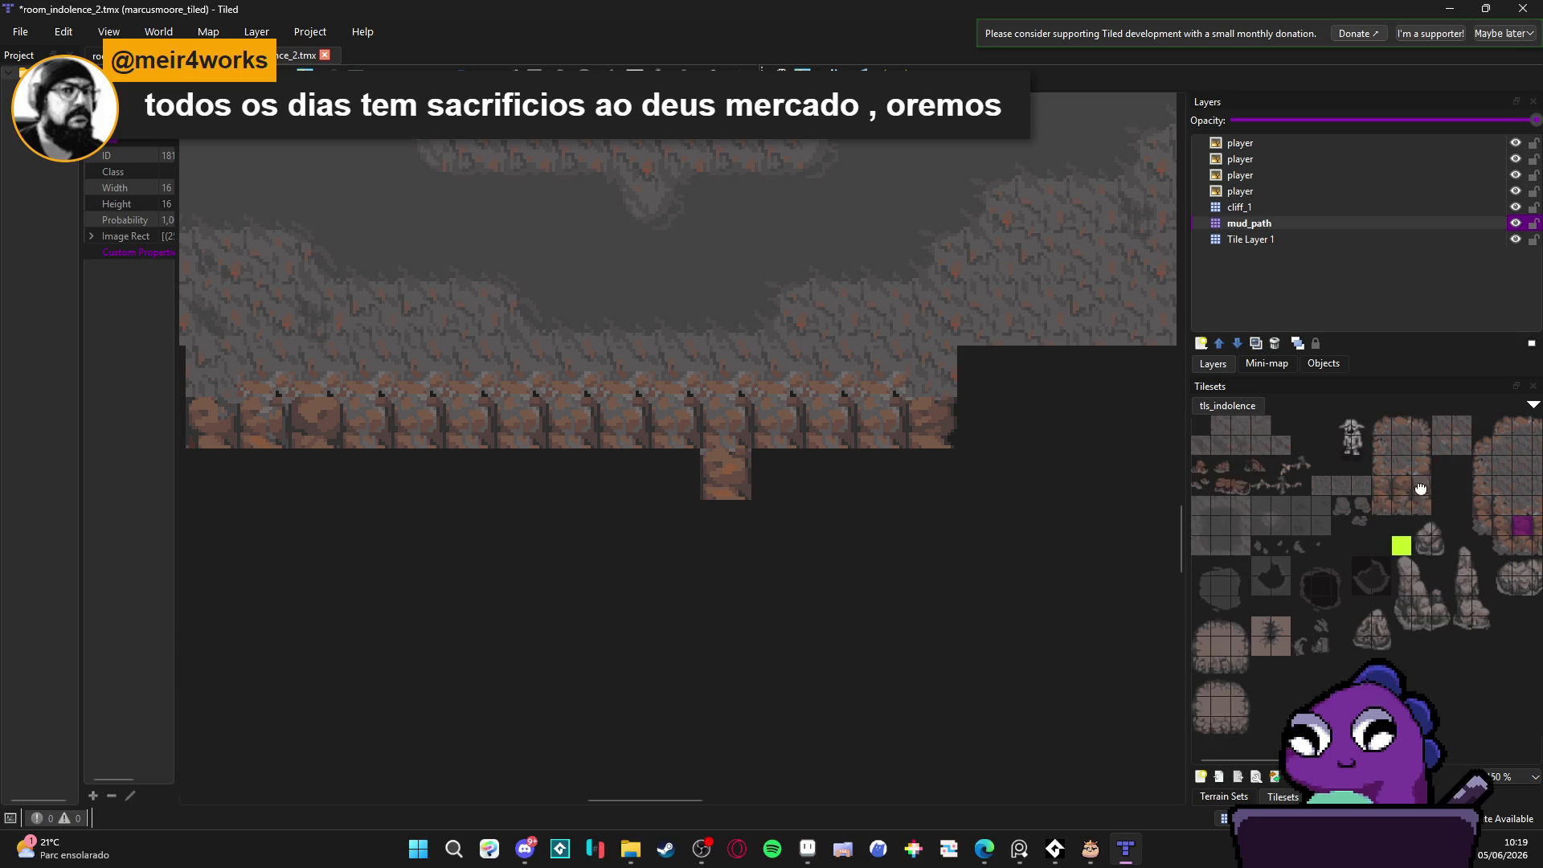
{"action": "left_click_drag", "start_coordinate": [1378, 491], "coordinate": [1356, 488]}
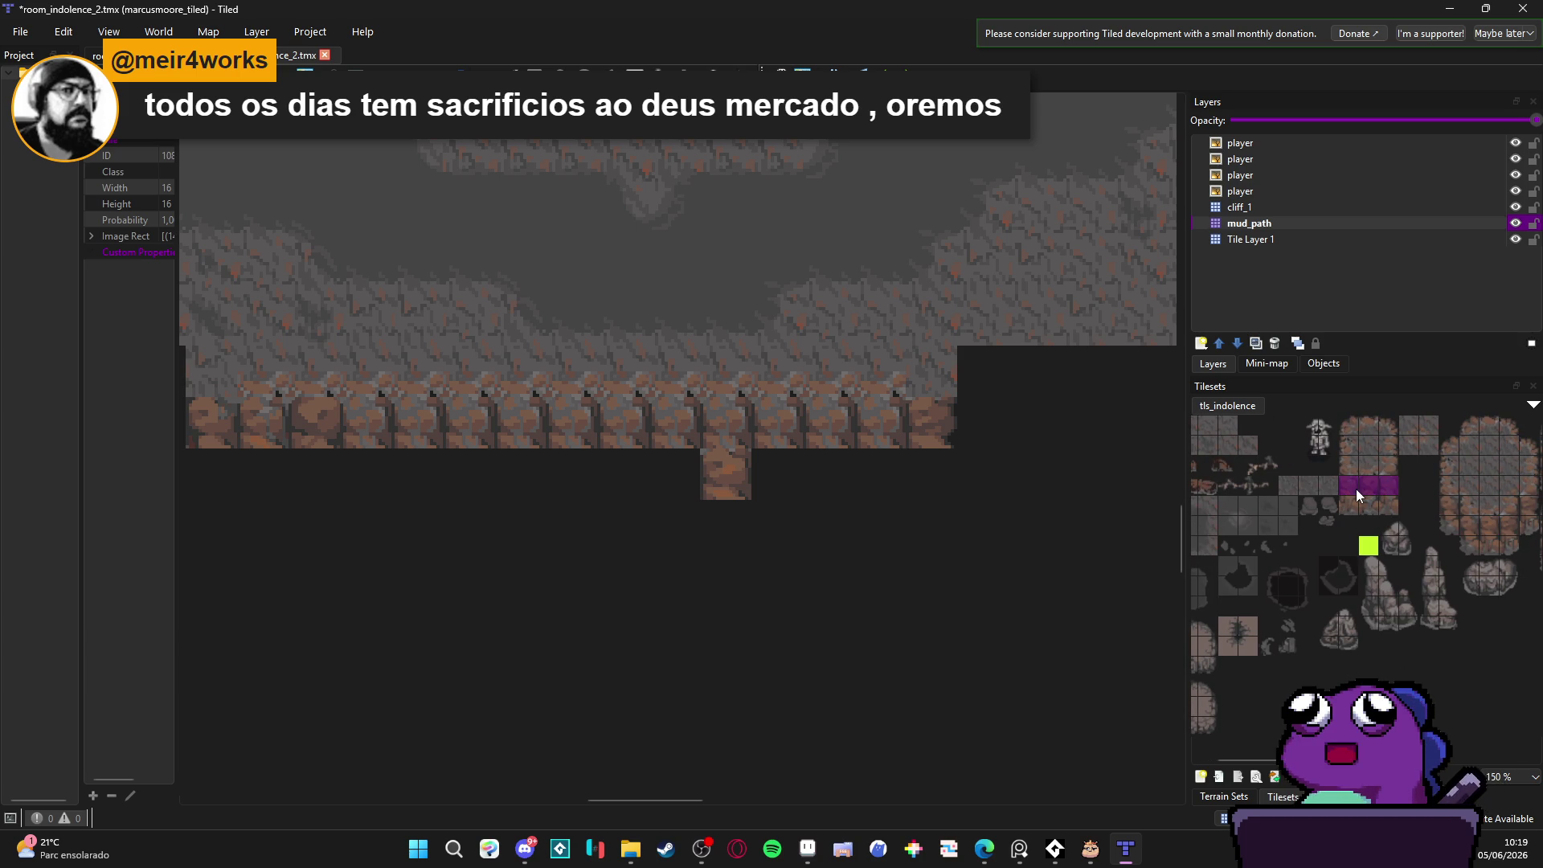
{"action": "left_click", "coordinate": [777, 483]}
{"action": "left_click", "coordinate": [520, 482]}
{"action": "key", "text": "ctrl+z"}
{"action": "left_click", "coordinate": [838, 493]}
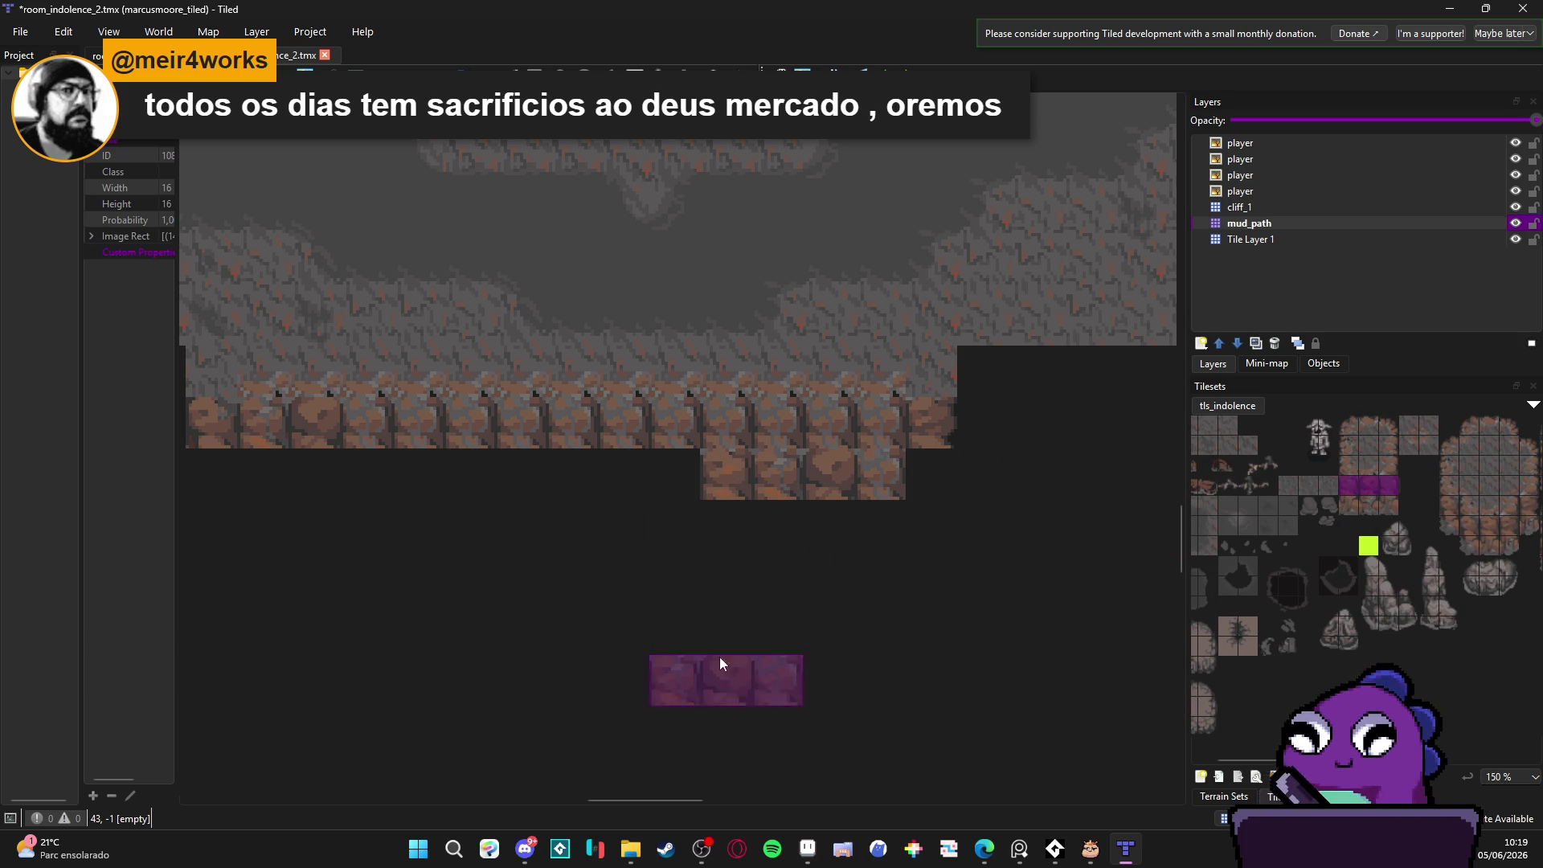
{"action": "scroll", "coordinate": [726, 551], "scroll_direction": "down", "scroll_amount": 2}
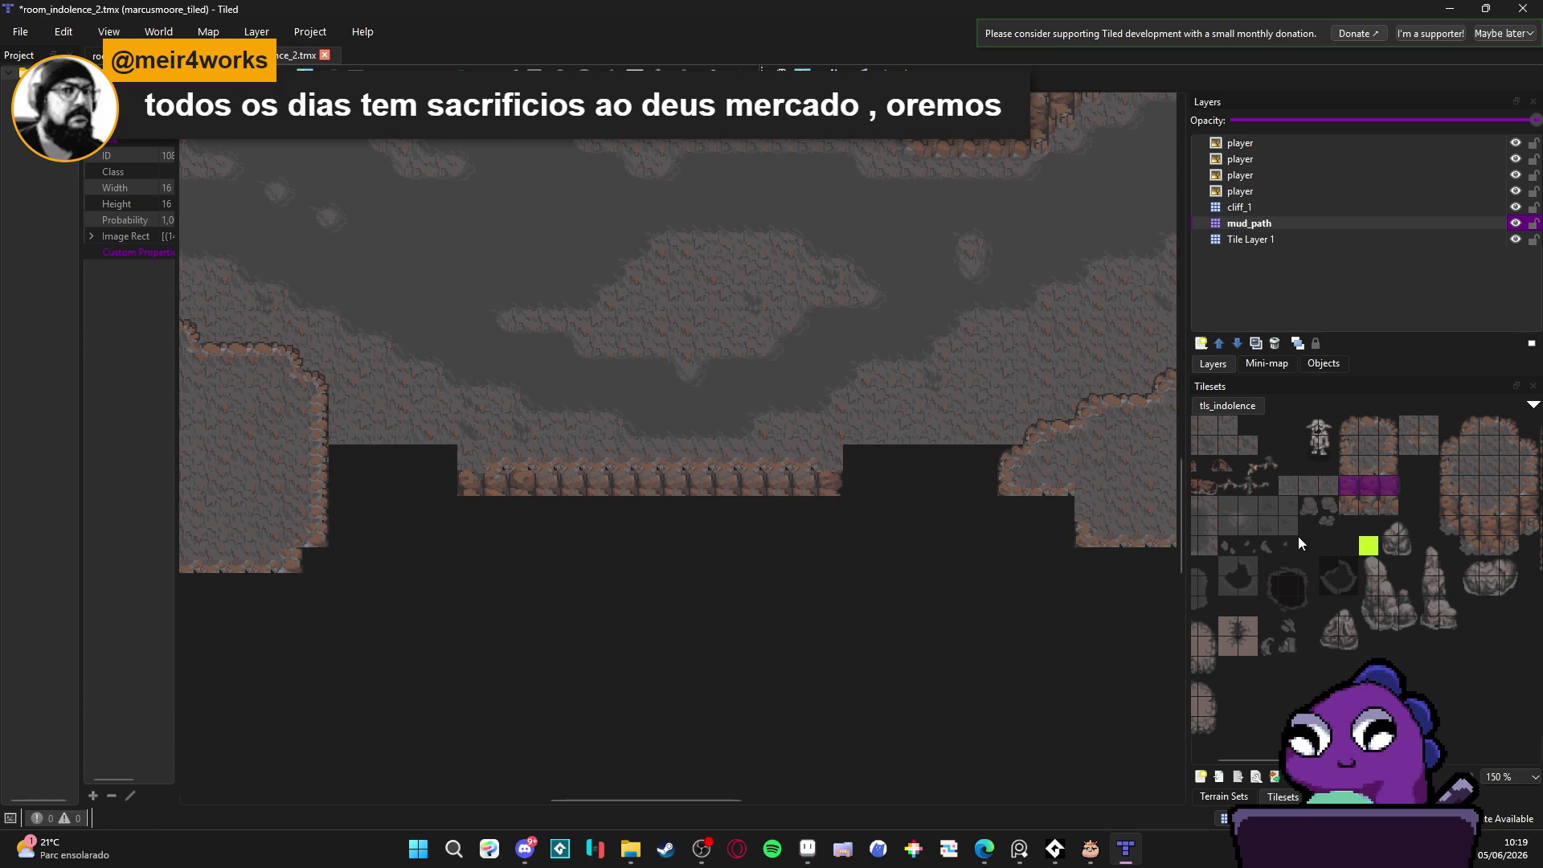
{"action": "left_click_drag", "start_coordinate": [1453, 530], "coordinate": [1450, 505]}
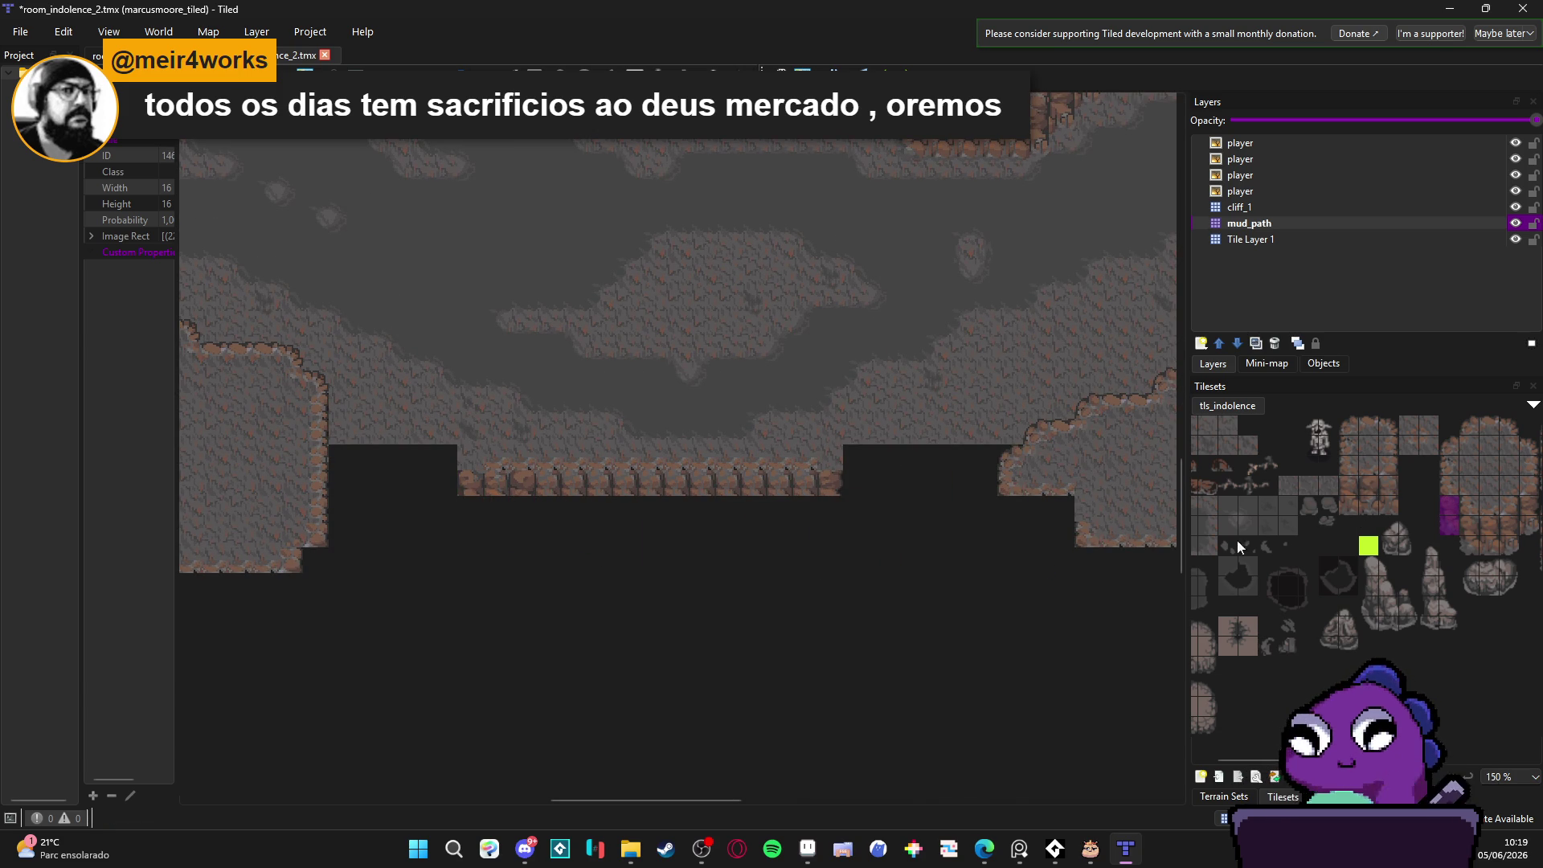
{"action": "left_click", "coordinate": [1470, 546]}
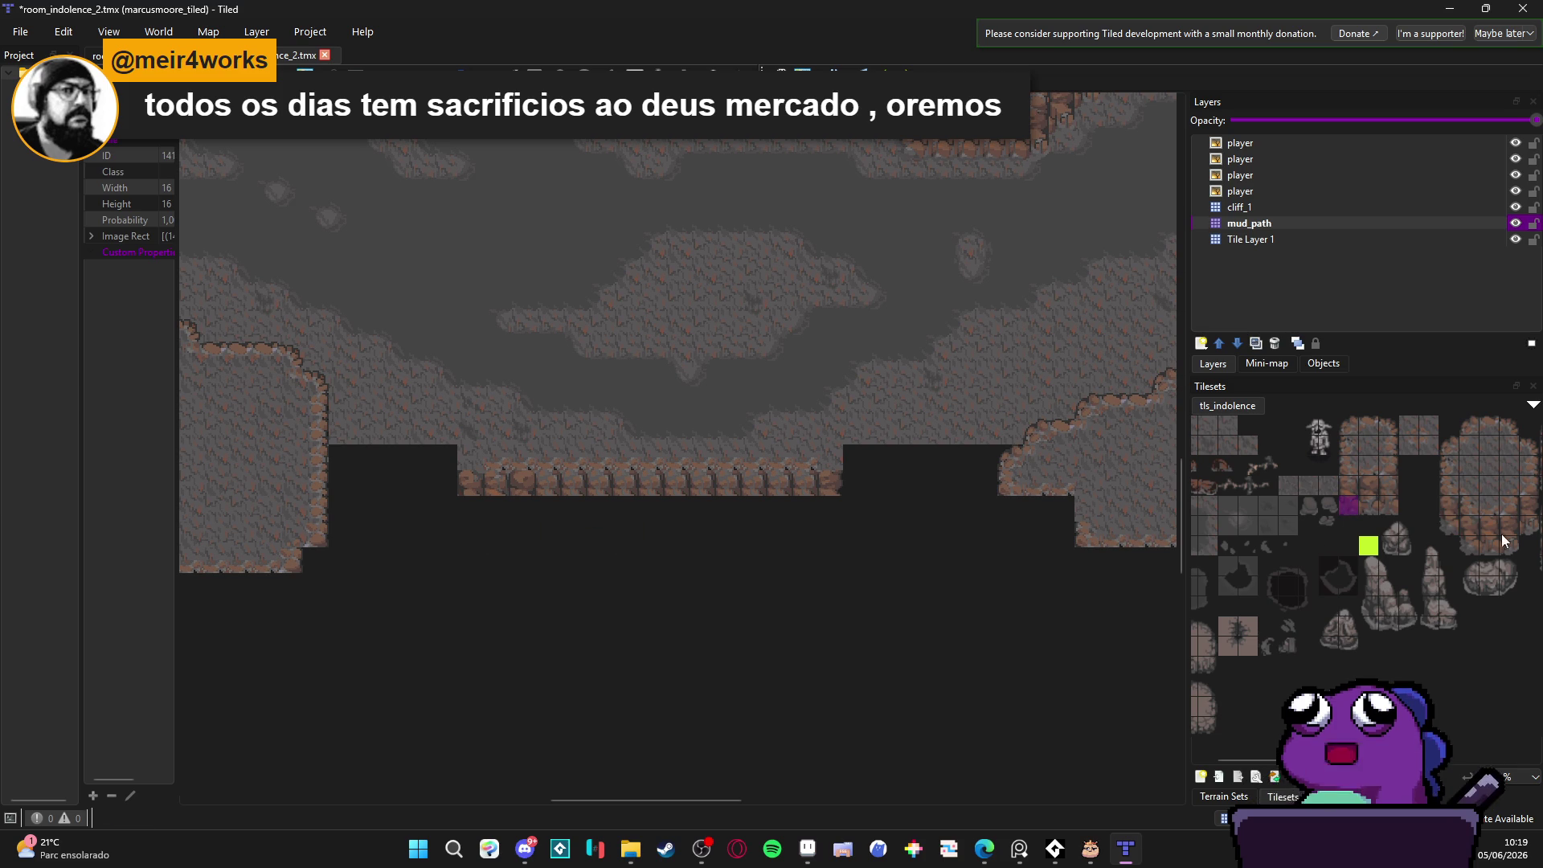
{"action": "left_click", "coordinate": [474, 509]}
{"action": "left_click", "coordinate": [1510, 548]}
{"action": "key", "text": "ctrl+z"}
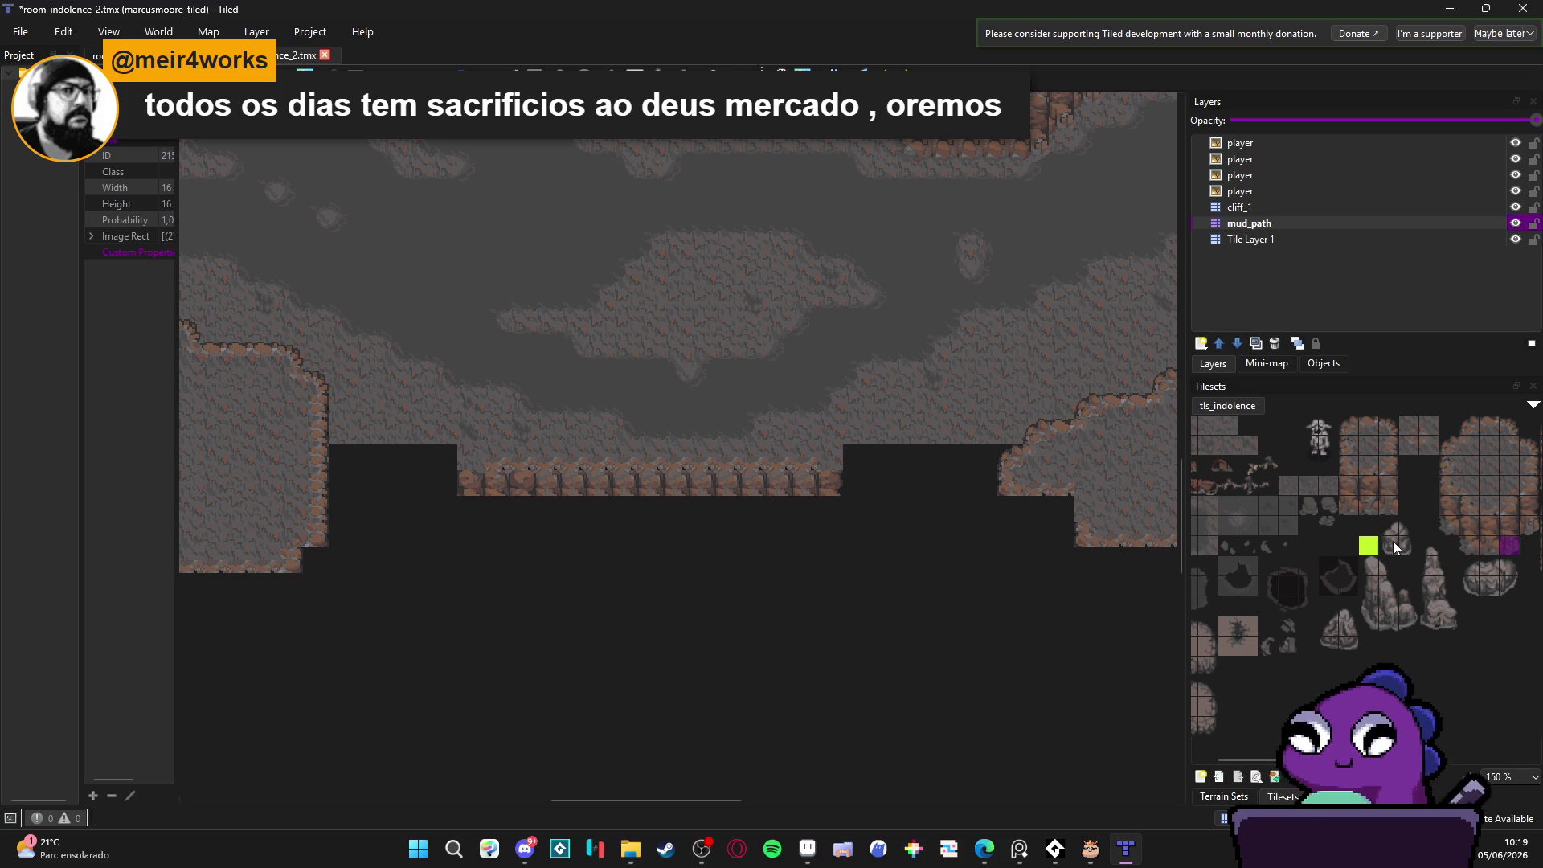
{"action": "left_click_drag", "start_coordinate": [703, 539], "coordinate": [747, 570]}
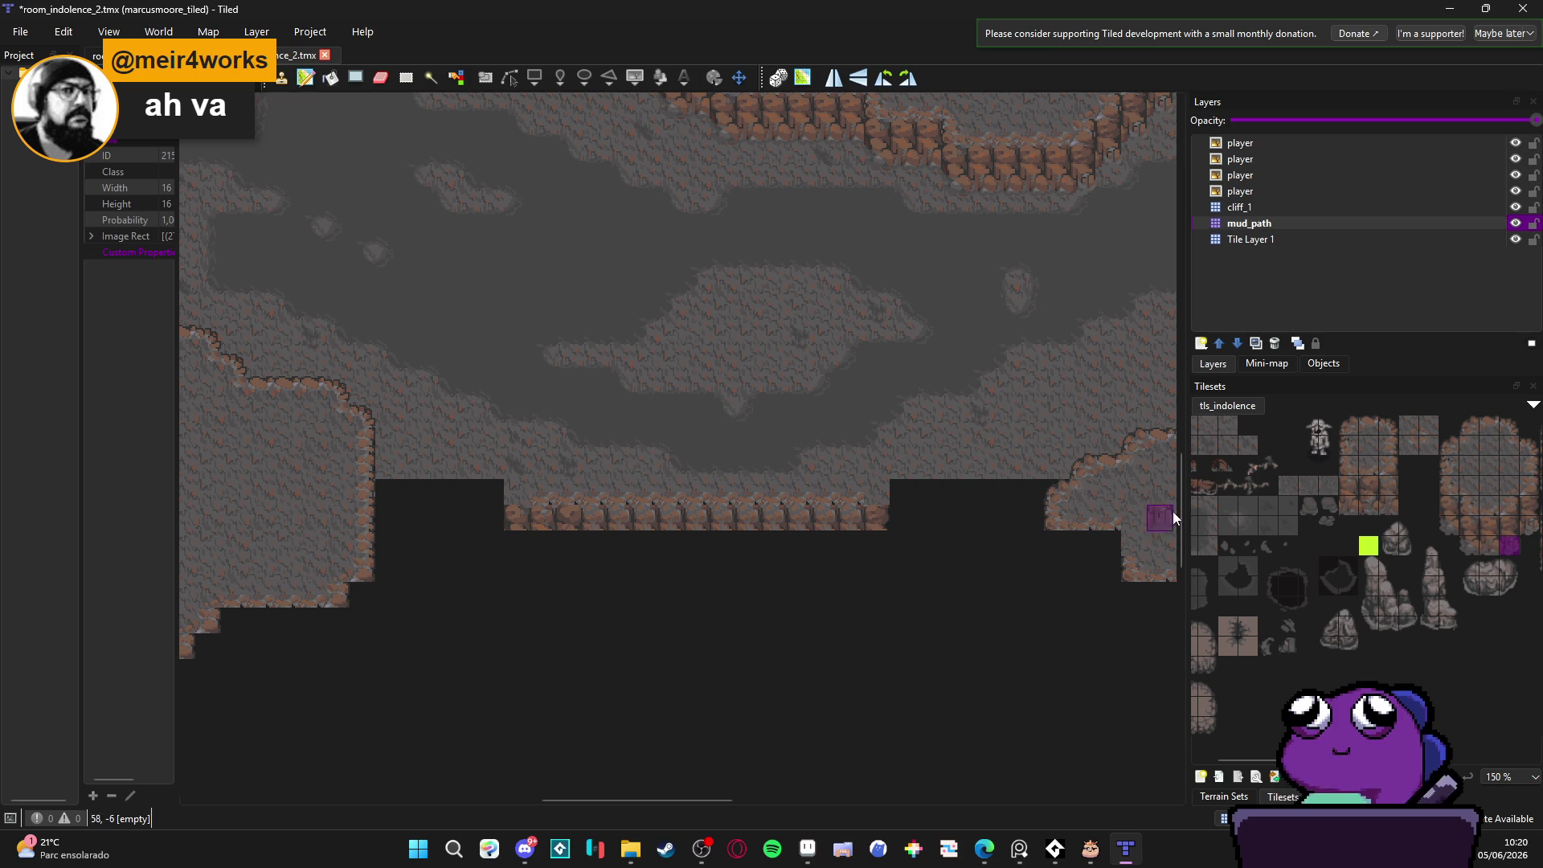
Step: Stamp the rock wall strip into the ledge gaps left and right of the central ledge
{"action": "left_click_drag", "start_coordinate": [1370, 494], "coordinate": [1355, 493]}
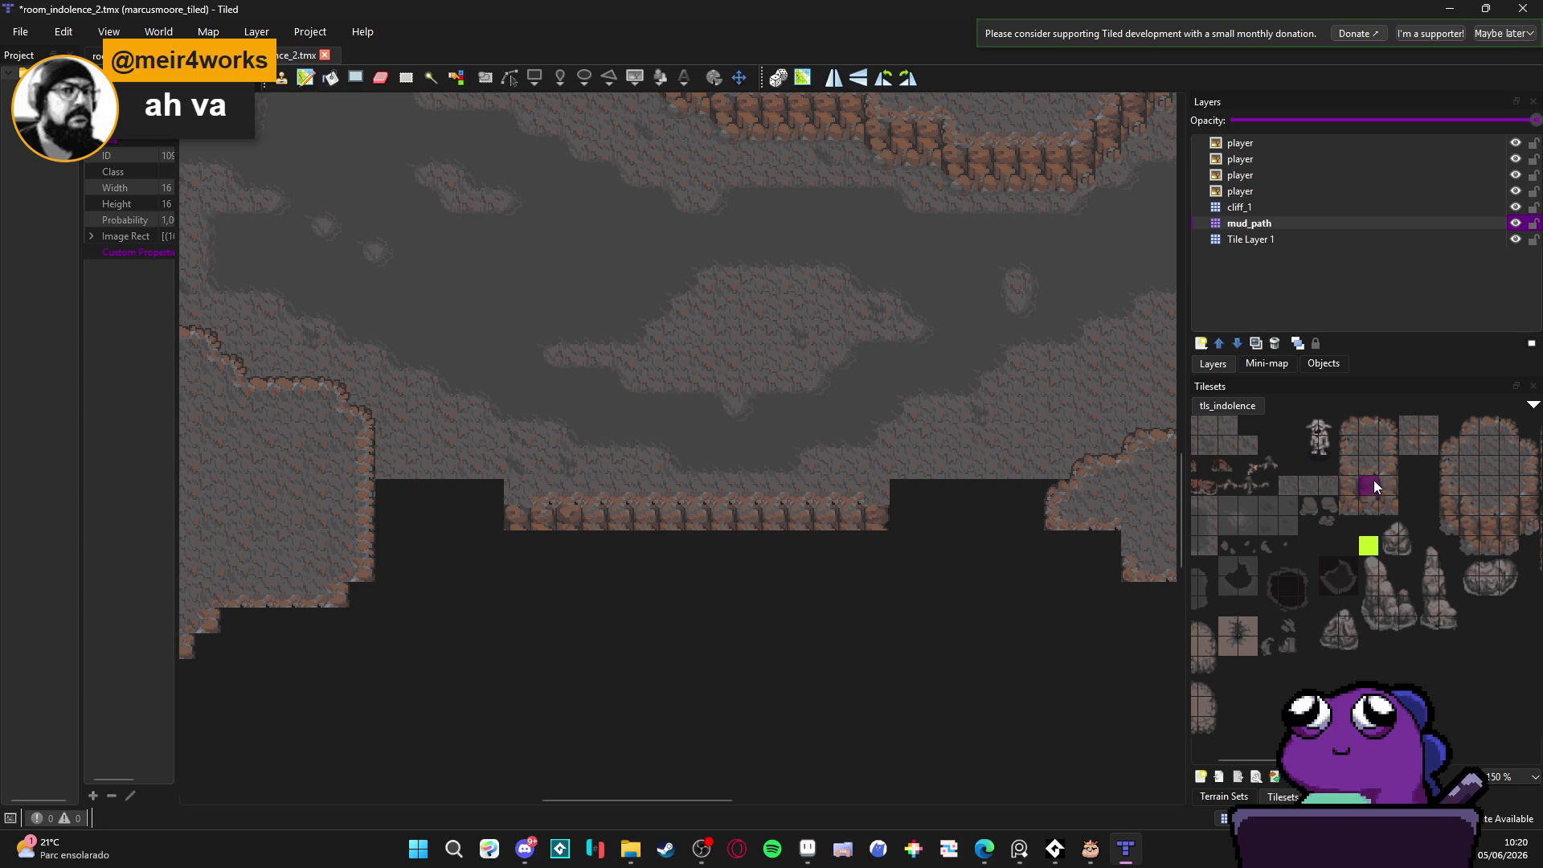
{"action": "left_click", "coordinate": [461, 499]}
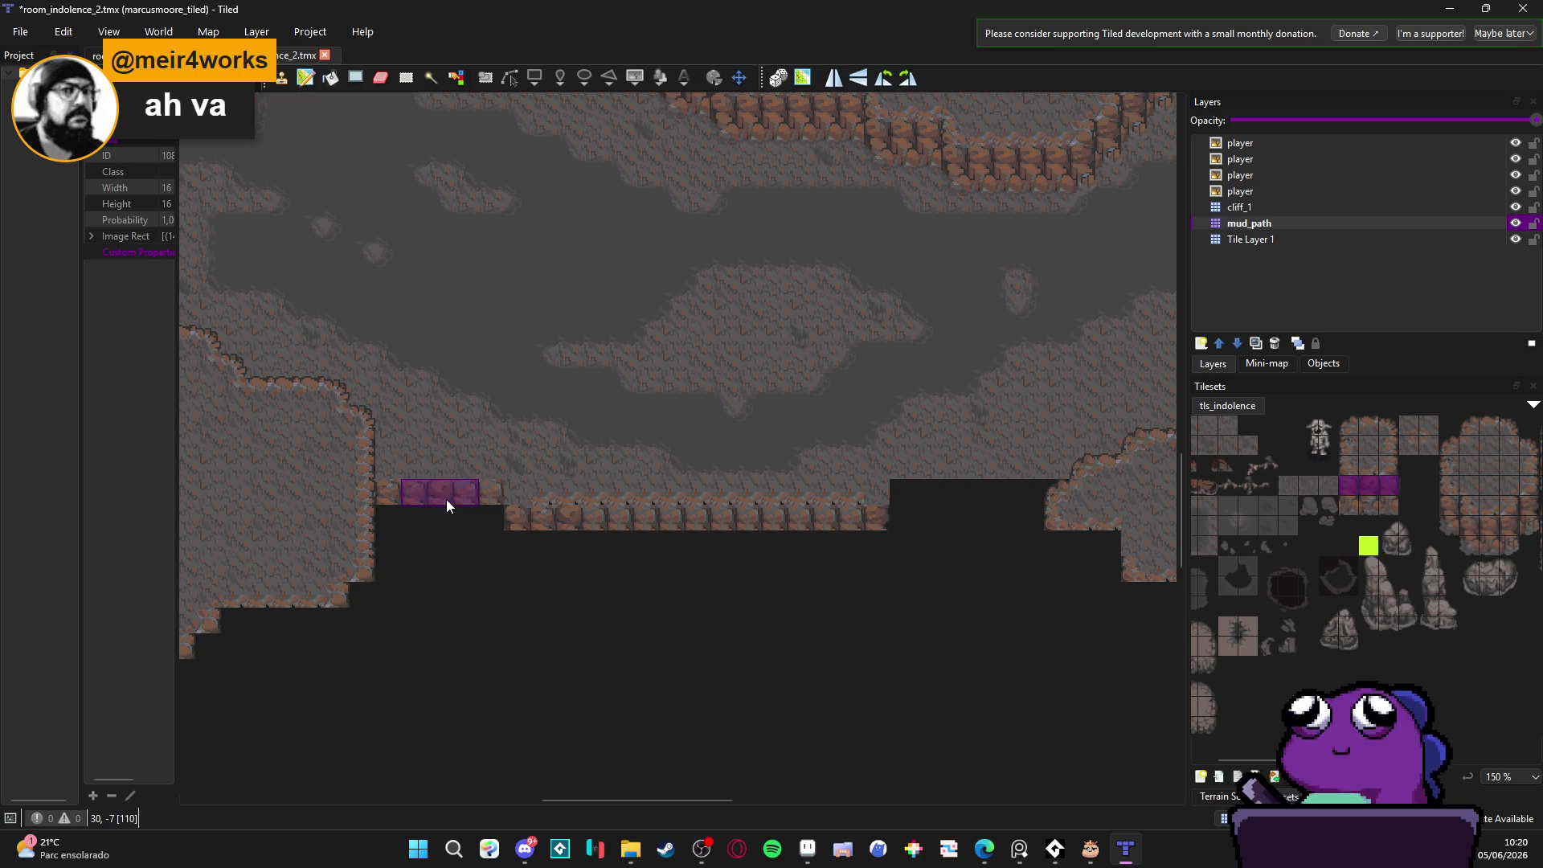
{"action": "left_click", "coordinate": [999, 498]}
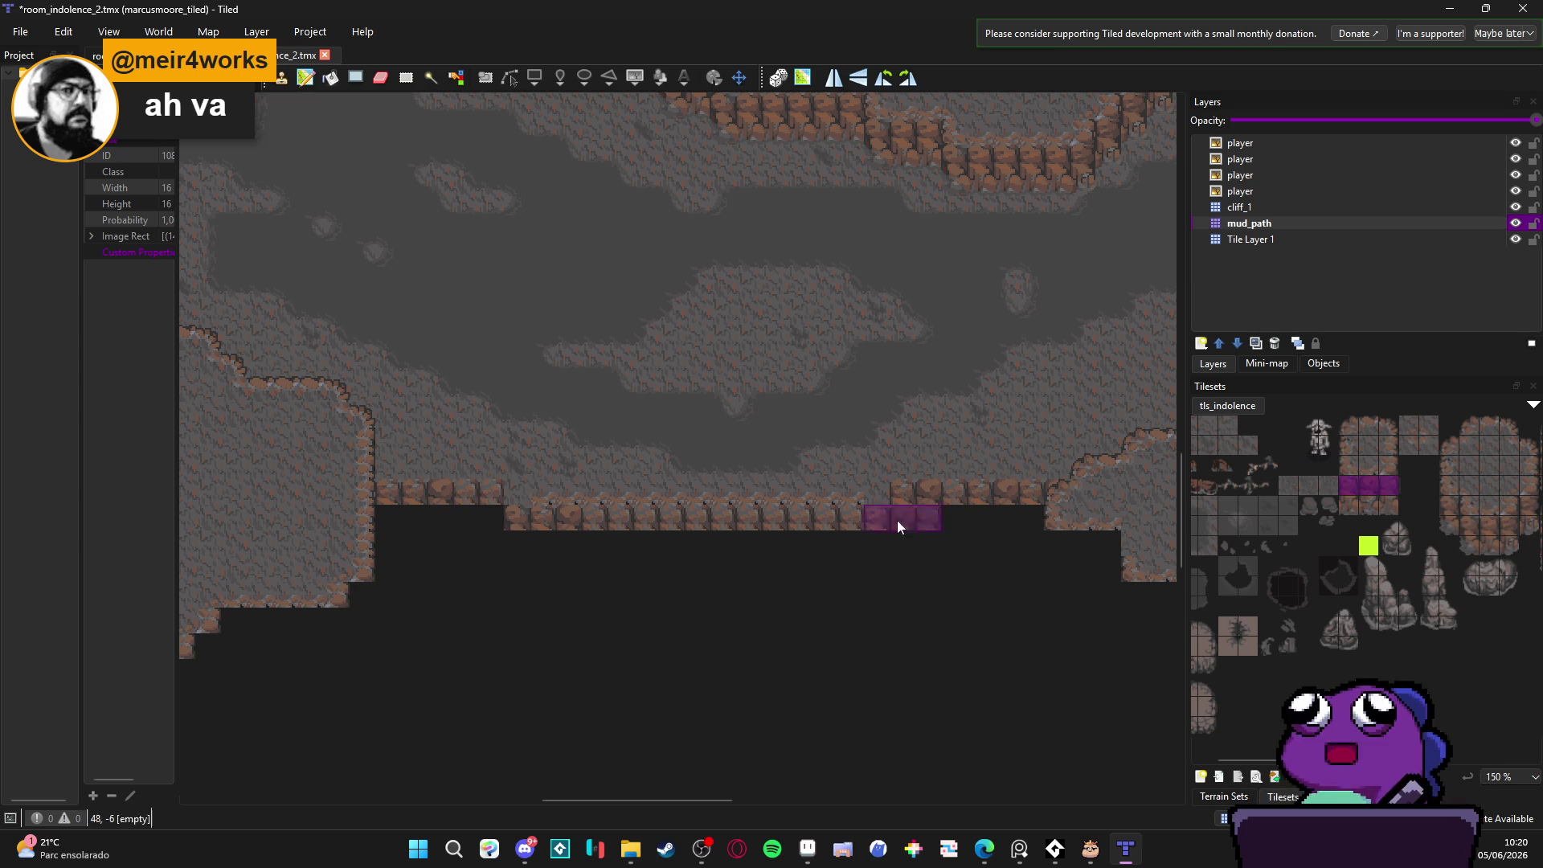
Step: Paint rock edge detail along the ground edge using a single edge tile
{"action": "left_click", "coordinate": [1370, 466]}
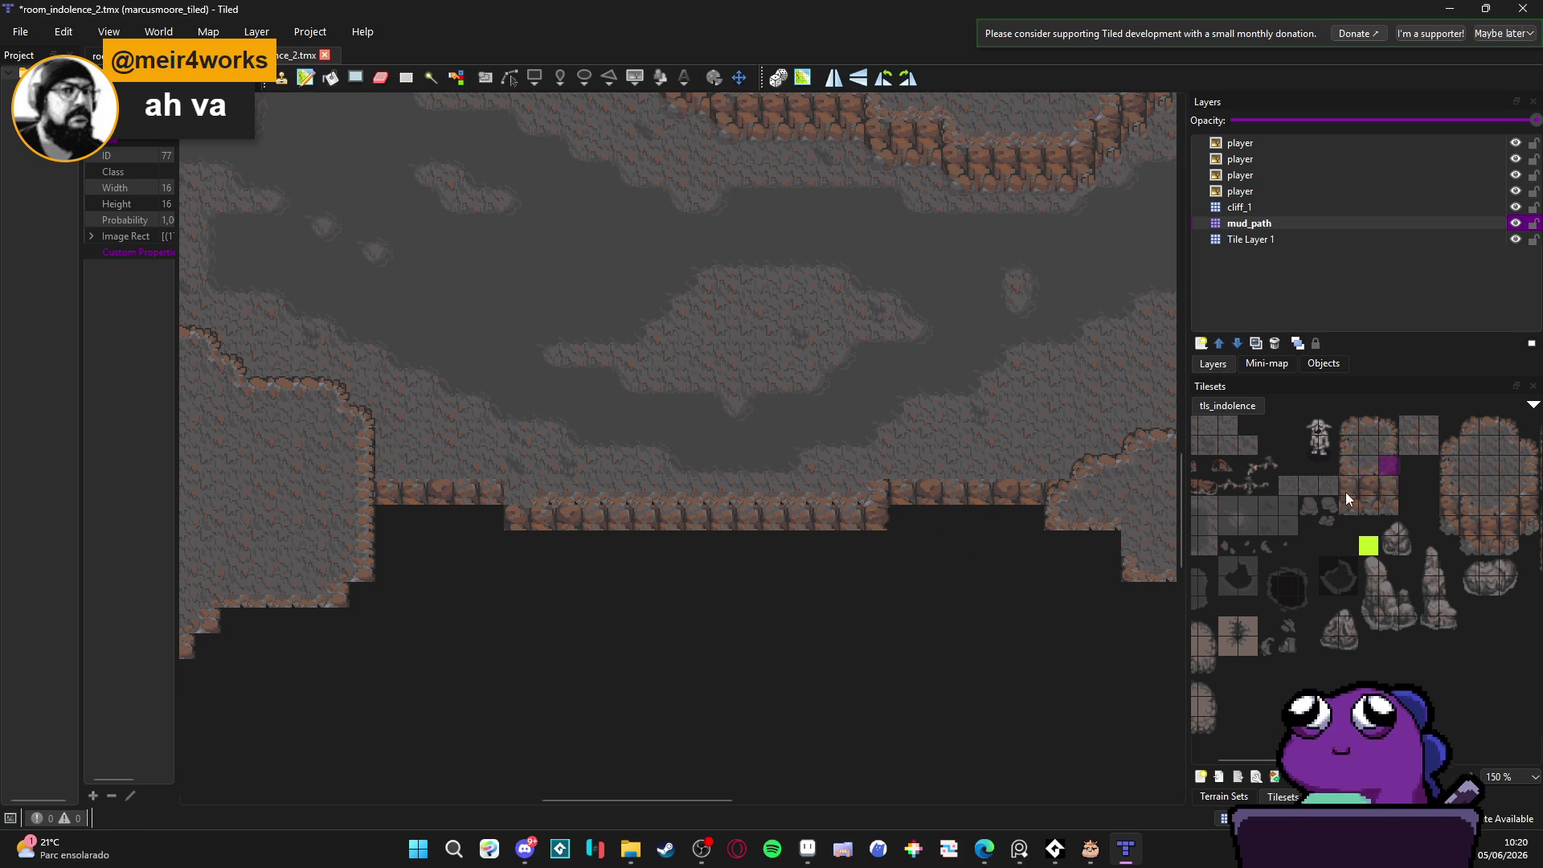
{"action": "left_click", "coordinate": [1348, 465]}
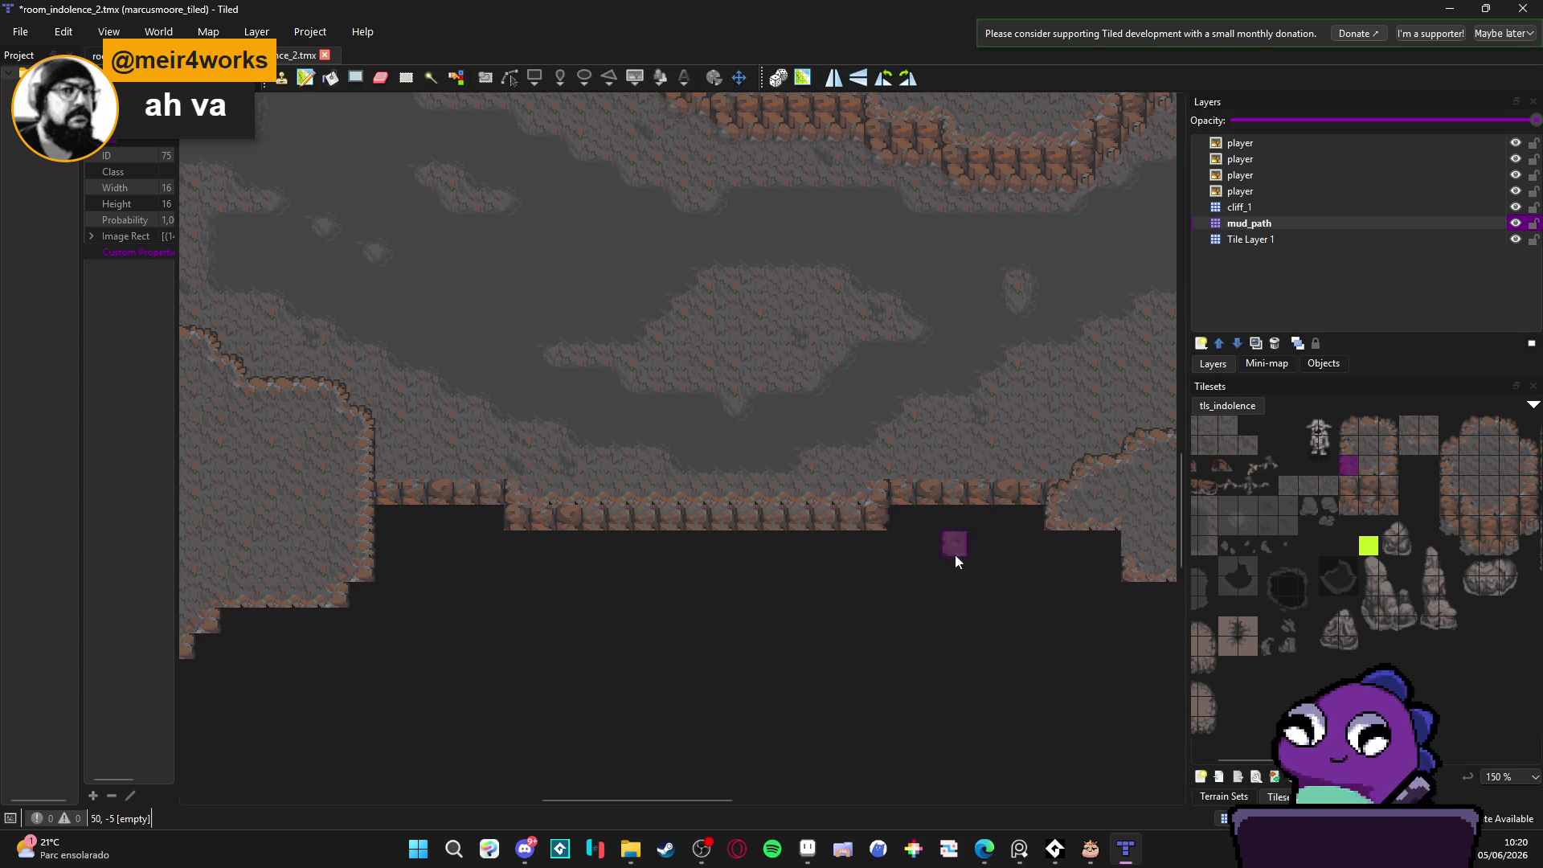
{"action": "left_click", "coordinate": [1365, 467]}
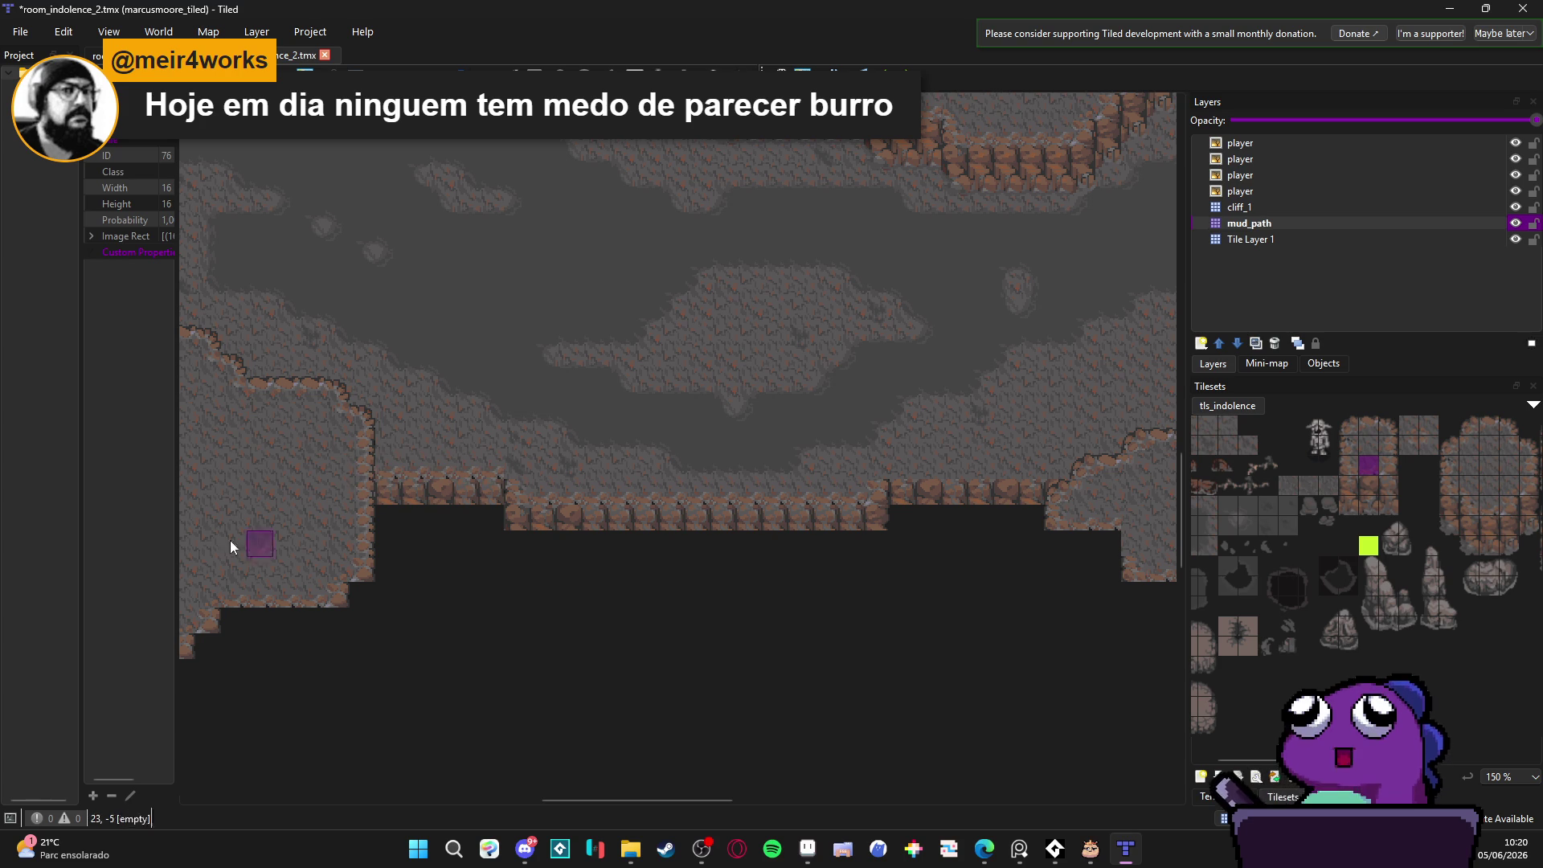
{"action": "left_click_drag", "start_coordinate": [913, 474], "coordinate": [1096, 473]}
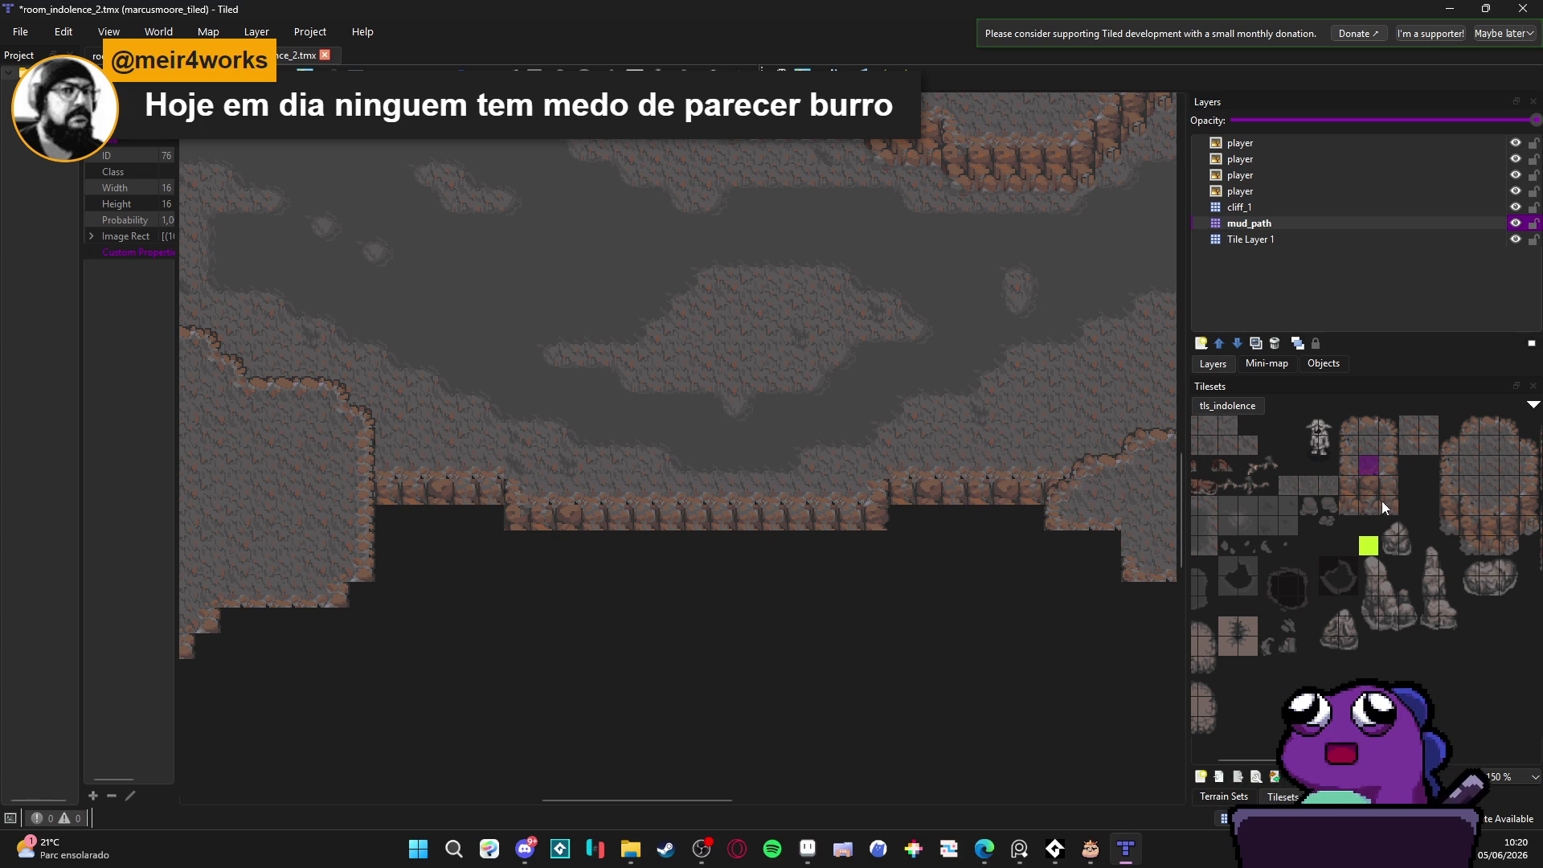
Step: Compare rock tile pairs and settle on a row of three cliff tiles
{"action": "left_click_drag", "start_coordinate": [1486, 486], "coordinate": [1510, 487]}
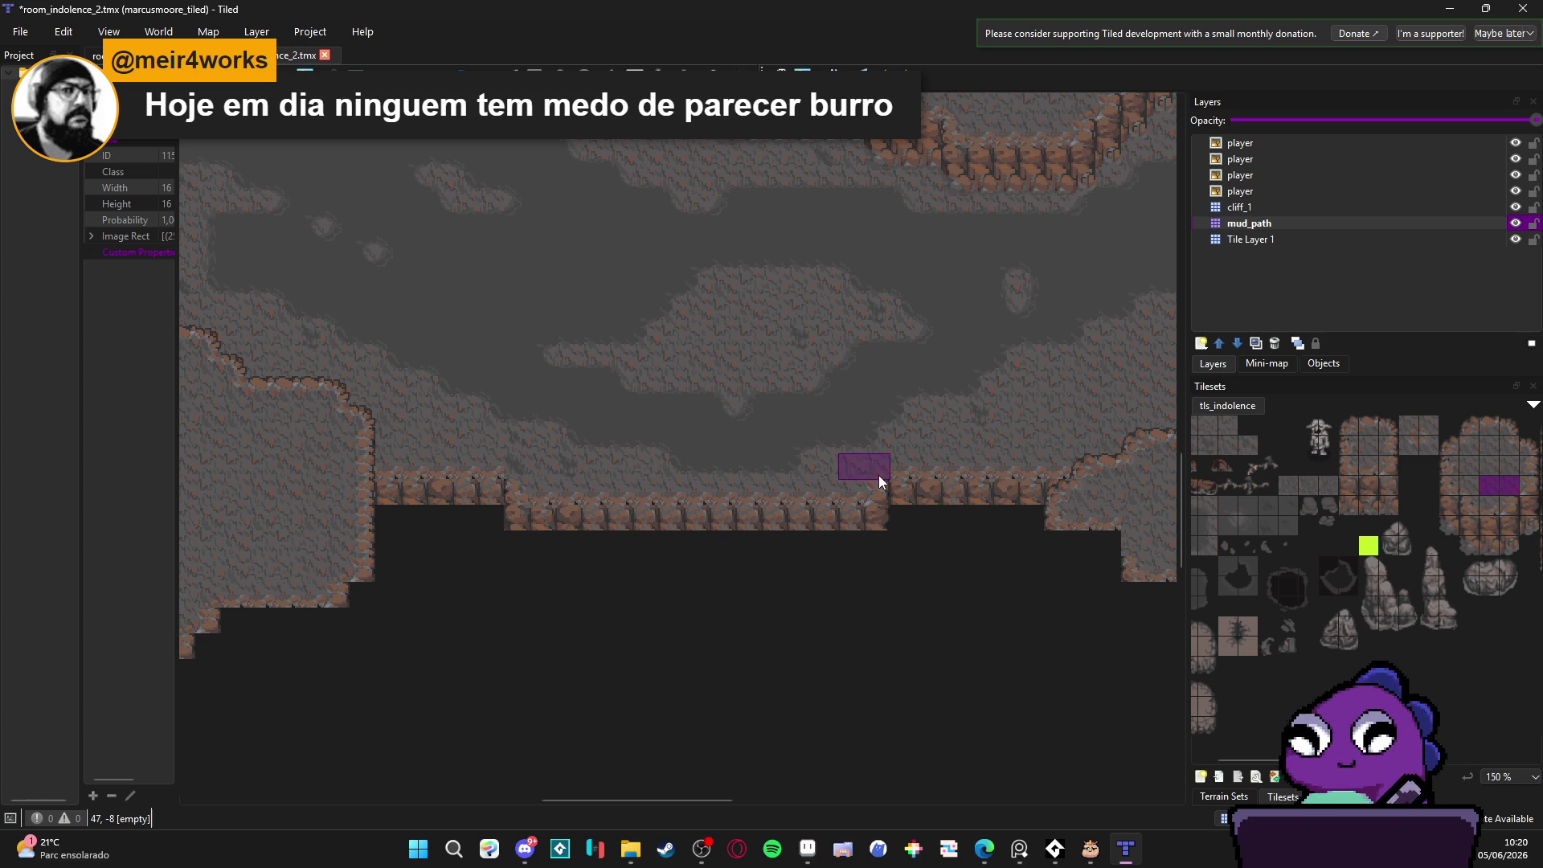
{"action": "left_click", "coordinate": [1508, 484]}
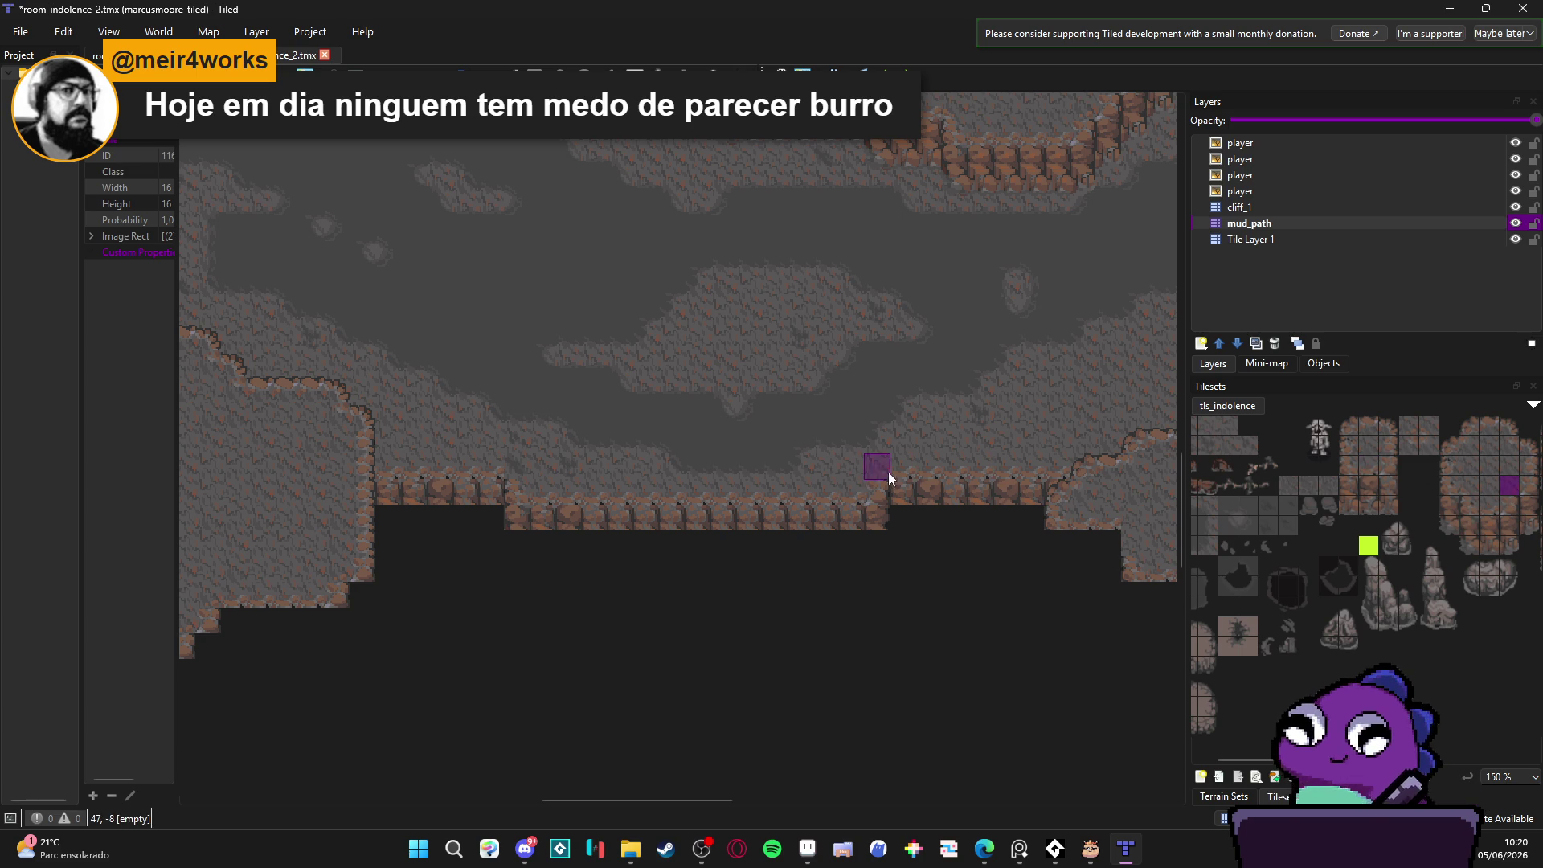
{"action": "left_click", "coordinate": [1467, 485]}
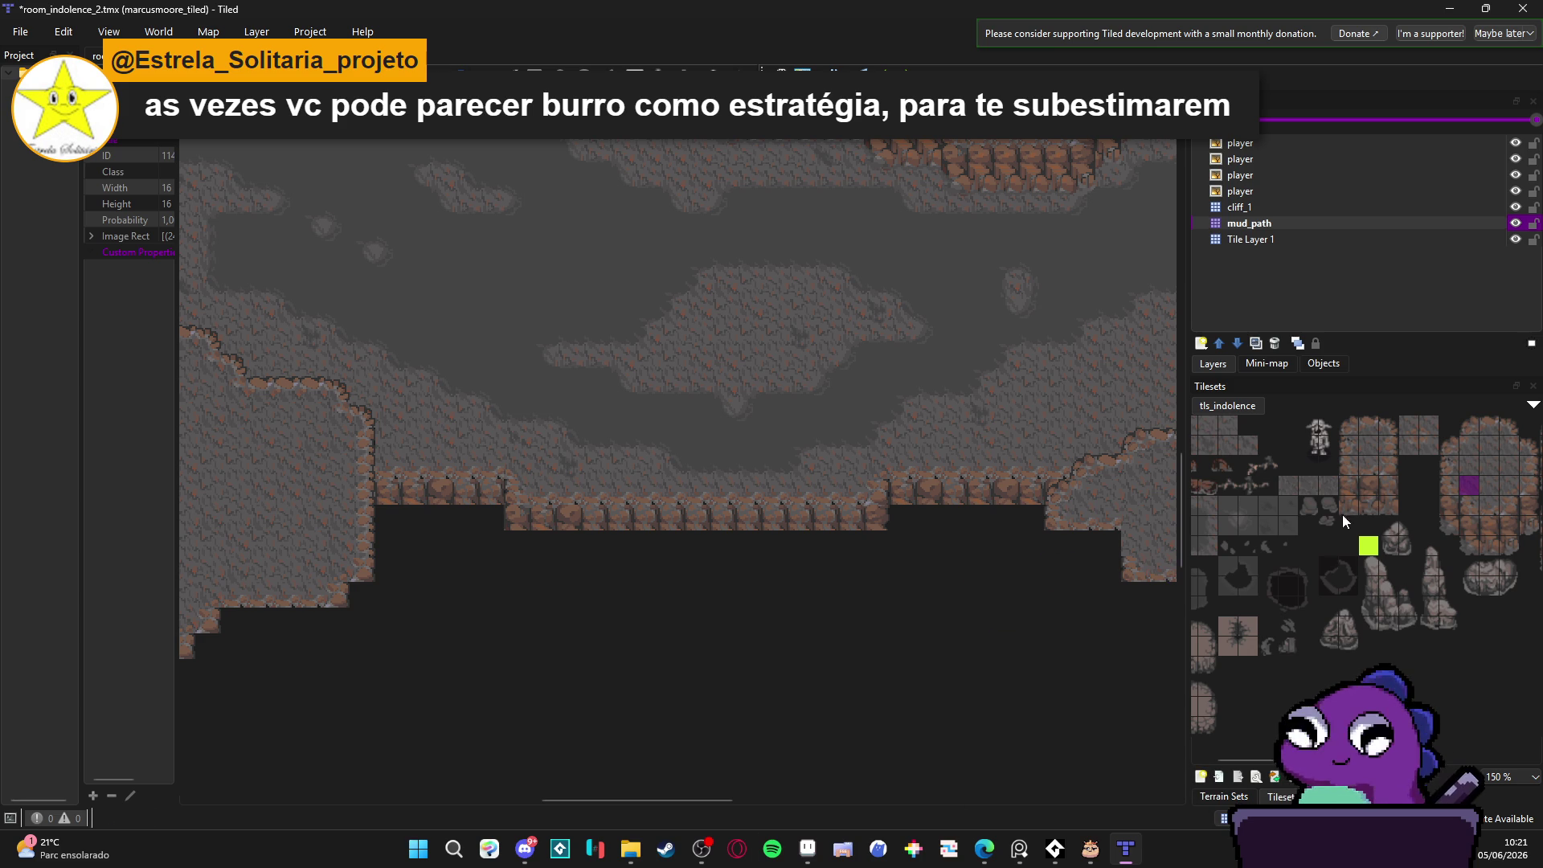
{"action": "left_click_drag", "start_coordinate": [1358, 488], "coordinate": [1383, 486]}
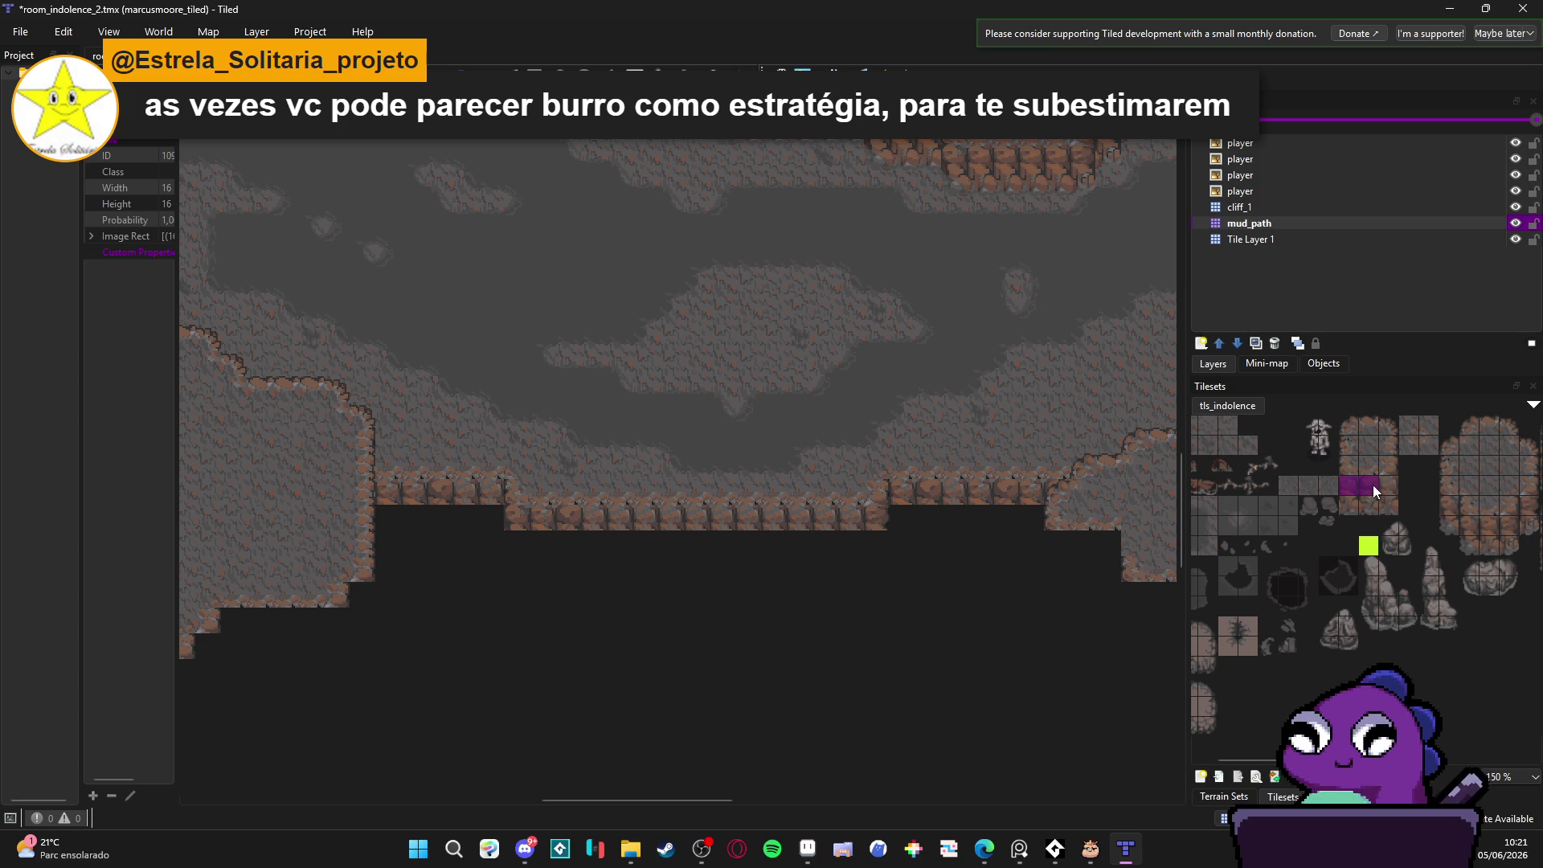
{"action": "left_click", "coordinate": [535, 546]}
{"action": "left_click", "coordinate": [630, 549]}
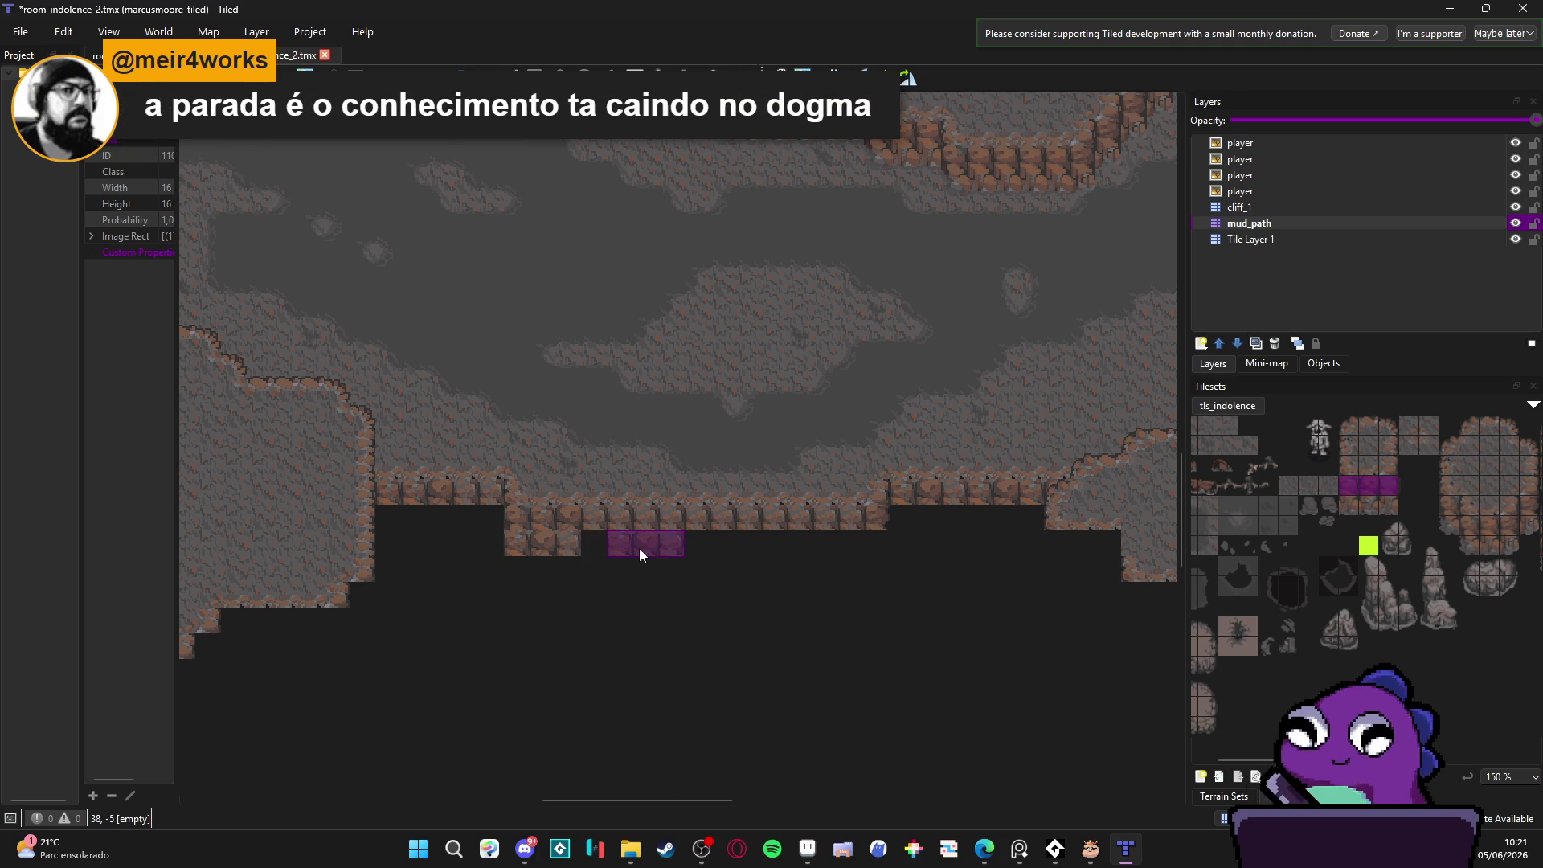
{"action": "left_click_drag", "start_coordinate": [762, 553], "coordinate": [844, 546]}
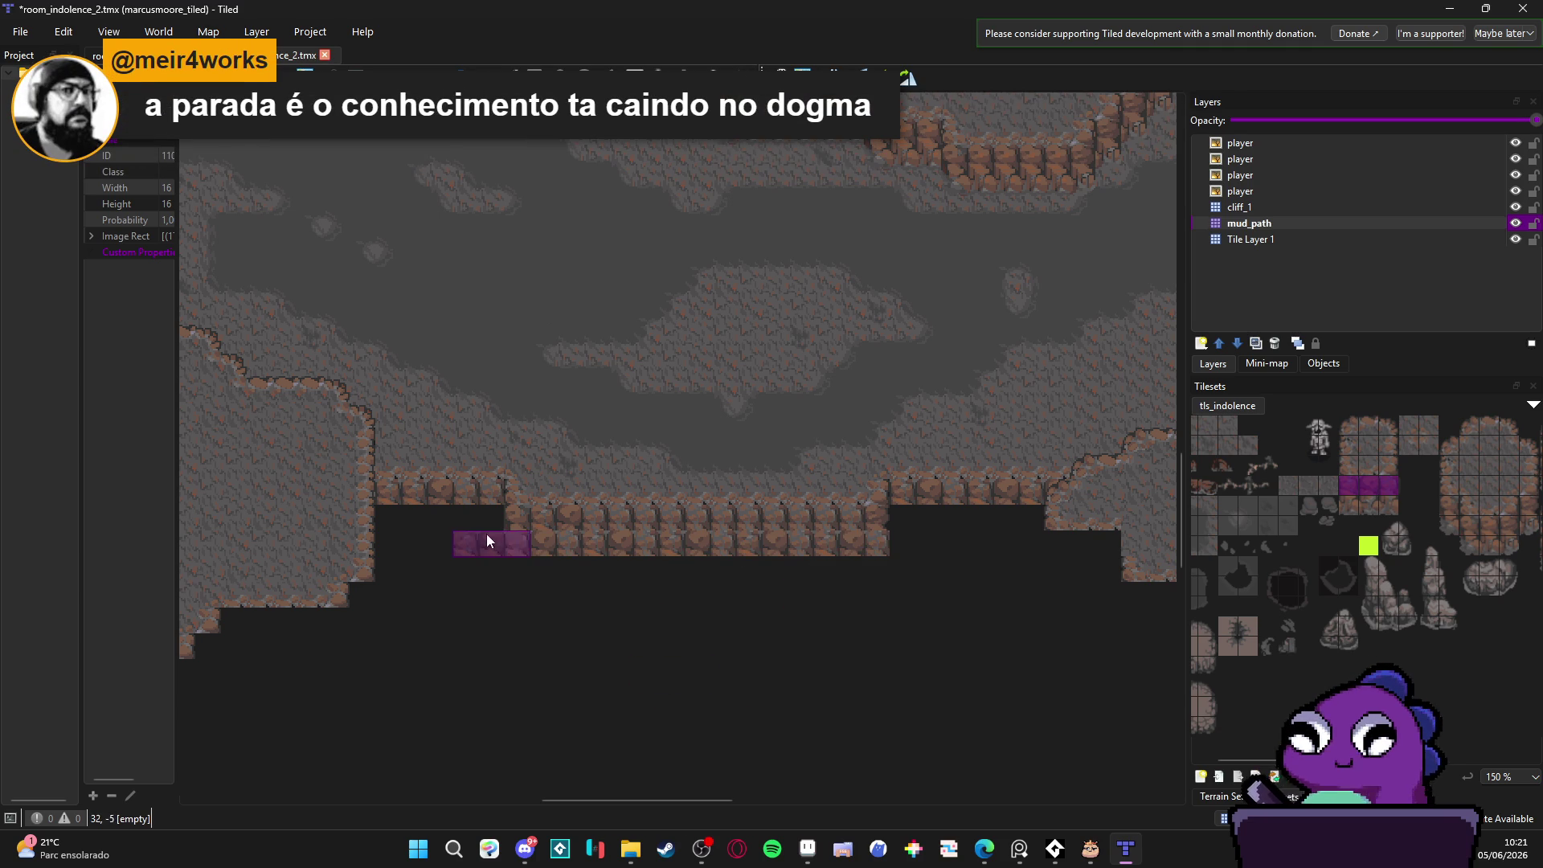
{"action": "key", "text": "ctrl+z"}
{"action": "key", "text": "ctrl+z"}
{"action": "key", "text": "ctrl+z"}
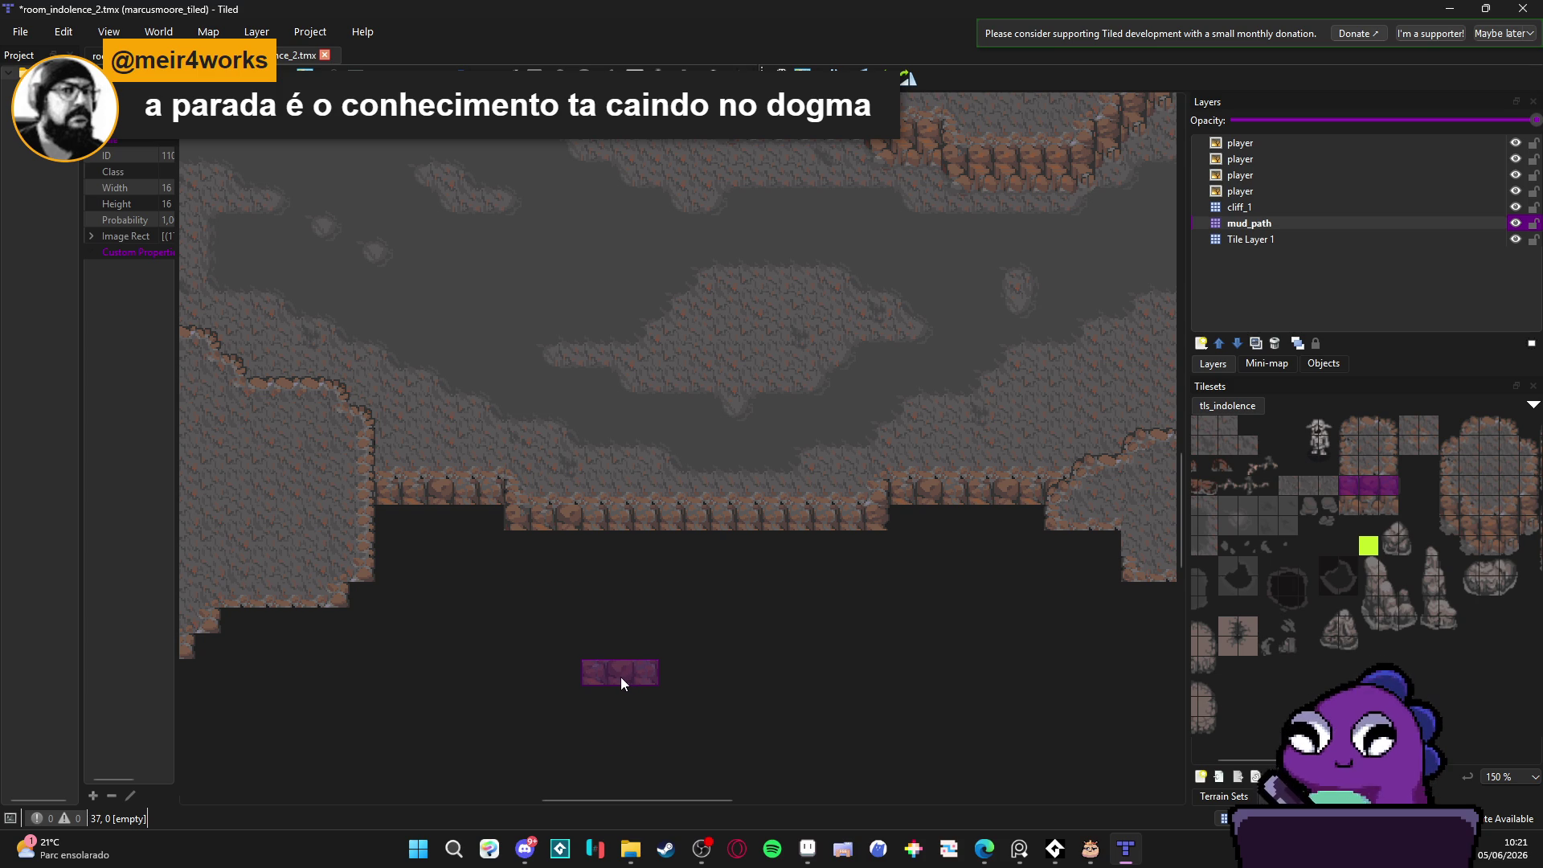
{"action": "left_click", "coordinate": [1352, 507]}
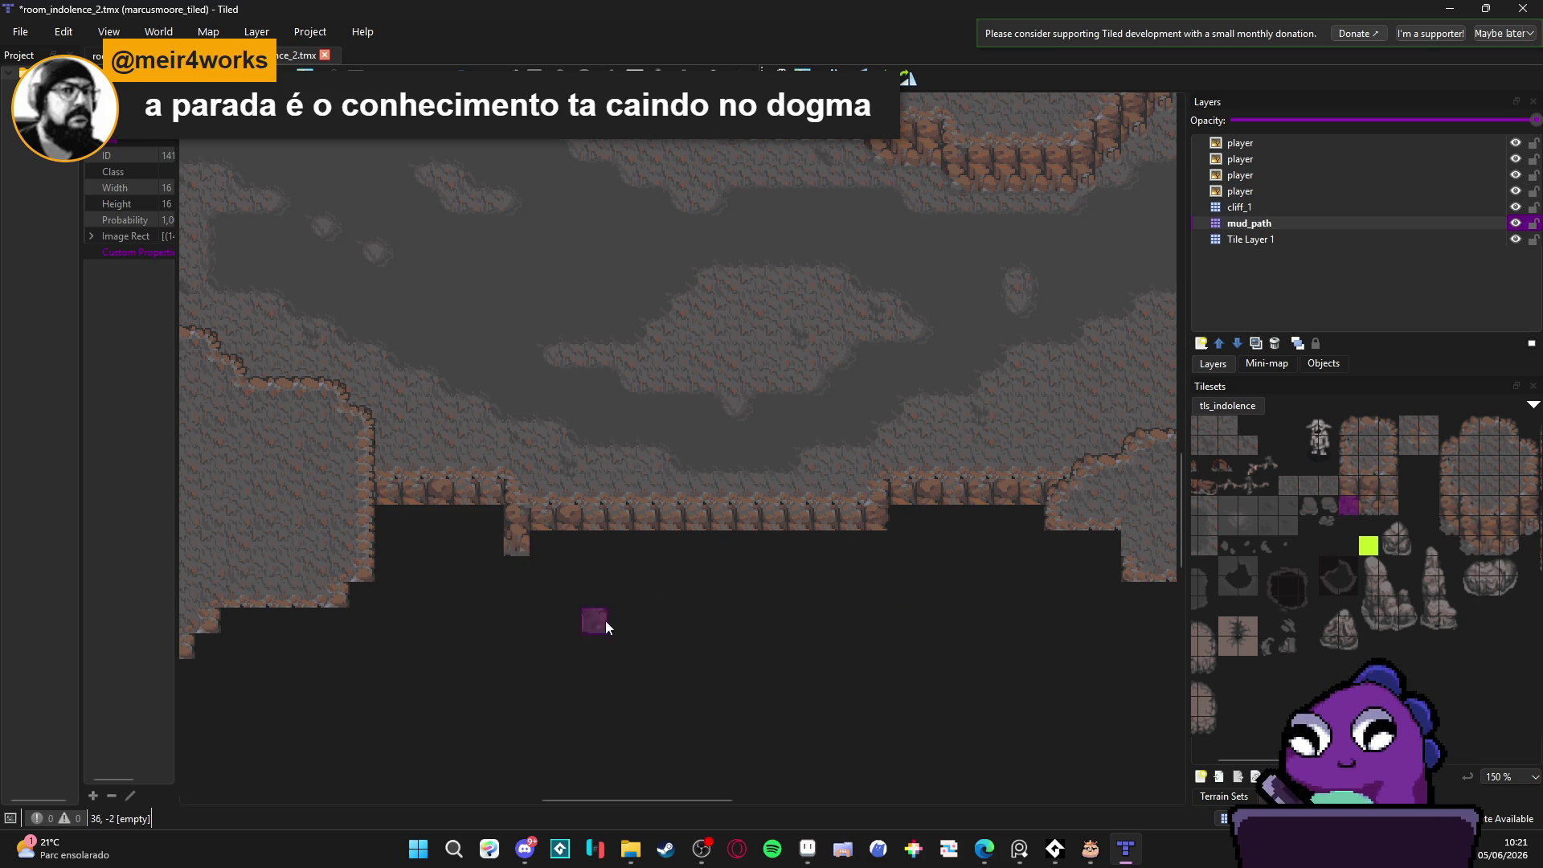
{"action": "key", "text": "ctrl+z"}
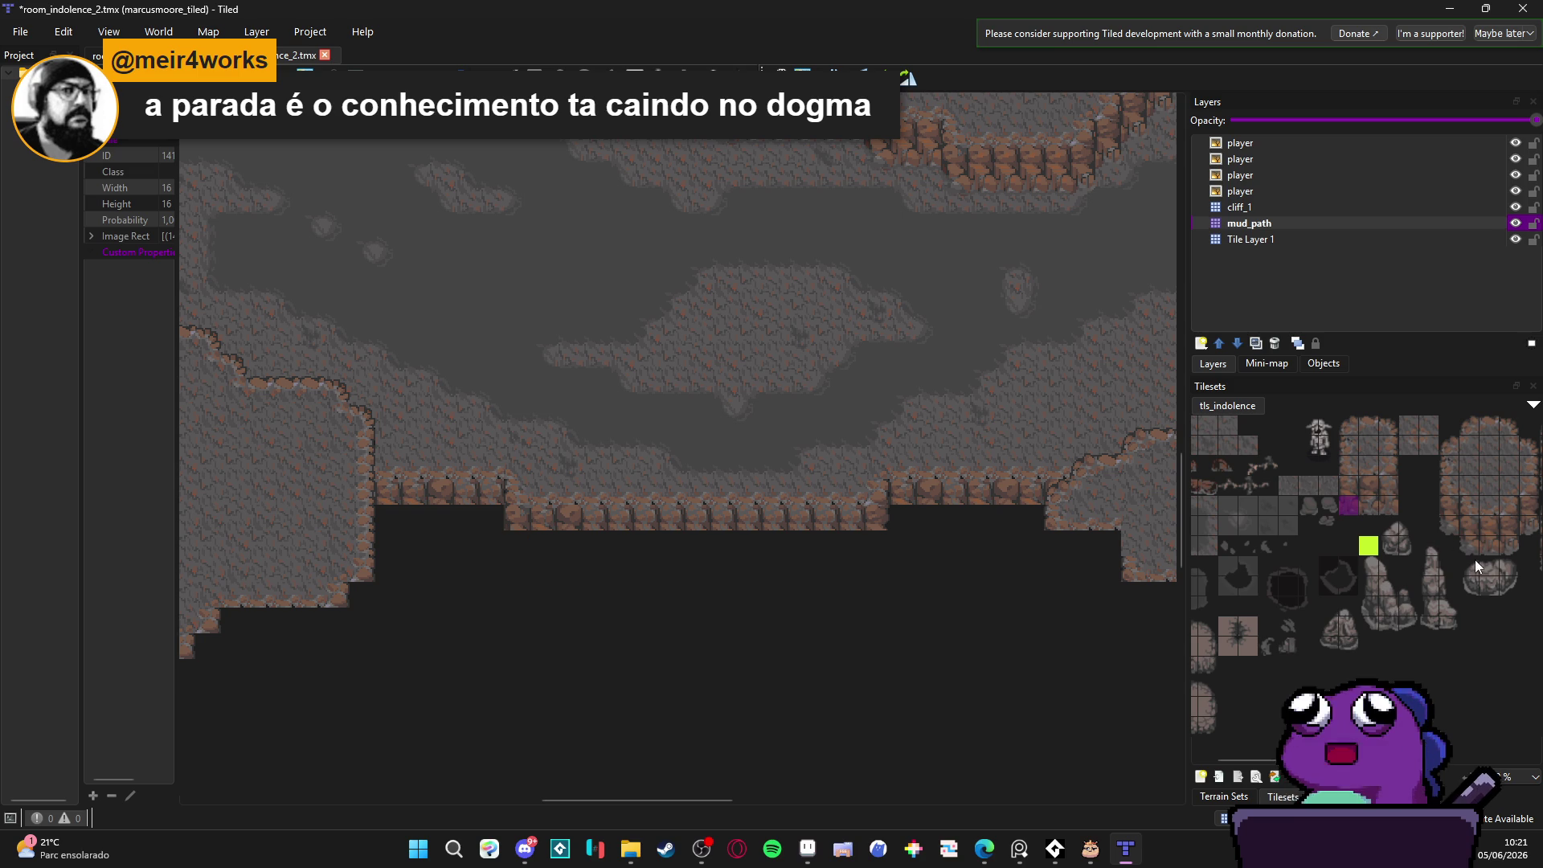
{"action": "left_click", "coordinate": [1469, 545]}
Step: Place corner cliff tiles under the ledge, paint a lower-edge row, then undo that row
{"action": "left_click", "coordinate": [515, 546]}
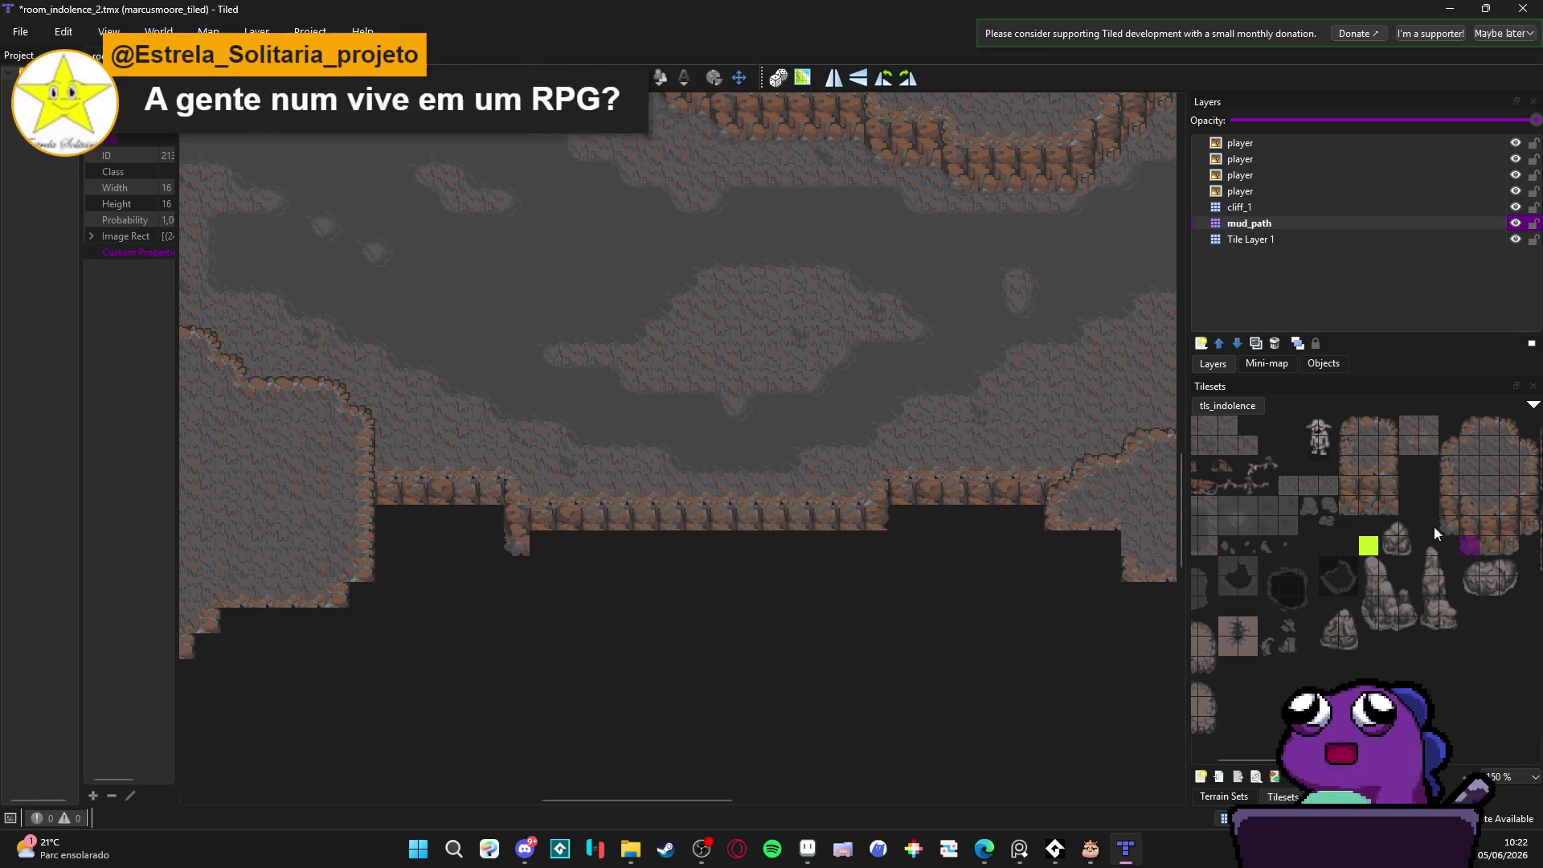
{"action": "left_click", "coordinate": [1508, 547]}
{"action": "left_click", "coordinate": [876, 543]}
{"action": "left_click", "coordinate": [1481, 545]}
{"action": "mouse_move", "coordinate": [846, 539]}
{"action": "left_mouse_down"}
{"action": "mouse_move", "coordinate": [592, 548]}
{"action": "mouse_move", "coordinate": [403, 523]}
{"action": "mouse_move", "coordinate": [1030, 520]}
{"action": "left_mouse_up"}
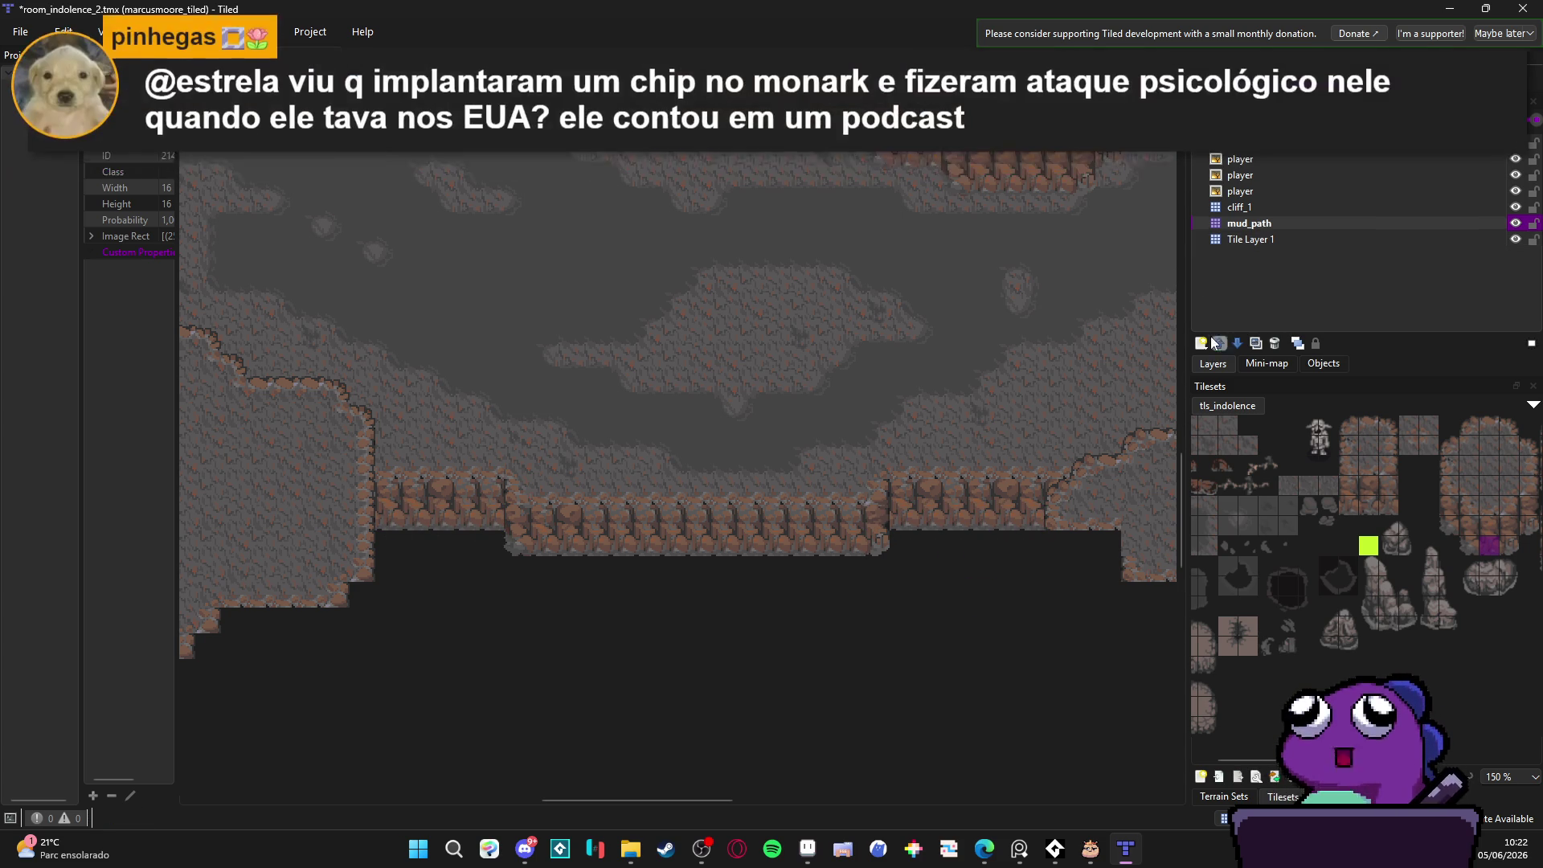
{"action": "key", "text": "ctrl+z"}
{"action": "key", "text": "ctrl+z"}
{"action": "key", "text": "ctrl+z"}
{"action": "key", "text": "ctrl+z"}
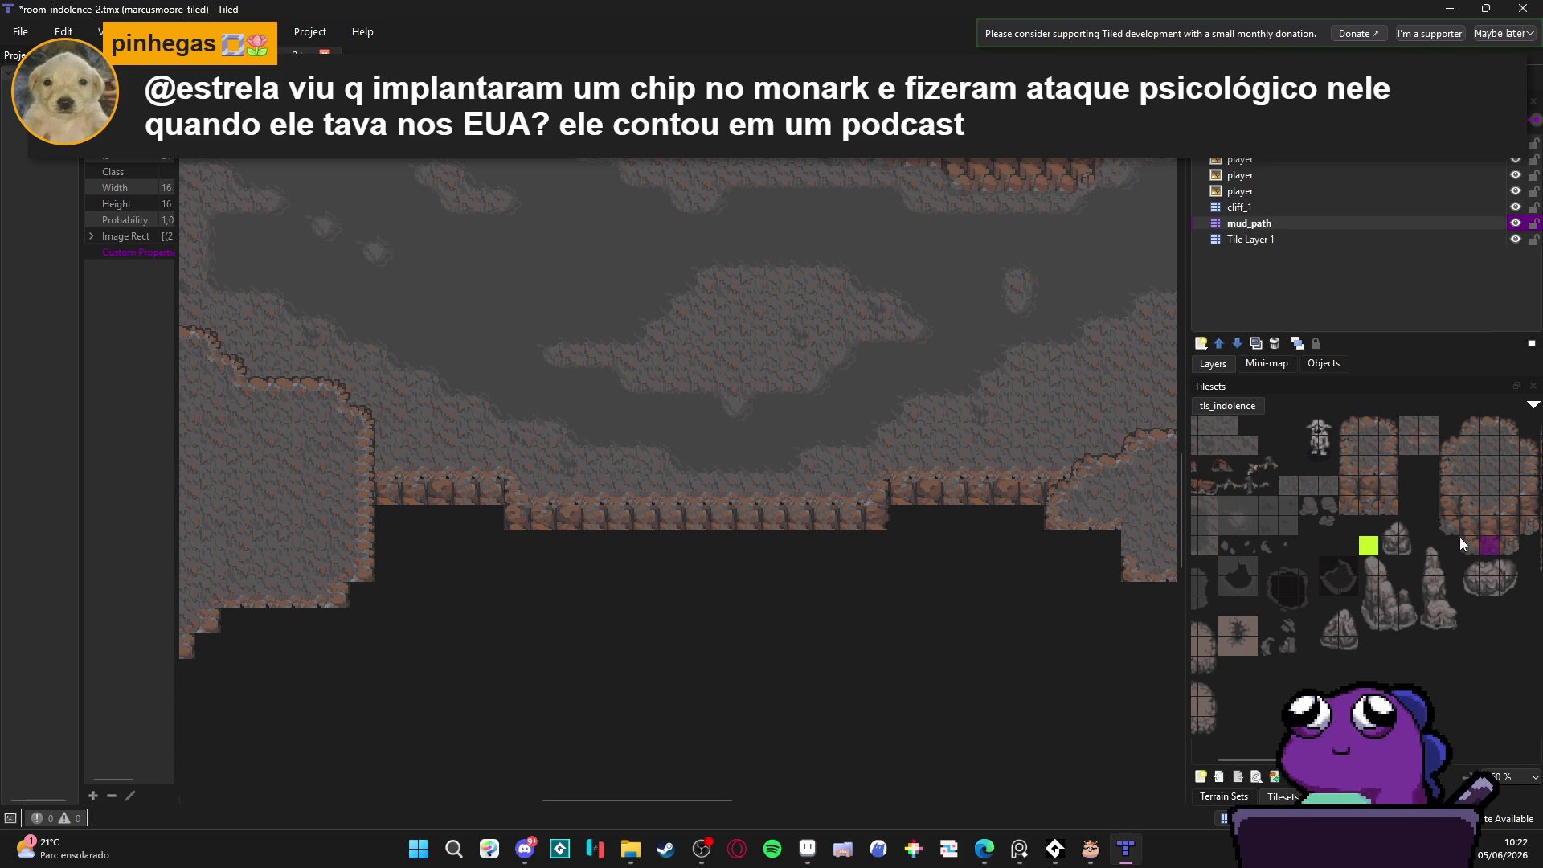
Step: Place corner cliff tiles below both ends of the ledge
{"action": "left_click", "coordinate": [510, 536]}
{"action": "left_click", "coordinate": [1508, 545]}
{"action": "left_click", "coordinate": [869, 548]}
Step: Stamp a 3×2 block of tall rock tiles under the central ledge and into the right cliff step
{"action": "left_click_drag", "start_coordinate": [1390, 508], "coordinate": [1349, 483]}
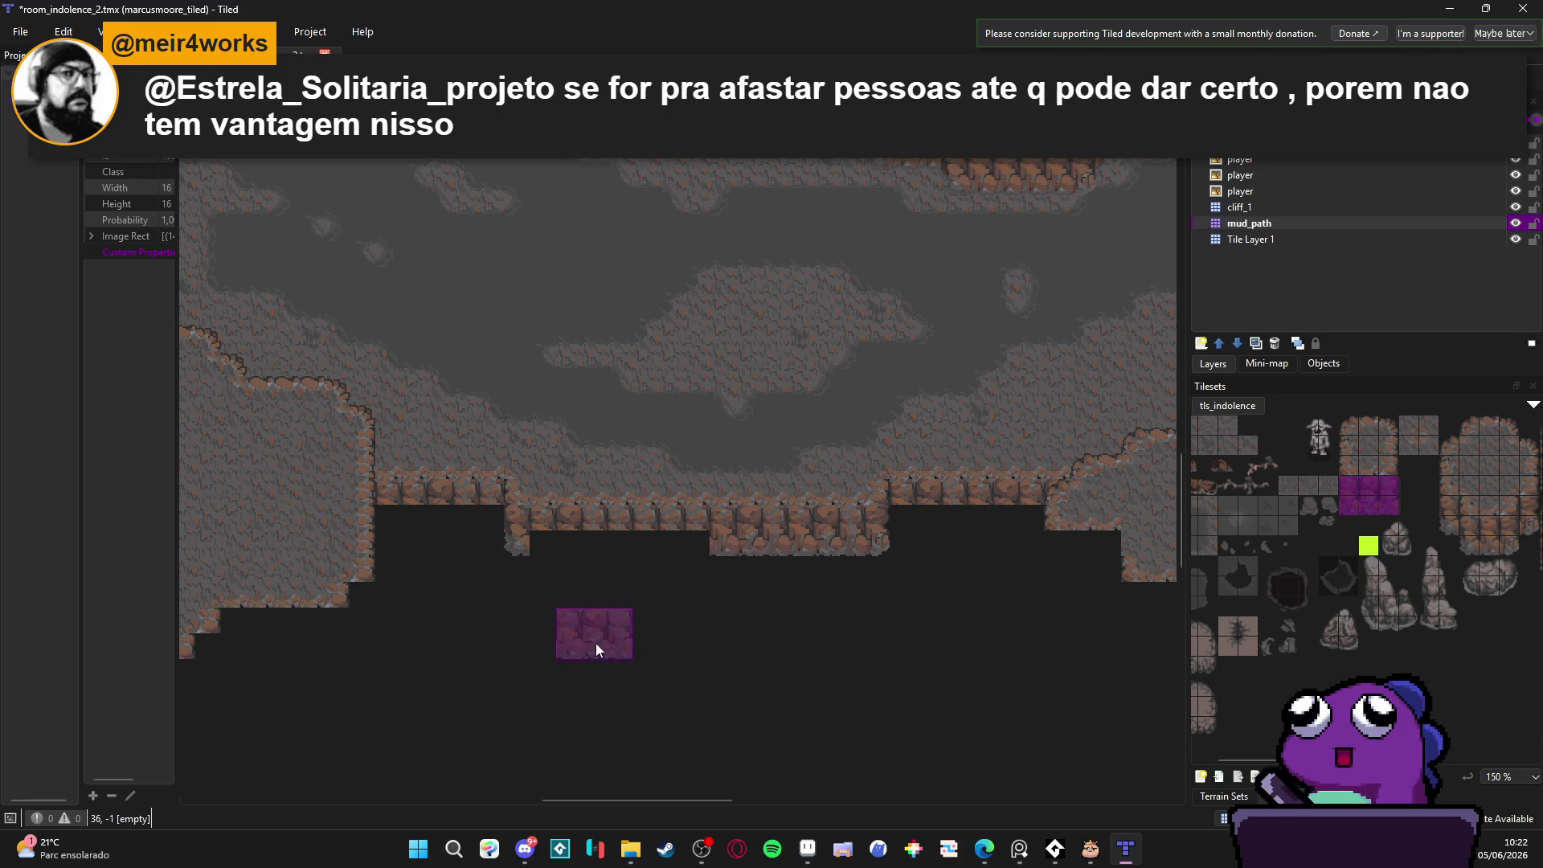
{"action": "left_click", "coordinate": [588, 552]}
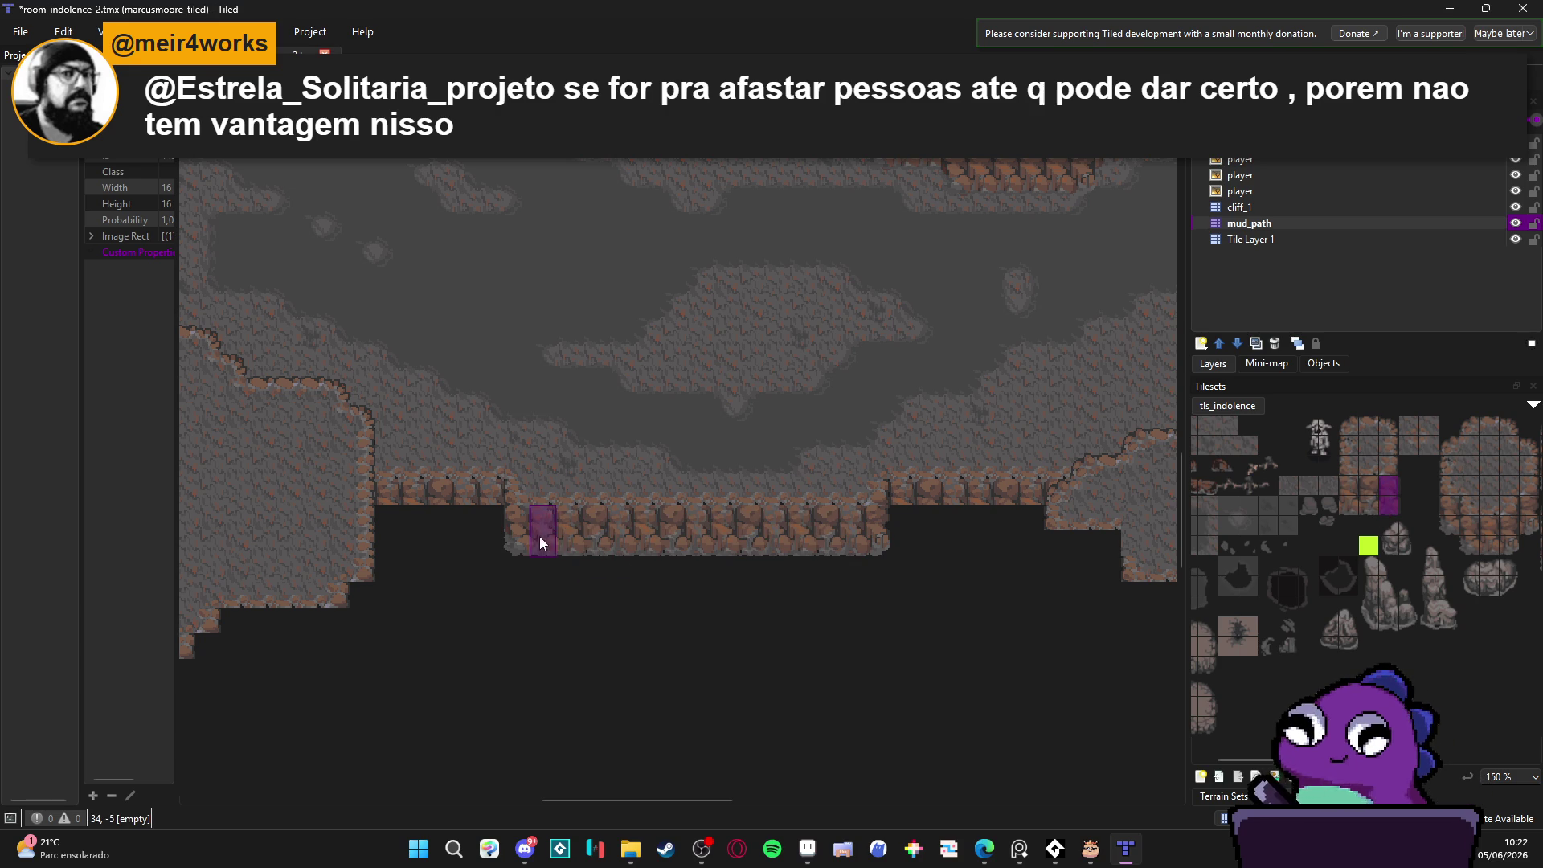
{"action": "left_click", "coordinate": [1144, 555]}
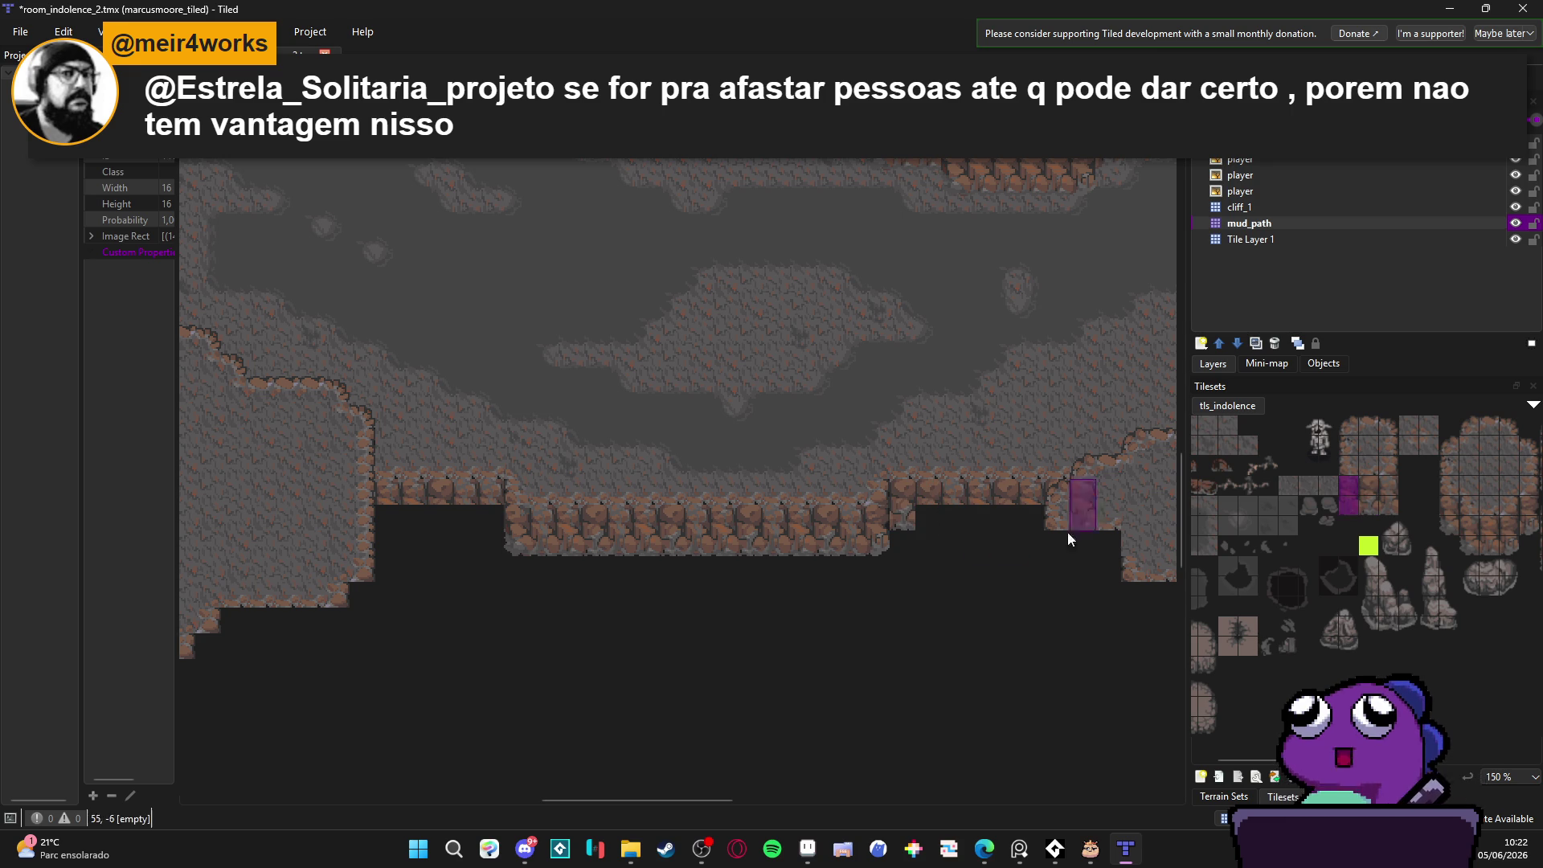
{"action": "left_click", "coordinate": [926, 520]}
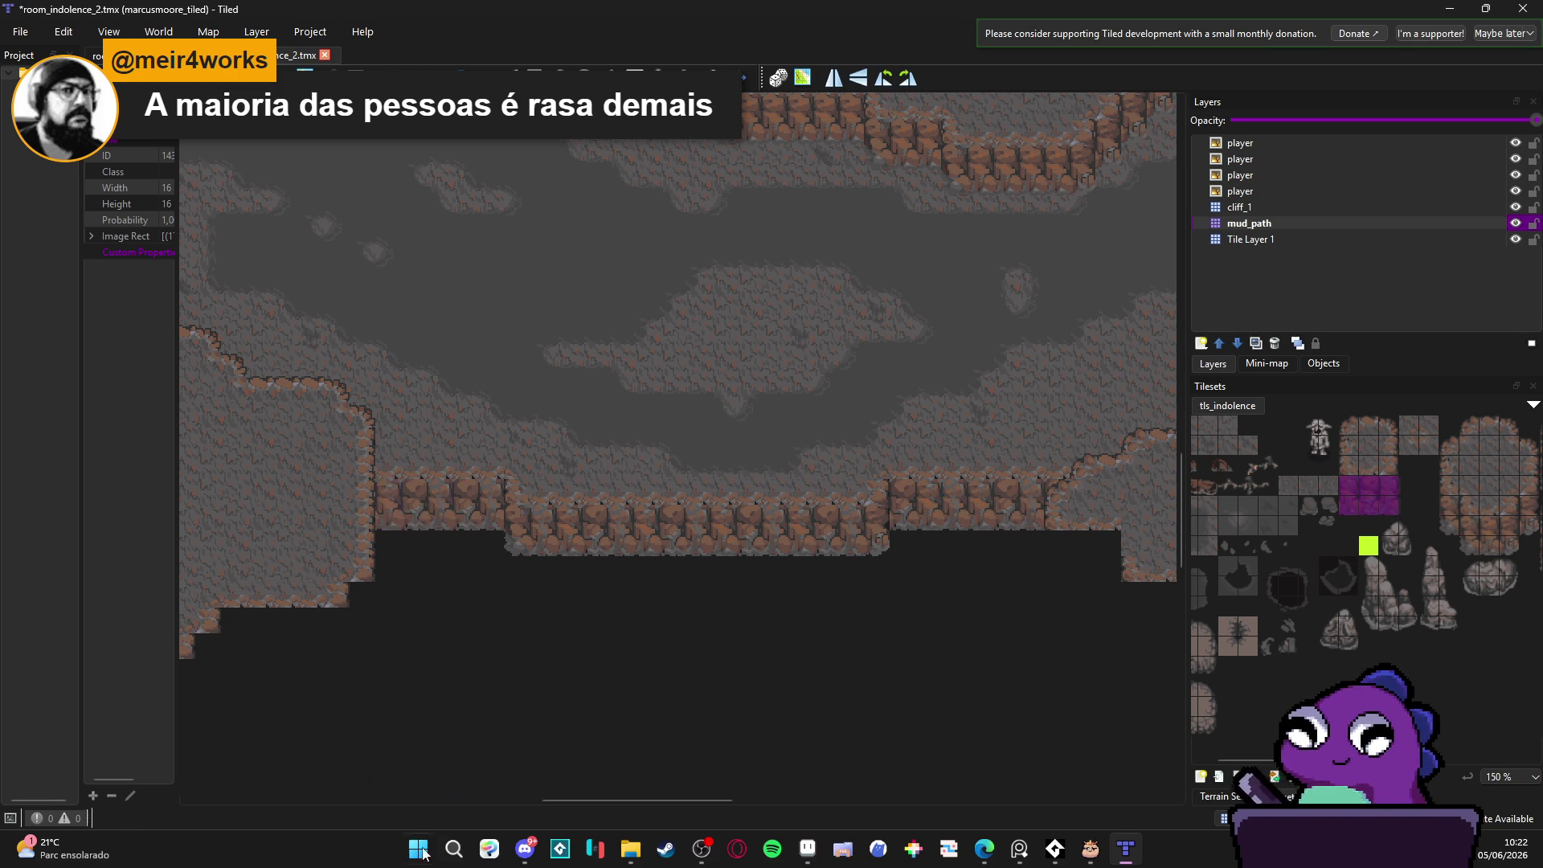
{"action": "left_click_drag", "start_coordinate": [852, 652], "coordinate": [873, 671]}
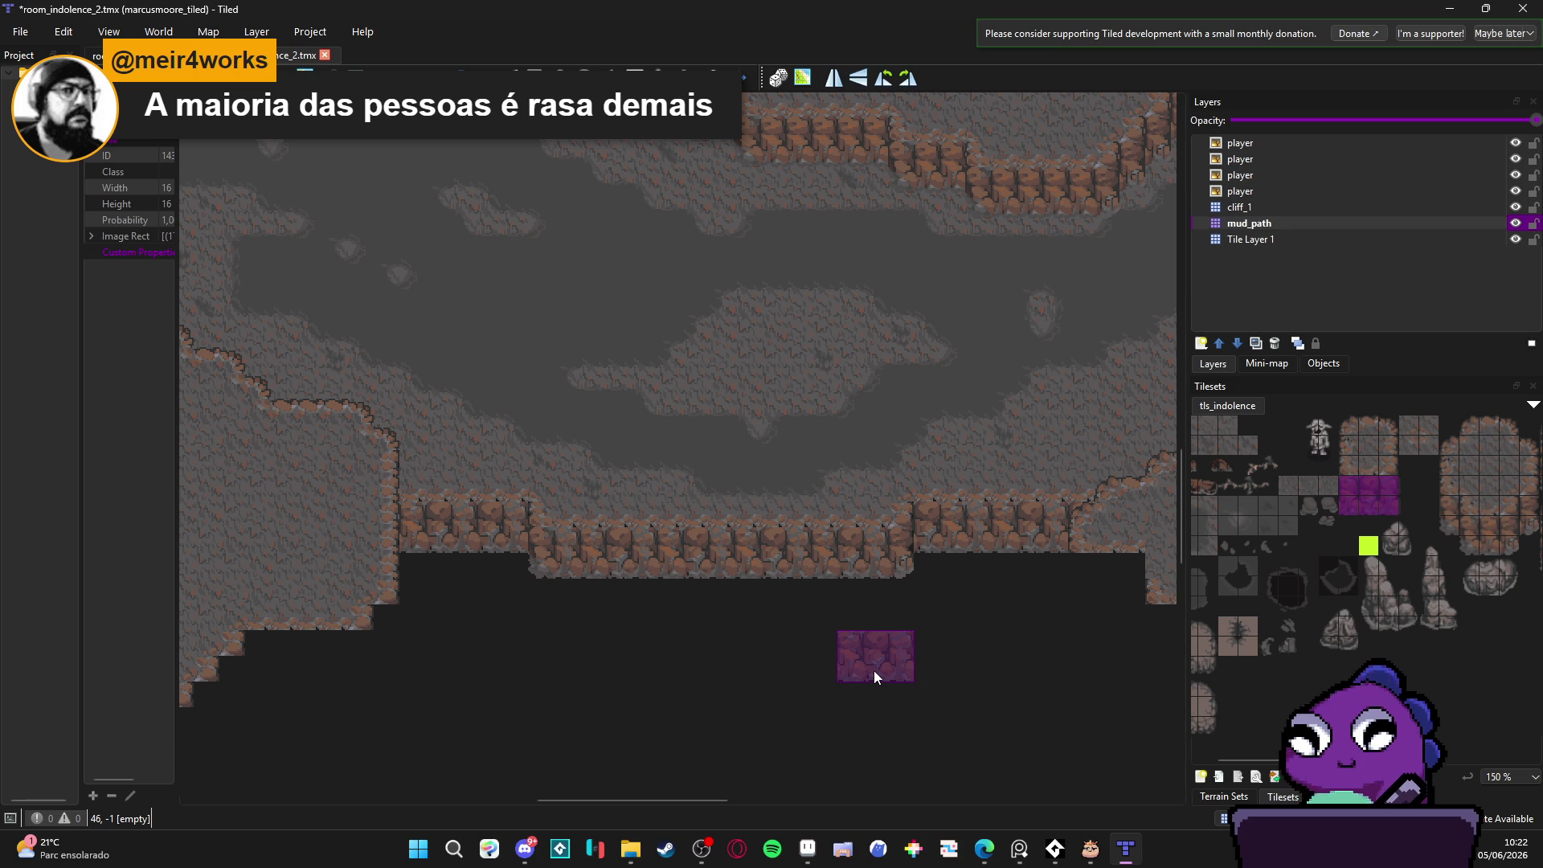